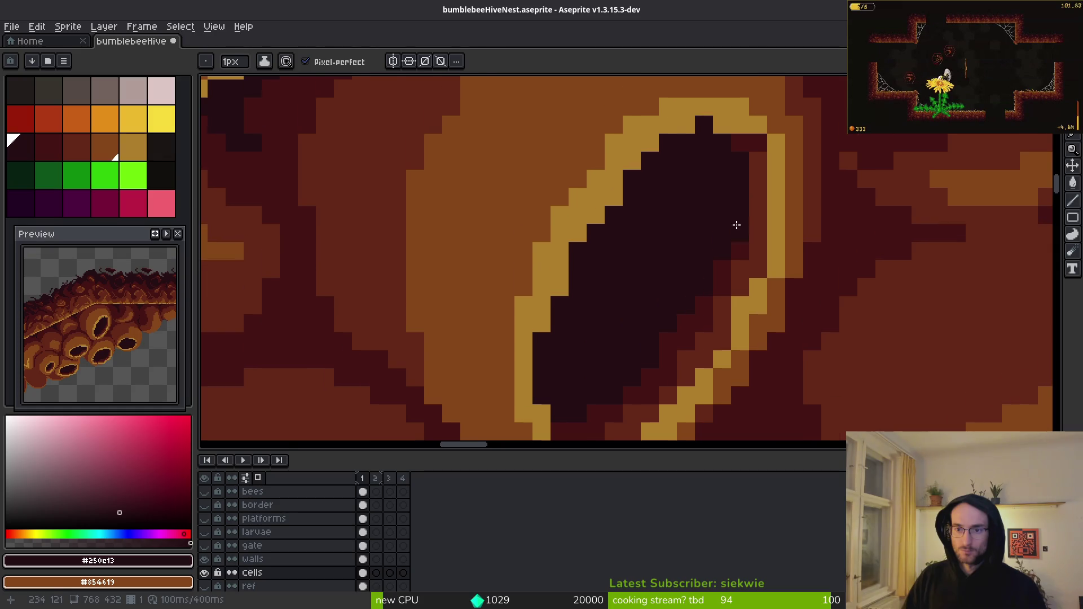
# - Darken pixels inside the cell opening, including one at its bottom with the darkest hole colour
pyautogui.keyDown('alt'); pyautogui.click(742, 236); pyautogui.keyUp('alt')
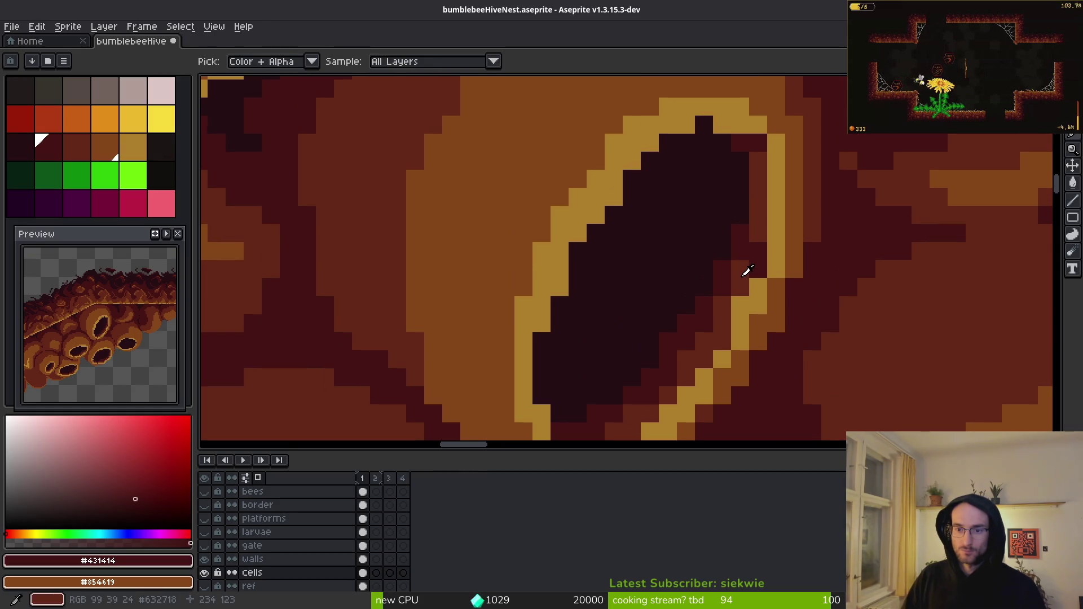
pyautogui.keyDown('alt'); pyautogui.click(743, 270); pyautogui.keyUp('alt')
pyautogui.keyDown('alt'); pyautogui.click(747, 246); pyautogui.keyUp('alt')
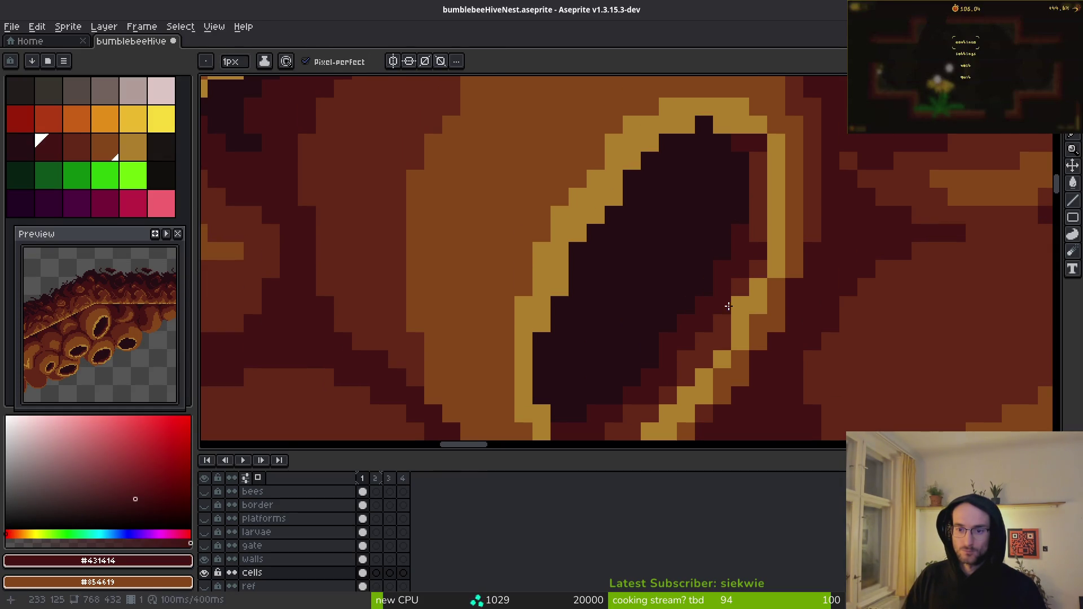
pyautogui.moveTo(732, 336); pyautogui.dragTo(719, 251)
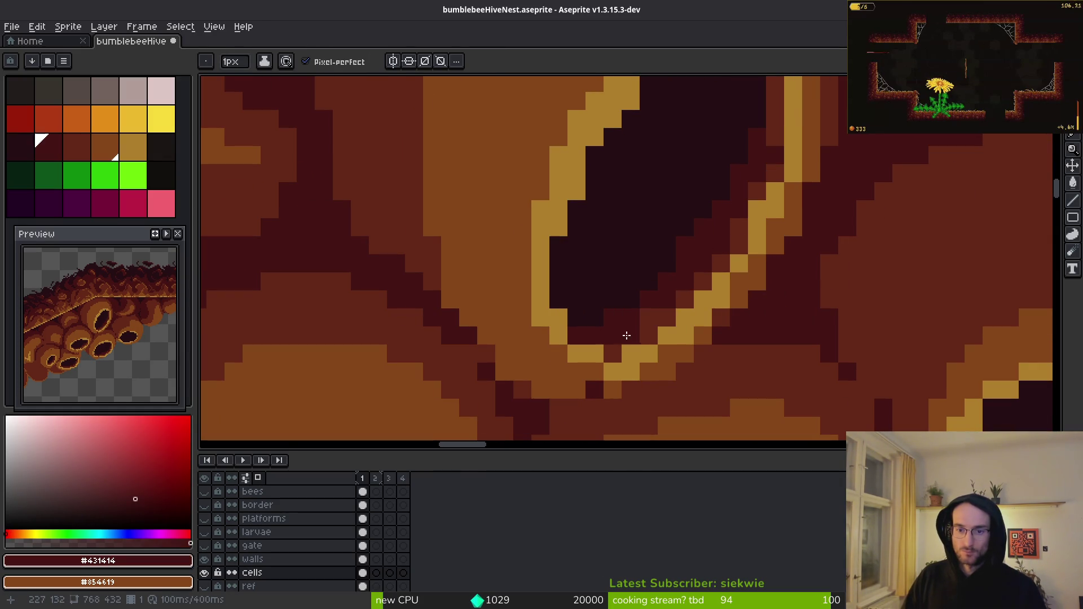
pyautogui.keyDown('alt'); pyautogui.click(611, 343); pyautogui.keyUp('alt')
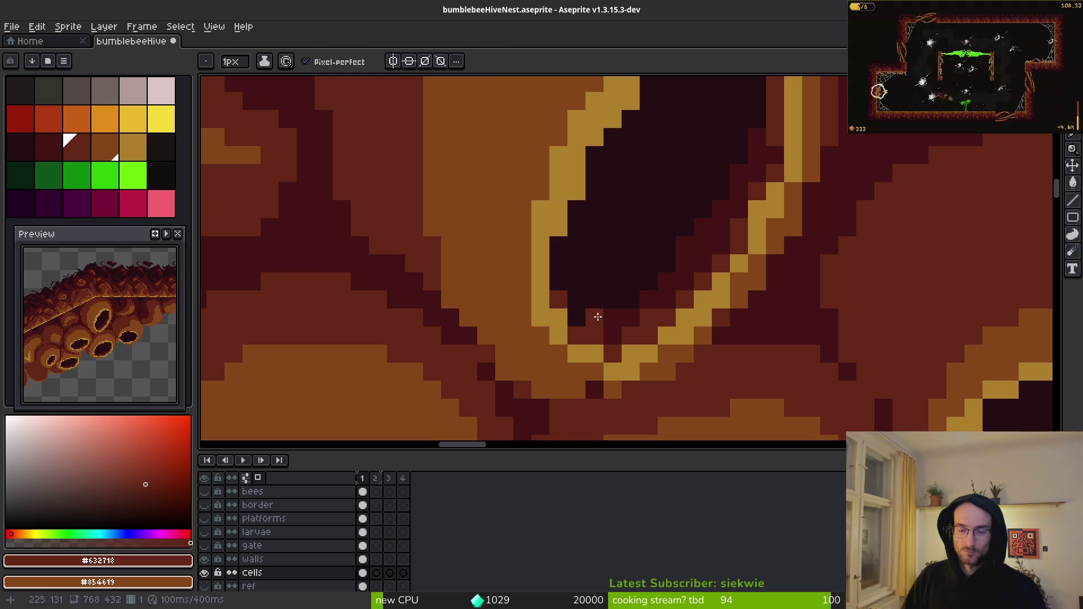
pyautogui.keyDown('alt'); pyautogui.click(578, 317); pyautogui.keyUp('alt')
pyautogui.click(555, 291)
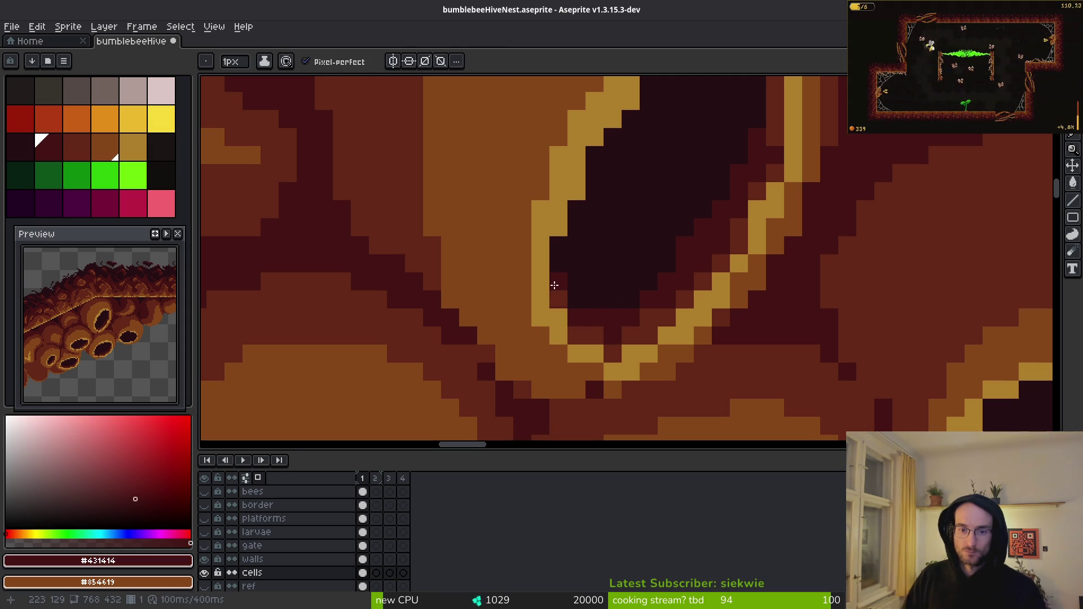
pyautogui.keyDown('alt'); pyautogui.click(675, 262); pyautogui.keyUp('alt')
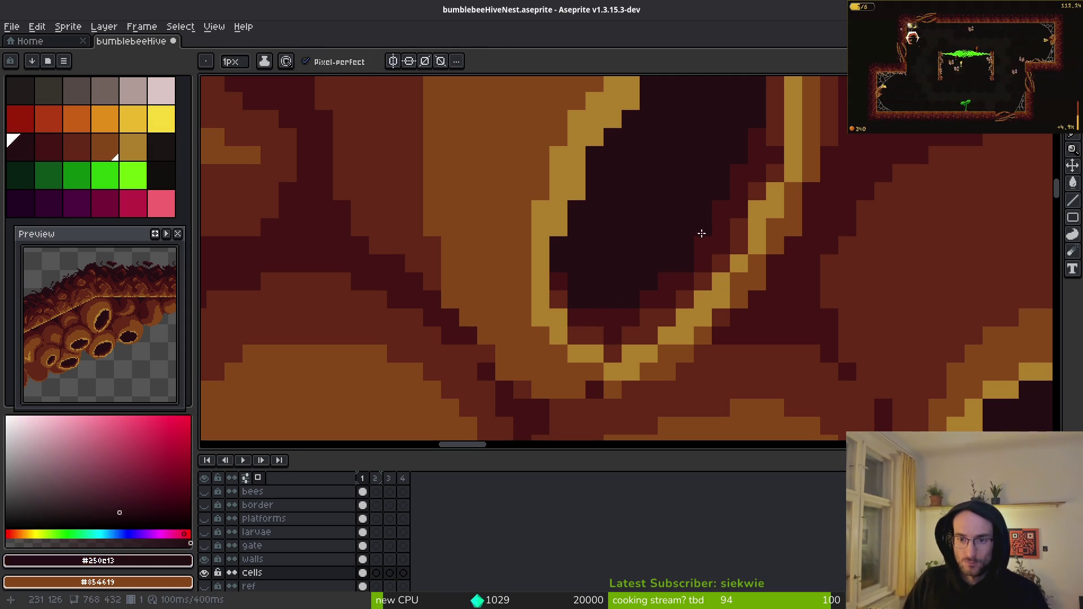
pyautogui.scroll(3, 688, 294)
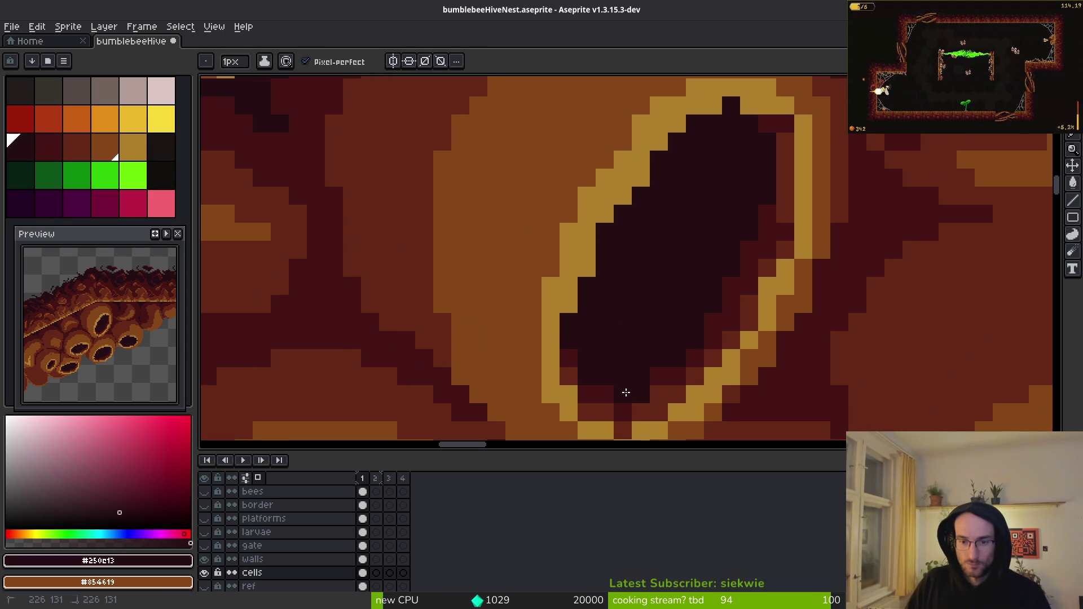
pyautogui.click(661, 379)
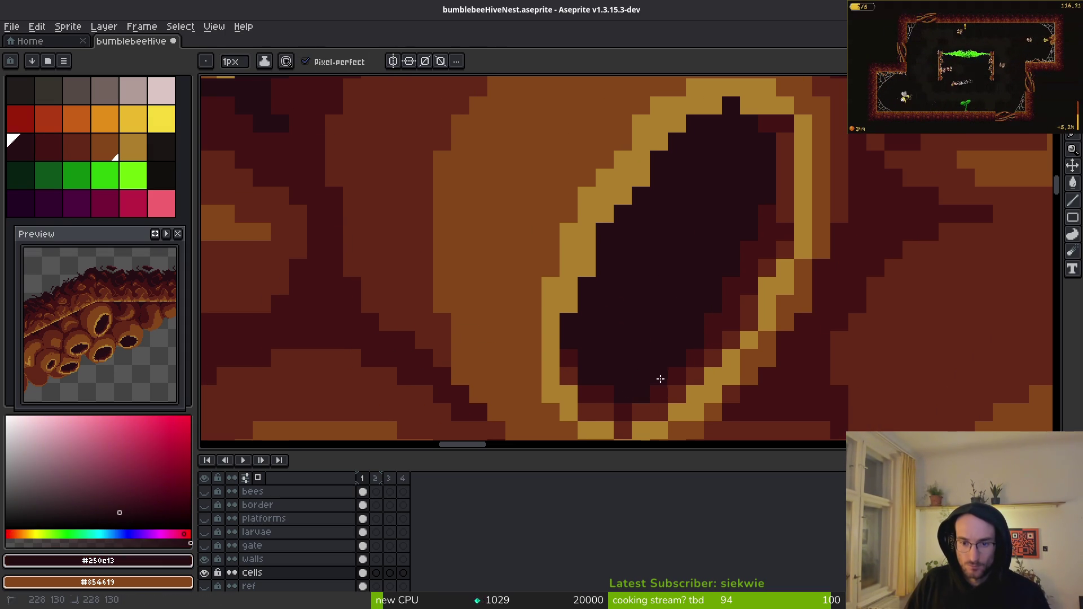
pyautogui.scroll(-2, 675, 258)
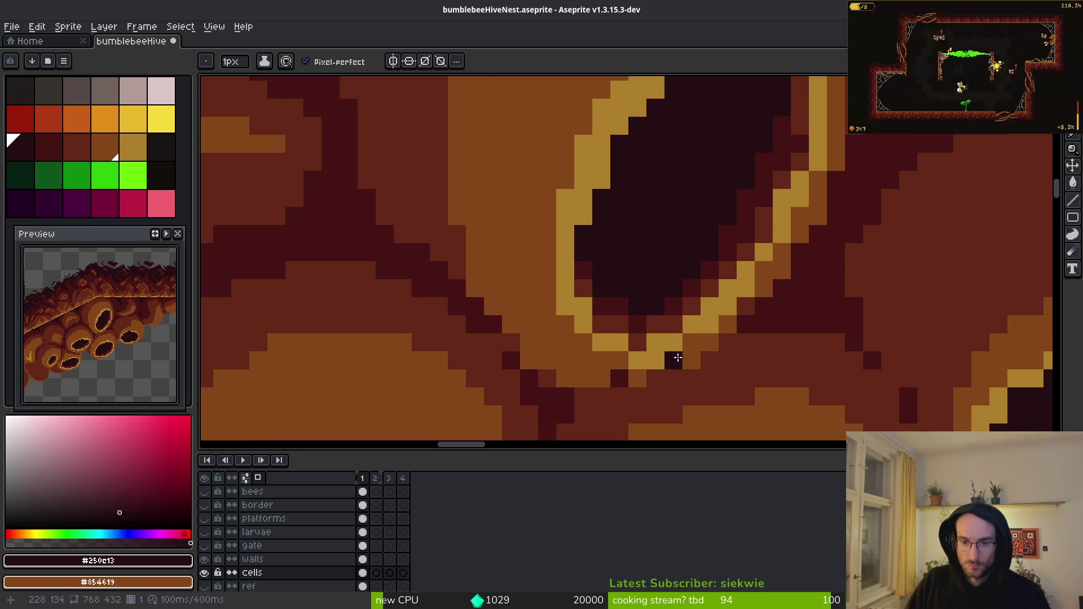
# - Add gold pixels along the right side of the cell's rim
pyautogui.keyDown('alt'); pyautogui.click(656, 330); pyautogui.keyUp('alt')
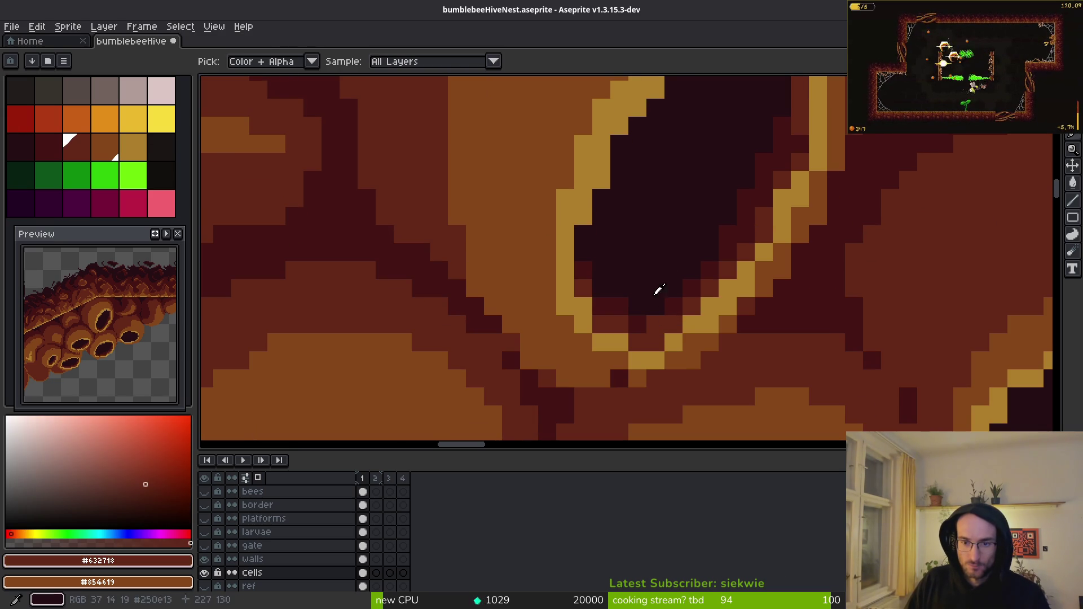
pyautogui.keyDown('alt'); pyautogui.click(678, 302); pyautogui.keyUp('alt')
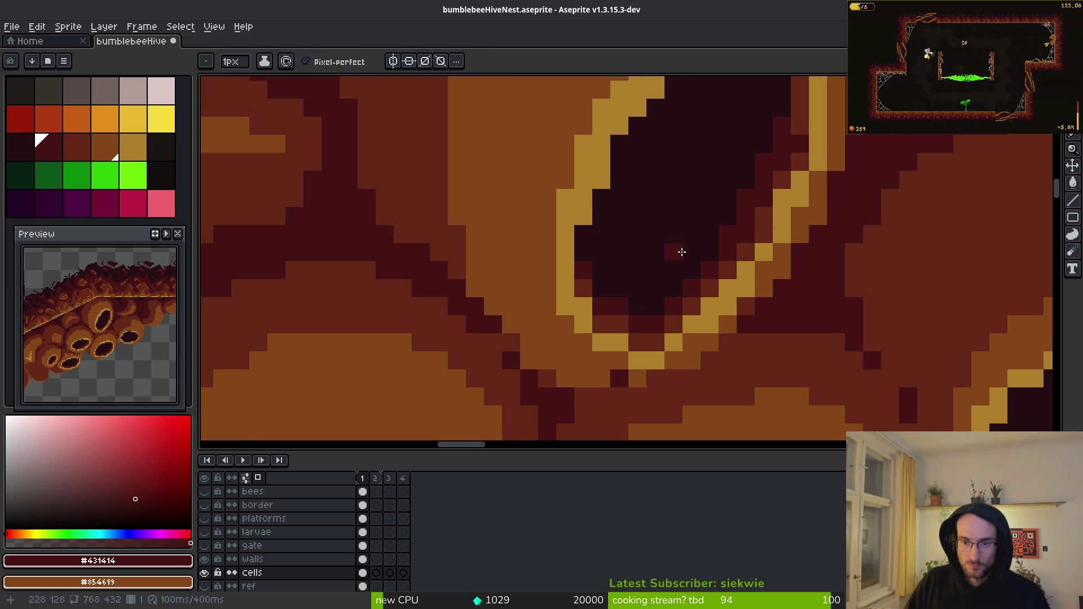
pyautogui.keyDown('alt'); pyautogui.click(694, 337); pyautogui.keyUp('alt')
pyautogui.moveTo(765, 313)
pyautogui.mouseDown()
pyautogui.moveTo(685, 310)
pyautogui.moveTo(729, 271)
pyautogui.mouseUp()
# - Darken a vertical run inside the rim's right edge and two pixels at the opening's top
pyautogui.scroll(3, 797, 238)
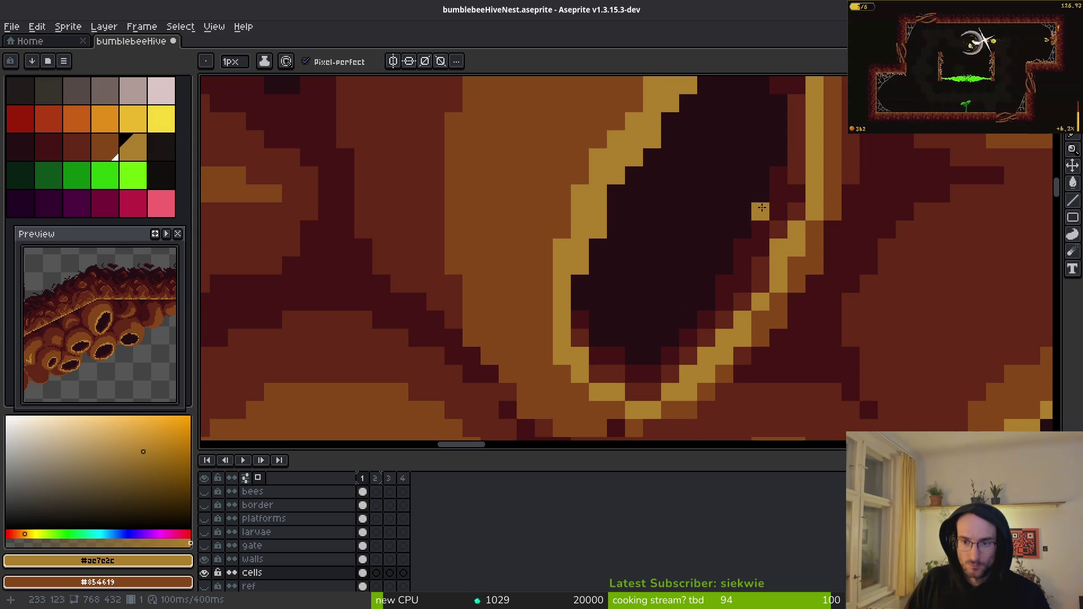
pyautogui.keyDown('alt'); pyautogui.click(832, 240); pyautogui.keyUp('alt')
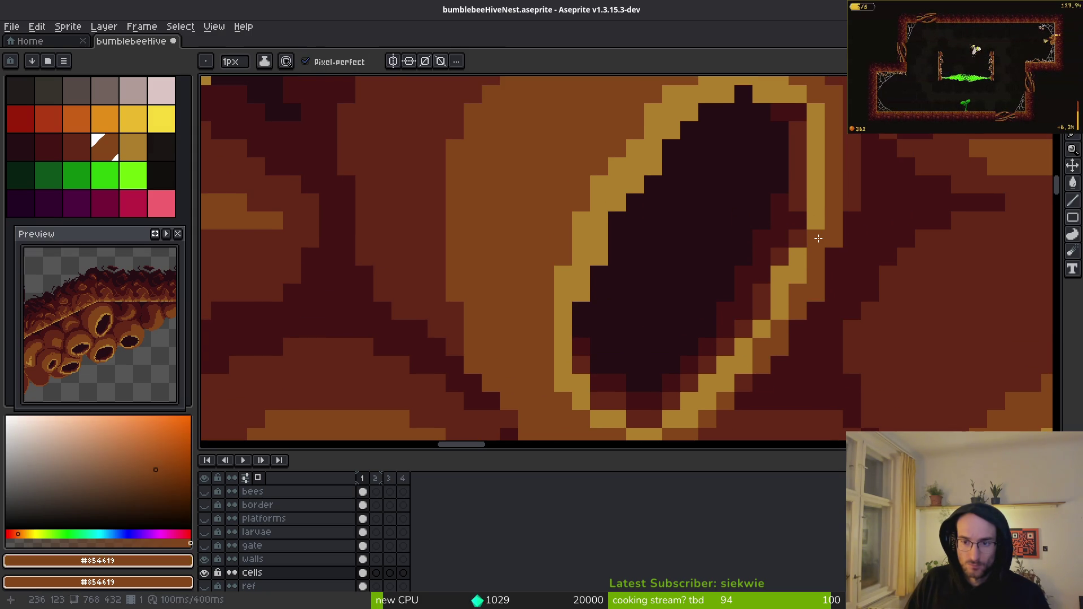
pyautogui.scroll(4, 836, 293)
pyautogui.keyDown('alt'); pyautogui.click(773, 293); pyautogui.keyUp('alt')
pyautogui.moveTo(773, 293); pyautogui.dragTo(790, 250)
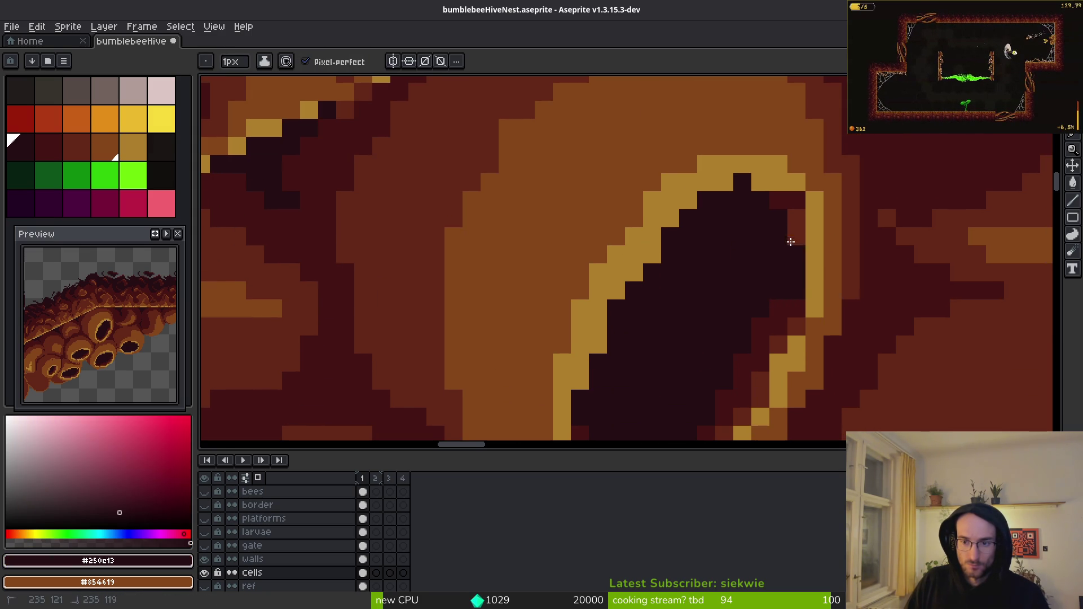
pyautogui.moveTo(778, 175); pyautogui.dragTo(762, 175)
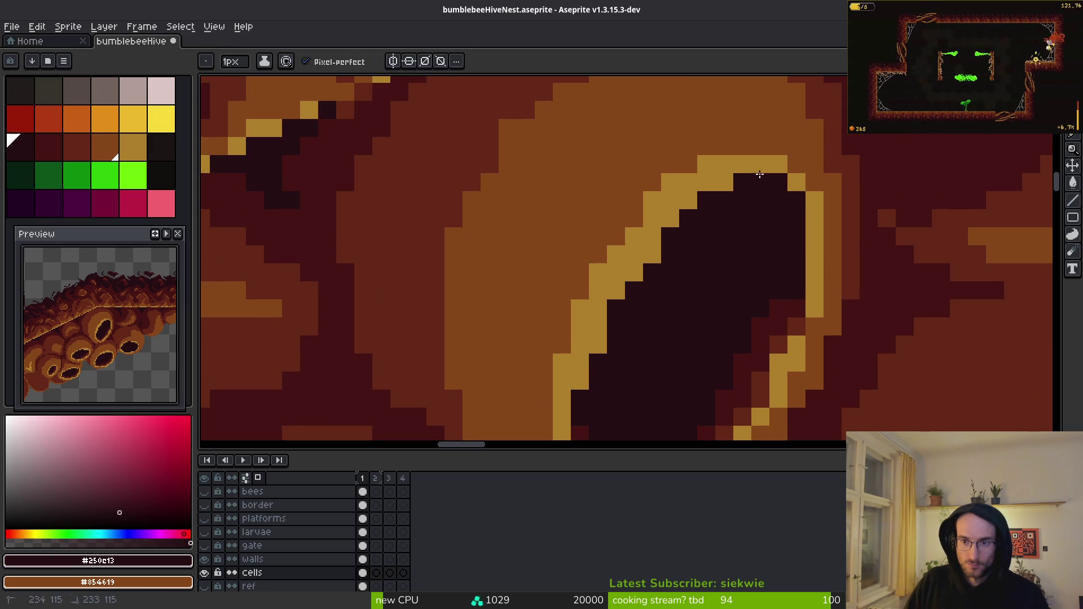
pyautogui.scroll(-3, 670, 222)
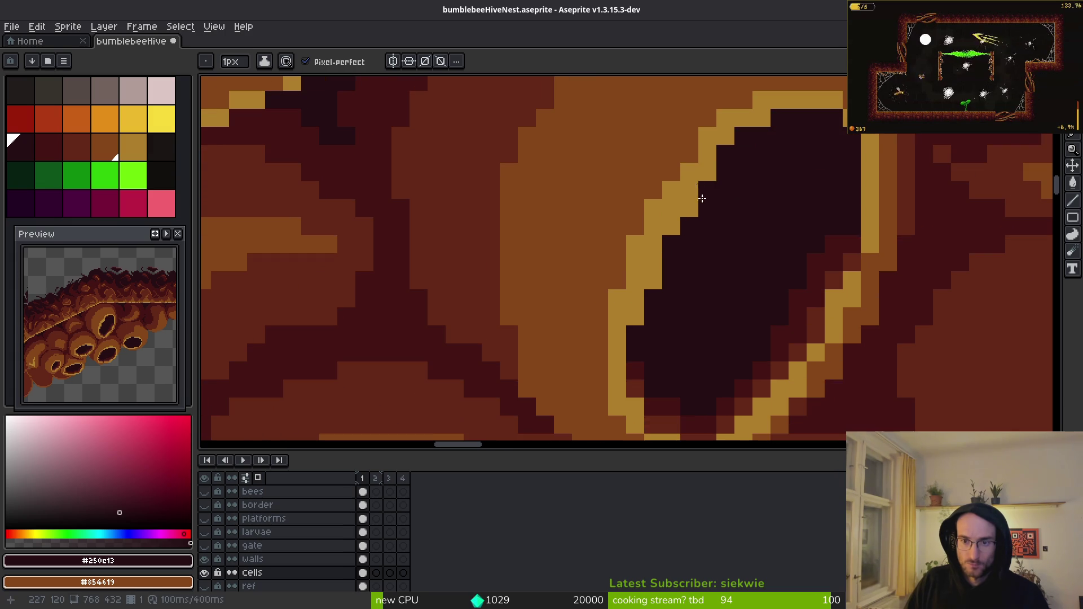
# - Undo the last rim pixel and cut dark notches into the left gold rim
pyautogui.hotkey('ctrl', 'z')
pyautogui.moveTo(645, 251); pyautogui.dragTo(670, 206)
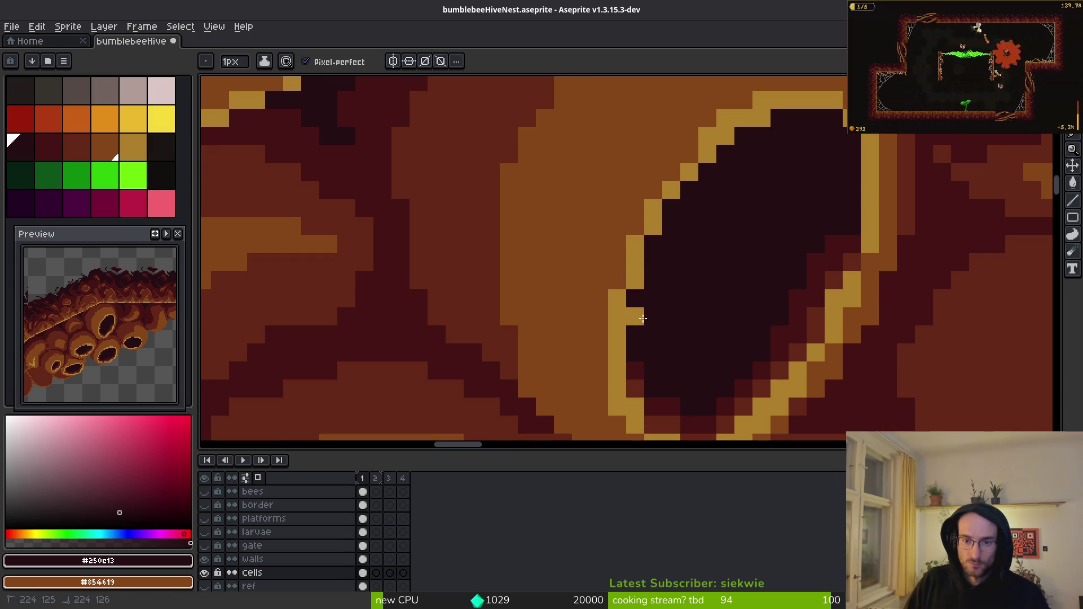
pyautogui.scroll(-3, 666, 319)
pyautogui.scroll(3, 658, 289)
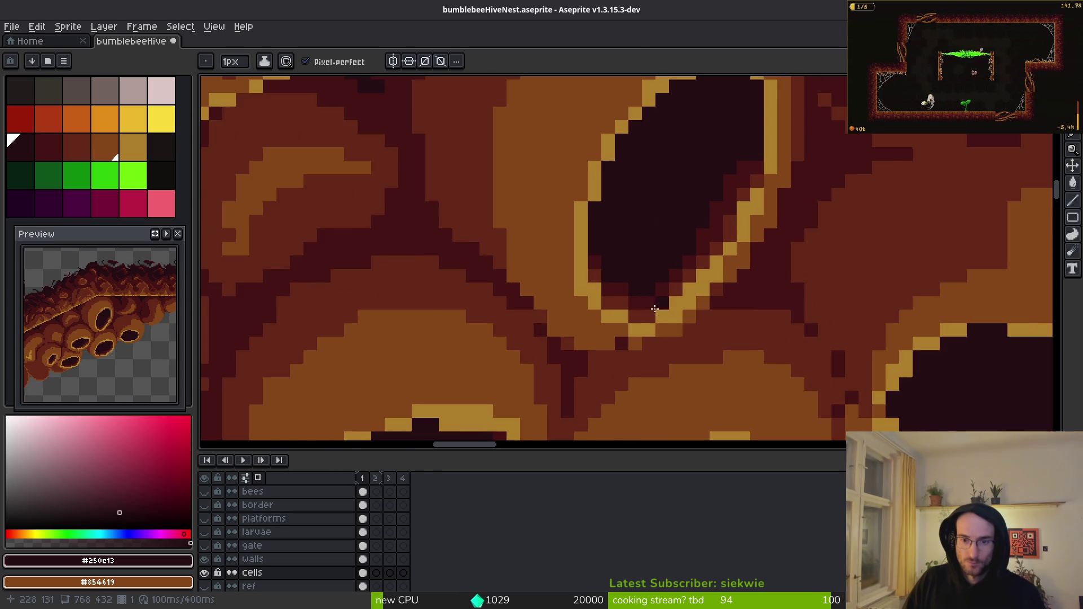
pyautogui.scroll(-4, 671, 226)
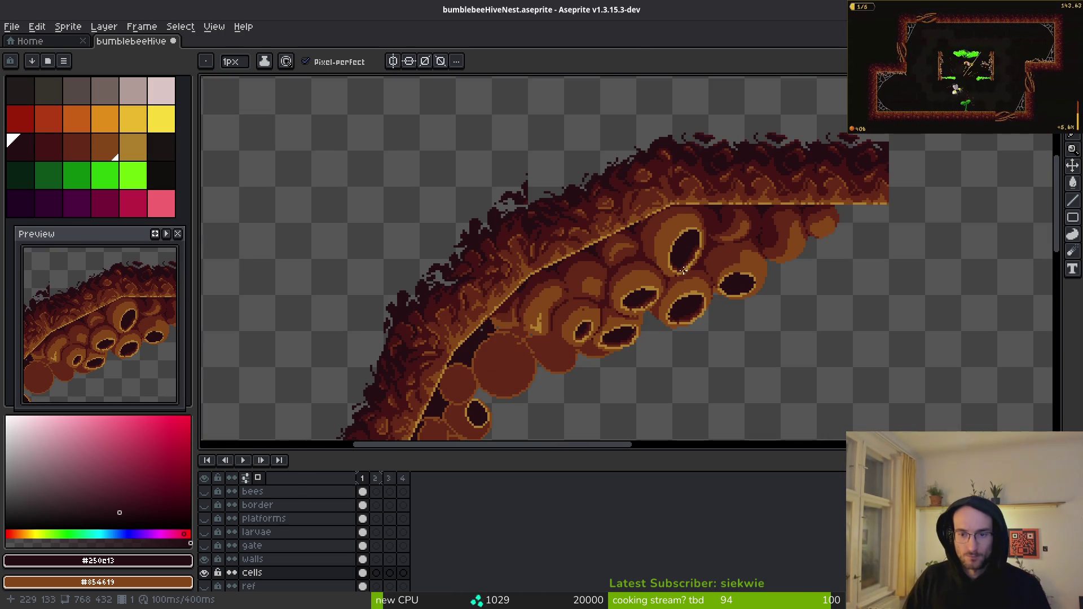
pyautogui.scroll(3, 684, 265)
# - Paint a dark maroon column inside the right edge of the cell's rim
pyautogui.scroll(4, 687, 239)
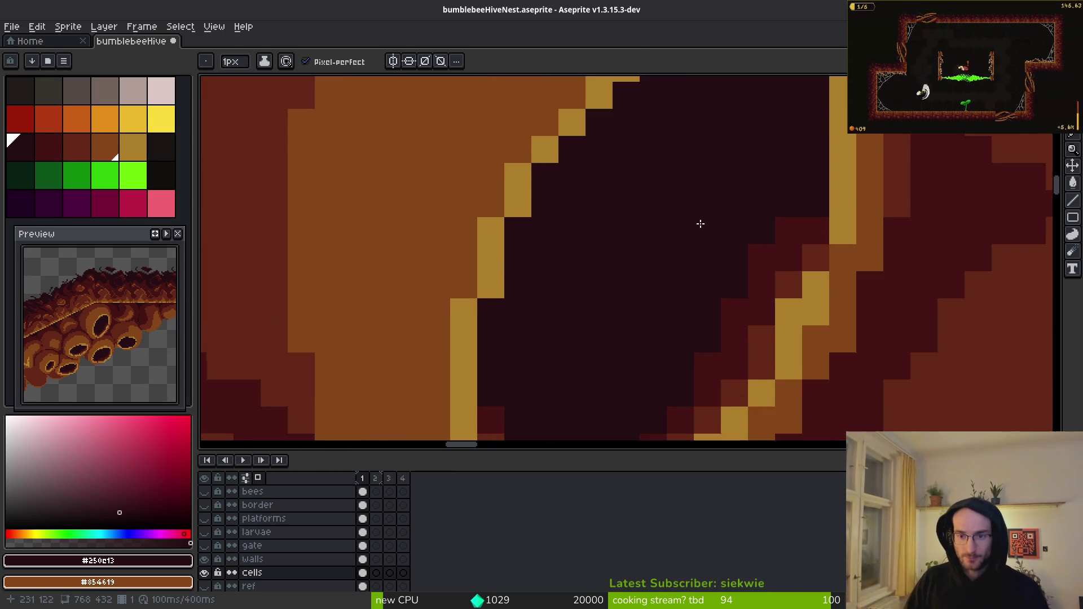
pyautogui.keyDown('alt'); pyautogui.click(786, 283); pyautogui.keyUp('alt')
pyautogui.click(792, 96)
pyautogui.moveTo(819, 150); pyautogui.dragTo(818, 265)
pyautogui.click(819, 123)
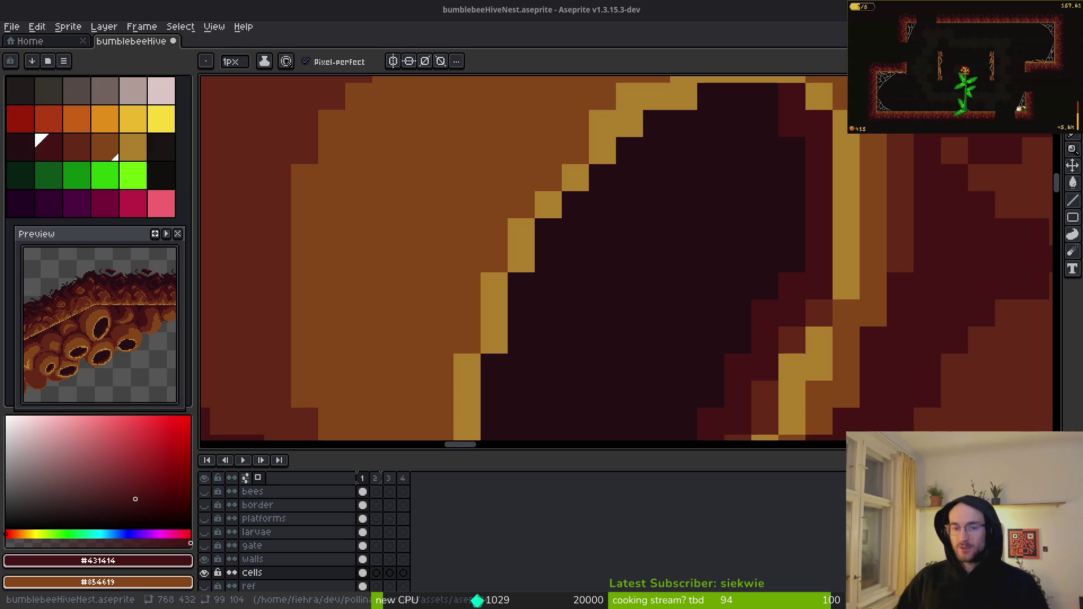
pyautogui.scroll(-1, 776, 280)
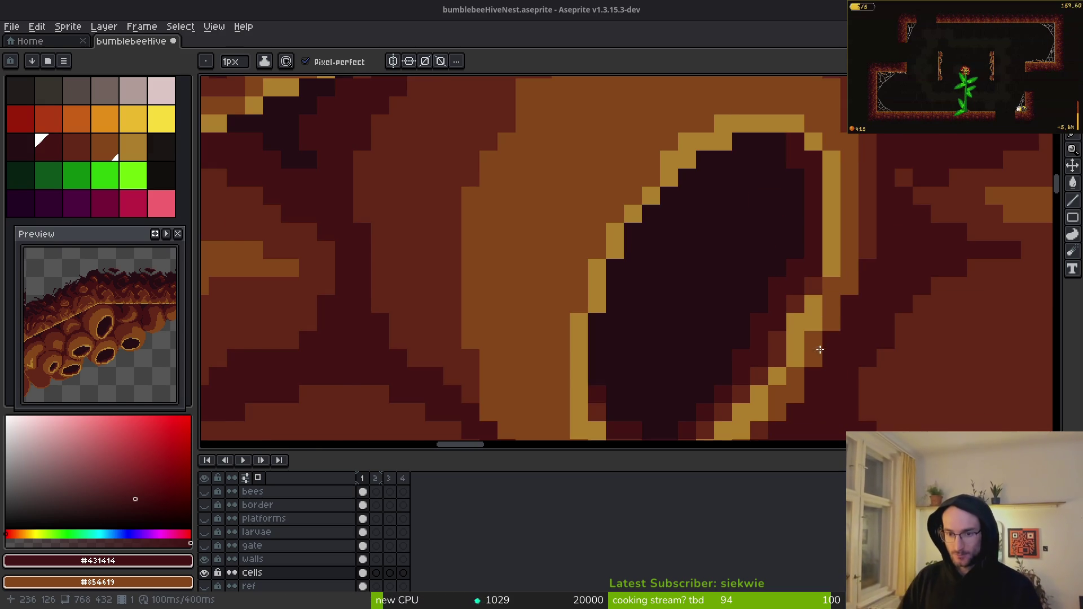
pyautogui.scroll(-1, 749, 310)
pyautogui.scroll(2, 789, 150)
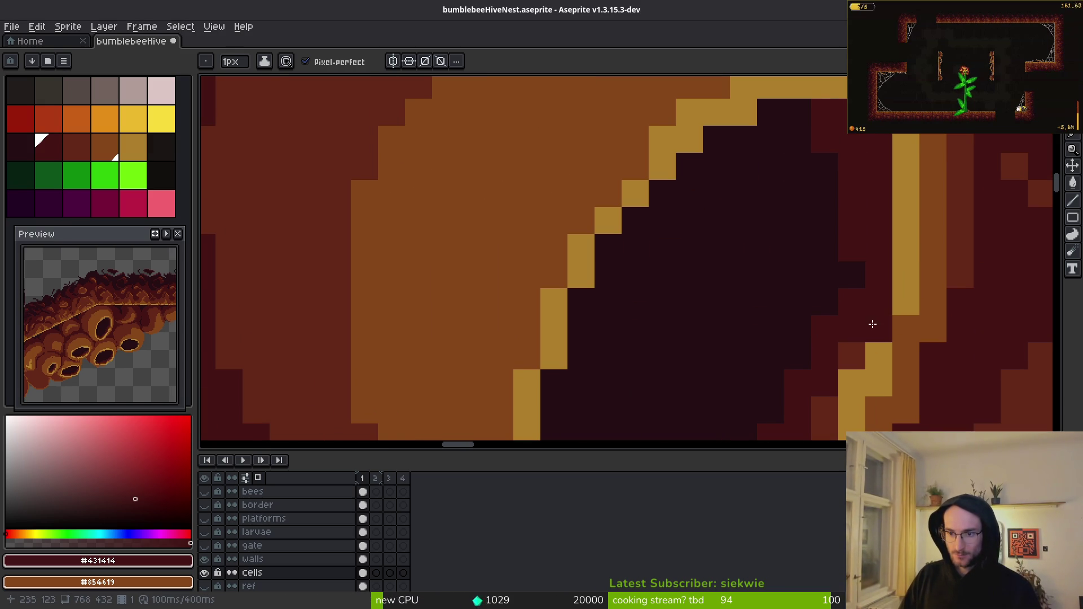
# - Shade the hole's inner edge with a dark maroon staircase of pixels
pyautogui.keyDown('alt'); pyautogui.click(873, 135); pyautogui.keyUp('alt')
pyautogui.scroll(-3, 902, 267)
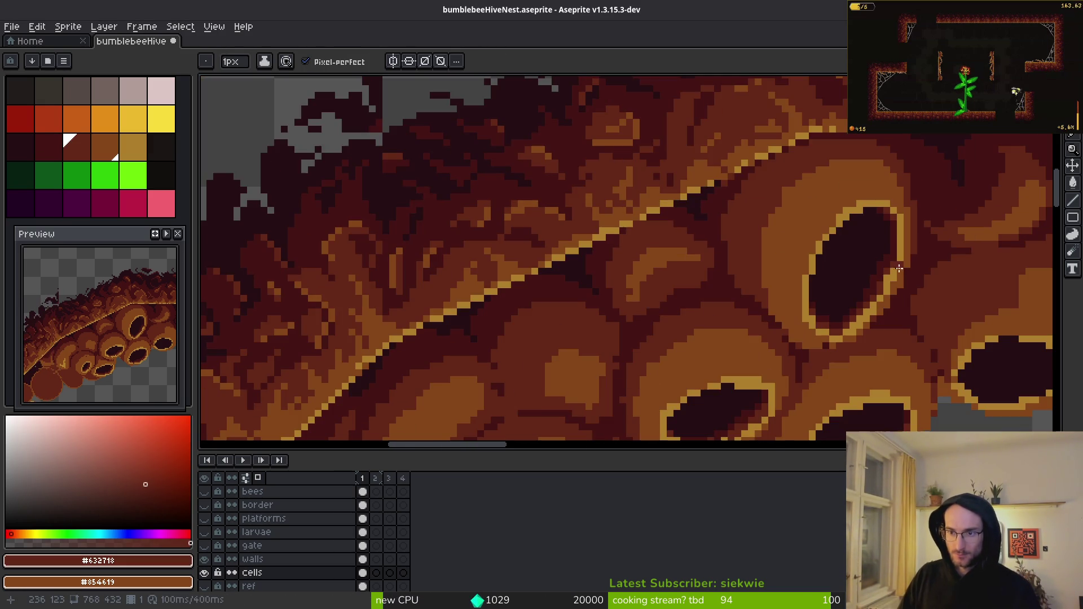
pyautogui.scroll(1, 895, 274)
pyautogui.keyDown('alt'); pyautogui.click(854, 248); pyautogui.keyUp('alt')
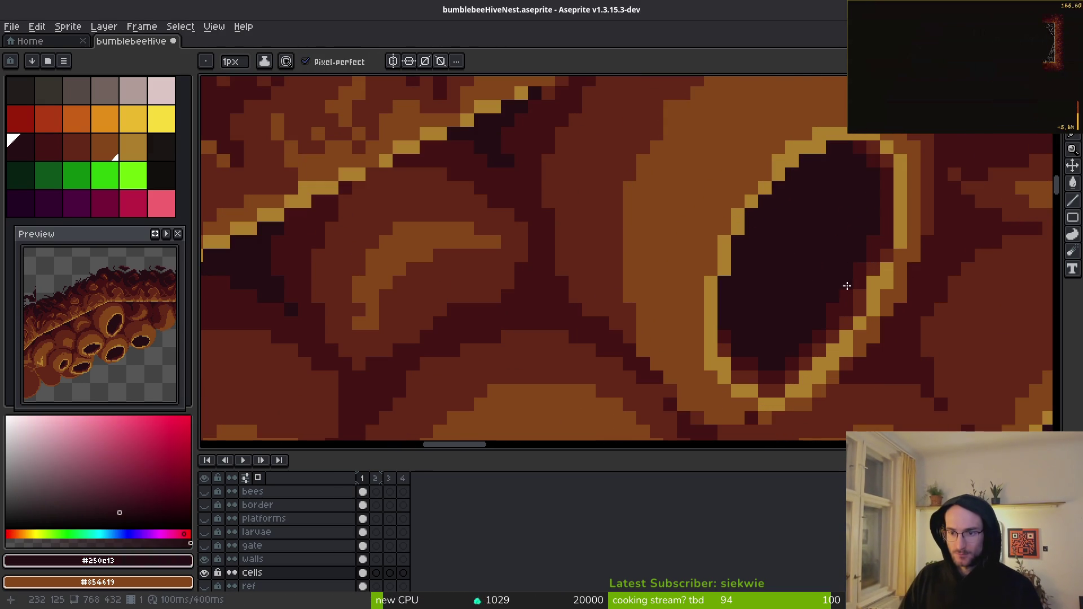
pyautogui.scroll(-2, 771, 323)
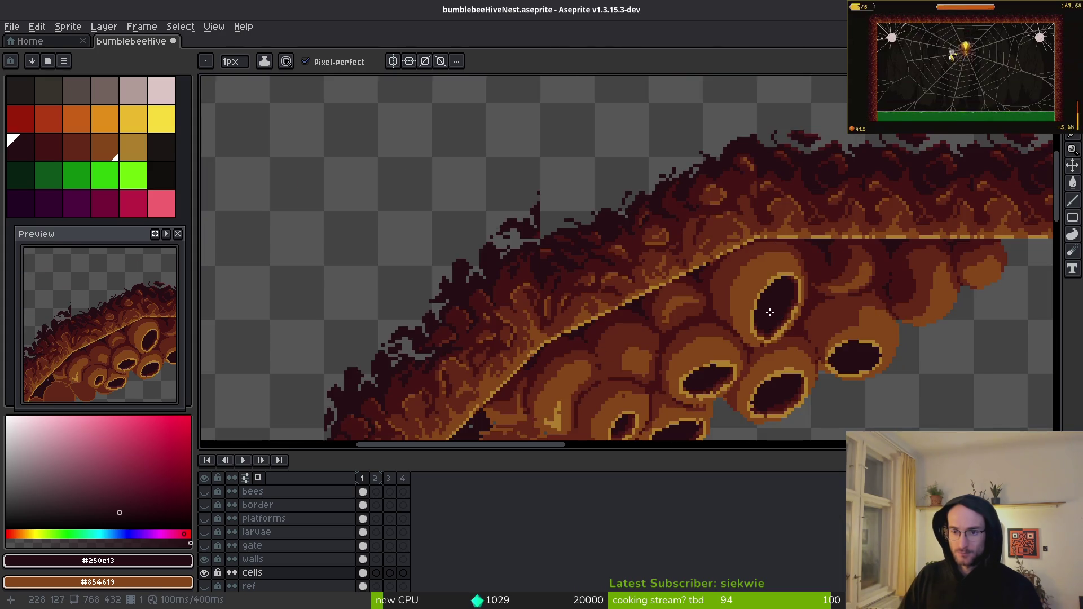
pyautogui.scroll(3, 773, 320)
pyautogui.keyDown('alt'); pyautogui.click(873, 169); pyautogui.keyUp('alt')
pyautogui.moveTo(759, 180)
pyautogui.mouseDown()
pyautogui.moveTo(701, 248)
pyautogui.moveTo(692, 314)
pyautogui.mouseUp()
pyautogui.scroll(-3, 711, 316)
pyautogui.scroll(2, 747, 316)
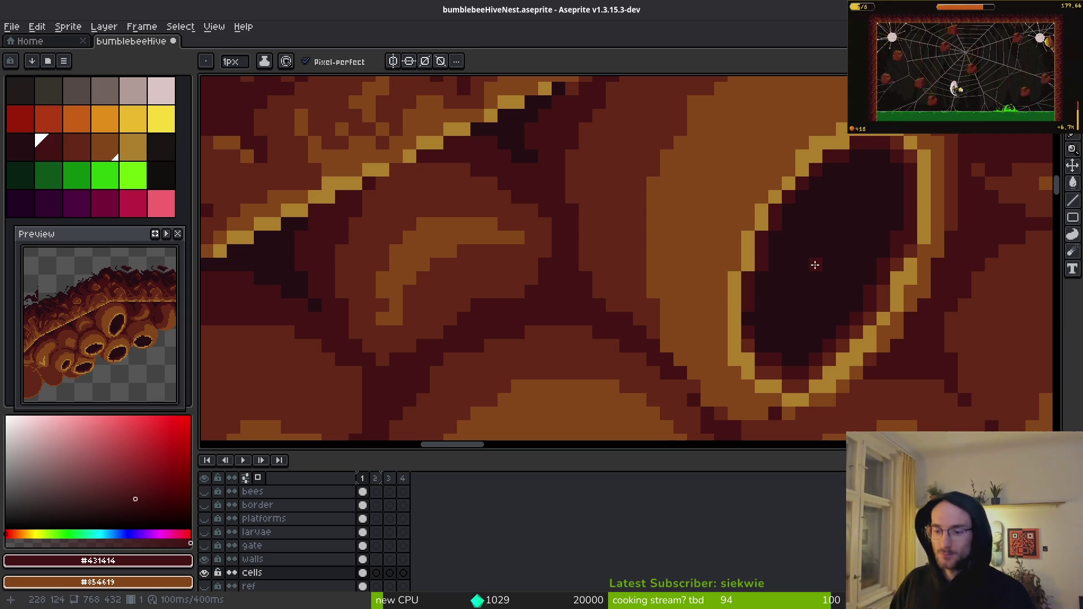
# - Zoom out and pan to bring the lower honeycomb cells into view
pyautogui.scroll(-4, 735, 304)
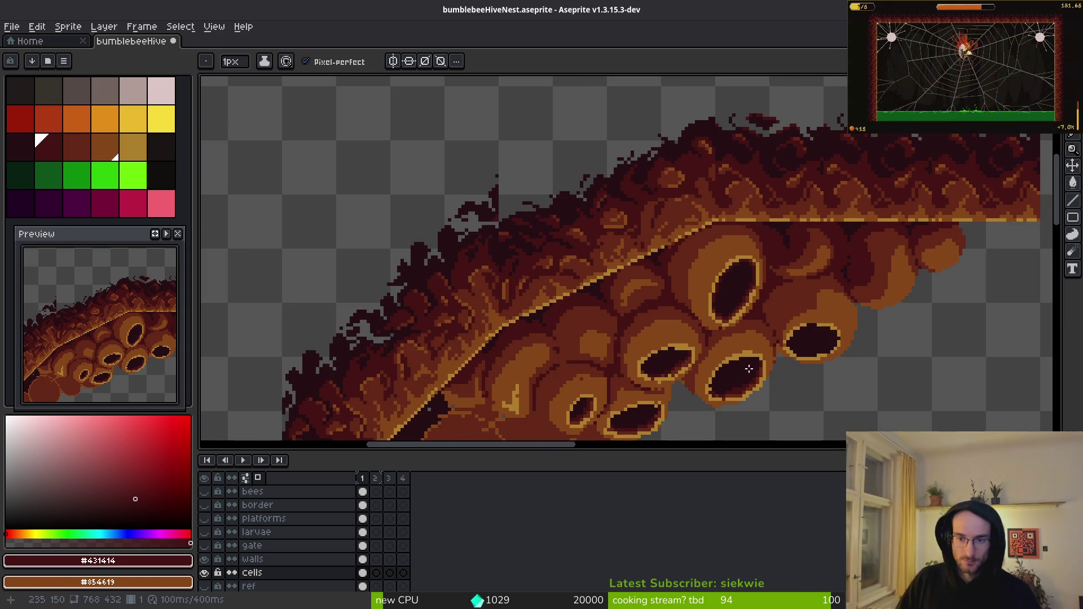
pyautogui.scroll(3, 736, 291)
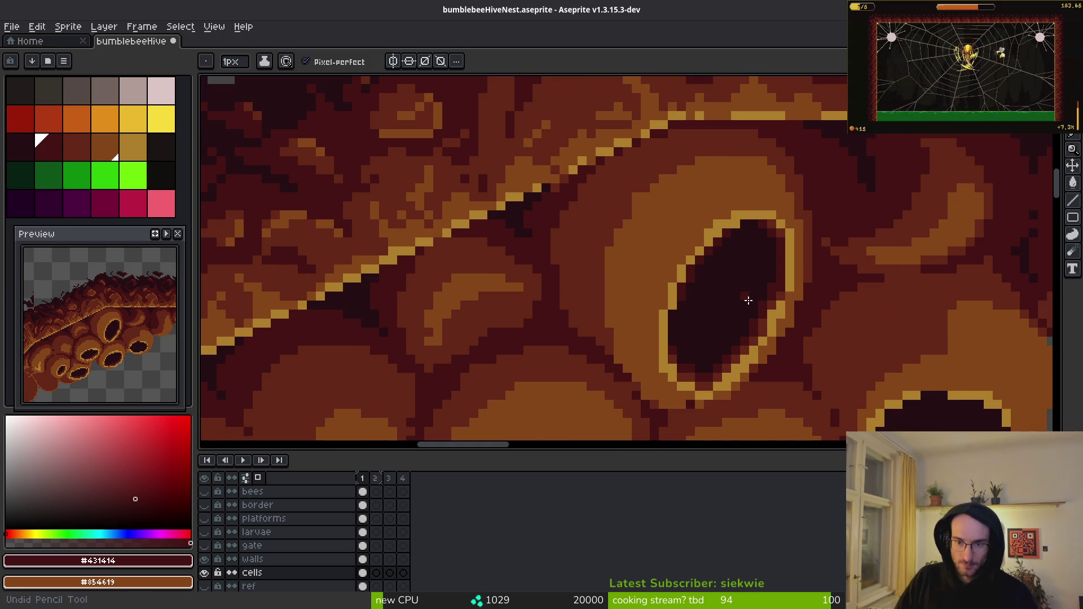
pyautogui.scroll(-4, 756, 301)
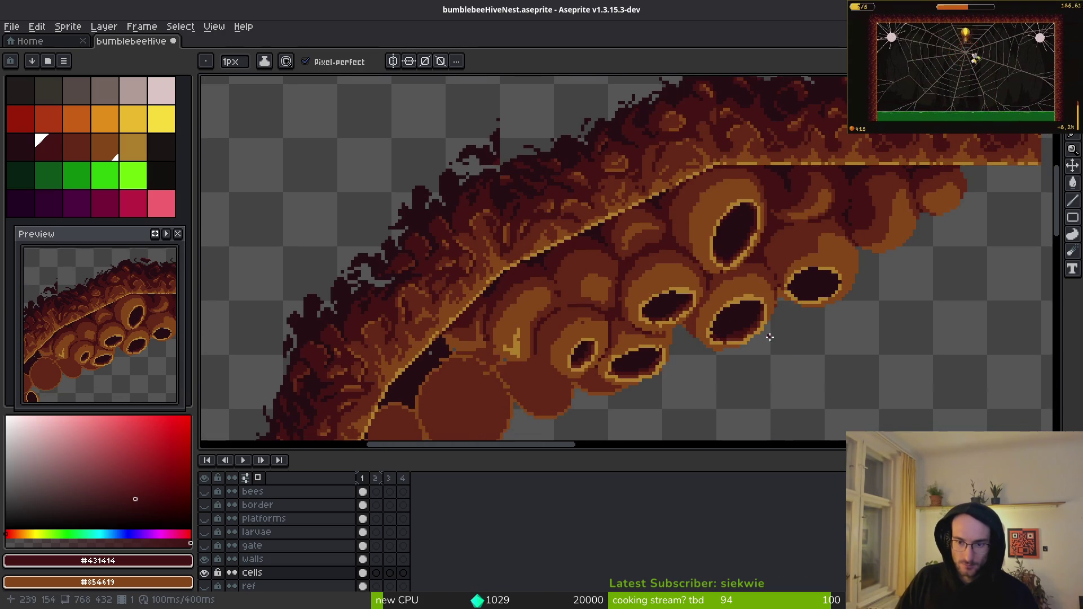
pyautogui.scroll(-2, 776, 363)
pyautogui.moveTo(776, 363); pyautogui.dragTo(776, 341)
pyautogui.scroll(2, 769, 338)
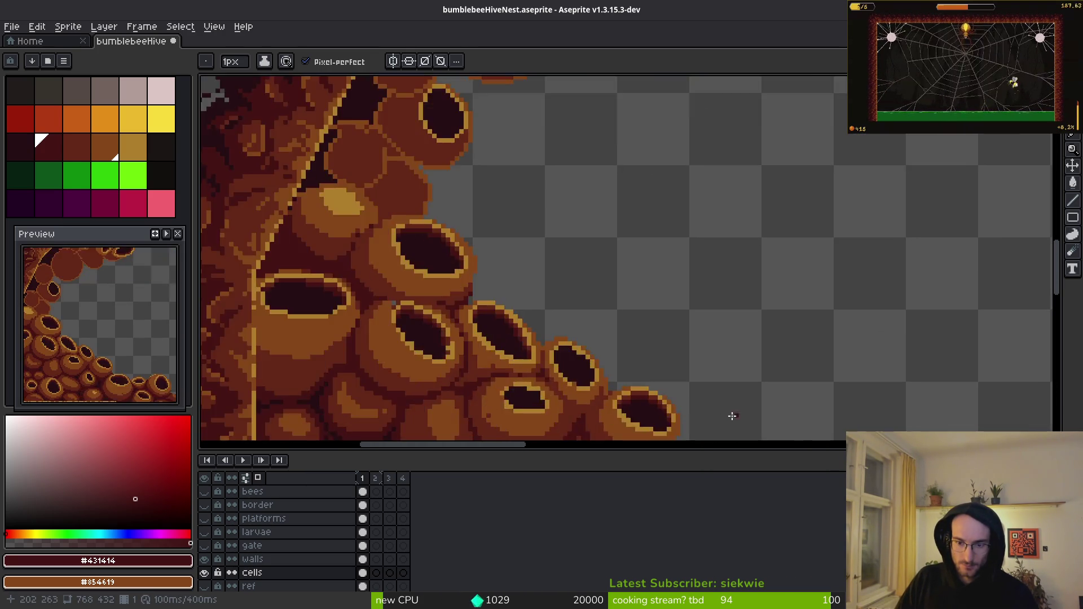
# - Paint reddish-brown shading and a dark red stroke along the opening's inner top
pyautogui.scroll(1, 716, 213)
pyautogui.scroll(2, 628, 305)
pyautogui.scroll(2, 628, 305)
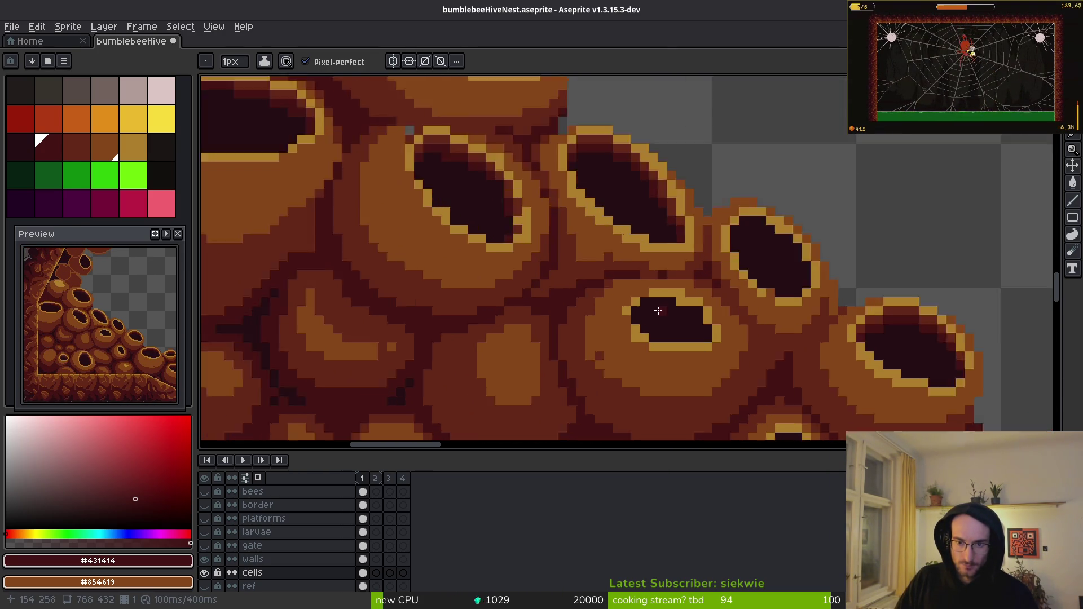
pyautogui.keyDown('alt'); pyautogui.click(789, 273); pyautogui.keyUp('alt')
pyautogui.moveTo(643, 292); pyautogui.dragTo(741, 320)
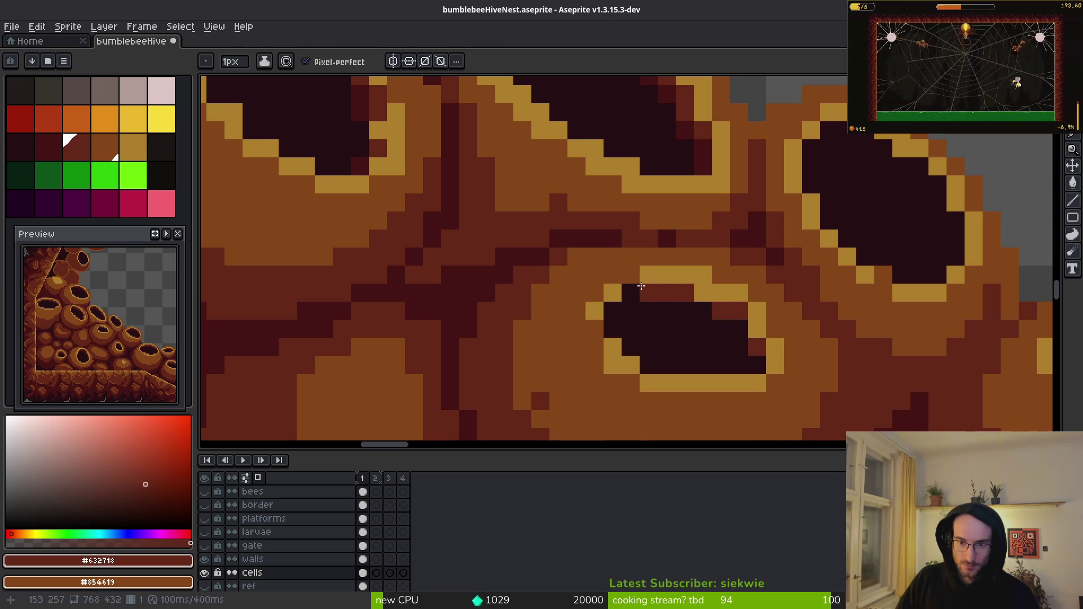
pyautogui.keyDown('alt'); pyautogui.click(553, 253); pyautogui.keyUp('alt')
pyautogui.moveTo(629, 290); pyautogui.dragTo(693, 310)
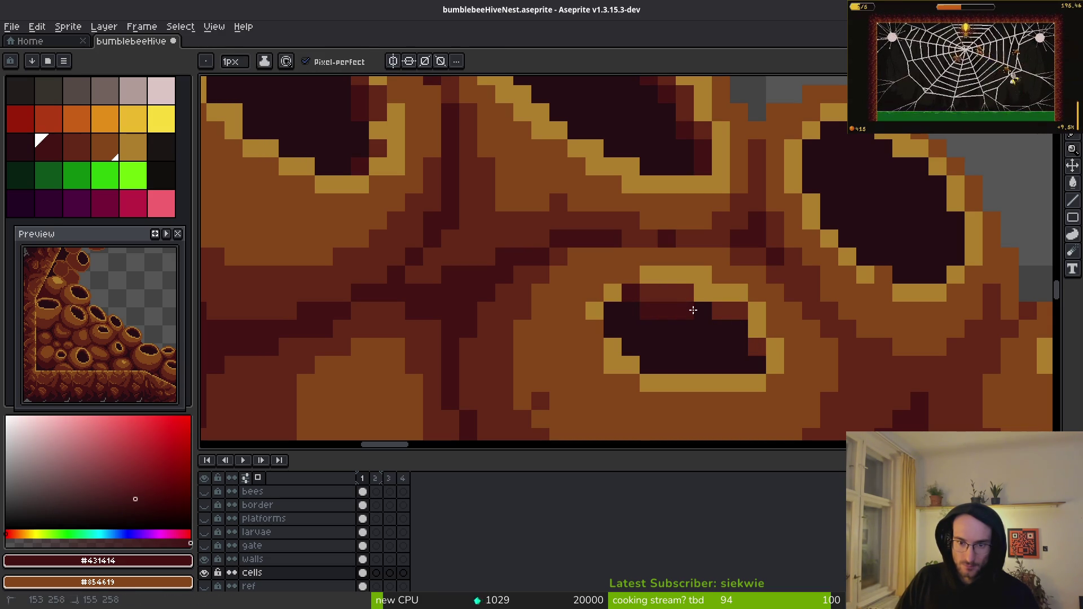
# - Touch up dark red pixels along the opening's side, repainting two of them reddish-brown
pyautogui.moveTo(754, 342); pyautogui.dragTo(750, 358)
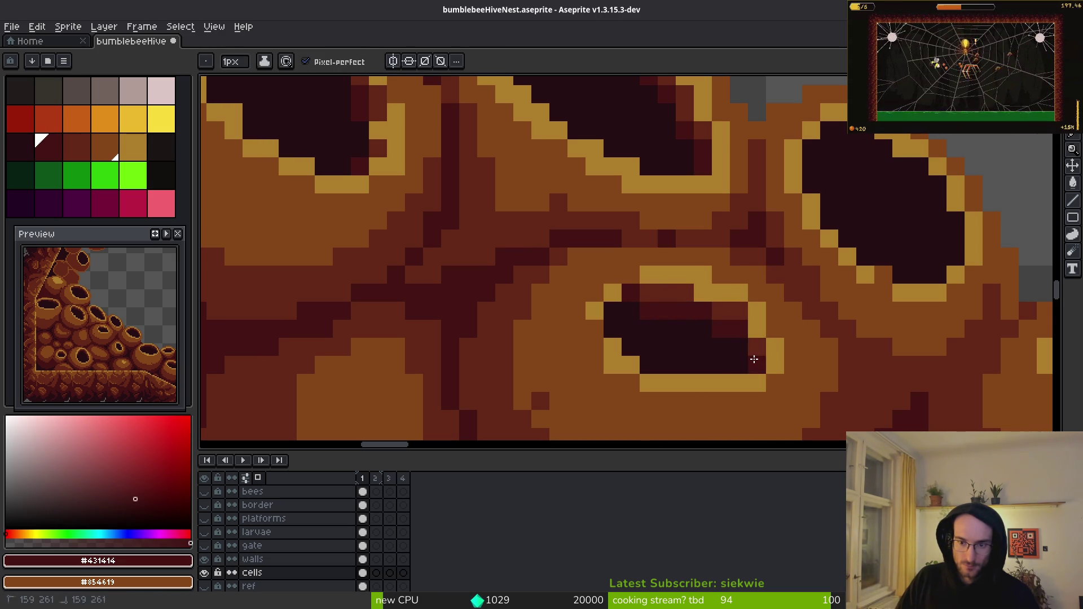
pyautogui.scroll(2, 710, 265)
pyautogui.moveTo(564, 181)
pyautogui.mouseDown()
pyautogui.moveTo(634, 205)
pyautogui.moveTo(725, 261)
pyautogui.moveTo(829, 379)
pyautogui.mouseUp()
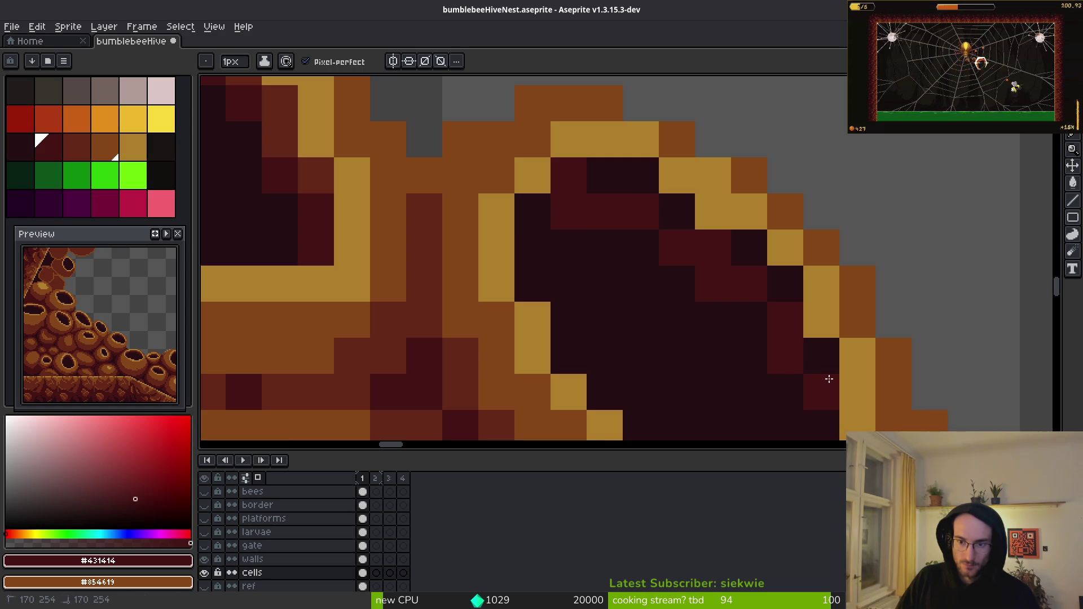
pyautogui.keyDown('alt'); pyautogui.click(820, 290); pyautogui.keyUp('alt')
pyautogui.keyDown('alt'); pyautogui.click(472, 367); pyautogui.keyUp('alt')
pyautogui.moveTo(598, 167)
pyautogui.mouseDown()
pyautogui.moveTo(653, 177)
pyautogui.moveTo(542, 203)
pyautogui.mouseUp()
# - Paint a diagonal reddish-brown edge inside the opening and a reddish pixel at its top edge
pyautogui.keyDown('alt'); pyautogui.click(583, 210); pyautogui.keyUp('alt')
pyautogui.keyDown('alt'); pyautogui.click(649, 186); pyautogui.keyUp('alt')
pyautogui.moveTo(677, 212)
pyautogui.mouseDown()
pyautogui.moveTo(788, 285)
pyautogui.moveTo(843, 370)
pyautogui.moveTo(822, 358)
pyautogui.mouseUp()
pyautogui.scroll(-3, 822, 357)
pyautogui.scroll(-2, 722, 287)
pyautogui.click(624, 180)
pyautogui.scroll(4, 632, 170)
pyautogui.scroll(3, 620, 164)
pyautogui.hotkey('ctrl', 'z')
pyautogui.click(592, 182)
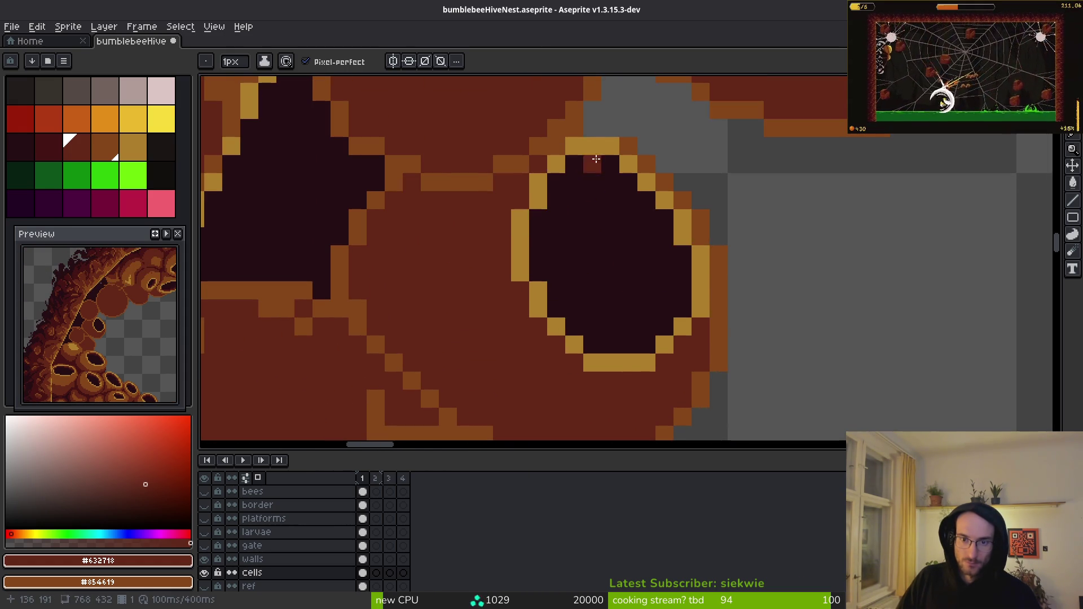
# - Paint reddish pixels along the opening's inner edge and down its right side
pyautogui.moveTo(639, 199); pyautogui.dragTo(662, 229)
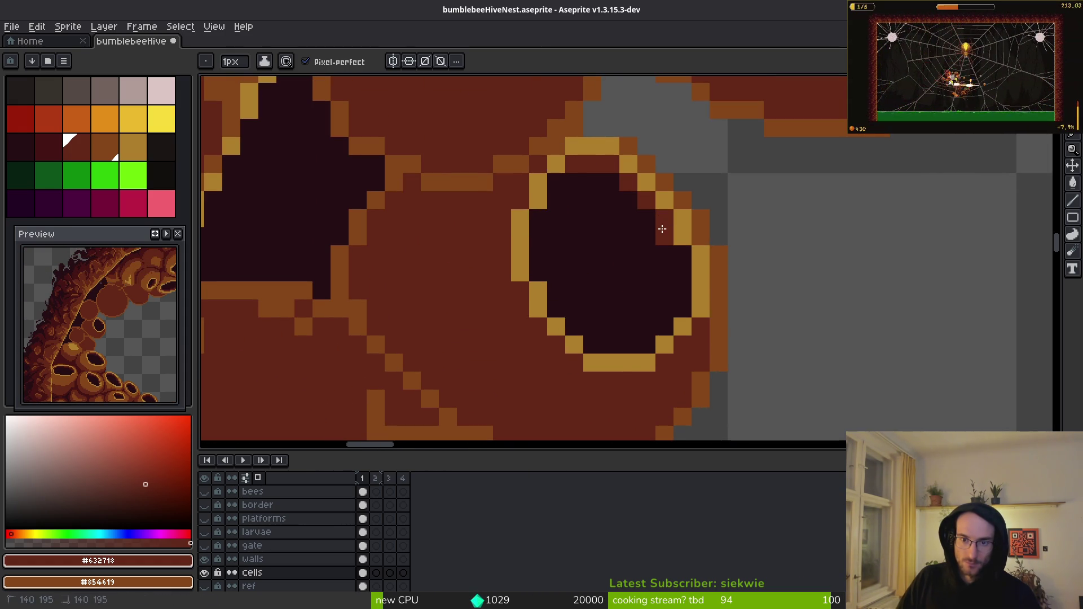
pyautogui.moveTo(688, 262); pyautogui.dragTo(684, 279)
pyautogui.scroll(-2, 666, 288)
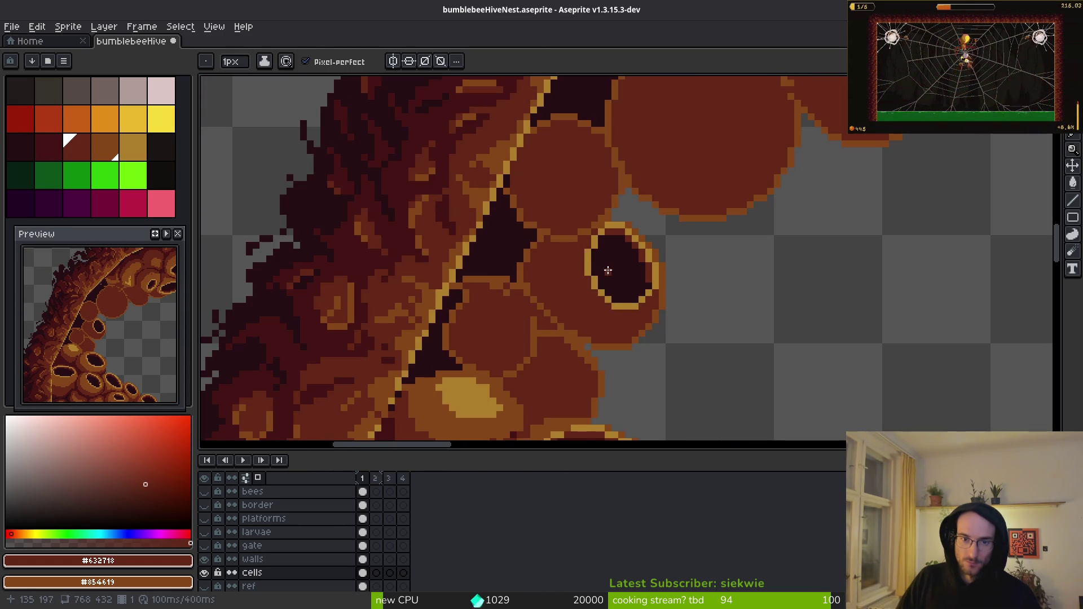
pyautogui.scroll(1, 590, 319)
# - Shade the next opening with a dark red top row and a reddish-brown left edge
pyautogui.press('alt')
pyautogui.click(575, 303)
pyautogui.scroll(4, 592, 311)
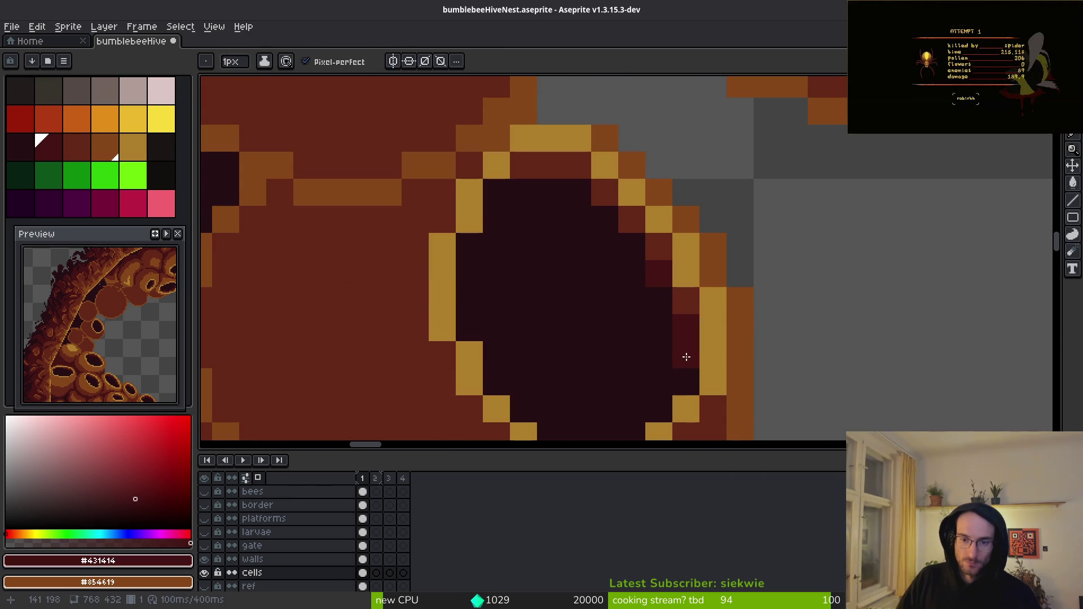
pyautogui.moveTo(606, 216)
pyautogui.mouseDown()
pyautogui.moveTo(532, 184)
pyautogui.moveTo(505, 209)
pyautogui.mouseUp()
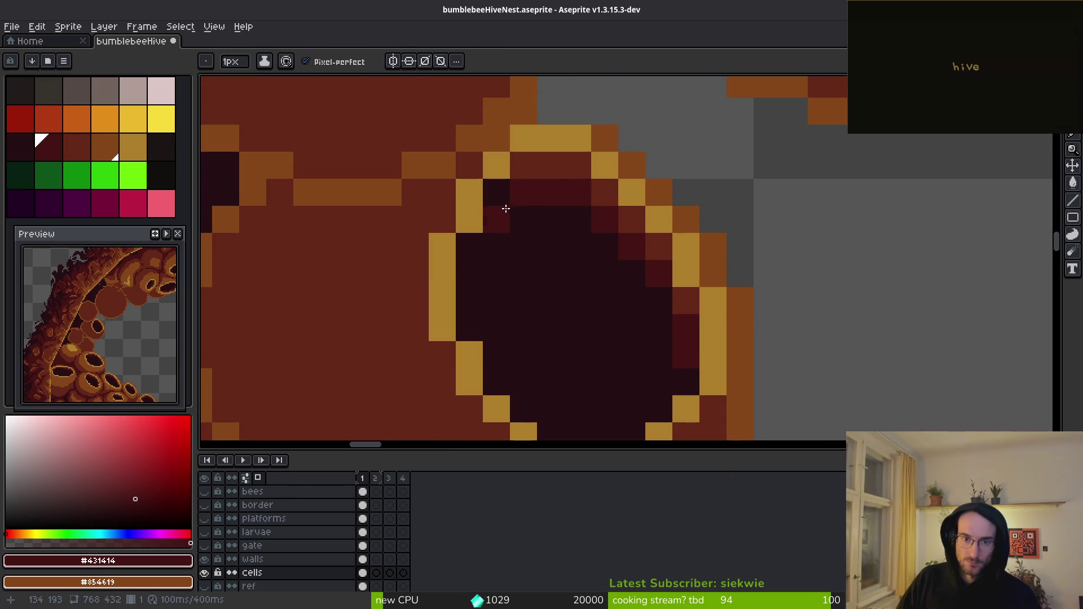
pyautogui.click(476, 244)
pyautogui.keyDown('alt'); pyautogui.click(503, 193); pyautogui.keyUp('alt')
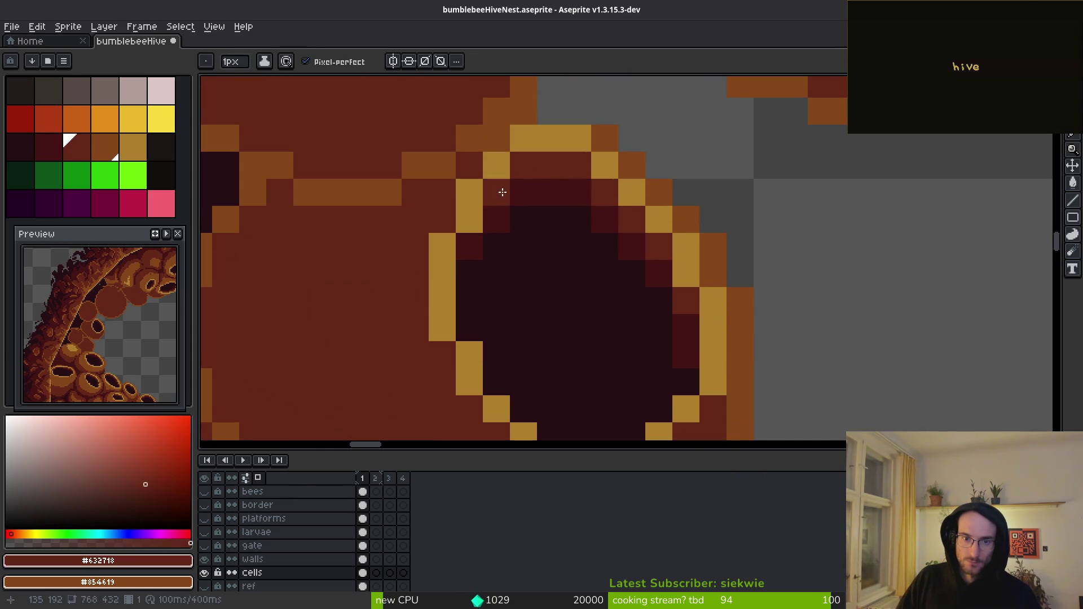
pyautogui.keyDown('alt'); pyautogui.click(493, 230); pyautogui.keyUp('alt')
pyautogui.click(472, 261)
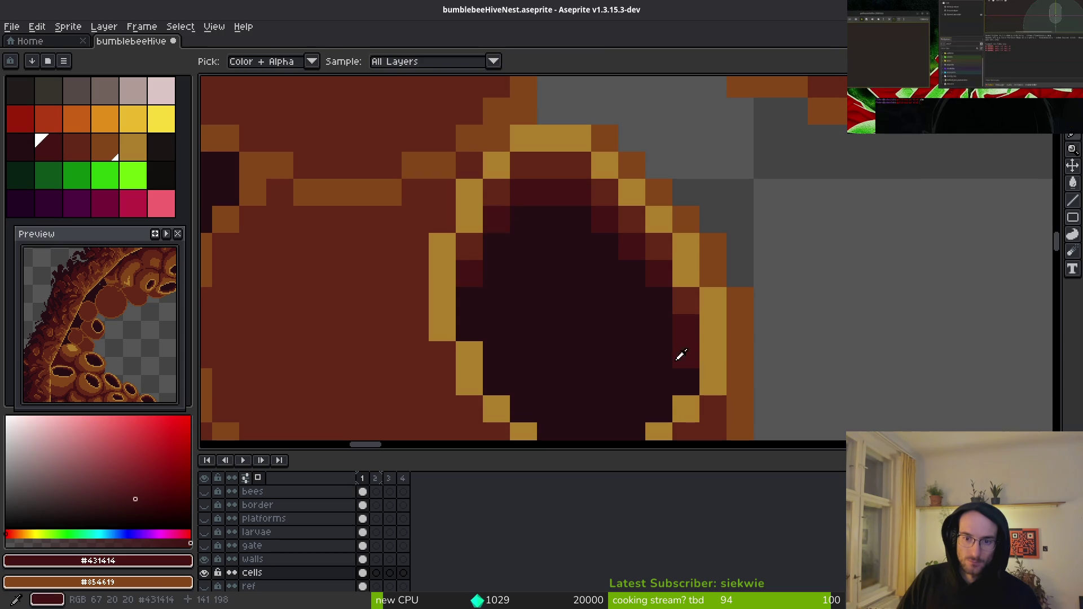
# - Lighten pixels along the opening's inner top-left, trying reddish-brown, dark red and red-black shades
pyautogui.scroll(-4, 691, 243)
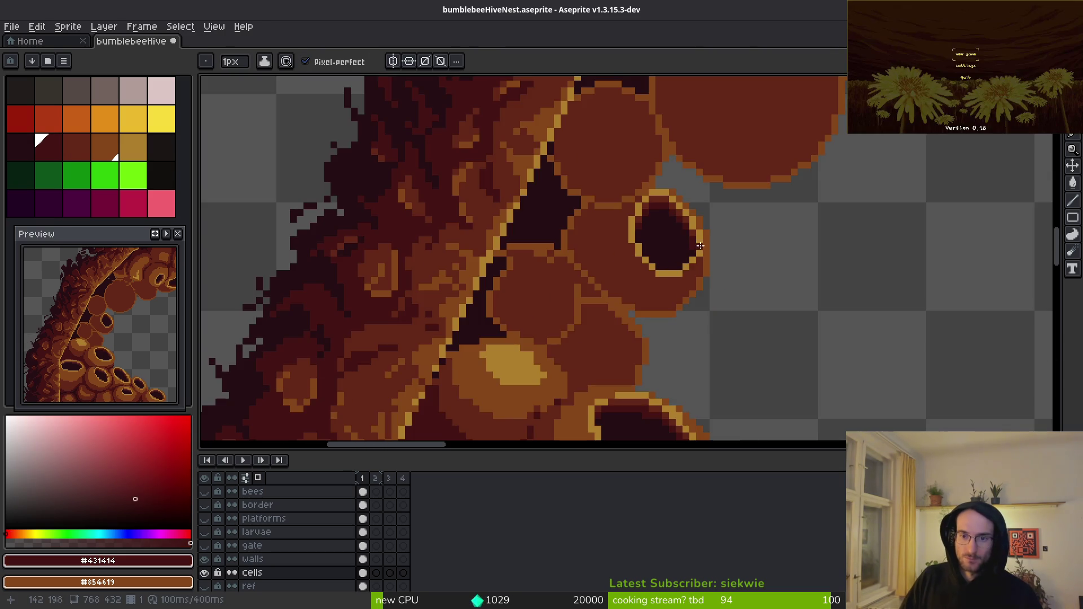
pyautogui.scroll(3, 698, 247)
pyautogui.scroll(-2, 677, 290)
pyautogui.scroll(1, 680, 282)
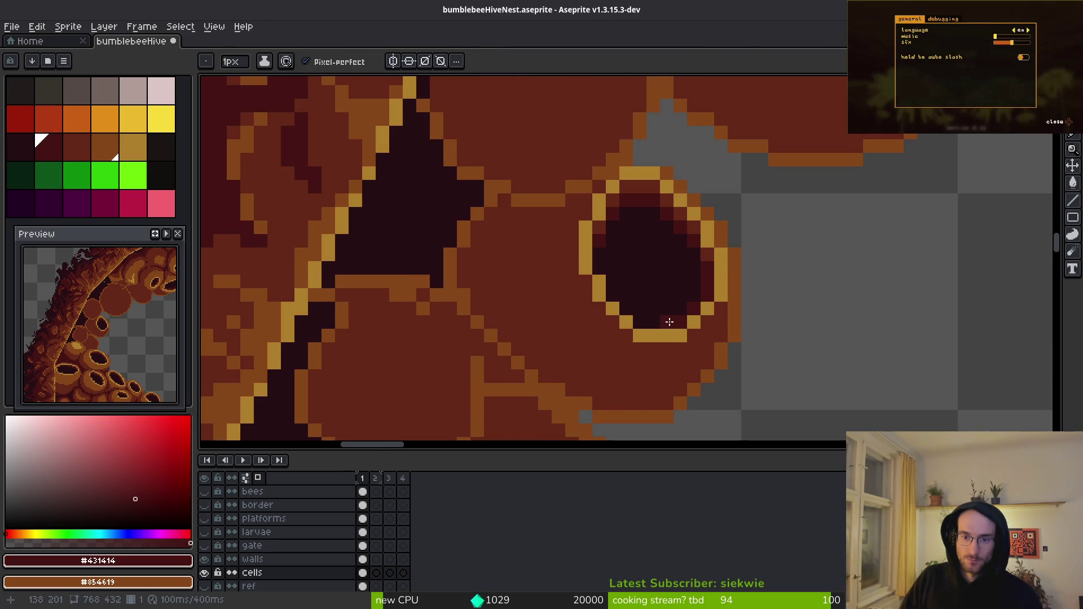
pyautogui.scroll(-3, 671, 324)
pyautogui.scroll(2, 733, 344)
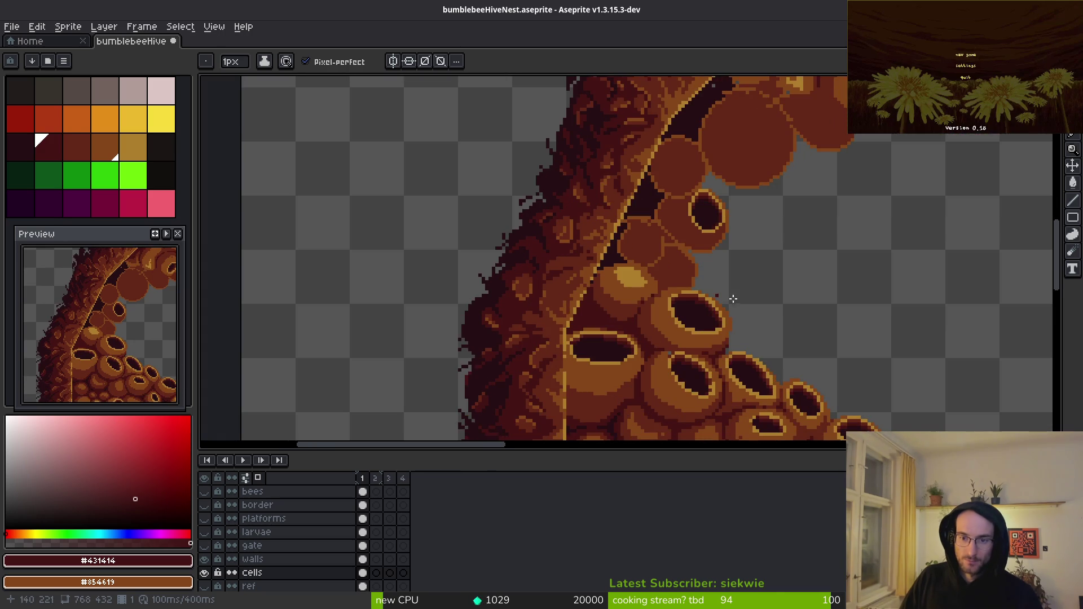
pyautogui.scroll(5, 712, 308)
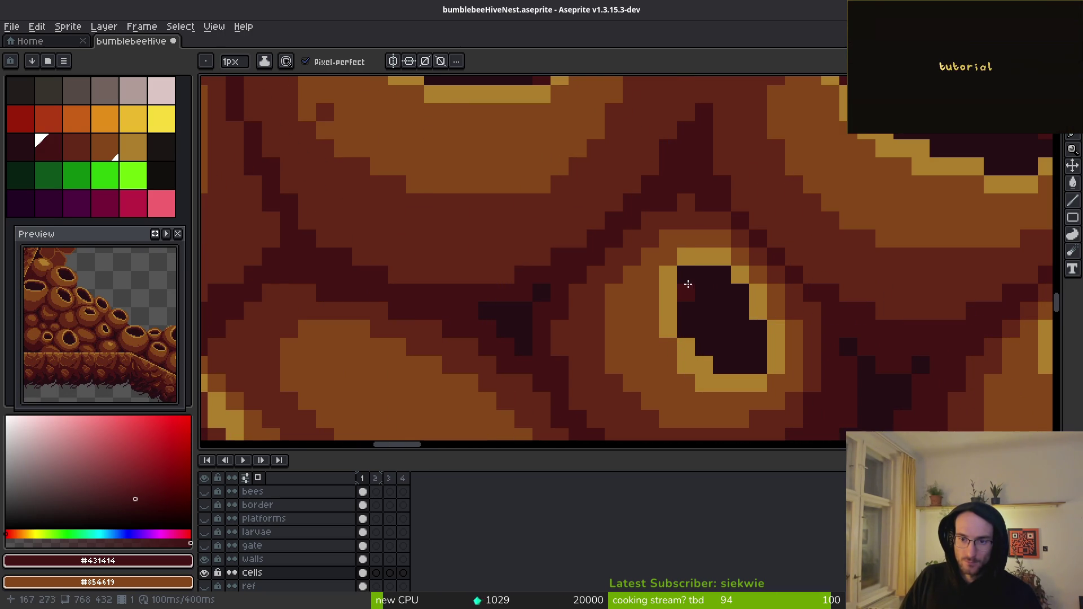
pyautogui.moveTo(737, 312)
pyautogui.mouseDown()
pyautogui.moveTo(753, 329)
pyautogui.moveTo(725, 283)
pyautogui.mouseUp()
pyautogui.keyDown('alt'); pyautogui.click(741, 329); pyautogui.keyUp('alt')
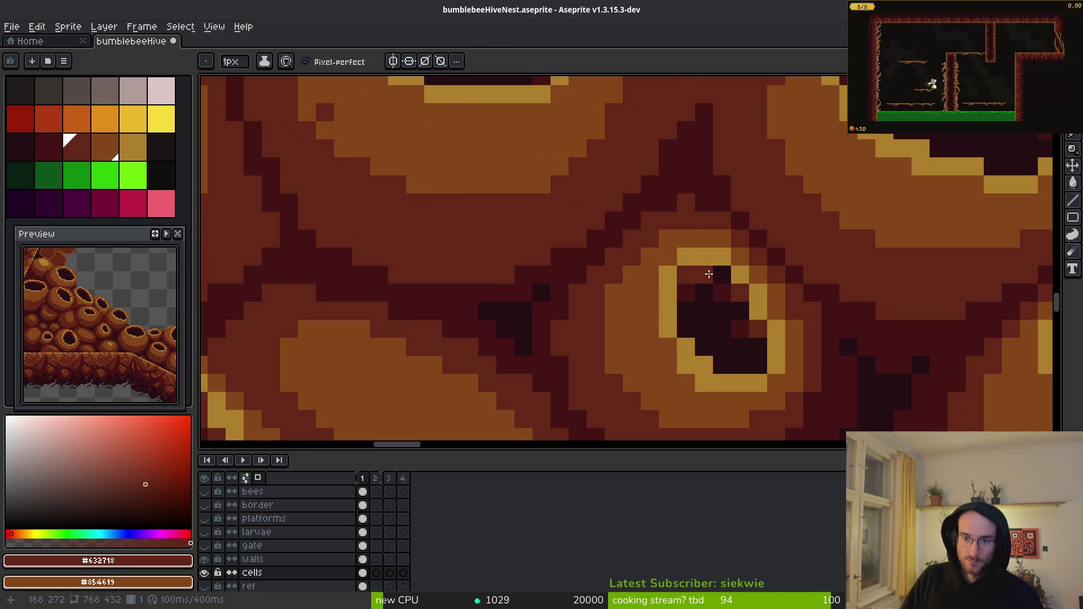
pyautogui.keyDown('alt'); pyautogui.click(711, 286); pyautogui.keyUp('alt')
pyautogui.keyDown('alt'); pyautogui.click(740, 331); pyautogui.keyUp('alt')
pyautogui.keyDown('alt'); pyautogui.click(721, 272); pyautogui.keyUp('alt')
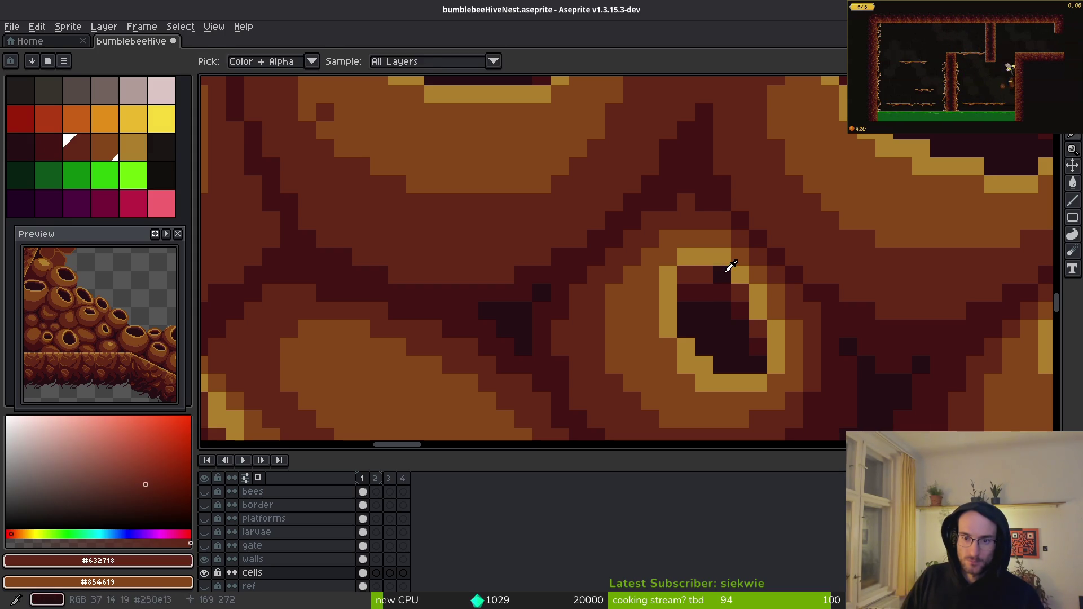
pyautogui.scroll(-3, 750, 313)
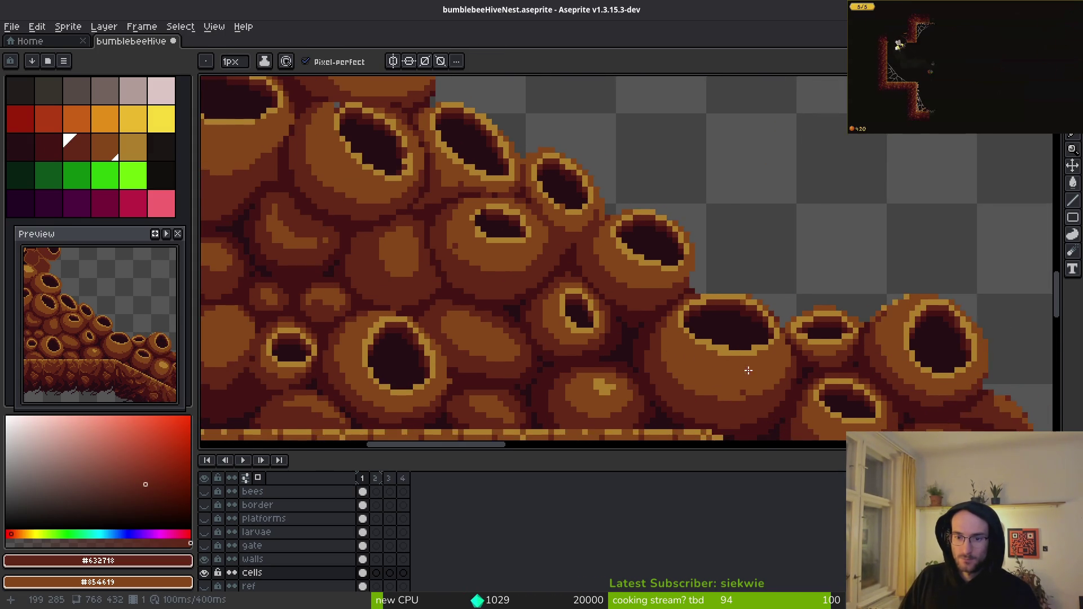
# - Draw brown rows across the opening's top and inner top-left rim using straight lines
pyautogui.moveTo(749, 370)
pyautogui.mouseDown()
pyautogui.moveTo(622, 363)
pyautogui.moveTo(681, 299)
pyautogui.mouseUp()
pyautogui.moveTo(921, 389)
pyautogui.mouseDown()
pyautogui.moveTo(667, 297)
pyautogui.moveTo(747, 327)
pyautogui.moveTo(512, 214)
pyautogui.moveTo(568, 382)
pyautogui.mouseUp()
pyautogui.scroll(4, 614, 253)
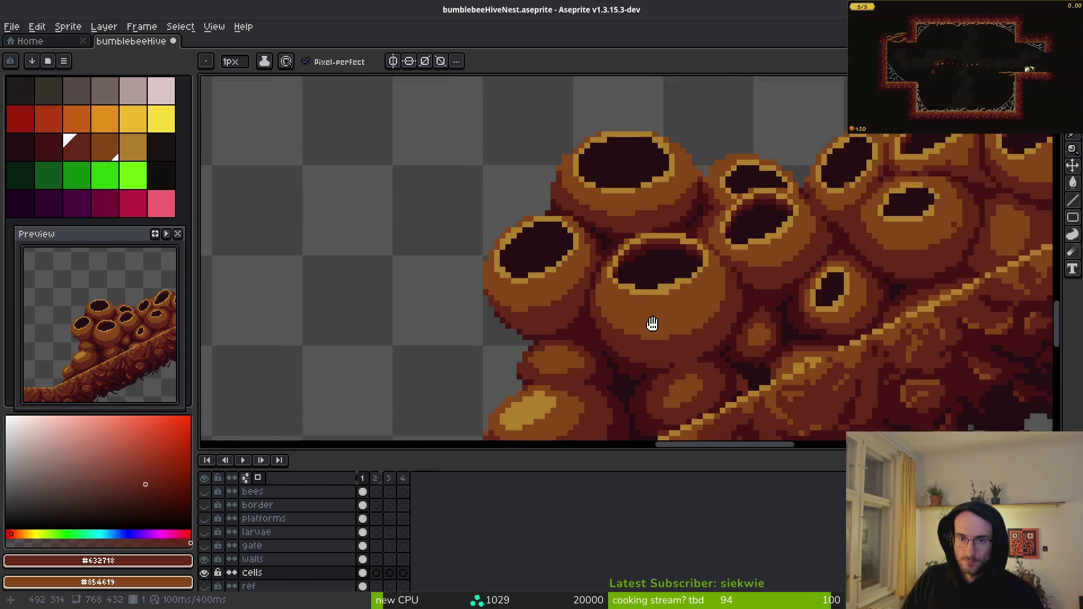
pyautogui.moveTo(598, 221); pyautogui.dragTo(675, 223)
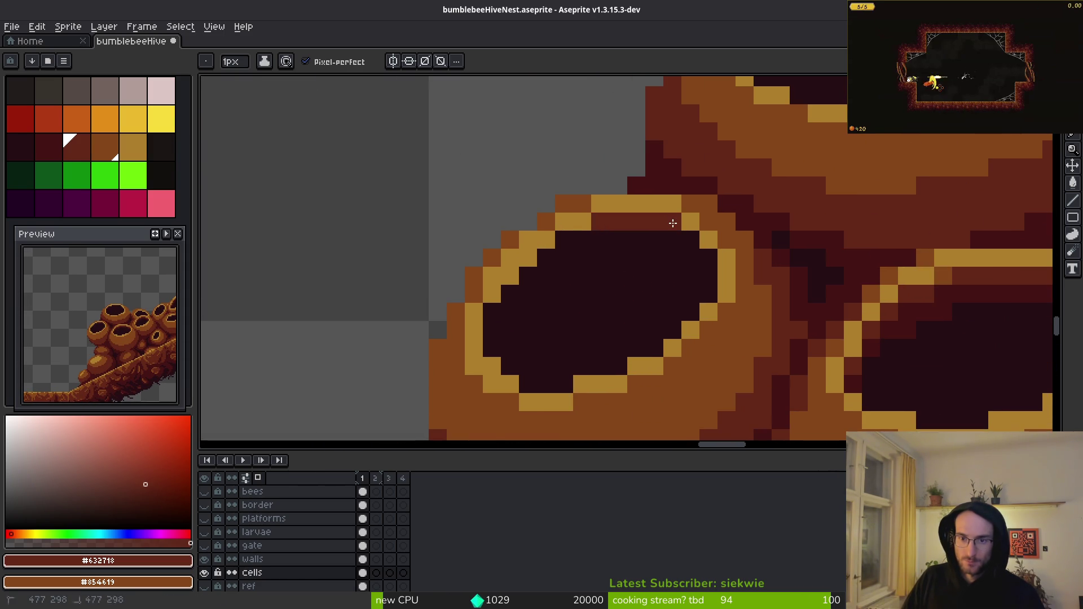
pyautogui.press('l')
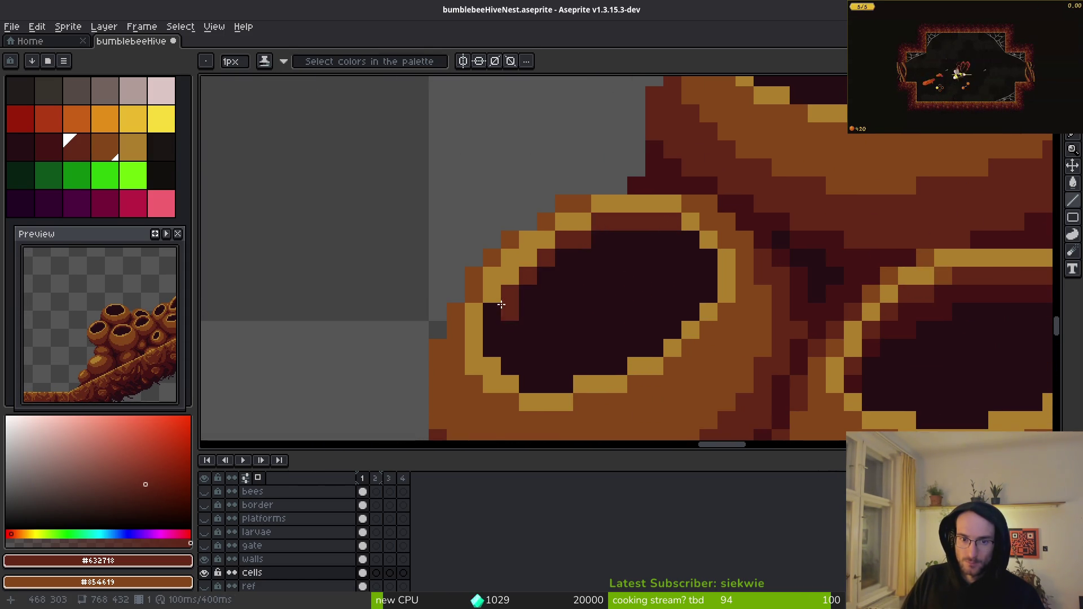
pyautogui.moveTo(716, 231)
pyautogui.mouseDown()
pyautogui.moveTo(621, 276)
pyautogui.moveTo(637, 254)
pyautogui.moveTo(695, 233)
pyautogui.moveTo(790, 224)
pyautogui.moveTo(841, 243)
pyautogui.mouseUp()
# - Paint deep red along the opening's inner top rim and darken a couple of pixels inside
pyautogui.scroll(-5, 865, 354)
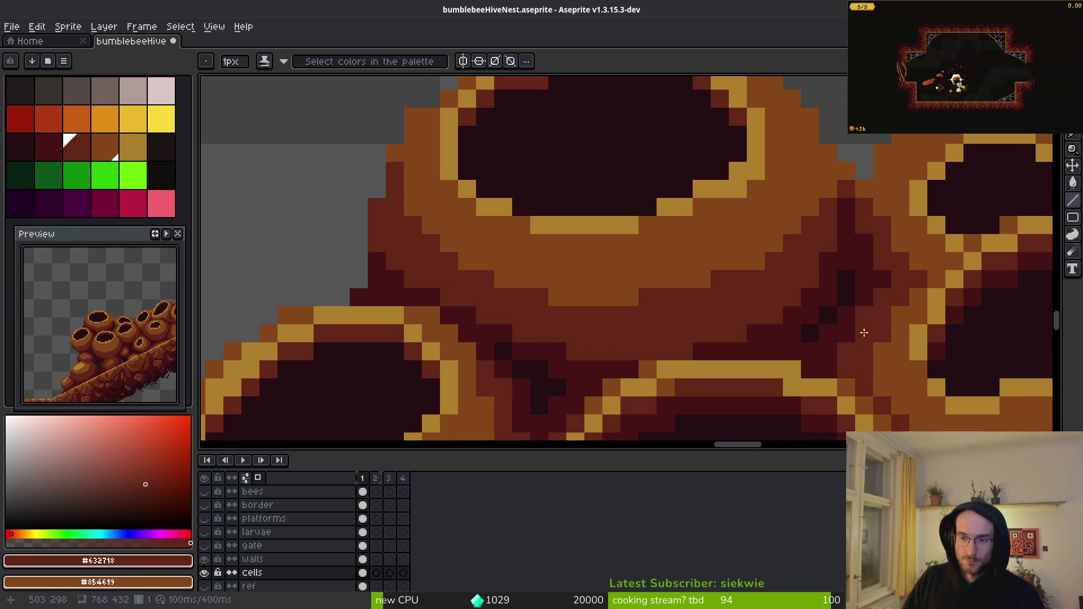
pyautogui.keyDown('alt'); pyautogui.click(860, 254); pyautogui.keyUp('alt')
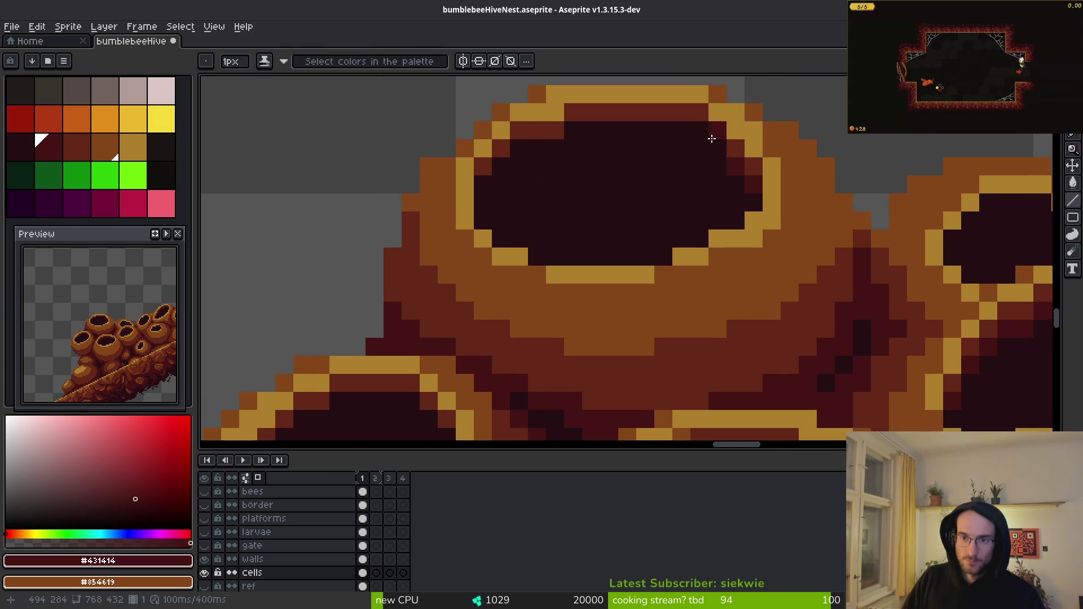
pyautogui.moveTo(712, 147)
pyautogui.mouseDown()
pyautogui.moveTo(694, 126)
pyautogui.moveTo(573, 128)
pyautogui.moveTo(483, 175)
pyautogui.mouseUp()
pyautogui.scroll(-1, 676, 276)
pyautogui.hscroll(-3, 675, 276)
pyautogui.moveTo(517, 299)
pyautogui.mouseDown()
pyautogui.moveTo(604, 300)
pyautogui.moveTo(627, 331)
pyautogui.mouseUp()
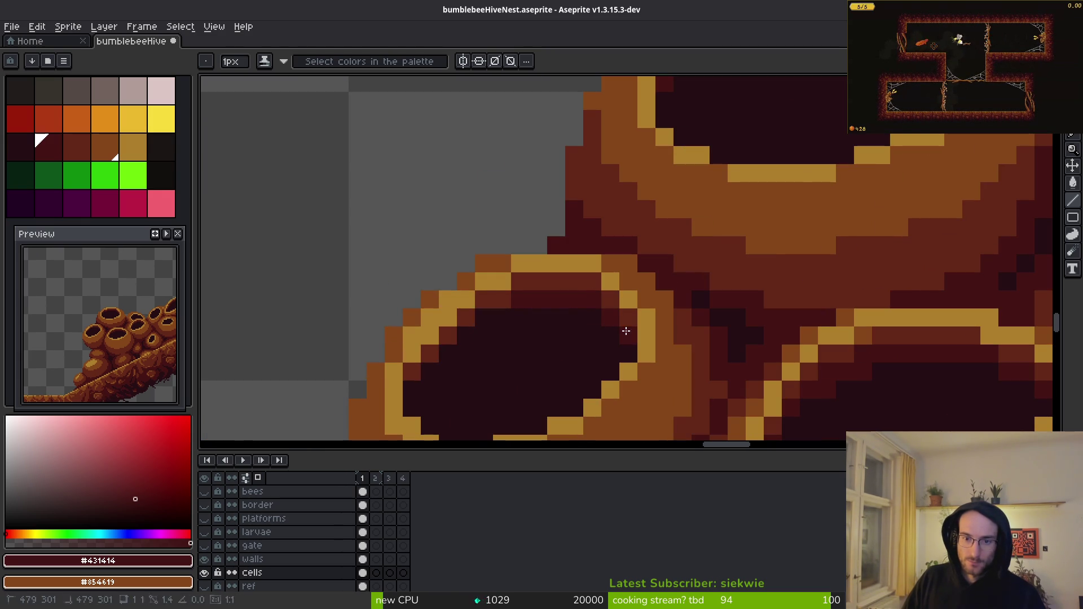
pyautogui.moveTo(444, 354); pyautogui.dragTo(429, 366)
# - Sample reddish-brown #632718 and paint a line inside the opening's upper edge
pyautogui.press('i')
pyautogui.scroll(-4, 512, 314)
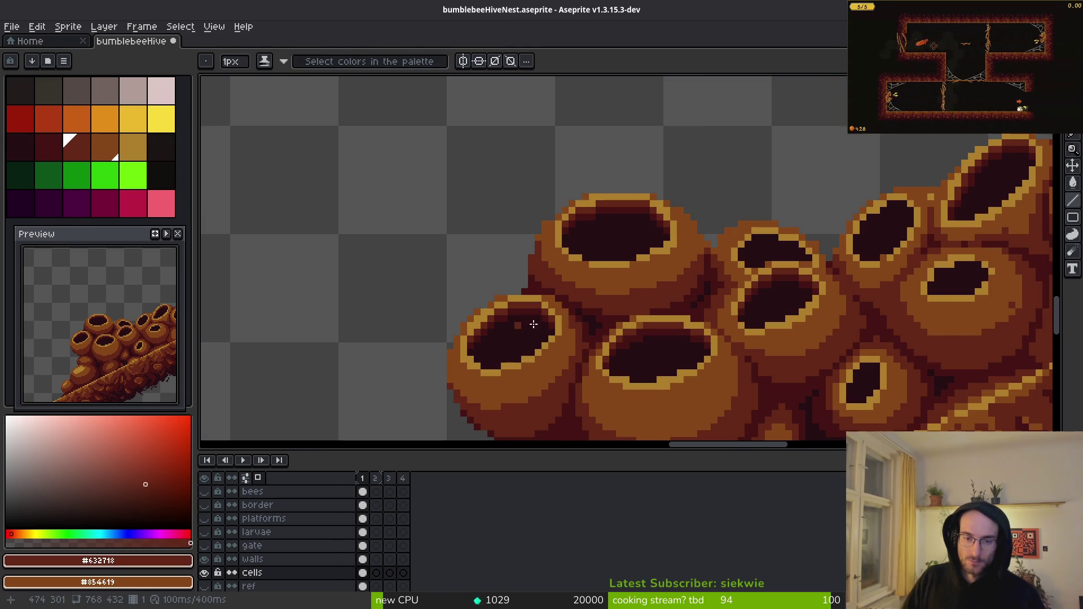
pyautogui.scroll(4, 839, 244)
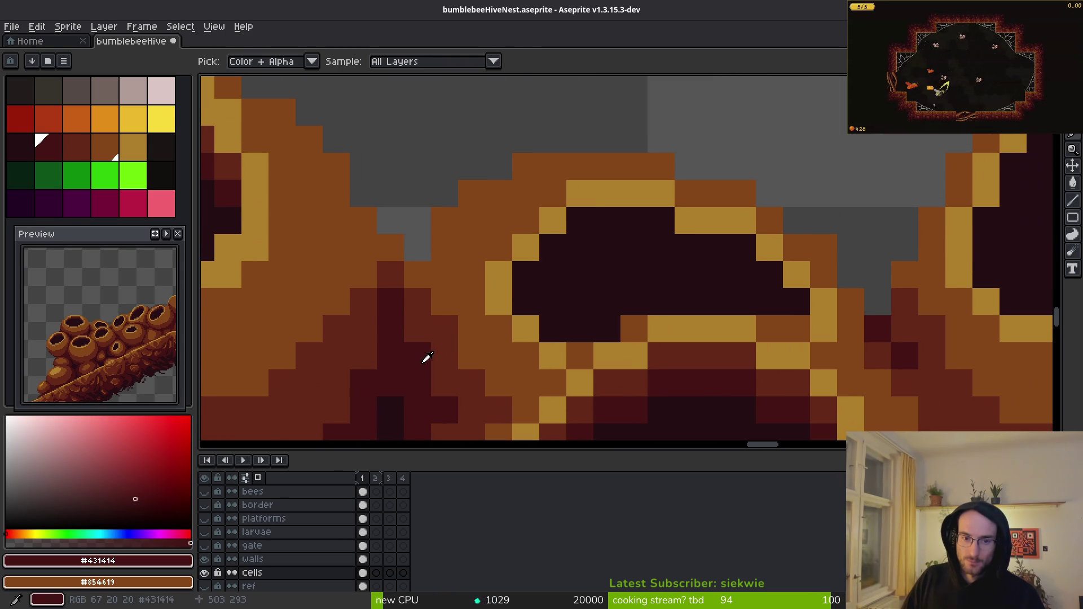
pyautogui.click(450, 327)
pyautogui.press('b')
pyautogui.moveTo(524, 275)
pyautogui.mouseDown()
pyautogui.moveTo(587, 221)
pyautogui.moveTo(728, 246)
pyautogui.moveTo(781, 280)
pyautogui.mouseUp()
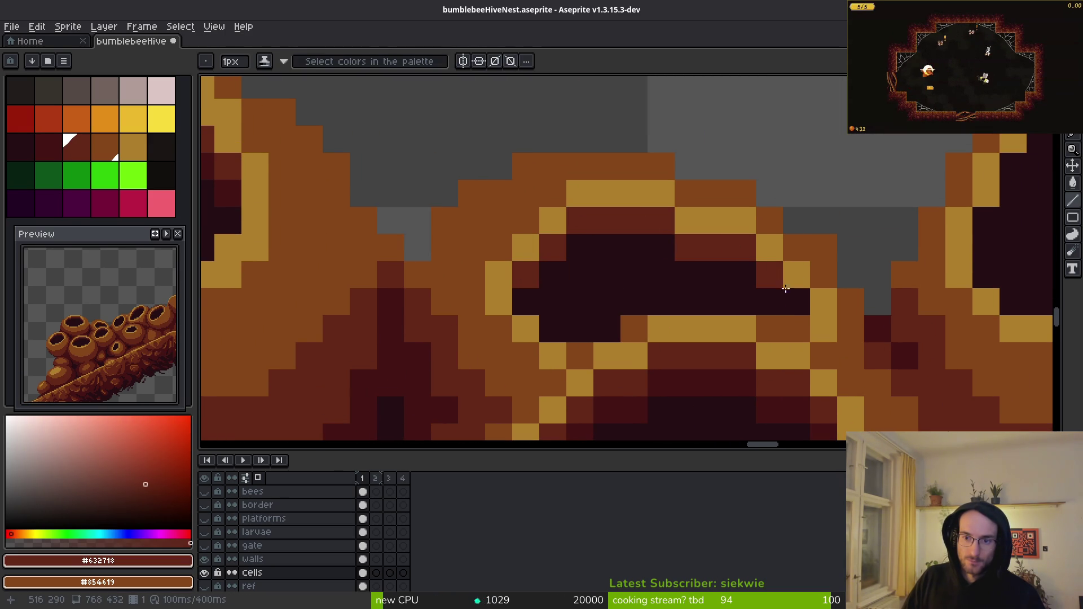
# - Add dark red #431414 pixels and a stroke stepping along the opening's top
pyautogui.keyDown('alt'); pyautogui.click(865, 330); pyautogui.keyUp('alt')
pyautogui.click(749, 275)
pyautogui.click(670, 250)
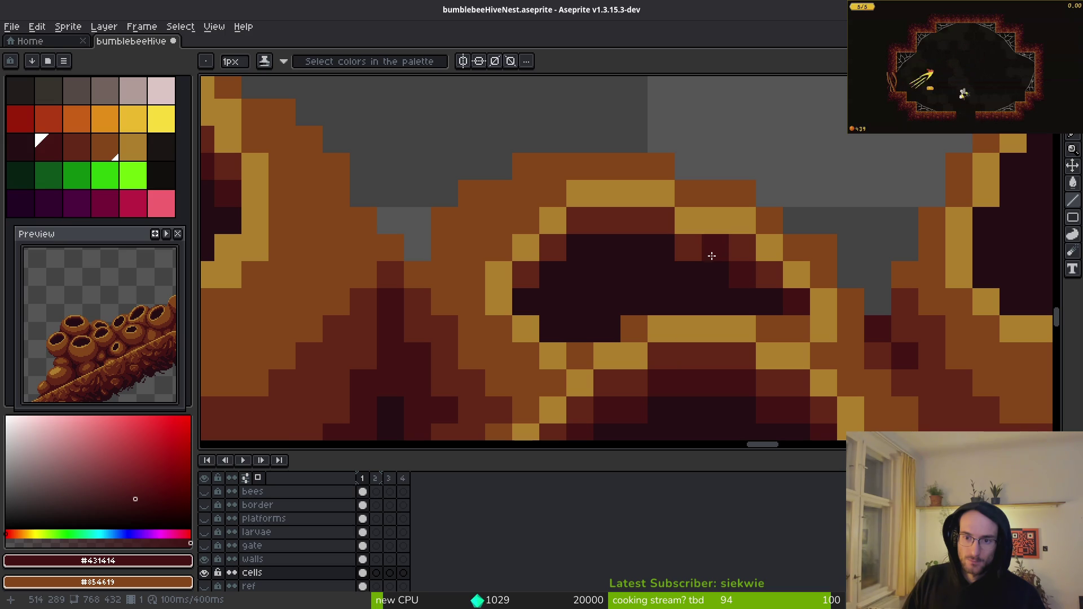
pyautogui.moveTo(651, 241)
pyautogui.mouseDown()
pyautogui.moveTo(590, 244)
pyautogui.moveTo(551, 265)
pyautogui.moveTo(525, 302)
pyautogui.mouseUp()
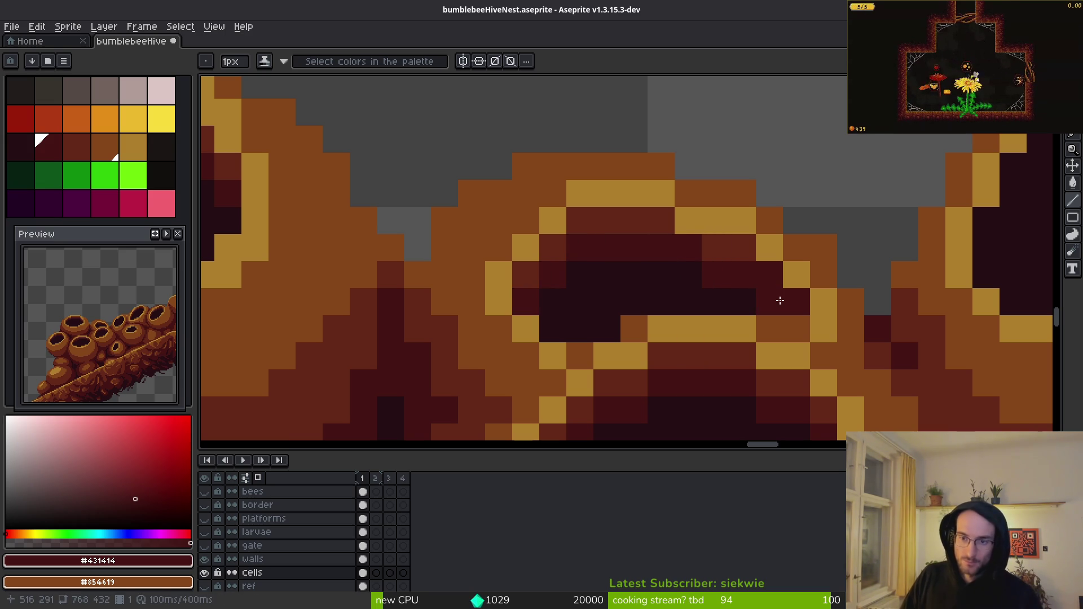
pyautogui.scroll(-5, 779, 301)
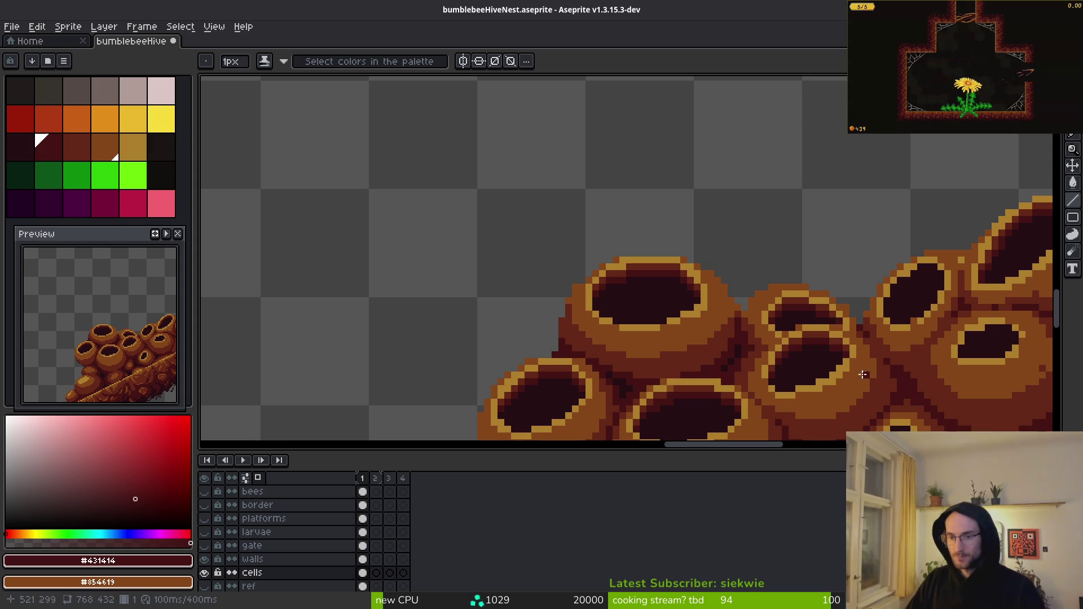
pyautogui.scroll(3, 855, 346)
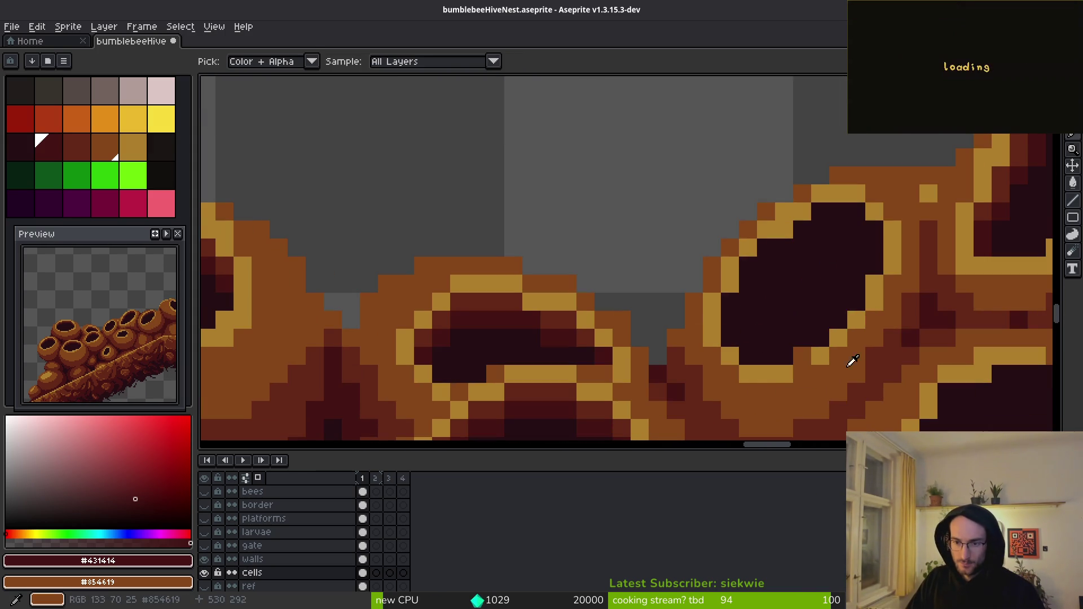
# - Shade the right cell's inner edge with reddish-brown #632718 pixels
pyautogui.keyDown('alt'); pyautogui.click(854, 348); pyautogui.keyUp('alt')
pyautogui.click(731, 300)
pyautogui.click(748, 264)
pyautogui.click(765, 246)
pyautogui.click(802, 229)
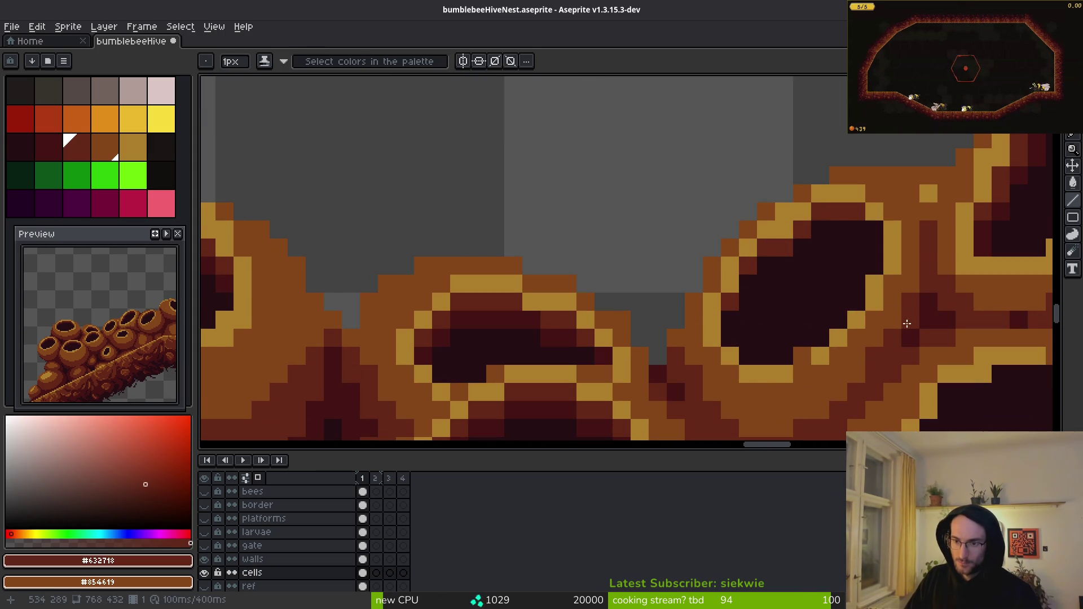
# - Paint a dark red #431414 stroke across the upper row of another cell opening
pyautogui.keyDown('alt'); pyautogui.click(921, 303); pyautogui.keyUp('alt')
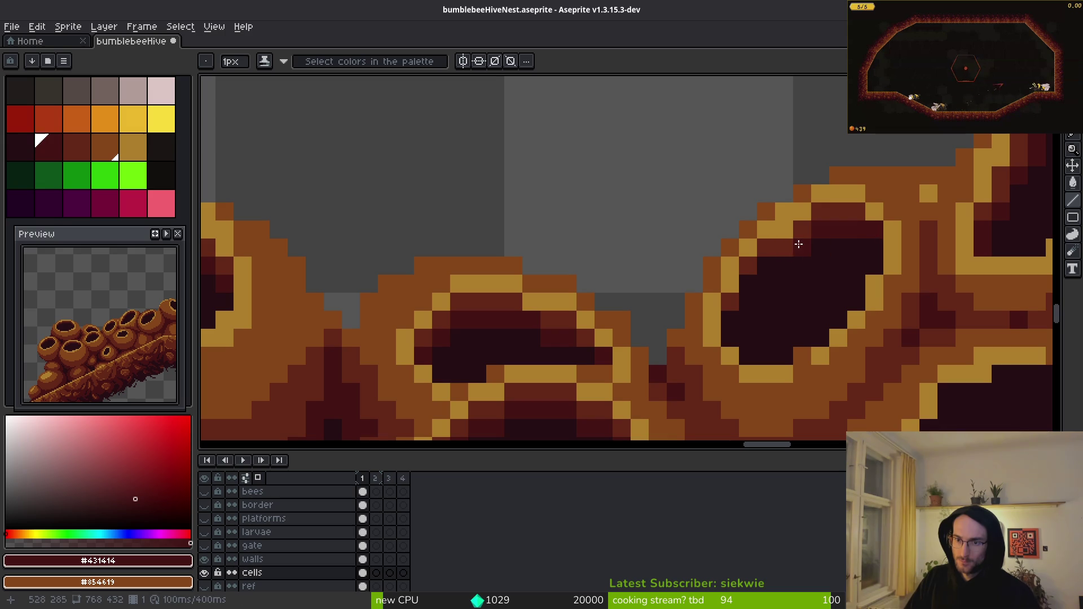
pyautogui.press('i')
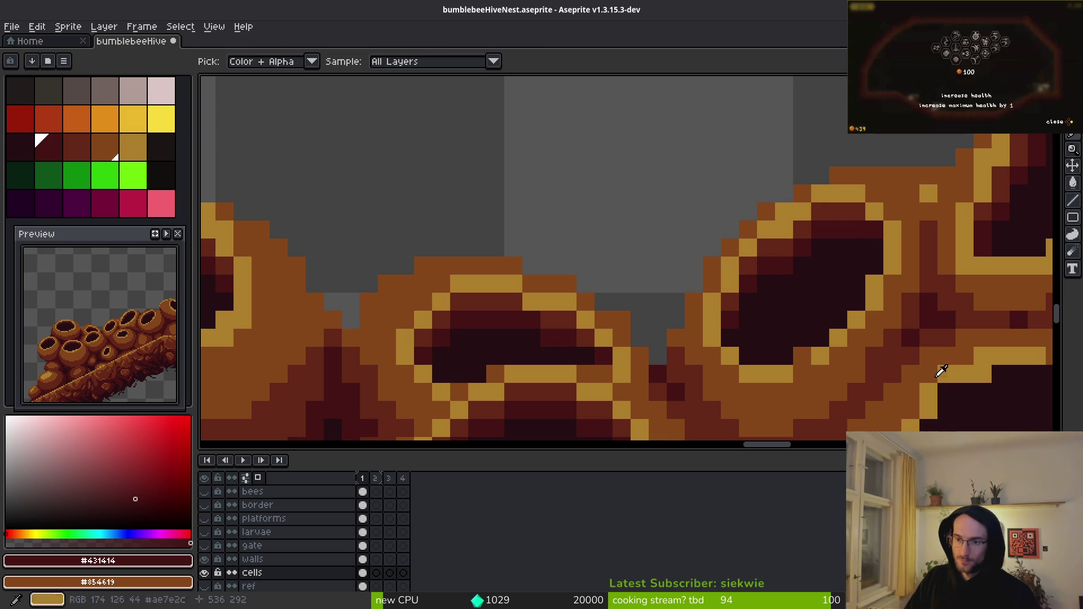
pyautogui.press('b')
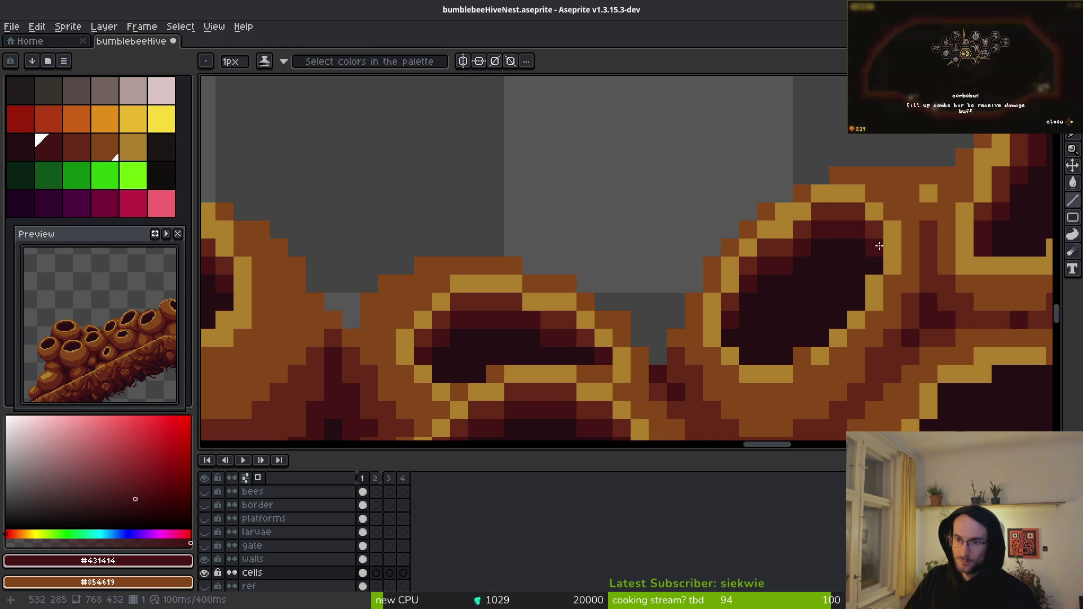
pyautogui.scroll(-1, 958, 258)
pyautogui.scroll(-1, 957, 257)
pyautogui.moveTo(957, 257)
pyautogui.mouseDown()
pyautogui.moveTo(571, 330)
pyautogui.moveTo(650, 285)
pyautogui.mouseUp()
pyautogui.scroll(2, 570, 331)
pyautogui.moveTo(624, 296)
pyautogui.mouseDown()
pyautogui.moveTo(581, 273)
pyautogui.moveTo(512, 271)
pyautogui.moveTo(400, 333)
pyautogui.moveTo(435, 271)
pyautogui.moveTo(518, 251)
pyautogui.moveTo(605, 273)
pyautogui.mouseUp()
# - Add reddish-brown #632718 to the opening's upper-right edge
pyautogui.keyDown('alt'); pyautogui.click(720, 412); pyautogui.keyUp('alt')
pyautogui.keyDown('alt'); pyautogui.click(621, 290); pyautogui.keyUp('alt')
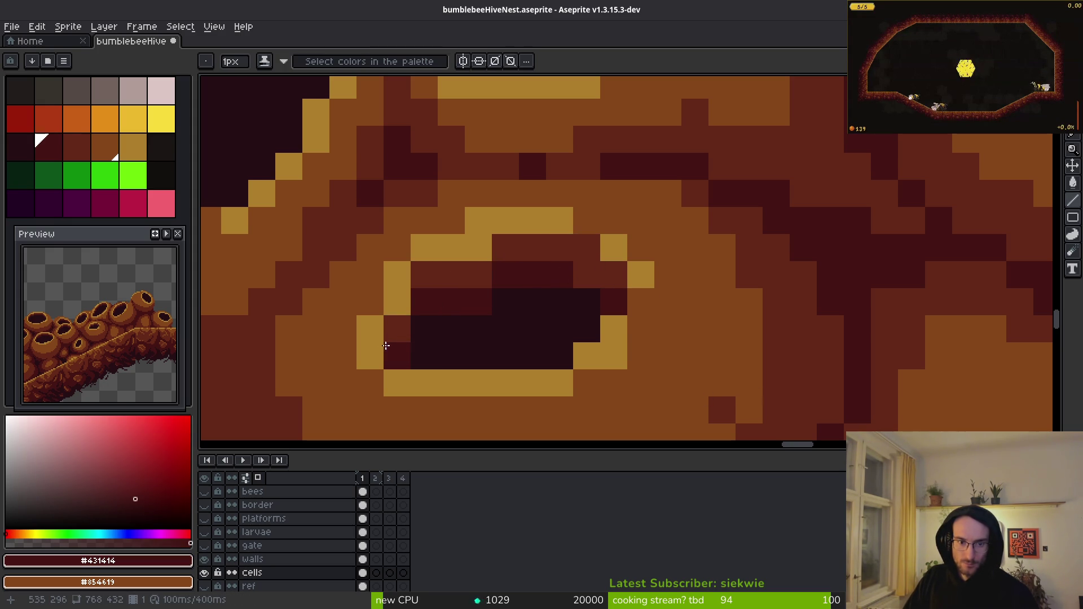
pyautogui.scroll(-4, 585, 278)
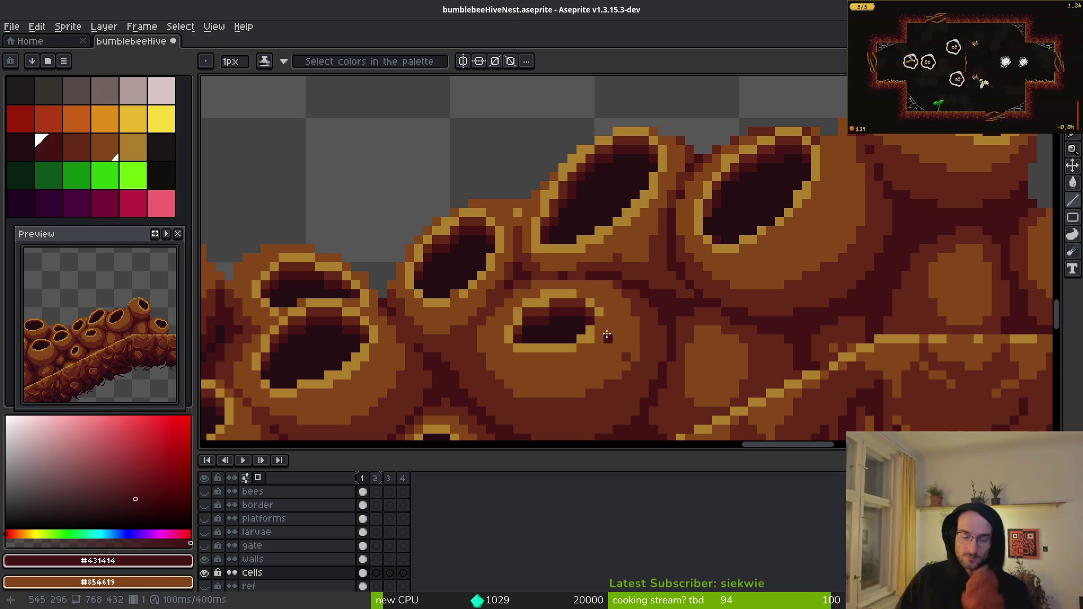
pyautogui.scroll(2, 593, 359)
pyautogui.scroll(1, 593, 358)
pyautogui.keyDown('alt'); pyautogui.click(604, 285); pyautogui.keyUp('alt')
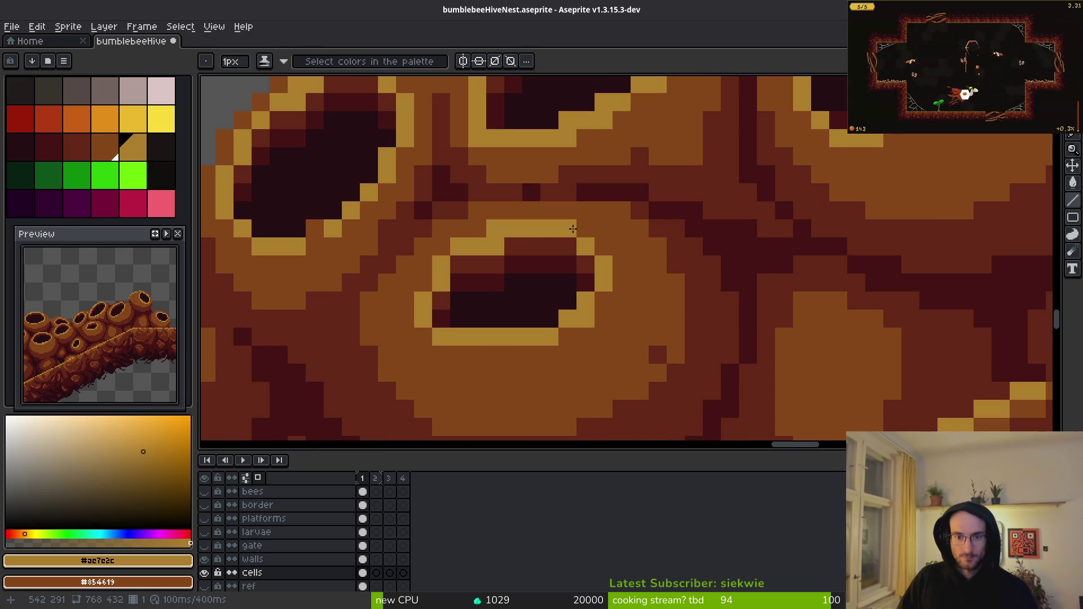
pyautogui.scroll(-5, 507, 365)
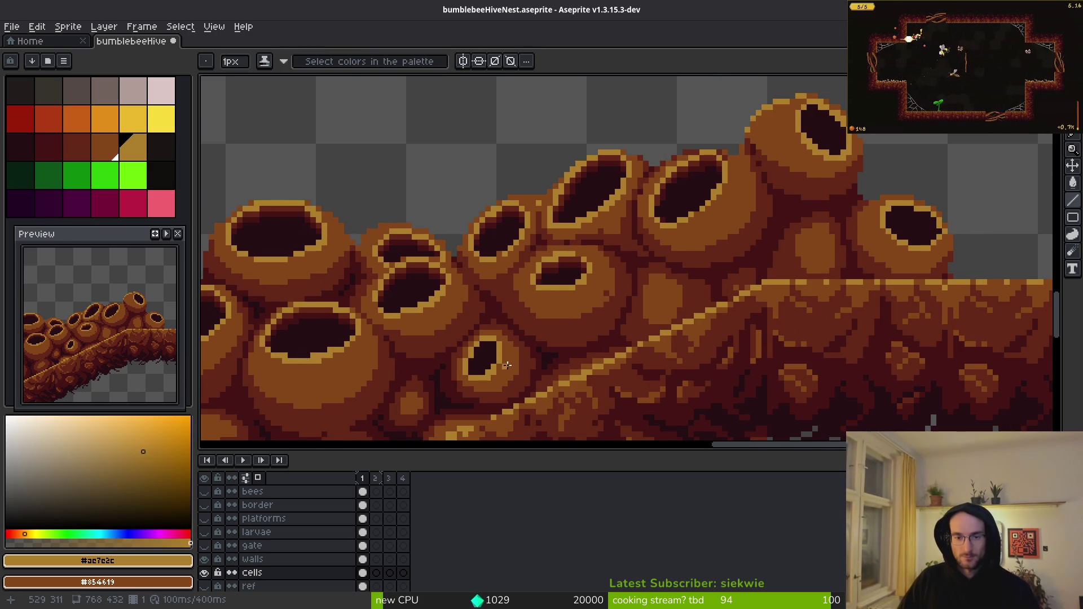
pyautogui.scroll(-1, 507, 365)
pyautogui.scroll(6, 470, 237)
# - Line the opening's top with reddish-brown and dark red rows, darkening its upper-left gold pixel
pyautogui.keyDown('alt'); pyautogui.click(470, 237); pyautogui.keyUp('alt')
pyautogui.click(604, 268)
pyautogui.keyDown('alt'); pyautogui.click(491, 264); pyautogui.keyUp('alt')
pyautogui.moveTo(600, 279)
pyautogui.mouseDown()
pyautogui.moveTo(583, 278)
pyautogui.moveTo(655, 261)
pyautogui.moveTo(692, 277)
pyautogui.mouseUp()
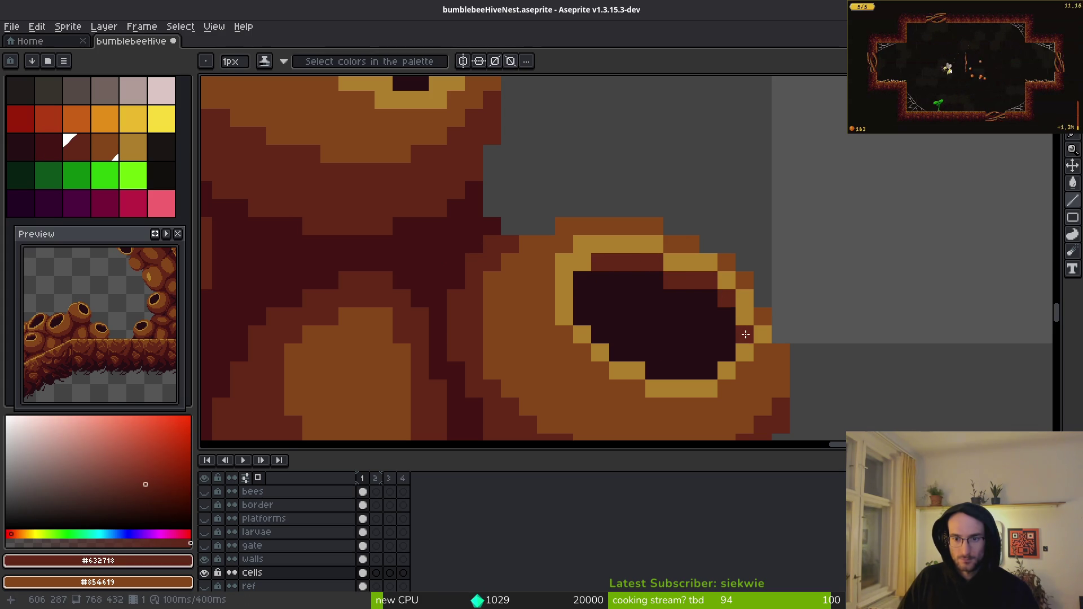
pyautogui.keyDown('alt'); pyautogui.click(428, 242); pyautogui.keyUp('alt')
pyautogui.click(556, 285)
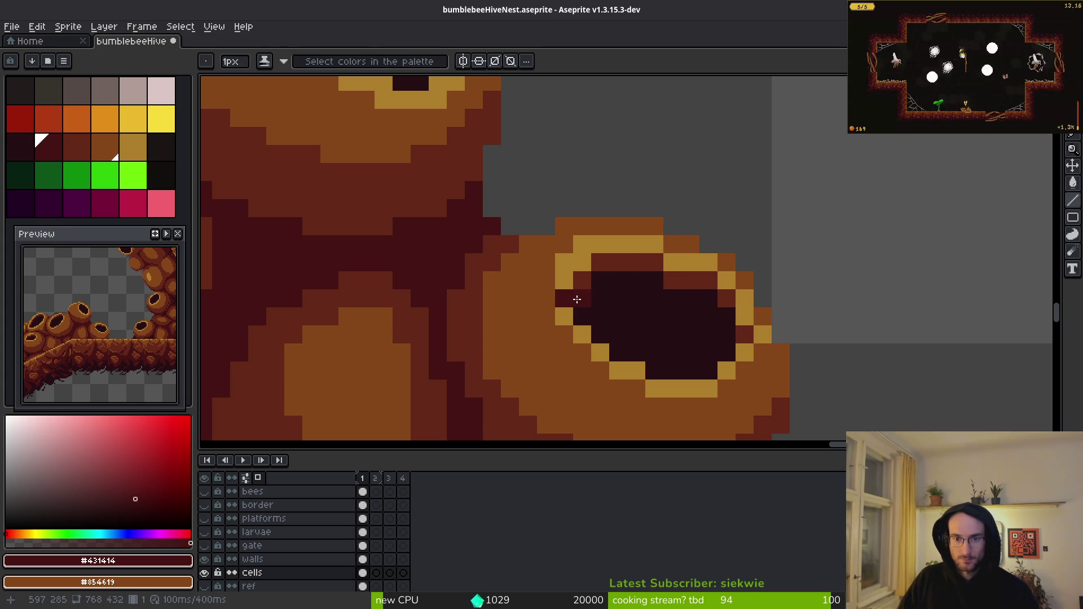
pyautogui.moveTo(599, 282); pyautogui.dragTo(710, 298)
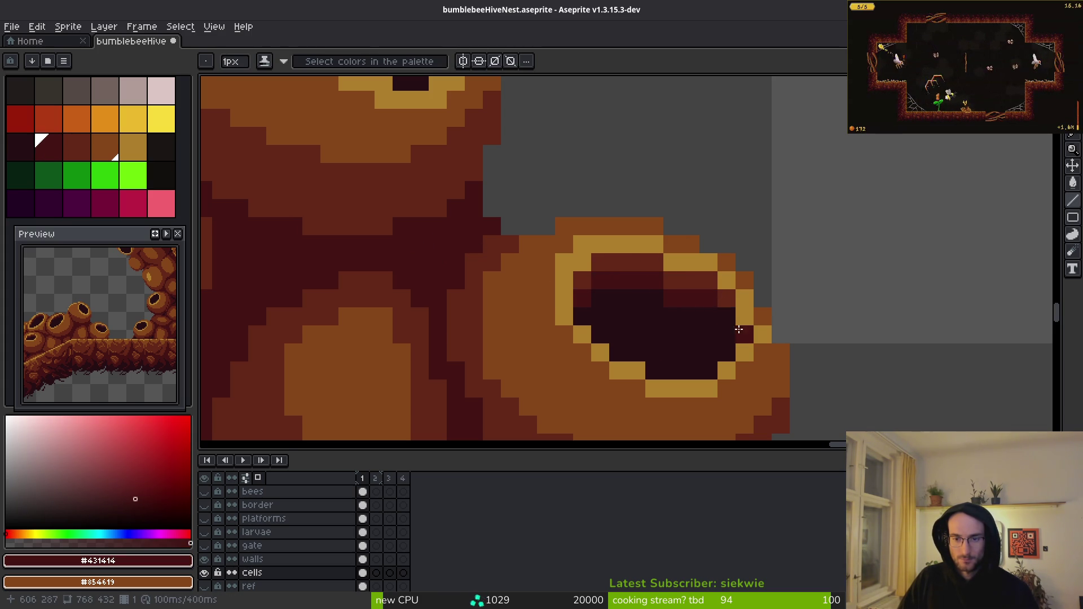
pyautogui.scroll(-3, 507, 299)
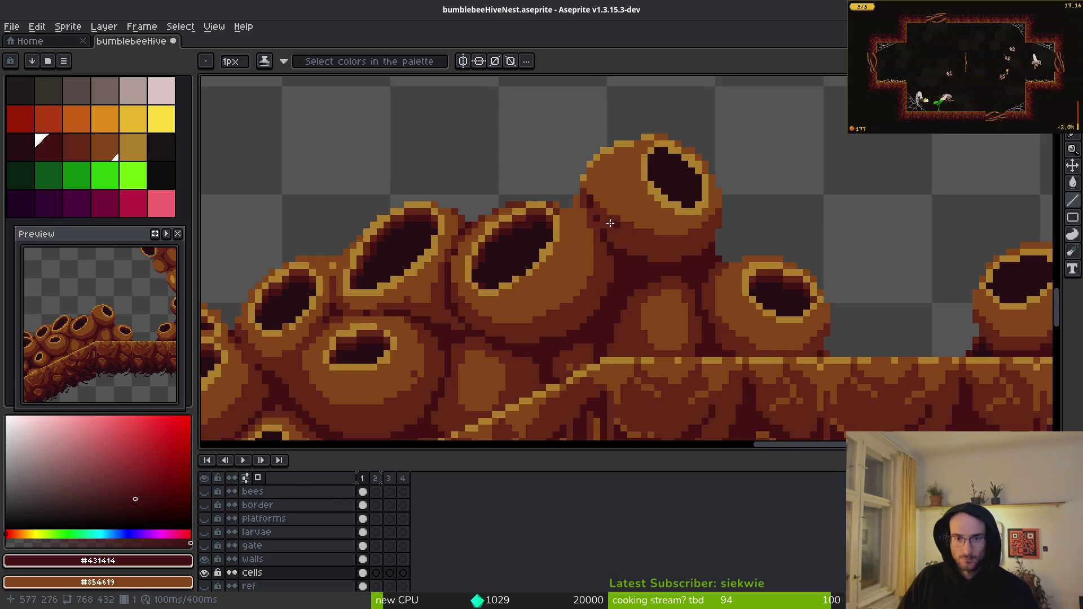
# - Paint reddish-brown #632718 along the opening's top and diagonal edge
pyautogui.scroll(3, 689, 295)
pyautogui.keyDown('alt'); pyautogui.click(394, 344); pyautogui.keyUp('alt')
pyautogui.scroll(2, 677, 254)
pyautogui.click(446, 236)
pyautogui.moveTo(483, 200); pyautogui.dragTo(510, 198)
pyautogui.click(598, 236)
pyautogui.click(556, 237)
pyautogui.click(627, 272)
pyautogui.click(663, 308)
pyautogui.click(699, 345)
# - Set dark red #431414 as secondary colour and trace it along the opening's inner edge
pyautogui.moveTo(676, 373); pyautogui.dragTo(663, 258)
pyautogui.scroll(-3, 663, 258)
pyautogui.keyDown('alt'); pyautogui.rightClick(689, 423); pyautogui.keyUp('alt')
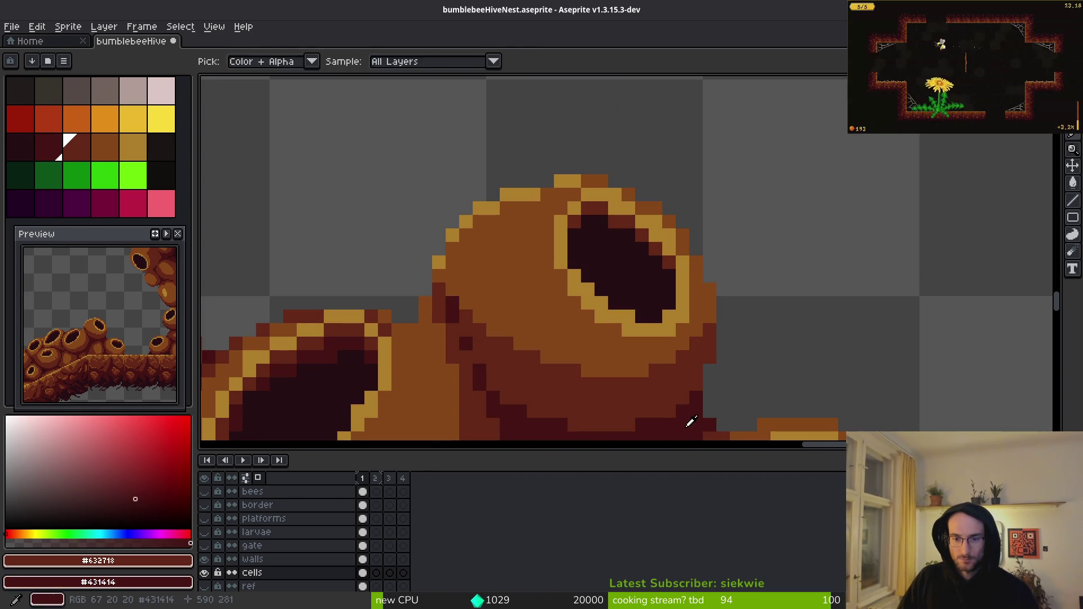
pyautogui.scroll(3, 568, 249)
pyautogui.rightClick(557, 262)
pyautogui.rightClick(593, 224)
pyautogui.rightClick(629, 224)
pyautogui.rightClick(666, 261)
pyautogui.rightClick(702, 261)
pyautogui.rightClick(738, 297)
pyautogui.rightClick(774, 333)
pyautogui.rightClick(812, 369)
# - Shade another opening's top edge with reddish-brown and dark red pixels
pyautogui.scroll(-4, 790, 361)
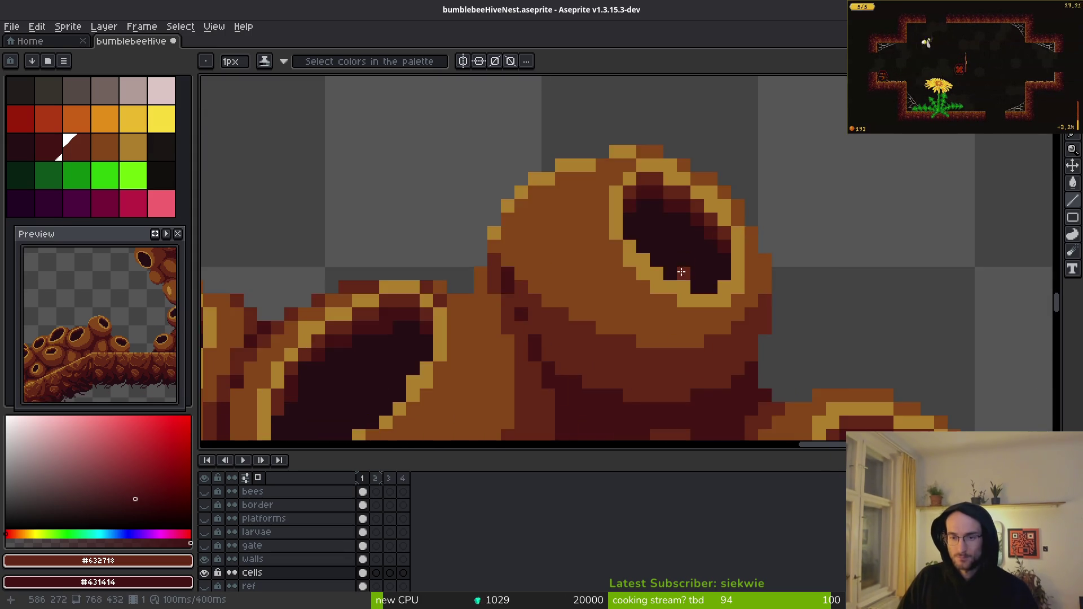
pyautogui.moveTo(476, 295)
pyautogui.mouseDown()
pyautogui.moveTo(486, 292)
pyautogui.moveTo(477, 317)
pyautogui.mouseUp()
pyautogui.scroll(4, 673, 317)
pyautogui.rightClick(673, 317)
pyautogui.moveTo(770, 256)
pyautogui.mouseDown()
pyautogui.moveTo(643, 286)
pyautogui.moveTo(618, 333)
pyautogui.moveTo(539, 211)
pyautogui.moveTo(609, 220)
pyautogui.moveTo(797, 195)
pyautogui.moveTo(794, 237)
pyautogui.moveTo(844, 218)
pyautogui.mouseUp()
pyautogui.click(505, 237)
pyautogui.rightClick(470, 309)
pyautogui.rightClick(506, 273)
# - Darken the right opening's rim and add reddish-brown along the upper-left rim
pyautogui.scroll(-4, 816, 280)
pyautogui.scroll(3, 796, 293)
pyautogui.click(927, 216)
pyautogui.scroll(-3, 932, 236)
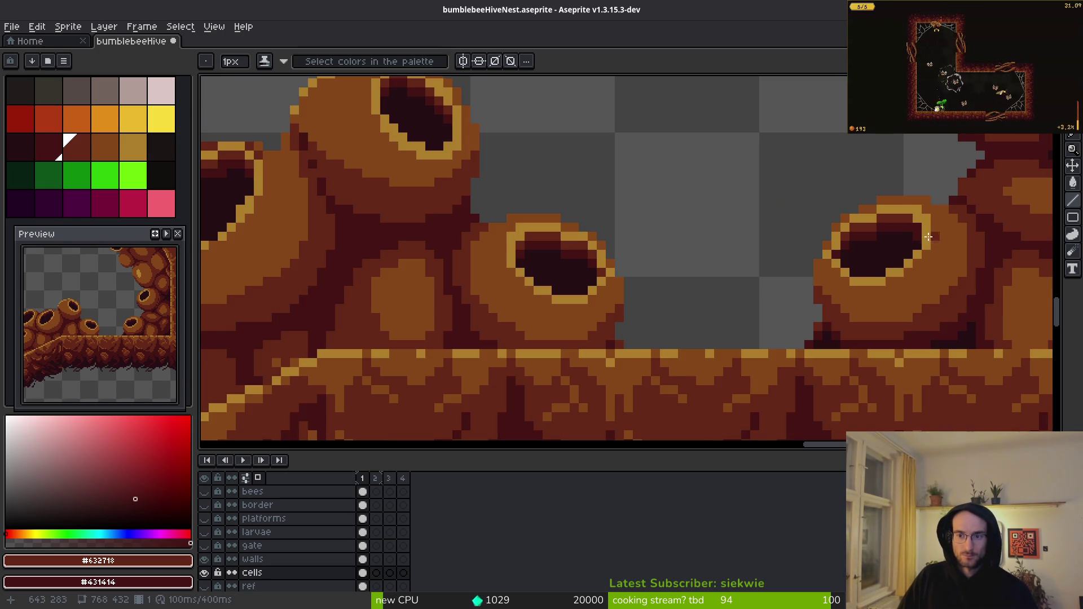
pyautogui.scroll(2, 932, 236)
pyautogui.moveTo(621, 235)
pyautogui.mouseDown()
pyautogui.moveTo(704, 166)
pyautogui.moveTo(706, 179)
pyautogui.moveTo(667, 202)
pyautogui.mouseUp()
# - Add a reddish-brown left-rim pixel and a dark red diagonal and lower-rim pixel
pyautogui.click(625, 261)
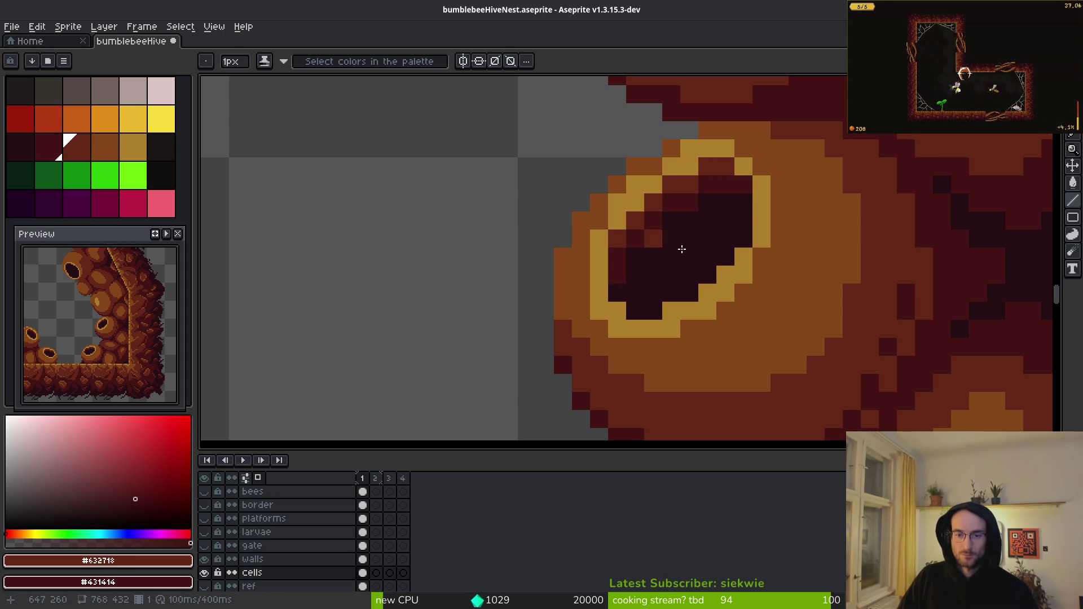
pyautogui.scroll(-4, 728, 333)
pyautogui.scroll(3, 694, 333)
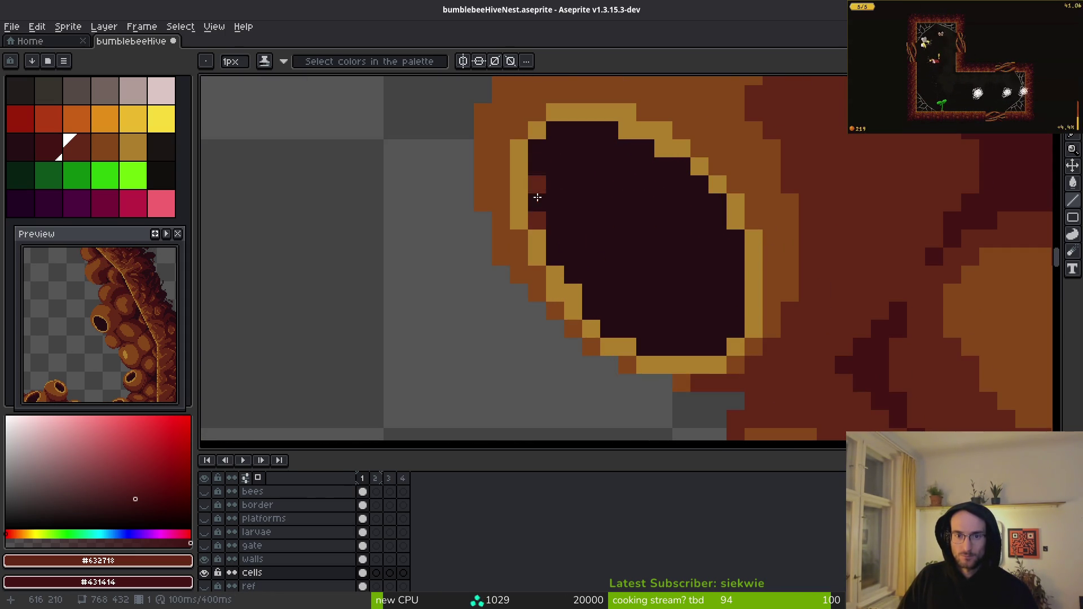
pyautogui.moveTo(556, 245); pyautogui.dragTo(581, 281)
pyautogui.click(666, 347)
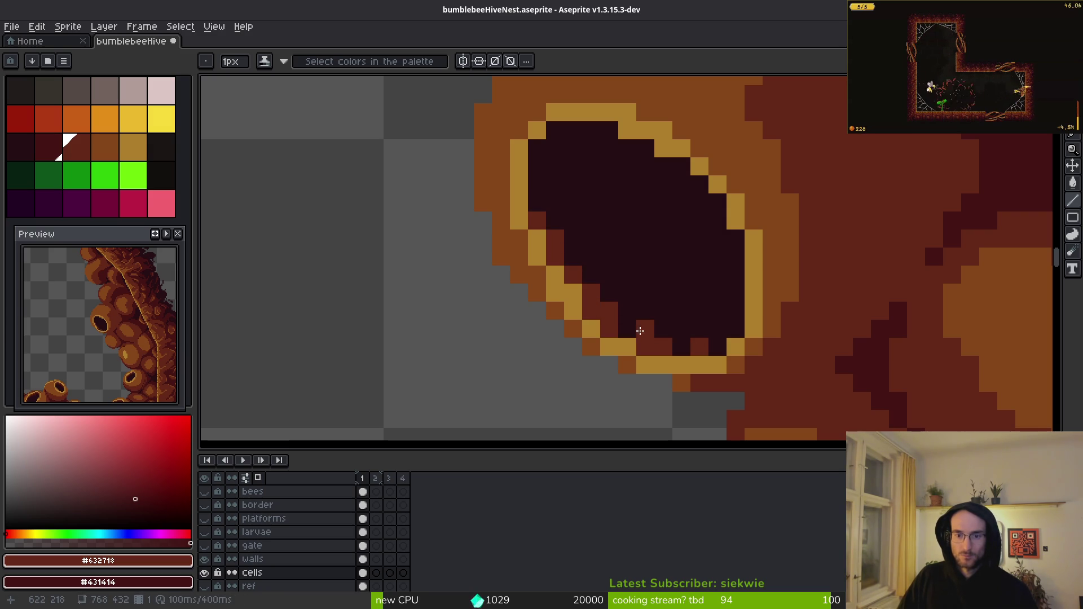
# - Paint dark red #431414 down the opening's upper-left and left inner rim into the bottom
pyautogui.moveTo(555, 131); pyautogui.dragTo(537, 149)
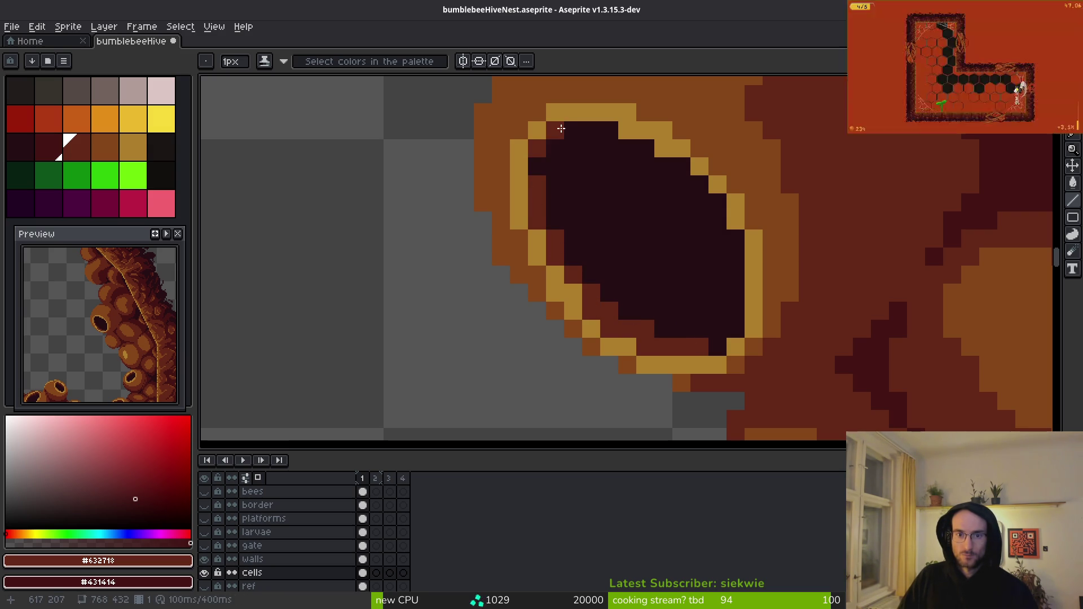
pyautogui.click(573, 130)
pyautogui.click(538, 166)
pyautogui.click(537, 202)
pyautogui.click(555, 220)
pyautogui.click(574, 256)
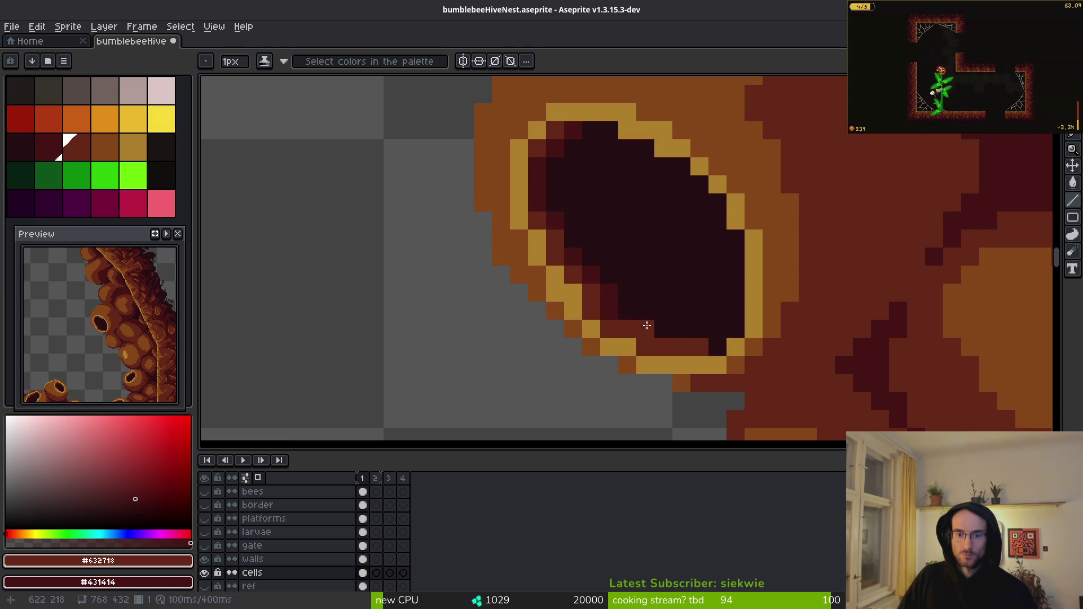
pyautogui.click(704, 350)
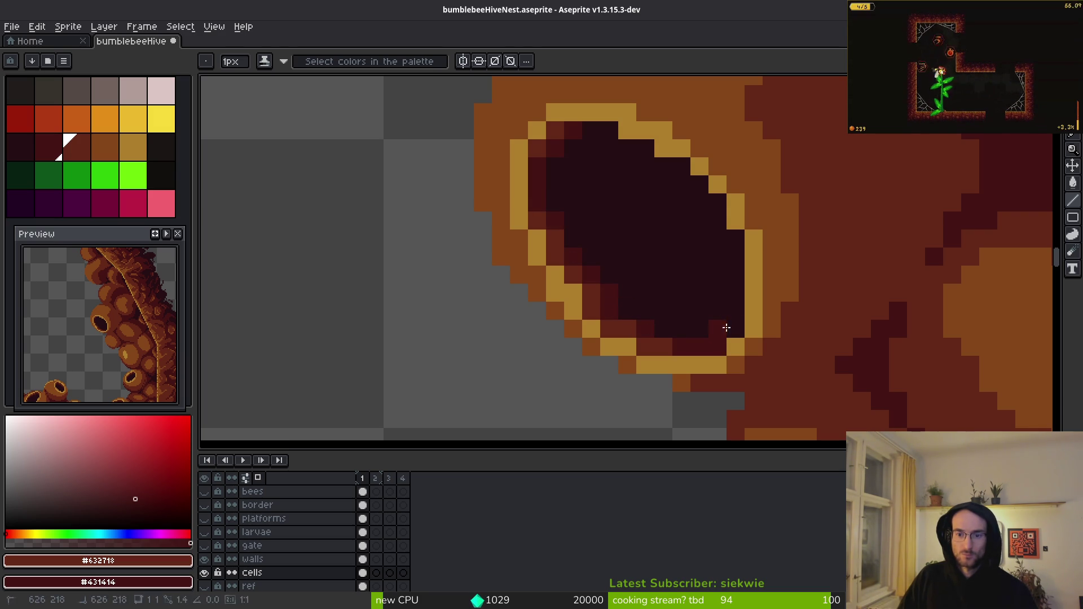
# - Extend dark red up the left inner rim and inside the opening, then zoom out
pyautogui.keyDown('alt'); pyautogui.click(712, 322); pyautogui.keyUp('alt')
pyautogui.scroll(-2, 727, 326)
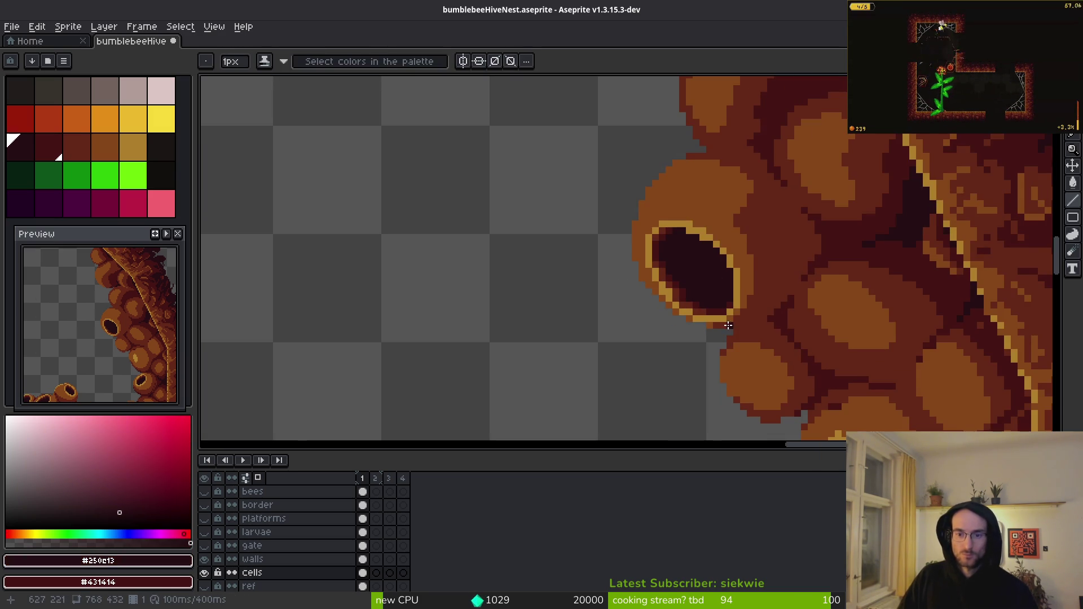
pyautogui.scroll(3, 690, 280)
pyautogui.keyDown('alt'); pyautogui.click(669, 336); pyautogui.keyUp('alt')
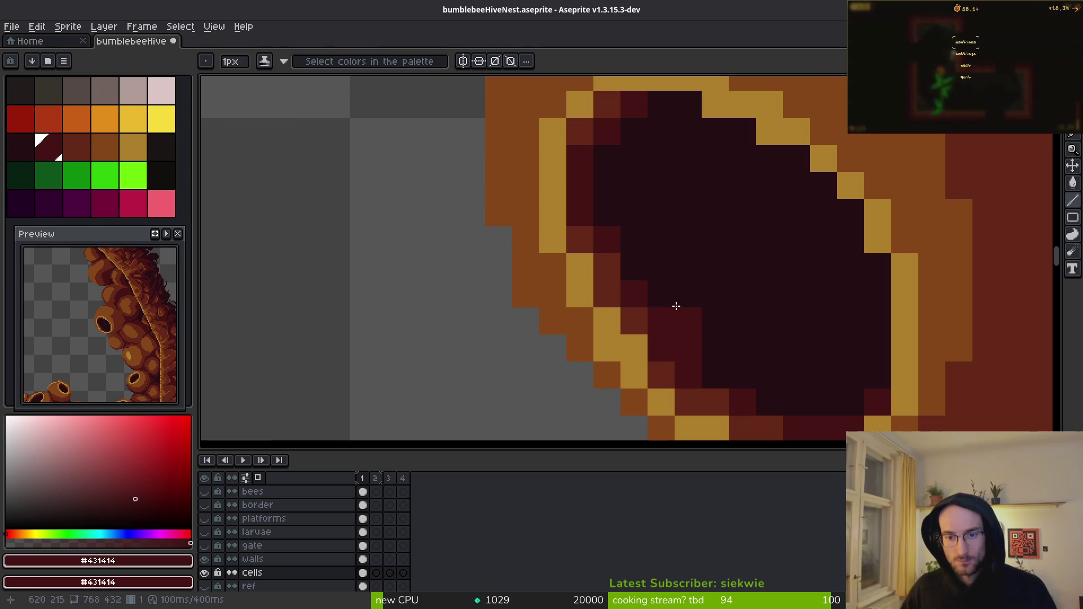
pyautogui.click(605, 215)
pyautogui.moveTo(619, 274); pyautogui.dragTo(660, 268)
pyautogui.scroll(-3, 725, 342)
pyautogui.scroll(-2, 708, 328)
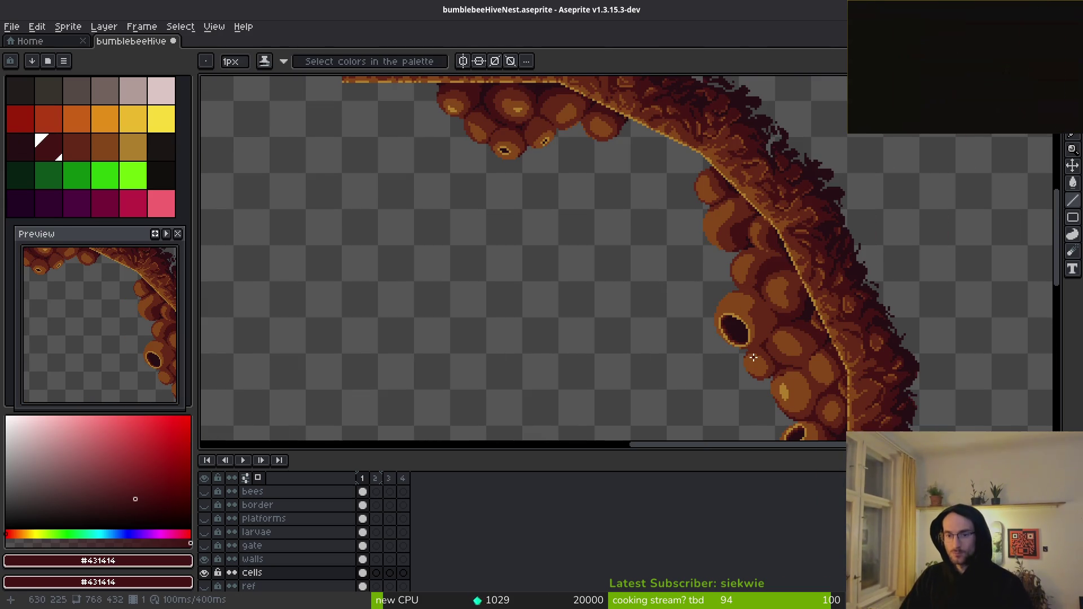
pyautogui.scroll(-3, 746, 350)
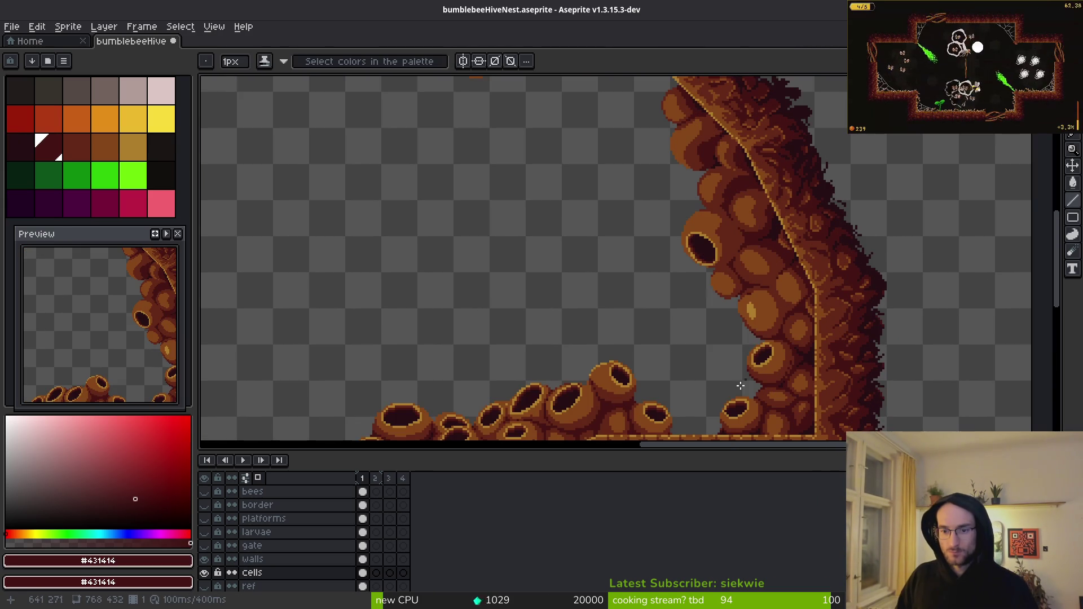
pyautogui.scroll(-2, 735, 367)
pyautogui.scroll(5, 649, 265)
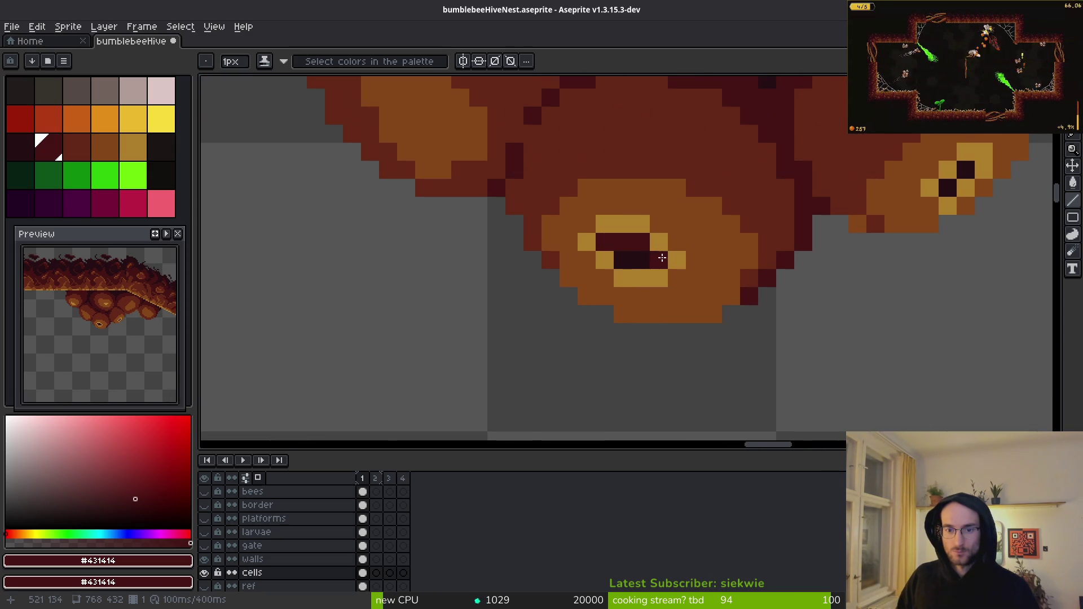
pyautogui.scroll(-3, 754, 330)
pyautogui.scroll(3, 728, 309)
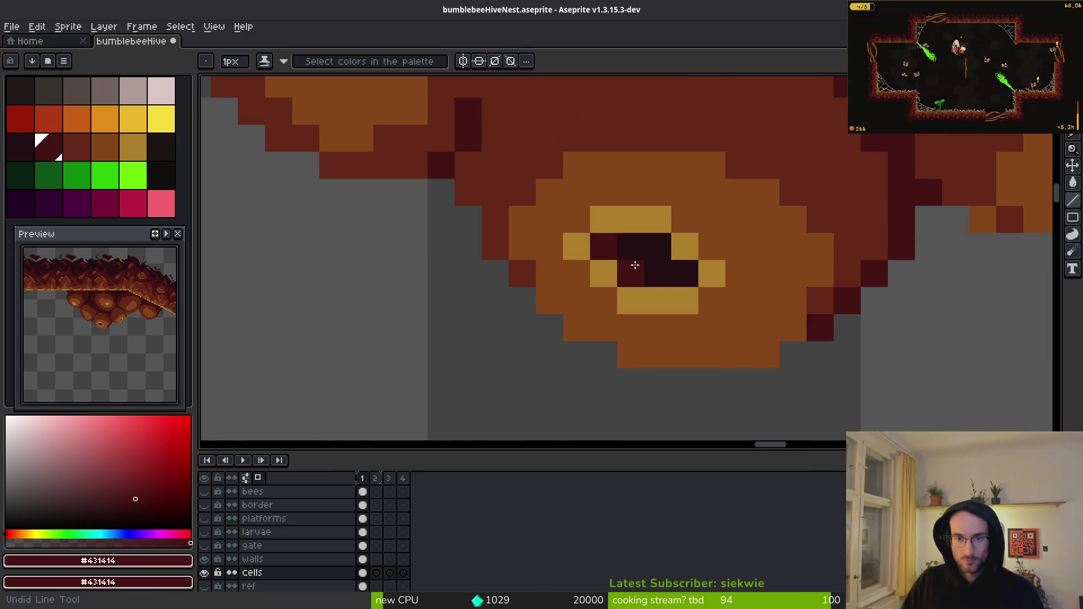
pyautogui.scroll(-4, 734, 310)
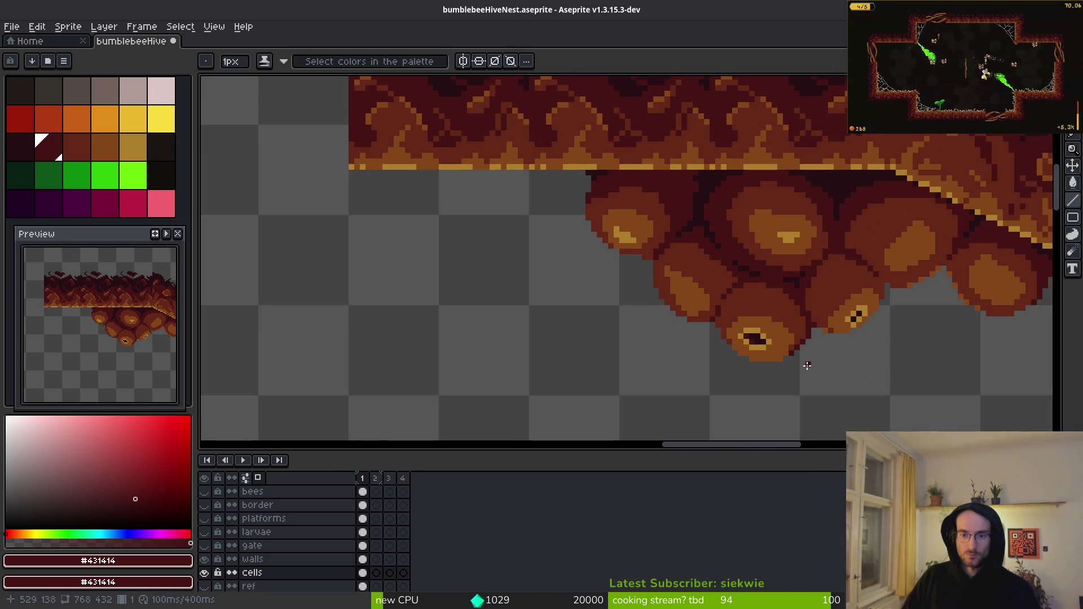
pyautogui.scroll(4, 812, 282)
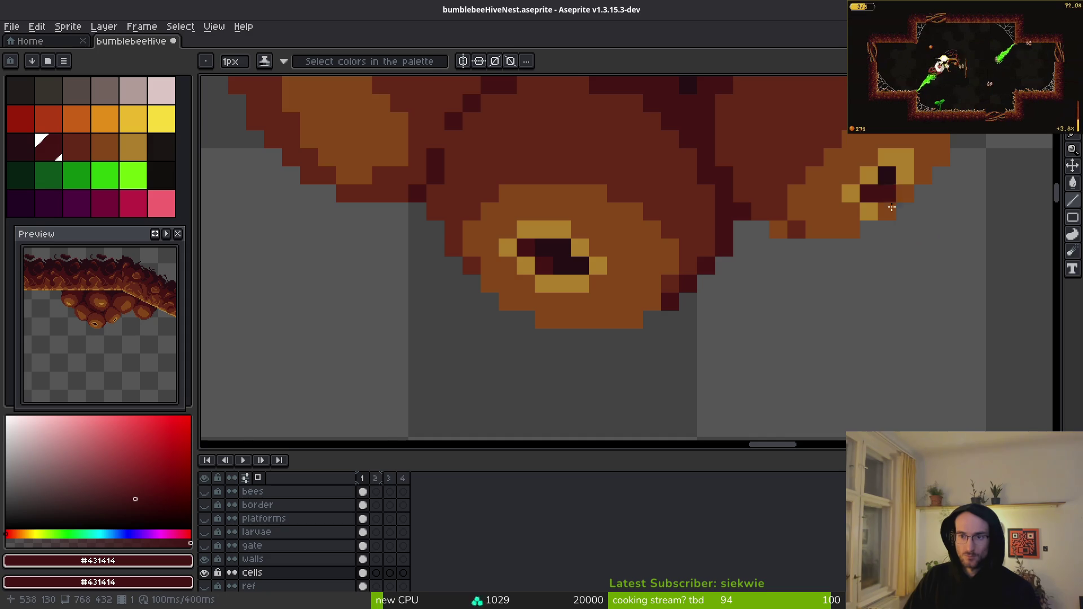
pyautogui.scroll(-3, 874, 191)
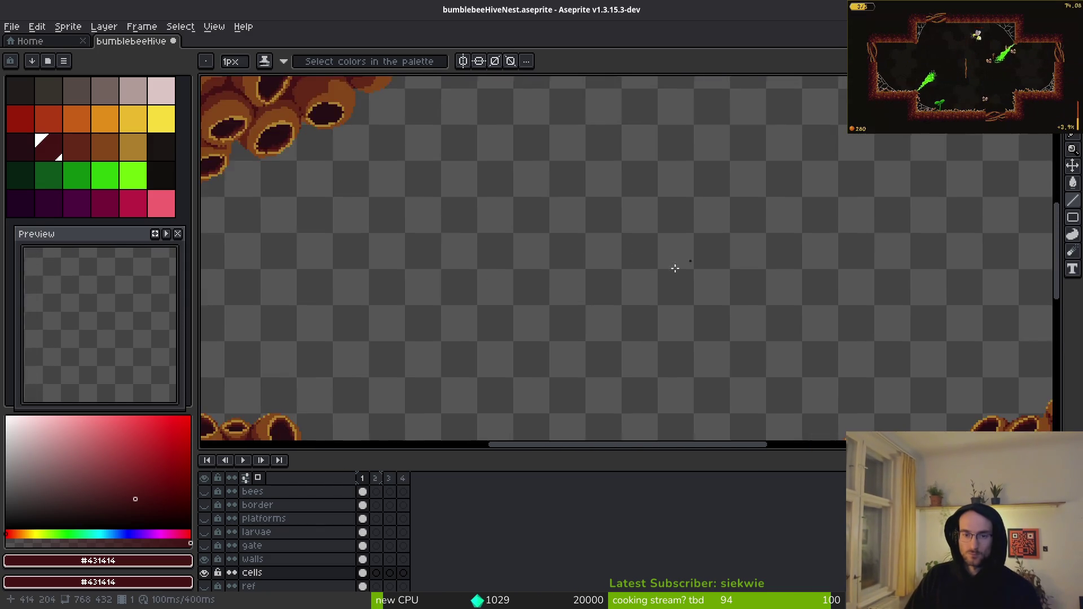
pyautogui.scroll(-3, 685, 261)
pyautogui.scroll(3, 814, 259)
pyautogui.scroll(-5, 646, 282)
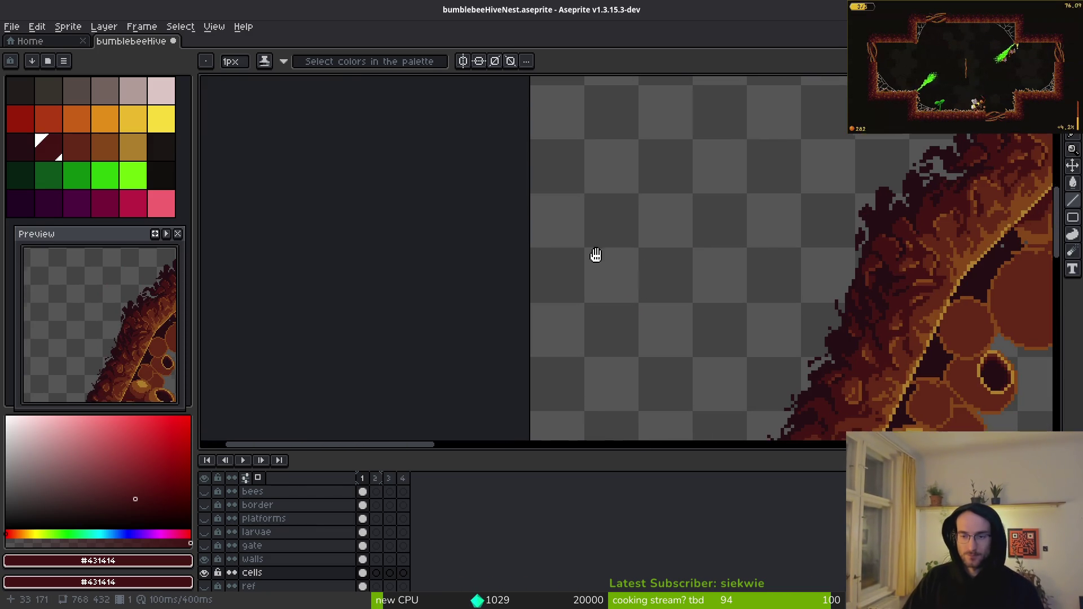
pyautogui.scroll(3, 646, 371)
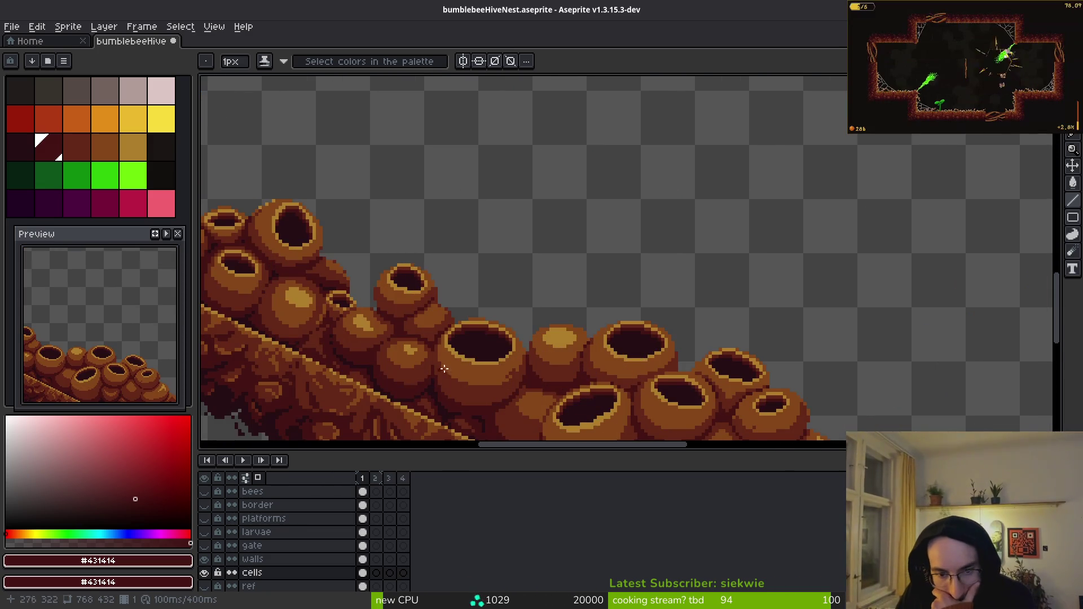
pyautogui.scroll(2, 495, 321)
pyautogui.hscroll(-3, 345, 327)
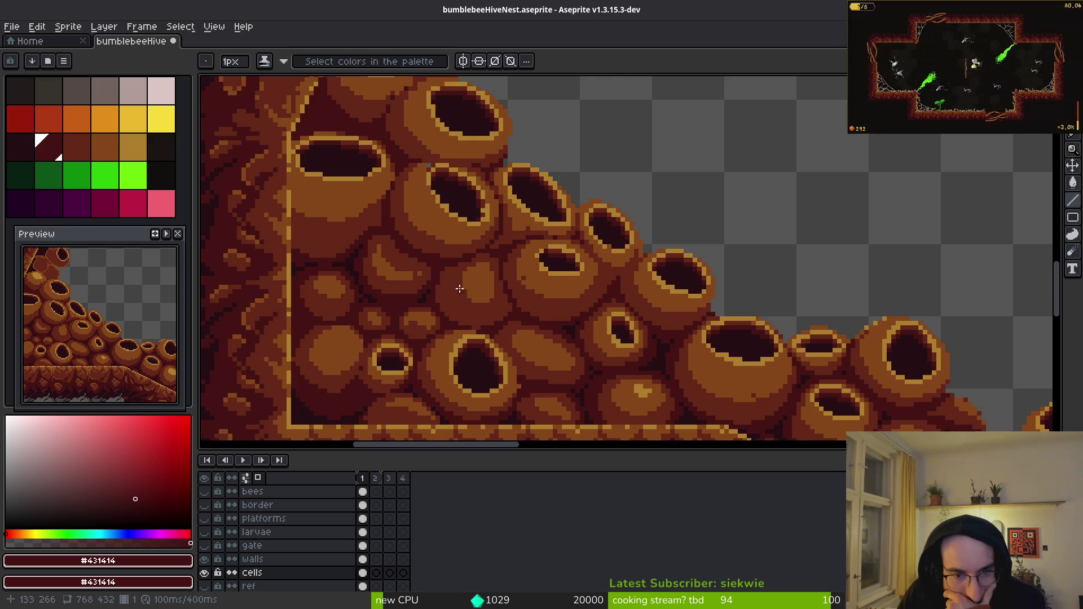
pyautogui.scroll(4, 467, 293)
pyautogui.scroll(3, 409, 351)
pyautogui.hscroll(2, 409, 351)
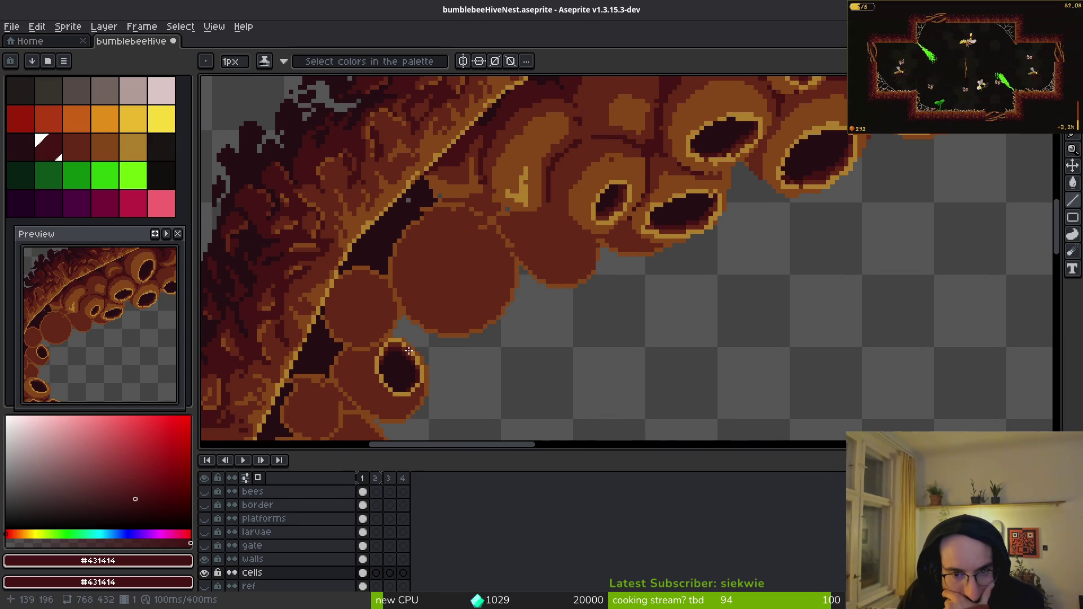
pyautogui.scroll(-3, 549, 310)
pyautogui.scroll(3, 749, 215)
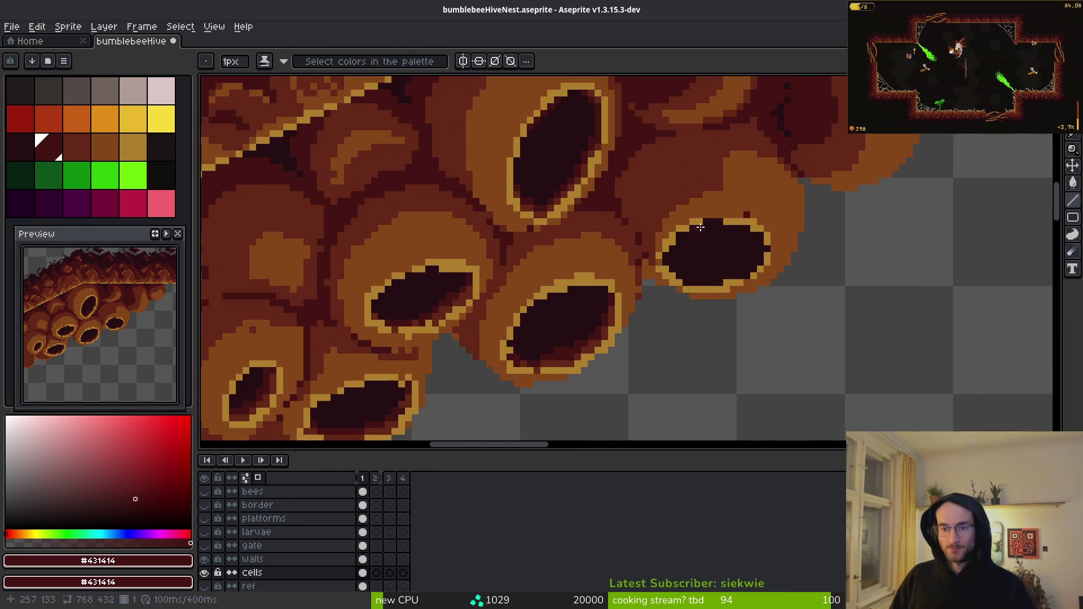
# - Add dark red shading along the cell's outer edge, undoing one stroke
pyautogui.press('alt')
pyautogui.click(749, 215)
pyautogui.scroll(3, 732, 243)
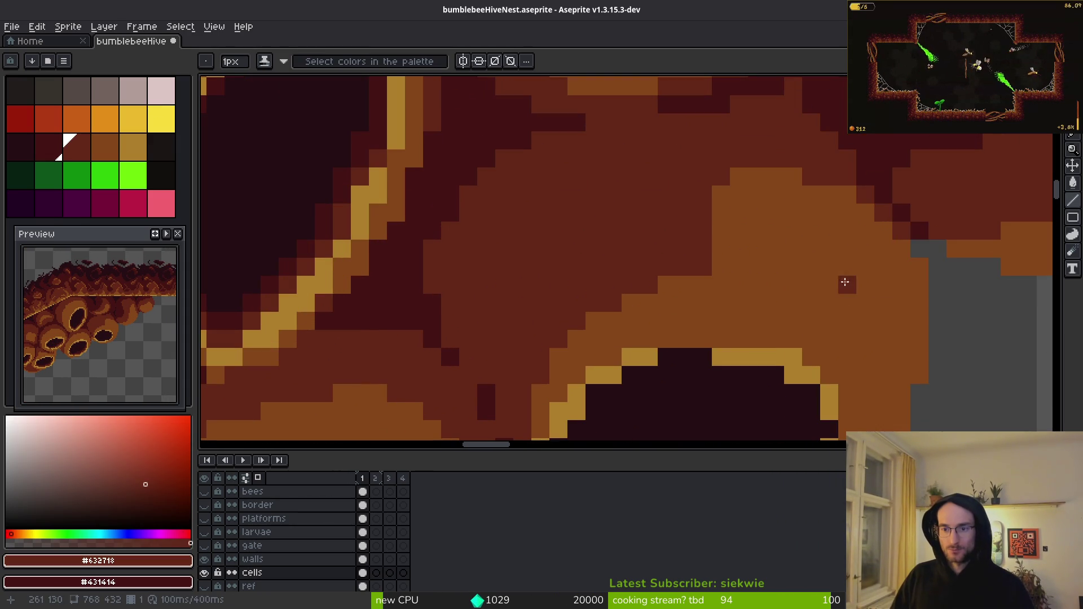
pyautogui.moveTo(919, 266); pyautogui.dragTo(938, 302)
pyautogui.press('alt')
pyautogui.press('e')
pyautogui.press('b')
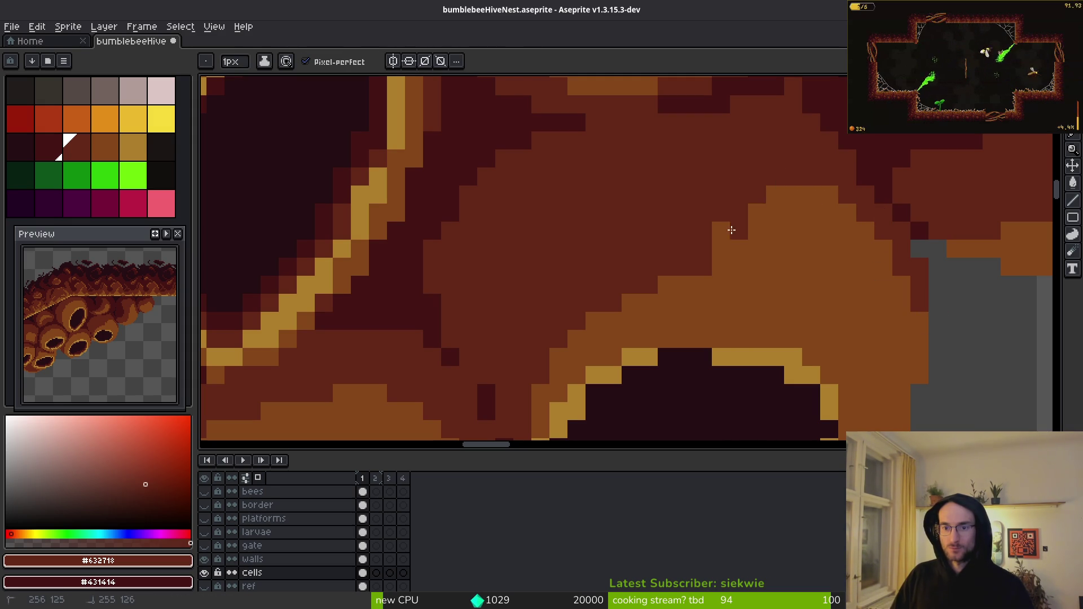
pyautogui.moveTo(716, 268); pyautogui.dragTo(837, 139)
pyautogui.hotkey('ctrl', 'z')
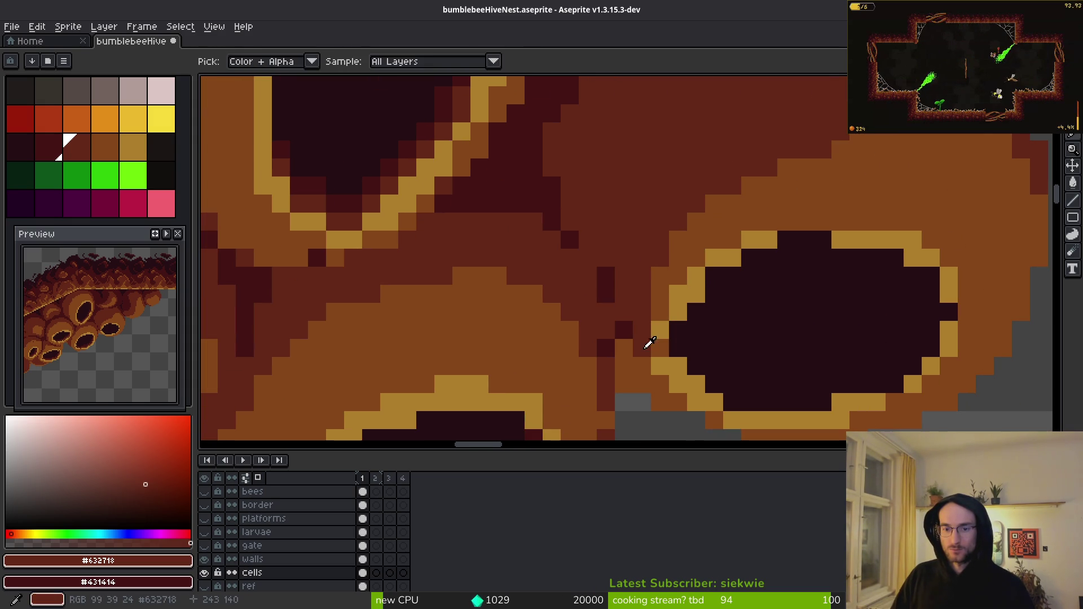
# - Paint a lighter mid-brown column along the cell side
pyautogui.keyDown('alt'); pyautogui.click(630, 351); pyautogui.keyUp('alt')
pyautogui.moveTo(642, 334); pyautogui.dragTo(659, 296)
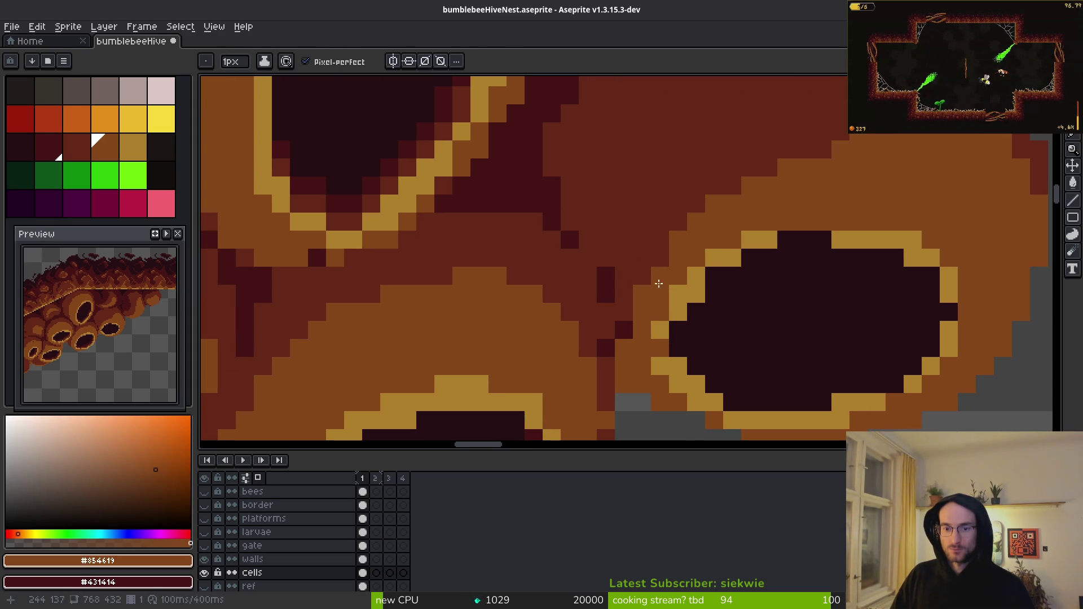
pyautogui.moveTo(725, 200); pyautogui.dragTo(756, 111)
pyautogui.keyDown('alt'); pyautogui.click(686, 258); pyautogui.keyUp('alt')
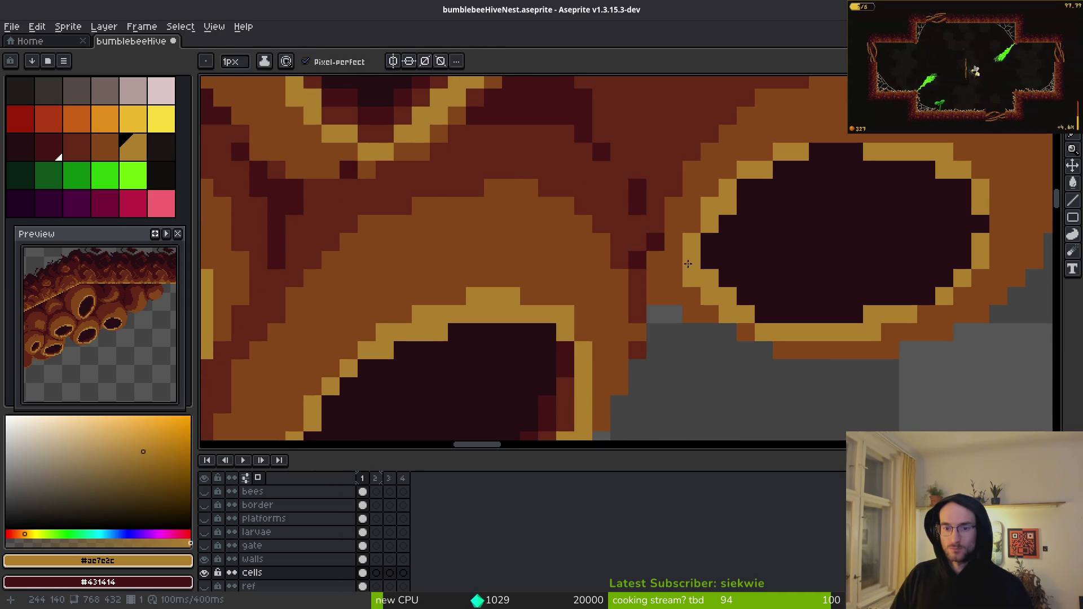
pyautogui.keyDown('alt'); pyautogui.click(677, 272); pyautogui.keyUp('alt')
pyautogui.moveTo(689, 277); pyautogui.dragTo(760, 340)
pyautogui.hotkey('ctrl', 'z')
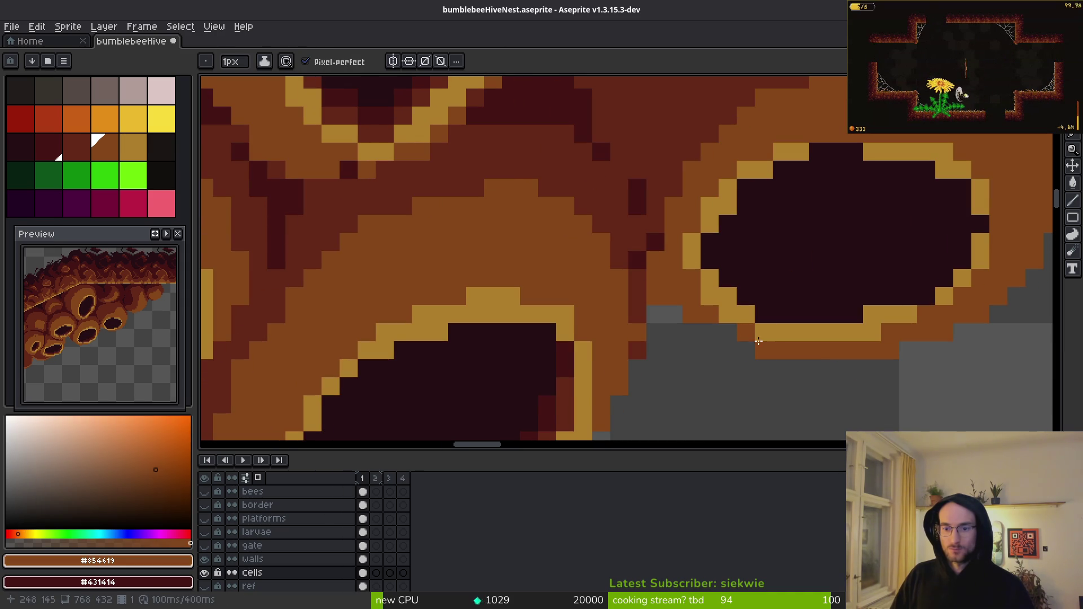
# - Erase two stray brown edge pixels and extend the gold rim over two dark pixels
pyautogui.press('e')
pyautogui.click(698, 319)
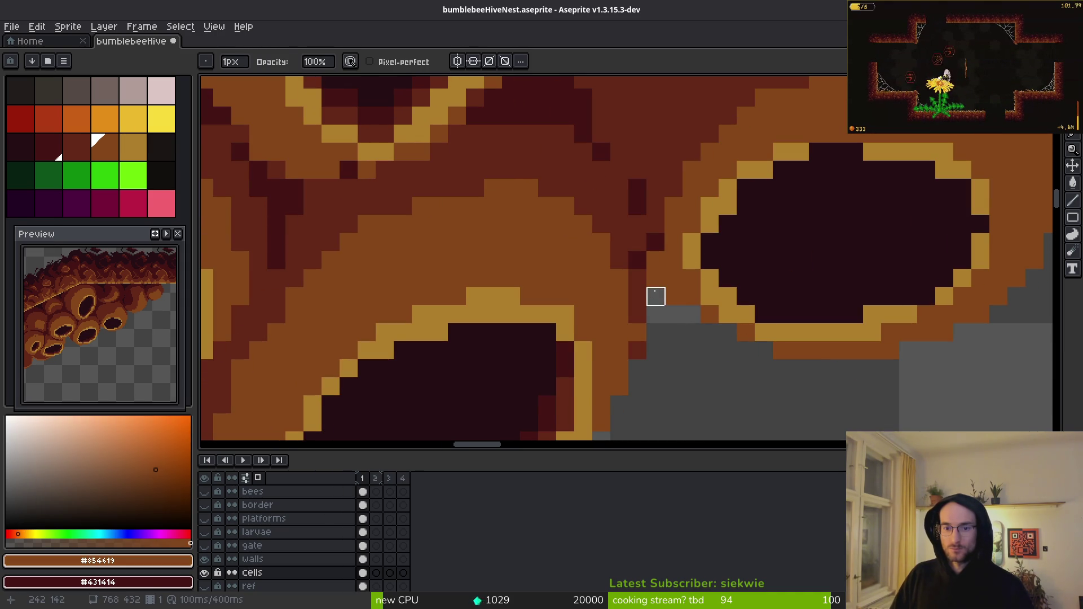
pyautogui.click(656, 260)
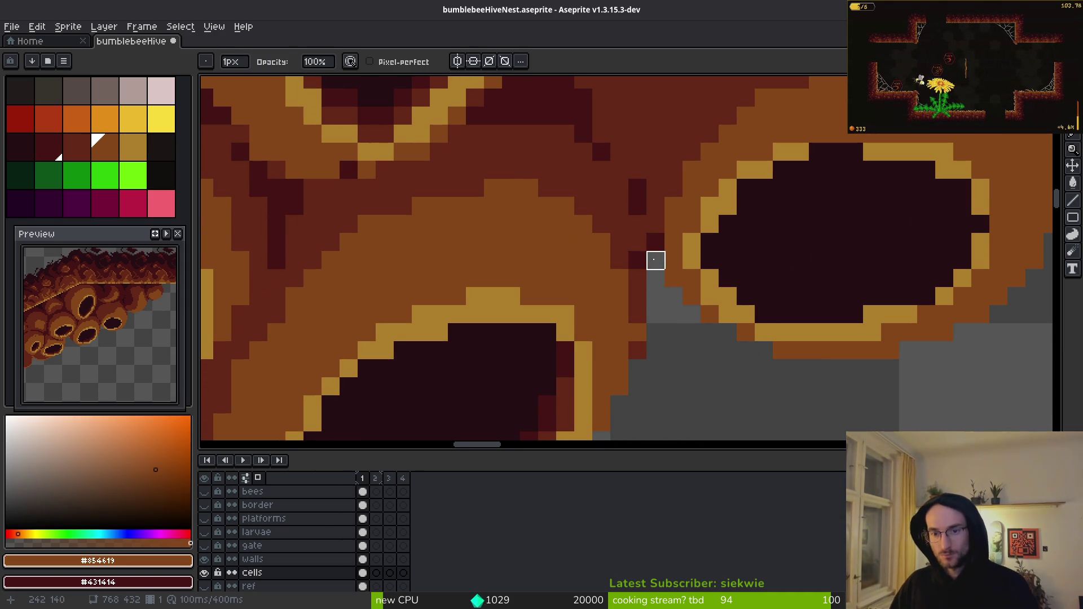
pyautogui.moveTo(800, 224); pyautogui.dragTo(691, 310)
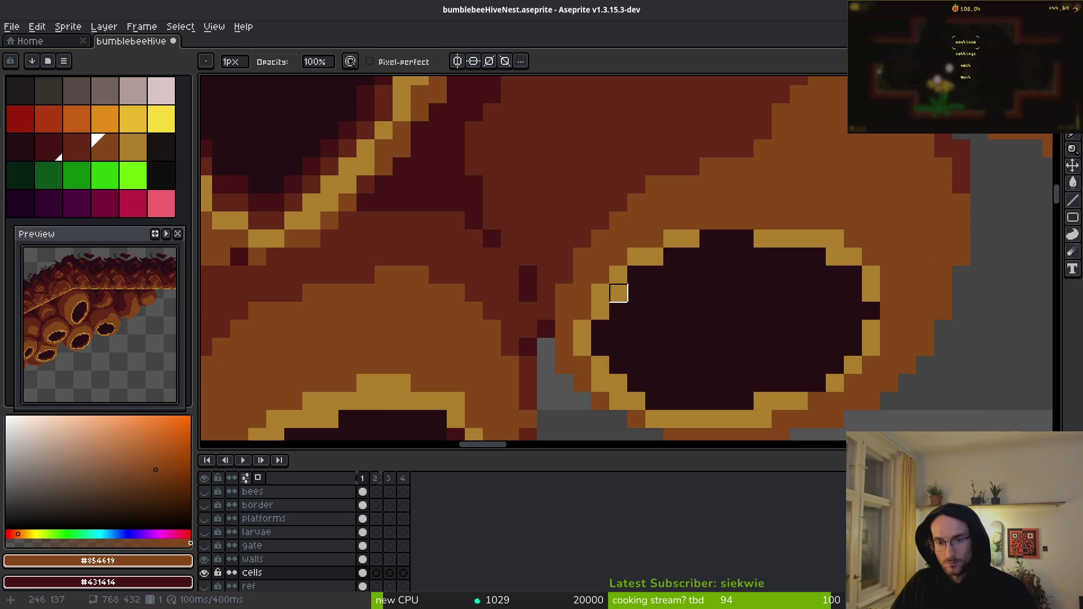
pyautogui.press('f')
pyautogui.keyDown('alt'); pyautogui.click(617, 299); pyautogui.keyUp('alt')
pyautogui.keyDown('alt'); pyautogui.click(689, 237); pyautogui.keyUp('alt')
pyautogui.moveTo(706, 238); pyautogui.dragTo(726, 235)
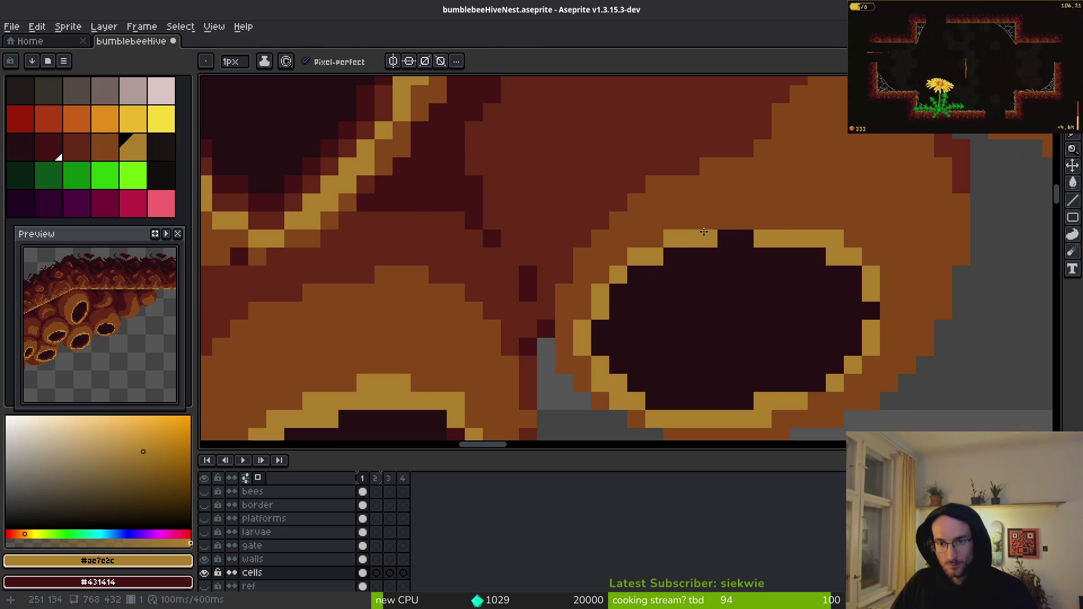
# - Redraw the gold rim along the hole's upper-right and top edges, stepping the top up
pyautogui.keyDown('alt'); pyautogui.click(875, 264); pyautogui.keyUp('alt')
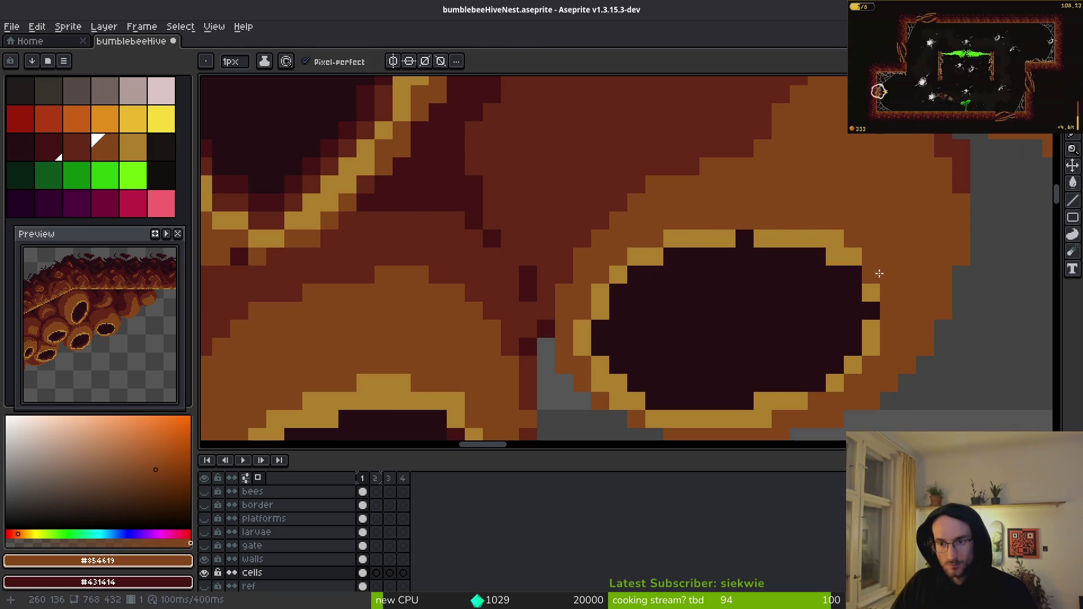
pyautogui.keyDown('alt'); pyautogui.click(870, 288); pyautogui.keyUp('alt')
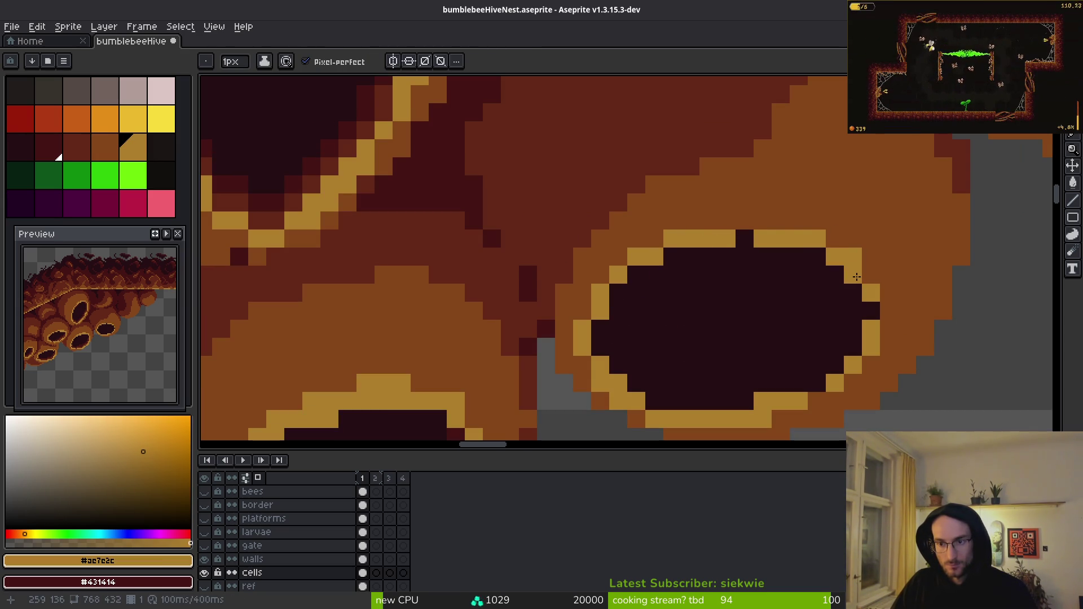
pyautogui.keyDown('alt'); pyautogui.click(861, 257); pyautogui.keyUp('alt')
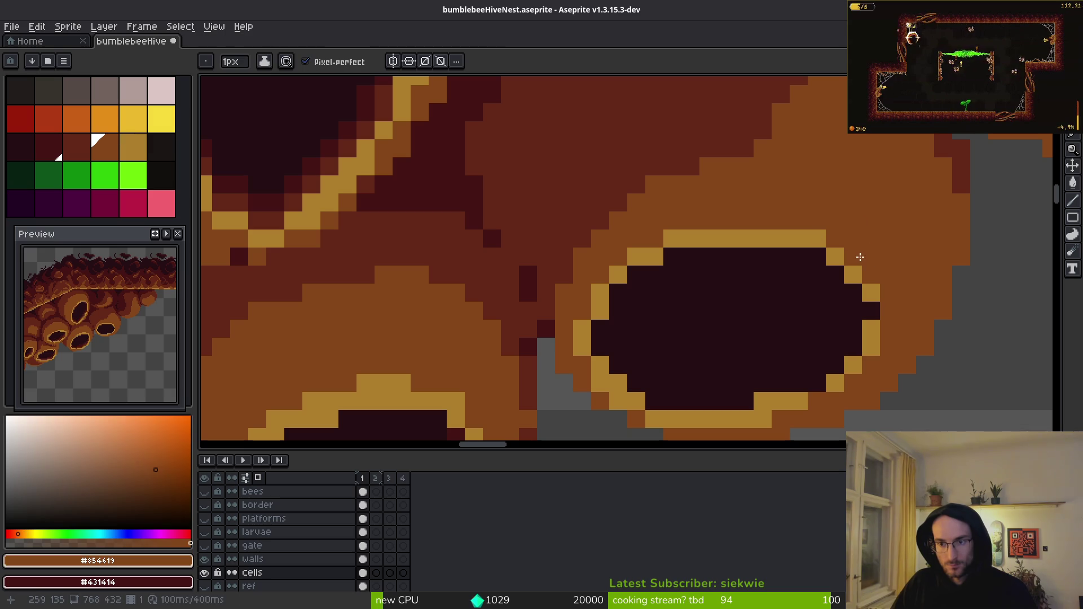
pyautogui.keyDown('alt'); pyautogui.click(853, 274); pyautogui.keyUp('alt')
pyautogui.moveTo(871, 293)
pyautogui.mouseDown()
pyautogui.moveTo(802, 229)
pyautogui.moveTo(728, 221)
pyautogui.moveTo(790, 244)
pyautogui.moveTo(734, 247)
pyautogui.mouseUp()
pyautogui.keyDown('alt'); pyautogui.click(749, 259); pyautogui.keyUp('alt')
pyautogui.click(745, 221)
pyautogui.keyDown('alt'); pyautogui.click(726, 219); pyautogui.keyUp('alt')
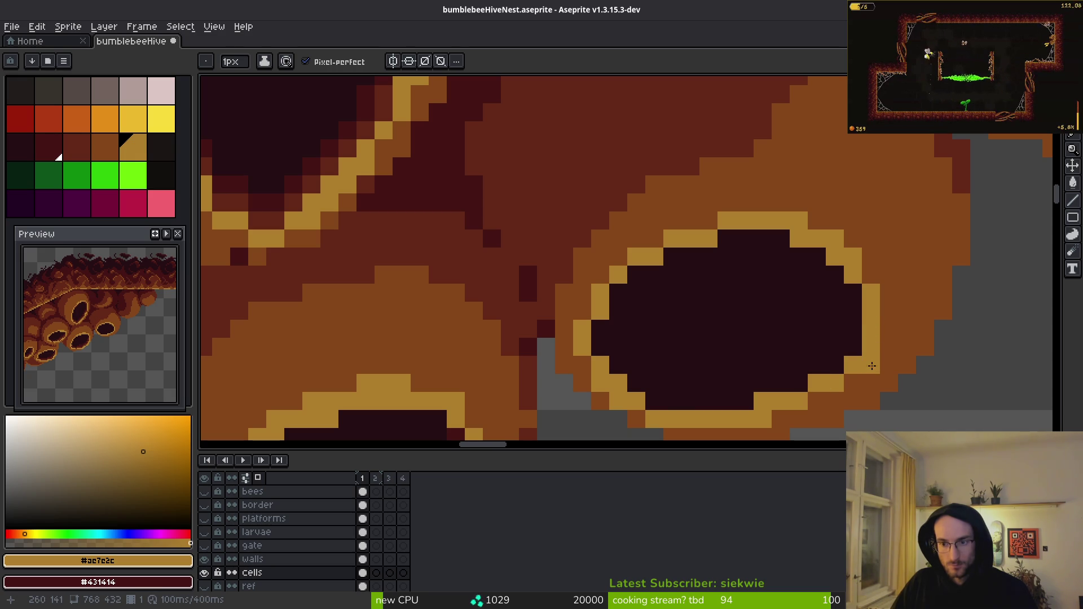
pyautogui.scroll(-3, 683, 303)
# - Sample the mid brown and gold rim colours, then paint gold pixels down the cell's rim
pyautogui.scroll(-2, 734, 302)
pyautogui.scroll(2, 738, 315)
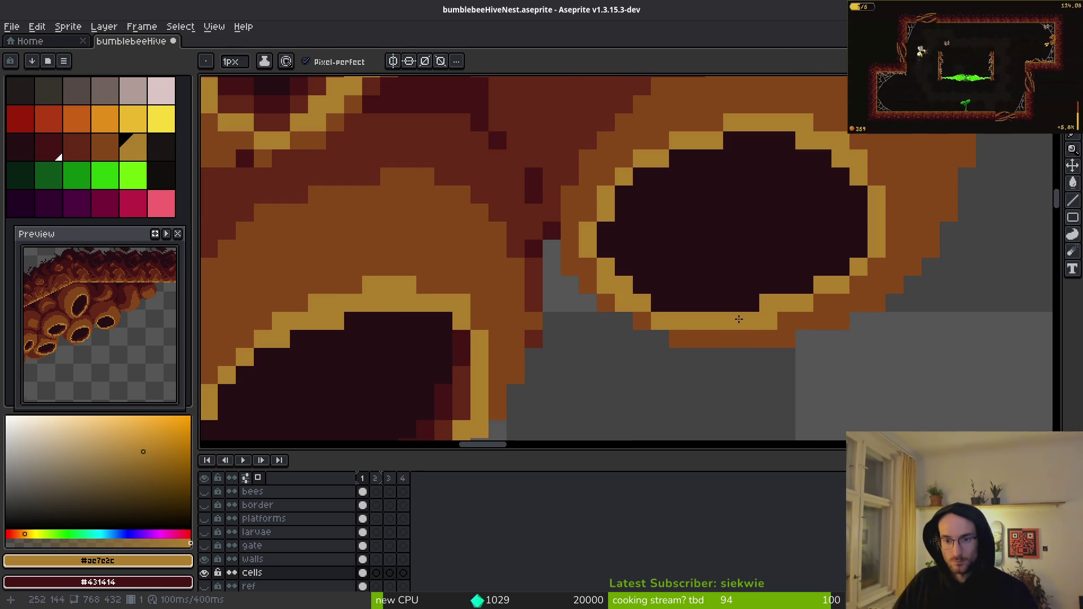
pyautogui.keyDown('alt'); pyautogui.click(662, 324); pyautogui.keyUp('alt')
pyautogui.keyDown('alt'); pyautogui.click(638, 300); pyautogui.keyUp('alt')
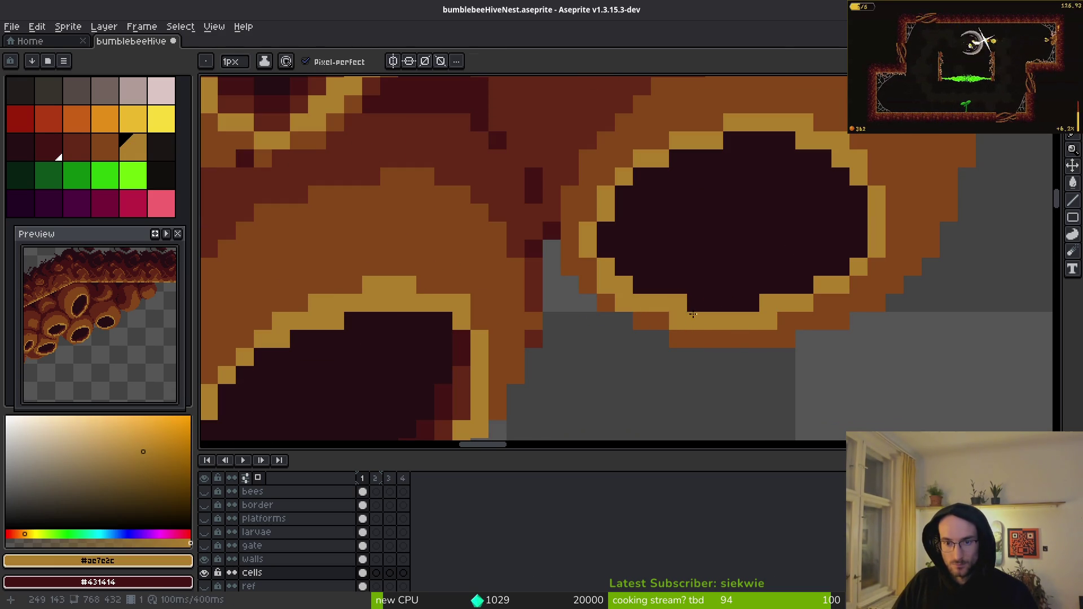
pyautogui.scroll(-1, 745, 270)
pyautogui.scroll(-2, 745, 270)
pyautogui.scroll(3, 655, 181)
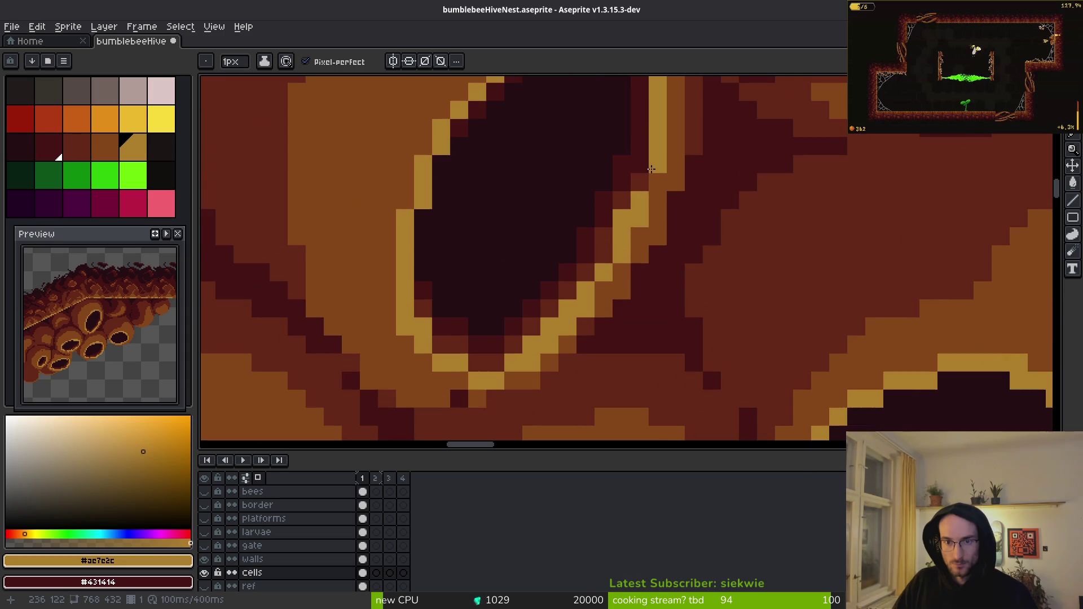
pyautogui.moveTo(644, 179); pyautogui.dragTo(617, 274)
pyautogui.click(657, 290)
# - Eyedrop the dark hole colour and paint the stray gold rim pixel dark
pyautogui.scroll(-3, 677, 304)
pyautogui.scroll(2, 737, 327)
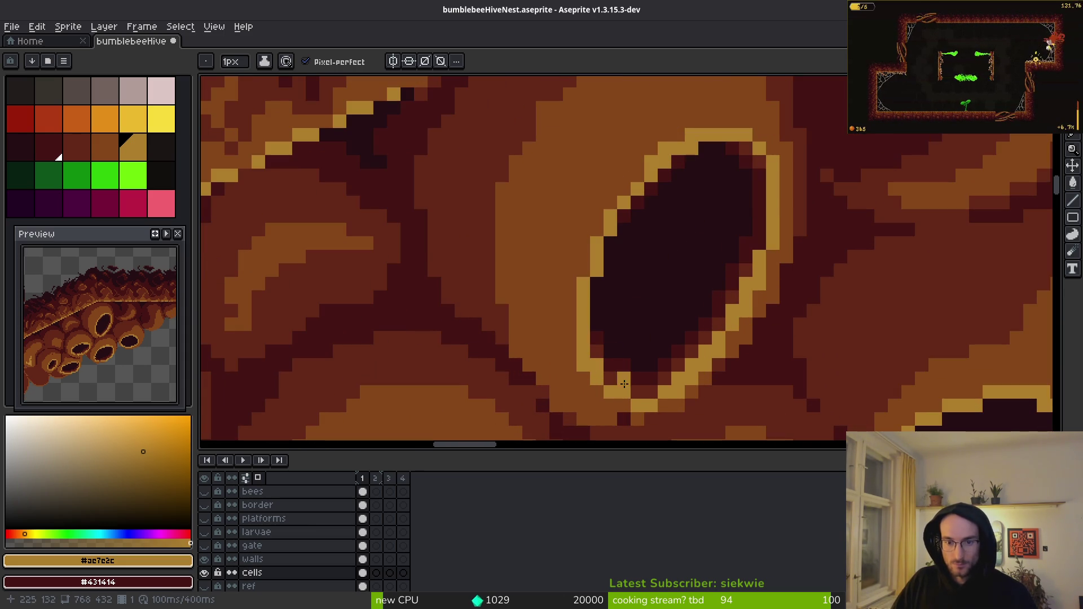
pyautogui.scroll(2, 766, 213)
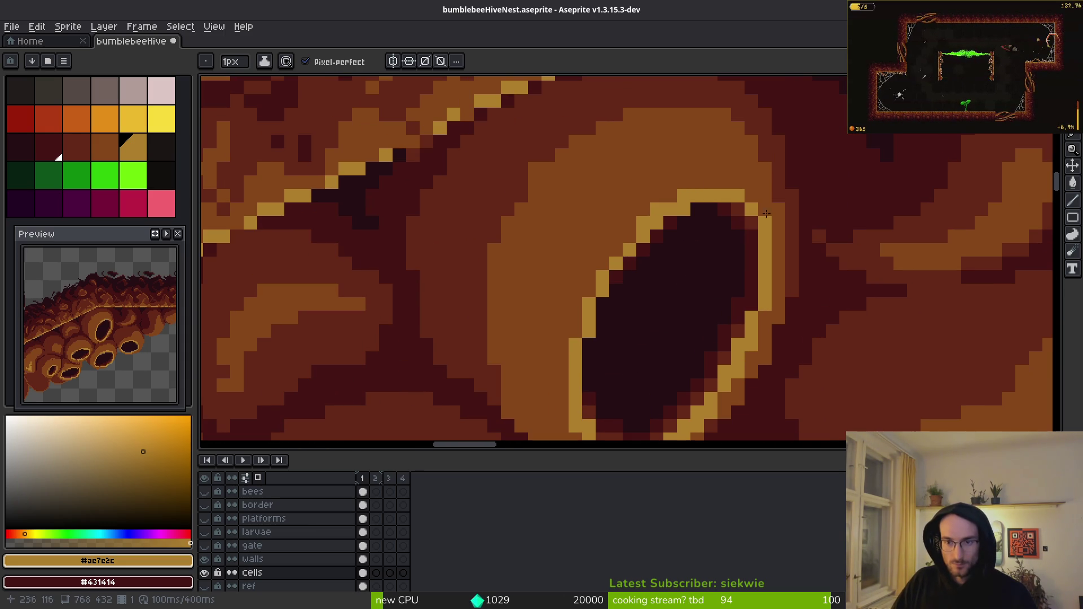
pyautogui.keyDown('alt'); pyautogui.click(692, 226); pyautogui.keyUp('alt')
pyautogui.click(697, 249)
pyautogui.scroll(-2, 704, 231)
pyautogui.scroll(3, 680, 295)
# - Pick the dark red #431414 and brownish-red #632718 shading colours from the comb
pyautogui.keyDown('alt'); pyautogui.click(618, 236); pyautogui.keyUp('alt')
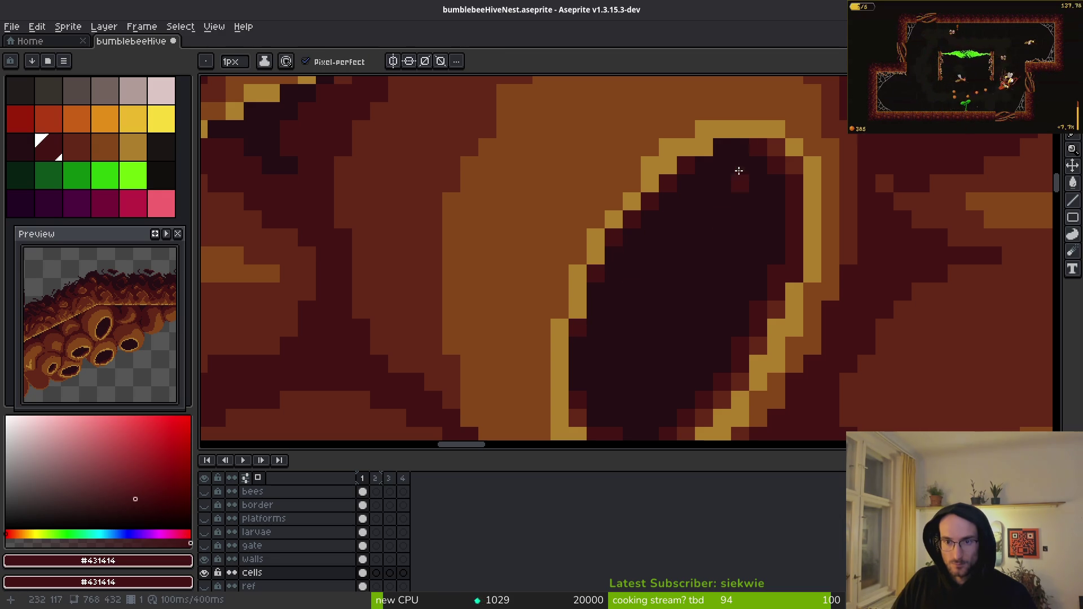
pyautogui.keyDown('alt'); pyautogui.click(775, 146); pyautogui.keyUp('alt')
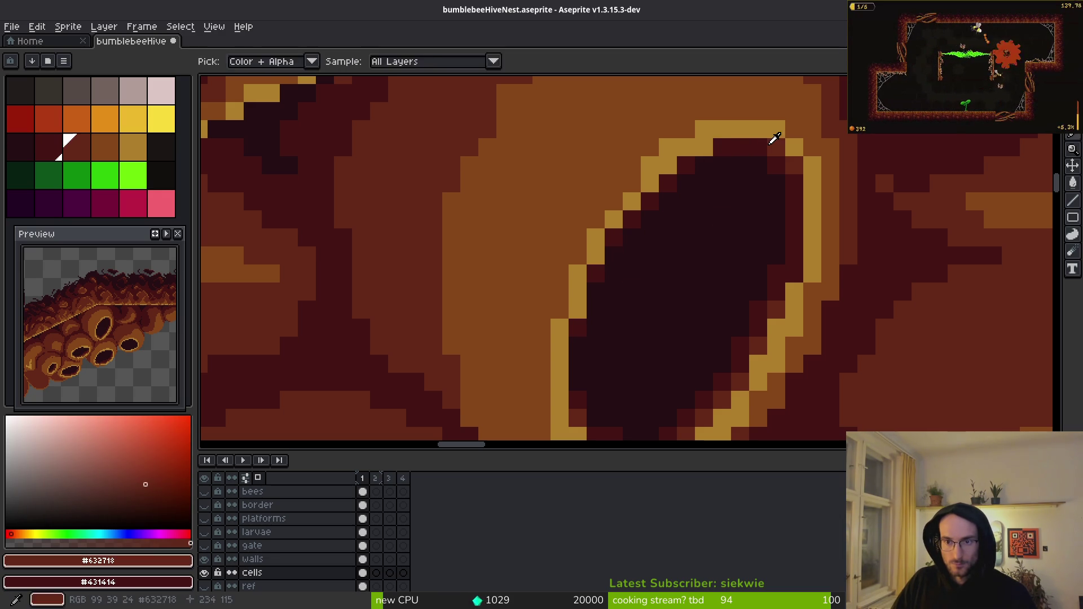
pyautogui.scroll(-2, 805, 259)
pyautogui.scroll(3, 768, 299)
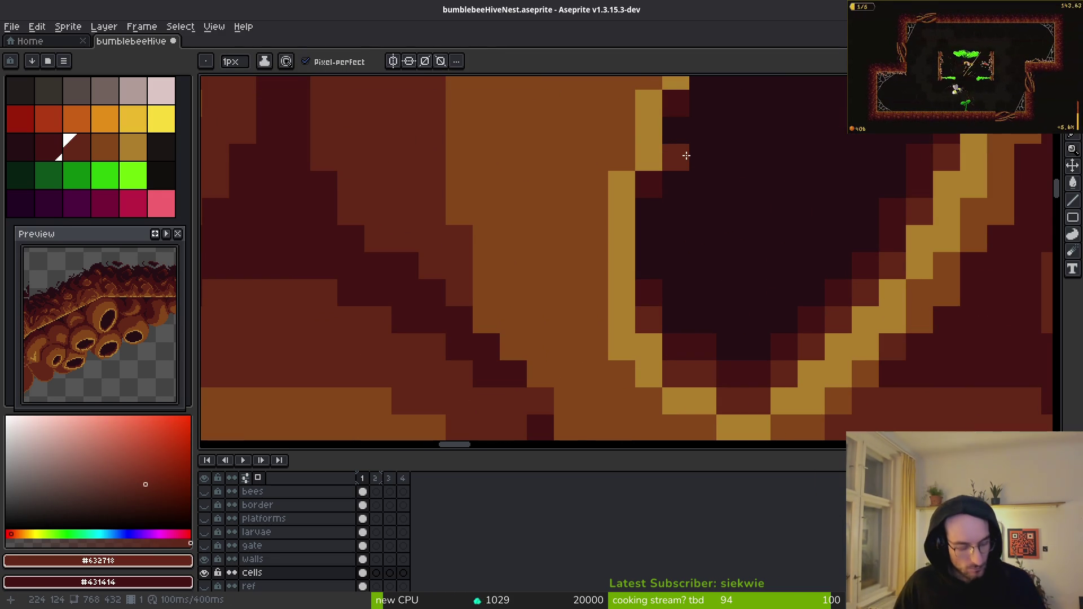
pyautogui.scroll(-3, 708, 188)
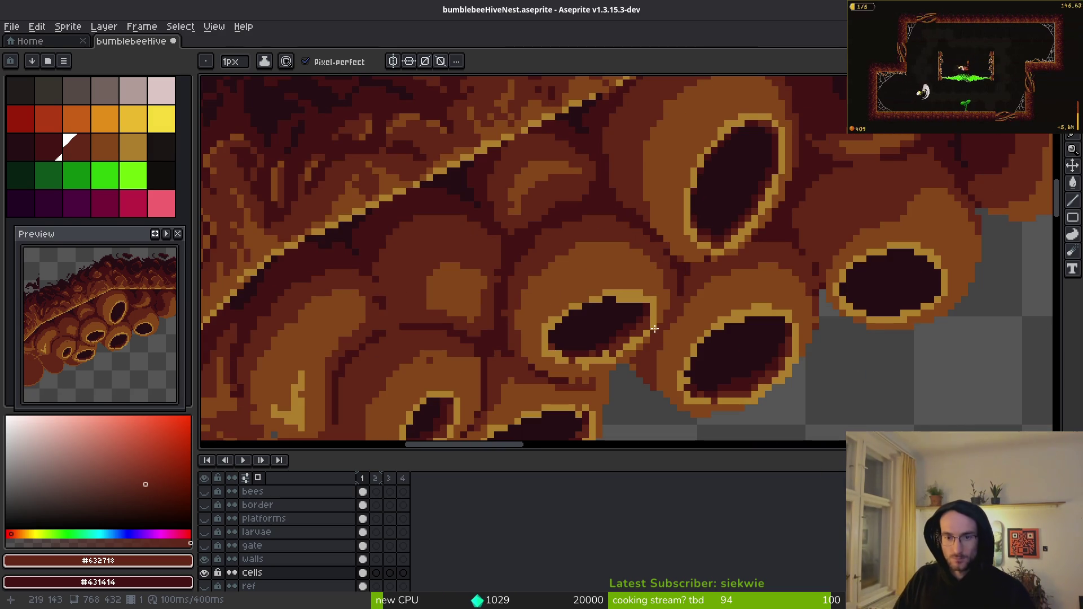
# - Zoom and pan across the hive, then pick the dark red from the comb
pyautogui.scroll(3, 780, 189)
pyautogui.hscroll(3, 735, 319)
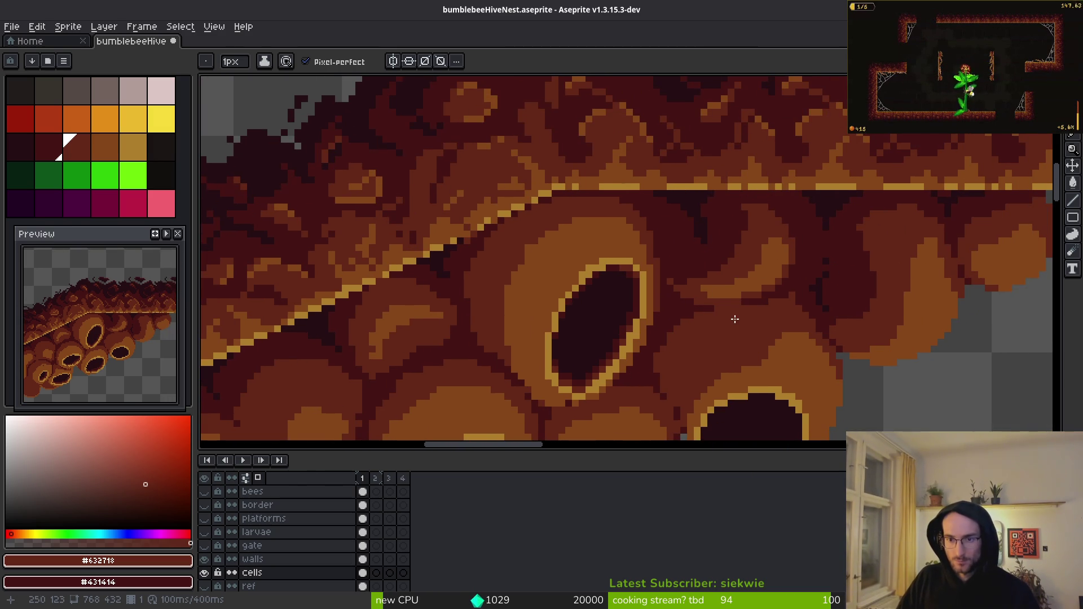
pyautogui.hscroll(3, 785, 282)
pyautogui.scroll(4, 699, 344)
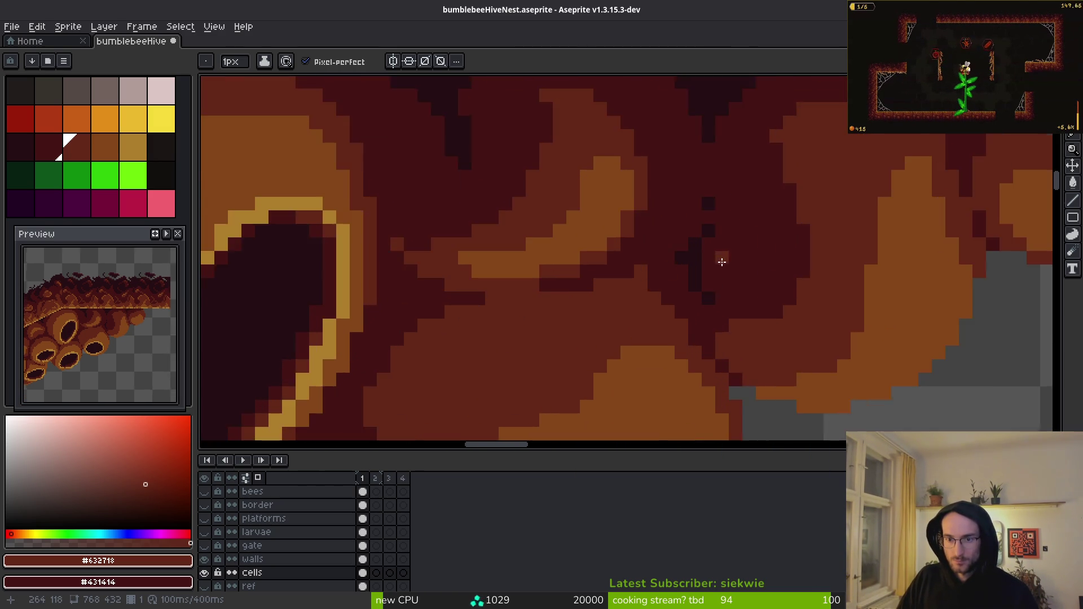
pyautogui.hscroll(-3, 699, 305)
pyautogui.scroll(2, 766, 276)
pyautogui.hscroll(2, 765, 275)
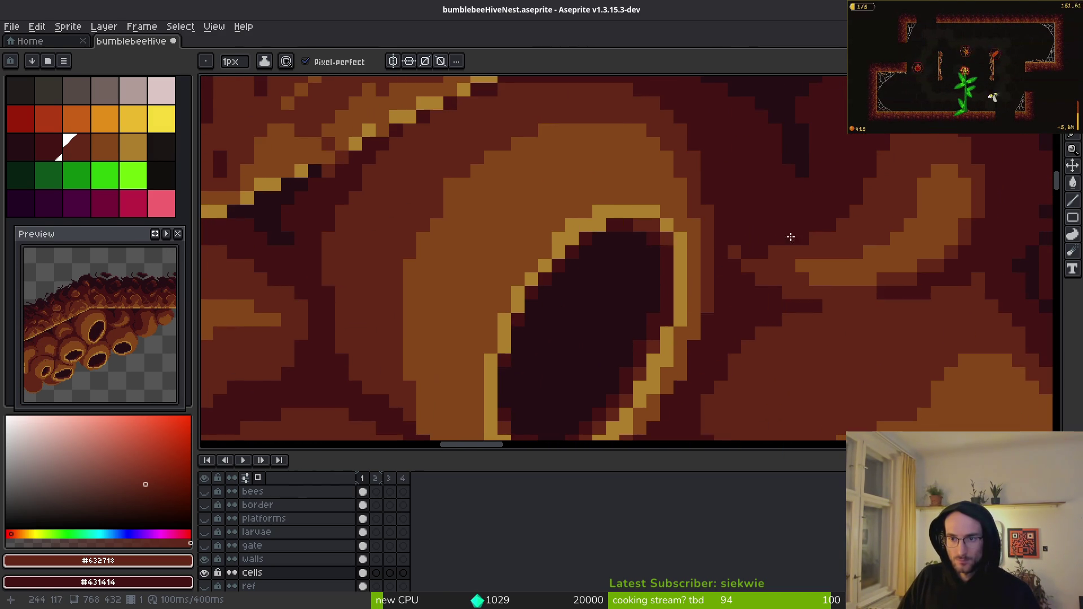
pyautogui.keyDown('alt'); pyautogui.click(756, 240); pyautogui.keyUp('alt')
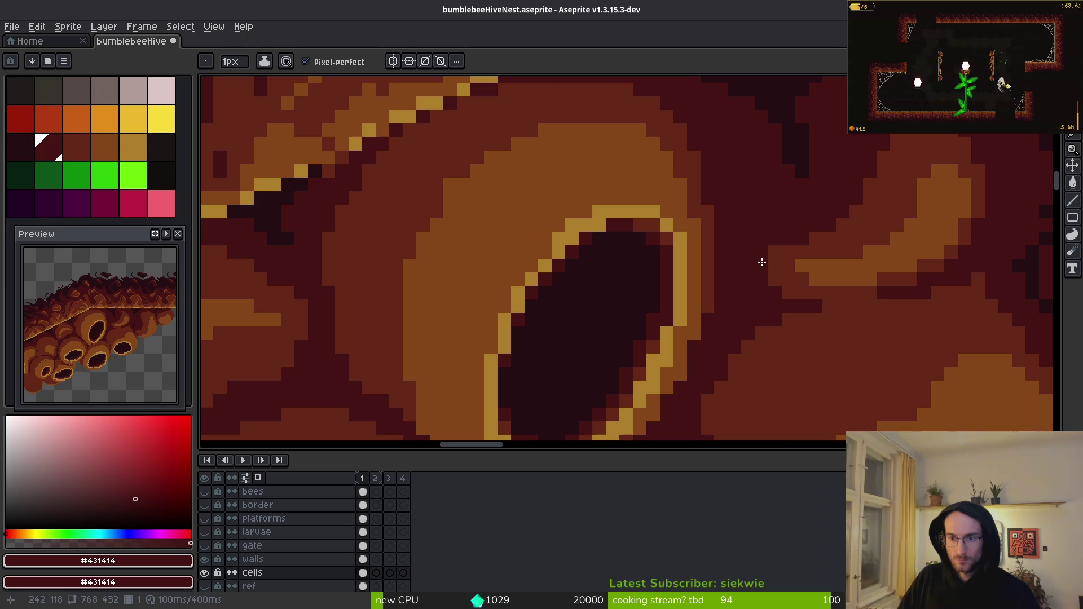
# - Zoom in on a cell and sample the orange-brown comb colour #854619
pyautogui.scroll(-1, 758, 261)
pyautogui.scroll(-1, 801, 307)
pyautogui.scroll(-1, 831, 272)
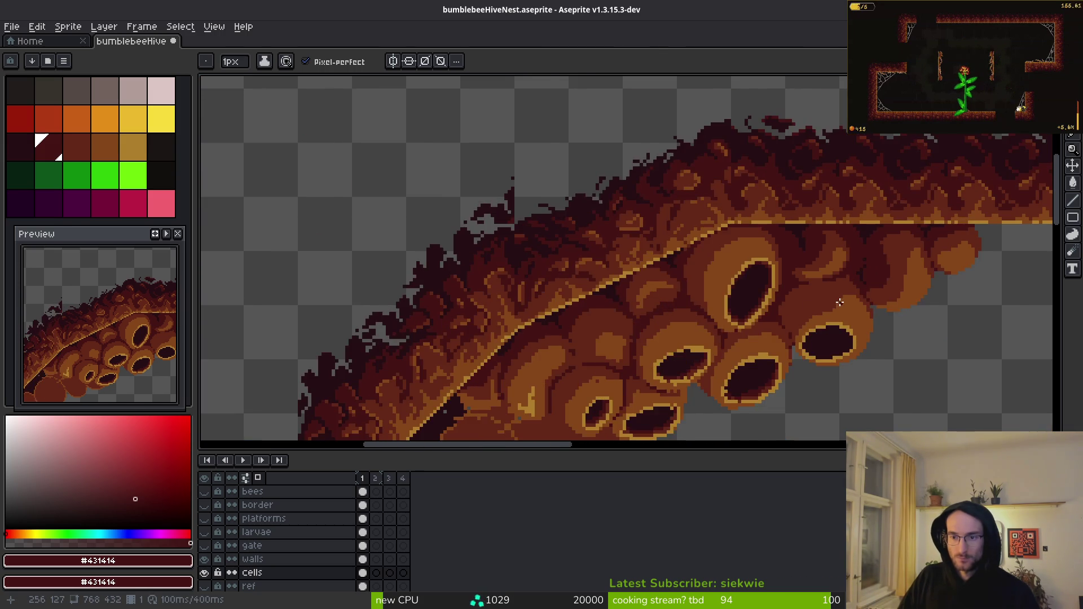
pyautogui.scroll(-1, 840, 301)
pyautogui.scroll(3, 829, 275)
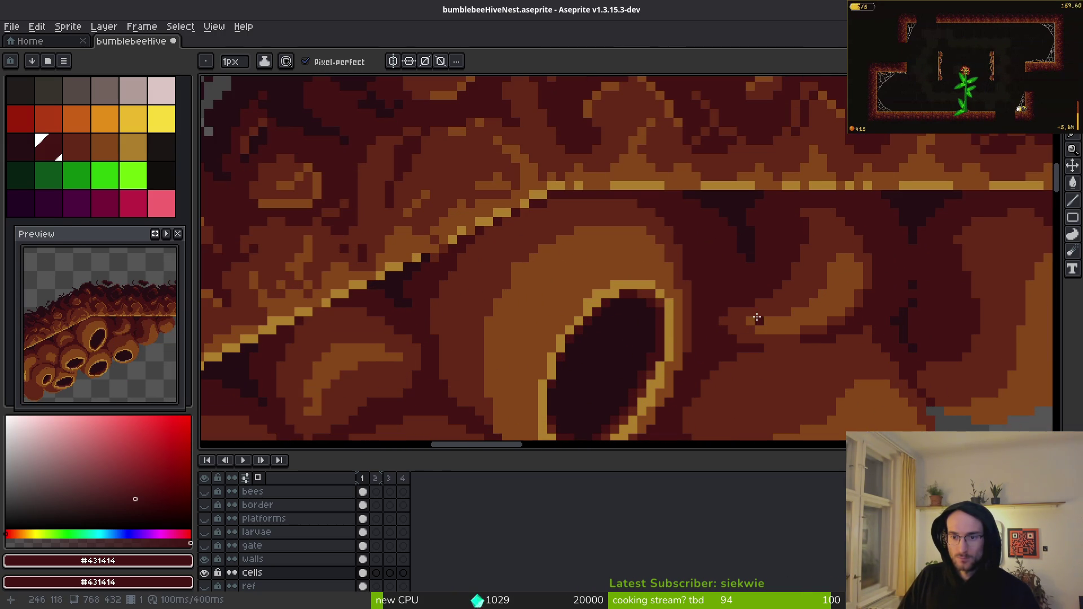
pyautogui.scroll(3, 756, 317)
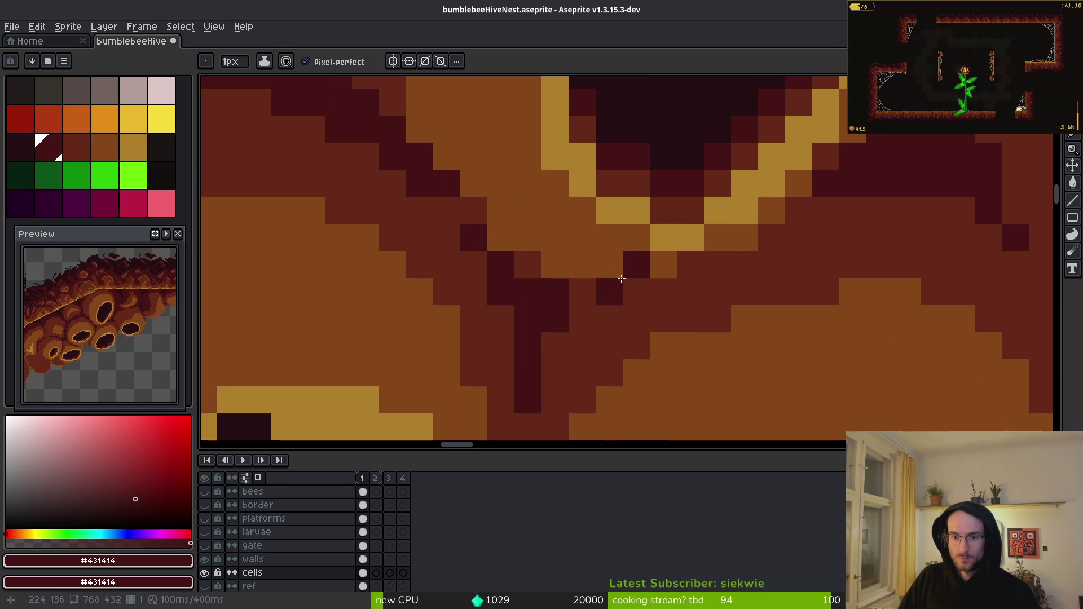
pyautogui.keyDown('alt'); pyautogui.click(641, 255); pyautogui.keyUp('alt')
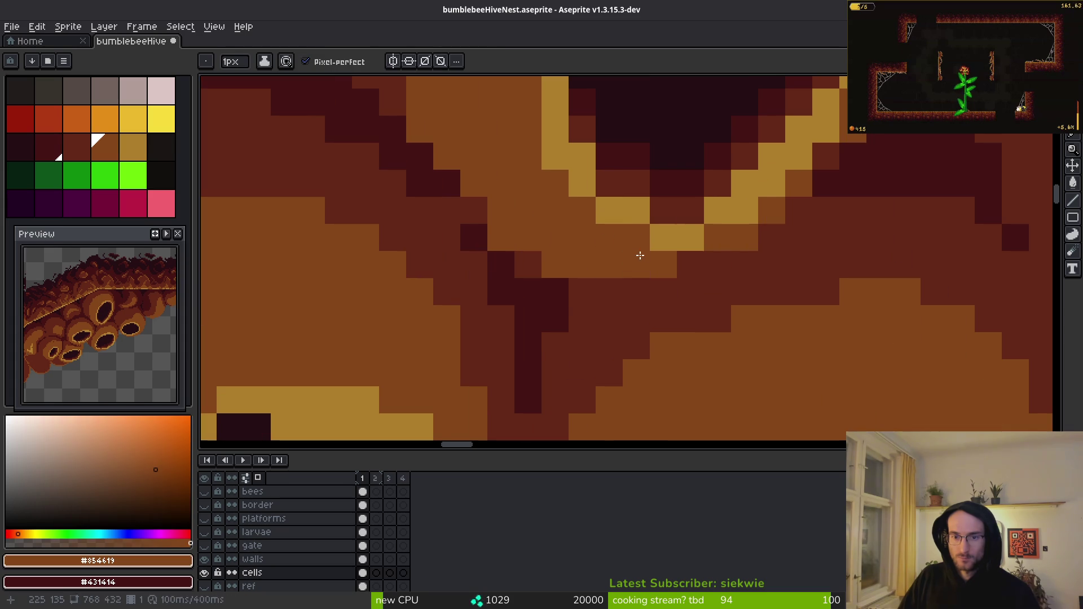
# - Paint a brownish-red #632718 pixel on the comb wall
pyautogui.scroll(-2, 738, 303)
pyautogui.scroll(2, 679, 336)
pyautogui.keyDown('alt'); pyautogui.click(679, 320); pyautogui.keyUp('alt')
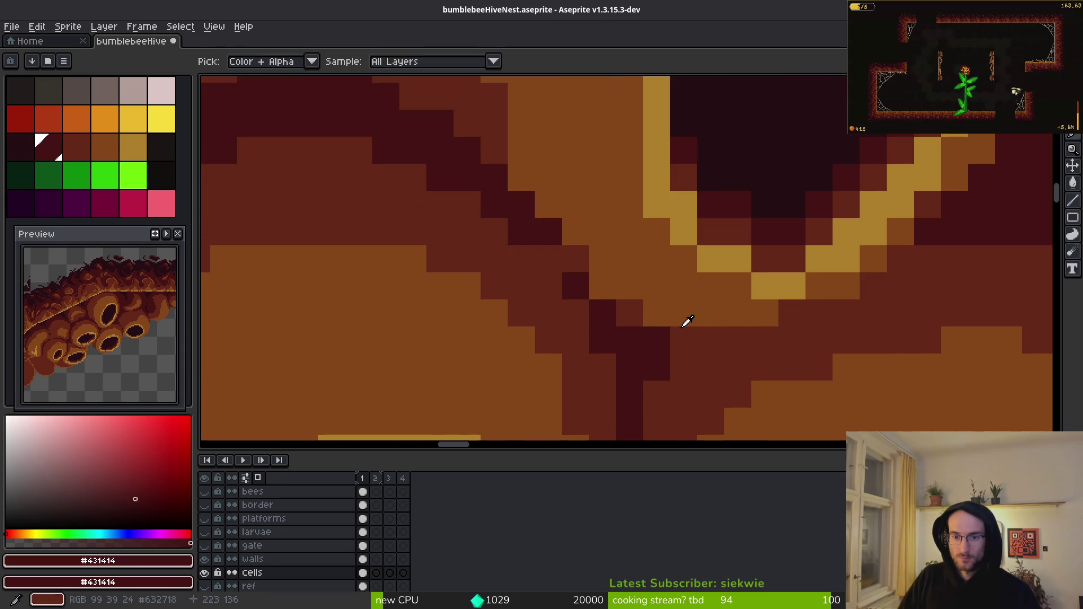
pyautogui.keyDown('alt'); pyautogui.click(638, 313); pyautogui.keyUp('alt')
pyautogui.click(601, 286)
# - Pan around the cell, pick the dark red, and toggle between the shading colours
pyautogui.moveTo(540, 232); pyautogui.dragTo(655, 335)
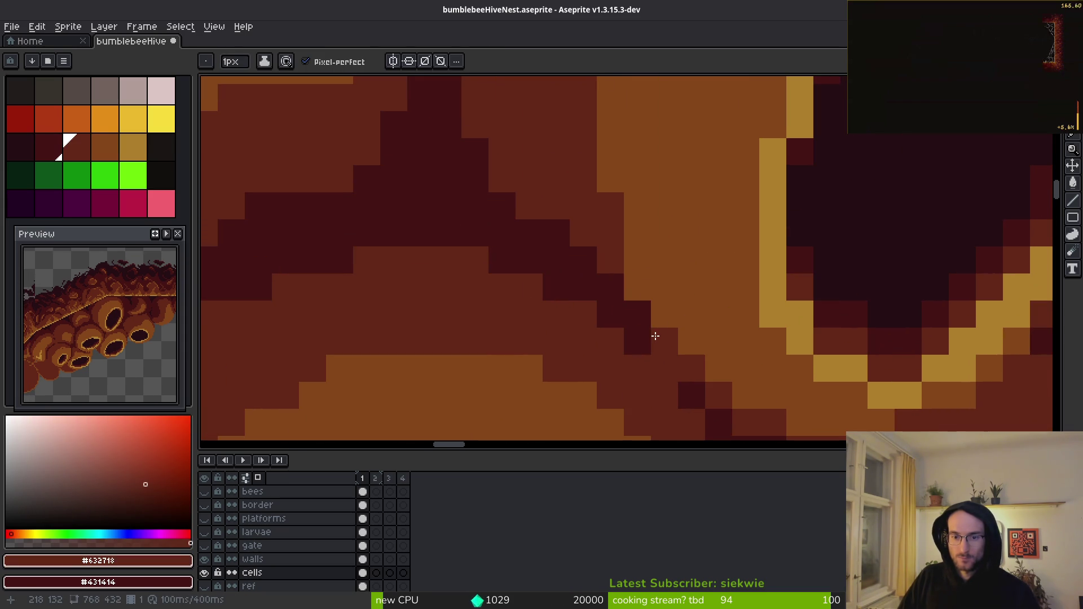
pyautogui.scroll(-3, 632, 290)
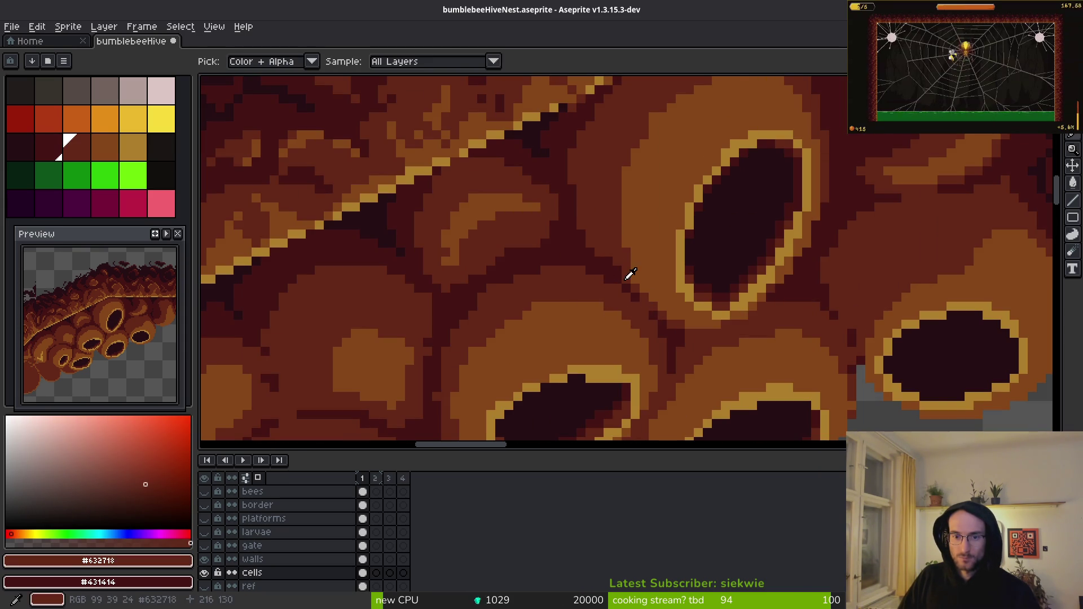
pyautogui.keyDown('alt'); pyautogui.click(626, 291); pyautogui.keyUp('alt')
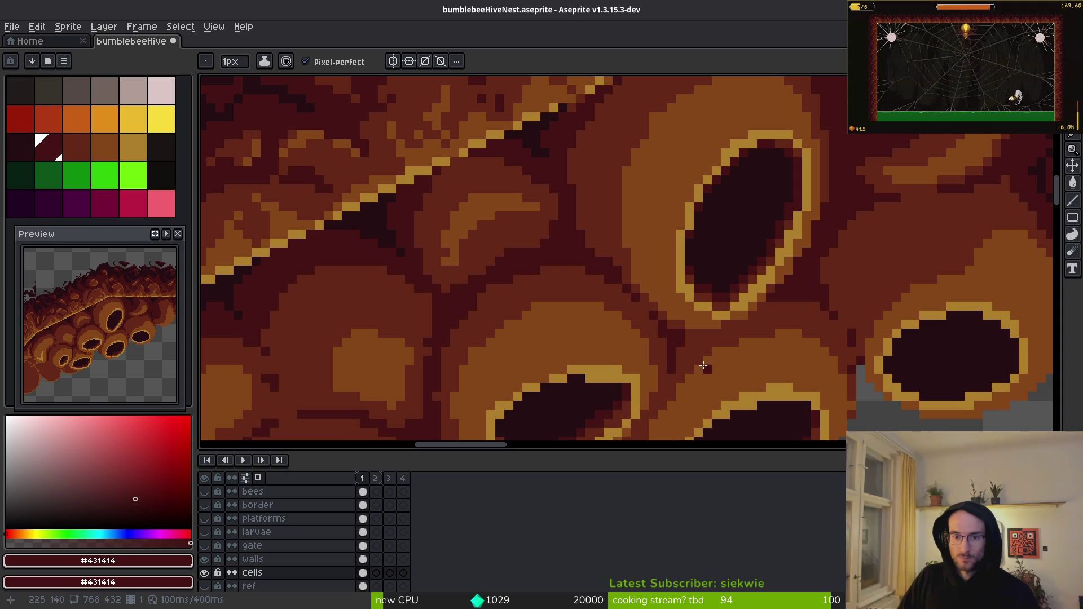
pyautogui.scroll(2, 628, 312)
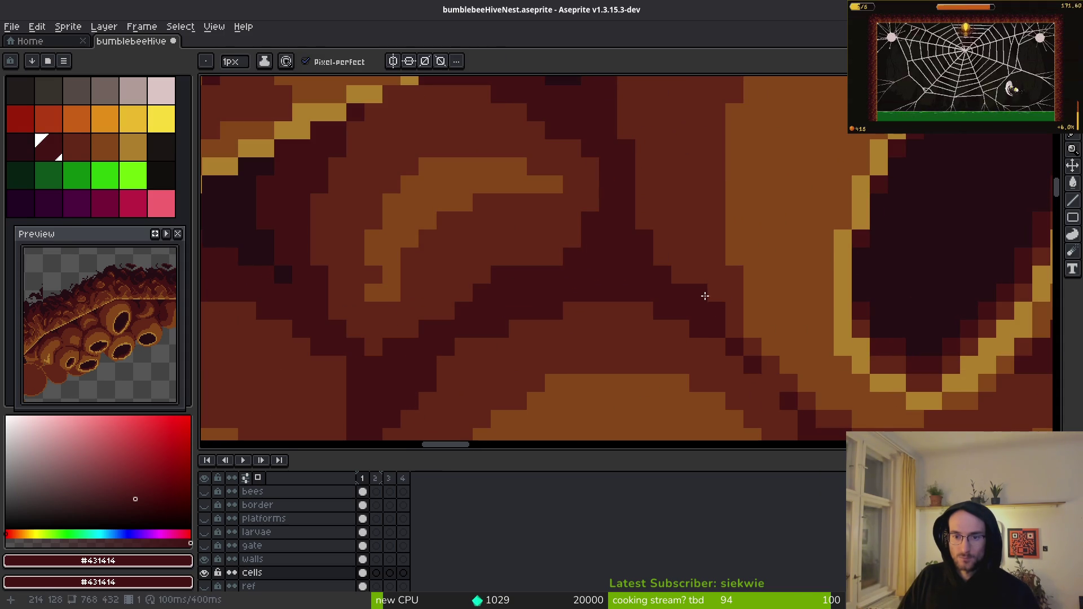
pyautogui.press('0')
pyautogui.press('9')
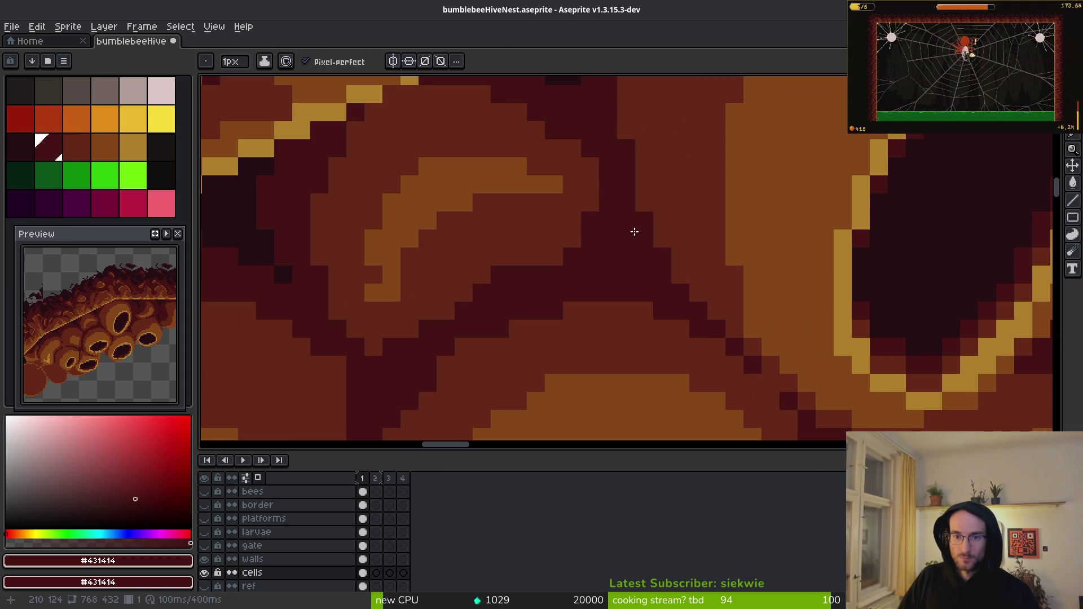
pyautogui.scroll(-3, 664, 231)
pyautogui.moveTo(664, 231); pyautogui.dragTo(676, 253)
pyautogui.scroll(2, 672, 282)
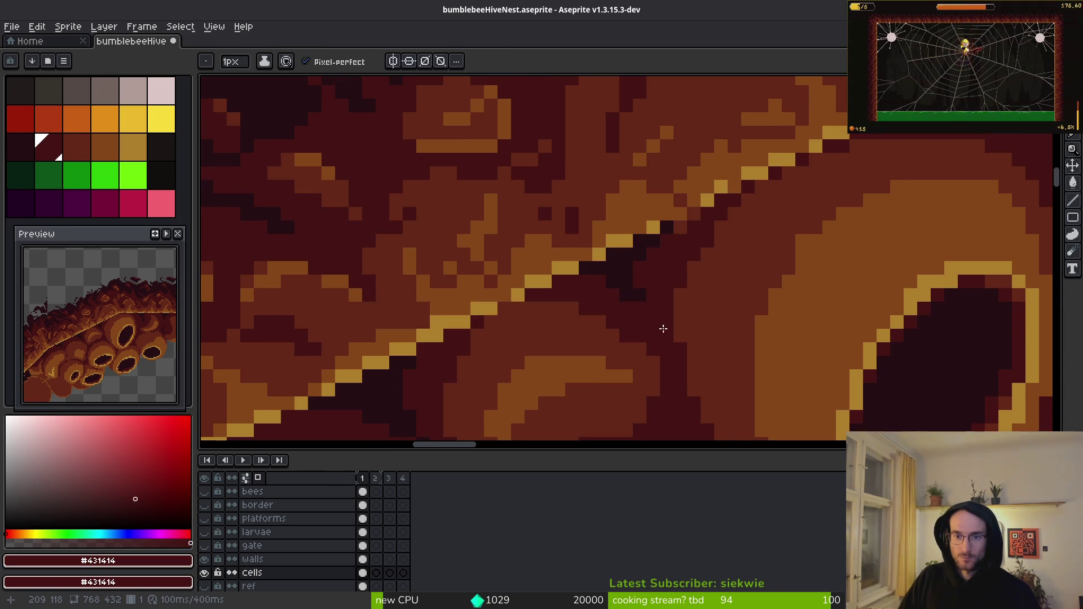
# - Switch to orange-brown #854619 and dab single shading pixels on the cell wall
pyautogui.keyDown('alt'); pyautogui.click(712, 270); pyautogui.keyUp('alt')
pyautogui.scroll(-1, 810, 259)
pyautogui.moveTo(810, 259); pyautogui.dragTo(701, 259)
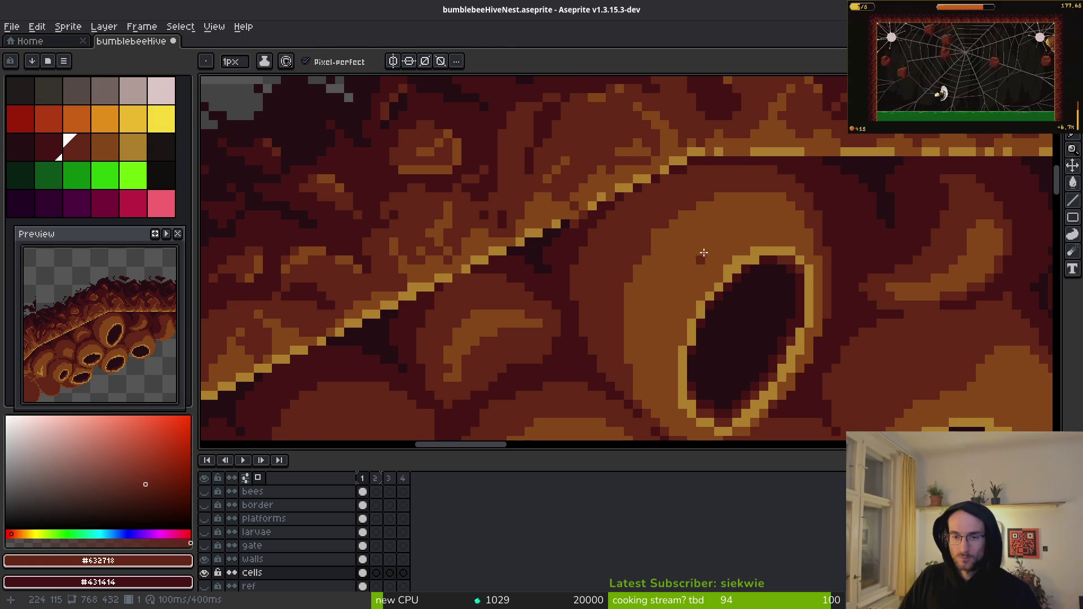
pyautogui.keyDown('alt'); pyautogui.click(677, 230); pyautogui.keyUp('alt')
pyautogui.scroll(1, 677, 230)
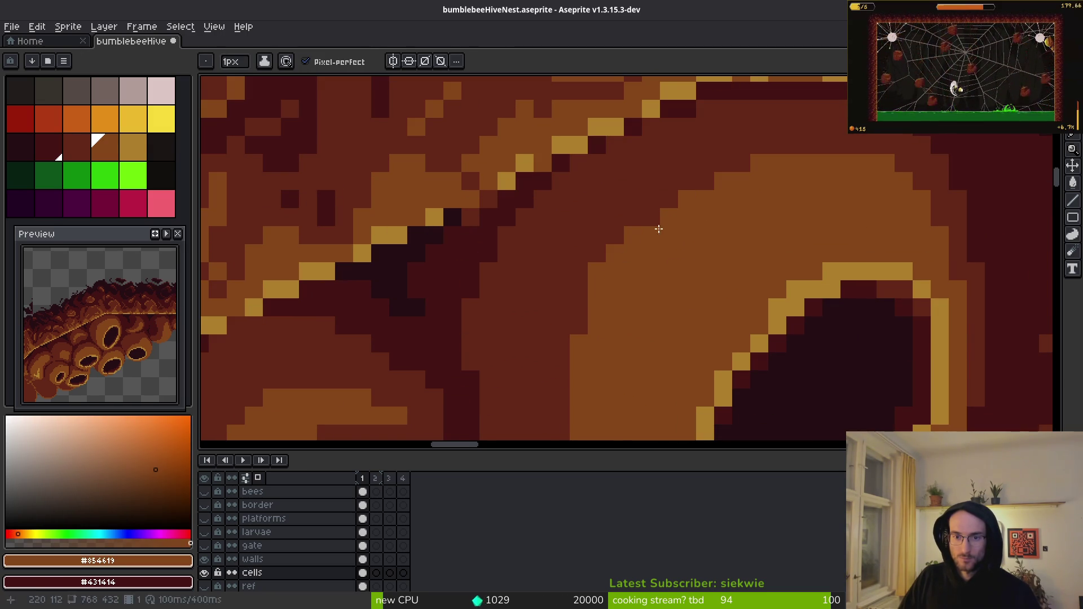
pyautogui.keyDown('alt'); pyautogui.click(587, 259); pyautogui.keyUp('alt')
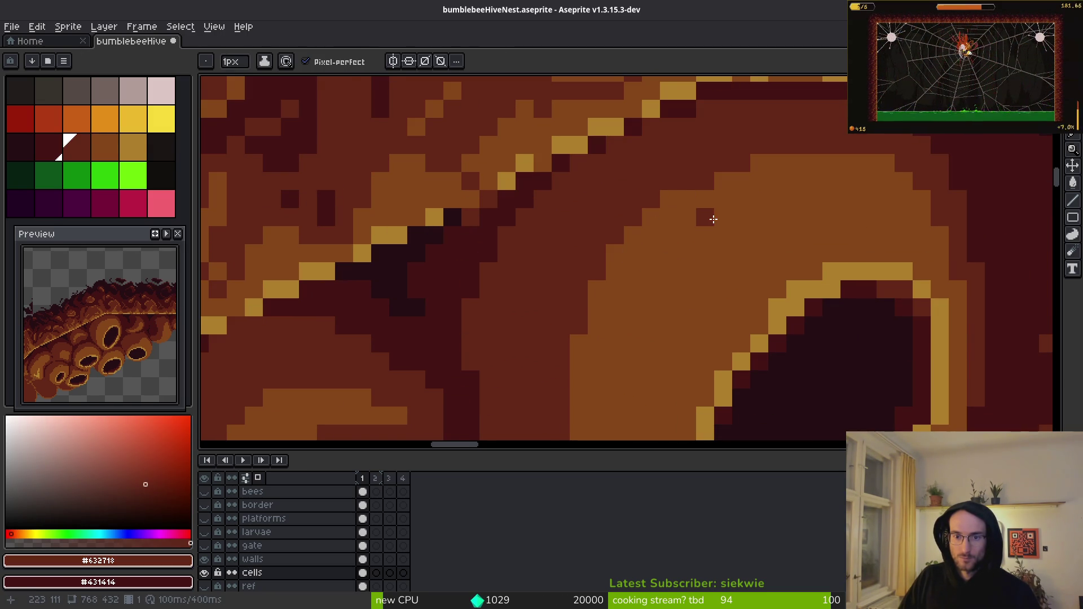
pyautogui.keyDown('alt'); pyautogui.click(709, 181); pyautogui.keyUp('alt')
# - Pick the brownish-red #632718 from the comb
pyautogui.scroll(-2, 832, 264)
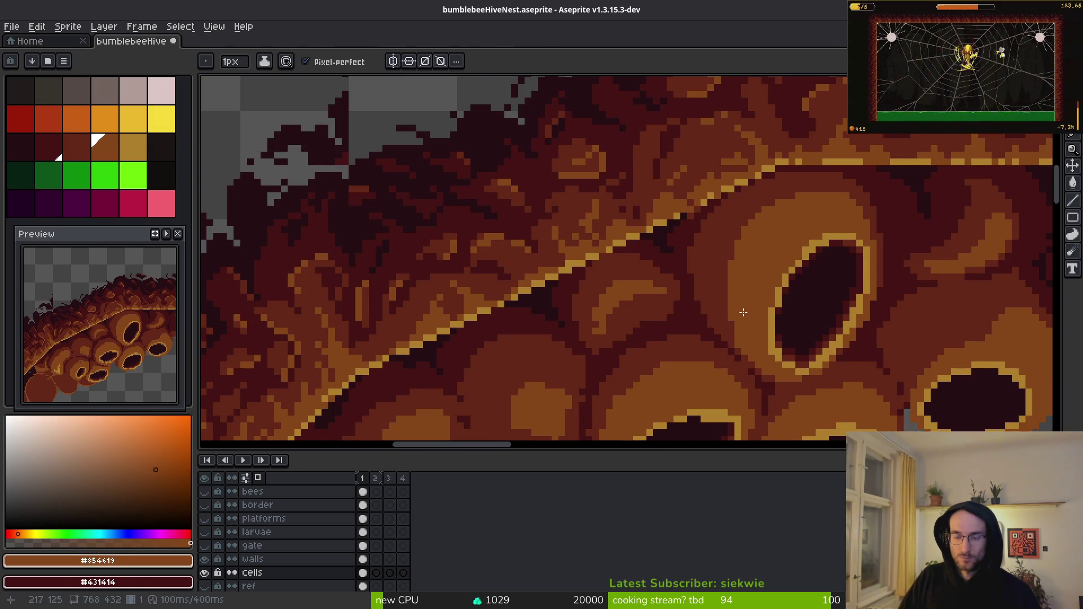
pyautogui.scroll(3, 728, 293)
pyautogui.keyDown('alt'); pyautogui.click(705, 265); pyautogui.keyUp('alt')
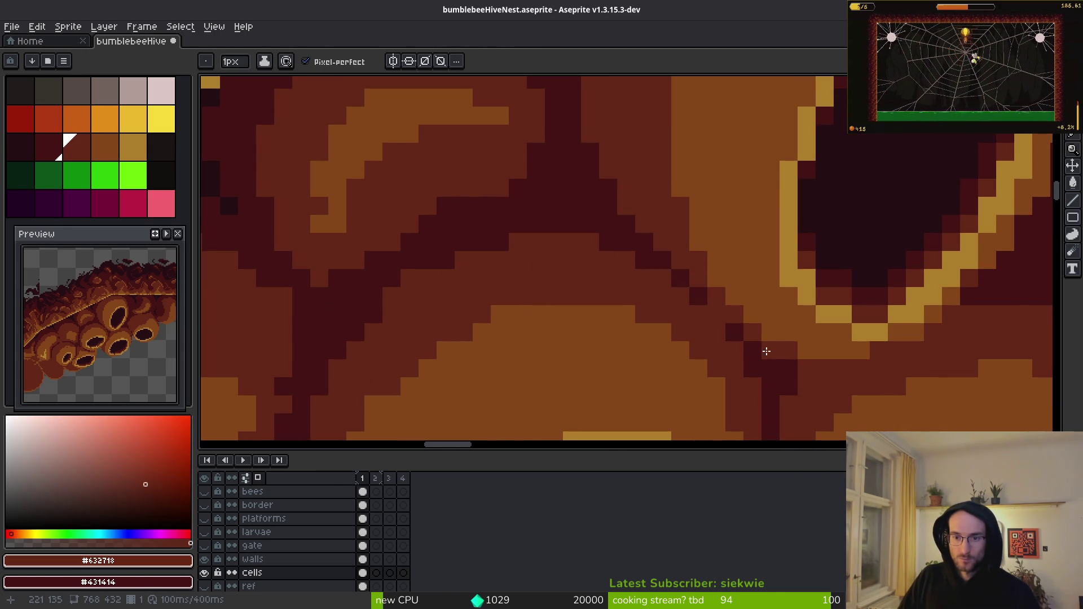
pyautogui.scroll(-3, 806, 374)
pyautogui.scroll(3, 852, 347)
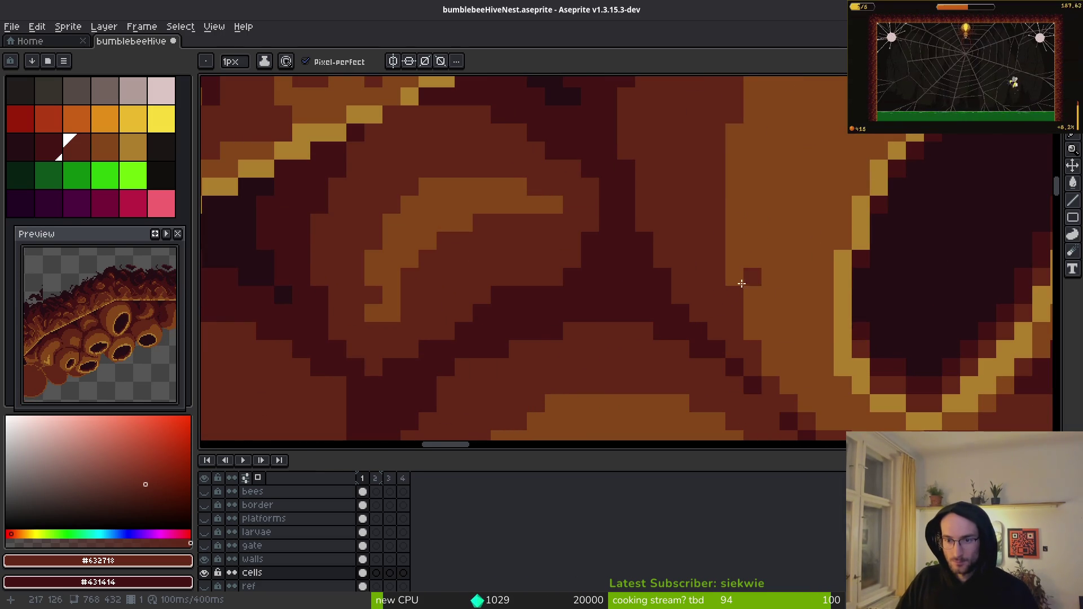
pyautogui.scroll(-3, 767, 367)
pyautogui.scroll(2, 801, 271)
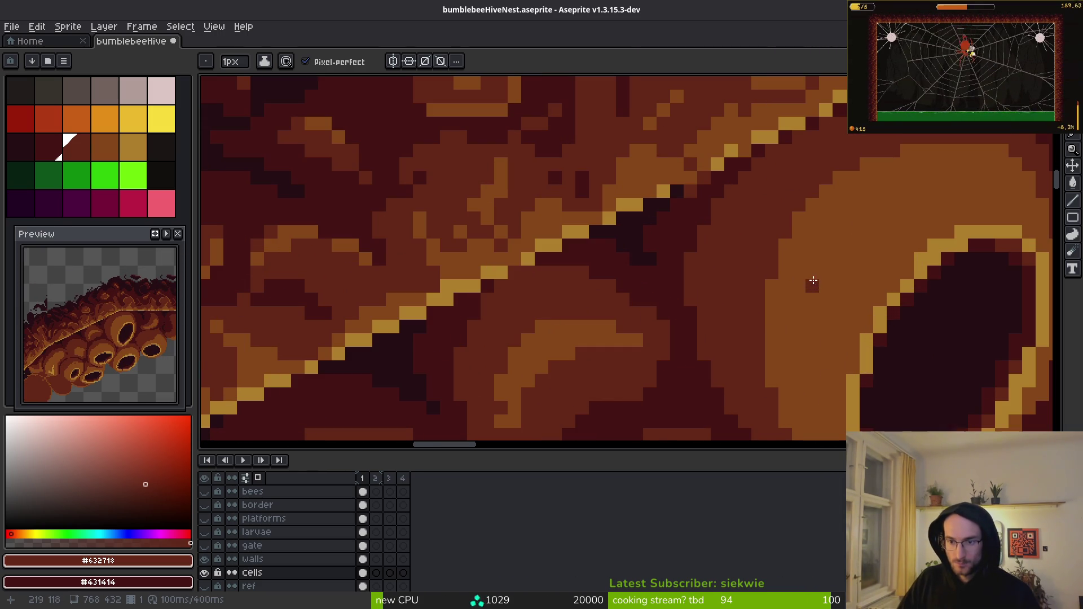
# - Zoom in on the cell opening and eyedrop its orange wall shade
pyautogui.scroll(-3, 800, 231)
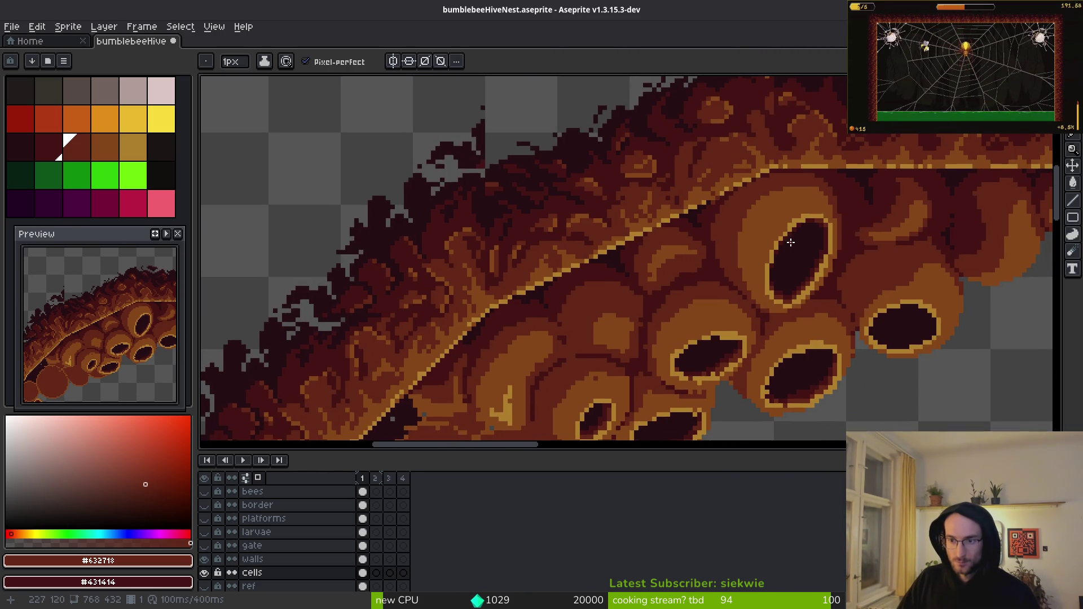
pyautogui.scroll(1, 869, 282)
pyautogui.scroll(2, 827, 246)
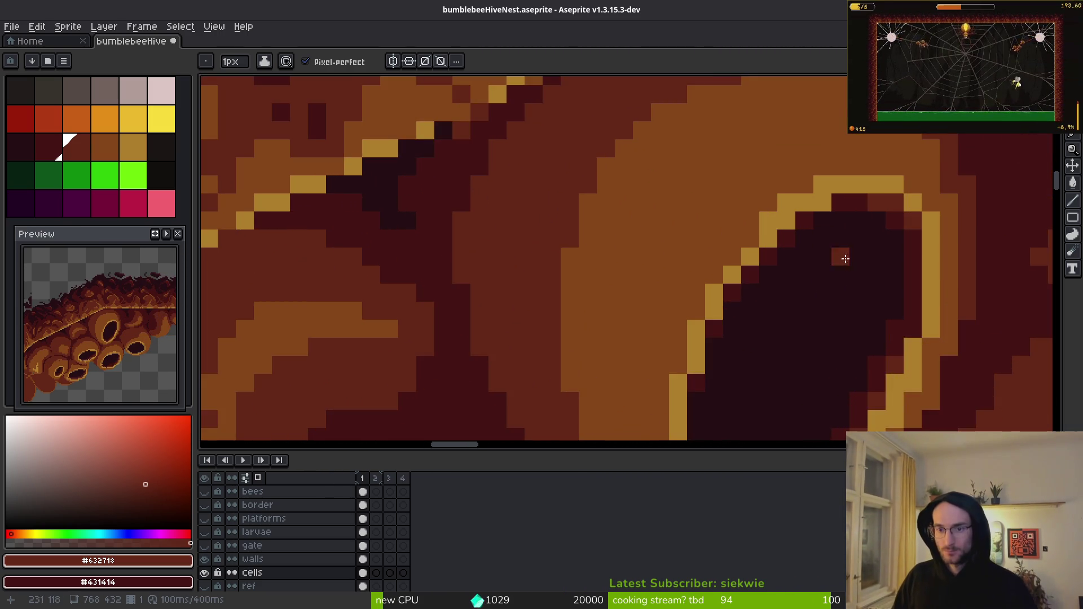
pyautogui.scroll(-2, 798, 225)
pyautogui.scroll(3, 736, 225)
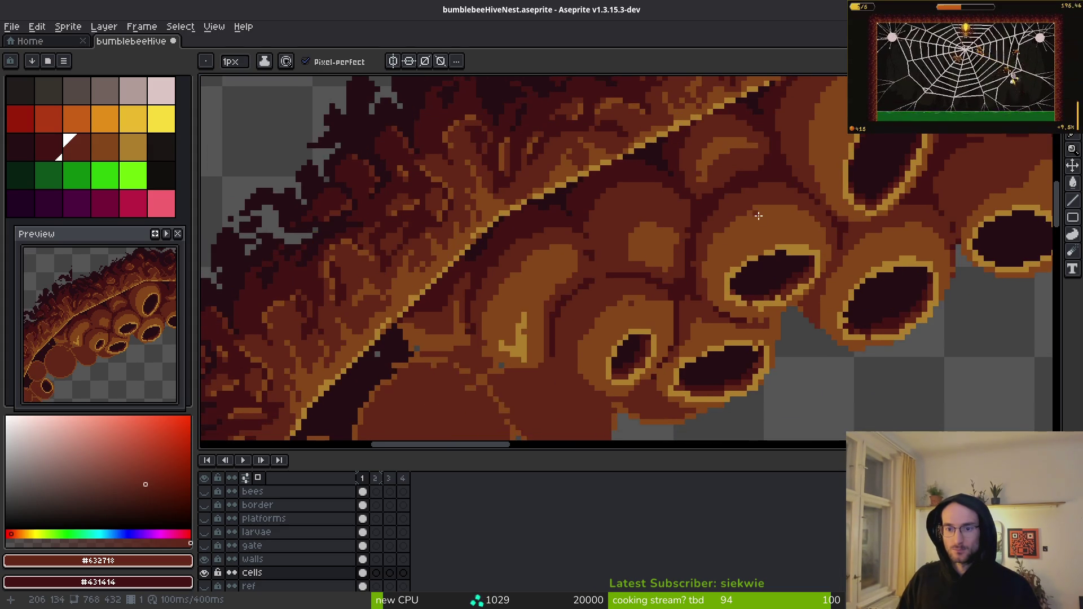
pyautogui.keyDown('alt'); pyautogui.click(705, 208); pyautogui.keyUp('alt')
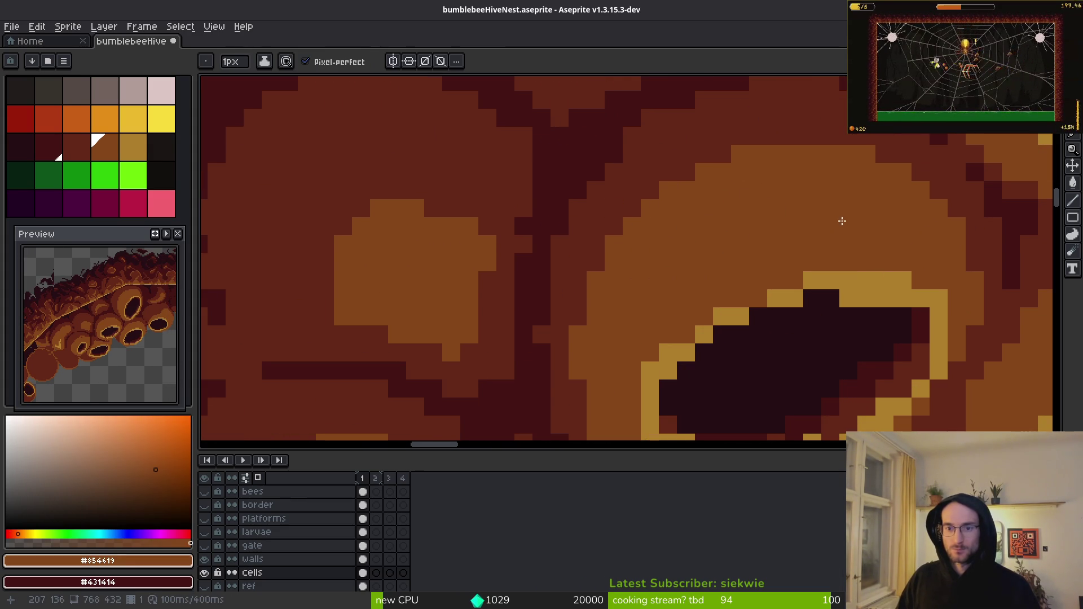
pyautogui.scroll(-2, 747, 197)
pyautogui.scroll(2, 857, 184)
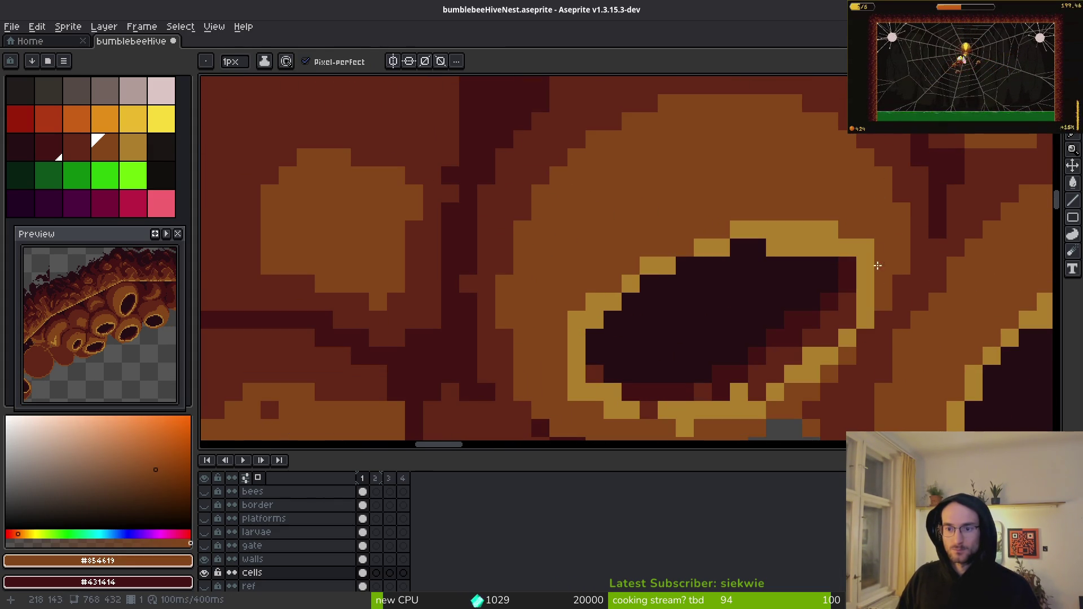
pyautogui.scroll(1, 869, 246)
pyautogui.scroll(-1, 733, 215)
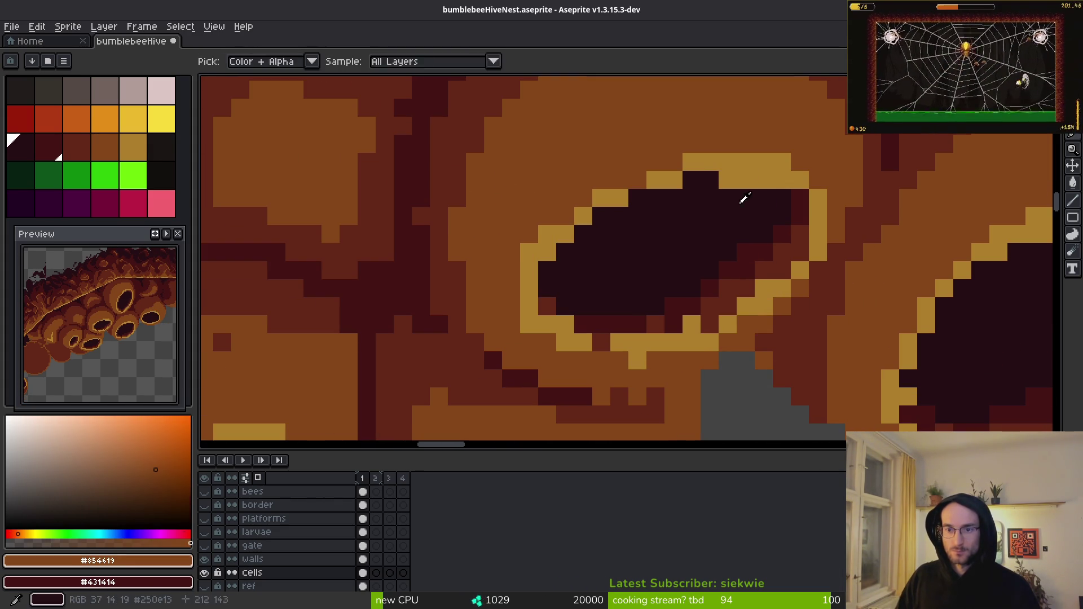
# - Cover the stray gold row inside the opening with dark colour and add gold pixels to its rim
pyautogui.keyDown('alt'); pyautogui.click(742, 205); pyautogui.keyUp('alt')
pyautogui.moveTo(765, 181); pyautogui.dragTo(713, 181)
pyautogui.keyDown('alt'); pyautogui.click(822, 198); pyautogui.keyUp('alt')
pyautogui.click(810, 188)
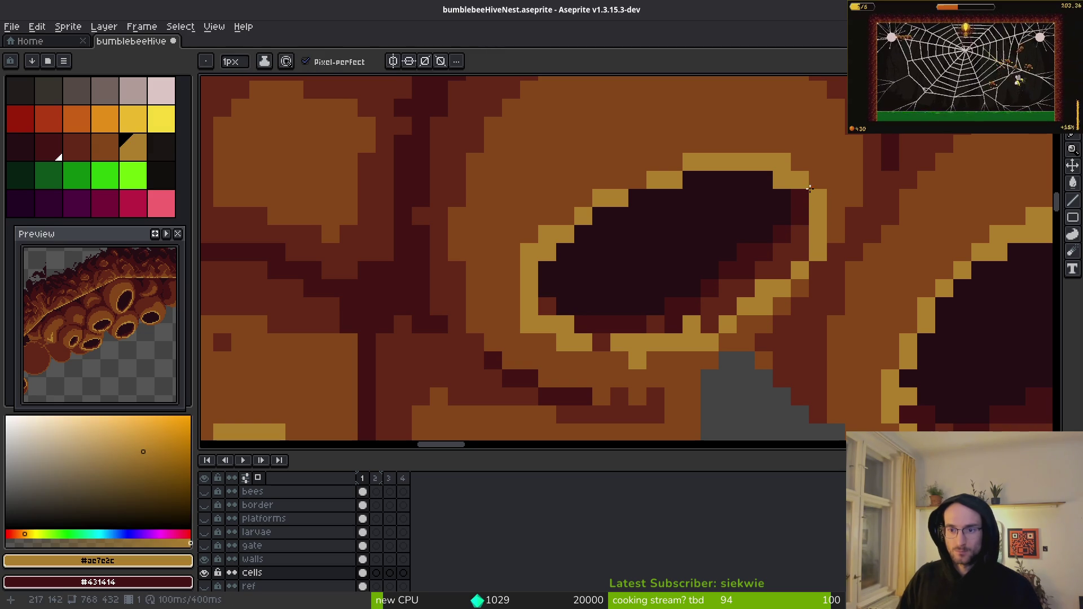
pyautogui.keyDown('alt'); pyautogui.click(768, 179); pyautogui.keyUp('alt')
pyautogui.scroll(-2, 800, 275)
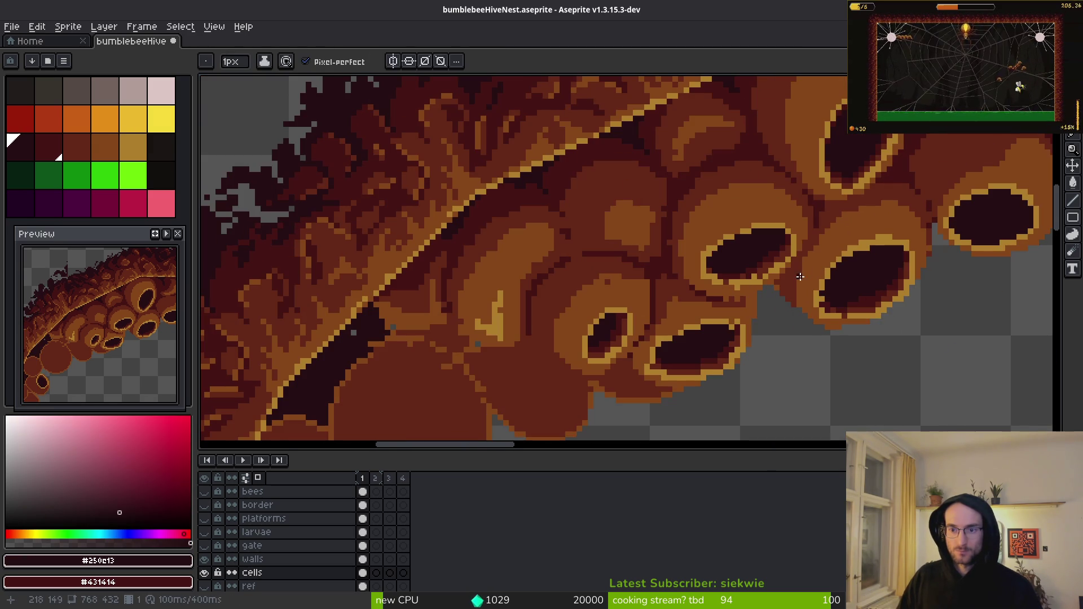
pyautogui.scroll(3, 790, 273)
pyautogui.keyDown('alt'); pyautogui.click(716, 232); pyautogui.keyUp('alt')
pyautogui.click(751, 220)
# - Trim three gold rim pixels back to the orange wall colour #854619
pyautogui.moveTo(684, 304); pyautogui.dragTo(692, 244)
pyautogui.keyDown('alt'); pyautogui.click(649, 240); pyautogui.keyUp('alt')
pyautogui.click(657, 212)
pyautogui.keyDown('alt'); pyautogui.click(667, 189); pyautogui.keyUp('alt')
pyautogui.click(640, 231)
# - Extend the lower gold rim by one pixel and fill the brown gap beside it
pyautogui.keyDown('alt'); pyautogui.click(657, 249); pyautogui.keyUp('alt')
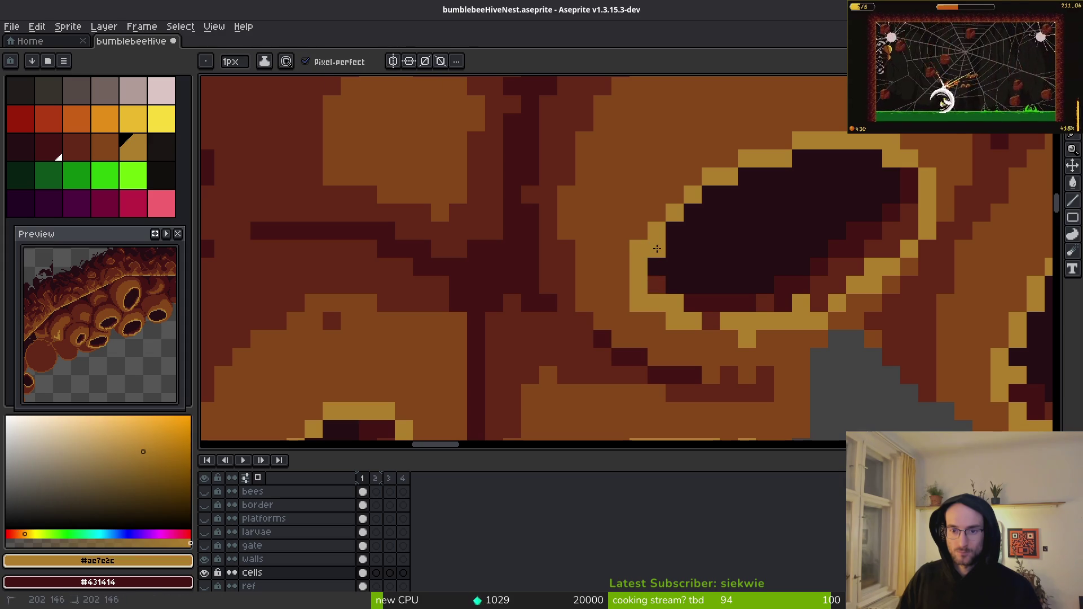
pyautogui.click(657, 321)
pyautogui.keyDown('alt'); pyautogui.click(643, 314); pyautogui.keyUp('alt')
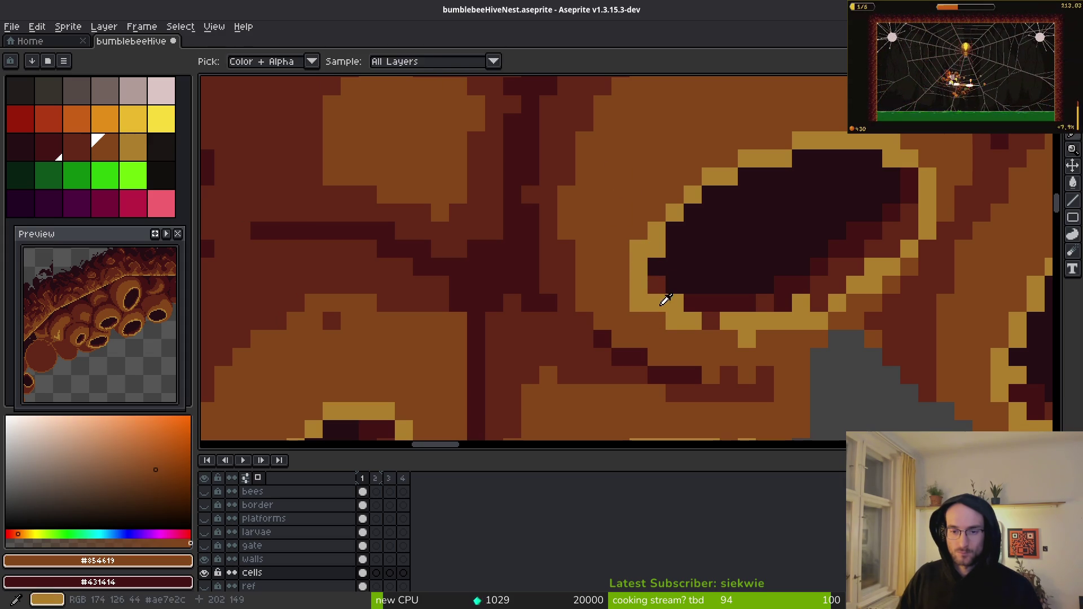
pyautogui.keyDown('alt'); pyautogui.click(667, 304); pyautogui.keyUp('alt')
# - Darken the opening's bottom edge and shade below it and its lower-right rim with #431414
pyautogui.moveTo(780, 337); pyautogui.dragTo(759, 273)
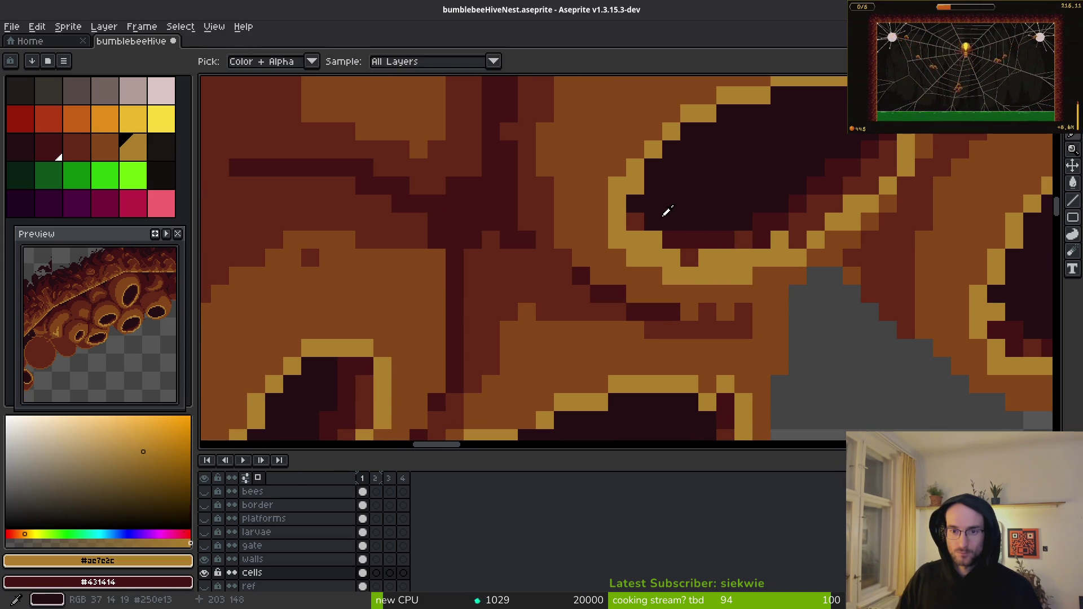
pyautogui.keyDown('alt'); pyautogui.click(666, 211); pyautogui.keyUp('alt')
pyautogui.moveTo(646, 234)
pyautogui.mouseDown()
pyautogui.moveTo(726, 239)
pyautogui.moveTo(830, 192)
pyautogui.moveTo(800, 193)
pyautogui.mouseUp()
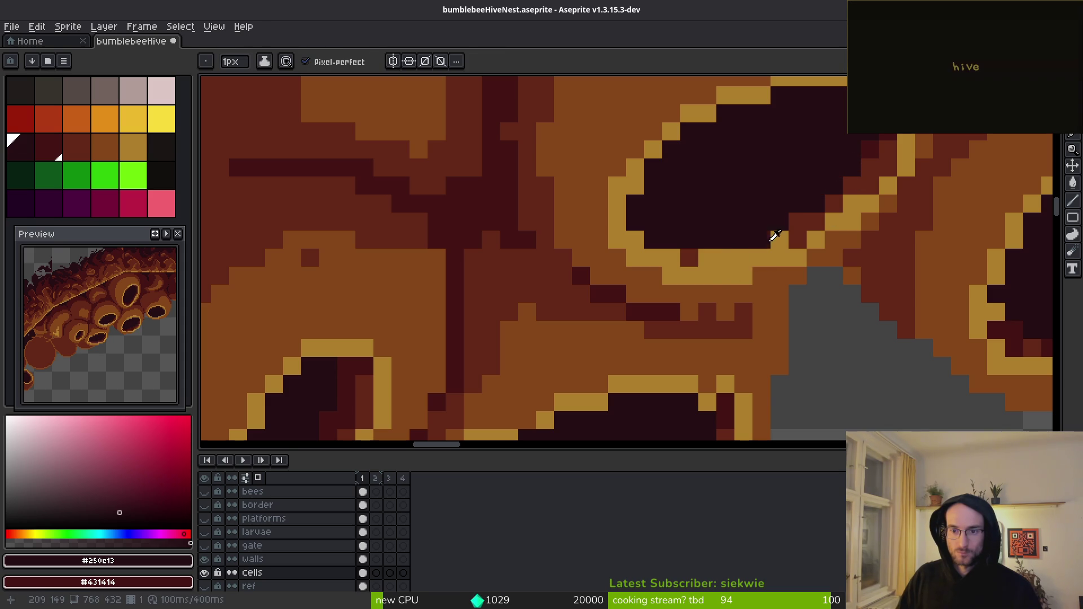
pyautogui.keyDown('alt'); pyautogui.click(762, 240); pyautogui.keyUp('alt')
pyautogui.moveTo(744, 258)
pyautogui.mouseDown()
pyautogui.moveTo(671, 257)
pyautogui.moveTo(641, 240)
pyautogui.mouseUp()
pyautogui.moveTo(793, 231)
pyautogui.mouseDown()
pyautogui.moveTo(785, 240)
pyautogui.moveTo(872, 178)
pyautogui.mouseUp()
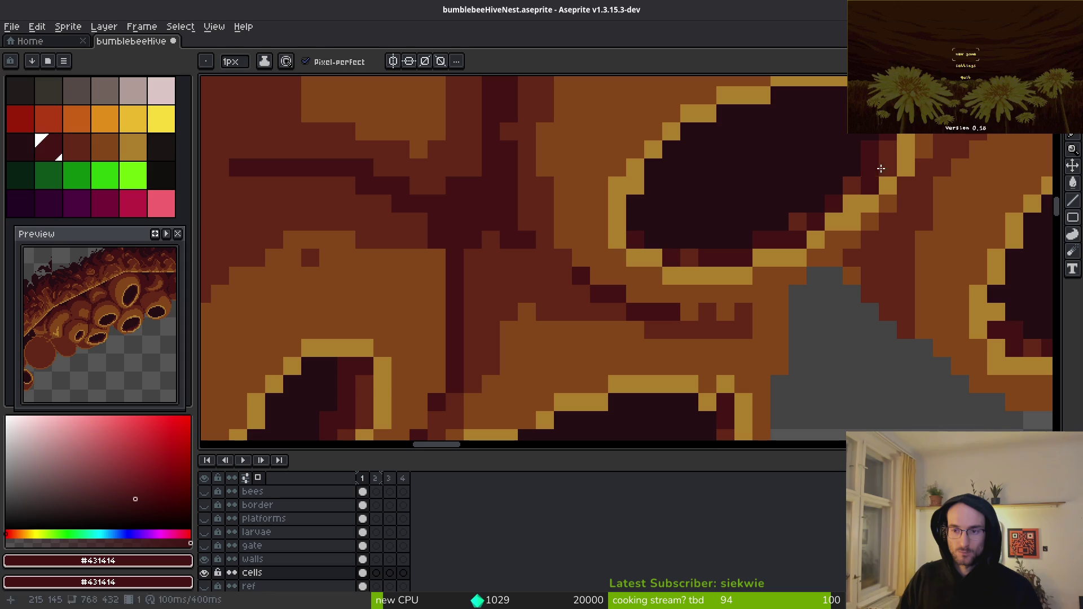
# - Paint the lower edge reddish brown #632718 and shade the lower-left rim and right end #431414
pyautogui.press('alt')
pyautogui.keyDown('alt'); pyautogui.click(878, 161); pyautogui.keyUp('alt')
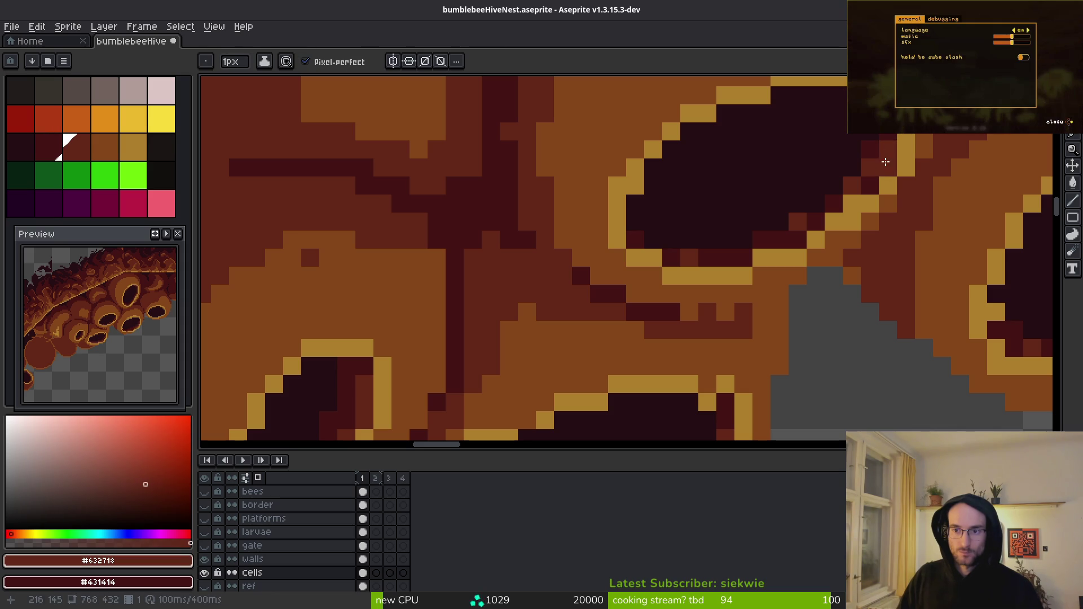
pyautogui.moveTo(804, 233)
pyautogui.mouseDown()
pyautogui.moveTo(740, 255)
pyautogui.moveTo(678, 255)
pyautogui.mouseUp()
pyautogui.keyDown('alt'); pyautogui.click(743, 242); pyautogui.keyUp('alt')
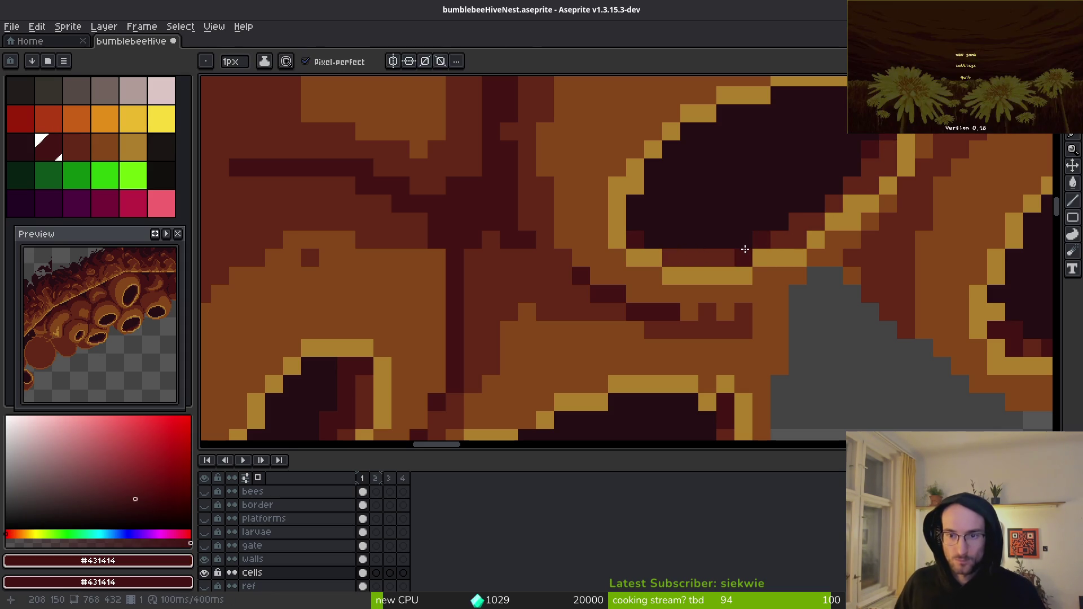
pyautogui.moveTo(646, 239)
pyautogui.mouseDown()
pyautogui.moveTo(636, 223)
pyautogui.moveTo(658, 235)
pyautogui.mouseUp()
pyautogui.moveTo(810, 188)
pyautogui.mouseDown()
pyautogui.moveTo(775, 224)
pyautogui.moveTo(827, 189)
pyautogui.moveTo(866, 140)
pyautogui.mouseUp()
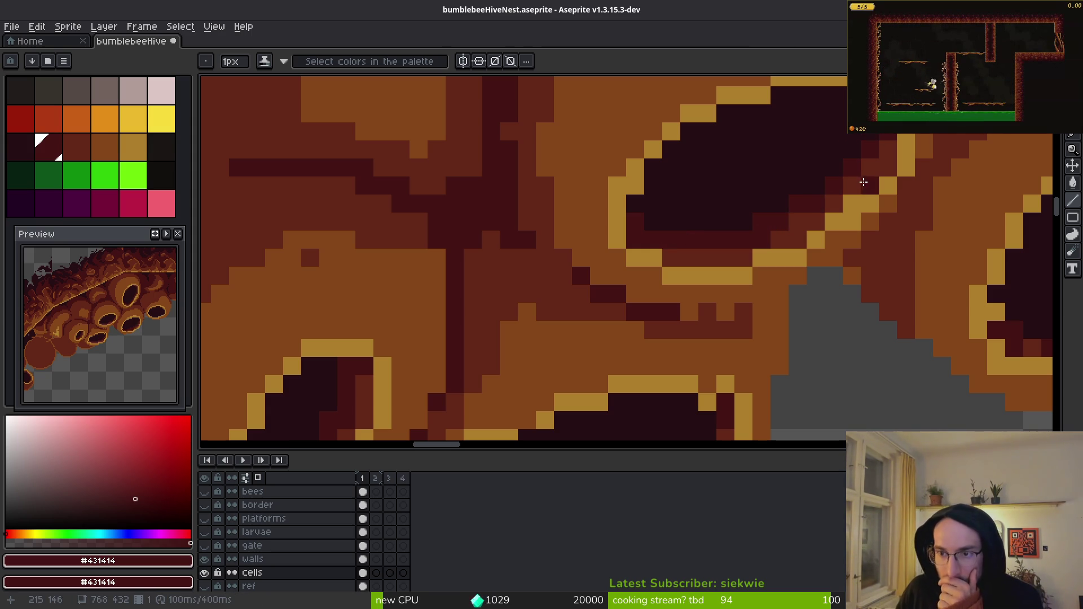
# - Erase a stray pixel, fill the right side and gap with #250c13, and add a gold top-right pixel
pyautogui.scroll(-4, 790, 248)
pyautogui.scroll(6, 790, 249)
pyautogui.press('e')
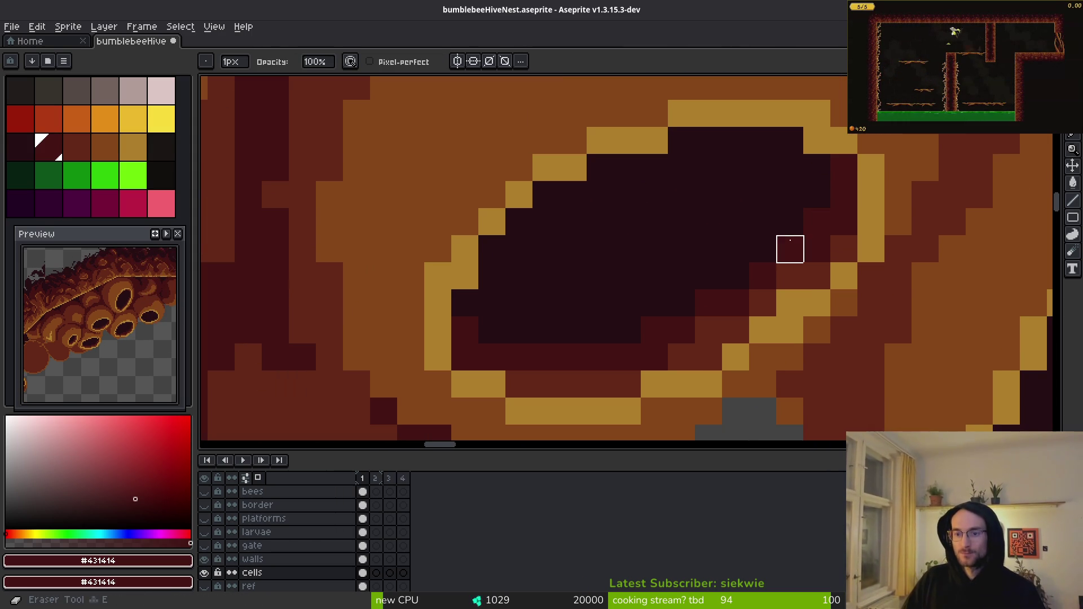
pyautogui.moveTo(817, 221)
pyautogui.mouseDown()
pyautogui.moveTo(844, 168)
pyautogui.moveTo(872, 167)
pyautogui.mouseUp()
pyautogui.press('b')
pyautogui.keyDown('alt'); pyautogui.click(817, 195); pyautogui.keyUp('alt')
pyautogui.moveTo(817, 194)
pyautogui.mouseDown()
pyautogui.moveTo(871, 168)
pyautogui.moveTo(851, 188)
pyautogui.mouseUp()
pyautogui.keyDown('alt'); pyautogui.click(871, 195); pyautogui.keyUp('alt')
pyautogui.click(871, 167)
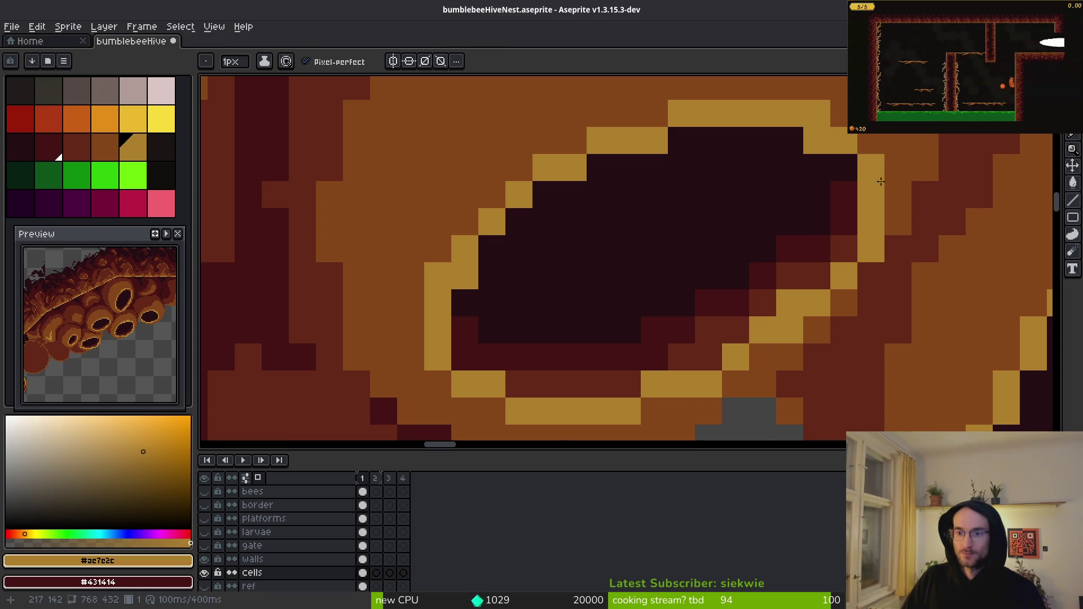
# - Darken a patch near the opening's right rim with the darkest interior colour
pyautogui.scroll(-5, 926, 250)
pyautogui.scroll(5, 910, 307)
pyautogui.keyDown('alt'); pyautogui.click(815, 174); pyautogui.keyUp('alt')
pyautogui.moveTo(862, 220); pyautogui.dragTo(858, 186)
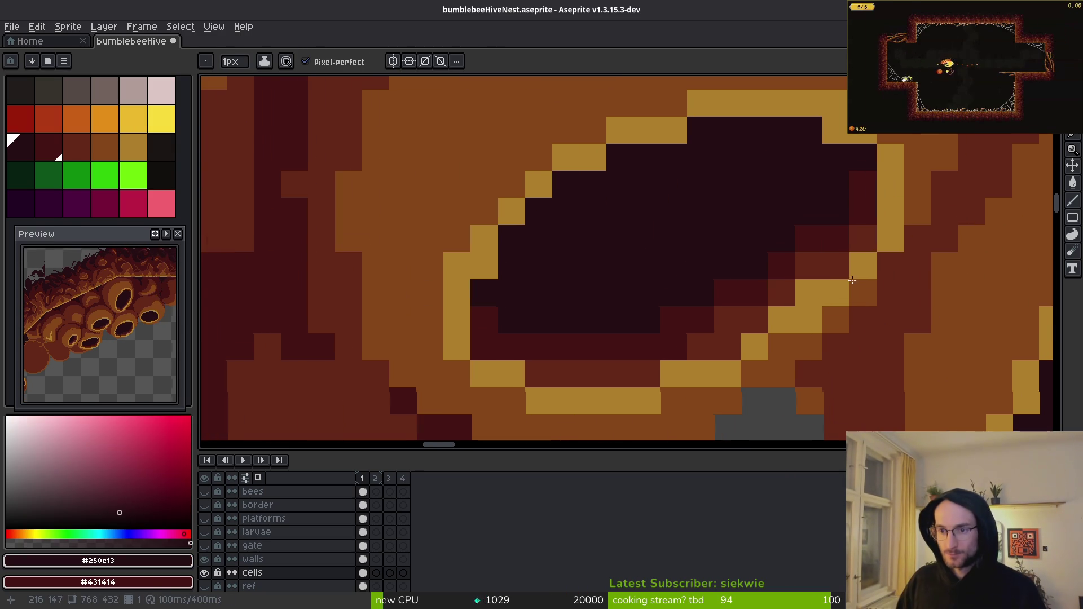
pyautogui.scroll(-5, 862, 261)
pyautogui.scroll(5, 861, 260)
# - Shade the opening's upper-left inner edge with dark red #431414
pyautogui.keyDown('alt'); pyautogui.click(863, 186); pyautogui.keyUp('alt')
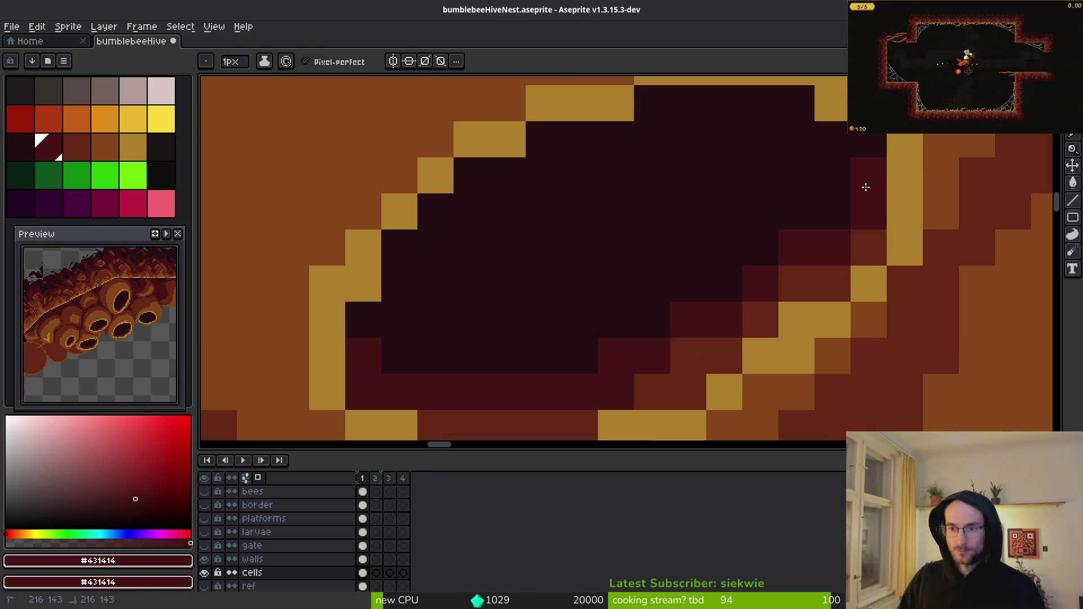
pyautogui.scroll(-3, 713, 286)
pyautogui.scroll(3, 642, 239)
pyautogui.keyDown('alt'); pyautogui.click(684, 244); pyautogui.keyUp('alt')
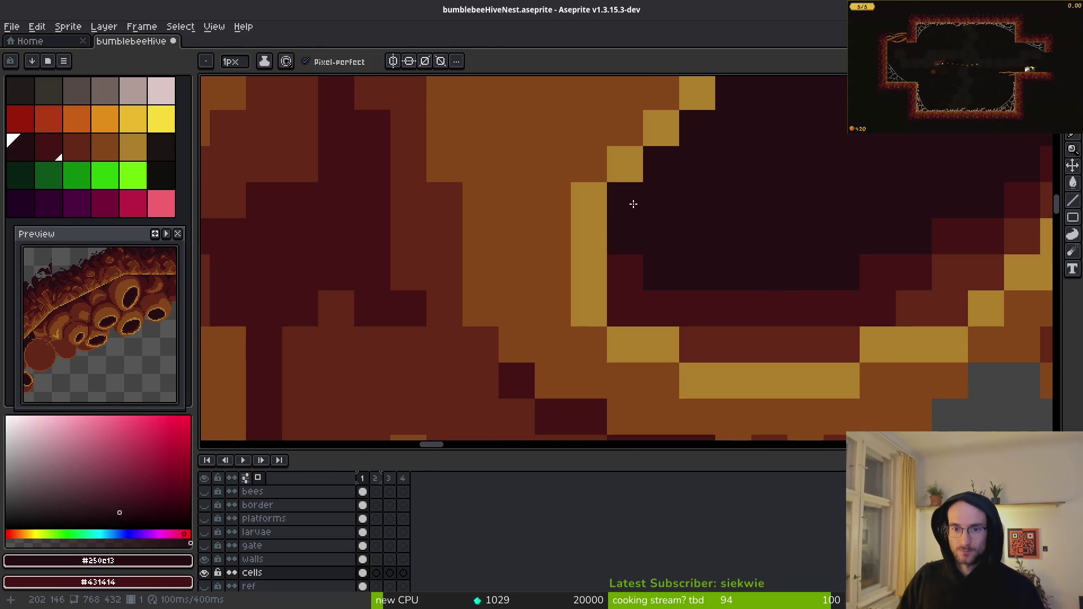
pyautogui.scroll(-3, 677, 328)
pyautogui.scroll(3, 673, 314)
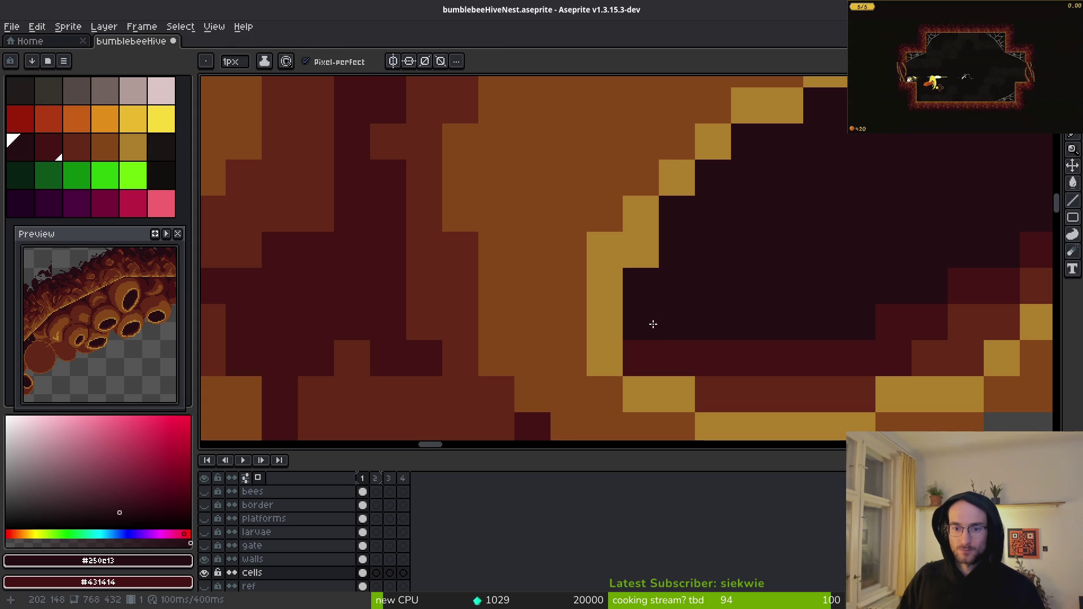
pyautogui.scroll(-3, 733, 357)
pyautogui.scroll(-3, 789, 333)
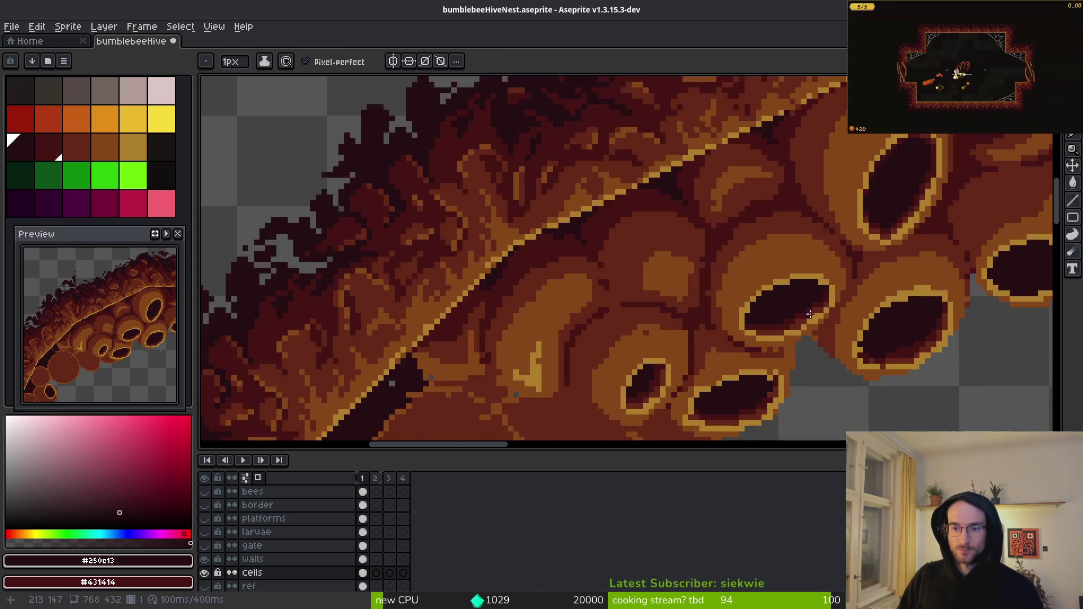
pyautogui.scroll(5, 839, 307)
pyautogui.keyDown('alt'); pyautogui.click(839, 190); pyautogui.keyUp('alt')
pyautogui.moveTo(621, 202)
pyautogui.mouseDown()
pyautogui.moveTo(598, 198)
pyautogui.moveTo(542, 232)
pyautogui.moveTo(487, 282)
pyautogui.moveTo(465, 331)
pyautogui.mouseUp()
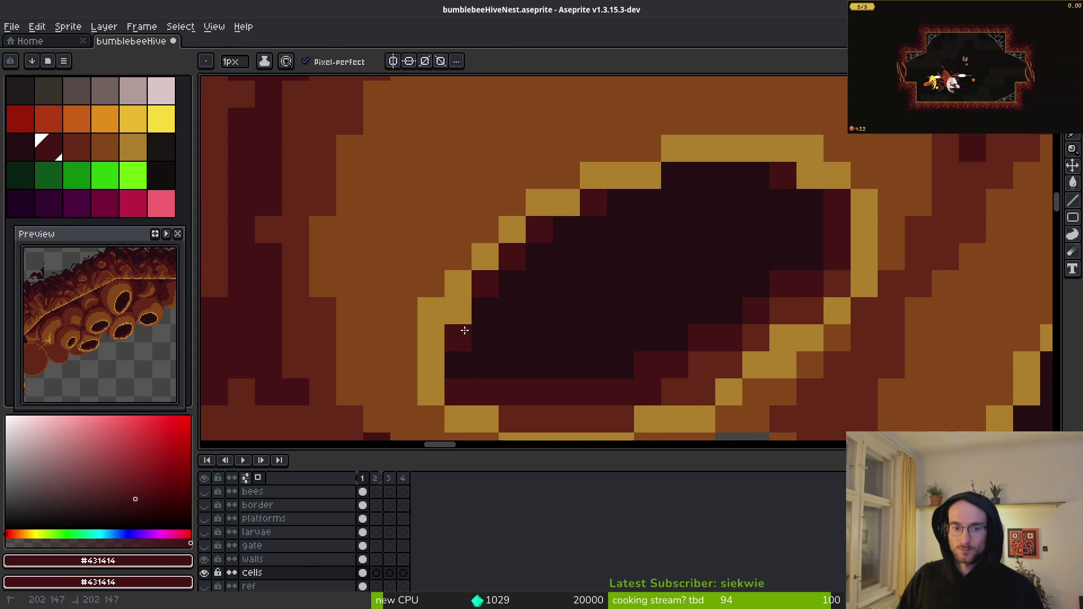
# - Touch up wall pixels beside the rim with reddish-brown #632718 and orange #854619
pyautogui.scroll(-4, 597, 369)
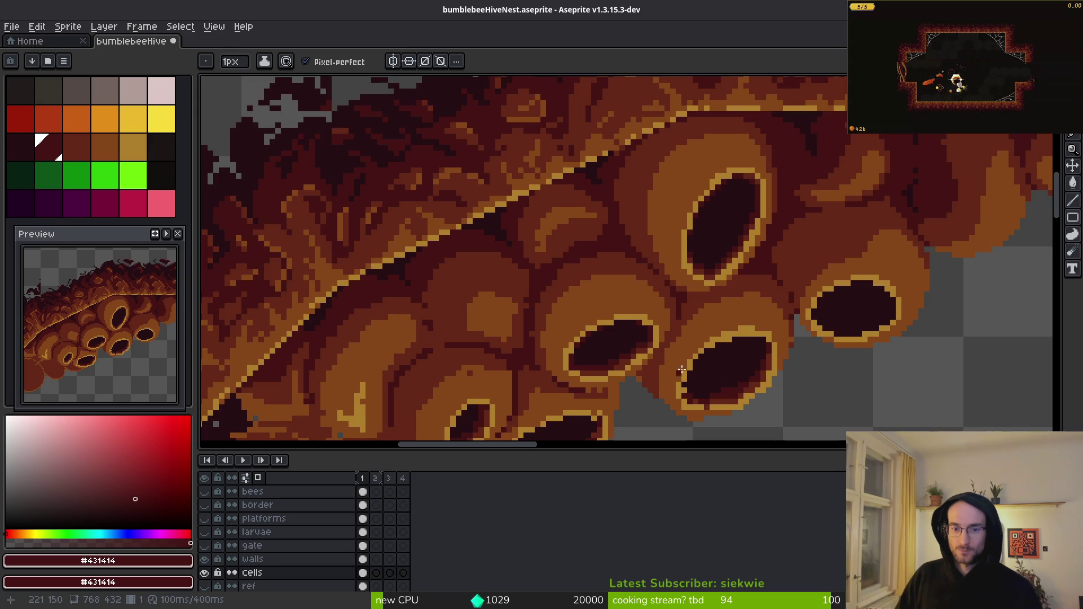
pyautogui.scroll(3, 745, 356)
pyautogui.scroll(-2, 762, 348)
pyautogui.scroll(4, 607, 265)
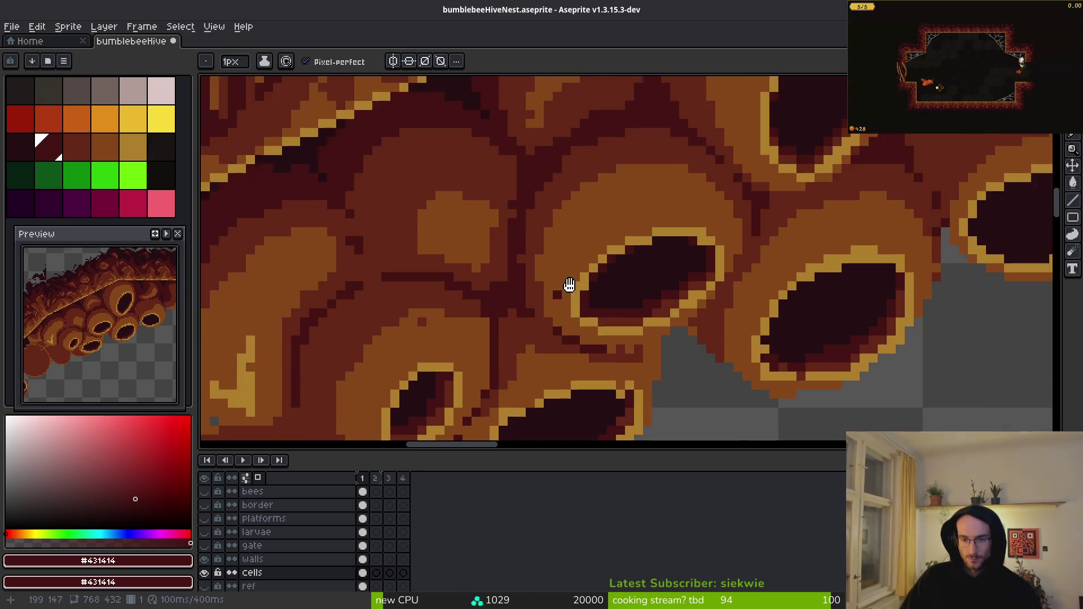
pyautogui.scroll(-2, 827, 186)
pyautogui.keyDown('alt'); pyautogui.click(827, 186); pyautogui.keyUp('alt')
pyautogui.scroll(2, 827, 185)
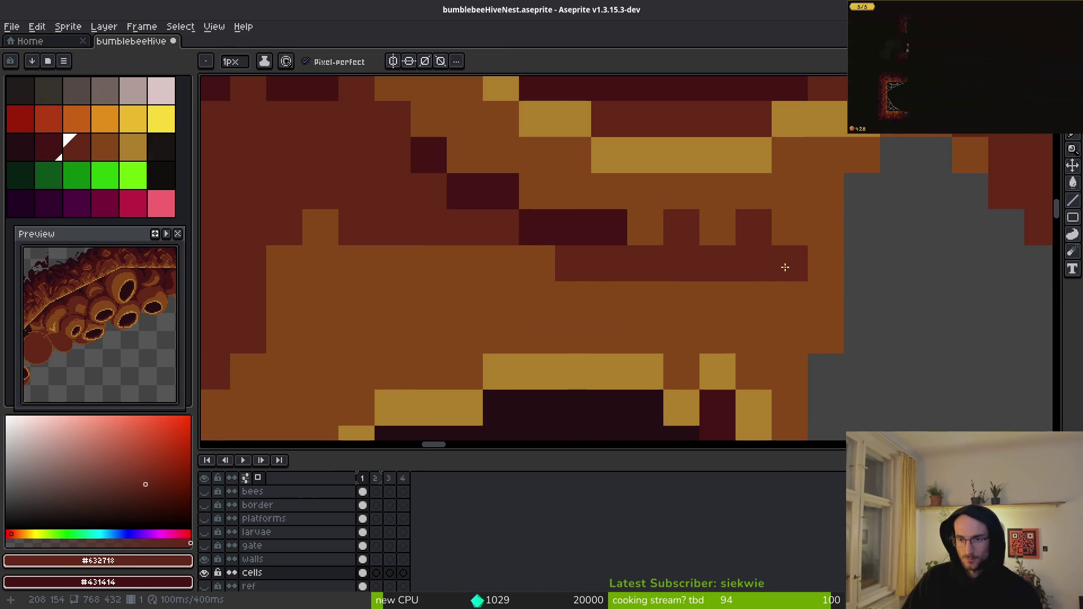
pyautogui.click(792, 260)
pyautogui.keyDown('alt'); pyautogui.click(771, 219); pyautogui.keyUp('alt')
pyautogui.moveTo(770, 219)
pyautogui.mouseDown()
pyautogui.moveTo(641, 234)
pyautogui.moveTo(685, 271)
pyautogui.moveTo(742, 266)
pyautogui.moveTo(718, 229)
pyautogui.moveTo(643, 256)
pyautogui.mouseUp()
pyautogui.keyDown('alt'); pyautogui.click(685, 271); pyautogui.keyUp('alt')
pyautogui.click(787, 311)
# - Paint gold #ae7e2c pixels to complete the rim, including the right side
pyautogui.scroll(1, 787, 311)
pyautogui.scroll(-1, 684, 277)
pyautogui.scroll(-1, 689, 322)
pyautogui.scroll(1, 657, 207)
pyautogui.scroll(-2, 657, 206)
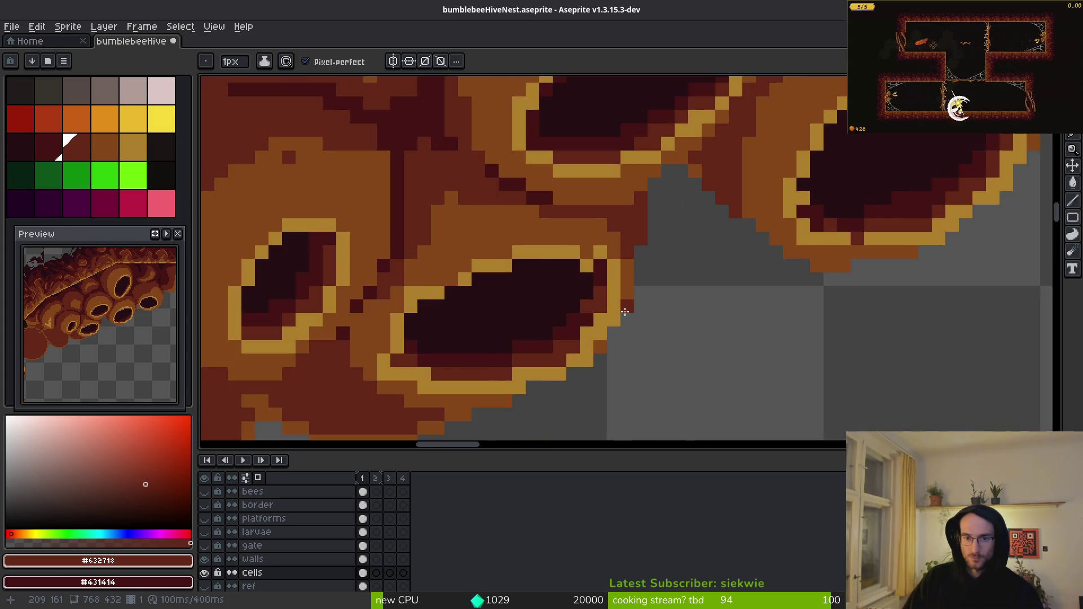
pyautogui.scroll(3, 587, 246)
pyautogui.keyDown('alt'); pyautogui.click(587, 246); pyautogui.keyUp('alt')
pyautogui.click(557, 226)
pyautogui.click(567, 264)
pyautogui.click(558, 191)
pyautogui.click(521, 227)
pyautogui.click(557, 300)
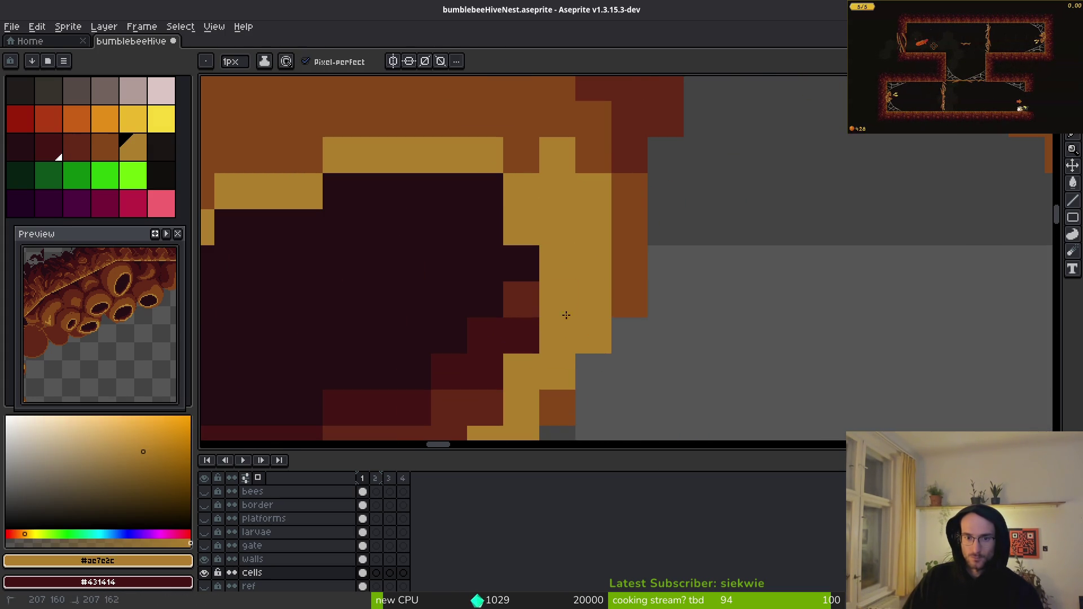
# - Trim the outer gold pixels on the right edge back to brown #854619
pyautogui.keyDown('alt'); pyautogui.click(626, 254); pyautogui.keyUp('alt')
pyautogui.moveTo(594, 304); pyautogui.dragTo(581, 201)
pyautogui.click(558, 192)
pyautogui.moveTo(624, 299)
pyautogui.mouseDown()
pyautogui.moveTo(854, 234)
pyautogui.moveTo(914, 235)
pyautogui.mouseUp()
pyautogui.keyDown('alt'); pyautogui.click(574, 163); pyautogui.keyUp('alt')
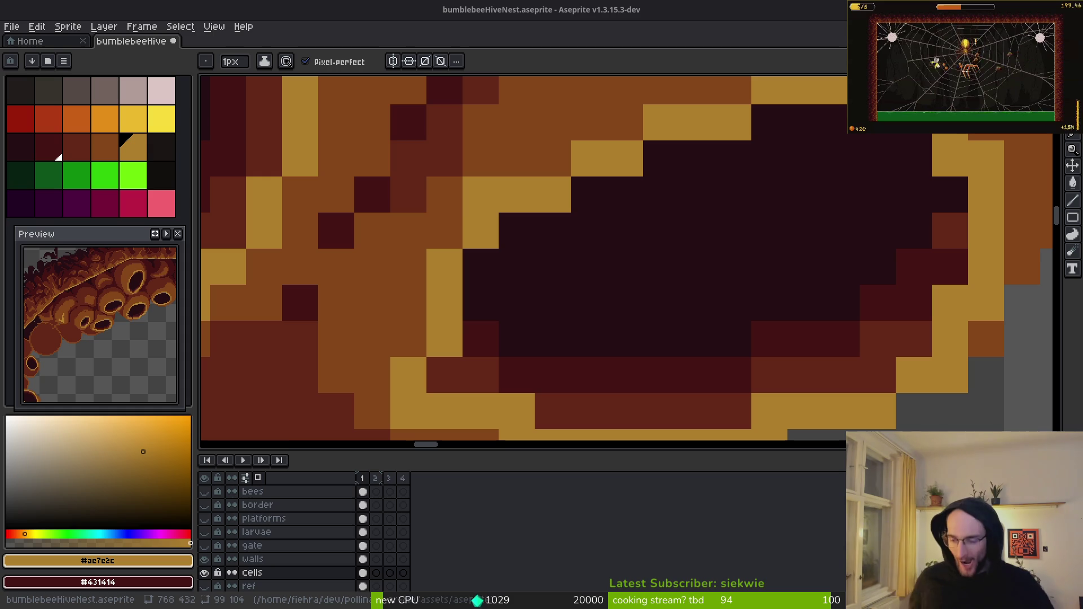
# - Touch up a rim pixel on the large opening and sample the dark interior colour #250c13
pyautogui.click(841, 266)
pyautogui.scroll(2, 829, 271)
pyautogui.keyDown('alt'); pyautogui.click(829, 280); pyautogui.keyUp('alt')
pyautogui.scroll(-1, 852, 237)
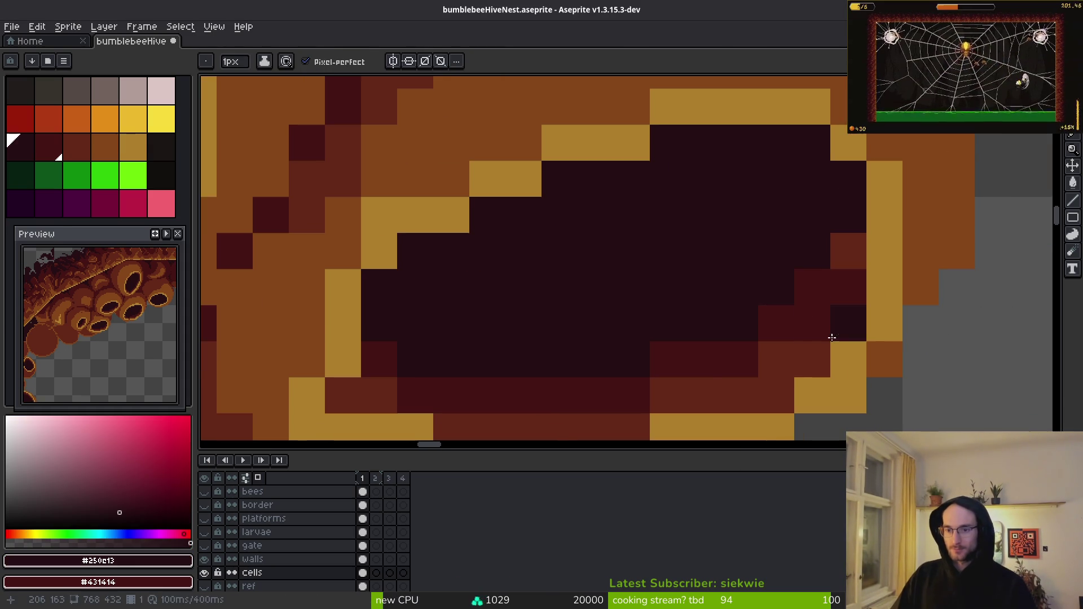
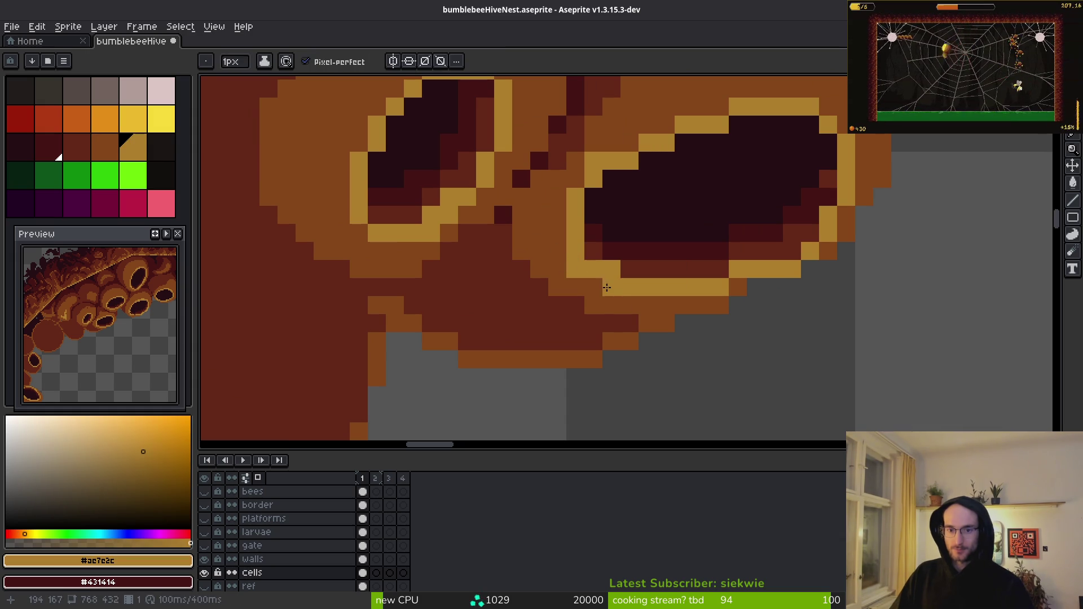
# - Add a gold pixel and a brown #854619 pixel along the first hole outline
pyautogui.keyDown('alt'); pyautogui.click(566, 251); pyautogui.keyUp('alt')
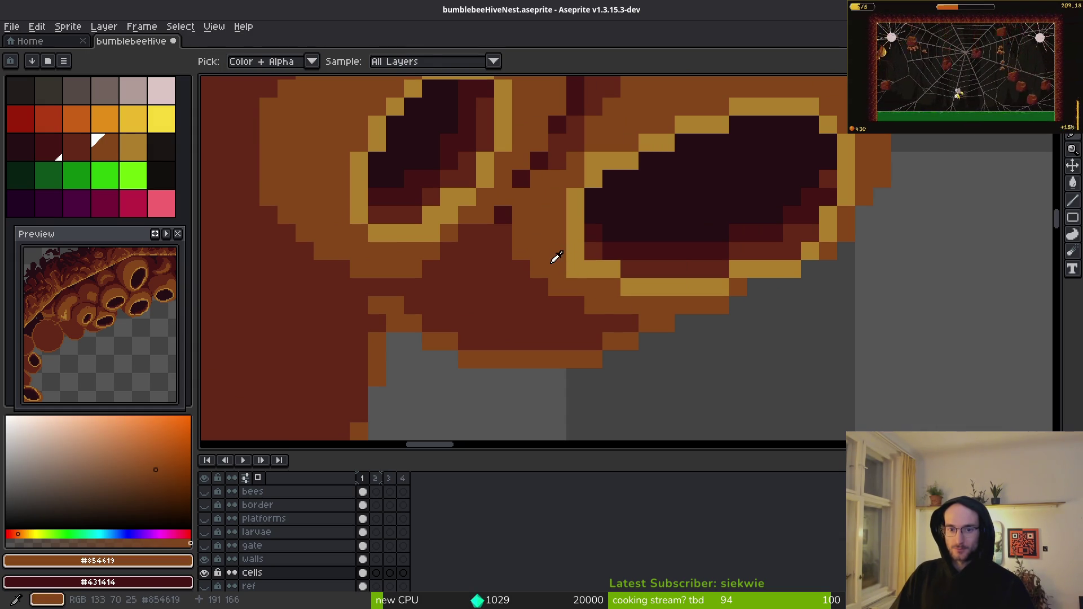
pyautogui.scroll(-3, 590, 276)
pyautogui.scroll(3, 590, 276)
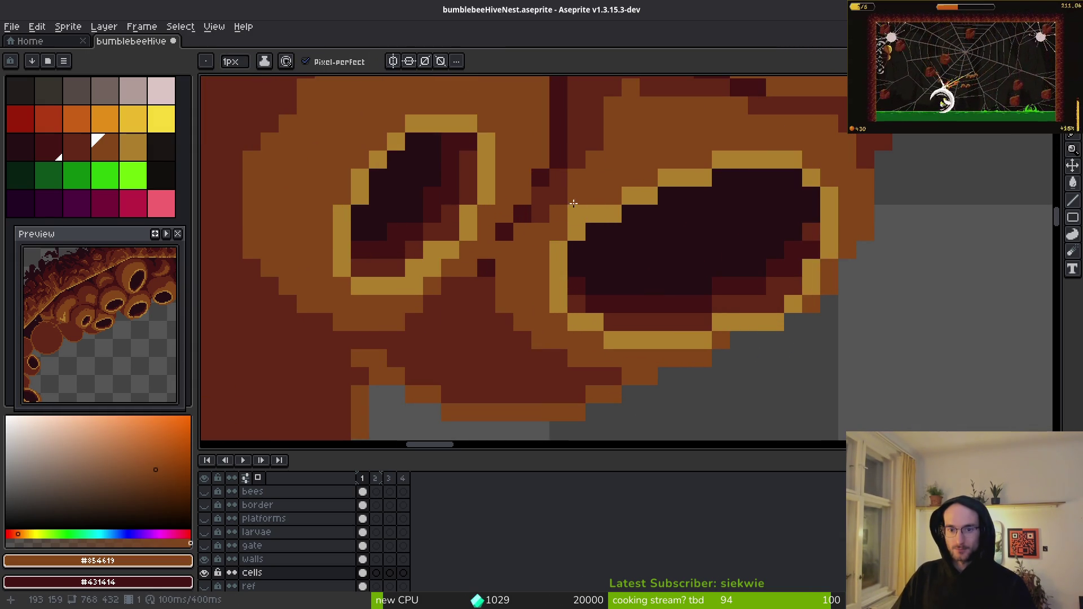
pyautogui.keyDown('alt'); pyautogui.click(570, 238); pyautogui.keyUp('alt')
pyautogui.click(576, 249)
pyautogui.keyDown('alt'); pyautogui.click(553, 244); pyautogui.keyUp('alt')
pyautogui.click(594, 231)
pyautogui.scroll(-5, 621, 207)
pyautogui.scroll(8, 630, 225)
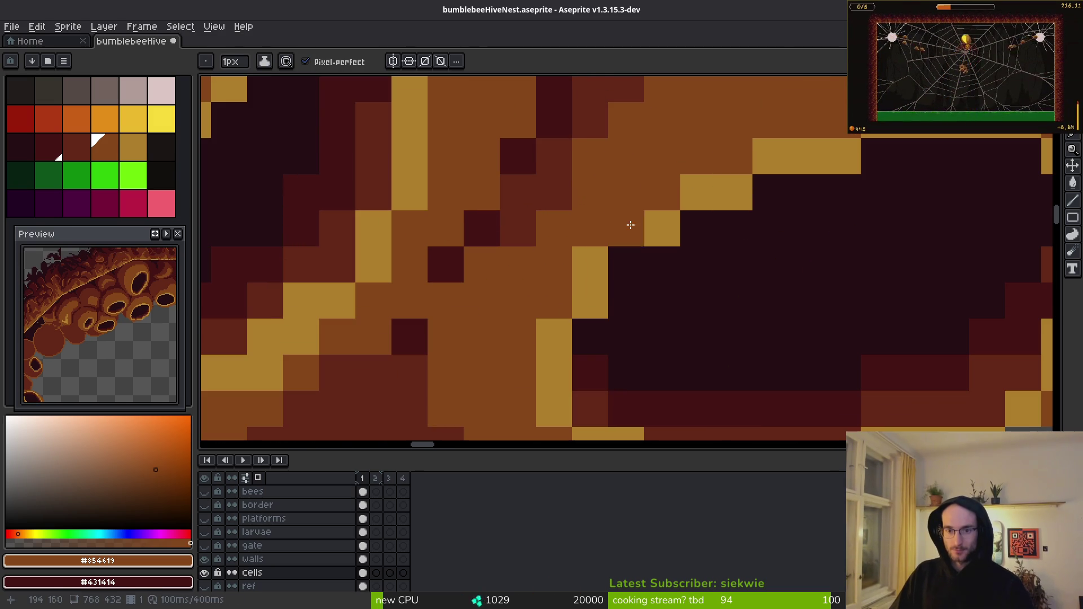
# - Extend the next cell's gold rim with two more gold pixels
pyautogui.keyDown('alt'); pyautogui.click(604, 248); pyautogui.keyUp('alt')
pyautogui.click(626, 228)
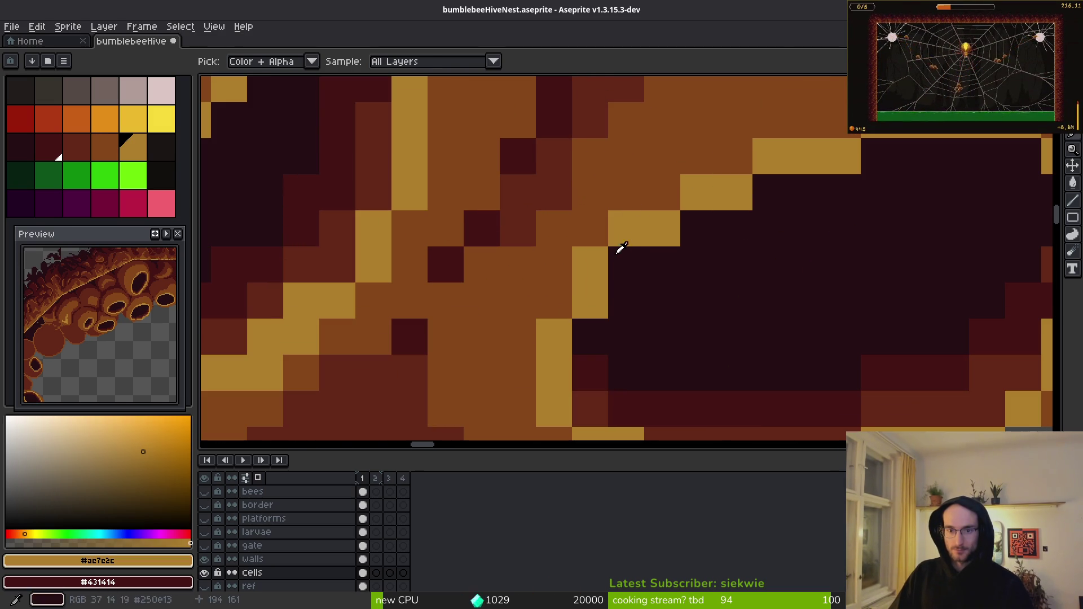
pyautogui.click(620, 263)
pyautogui.scroll(-3, 711, 186)
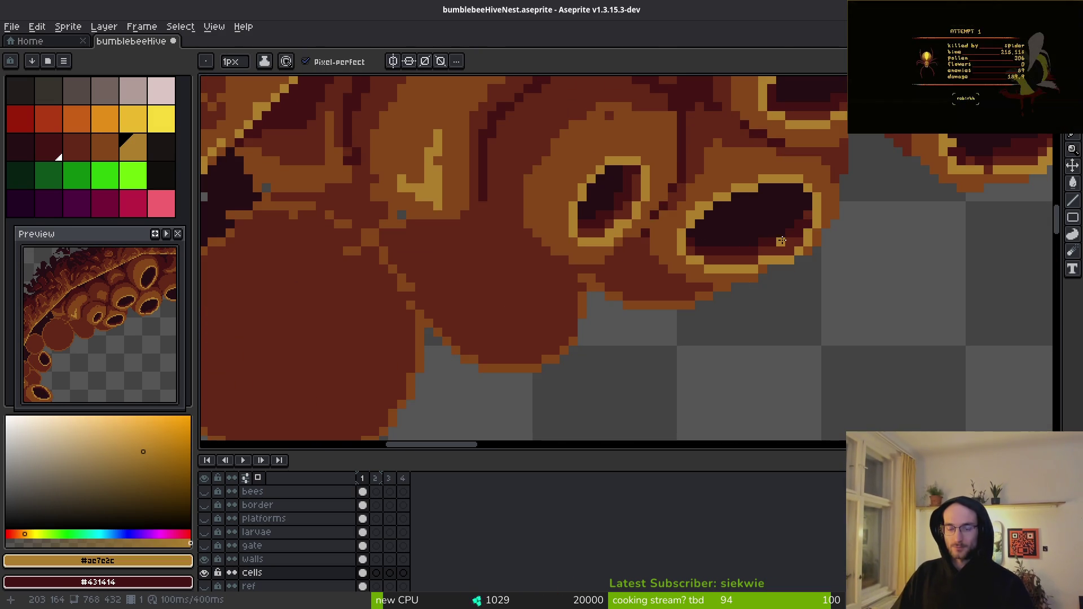
pyautogui.scroll(3, 824, 268)
# - Paint two gold pixels and three brown #854619 pixels along the right hole's edge
pyautogui.click(727, 223)
pyautogui.click(759, 195)
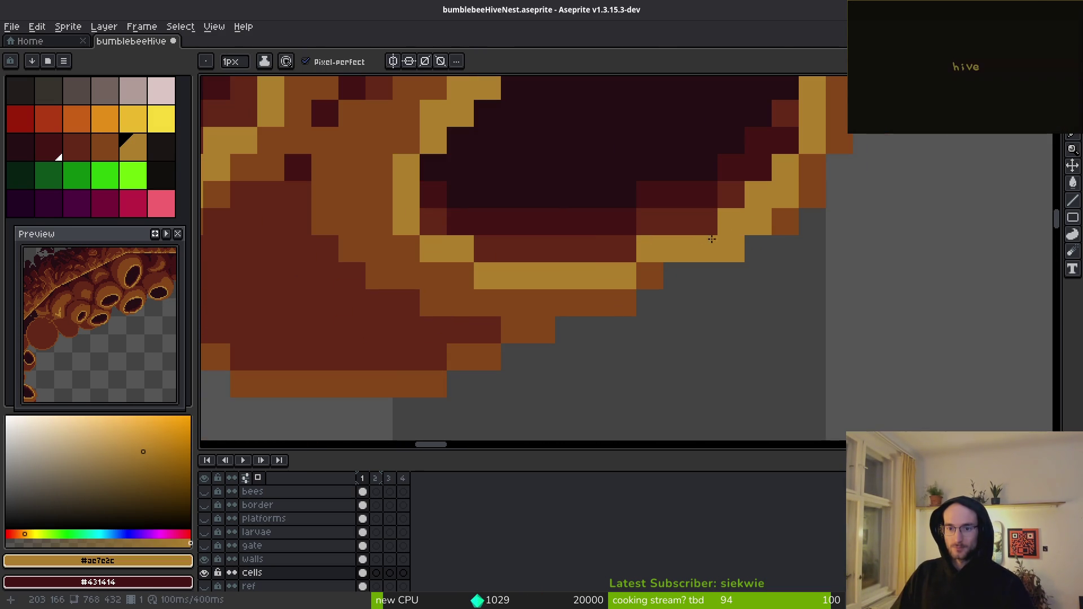
pyautogui.keyDown('alt'); pyautogui.click(785, 223); pyautogui.keyUp('alt')
pyautogui.click(758, 222)
pyautogui.click(731, 248)
pyautogui.scroll(2, 810, 286)
pyautogui.click(753, 237)
pyautogui.scroll(-1, 798, 203)
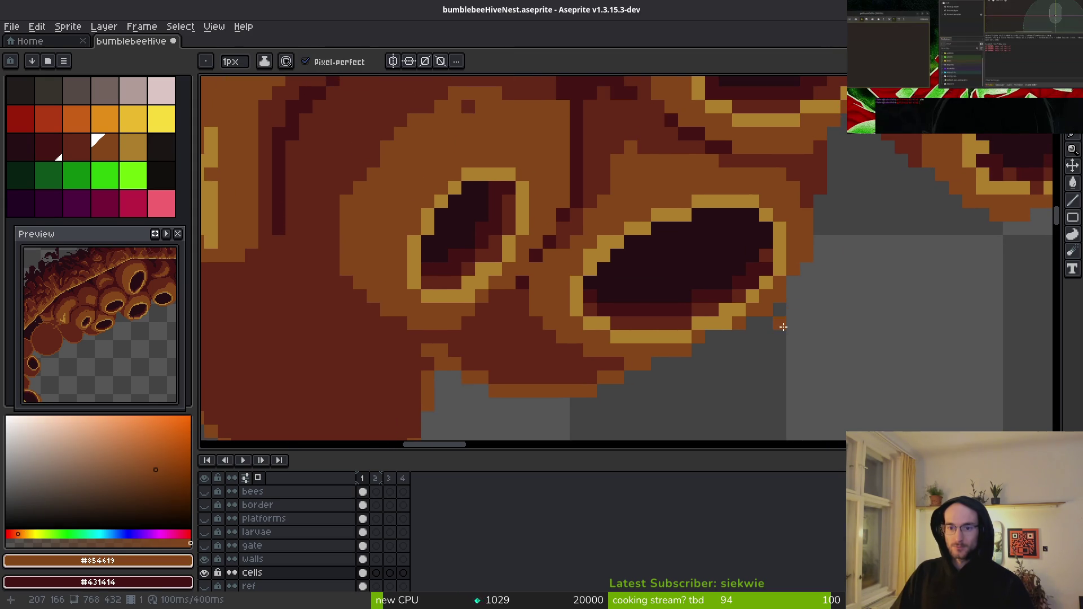
# - Recolour an edge pixel of the right hole gold
pyautogui.keyDown('alt'); pyautogui.click(768, 271); pyautogui.keyUp('alt')
pyautogui.keyDown('alt'); pyautogui.click(787, 267); pyautogui.keyUp('alt')
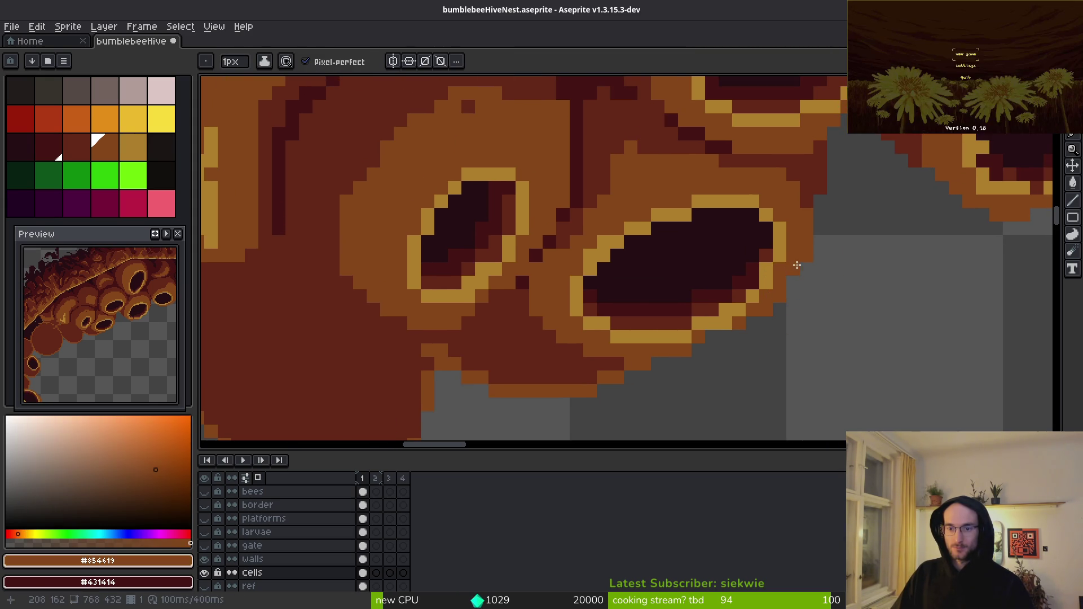
pyautogui.scroll(-3, 786, 267)
pyautogui.scroll(3, 807, 282)
pyautogui.scroll(1, 803, 281)
pyautogui.keyDown('alt'); pyautogui.click(769, 226); pyautogui.keyUp('alt')
pyautogui.click(768, 249)
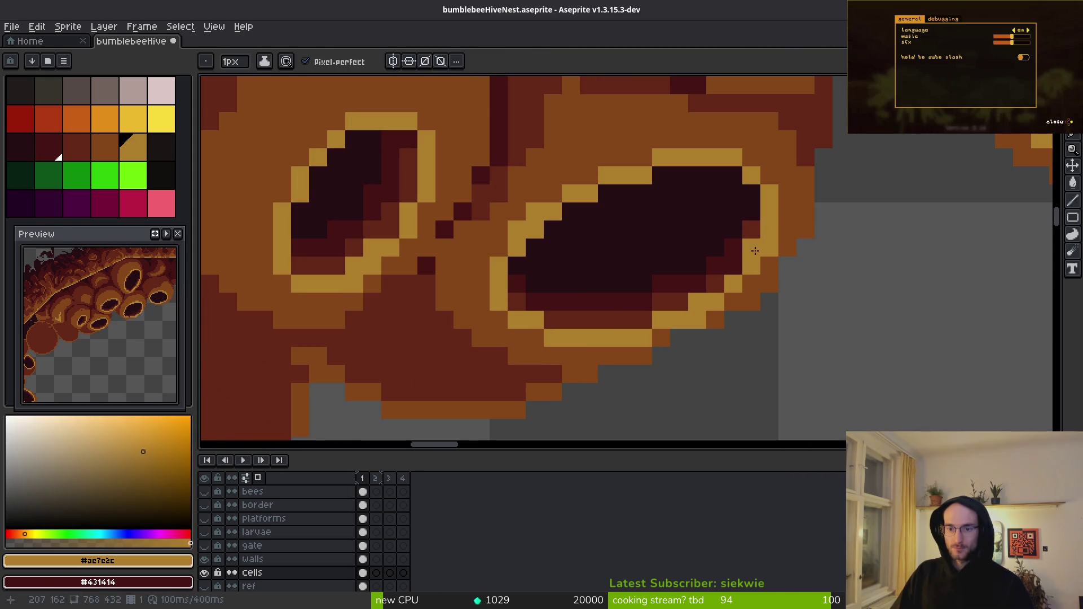
# - Darken rim pixels with maroon #431414 and reddish-brown #632718, then add maroon inside the left cell
pyautogui.keyDown('alt'); pyautogui.click(750, 248); pyautogui.keyUp('alt')
pyautogui.click(753, 234)
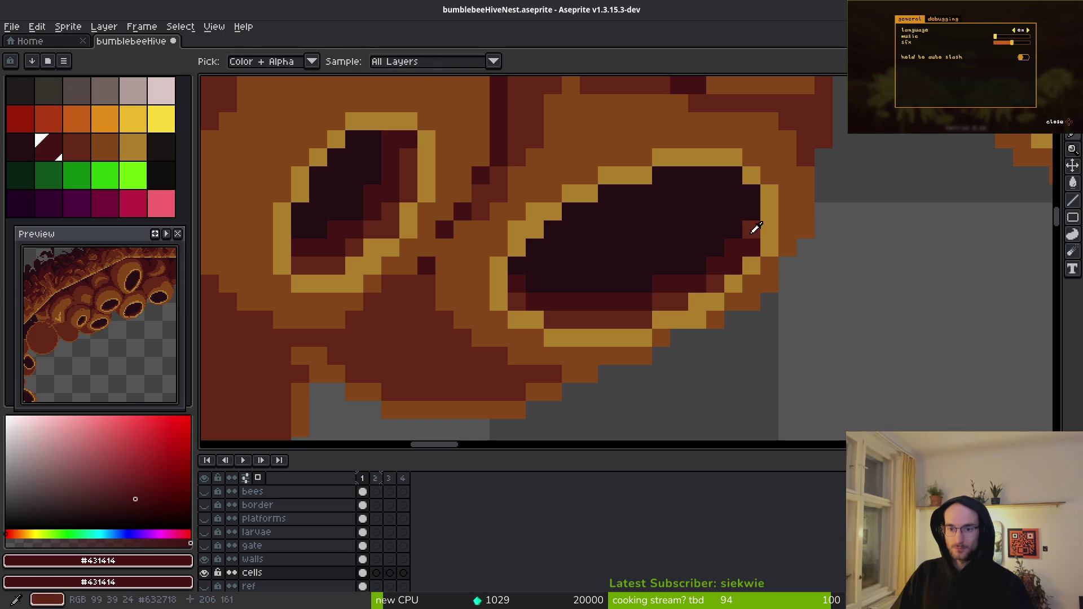
pyautogui.keyDown('alt'); pyautogui.click(752, 246); pyautogui.keyUp('alt')
pyautogui.click(752, 230)
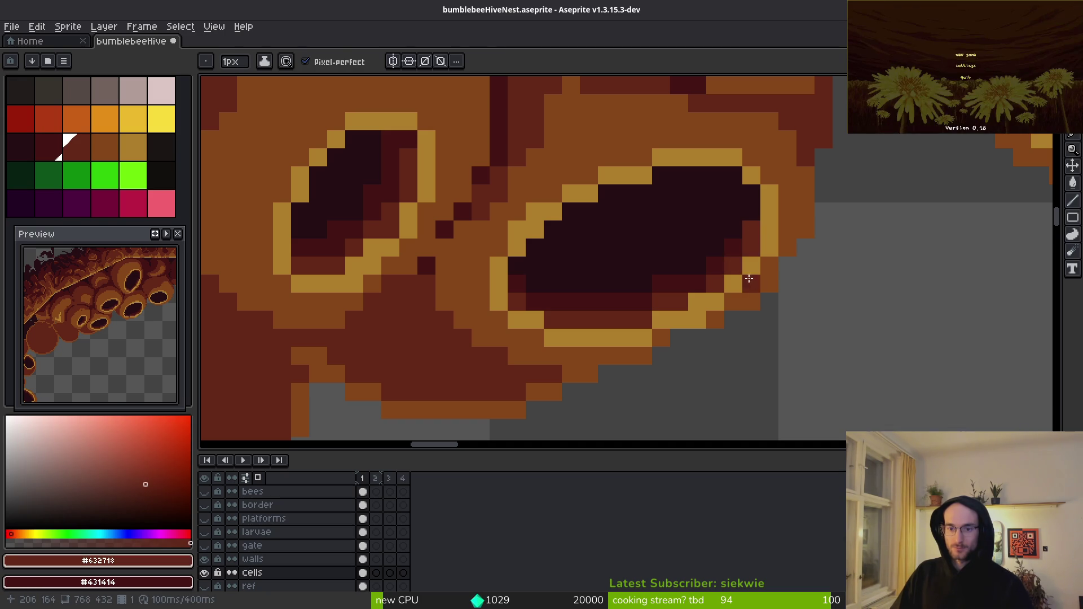
pyautogui.scroll(2, 735, 280)
pyautogui.keyDown('alt'); pyautogui.click(778, 169); pyautogui.keyUp('alt')
pyautogui.scroll(1, 773, 215)
pyautogui.scroll(-3, 769, 247)
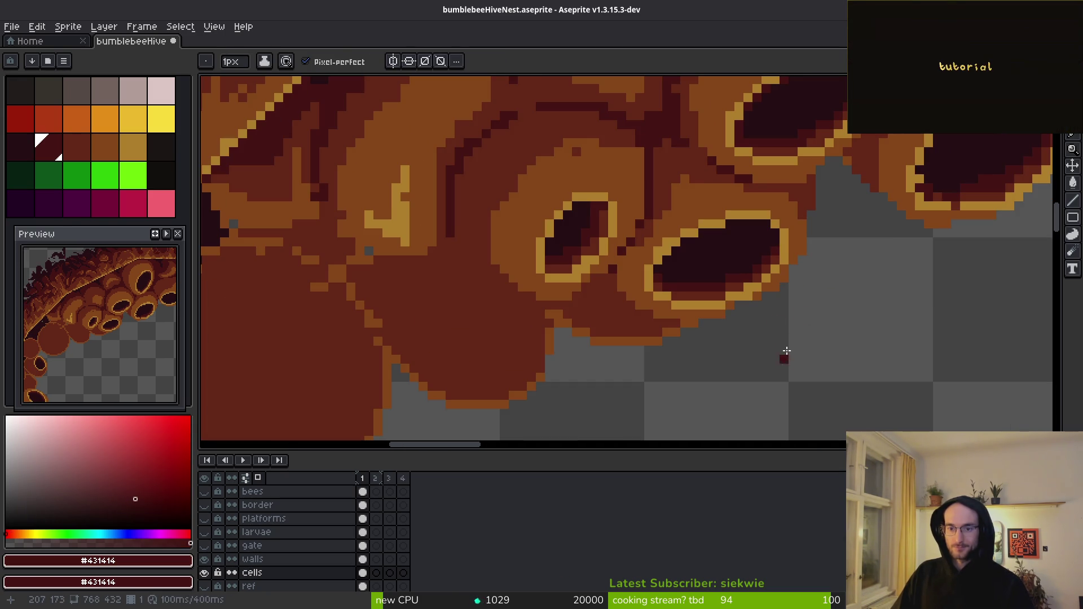
pyautogui.scroll(2, 621, 254)
pyautogui.moveTo(571, 280); pyautogui.dragTo(604, 255)
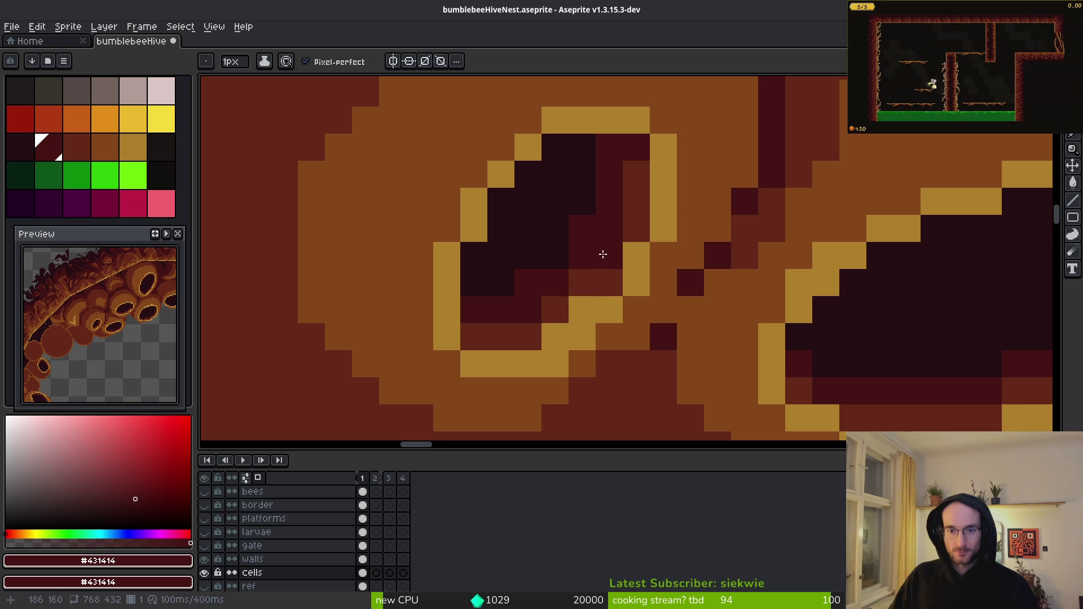
# - Shade the inside of the left cell with #632718, #431414 and darker #250e13 pixels
pyautogui.press('alt')
pyautogui.scroll(-3, 621, 316)
pyautogui.scroll(3, 565, 306)
pyautogui.click(557, 331)
pyautogui.hotkey('ctrl', 'z')
pyautogui.keyDown('alt'); pyautogui.click(600, 285); pyautogui.keyUp('alt')
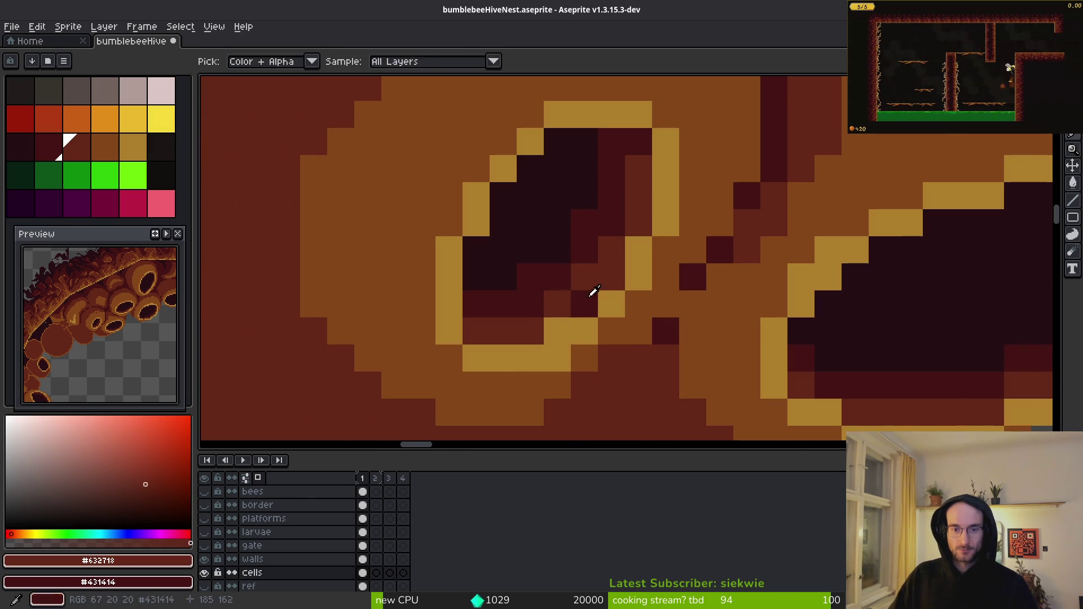
pyautogui.click(564, 324)
pyautogui.keyDown('alt'); pyautogui.click(549, 270); pyautogui.keyUp('alt')
pyautogui.moveTo(502, 319)
pyautogui.mouseDown()
pyautogui.moveTo(583, 276)
pyautogui.moveTo(626, 232)
pyautogui.moveTo(640, 185)
pyautogui.moveTo(612, 205)
pyautogui.moveTo(581, 259)
pyautogui.moveTo(512, 291)
pyautogui.mouseUp()
pyautogui.keyDown('alt'); pyautogui.click(585, 170); pyautogui.keyUp('alt')
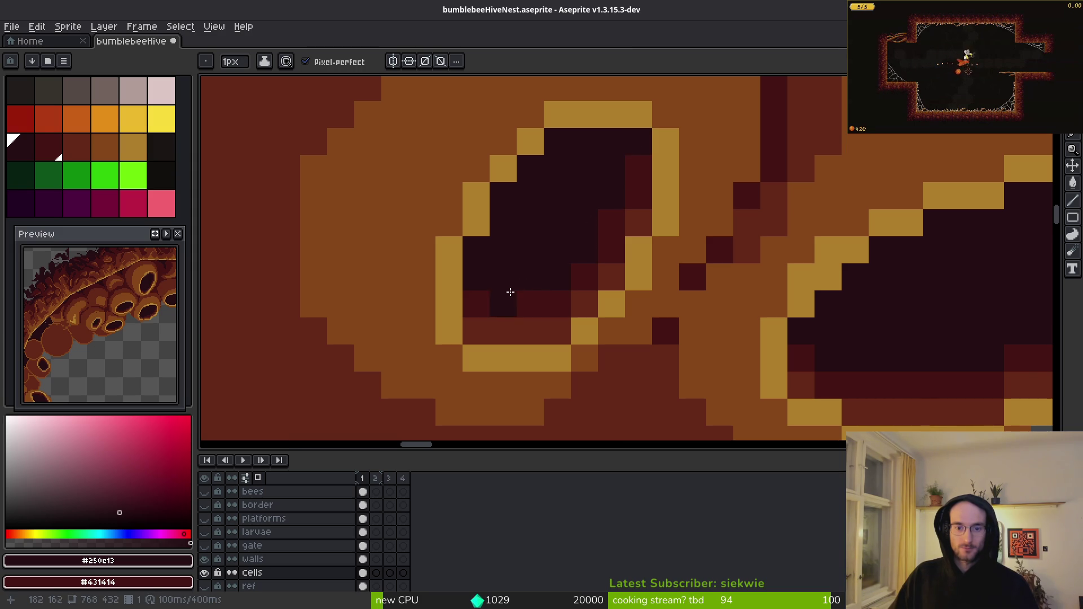
# - Extend a #632718 crease upward on the hive body and paint a brown #854619 row leftward
pyautogui.scroll(-5, 820, 325)
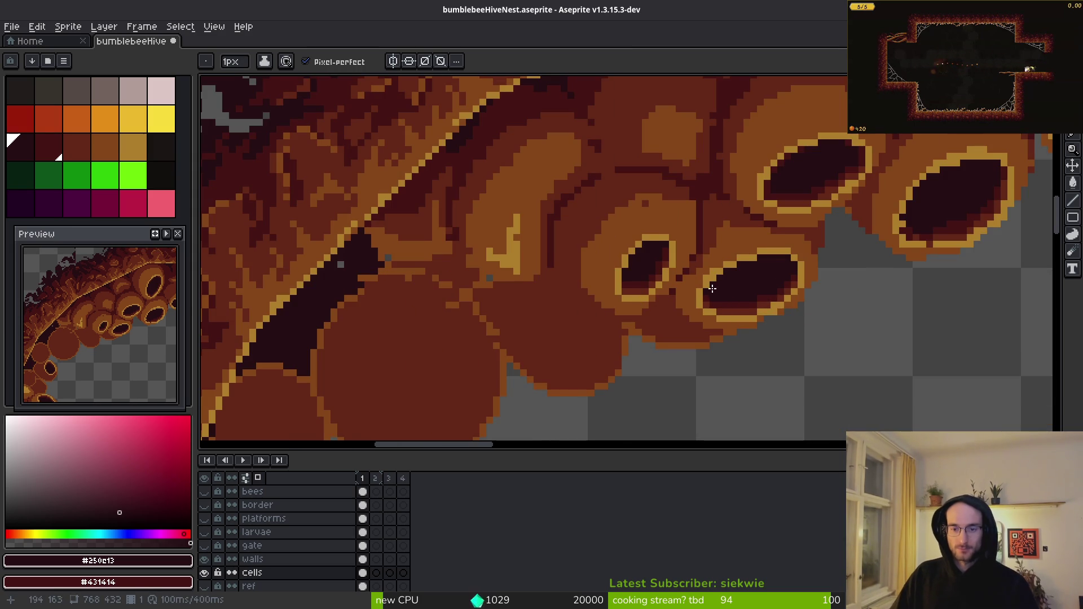
pyautogui.scroll(4, 714, 291)
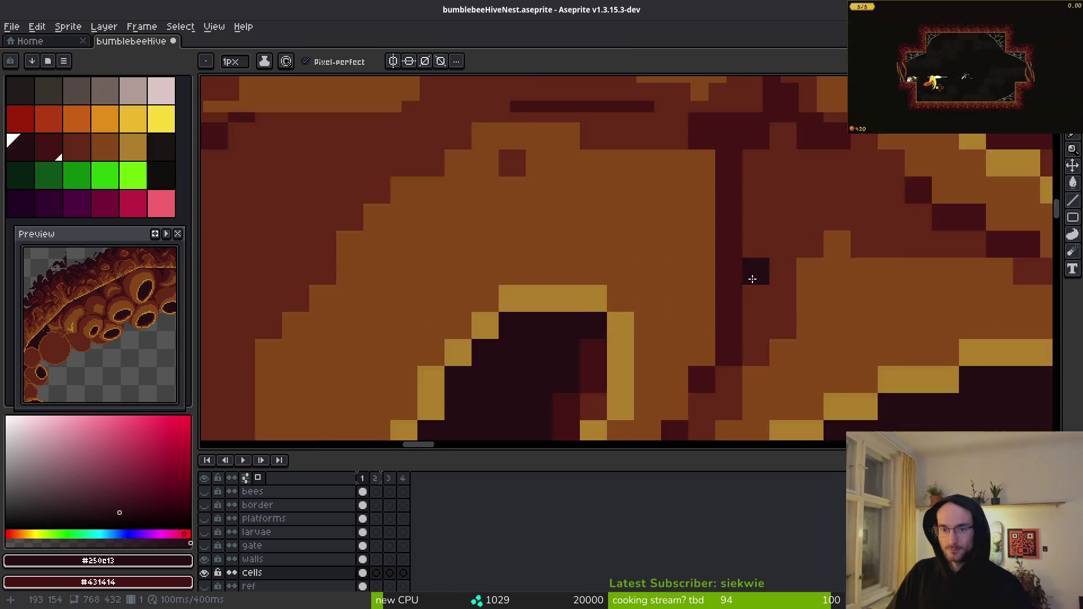
pyautogui.scroll(-1, 752, 279)
pyautogui.keyDown('alt'); pyautogui.click(762, 271); pyautogui.keyUp('alt')
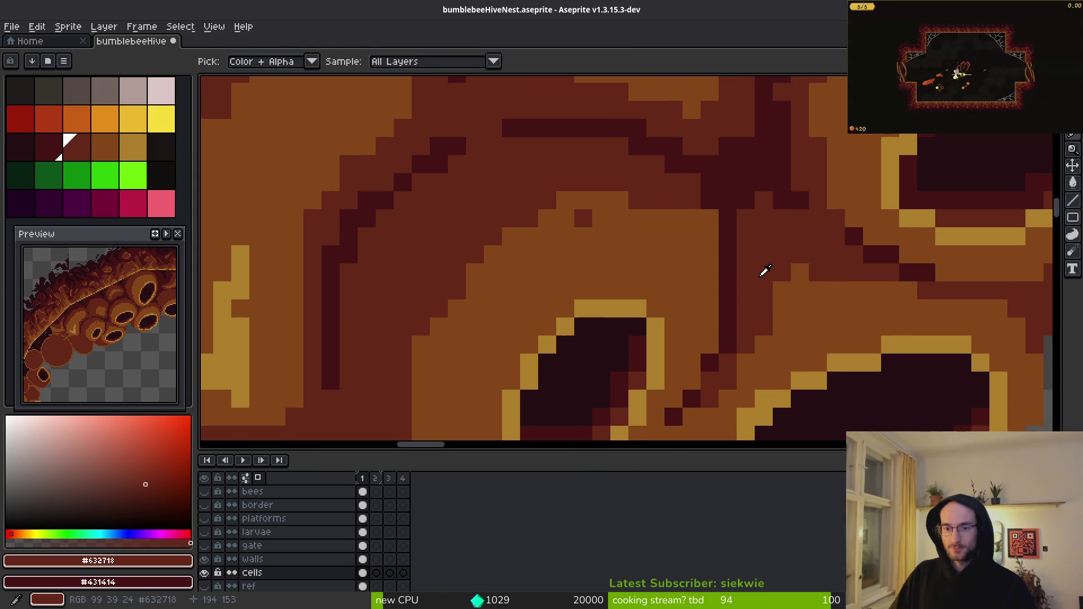
pyautogui.scroll(-2, 760, 271)
pyautogui.scroll(1, 760, 271)
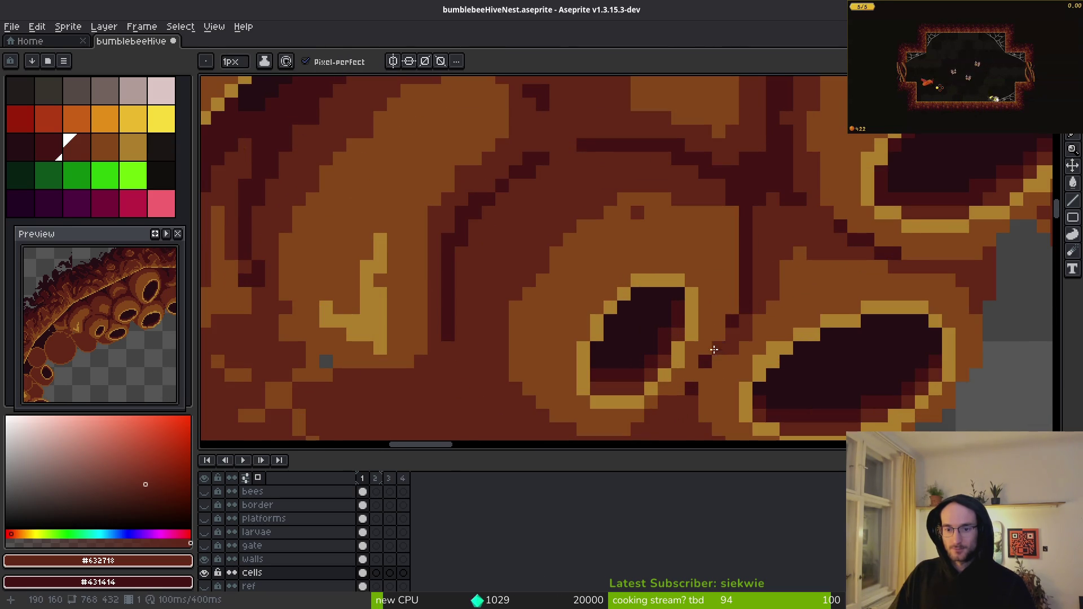
pyautogui.moveTo(737, 311); pyautogui.dragTo(736, 264)
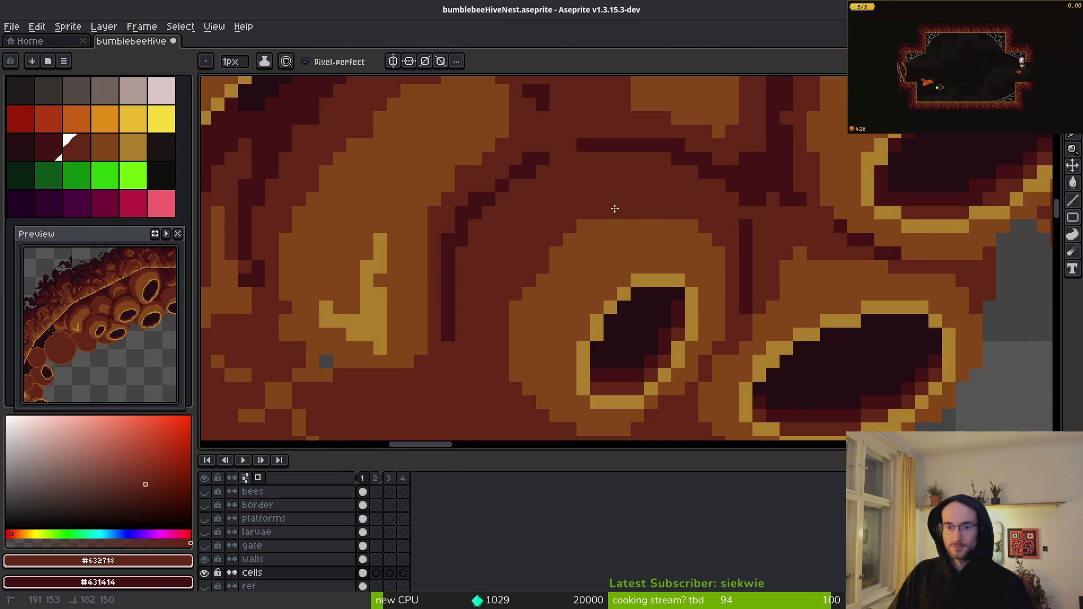
pyautogui.keyDown('alt'); pyautogui.click(648, 222); pyautogui.keyUp('alt')
pyautogui.scroll(3, 648, 220)
pyautogui.moveTo(671, 214); pyautogui.dragTo(547, 215)
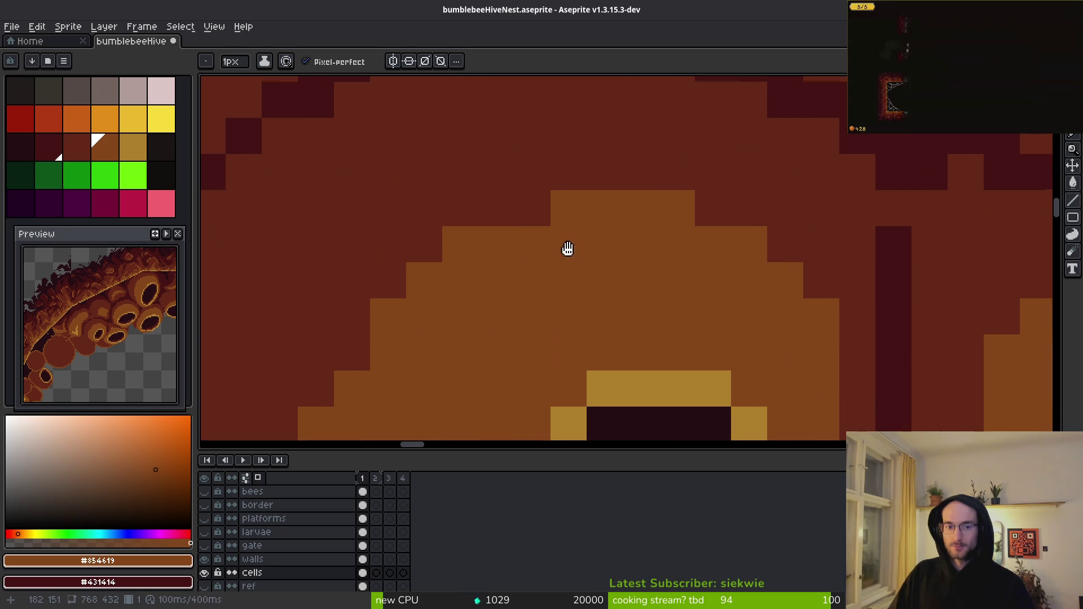
# - Sample #632718, #854619 and dark maroon #431414 from the hive cells in turn
pyautogui.scroll(-3, 725, 221)
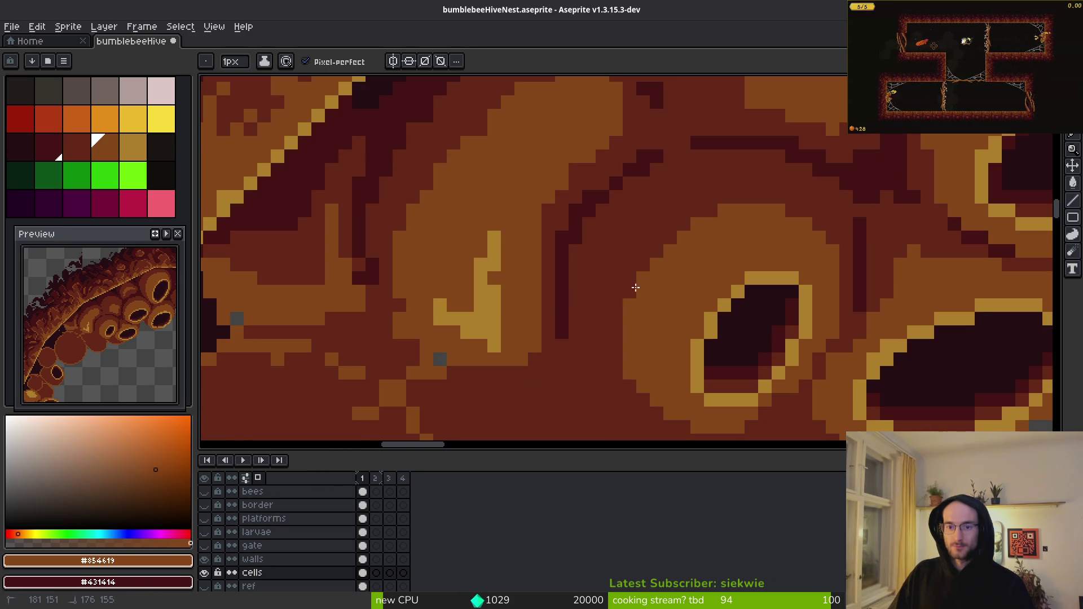
pyautogui.keyDown('alt'); pyautogui.click(677, 216); pyautogui.keyUp('alt')
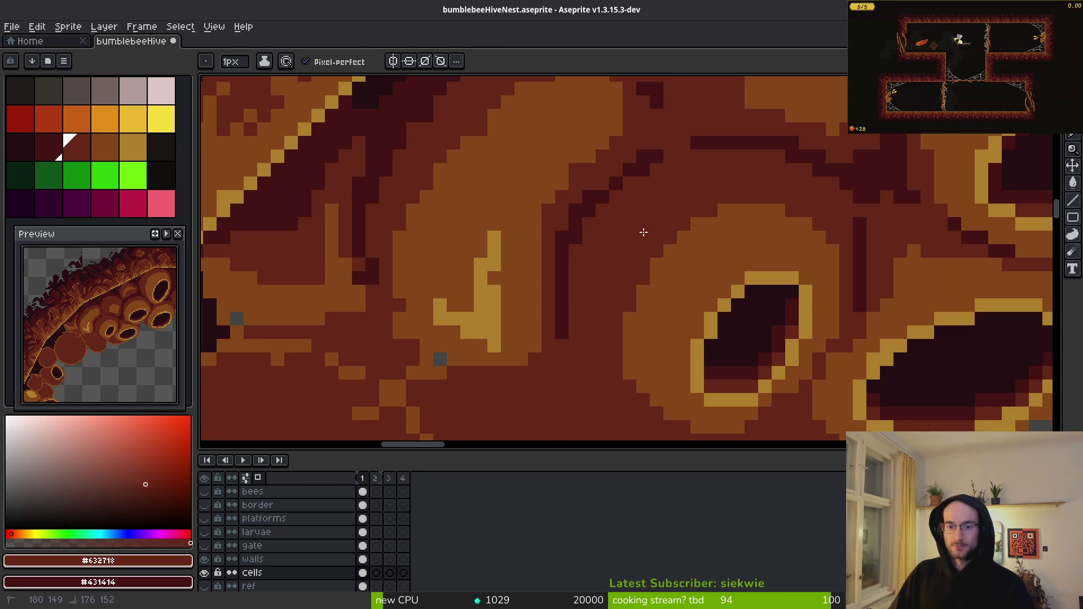
pyautogui.scroll(-3, 655, 275)
pyautogui.scroll(3, 727, 322)
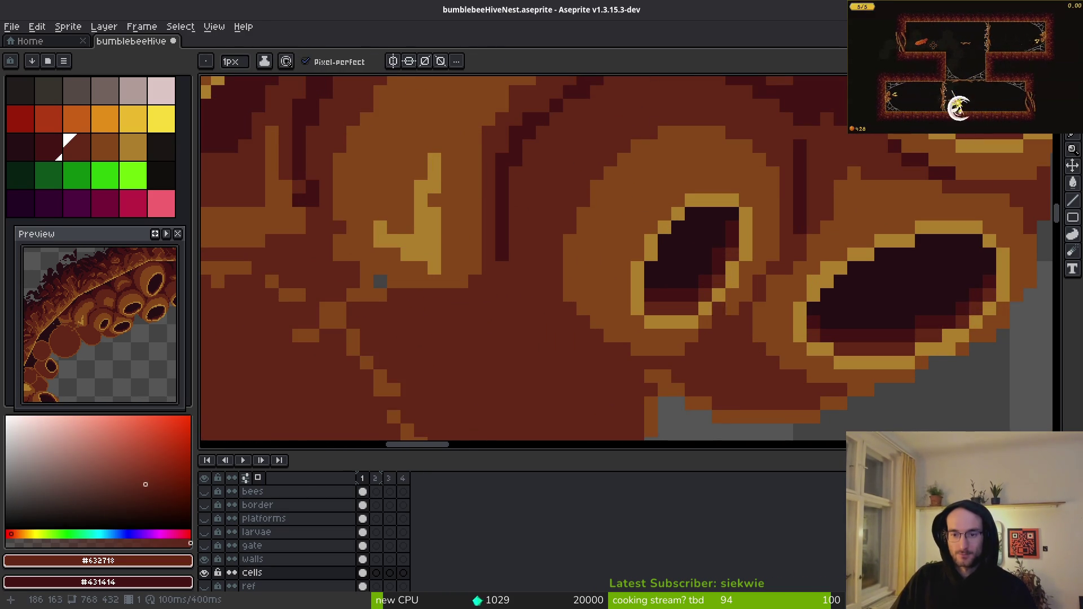
pyautogui.keyDown('alt'); pyautogui.click(713, 320); pyautogui.keyUp('alt')
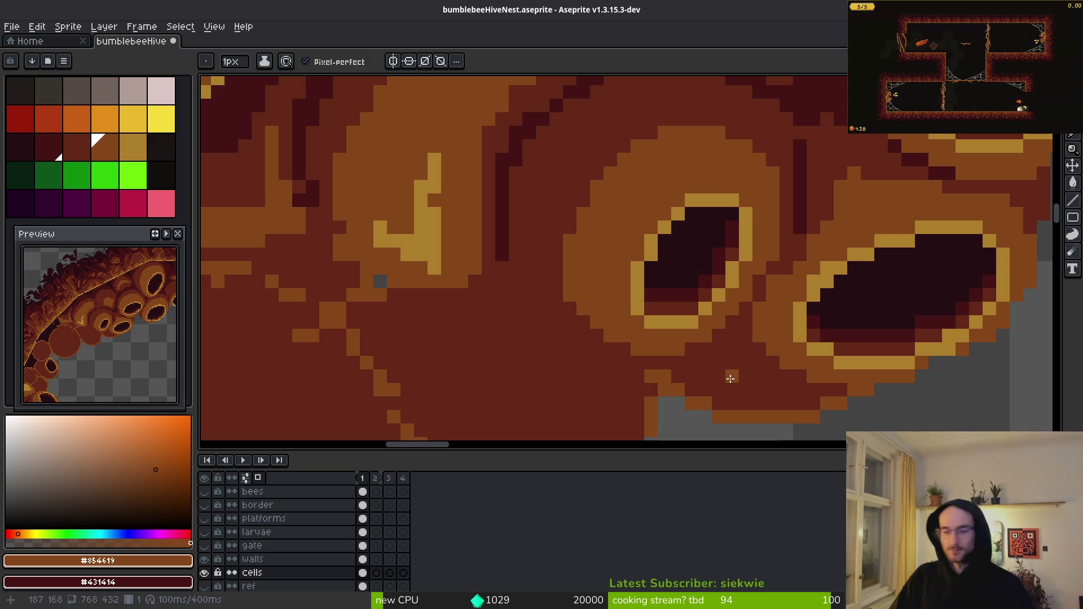
pyautogui.scroll(2, 786, 295)
pyautogui.scroll(-2, 769, 290)
pyautogui.keyDown('alt'); pyautogui.click(773, 282); pyautogui.keyUp('alt')
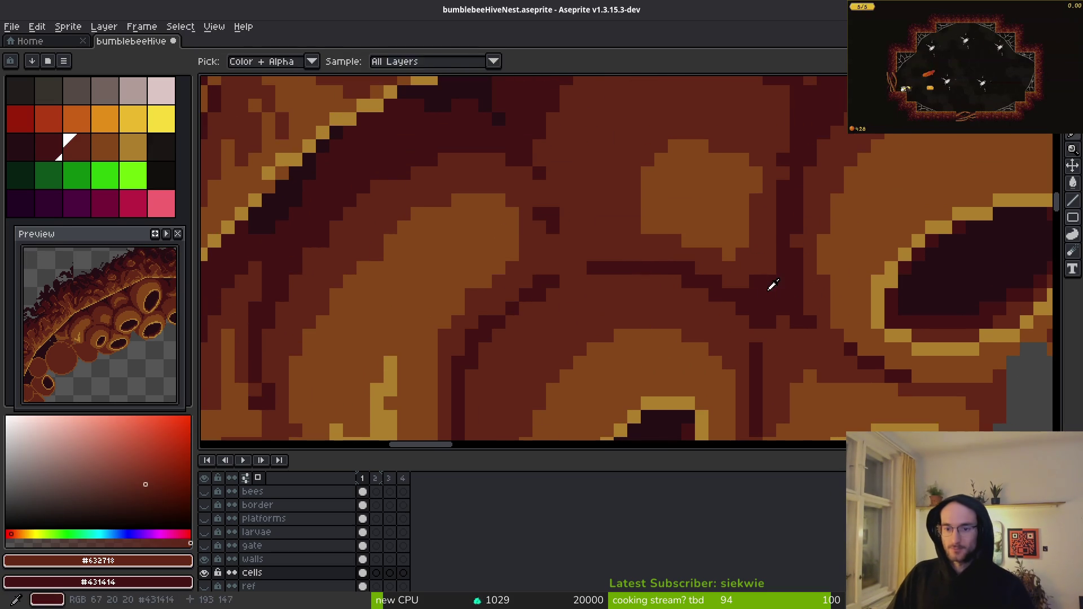
pyautogui.scroll(2, 781, 231)
pyautogui.keyDown('alt'); pyautogui.click(788, 294); pyautogui.keyUp('alt')
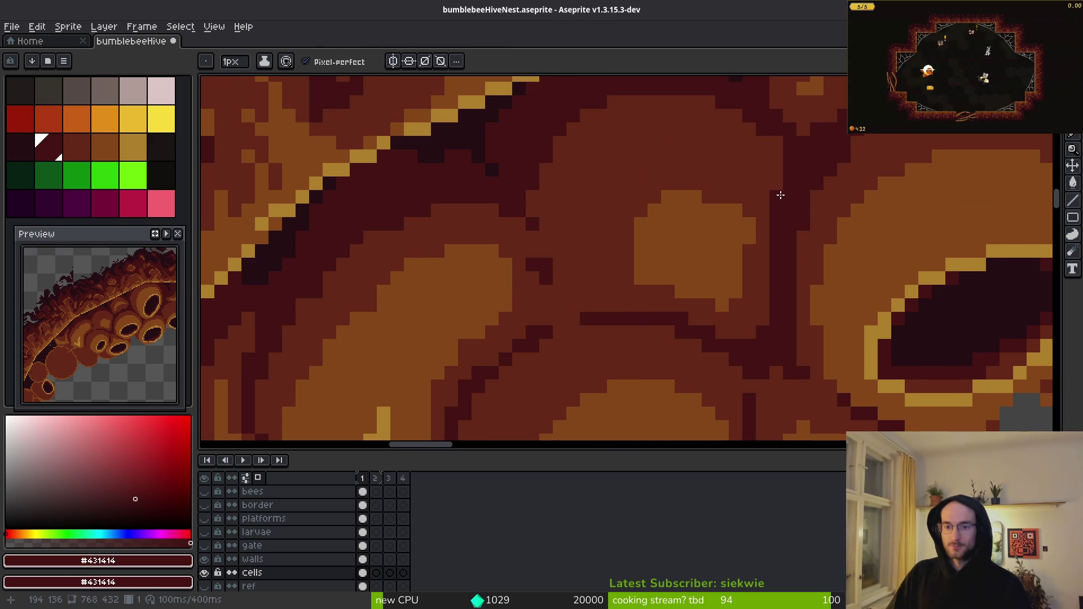
# - Pan over the upper and lower hive cells while sampling #632718, #854619 and #431414
pyautogui.scroll(3, 780, 237)
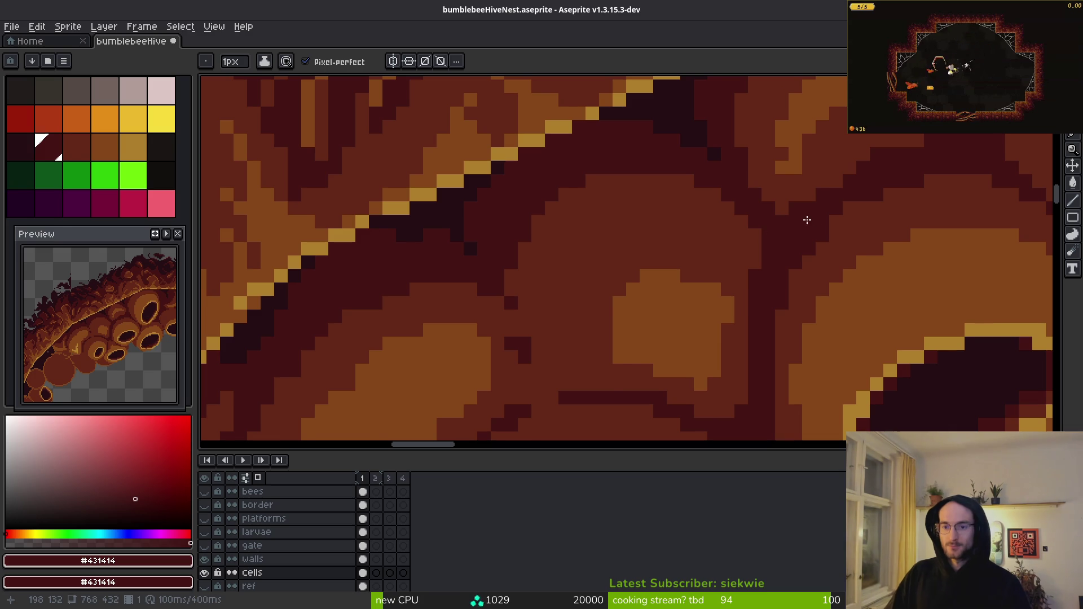
pyautogui.scroll(-1, 807, 220)
pyautogui.scroll(-1, 920, 226)
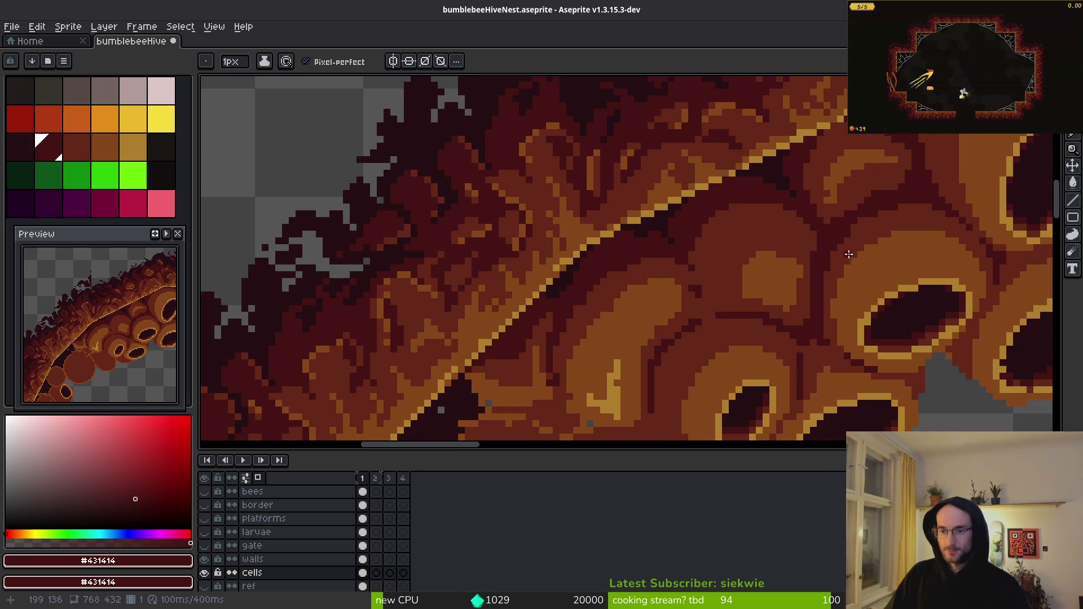
pyautogui.scroll(-1, 790, 255)
pyautogui.scroll(2, 718, 255)
pyautogui.keyDown('alt'); pyautogui.click(718, 256); pyautogui.keyUp('alt')
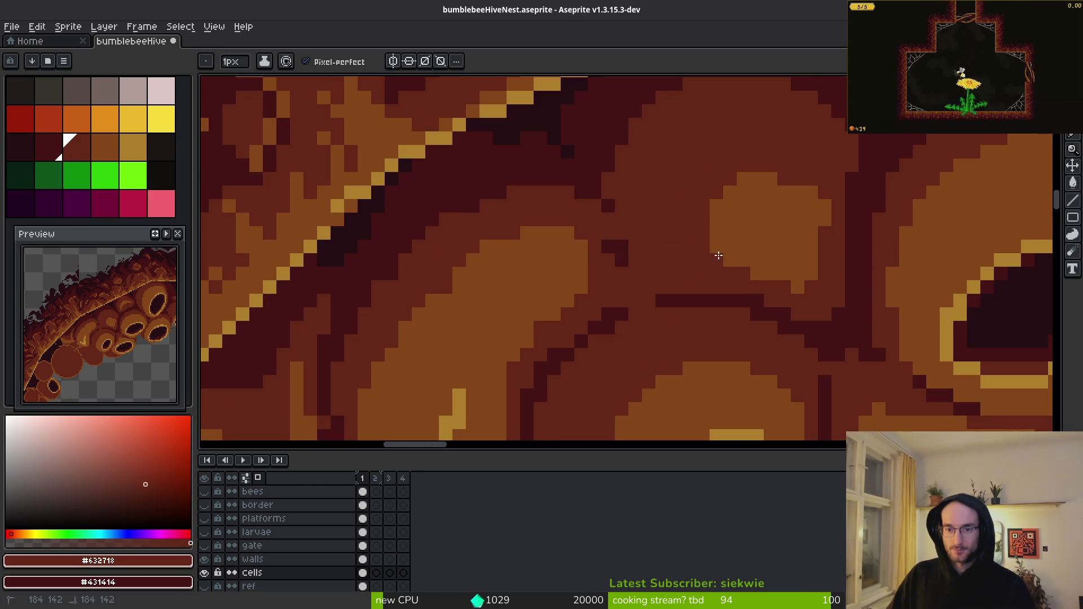
pyautogui.press('alt')
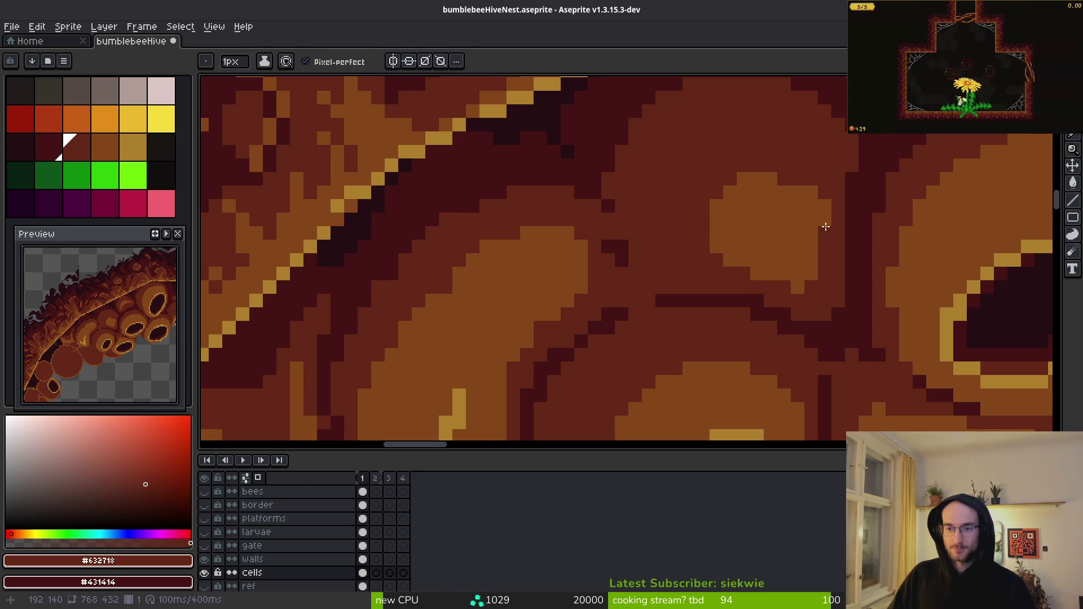
pyautogui.keyDown('alt'); pyautogui.click(818, 223); pyautogui.keyUp('alt')
pyautogui.moveTo(807, 285)
pyautogui.mouseDown()
pyautogui.moveTo(805, 270)
pyautogui.moveTo(721, 266)
pyautogui.moveTo(731, 222)
pyautogui.mouseUp()
pyautogui.keyDown('alt'); pyautogui.click(817, 274); pyautogui.keyUp('alt')
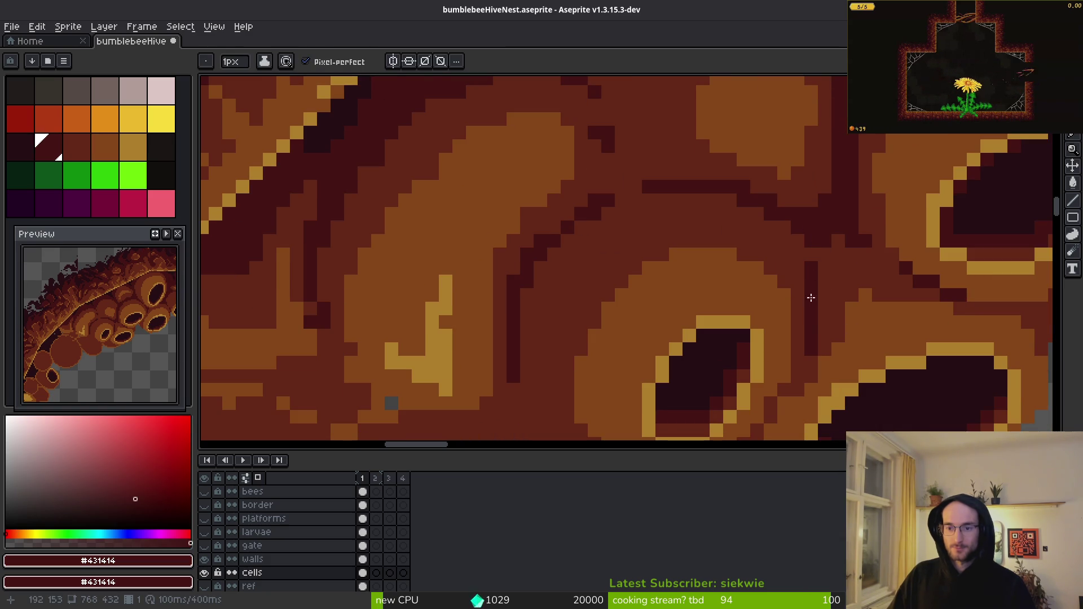
pyautogui.keyDown('alt'); pyautogui.click(810, 354); pyautogui.keyUp('alt')
pyautogui.moveTo(810, 350); pyautogui.dragTo(863, 265)
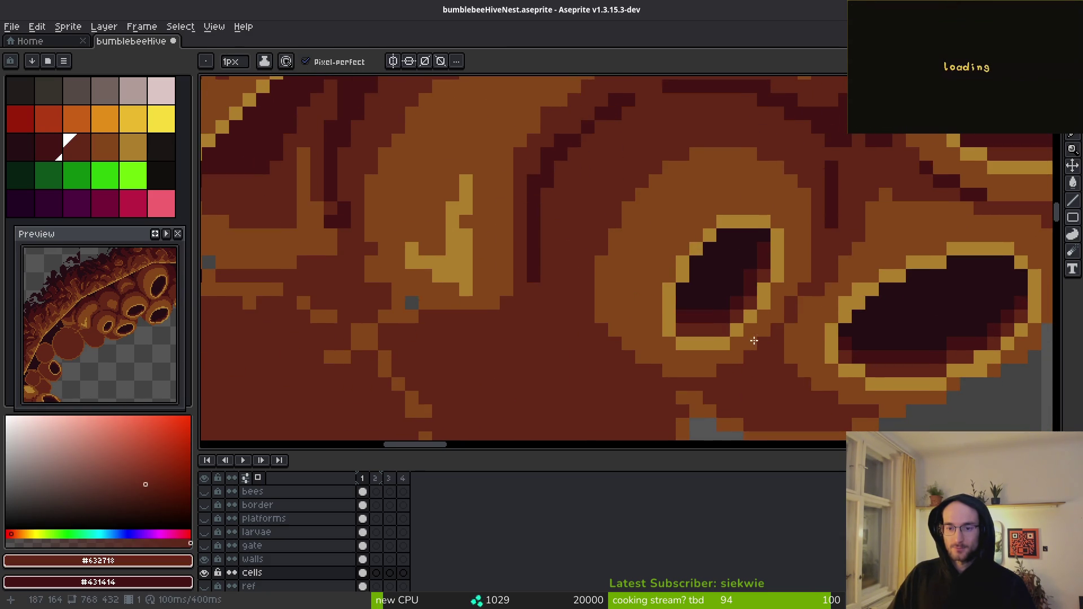
pyautogui.moveTo(756, 384); pyautogui.dragTo(794, 337)
pyautogui.scroll(-2, 794, 337)
pyautogui.scroll(2, 813, 339)
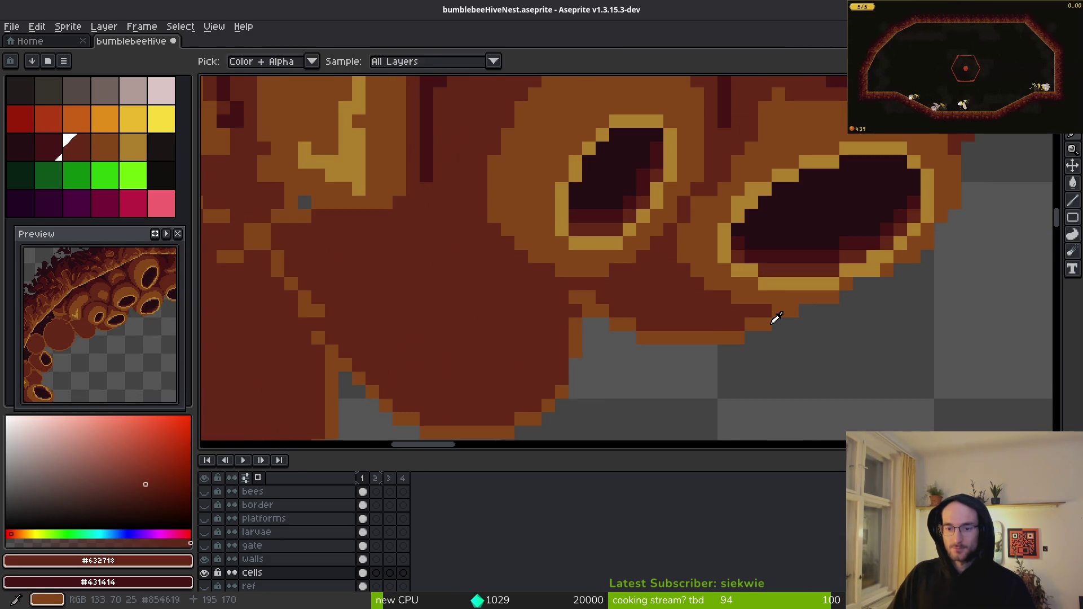
# - Repaint stray orange pixels dark red #632718 and add orange #854619 pixels along the cell's lower edge
pyautogui.moveTo(734, 334); pyautogui.dragTo(651, 336)
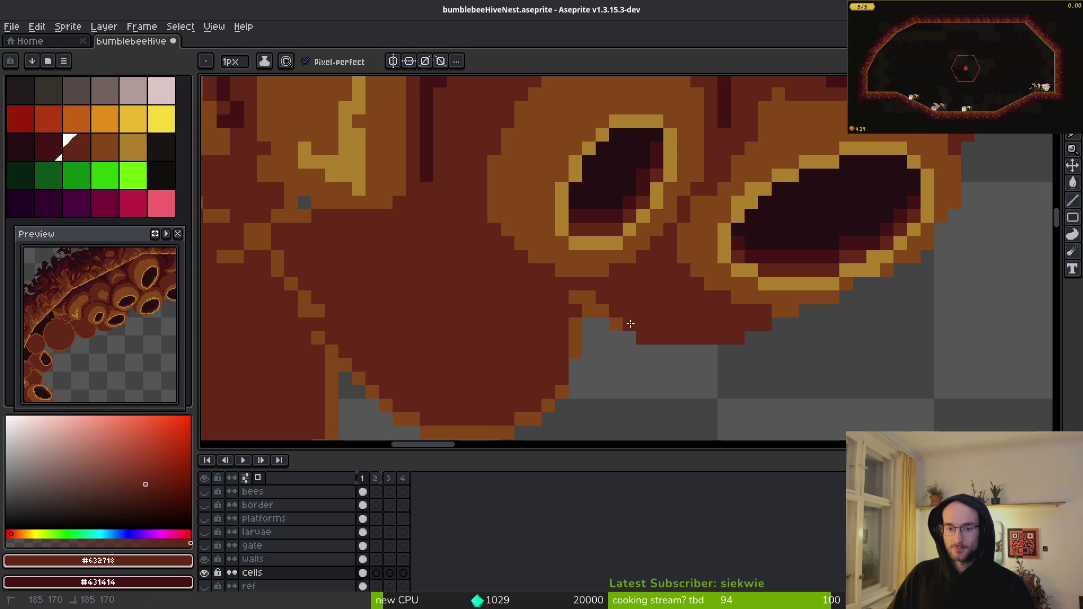
pyautogui.moveTo(576, 311)
pyautogui.mouseDown()
pyautogui.moveTo(698, 295)
pyautogui.moveTo(680, 266)
pyautogui.mouseUp()
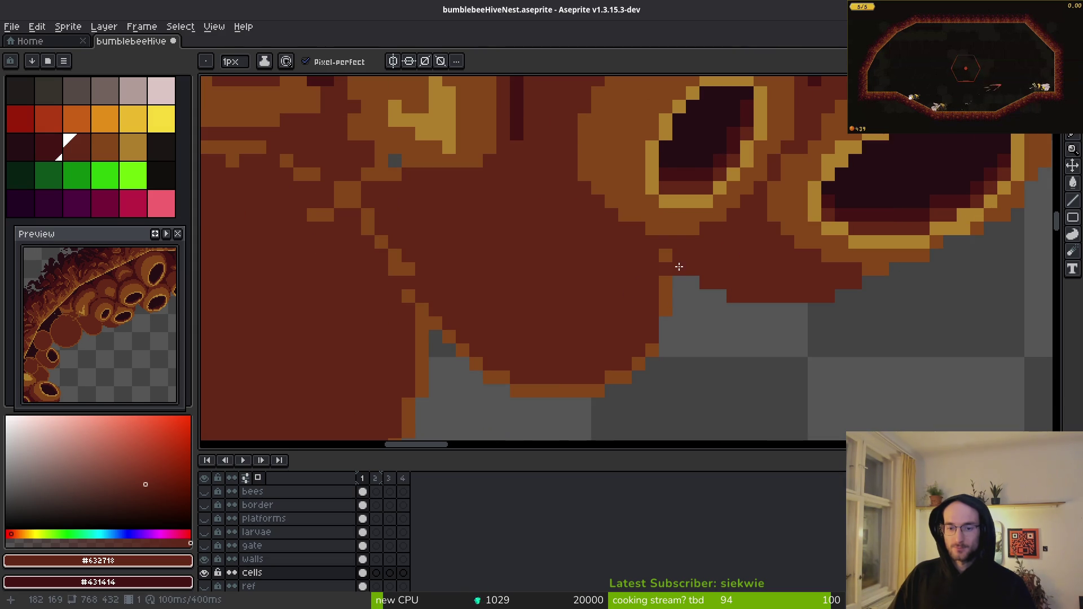
pyautogui.keyDown('alt'); pyautogui.click(666, 257); pyautogui.keyUp('alt')
pyautogui.click(625, 248)
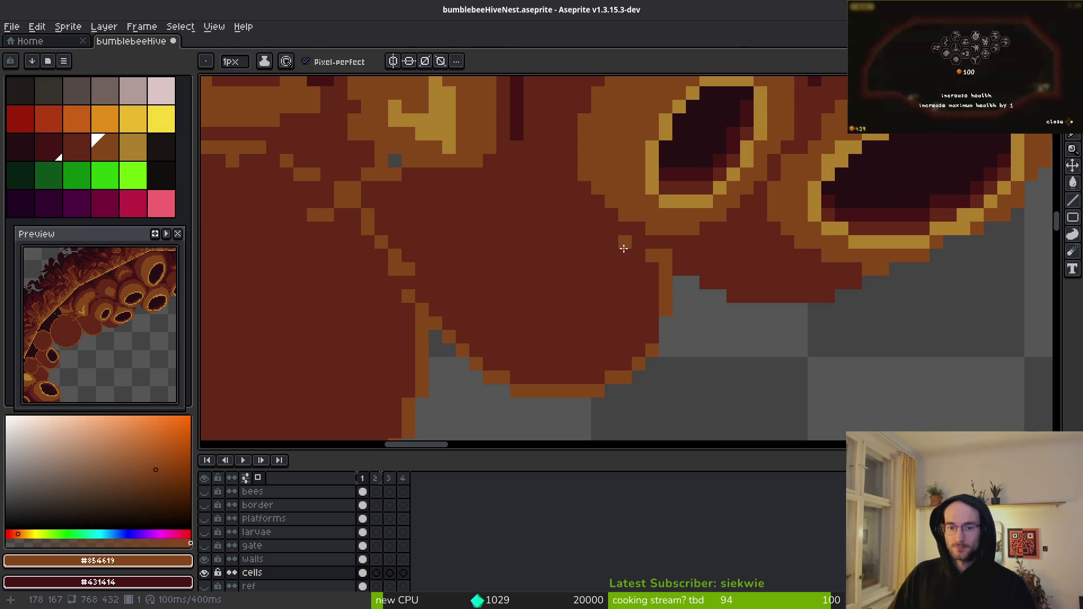
pyautogui.keyDown('alt'); pyautogui.click(684, 242); pyautogui.keyUp('alt')
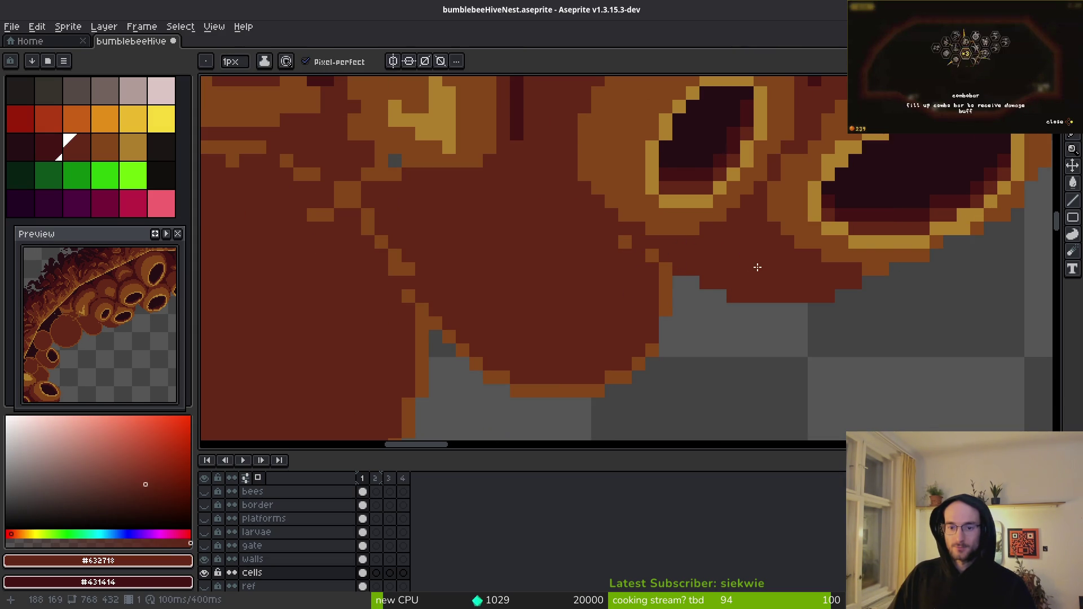
pyautogui.scroll(1, 678, 272)
pyautogui.keyDown('alt'); pyautogui.click(676, 273); pyautogui.keyUp('alt')
pyautogui.moveTo(761, 301)
pyautogui.mouseDown()
pyautogui.moveTo(747, 299)
pyautogui.moveTo(783, 303)
pyautogui.mouseUp()
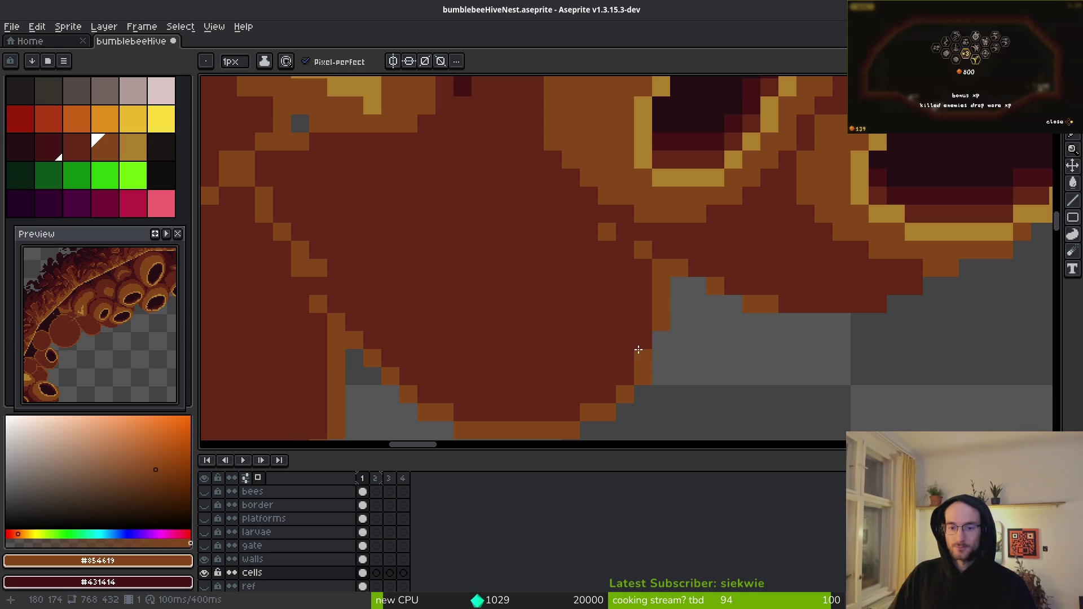
# - Bring more of the hive into view and begin a freehand lasso around the lower cell cluster
pyautogui.scroll(-2, 640, 350)
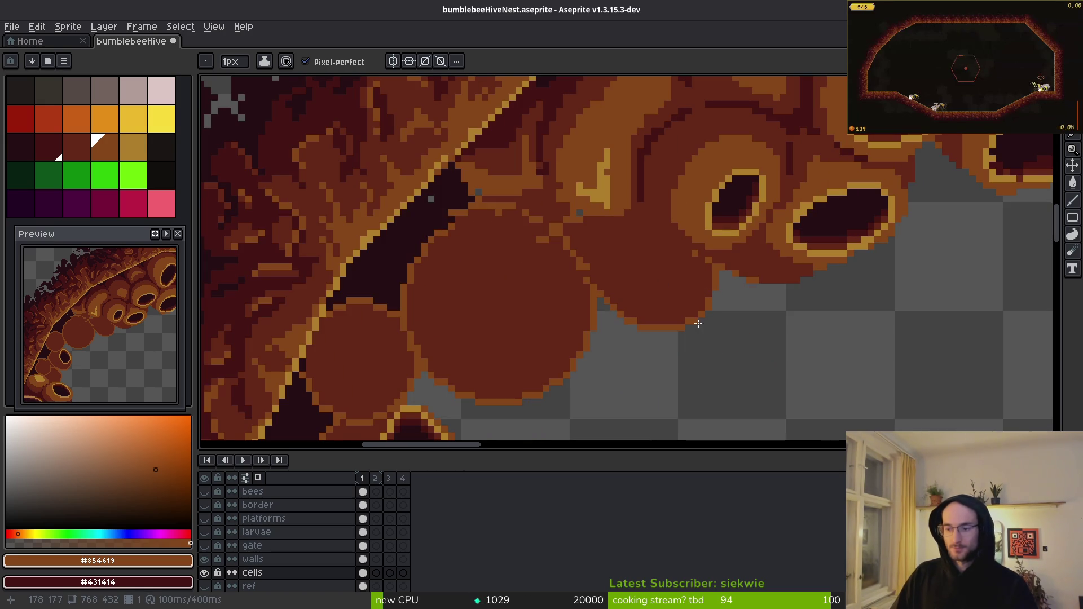
pyautogui.scroll(-2, 676, 372)
pyautogui.moveTo(687, 280); pyautogui.dragTo(723, 259)
pyautogui.scroll(-5, 723, 259)
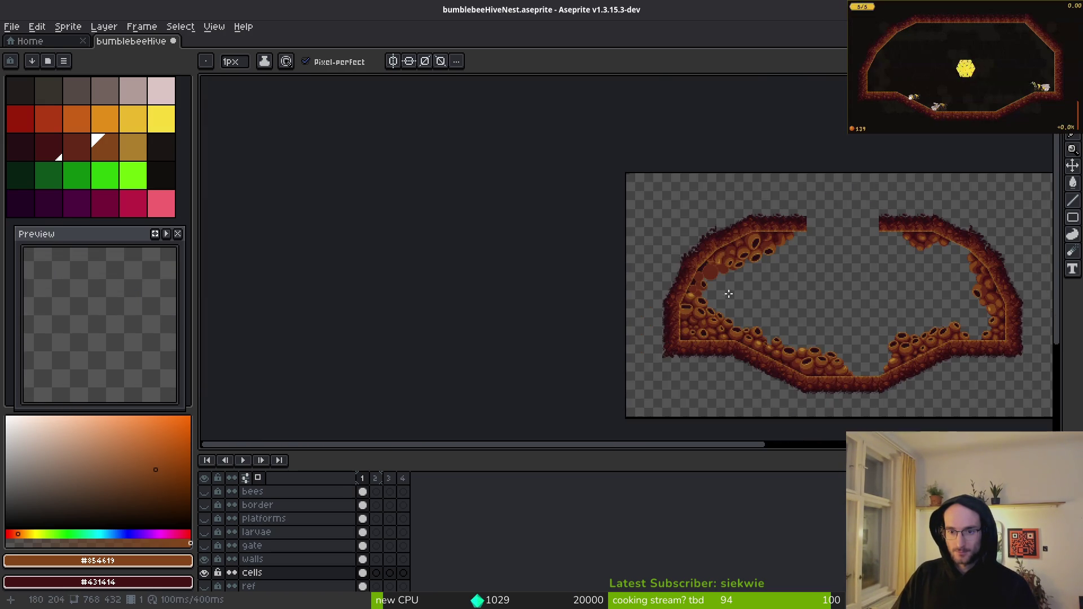
pyautogui.scroll(6, 708, 267)
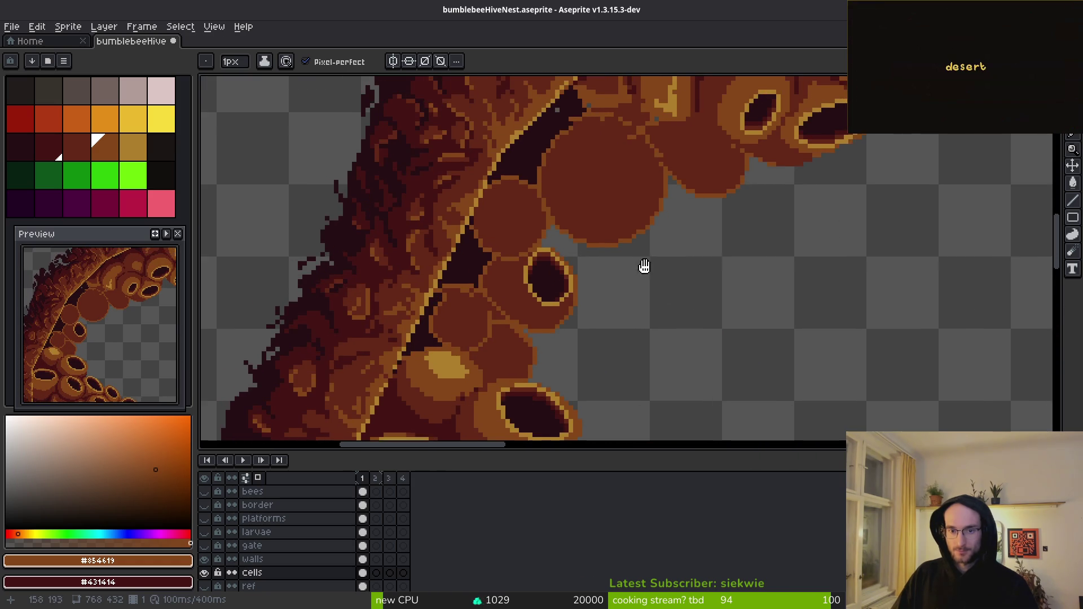
pyautogui.scroll(2, 653, 244)
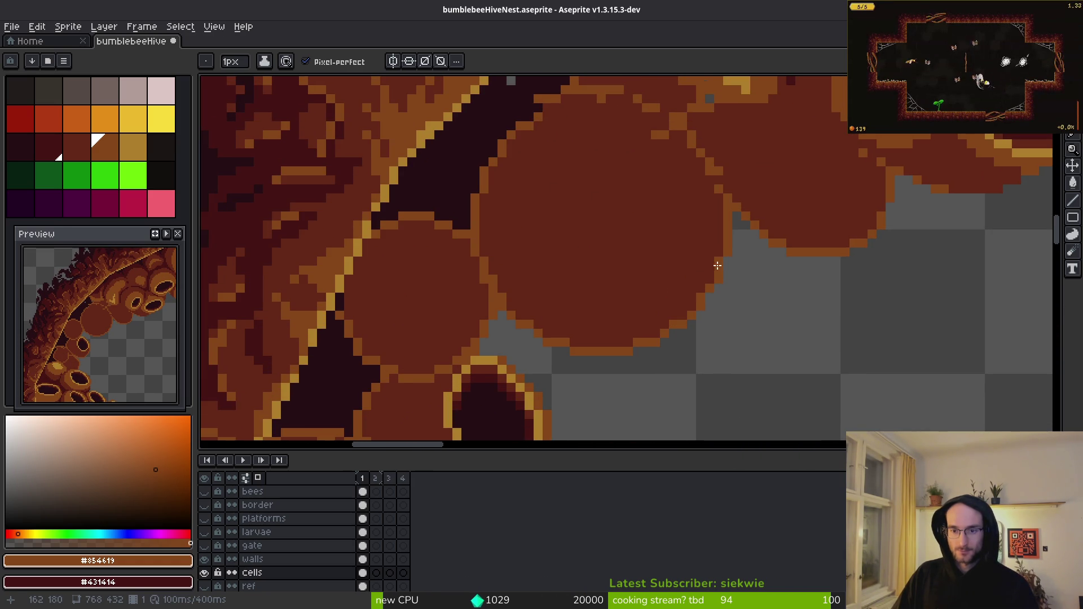
pyautogui.press('q')
pyautogui.moveTo(944, 234)
pyautogui.mouseDown()
pyautogui.moveTo(912, 181)
pyautogui.moveTo(605, 189)
pyautogui.moveTo(438, 304)
pyautogui.moveTo(563, 373)
pyautogui.moveTo(979, 205)
pyautogui.moveTo(919, 186)
pyautogui.moveTo(909, 203)
pyautogui.mouseUp()
# - Replace orange #854619 with dark red #632718 inside the lasso, then deselect and return to the pencil
pyautogui.press('i')
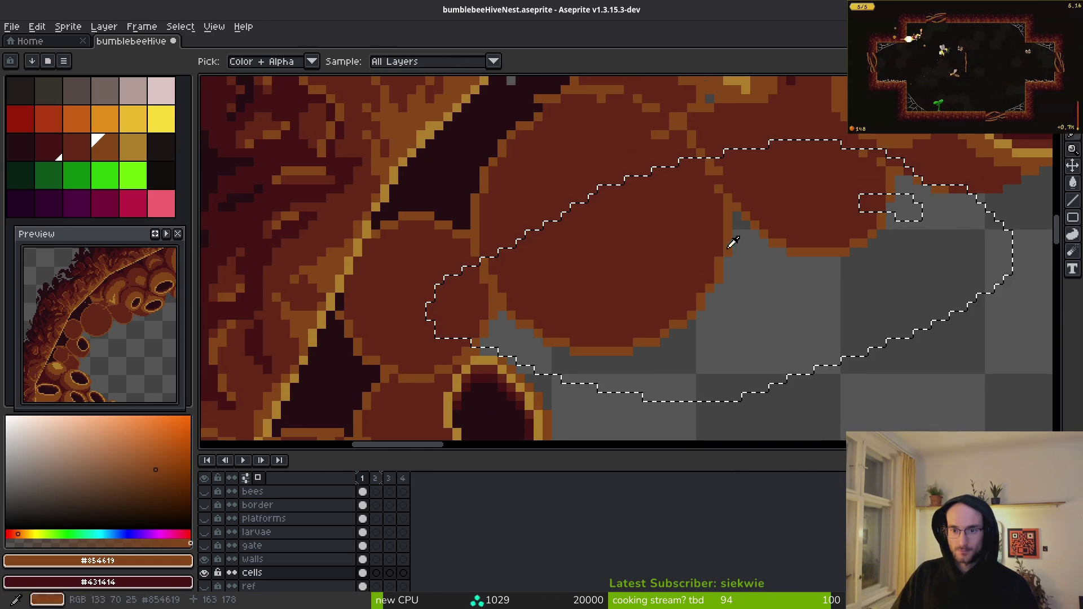
pyautogui.rightClick(689, 222)
pyautogui.hotkey('shift', 'r')
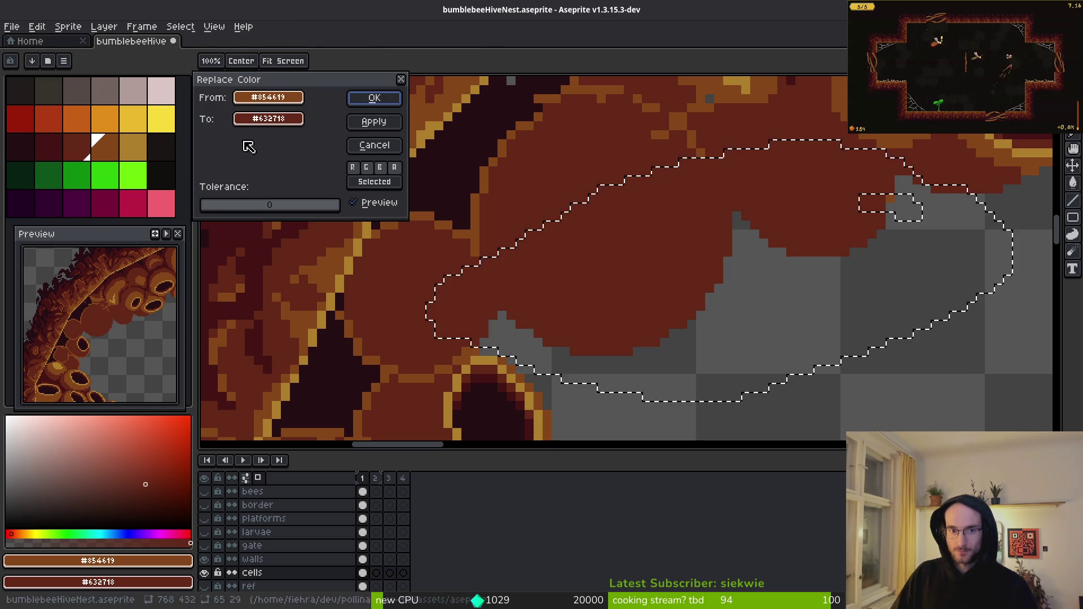
pyautogui.click(375, 98)
pyautogui.hotkey('ctrl', 'd')
pyautogui.scroll(-2, 611, 171)
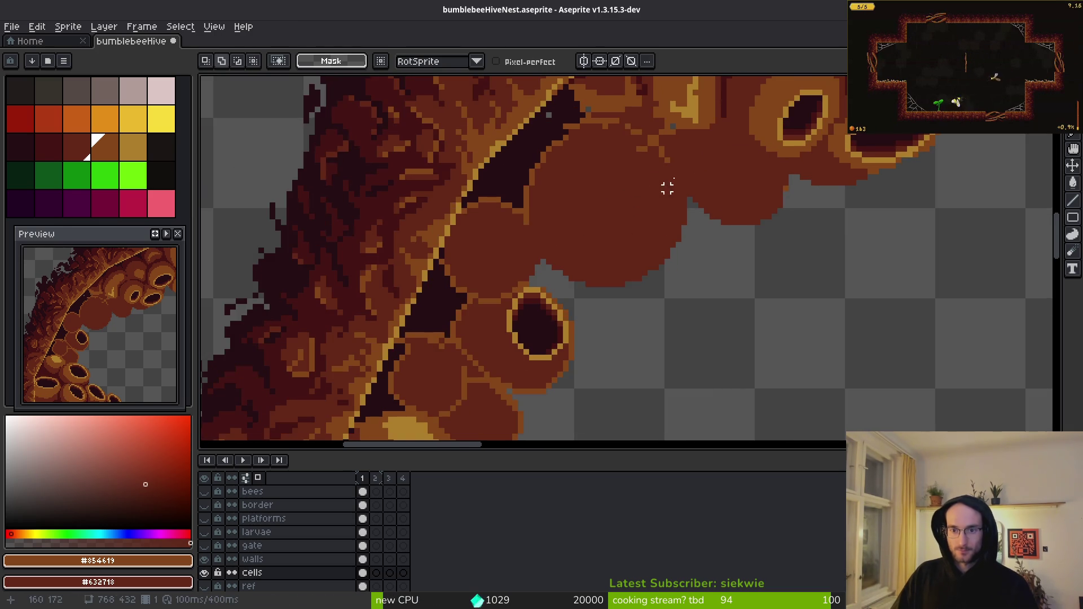
pyautogui.scroll(2, 662, 189)
pyautogui.press('b')
pyautogui.scroll(1, 762, 206)
# - Pencil two oval cell outlines in the lower cluster, the second one larger
pyautogui.moveTo(849, 191)
pyautogui.mouseDown()
pyautogui.moveTo(788, 273)
pyautogui.moveTo(632, 246)
pyautogui.moveTo(730, 165)
pyautogui.moveTo(839, 190)
pyautogui.mouseUp()
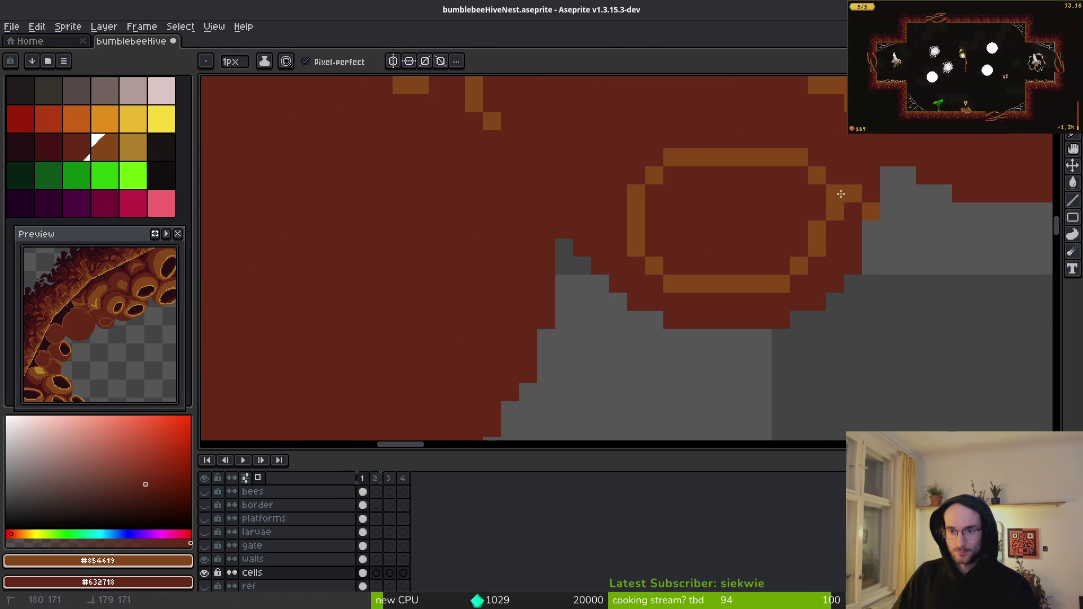
pyautogui.moveTo(651, 242); pyautogui.dragTo(851, 162)
pyautogui.moveTo(709, 164)
pyautogui.mouseDown()
pyautogui.moveTo(714, 227)
pyautogui.moveTo(620, 356)
pyautogui.moveTo(396, 377)
pyautogui.moveTo(517, 200)
pyautogui.moveTo(708, 152)
pyautogui.mouseUp()
pyautogui.scroll(-8, 706, 170)
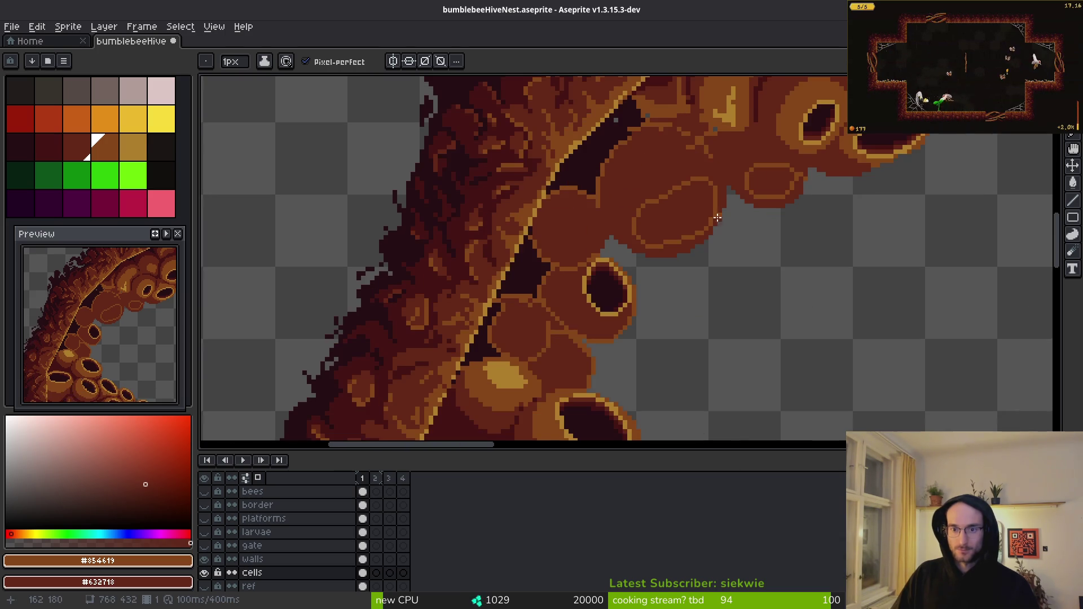
pyautogui.scroll(3, 694, 192)
pyautogui.scroll(-2, 672, 183)
pyautogui.scroll(5, 675, 189)
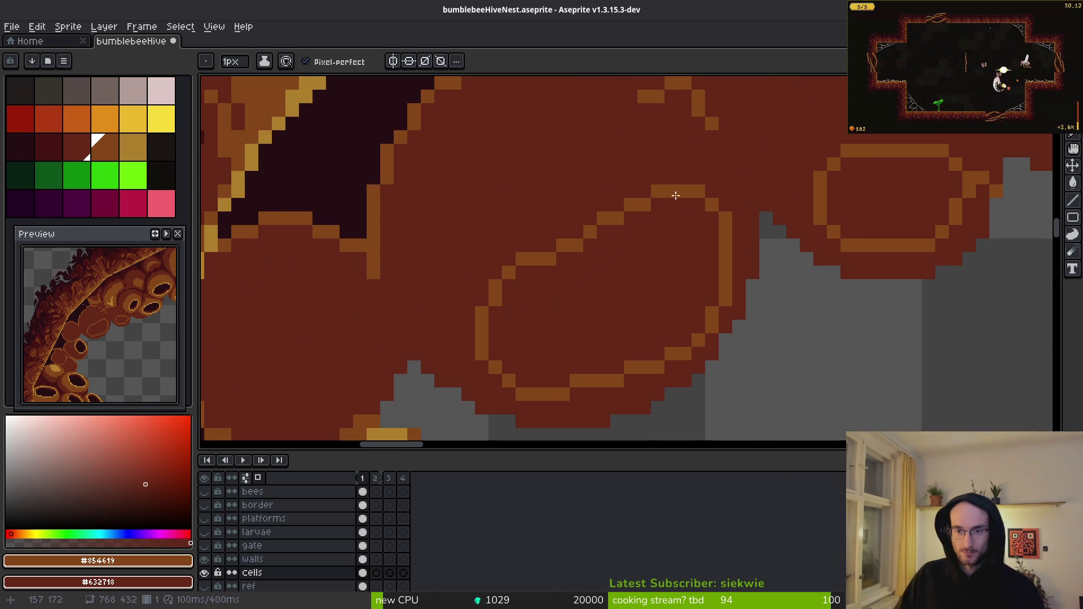
pyautogui.moveTo(620, 204)
pyautogui.mouseDown()
pyautogui.moveTo(546, 252)
pyautogui.moveTo(615, 208)
pyautogui.mouseUp()
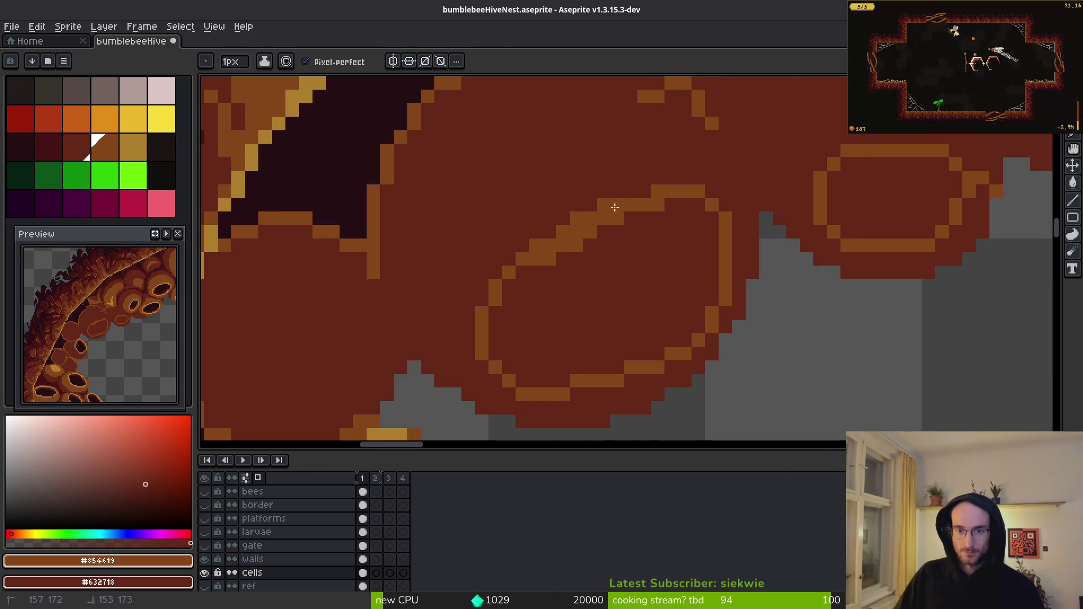
# - Bucket-fill the larger oval orange; a jagged dark-red edge line is undone
pyautogui.press('g')
pyautogui.click(665, 285)
pyautogui.scroll(1, 733, 317)
pyautogui.press('i')
pyautogui.click(759, 256)
pyautogui.press('b')
pyautogui.moveTo(721, 261)
pyautogui.mouseDown()
pyautogui.moveTo(677, 386)
pyautogui.moveTo(685, 391)
pyautogui.mouseUp()
pyautogui.hotkey('ctrl', 'z')
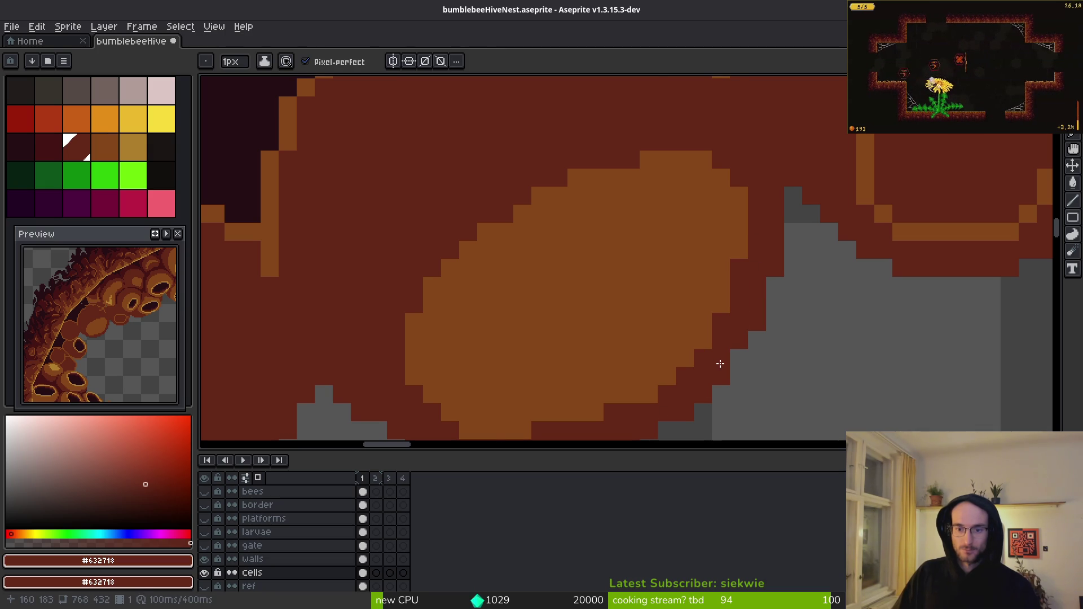
# - Darken single pixels along the oval's top, right and lower-right edges in dark red
pyautogui.scroll(-3, 720, 364)
pyautogui.scroll(2, 737, 262)
pyautogui.click(737, 262)
pyautogui.click(783, 269)
pyautogui.click(716, 375)
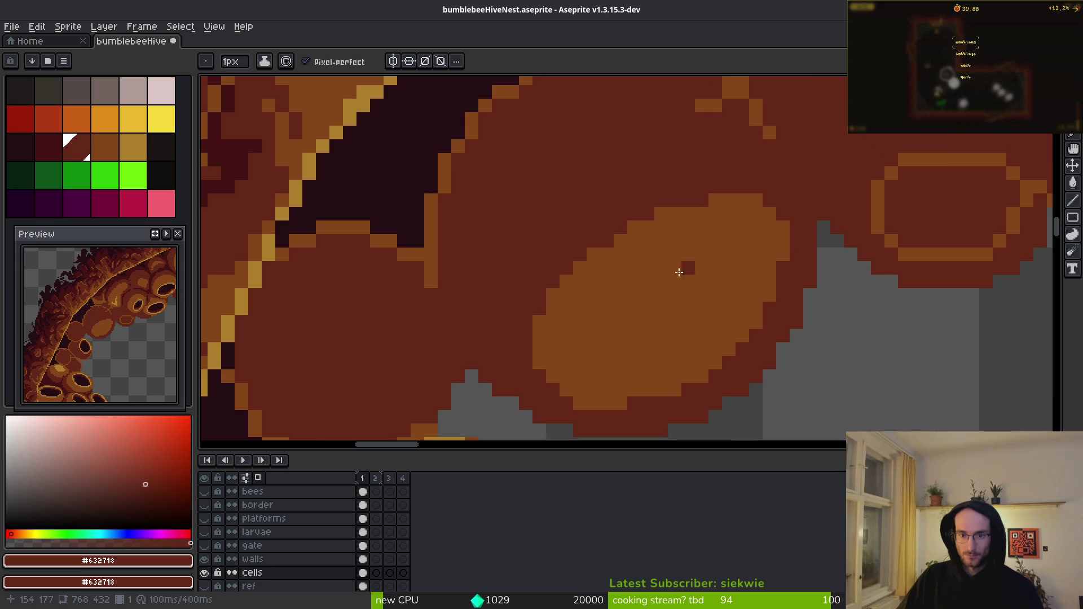
pyautogui.scroll(-1, 677, 277)
pyautogui.scroll(2, 638, 260)
# - Swap edge pixels between orange #854619 and dark red #632718
pyautogui.keyDown('alt'); pyautogui.click(633, 198); pyautogui.keyUp('alt')
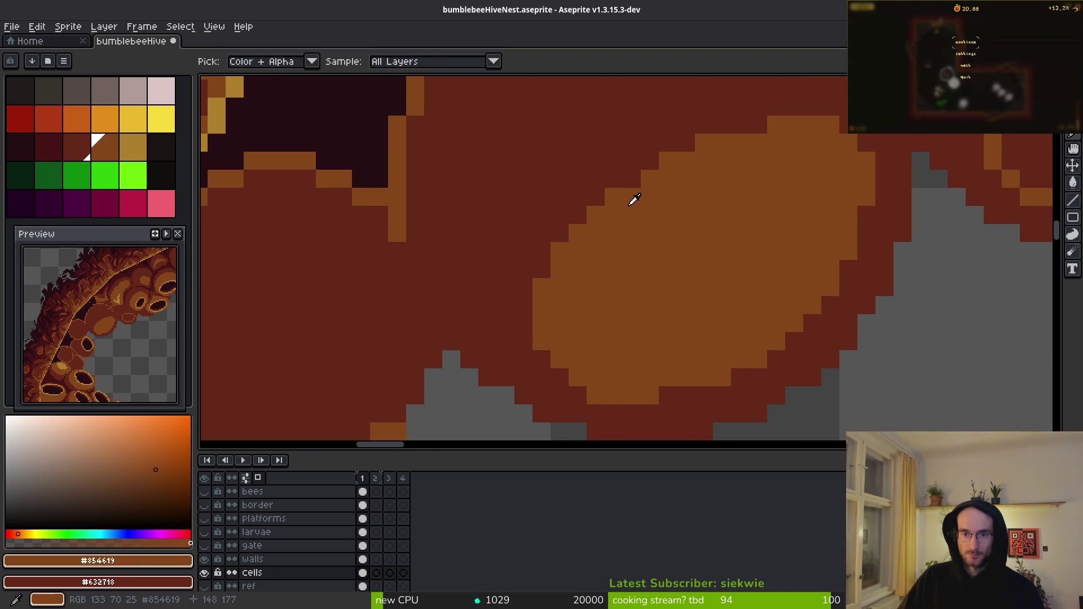
pyautogui.scroll(-2, 677, 226)
pyautogui.scroll(2, 728, 286)
pyautogui.keyDown('alt'); pyautogui.click(690, 334); pyautogui.keyUp('alt')
pyautogui.click(672, 317)
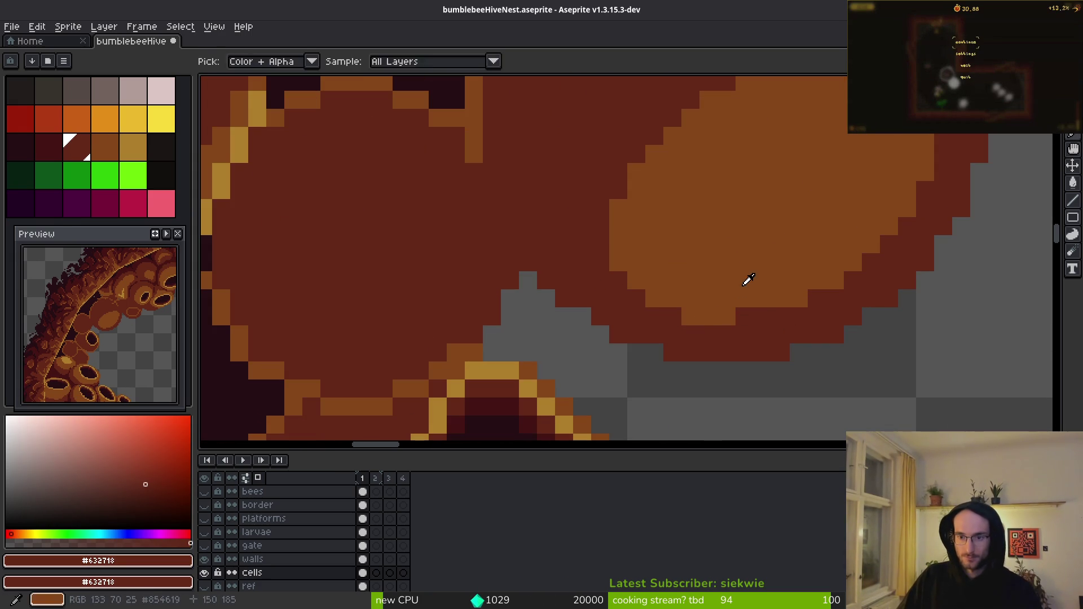
pyautogui.keyDown('alt'); pyautogui.click(764, 312); pyautogui.keyUp('alt')
pyautogui.rightClick(601, 263)
# - Erase four dark-red pixels at the notch above the grey area
pyautogui.press('e')
pyautogui.click(565, 299)
pyautogui.click(546, 281)
pyautogui.click(546, 263)
pyautogui.click(528, 245)
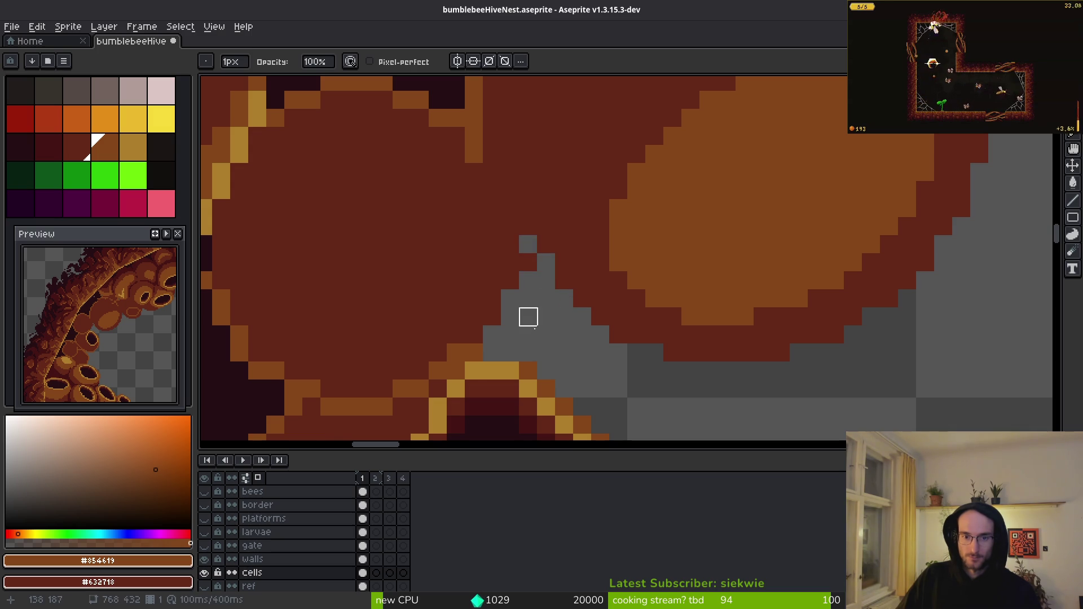
pyautogui.scroll(-3, 541, 304)
pyautogui.scroll(2, 542, 310)
# - Repaint the grey notch pixels with dark red #632718, then pick the artwork's orange
pyautogui.keyDown('alt'); pyautogui.click(559, 300); pyautogui.keyUp('alt')
pyautogui.scroll(2, 578, 319)
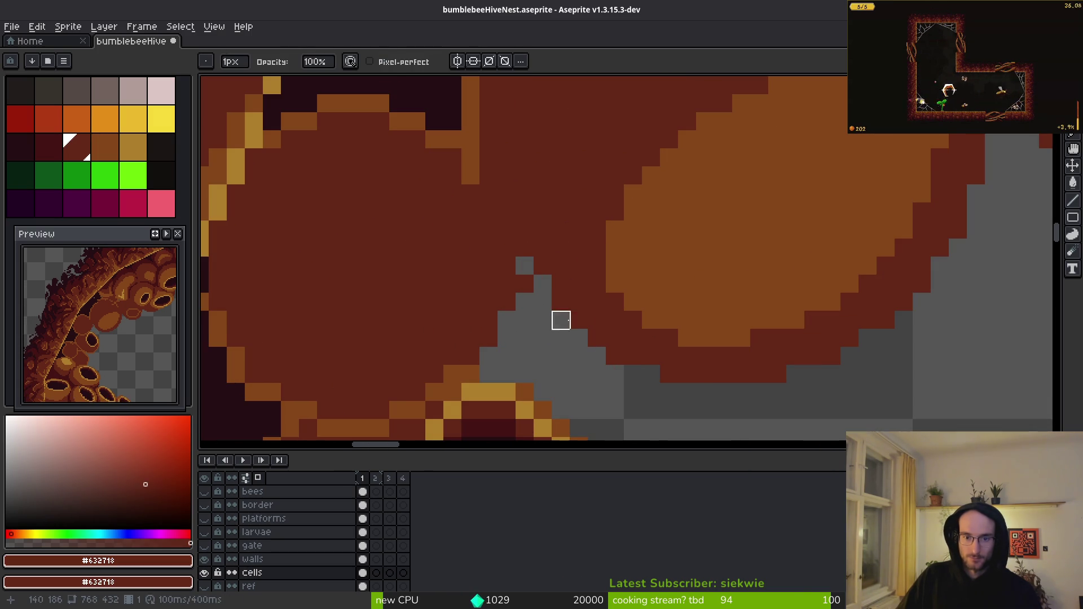
pyautogui.moveTo(563, 319); pyautogui.dragTo(546, 278)
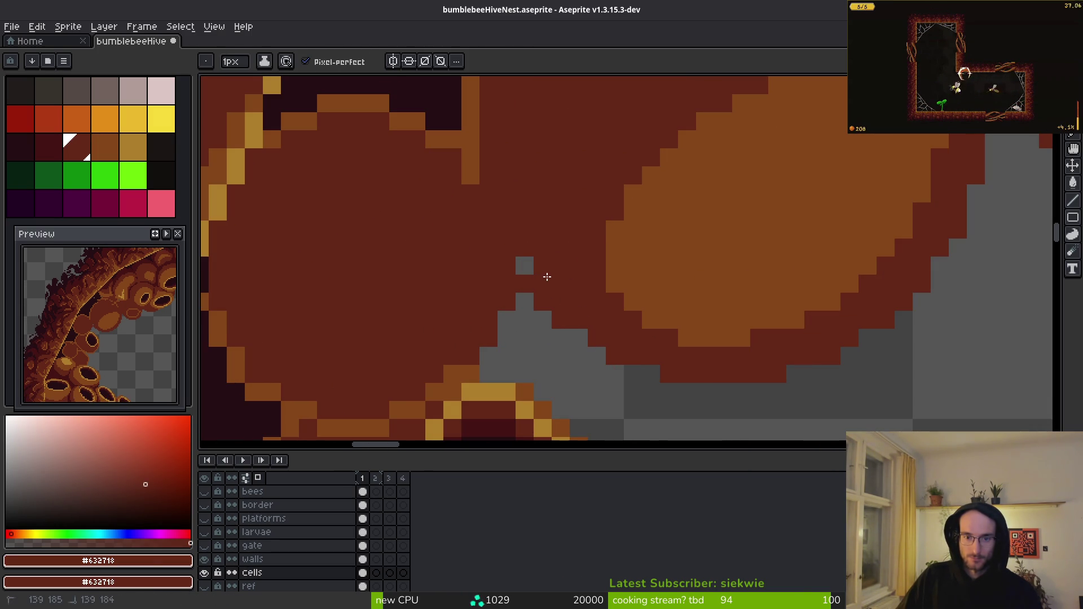
pyautogui.scroll(-3, 660, 311)
pyautogui.scroll(3, 581, 279)
pyautogui.click(582, 278)
pyautogui.scroll(-3, 634, 300)
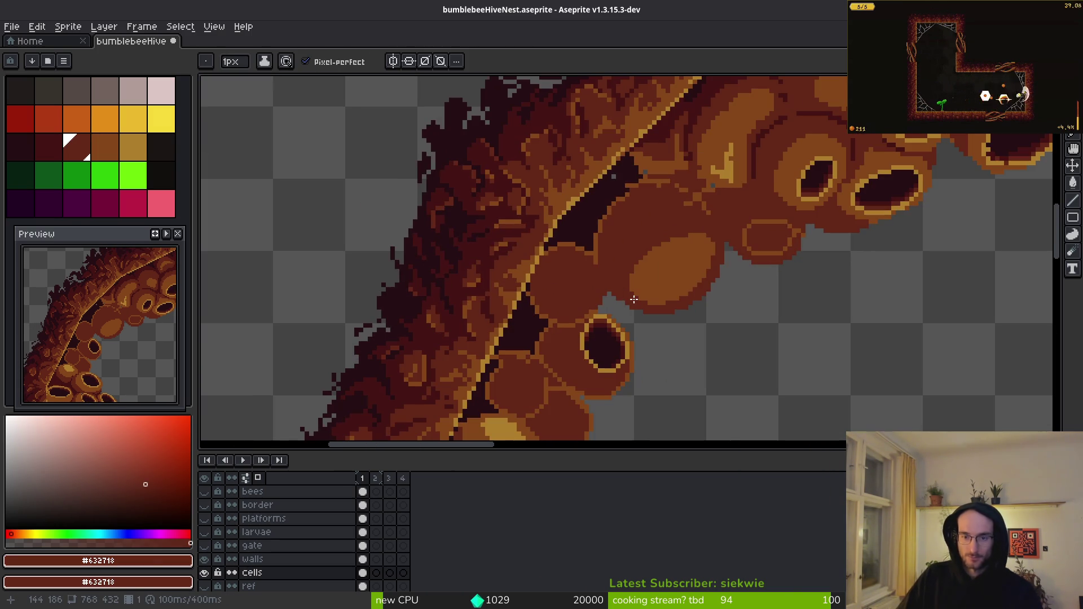
pyautogui.scroll(2, 695, 218)
pyautogui.keyDown('alt'); pyautogui.click(719, 237); pyautogui.keyUp('alt')
# - Fill the ring's interior orange; a dark-red fill of the oval is undone
pyautogui.press('g')
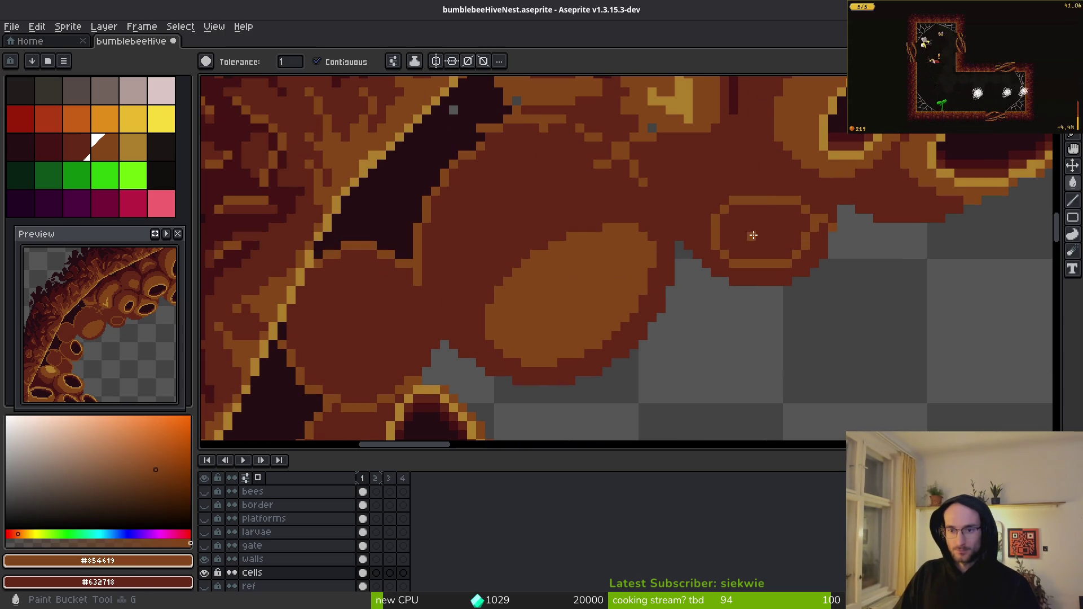
pyautogui.click(752, 235)
pyautogui.moveTo(763, 229); pyautogui.dragTo(746, 265)
pyautogui.scroll(2, 742, 285)
pyautogui.keyDown('alt'); pyautogui.click(737, 304); pyautogui.keyUp('alt')
pyautogui.click(714, 268)
pyautogui.hotkey('ctrl', 'z')
pyautogui.press('b')
# - Paint several strokes of orange #854619 pixels across the hive cells
pyautogui.scroll(-3, 792, 277)
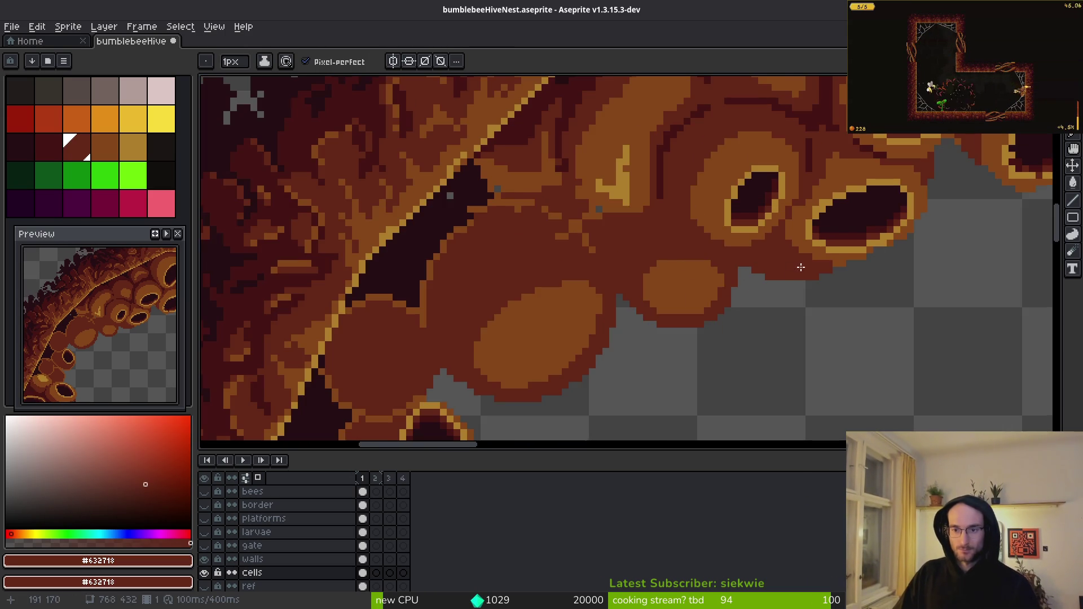
pyautogui.scroll(2, 801, 267)
pyautogui.scroll(1, 818, 248)
pyautogui.keyDown('alt'); pyautogui.click(865, 229); pyautogui.keyUp('alt')
pyautogui.moveTo(813, 254)
pyautogui.mouseDown()
pyautogui.moveTo(645, 215)
pyautogui.moveTo(607, 113)
pyautogui.moveTo(649, 178)
pyautogui.moveTo(573, 315)
pyautogui.mouseUp()
pyautogui.moveTo(466, 333); pyautogui.dragTo(430, 369)
pyautogui.moveTo(560, 303)
pyautogui.mouseDown()
pyautogui.moveTo(486, 363)
pyautogui.moveTo(425, 374)
pyautogui.moveTo(519, 367)
pyautogui.mouseUp()
pyautogui.keyDown('alt'); pyautogui.click(484, 286); pyautogui.keyUp('alt')
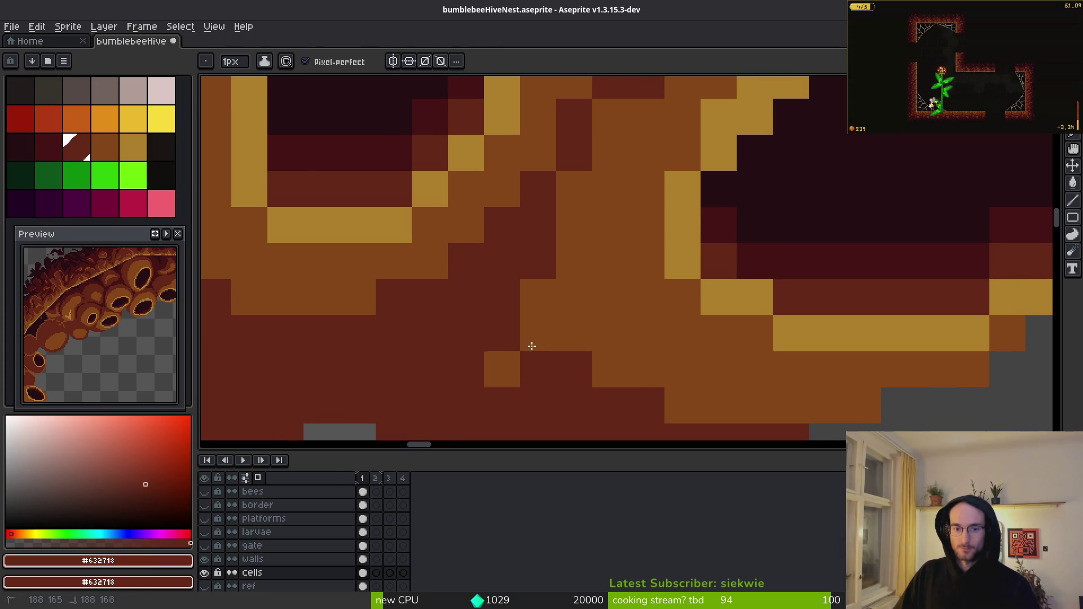
# - Add a dark-red pixel in the right cell and repaint a stray pixel brown #854619
pyautogui.scroll(-3, 676, 377)
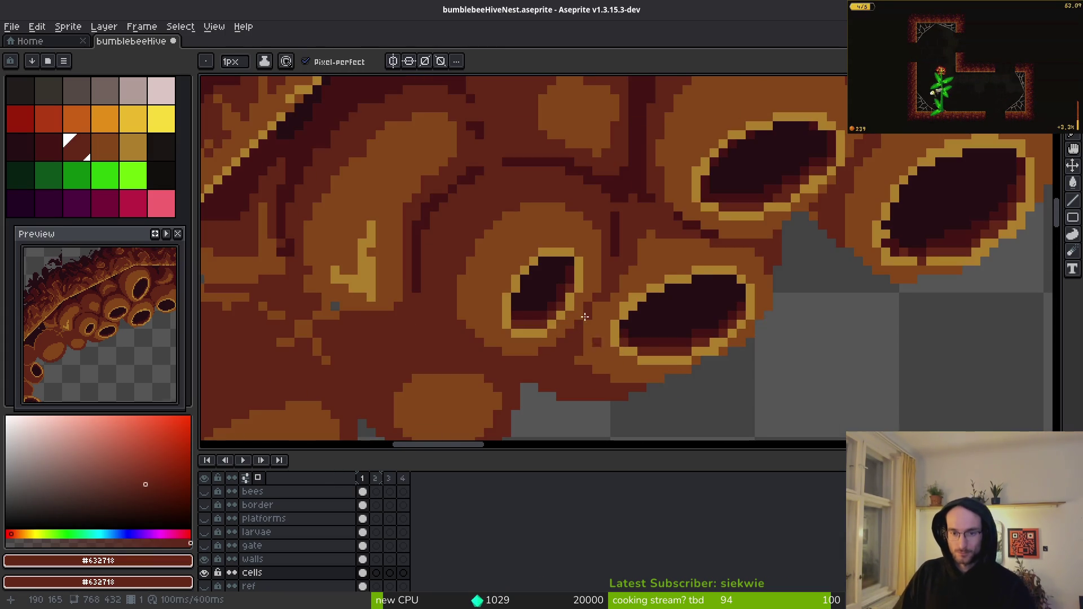
pyautogui.scroll(3, 598, 337)
pyautogui.scroll(-2, 597, 391)
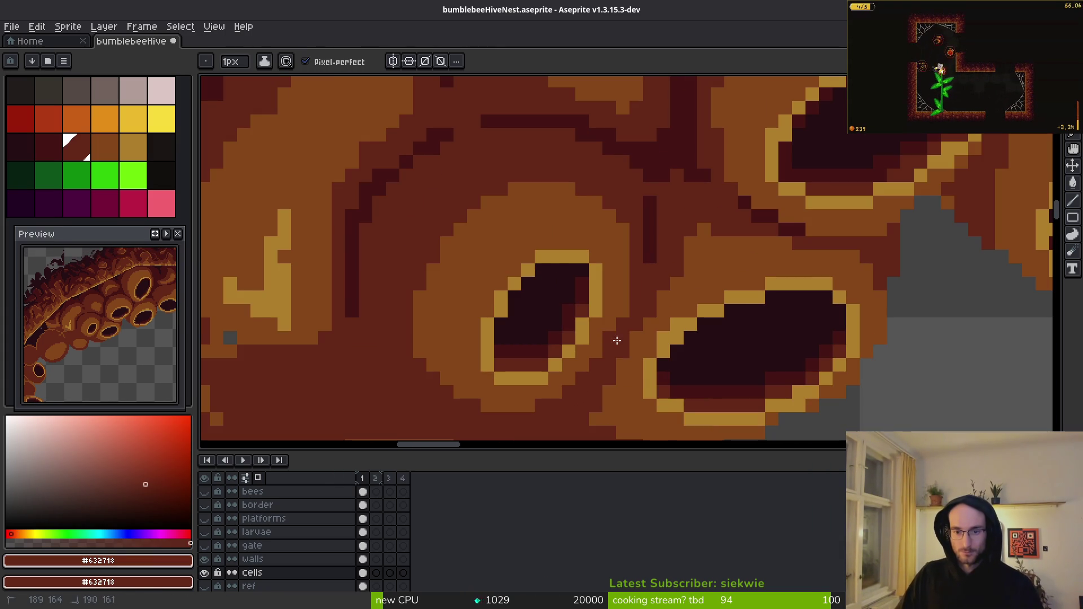
pyautogui.moveTo(614, 374); pyautogui.dragTo(632, 331)
pyautogui.click(736, 308)
pyautogui.scroll(1, 699, 194)
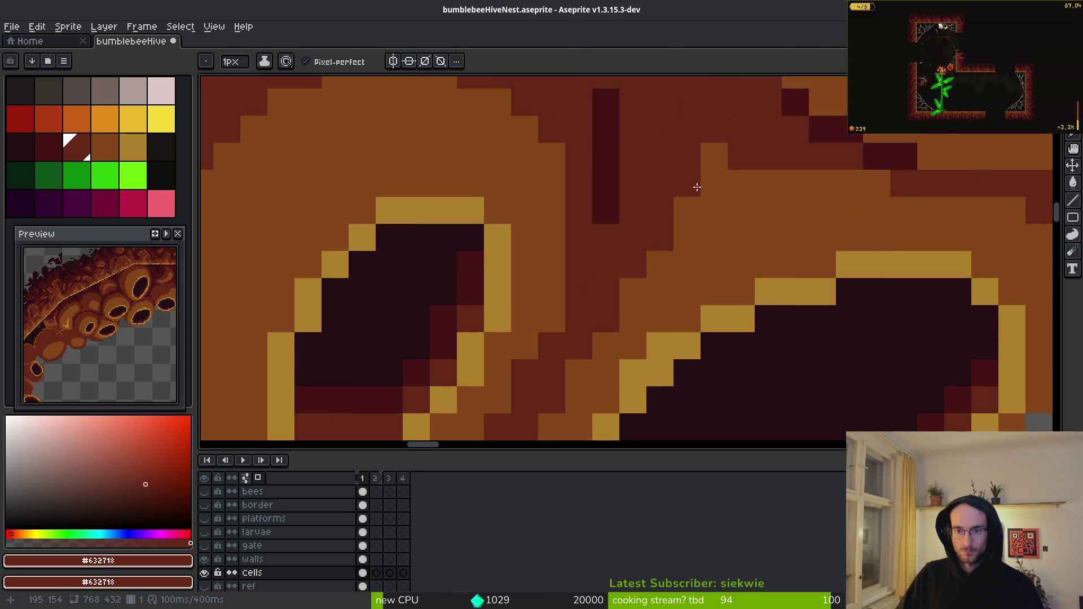
pyautogui.scroll(1, 666, 299)
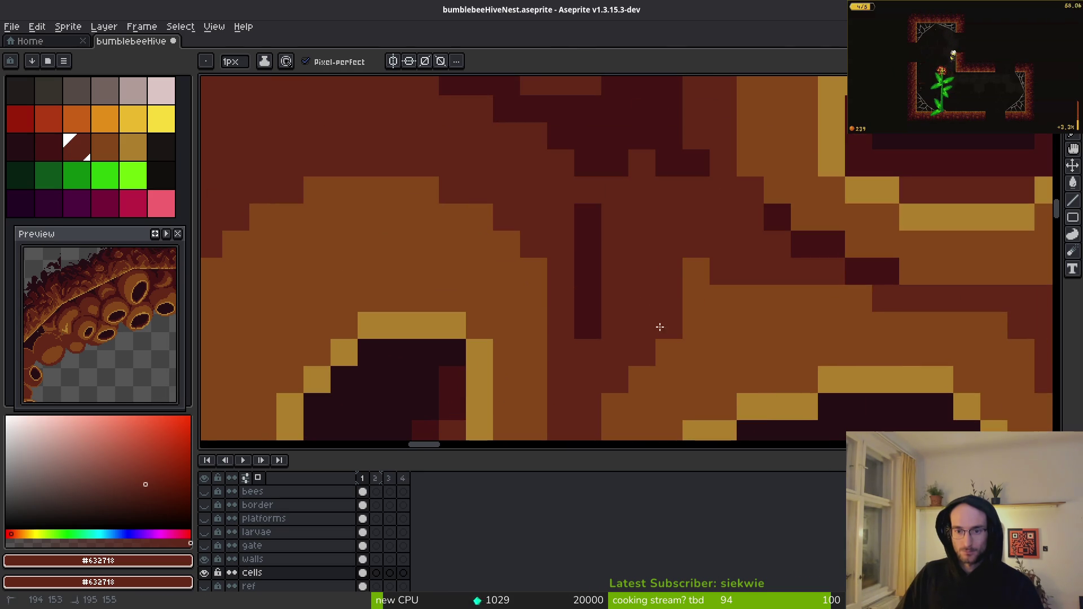
pyautogui.keyDown('alt'); pyautogui.click(694, 271); pyautogui.keyUp('alt')
pyautogui.click(669, 245)
# - Repaint two stray pixels in dark red #632718
pyautogui.scroll(-4, 756, 304)
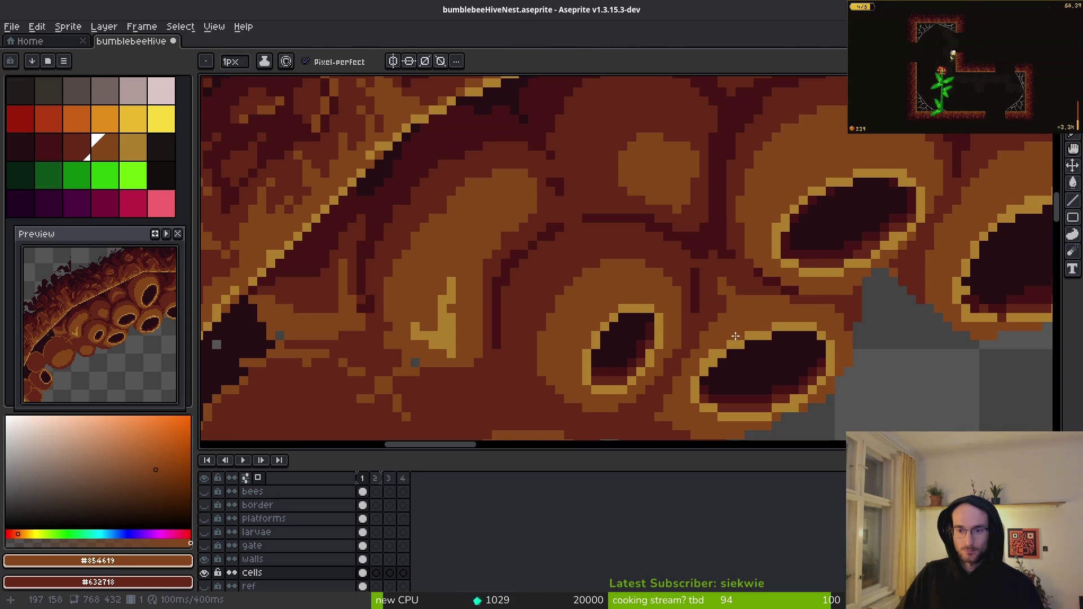
pyautogui.scroll(-3, 737, 336)
pyautogui.scroll(4, 756, 361)
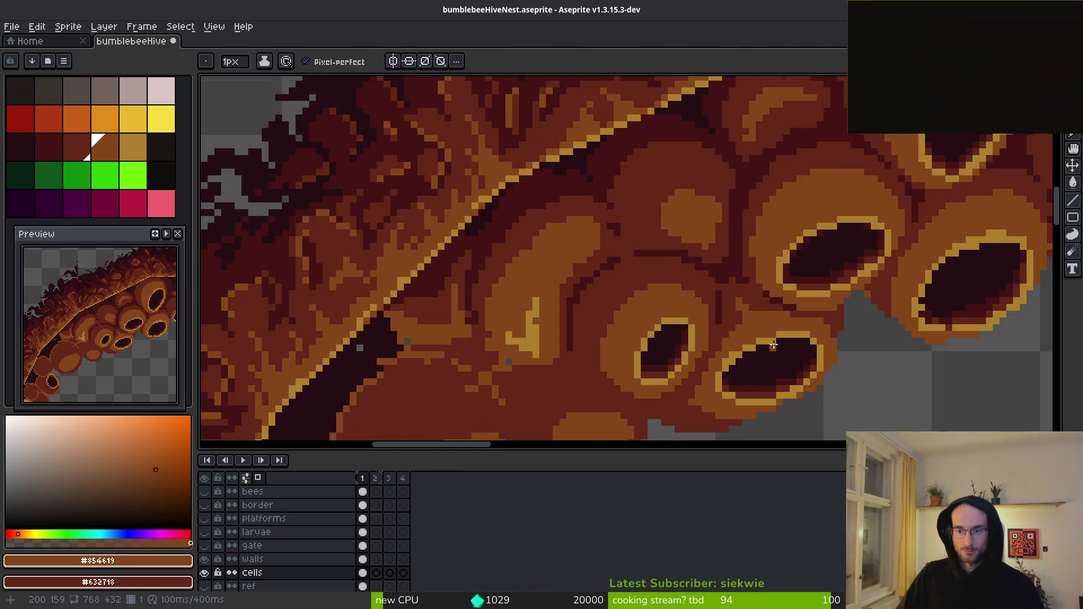
pyautogui.keyDown('alt'); pyautogui.click(748, 338); pyautogui.keyUp('alt')
pyautogui.click(756, 293)
pyautogui.click(796, 333)
# - Alternate the drawing colour between brown #854619 and dark red #632718 while inspecting the cells
pyautogui.scroll(-4, 793, 331)
pyautogui.scroll(4, 730, 258)
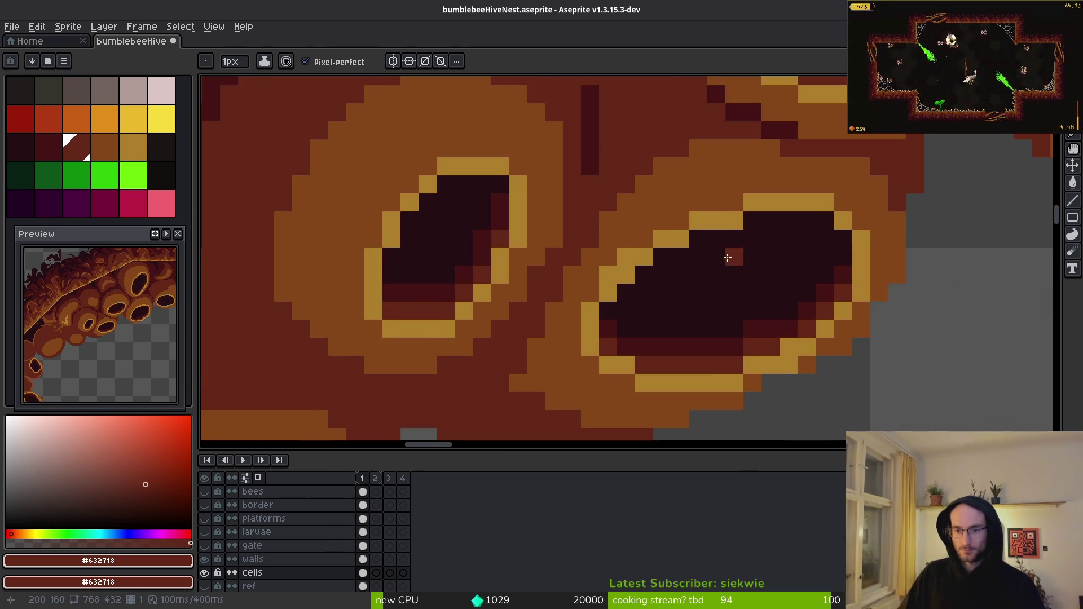
pyautogui.scroll(2, 730, 259)
pyautogui.keyDown('alt'); pyautogui.click(628, 237); pyautogui.keyUp('alt')
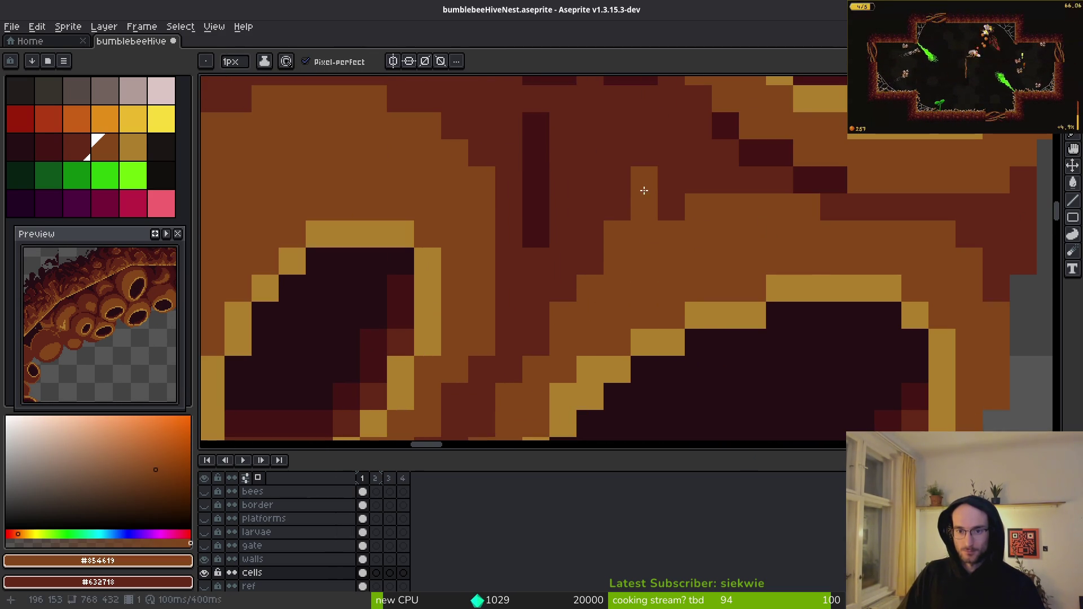
pyautogui.scroll(-5, 733, 260)
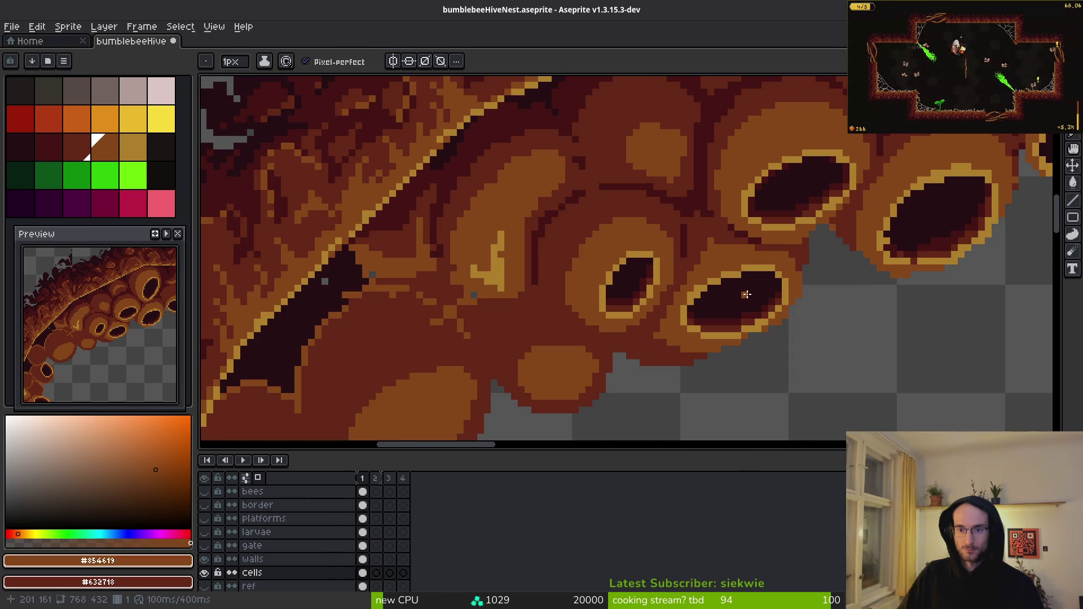
pyautogui.scroll(3, 729, 275)
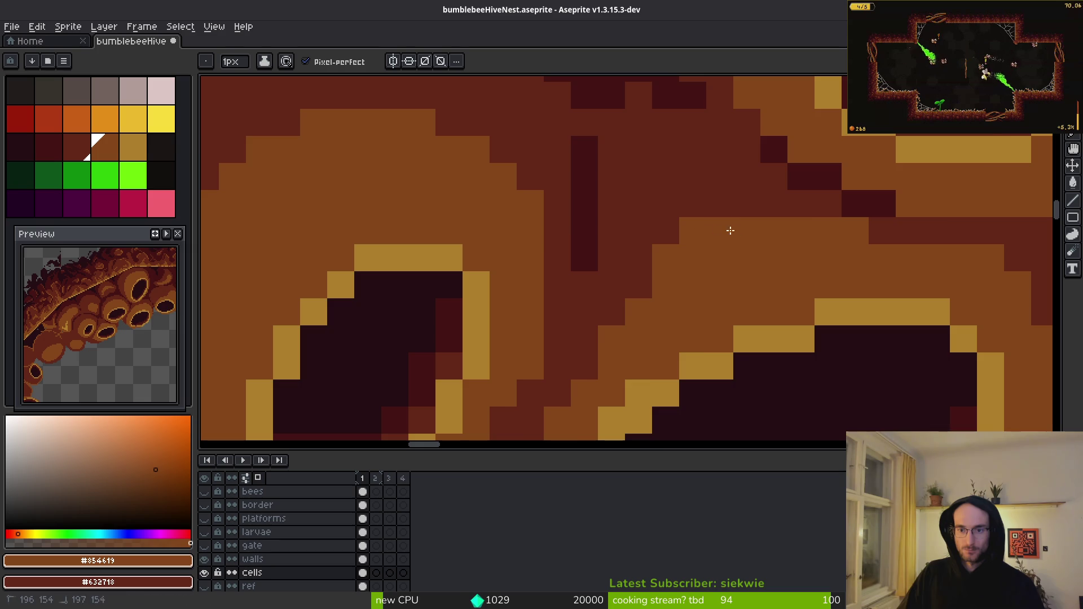
pyautogui.scroll(-4, 718, 232)
pyautogui.scroll(1, 791, 266)
pyautogui.scroll(2, 791, 266)
pyautogui.keyDown('alt'); pyautogui.click(798, 244); pyautogui.keyUp('alt')
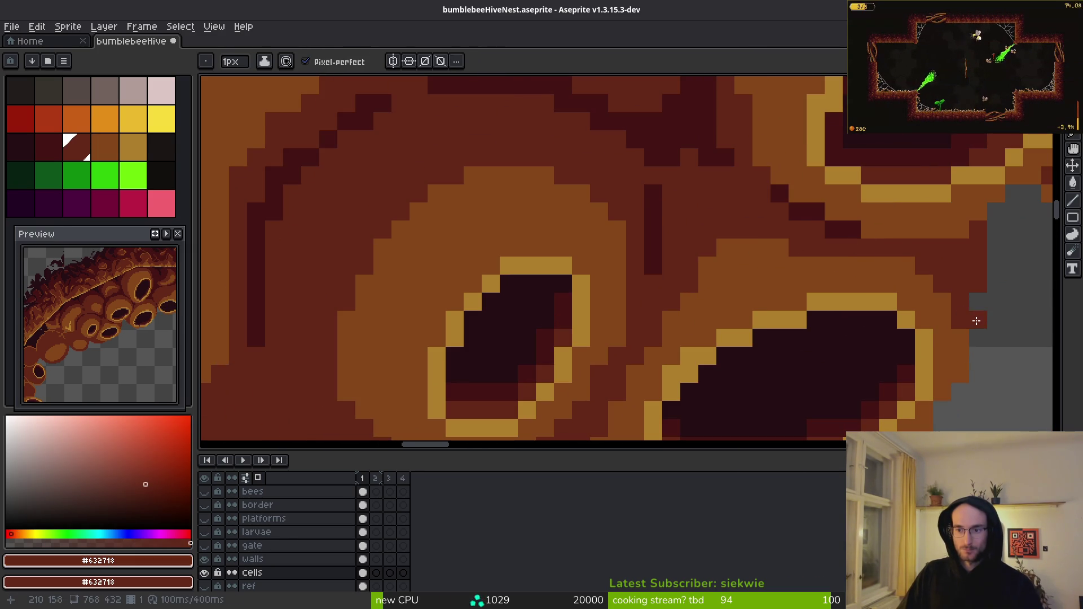
pyautogui.scroll(-4, 975, 314)
pyautogui.scroll(3, 996, 357)
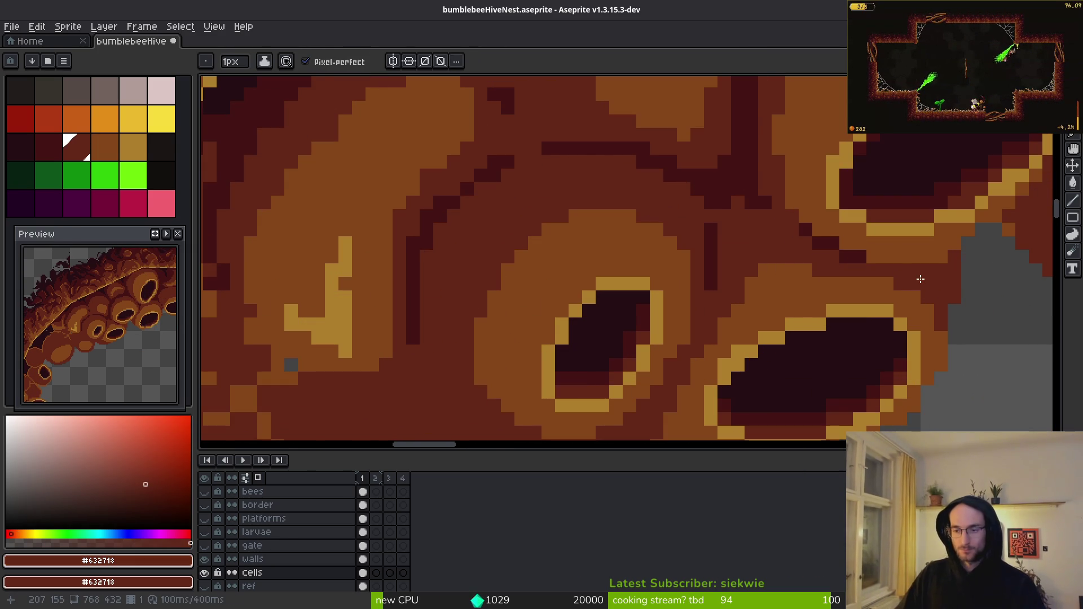
pyautogui.scroll(1, 725, 283)
pyautogui.scroll(-4, 725, 282)
pyautogui.scroll(4, 717, 261)
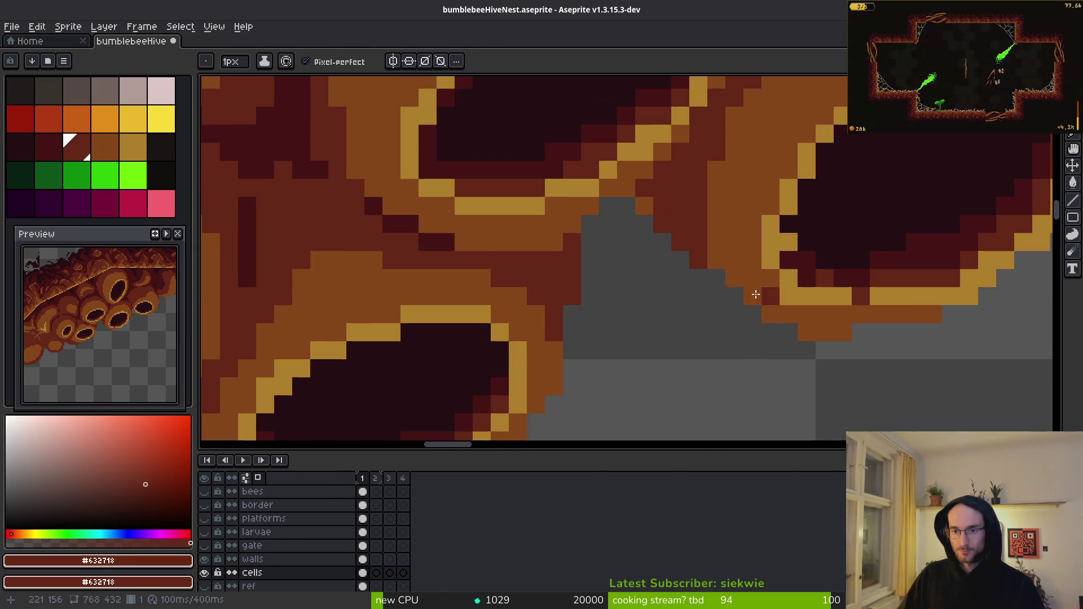
# - Paint two dark-red pixels on the lower cell edge
pyautogui.click(708, 247)
pyautogui.click(749, 296)
pyautogui.scroll(-4, 787, 319)
pyautogui.scroll(3, 798, 333)
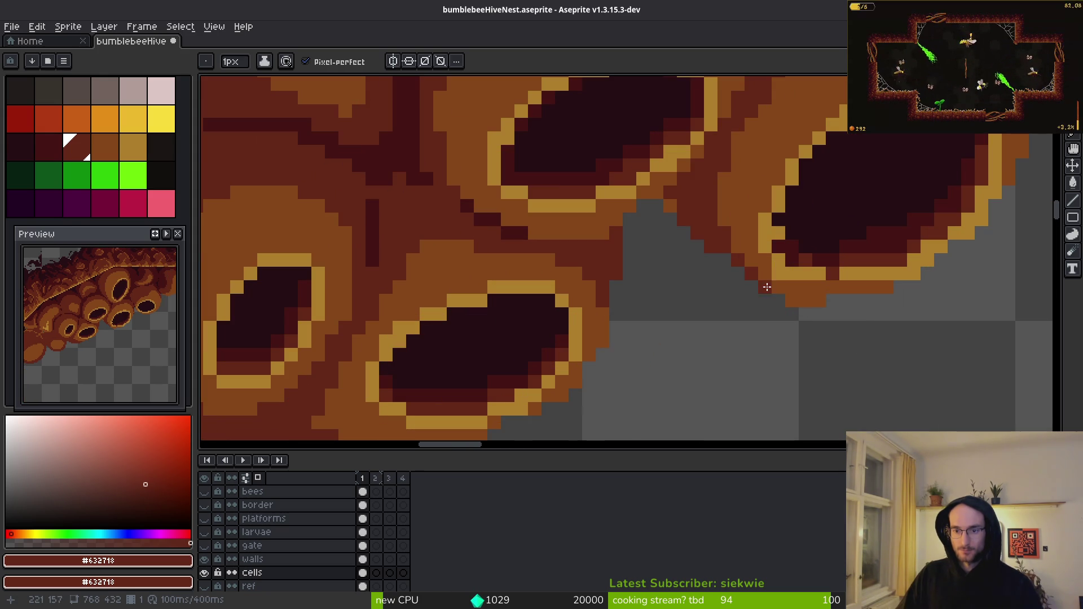
pyautogui.scroll(-4, 800, 309)
pyautogui.scroll(5, 840, 307)
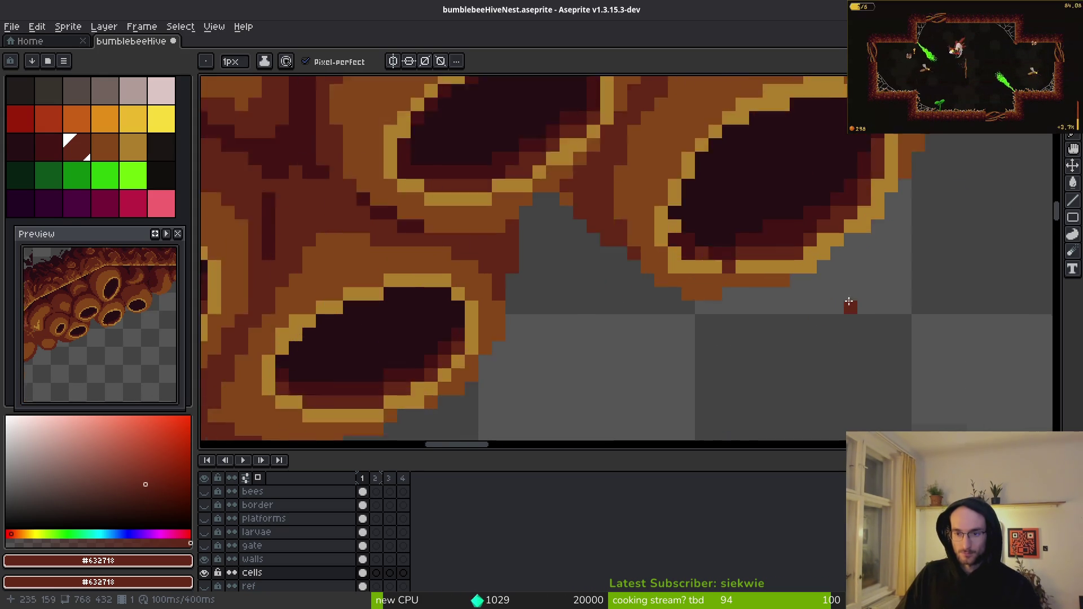
# - Add two brown #854619 pixels along the cell rim
pyautogui.press('i')
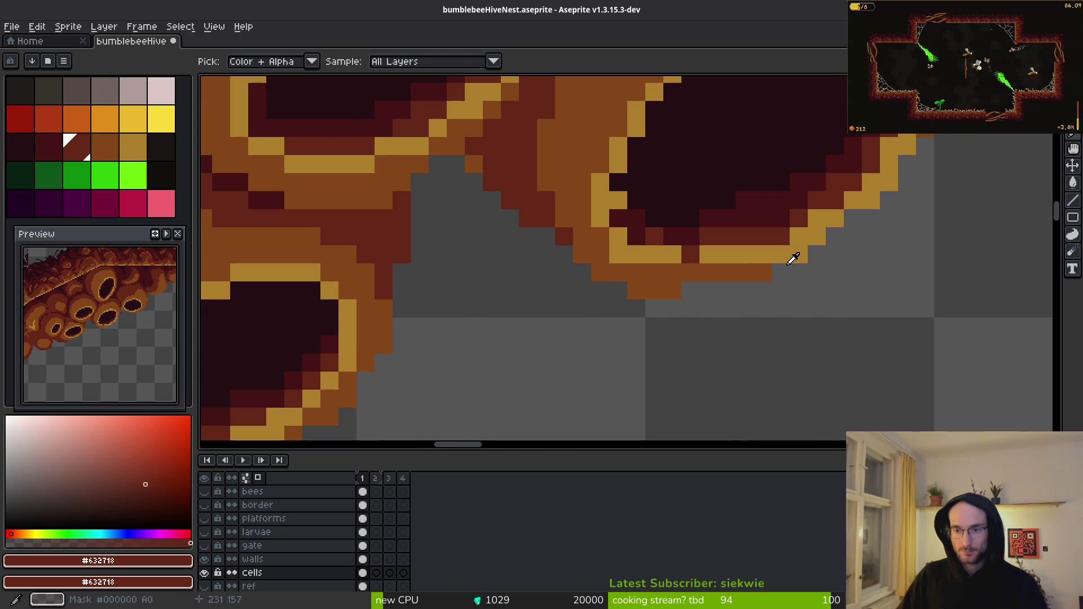
pyautogui.click(792, 258)
pyautogui.press('b')
pyautogui.click(814, 244)
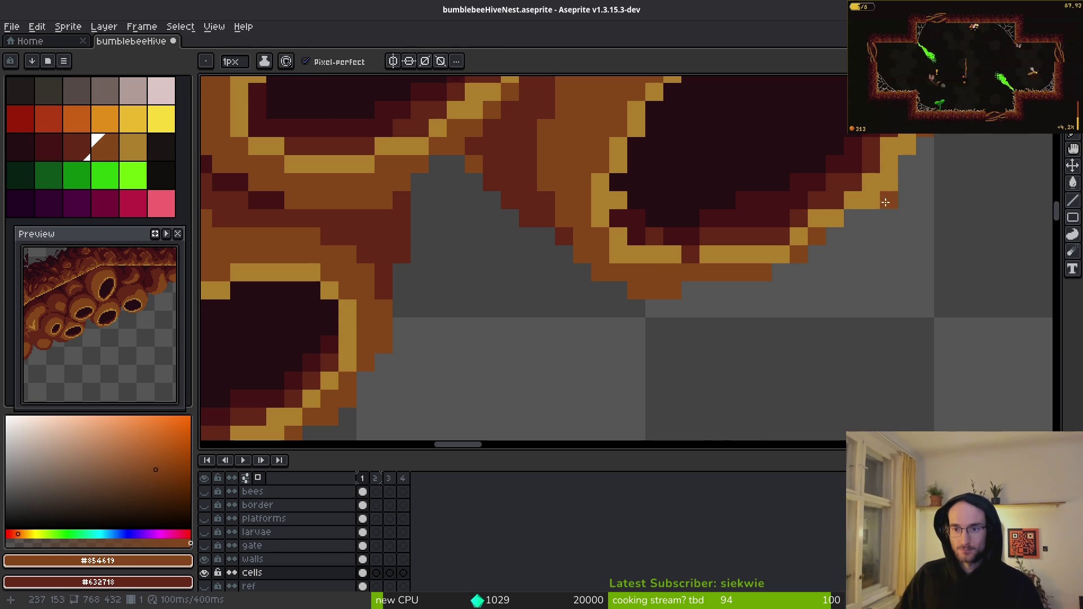
pyautogui.scroll(-1, 886, 193)
pyautogui.scroll(1, 847, 261)
pyautogui.click(847, 262)
# - Pick gold #ae7e2c, then darken two outline pixels beside the cell with near-black #250c13
pyautogui.press('i')
pyautogui.click(790, 216)
pyautogui.press('b')
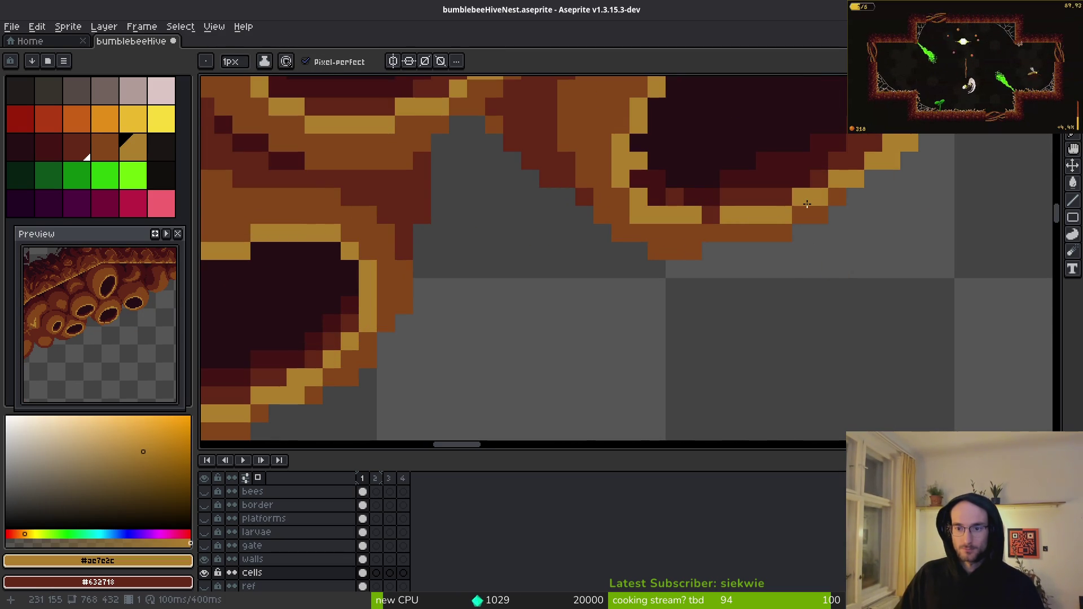
pyautogui.scroll(-3, 835, 254)
pyautogui.scroll(3, 847, 270)
pyautogui.press('i')
pyautogui.click(848, 267)
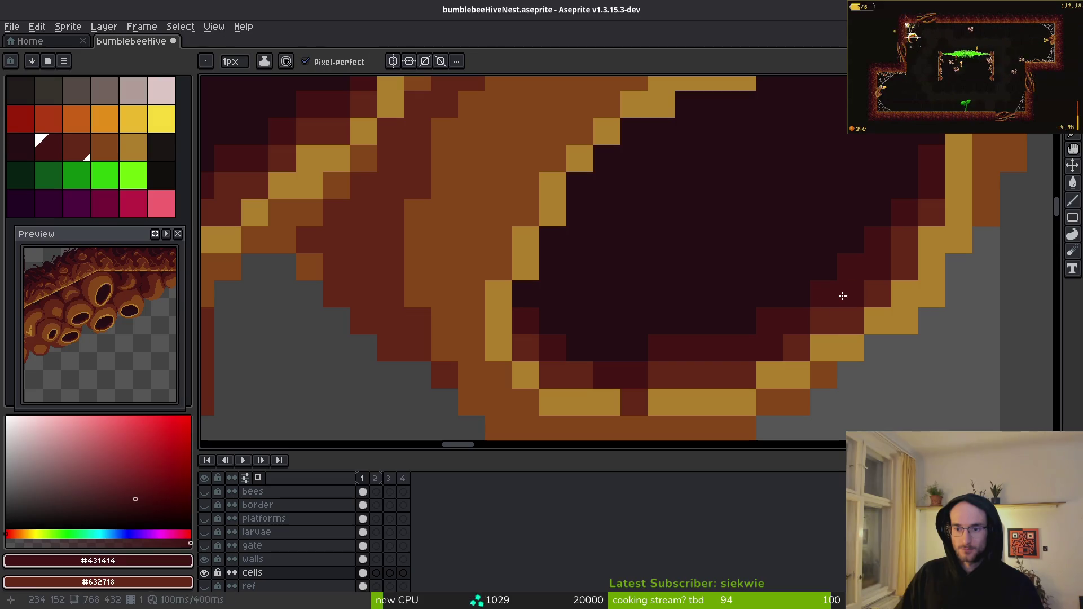
pyautogui.press('b')
pyautogui.click(852, 265)
pyautogui.click(873, 240)
# - Darken three more outline pixels beside the cell opening
pyautogui.scroll(-3, 788, 257)
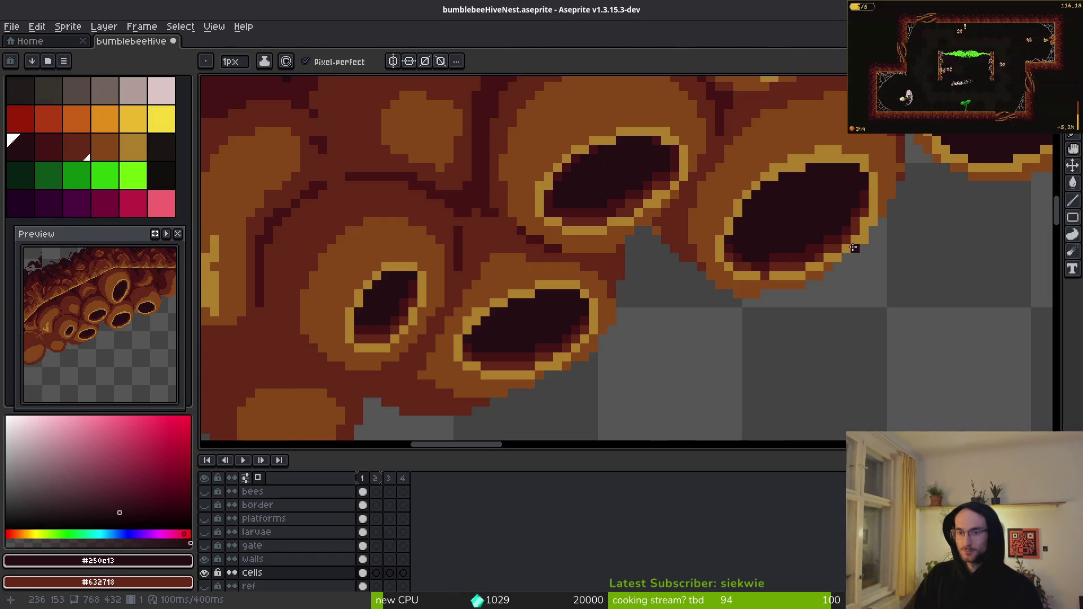
pyautogui.scroll(3, 739, 247)
pyautogui.scroll(-3, 739, 248)
pyautogui.scroll(3, 756, 256)
pyautogui.click(790, 268)
pyautogui.click(782, 274)
pyautogui.click(796, 272)
pyautogui.scroll(-3, 799, 272)
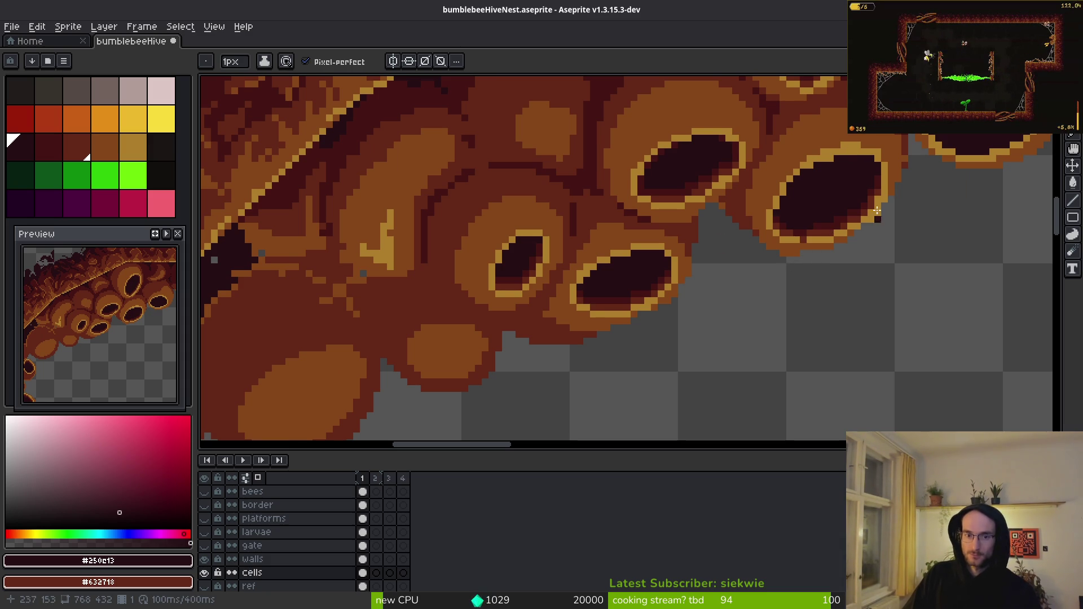
pyautogui.scroll(-2, 881, 218)
pyautogui.scroll(2, 745, 269)
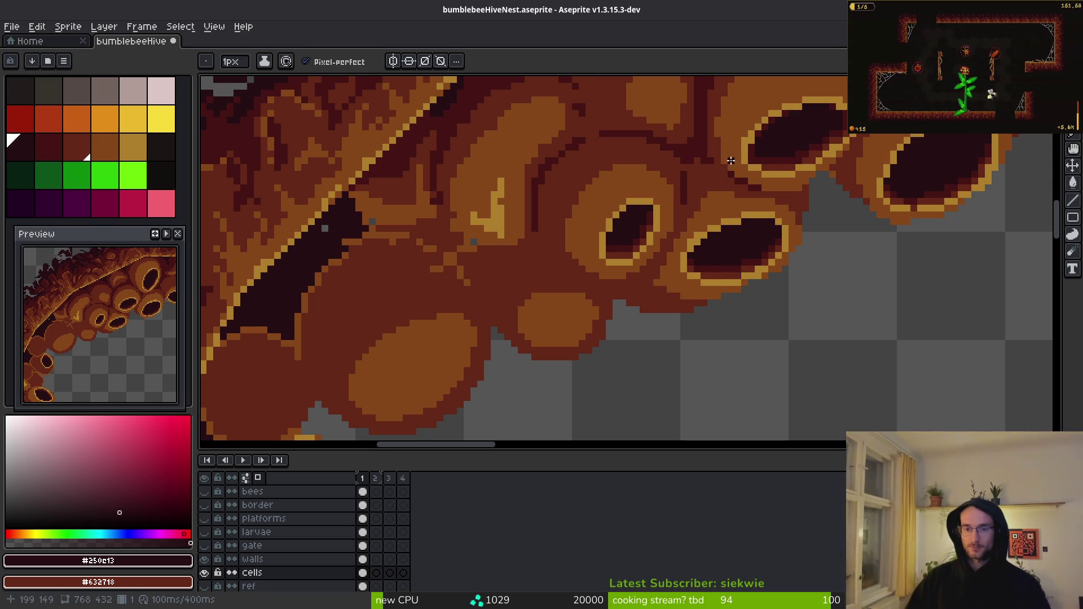
# - Draw a short #632718 stroke on the hive wall beside the crack and enlarge the brush
pyautogui.scroll(-2, 654, 257)
pyautogui.scroll(3, 655, 256)
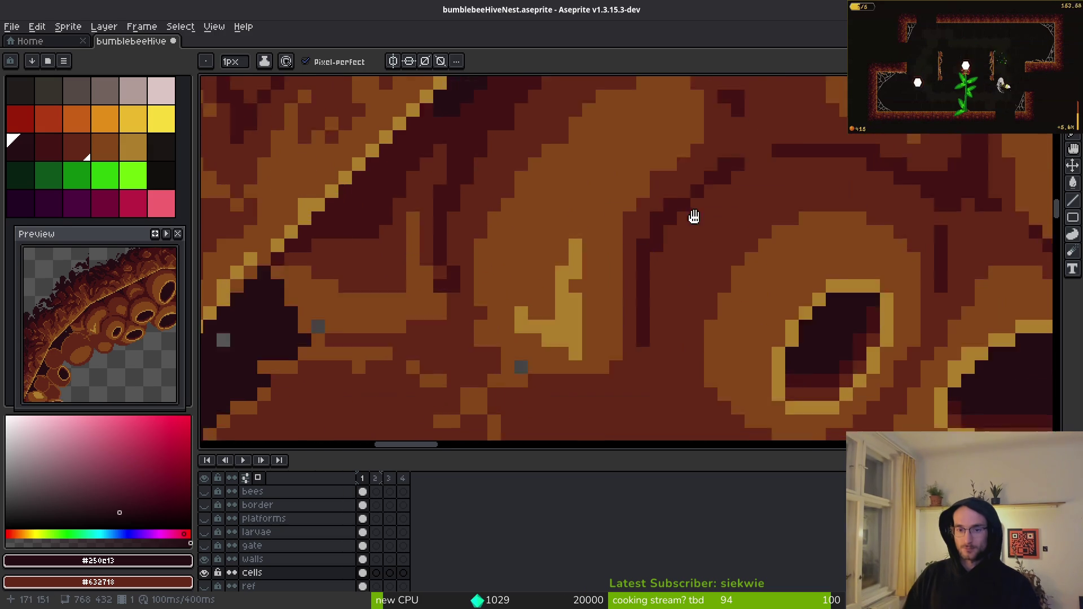
pyautogui.press('i')
pyautogui.click(690, 196)
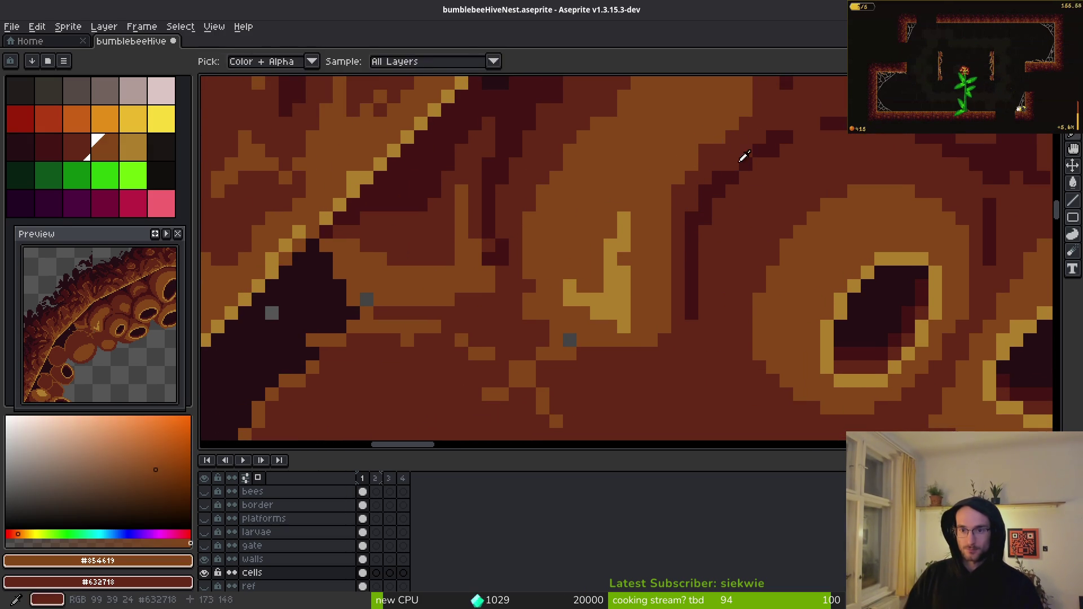
pyautogui.press('b')
pyautogui.moveTo(674, 229); pyautogui.dragTo(659, 285)
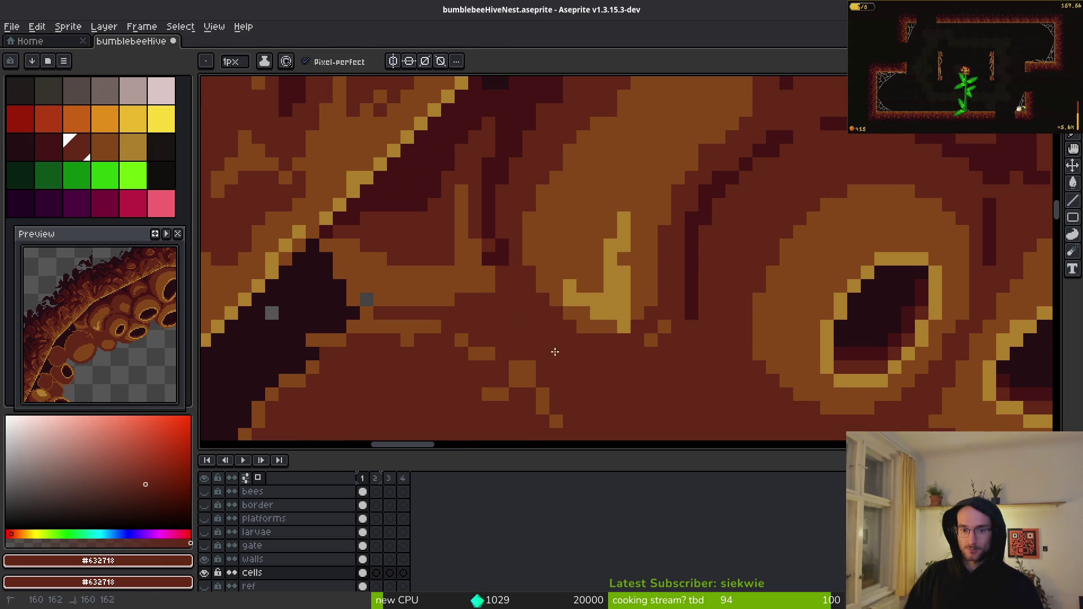
pyautogui.scroll(-3, 615, 226)
pyautogui.press('+')
pyautogui.press('+')
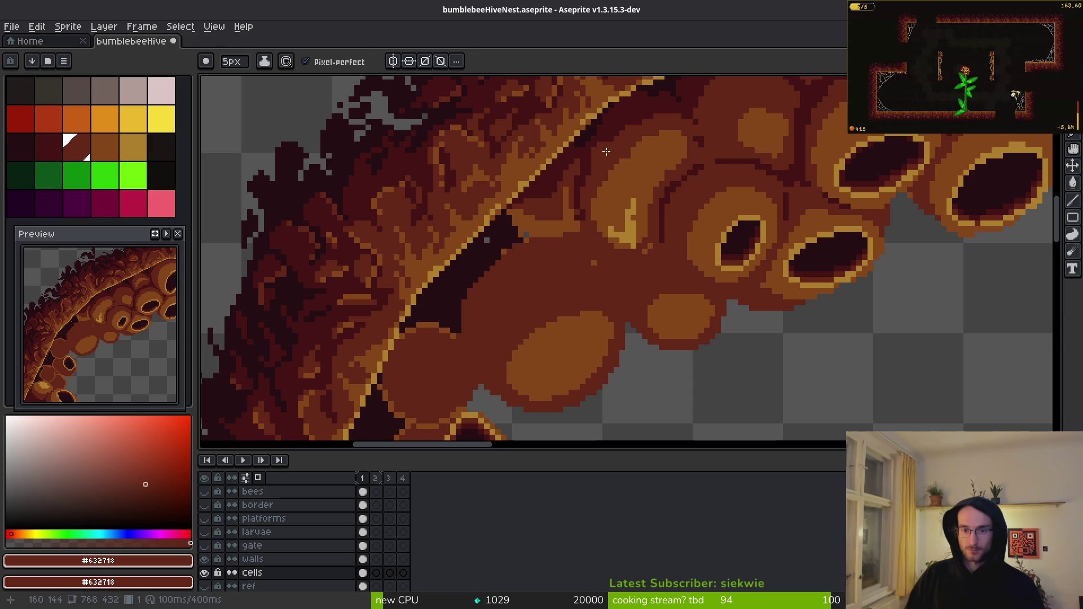
# - With darker red #431414 at a 2px brush, shade beside the diagonal crack
pyautogui.keyDown('alt'); pyautogui.click(594, 263); pyautogui.keyUp('alt')
pyautogui.scroll(1, 594, 263)
pyautogui.press('-')
pyautogui.press('-')
pyautogui.press('-')
pyautogui.moveTo(587, 263); pyautogui.dragTo(546, 251)
pyautogui.moveTo(484, 288); pyautogui.dragTo(448, 339)
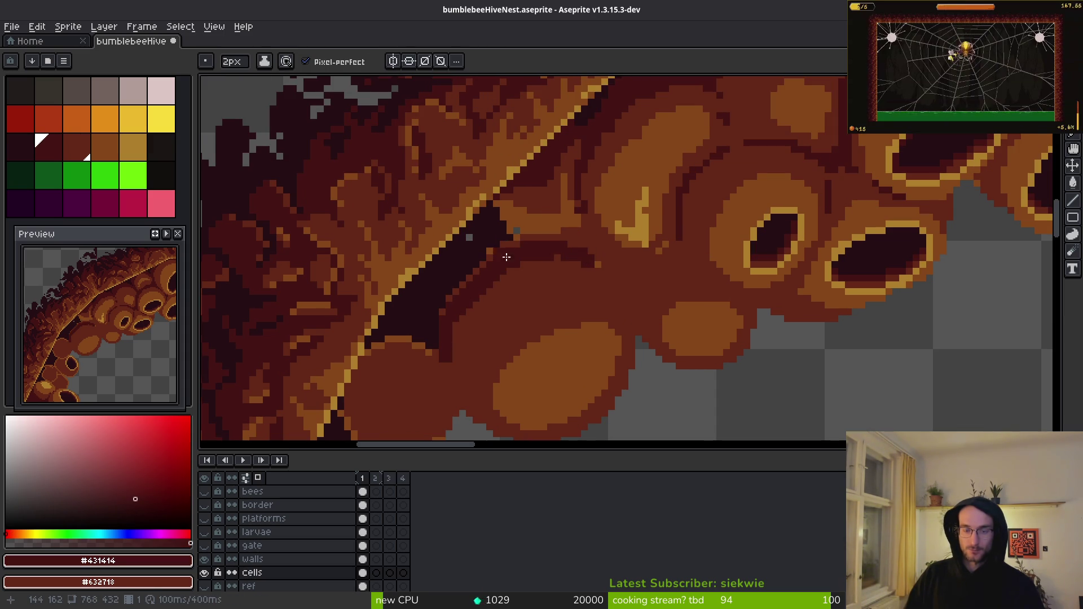
pyautogui.moveTo(489, 232); pyautogui.dragTo(517, 248)
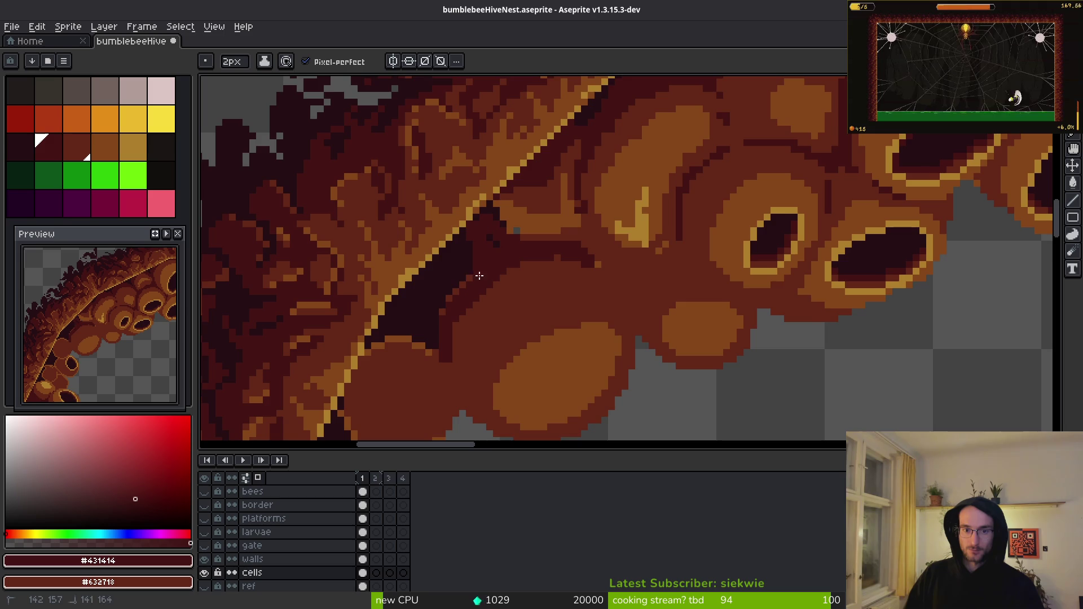
# - Paint dark pixels along the dark triangle, adding a diagonal line and darkening its right edge
pyautogui.scroll(-3, 480, 264)
pyautogui.hscroll(-3, 481, 264)
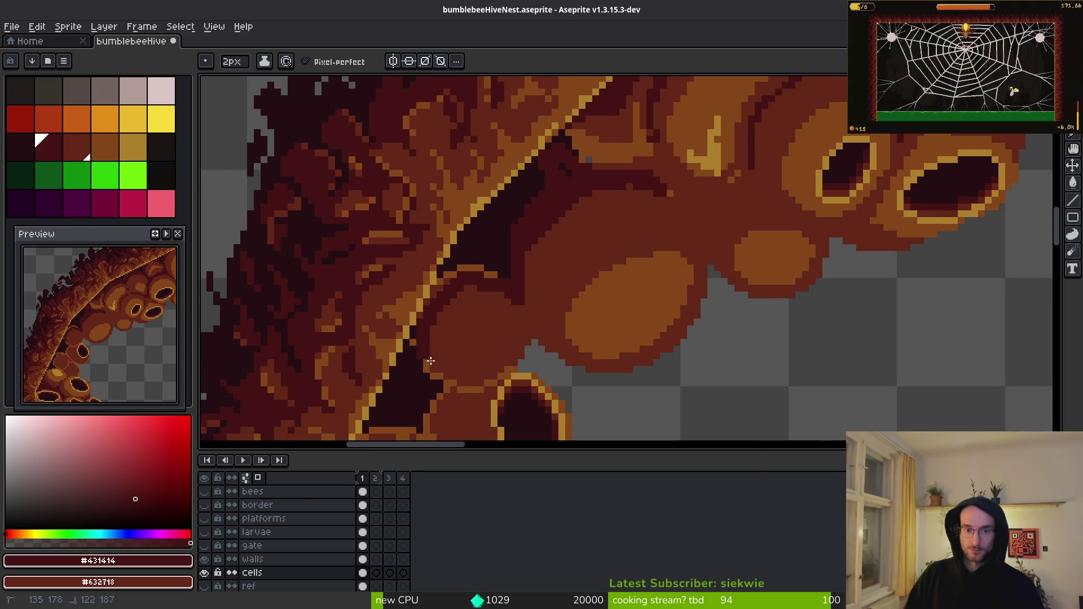
pyautogui.scroll(3, 642, 229)
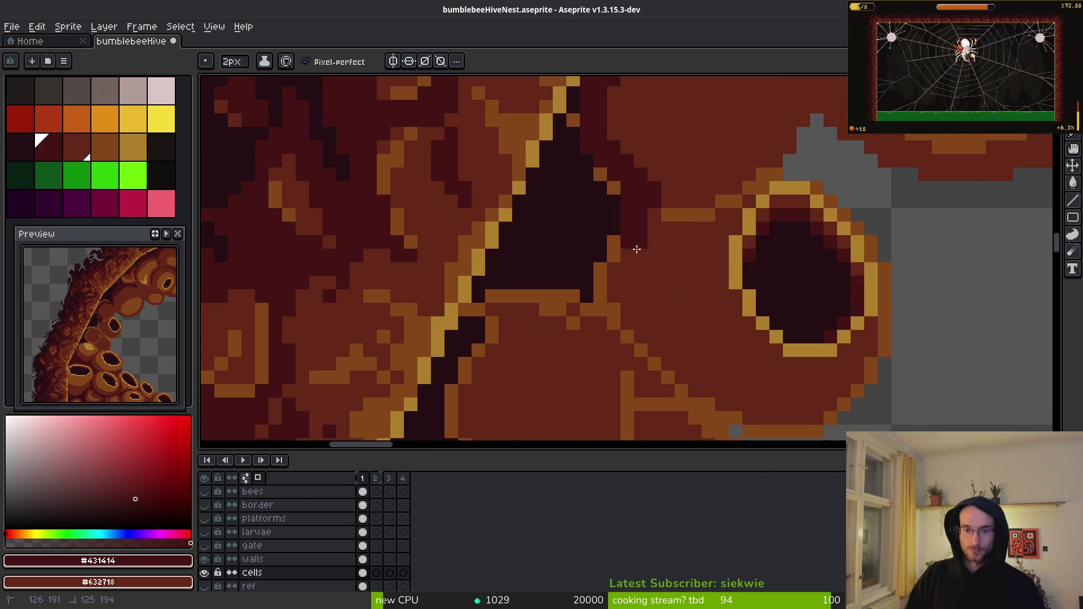
pyautogui.moveTo(642, 230); pyautogui.dragTo(618, 327)
pyautogui.scroll(-3, 631, 174)
pyautogui.moveTo(603, 186); pyautogui.dragTo(701, 293)
pyautogui.moveTo(632, 204)
pyautogui.mouseDown()
pyautogui.moveTo(622, 236)
pyautogui.moveTo(750, 298)
pyautogui.mouseUp()
pyautogui.moveTo(511, 164)
pyautogui.mouseDown()
pyautogui.moveTo(437, 220)
pyautogui.moveTo(476, 329)
pyautogui.moveTo(576, 184)
pyautogui.mouseUp()
# - Draw a dark diagonal line beside the triangle and paint over its darkest pixels in dark red
pyautogui.scroll(-3, 572, 198)
pyautogui.hscroll(2, 572, 198)
pyautogui.moveTo(551, 149)
pyautogui.mouseDown()
pyautogui.moveTo(545, 184)
pyautogui.moveTo(494, 262)
pyautogui.moveTo(515, 305)
pyautogui.moveTo(530, 288)
pyautogui.moveTo(578, 308)
pyautogui.mouseUp()
pyautogui.scroll(-3, 576, 305)
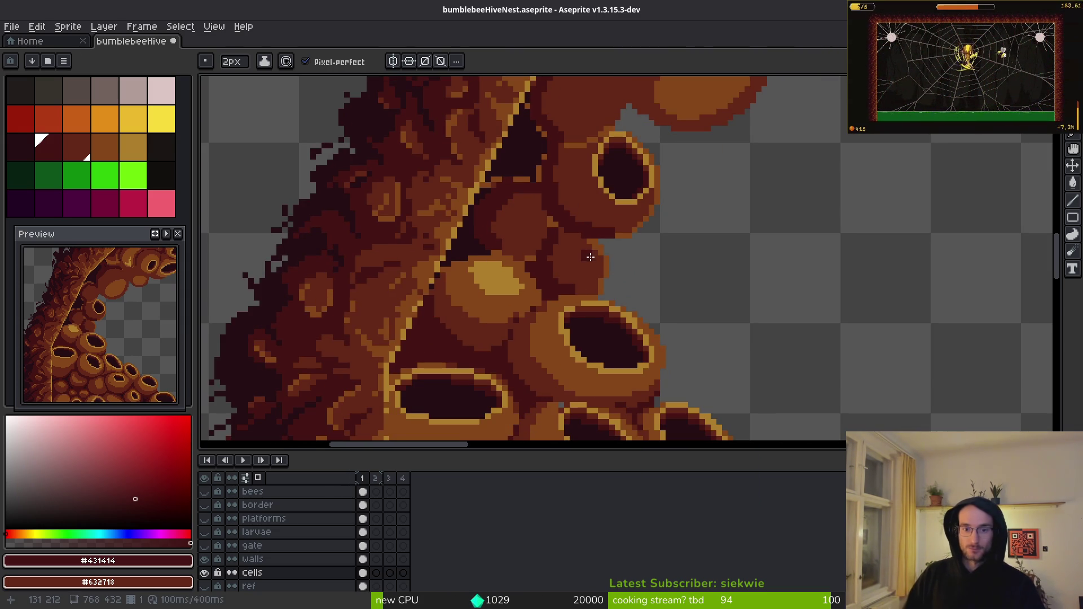
pyautogui.scroll(3, 502, 261)
pyautogui.moveTo(434, 255); pyautogui.dragTo(361, 290)
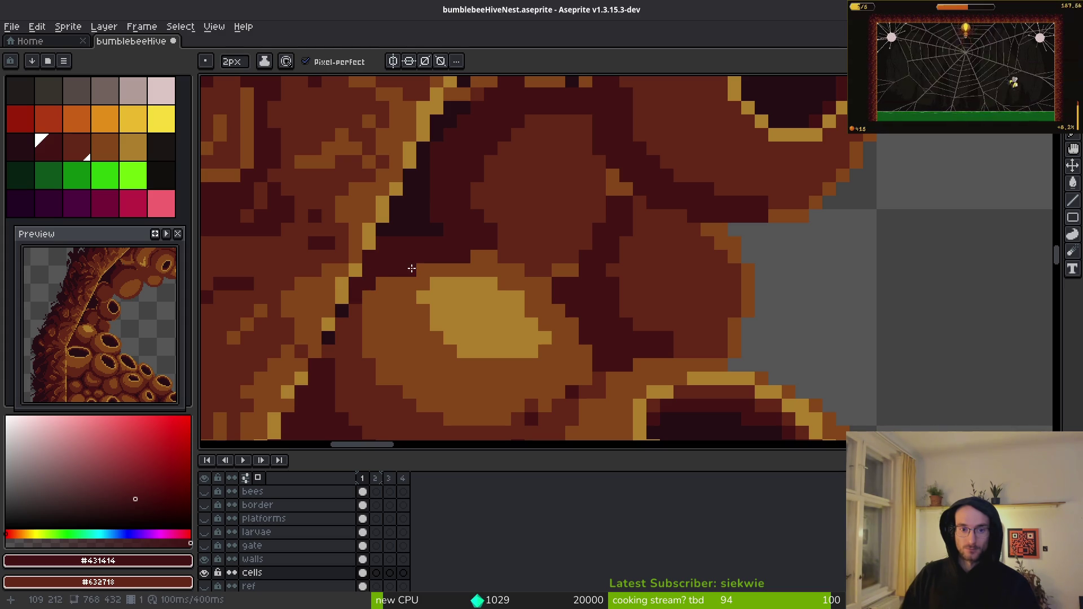
# - Add a dark red #632718 stroke above the yellow blob, then repaint some dark pixels brown #854619
pyautogui.scroll(-2, 497, 248)
pyautogui.scroll(3, 415, 261)
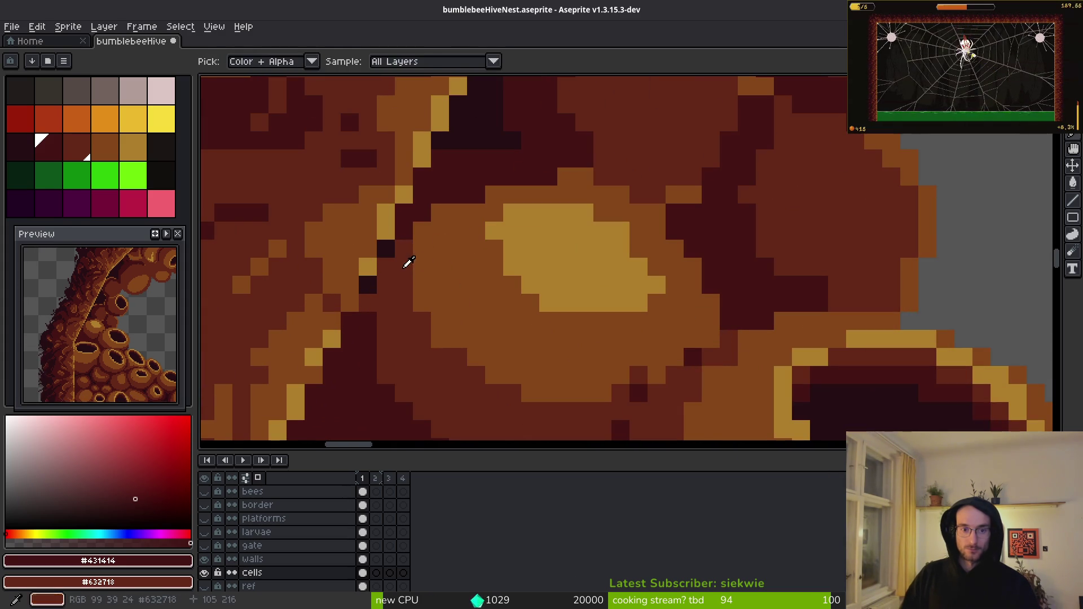
pyautogui.keyDown('alt'); pyautogui.click(417, 242); pyautogui.keyUp('alt')
pyautogui.moveTo(423, 245)
pyautogui.mouseDown()
pyautogui.moveTo(432, 223)
pyautogui.moveTo(461, 210)
pyautogui.mouseUp()
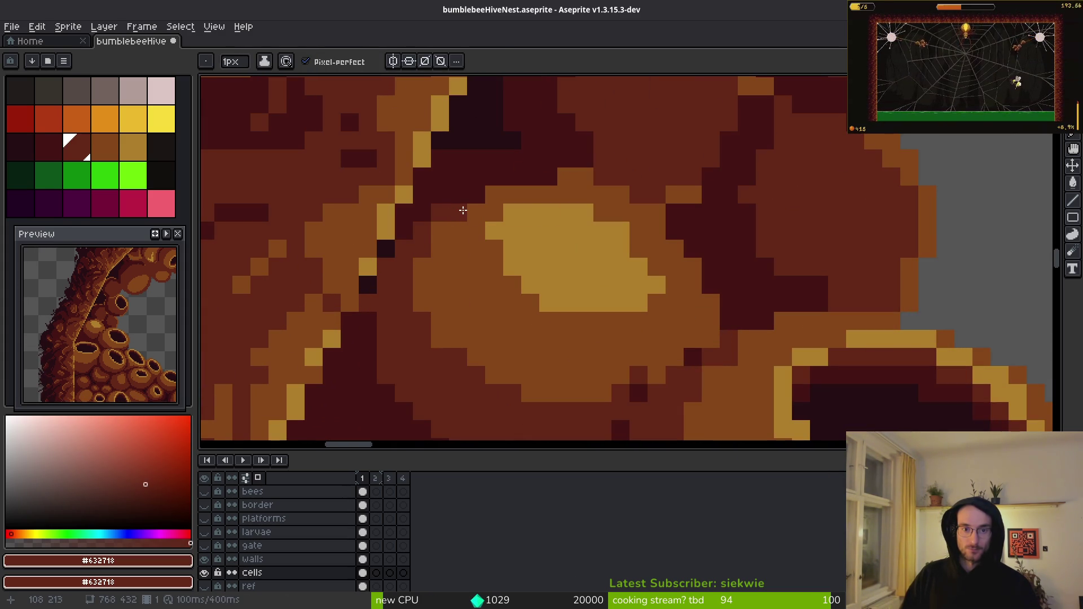
pyautogui.press(']')
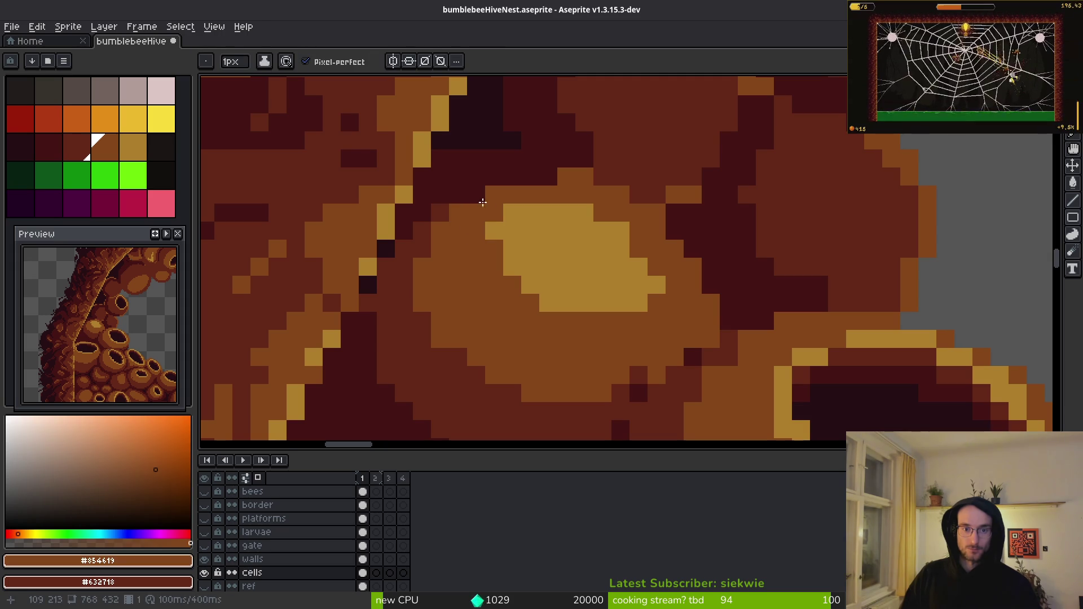
pyautogui.moveTo(521, 182); pyautogui.dragTo(550, 177)
# - Add a single brown pixel and dot darkest-brown #431414 pixels into the shading
pyautogui.keyDown('alt'); pyautogui.click(542, 237); pyautogui.keyUp('alt')
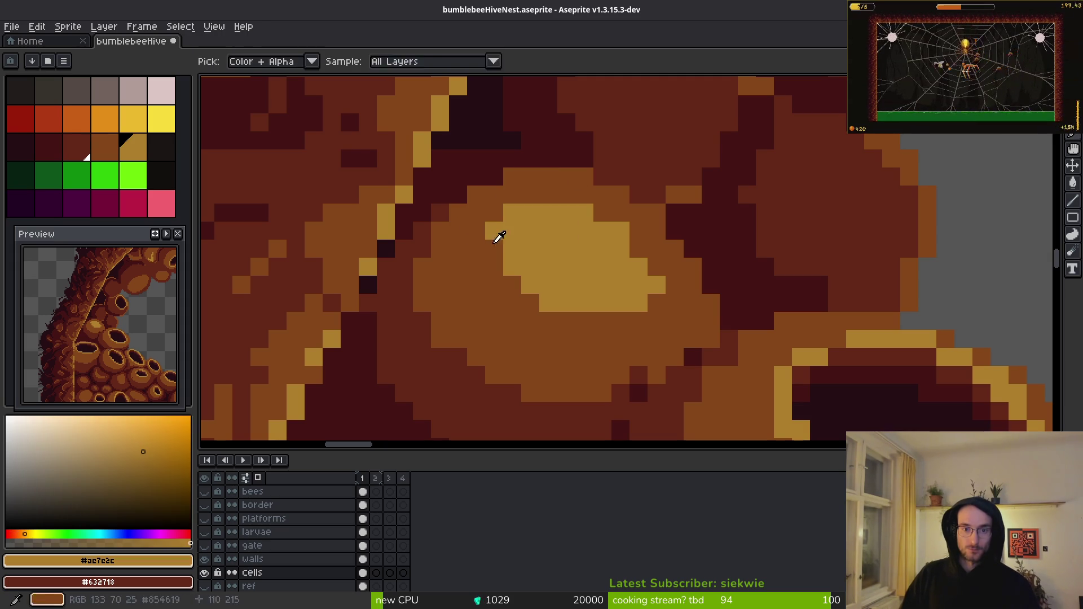
pyautogui.click(643, 254)
pyautogui.scroll(-4, 660, 282)
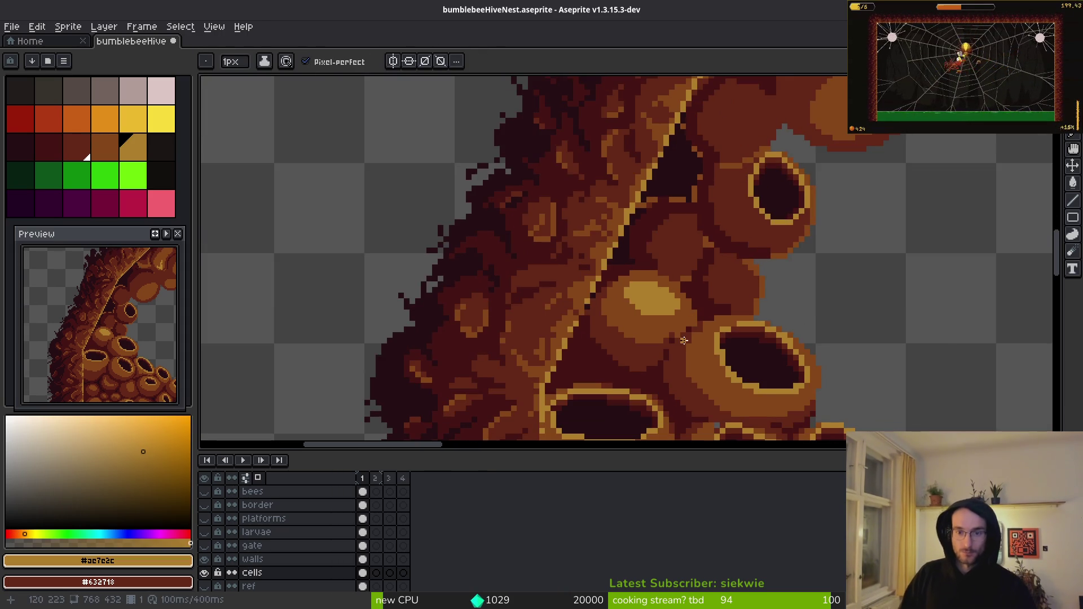
pyautogui.scroll(4, 675, 273)
pyautogui.keyDown('alt'); pyautogui.click(675, 273); pyautogui.keyUp('alt')
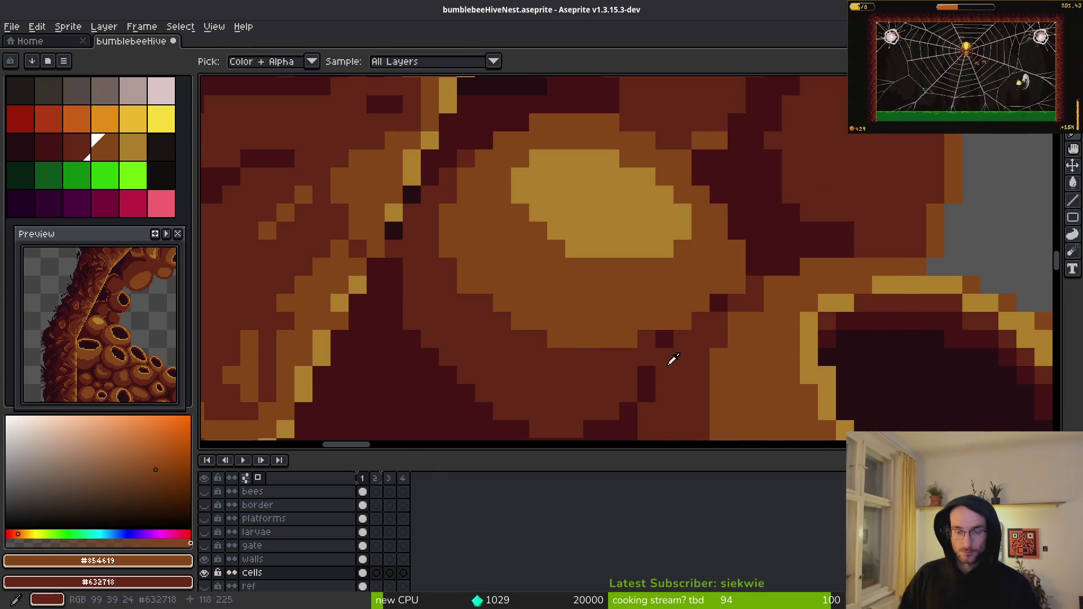
pyautogui.keyDown('alt'); pyautogui.click(648, 378); pyautogui.keyUp('alt')
pyautogui.click(665, 358)
pyautogui.click(683, 338)
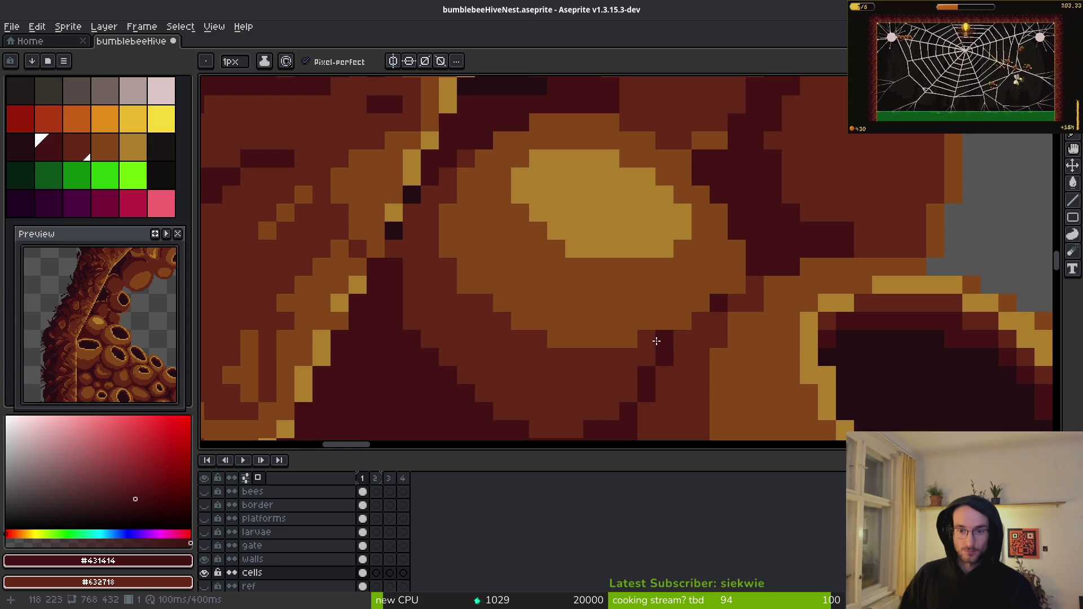
# - Draw a diagonal dark-brown #632718 line up to the right between the cells
pyautogui.scroll(1, 632, 293)
pyautogui.scroll(1, 621, 286)
pyautogui.keyDown('alt'); pyautogui.click(617, 289); pyautogui.keyUp('alt')
pyautogui.moveTo(616, 289); pyautogui.dragTo(690, 178)
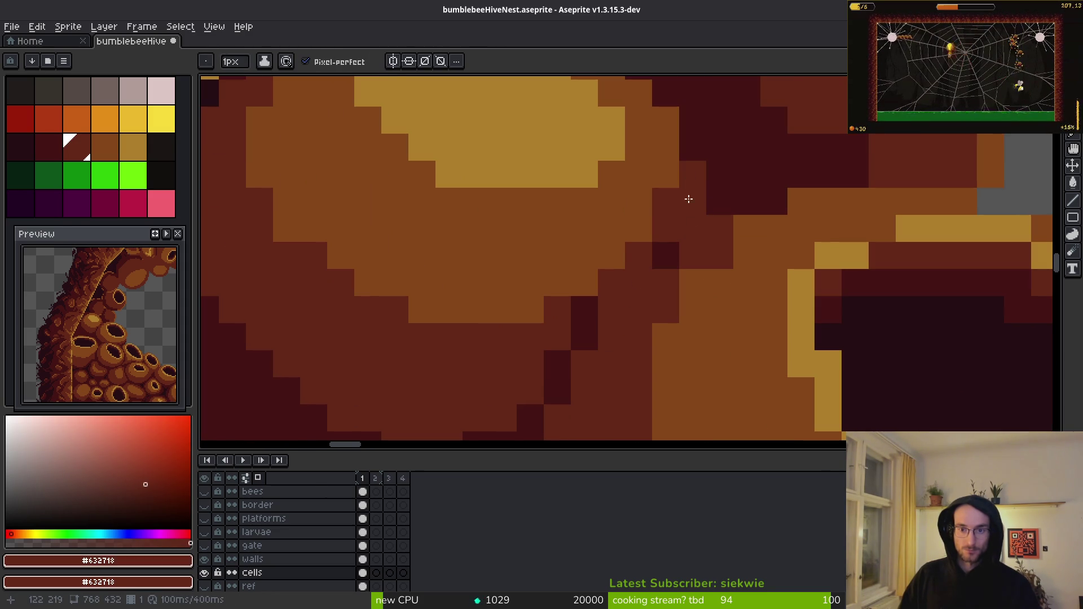
pyautogui.scroll(-1, 679, 204)
pyautogui.scroll(1, 689, 232)
# - Replace a stray dark-brown pixel with two lower ones and fill a gap in the shading
pyautogui.click(656, 216)
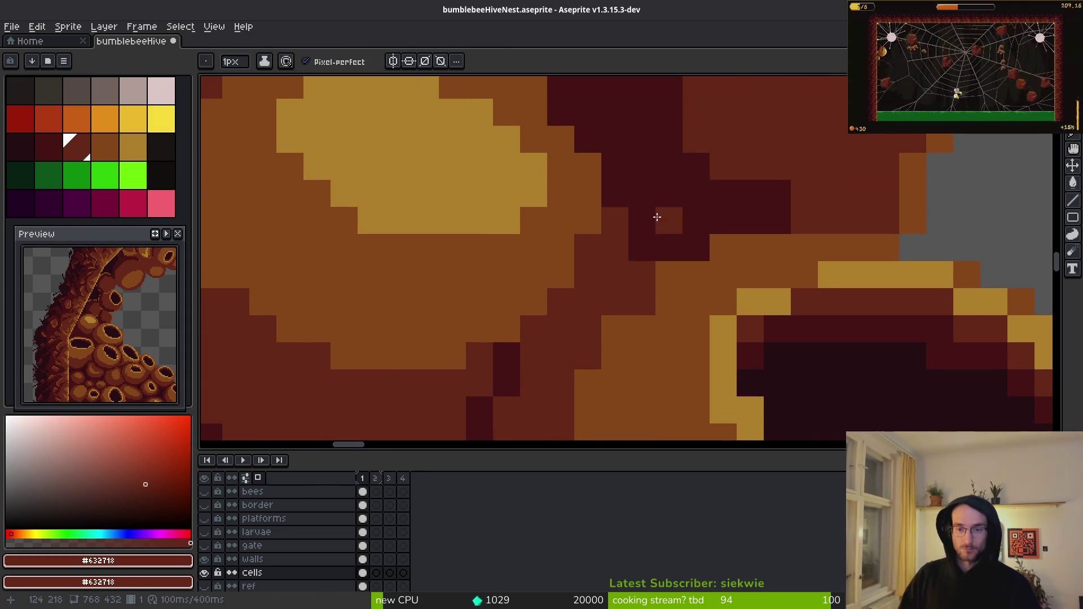
pyautogui.scroll(-1, 655, 265)
pyautogui.scroll(-2, 700, 264)
pyautogui.hotkey('ctrl', 'z')
pyautogui.moveTo(675, 267); pyautogui.dragTo(684, 268)
pyautogui.scroll(3, 694, 267)
pyautogui.scroll(2, 694, 267)
pyautogui.click(672, 208)
# - Darken one more shading pixel with dark brown #632718
pyautogui.scroll(-1, 690, 235)
pyautogui.scroll(-3, 725, 253)
pyautogui.scroll(3, 658, 266)
pyautogui.scroll(1, 647, 302)
pyautogui.keyDown('alt'); pyautogui.click(646, 303); pyautogui.keyUp('alt')
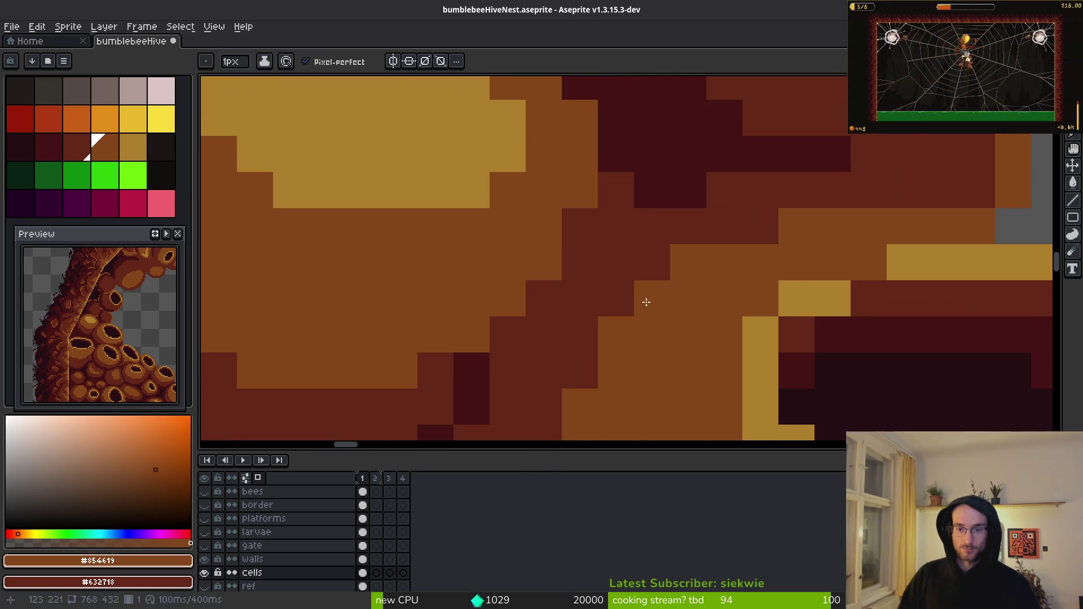
pyautogui.scroll(-3, 647, 302)
pyautogui.scroll(3, 665, 229)
pyautogui.keyDown('alt'); pyautogui.click(660, 237); pyautogui.keyUp('alt')
pyautogui.click(636, 277)
# - Move to another part of the hive cells and paint two dark-brown pixels between them
pyautogui.scroll(-2, 637, 277)
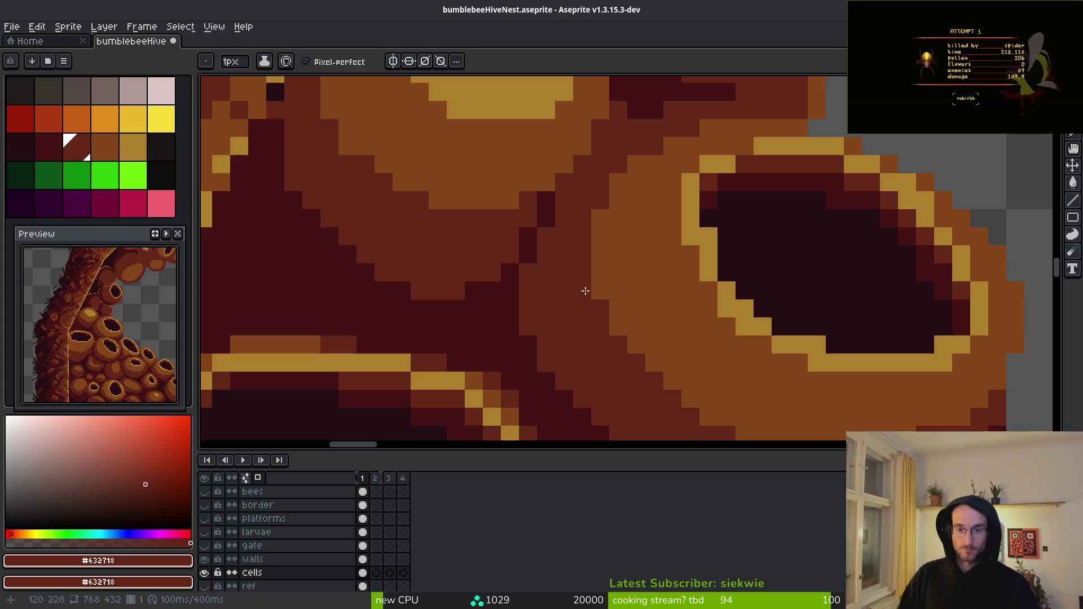
pyautogui.moveTo(682, 293)
pyautogui.mouseDown()
pyautogui.moveTo(576, 287)
pyautogui.moveTo(723, 285)
pyautogui.mouseUp()
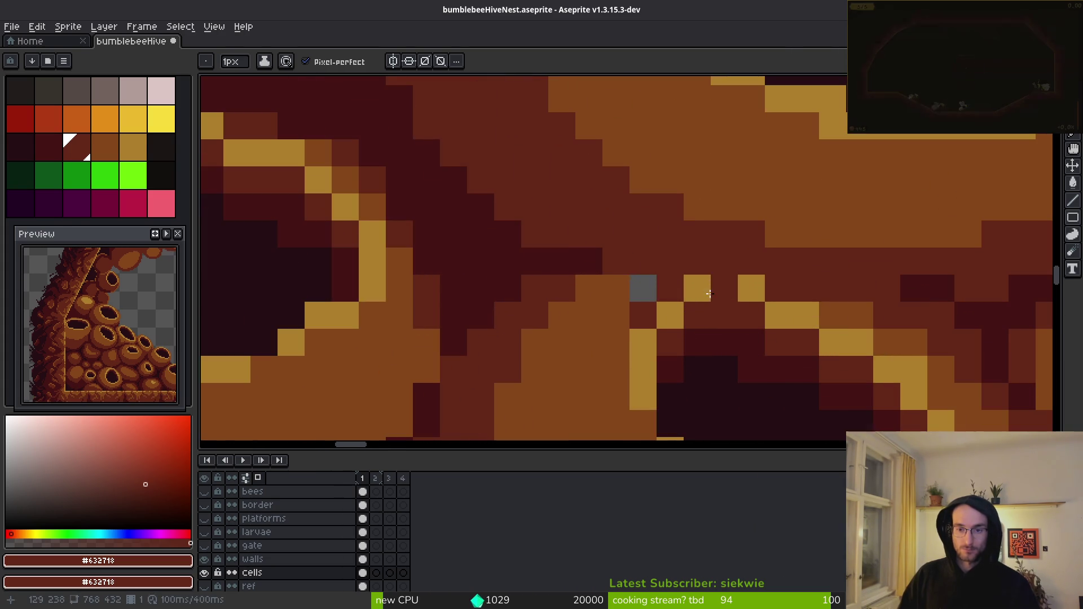
pyautogui.scroll(-3, 792, 323)
pyautogui.scroll(2, 767, 326)
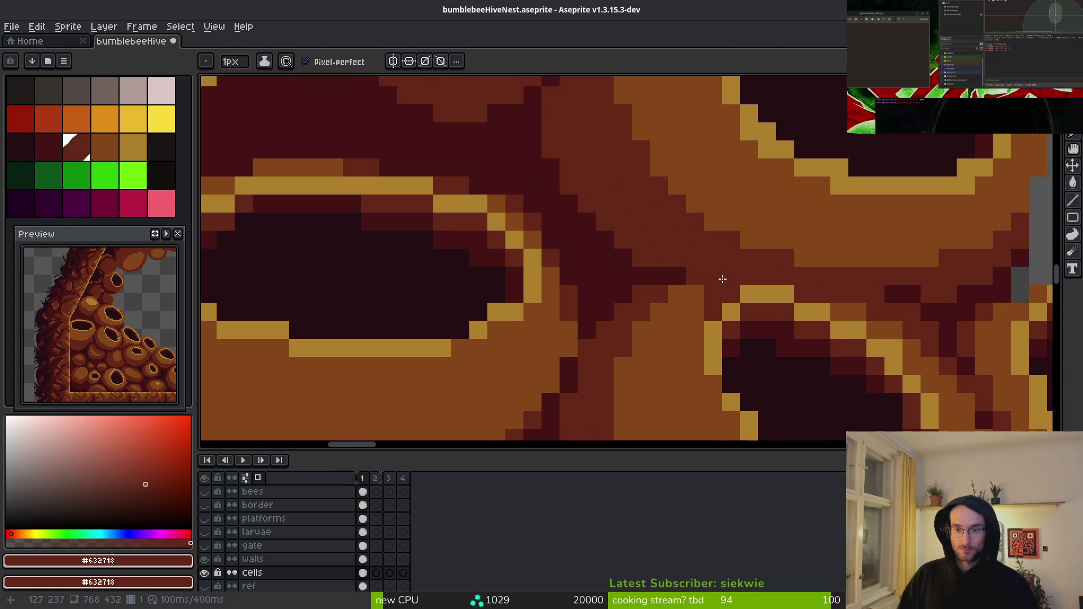
pyautogui.keyDown('alt'); pyautogui.click(684, 302); pyautogui.keyUp('alt')
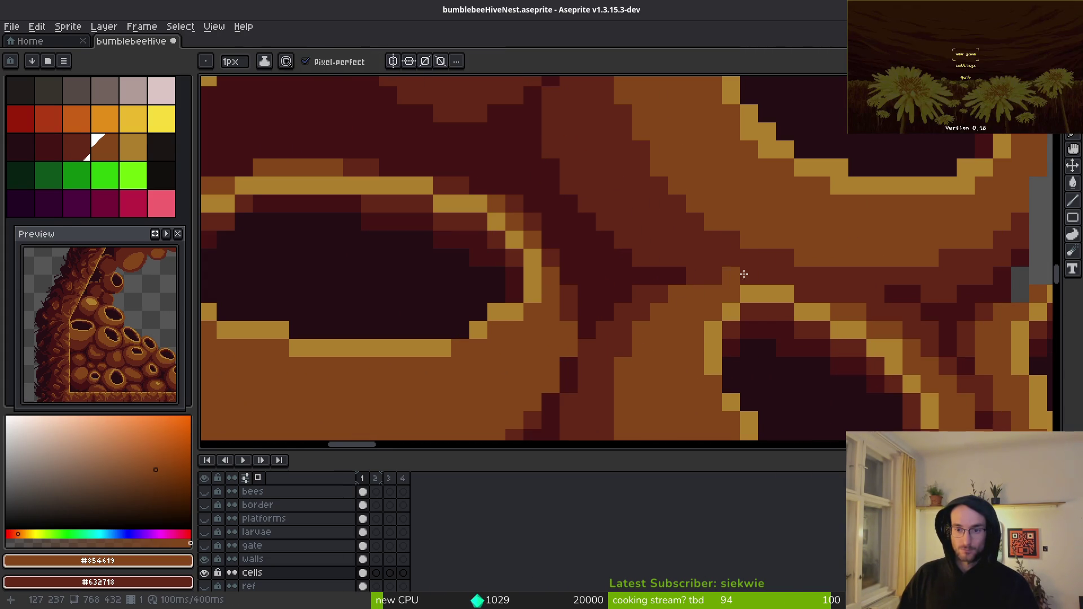
pyautogui.keyDown('alt'); pyautogui.click(670, 294); pyautogui.keyUp('alt')
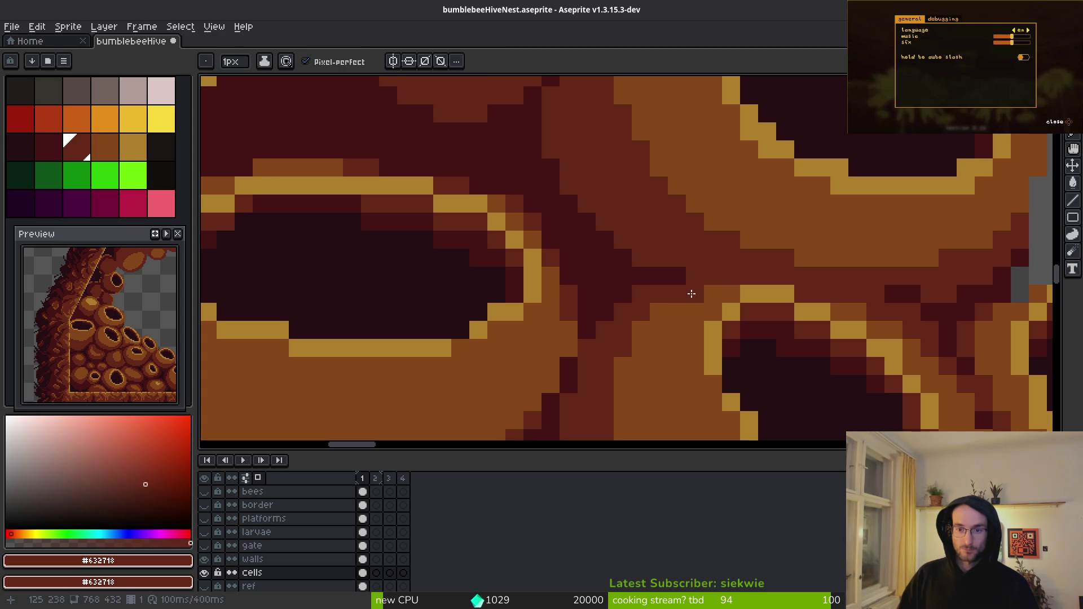
pyautogui.moveTo(626, 360); pyautogui.dragTo(635, 345)
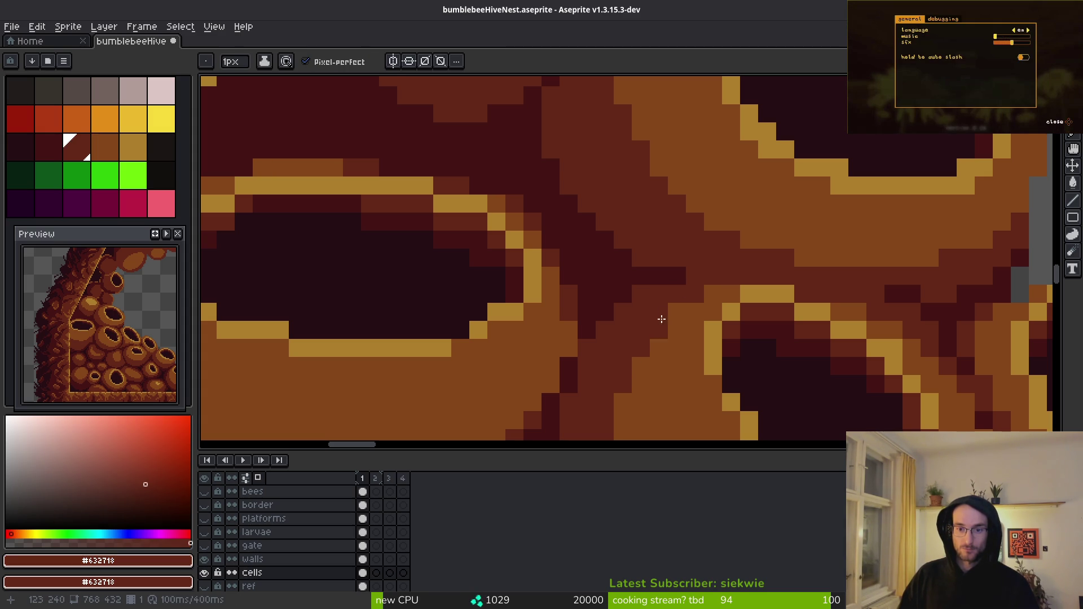
# - Undo the last dark-brown stroke between the cells
pyautogui.scroll(-3, 654, 353)
pyautogui.scroll(3, 671, 344)
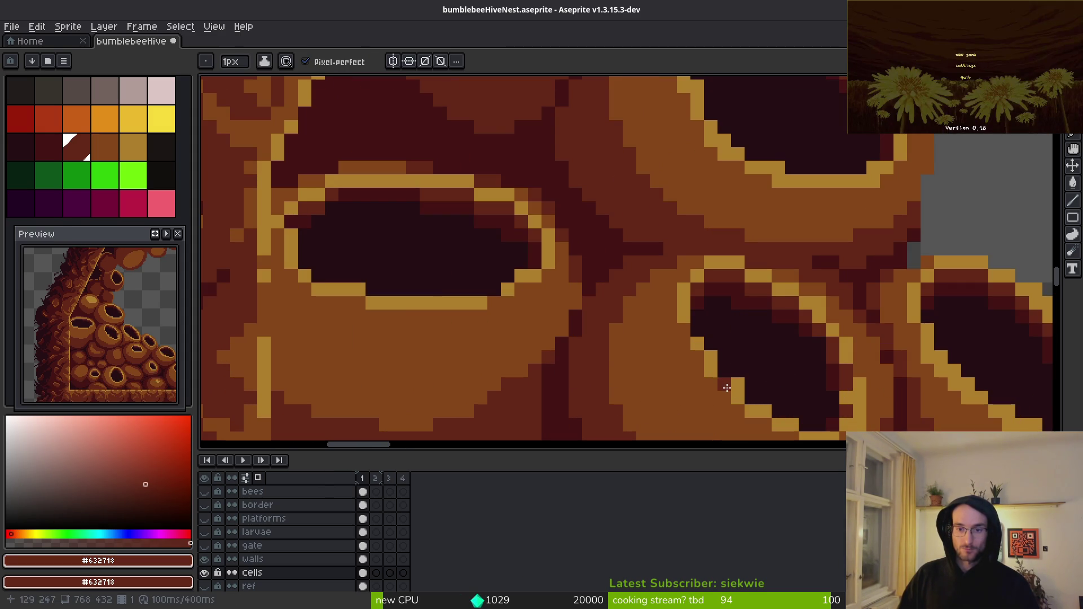
pyautogui.hotkey('ctrl', 'z')
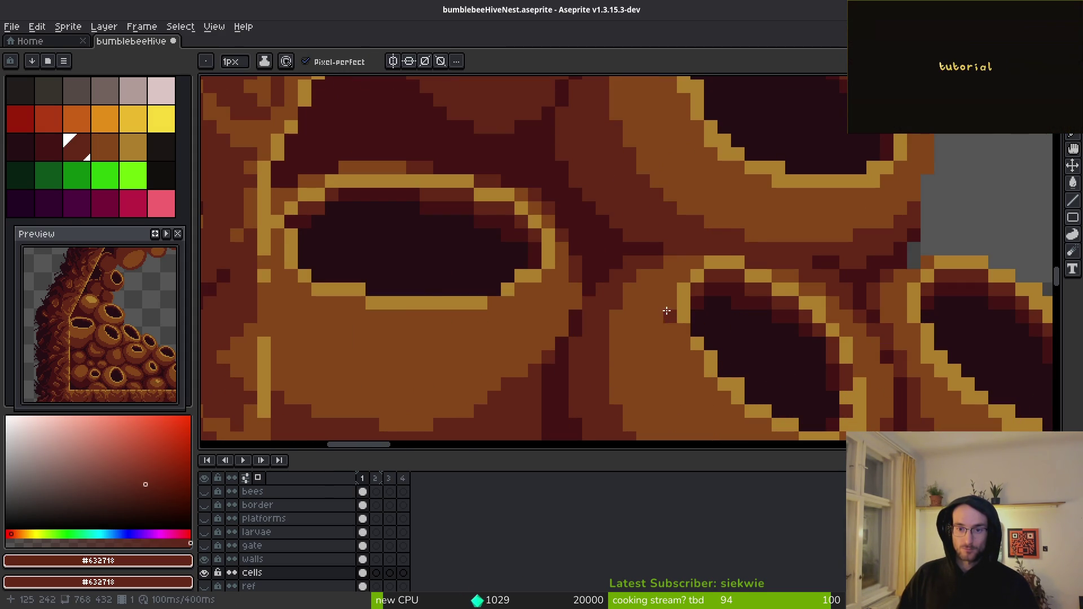
pyautogui.scroll(-3, 666, 312)
pyautogui.scroll(2, 639, 280)
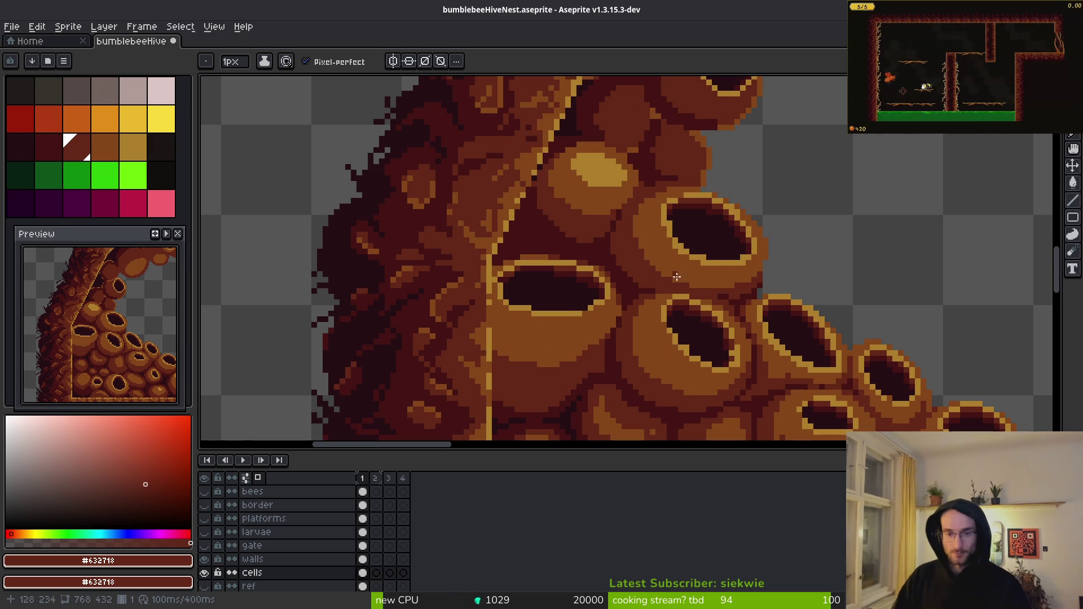
pyautogui.scroll(-3, 694, 293)
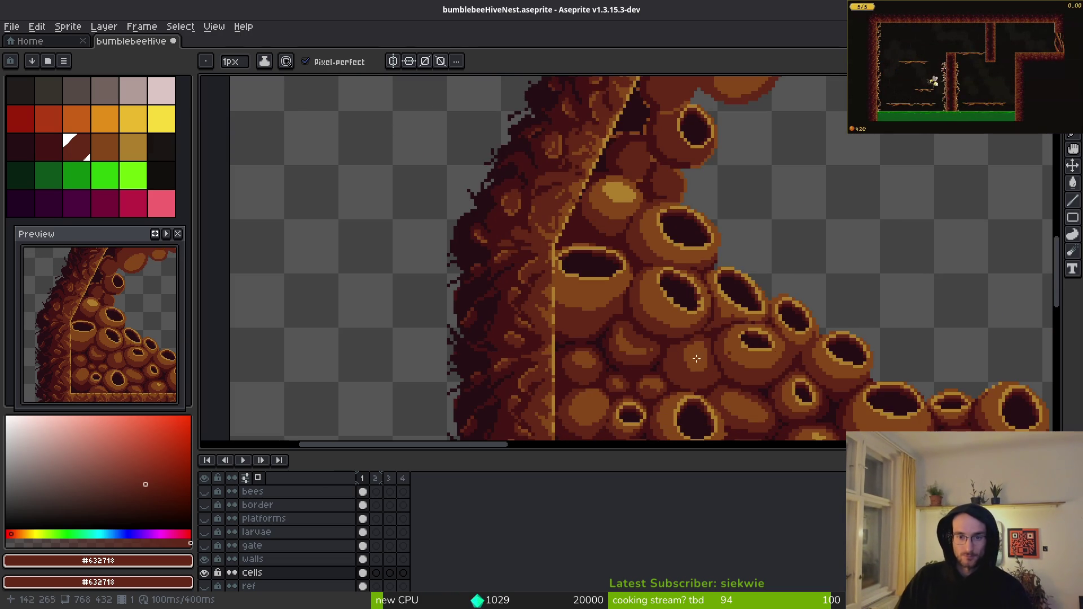
pyautogui.scroll(4, 715, 359)
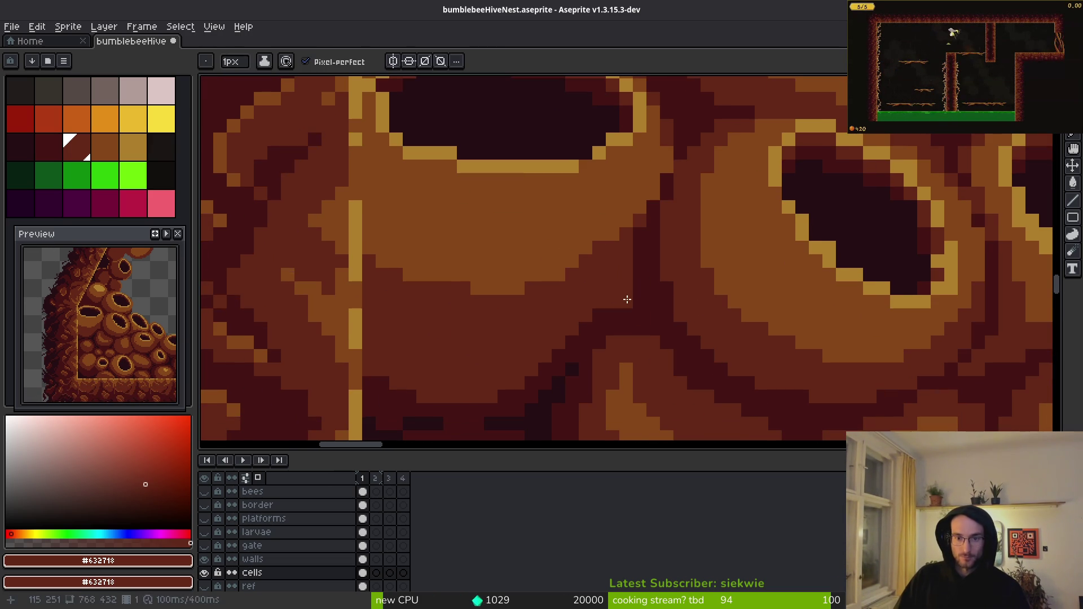
pyautogui.keyDown('alt'); pyautogui.click(635, 279); pyautogui.keyUp('alt')
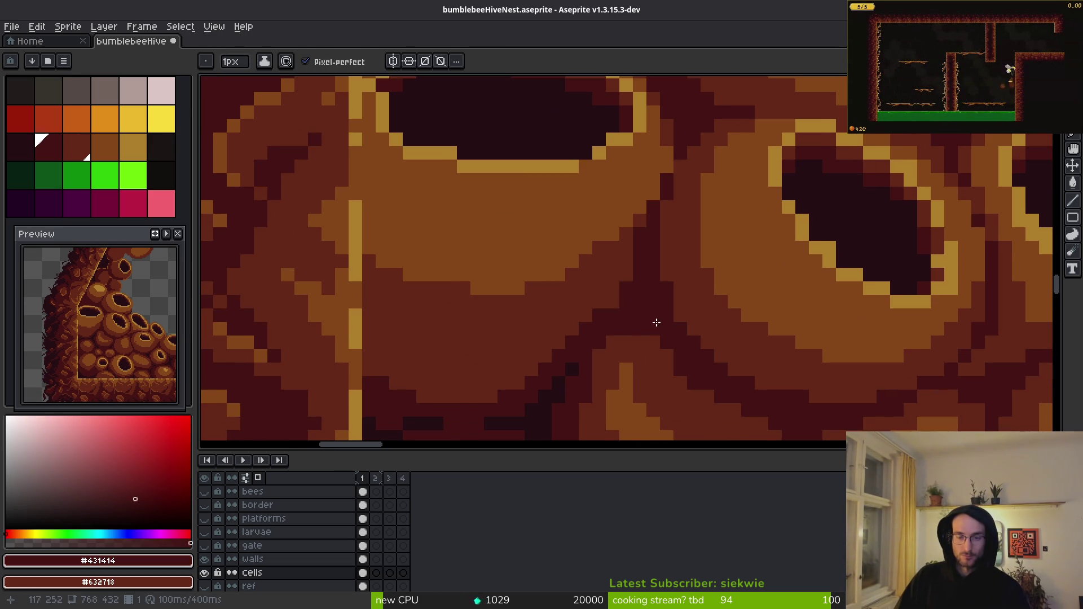
pyautogui.keyDown('alt'); pyautogui.click(598, 315); pyautogui.keyUp('alt')
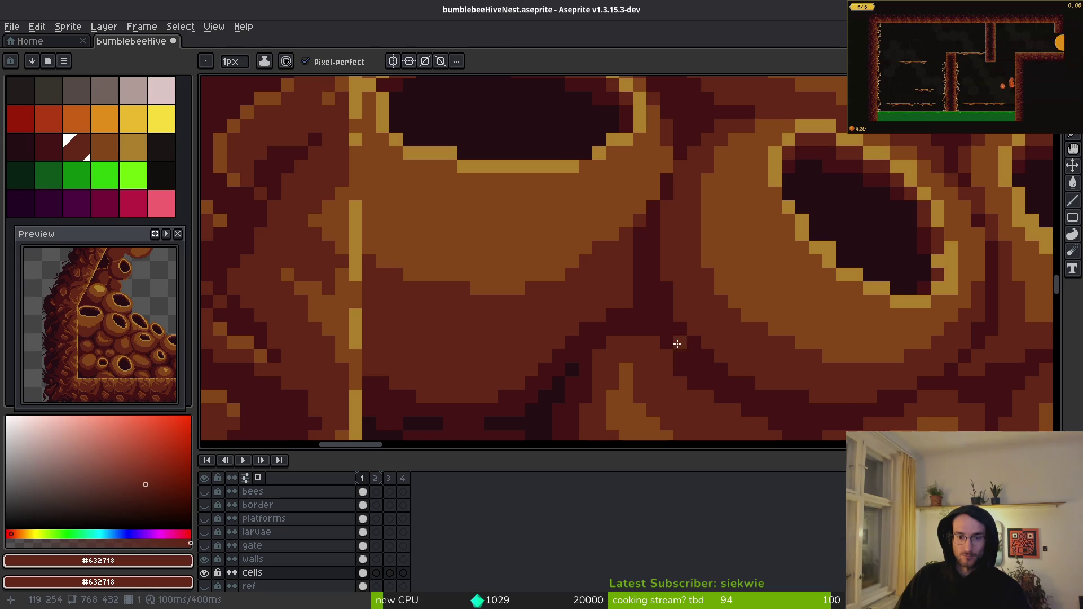
pyautogui.scroll(-3, 677, 343)
pyautogui.scroll(4, 672, 310)
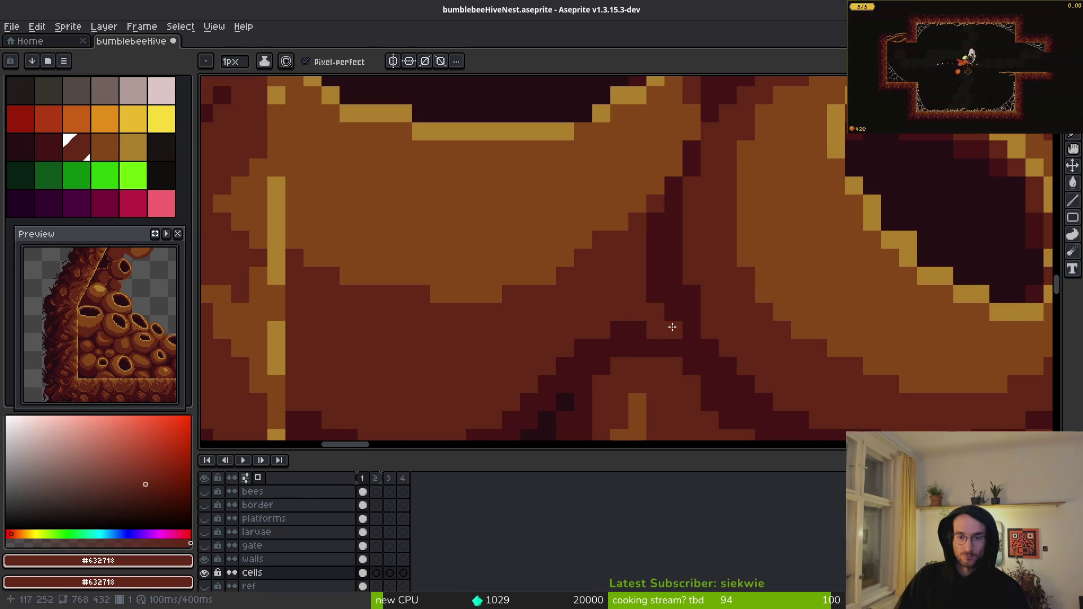
pyautogui.scroll(-3, 765, 390)
pyautogui.scroll(-2, 773, 396)
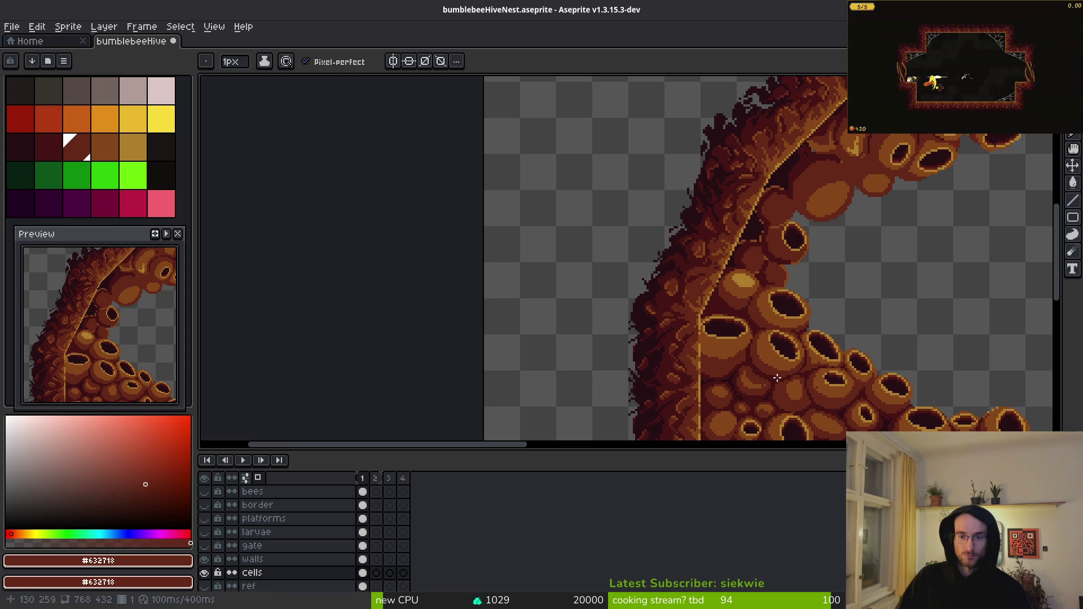
pyautogui.scroll(4, 712, 349)
pyautogui.keyDown('alt'); pyautogui.click(710, 344); pyautogui.keyUp('alt')
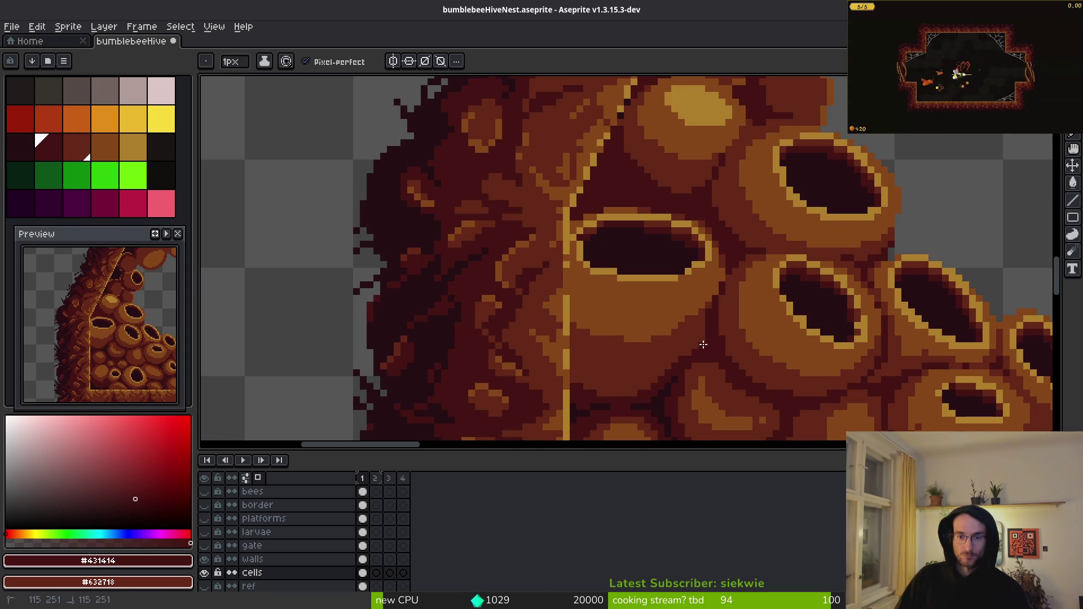
pyautogui.scroll(-2, 706, 335)
pyautogui.scroll(3, 702, 324)
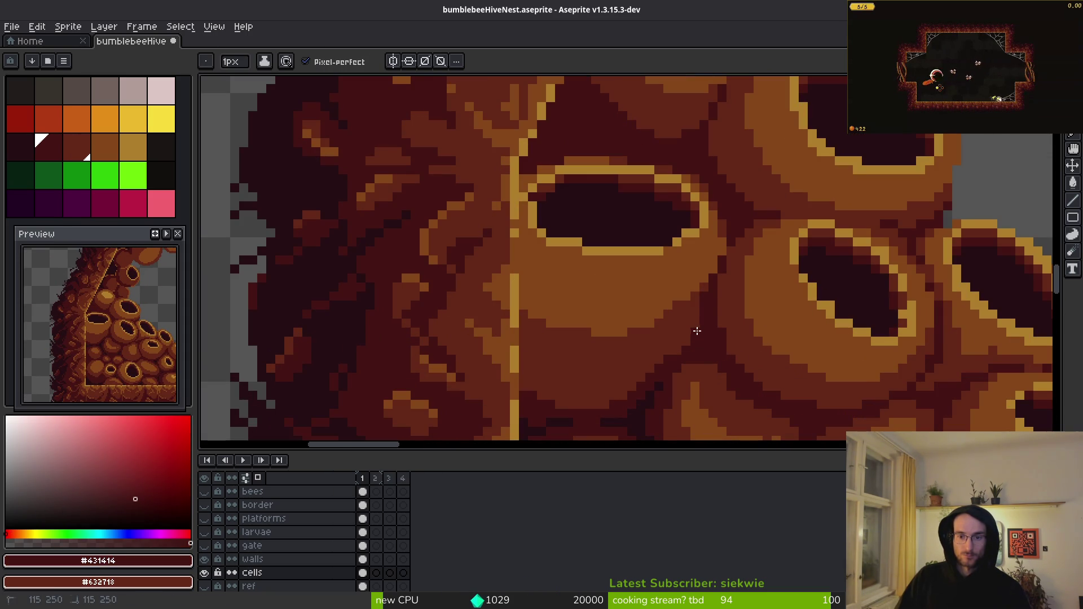
pyautogui.scroll(1, 733, 353)
pyautogui.keyDown('alt'); pyautogui.click(721, 355); pyautogui.keyUp('alt')
pyautogui.scroll(-2, 781, 361)
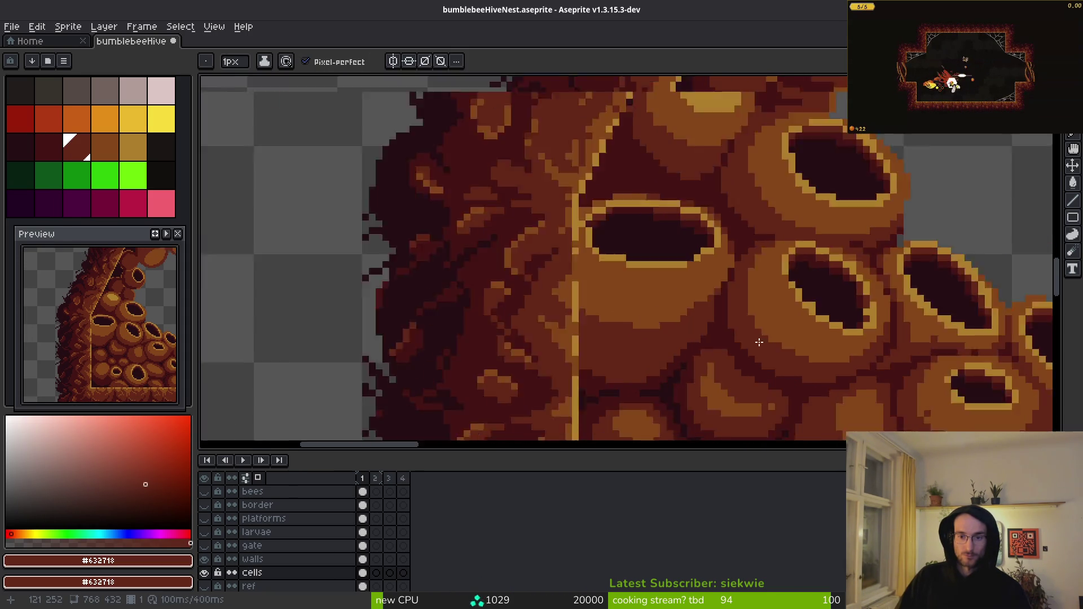
pyautogui.scroll(-1, 784, 365)
pyautogui.scroll(5, 775, 351)
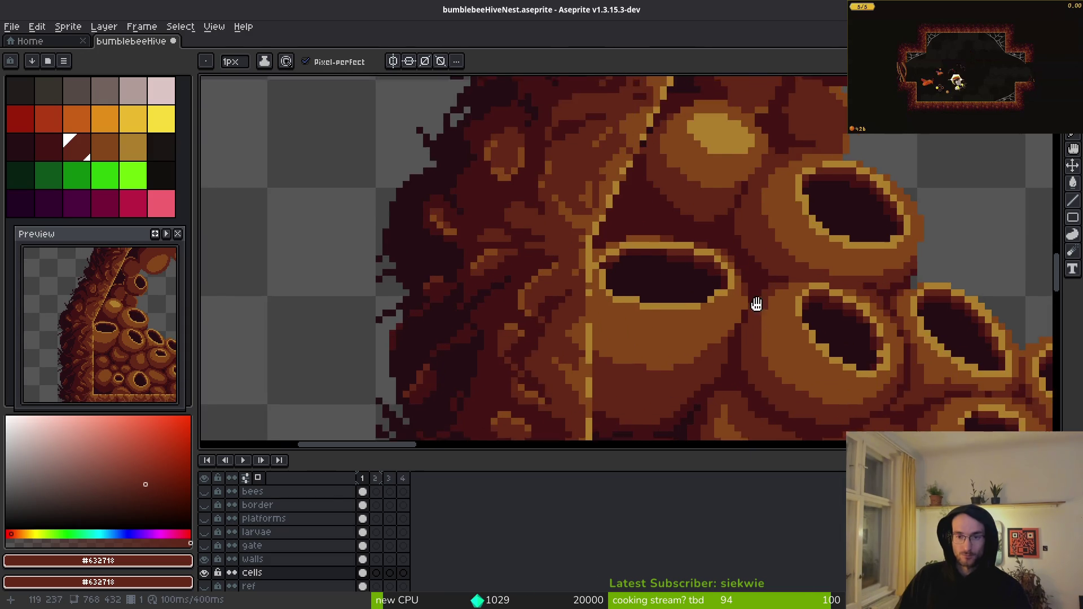
pyautogui.scroll(10, 742, 283)
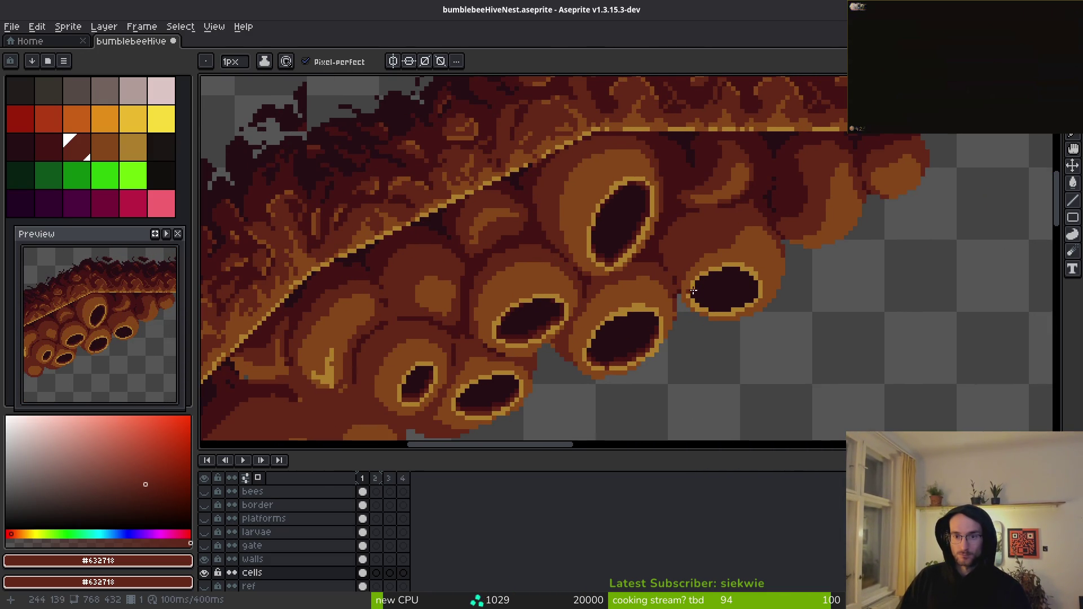
# - Paint dark red along the lower-left hive cell edge
pyautogui.scroll(1, 571, 360)
pyautogui.scroll(1, 626, 306)
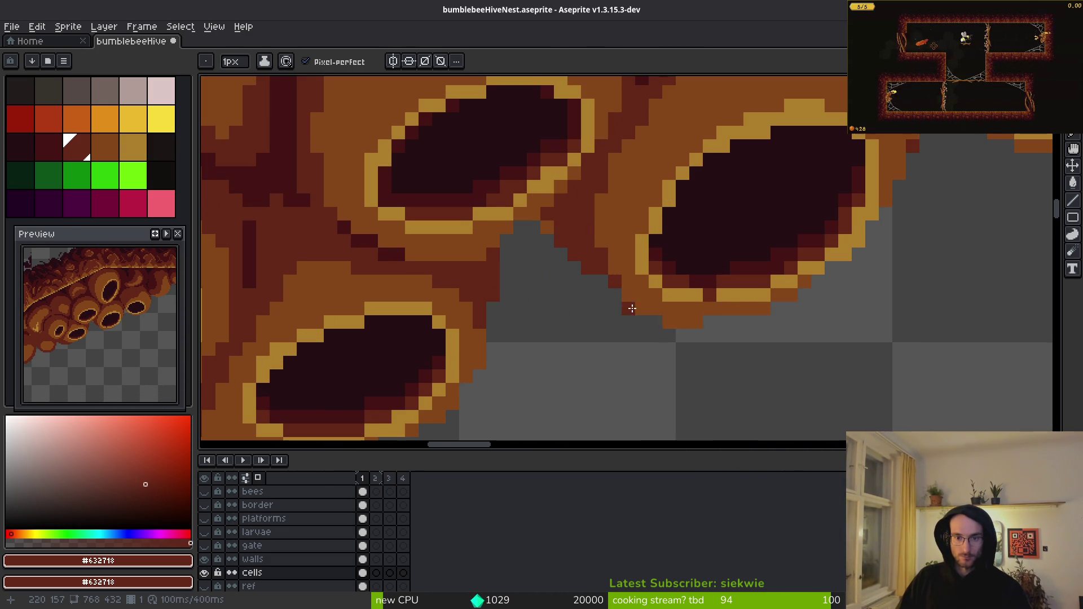
pyautogui.moveTo(628, 294); pyautogui.dragTo(667, 321)
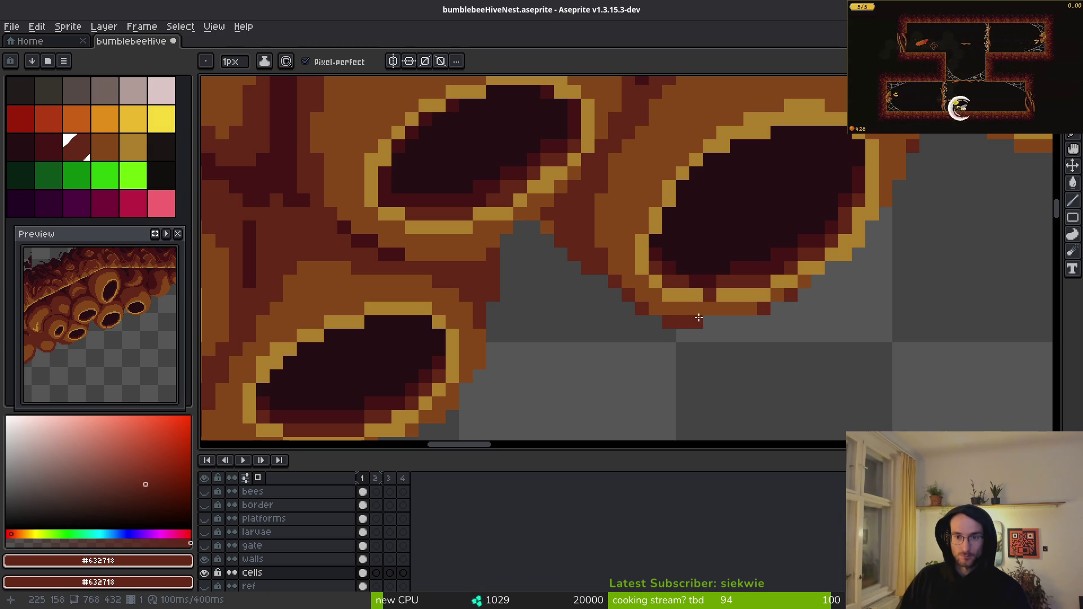
pyautogui.scroll(-5, 796, 337)
pyautogui.scroll(5, 793, 335)
pyautogui.scroll(4, 733, 327)
# - Add dark-red pixels under a cell and on its edge with the Pencil
pyautogui.press('e')
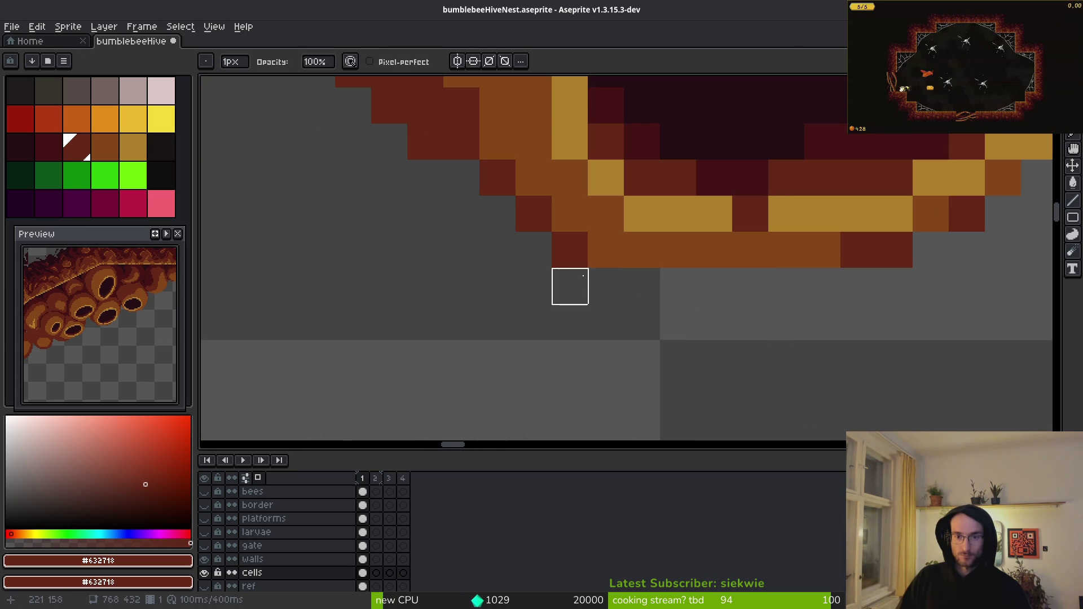
pyautogui.scroll(-3, 793, 314)
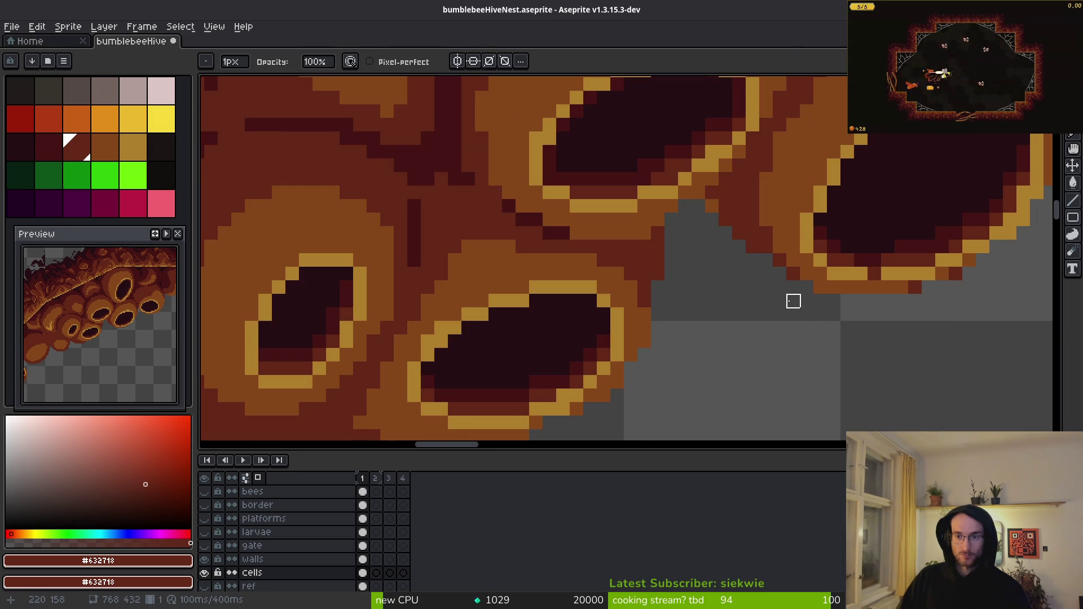
pyautogui.scroll(3, 822, 285)
pyautogui.press('b')
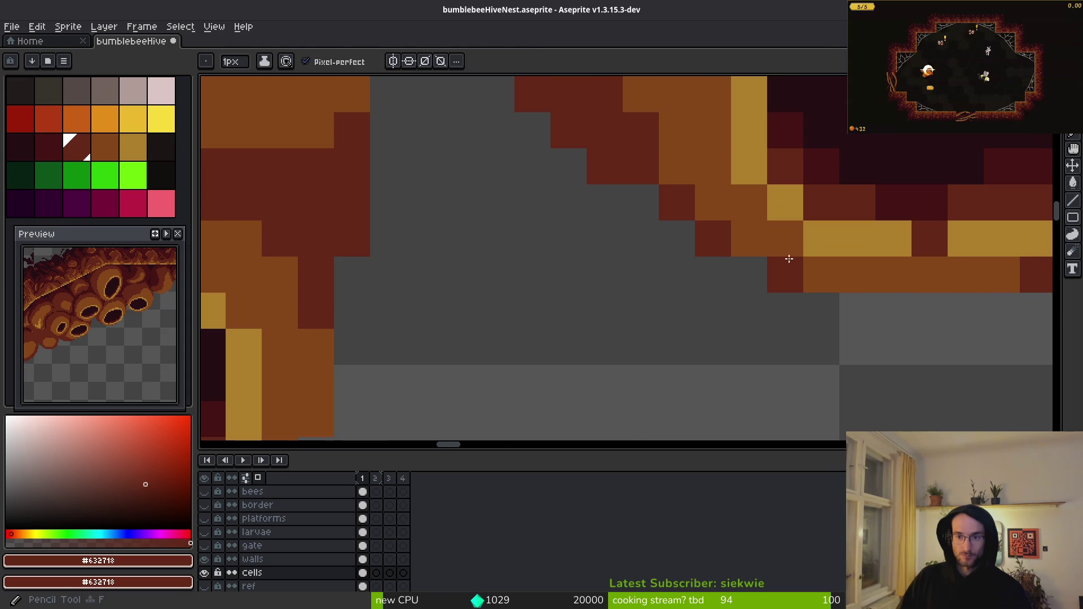
pyautogui.scroll(-3, 795, 327)
pyautogui.click(802, 326)
pyautogui.scroll(-3, 851, 320)
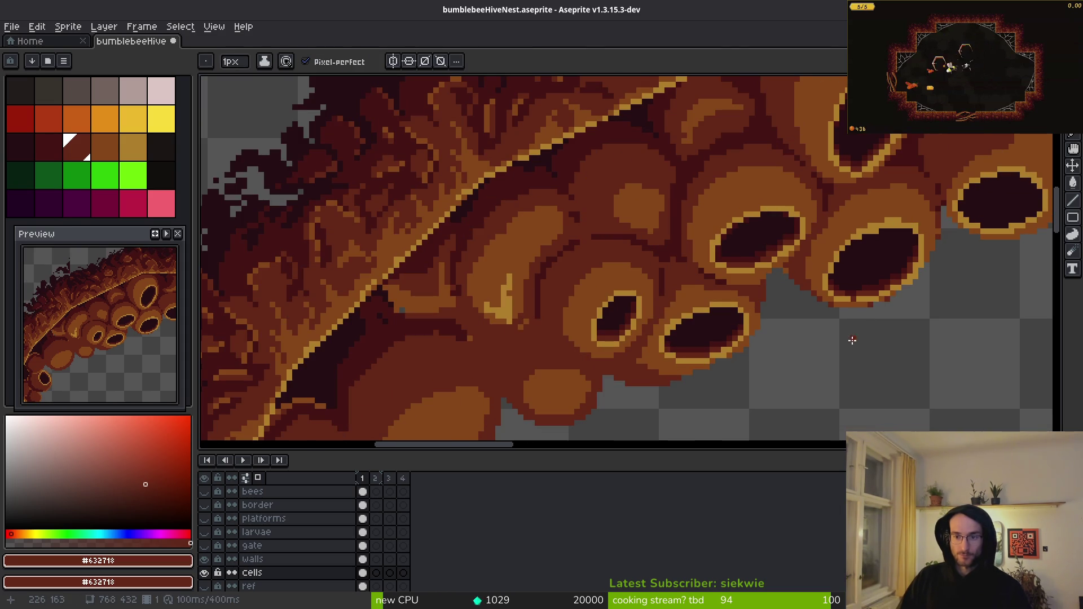
pyautogui.scroll(3, 903, 265)
pyautogui.click(894, 223)
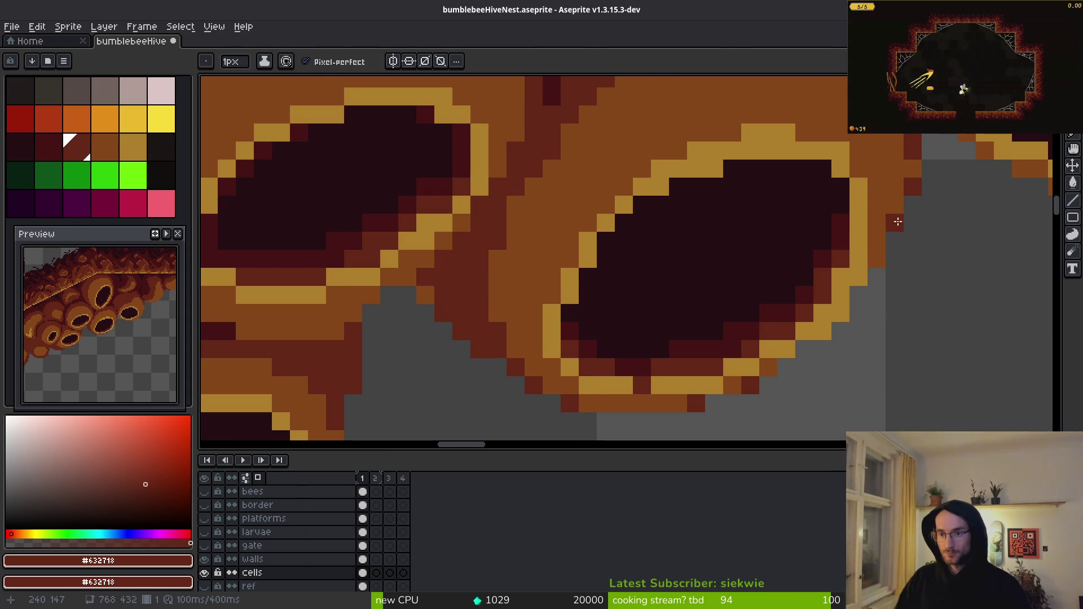
# - Sample brown #854619, then near-black #250c13 from a hive cell
pyautogui.keyDown('alt'); pyautogui.click(860, 288); pyautogui.keyUp('alt')
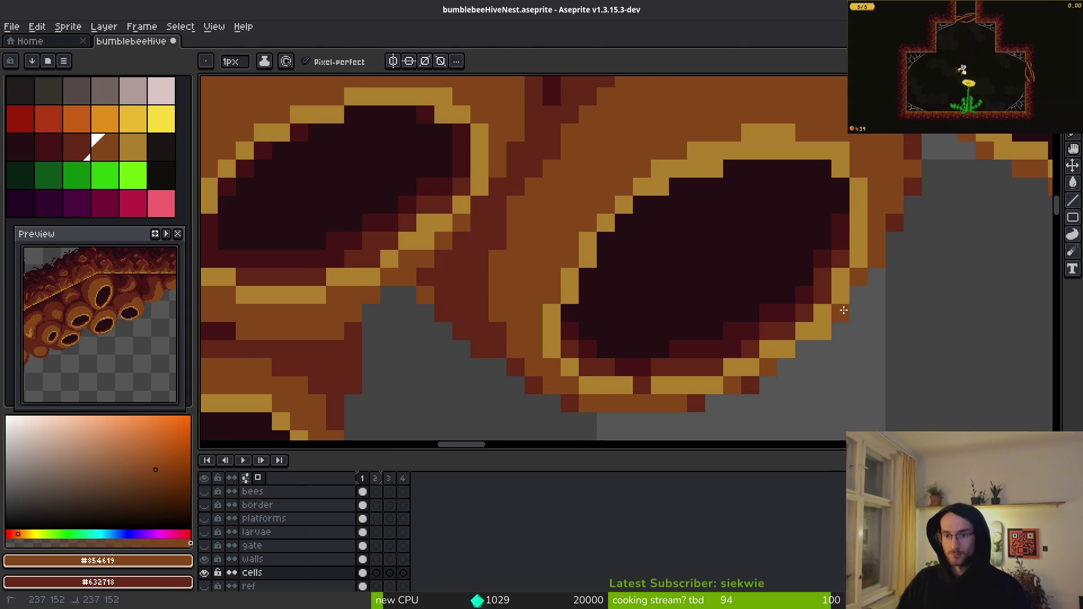
pyautogui.scroll(-3, 860, 288)
pyautogui.scroll(3, 915, 274)
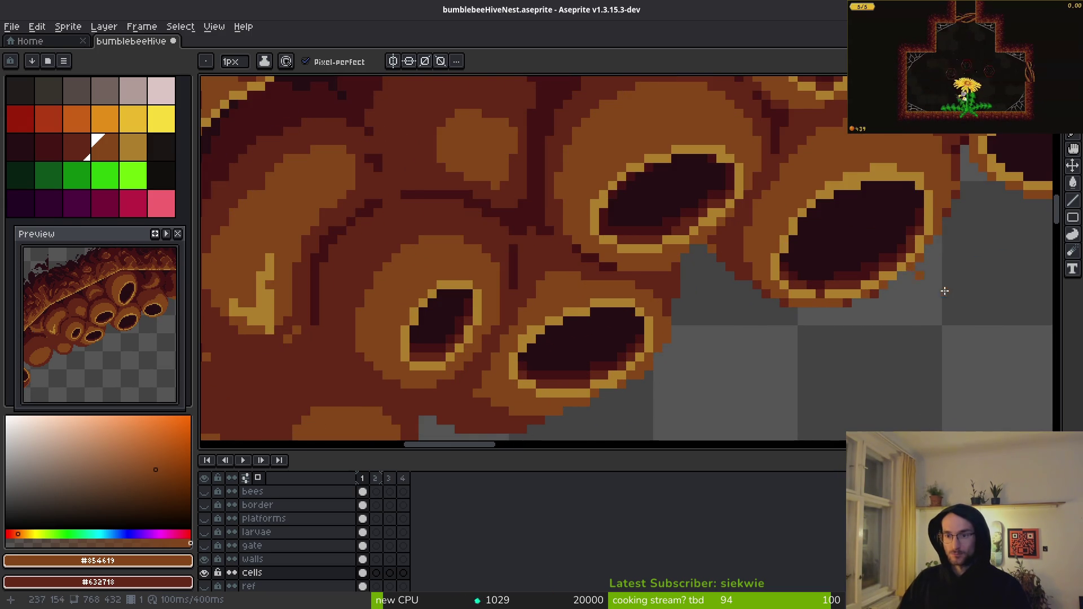
pyautogui.scroll(-3, 925, 287)
pyautogui.scroll(2, 921, 326)
pyautogui.scroll(5, 931, 282)
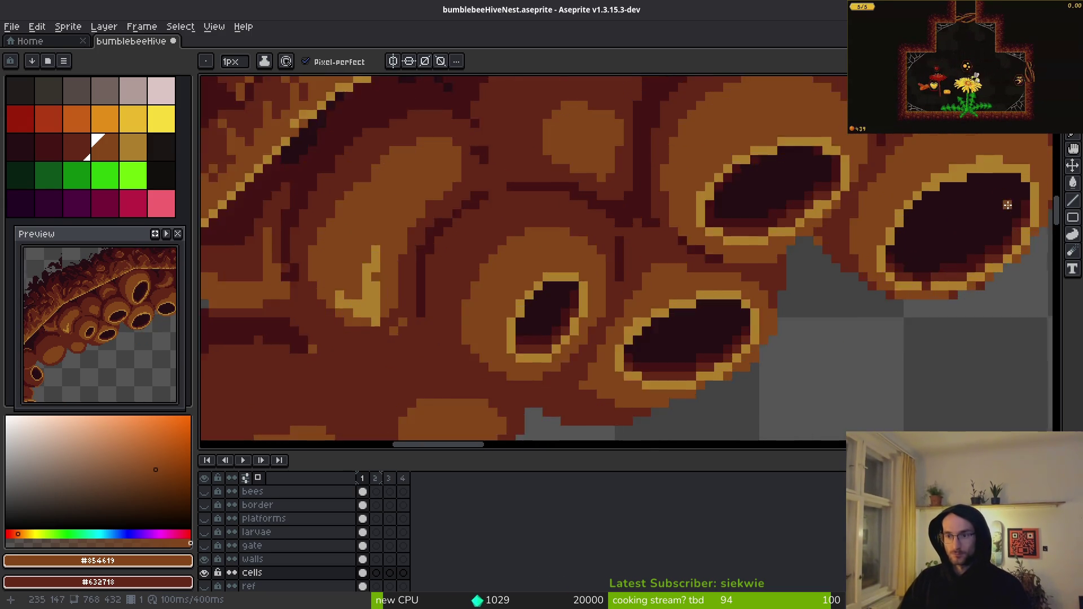
pyautogui.keyDown('alt'); pyautogui.click(762, 283); pyautogui.keyUp('alt')
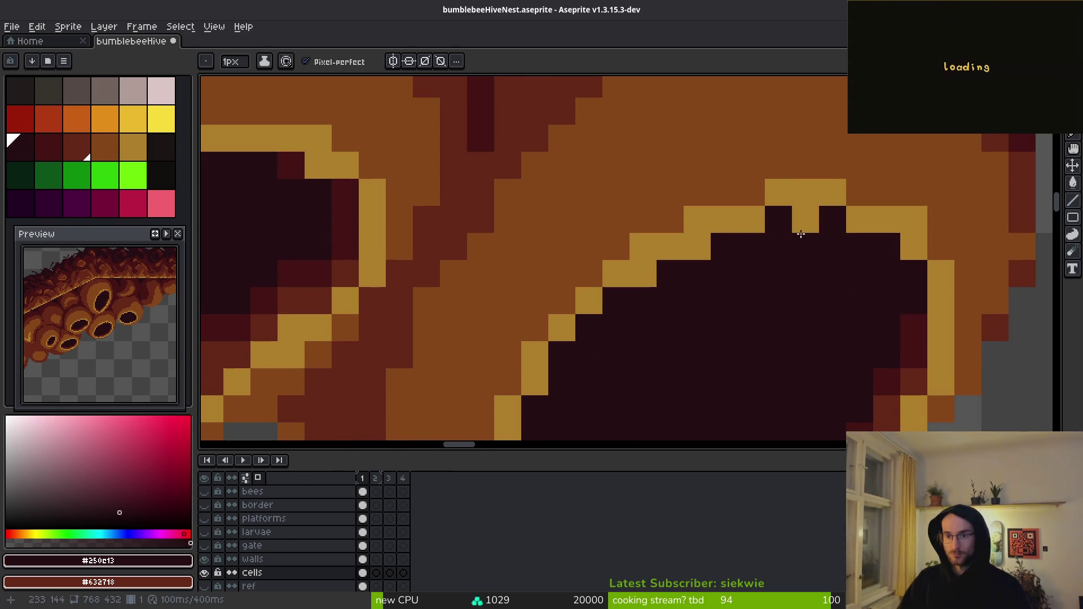
pyautogui.scroll(-3, 873, 311)
pyautogui.scroll(2, 861, 274)
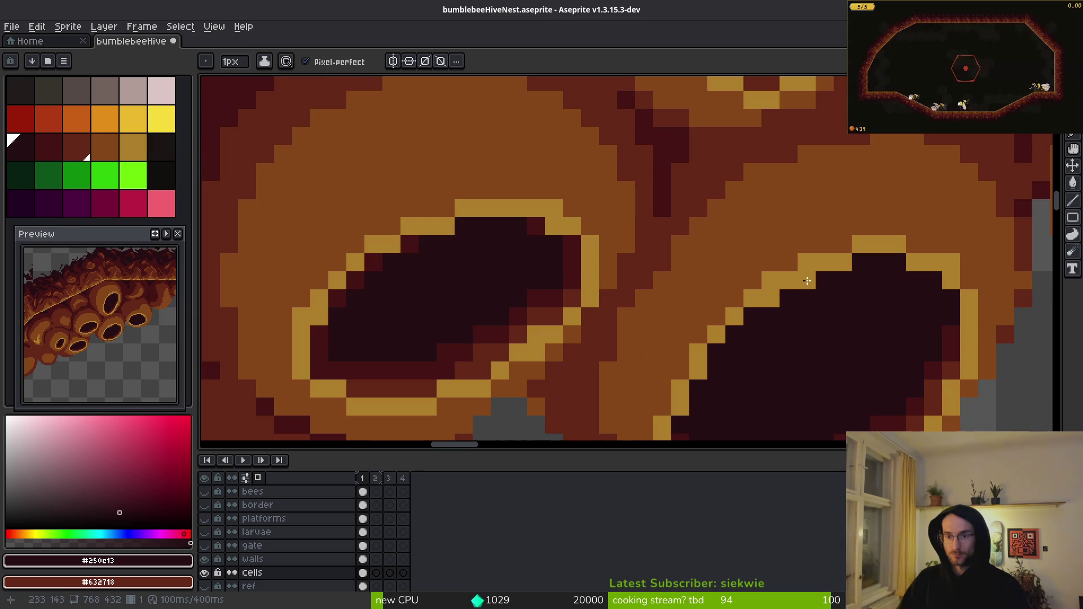
pyautogui.scroll(-4, 808, 280)
# - Save bumblebeeHiveNest.aseprite
pyautogui.hotkey('ctrl', 's')
pyautogui.scroll(-2, 758, 291)
pyautogui.scroll(4, 649, 285)
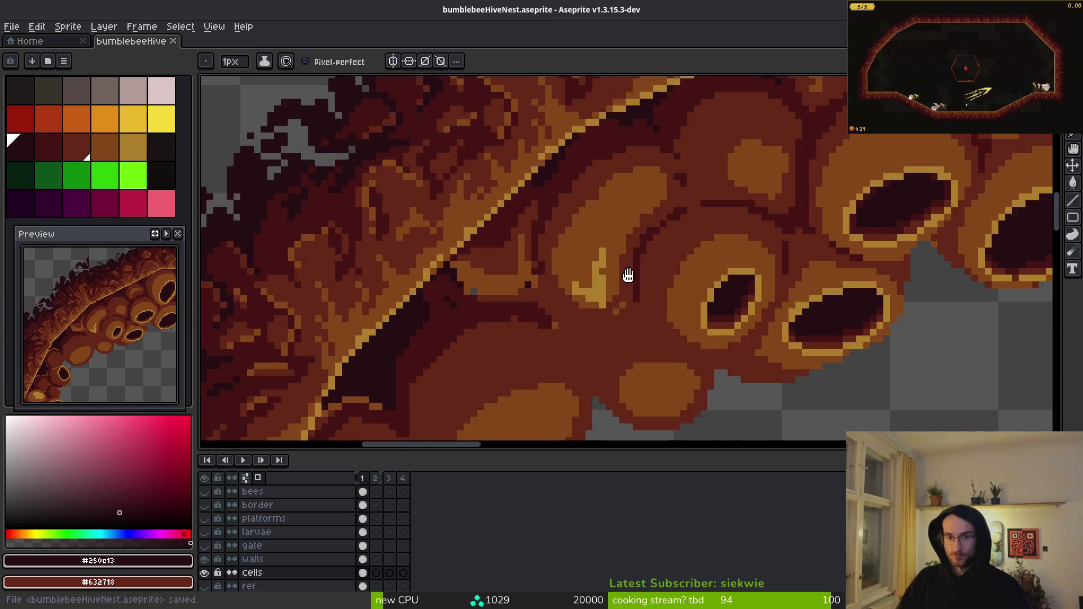
pyautogui.scroll(2, 692, 303)
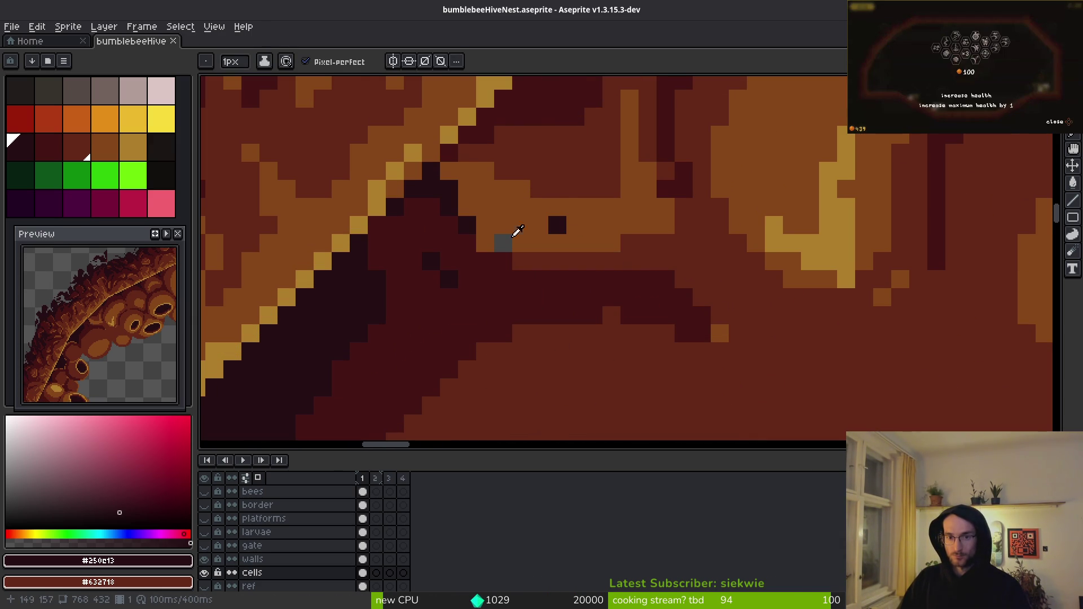
# - Return to the canvas with brown #854619 and save the sprite with Ctrl+S
pyautogui.keyDown('alt'); pyautogui.click(621, 280); pyautogui.keyUp('alt')
pyautogui.scroll(-2, 597, 295)
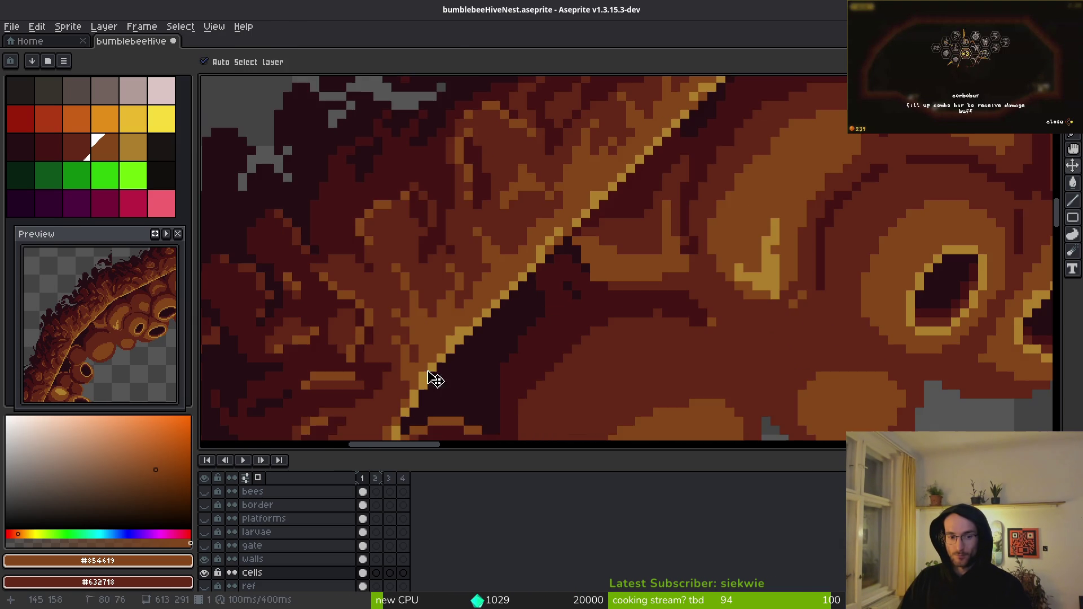
pyautogui.scroll(-1, 714, 357)
pyautogui.scroll(-3, 714, 357)
pyautogui.scroll(6, 612, 322)
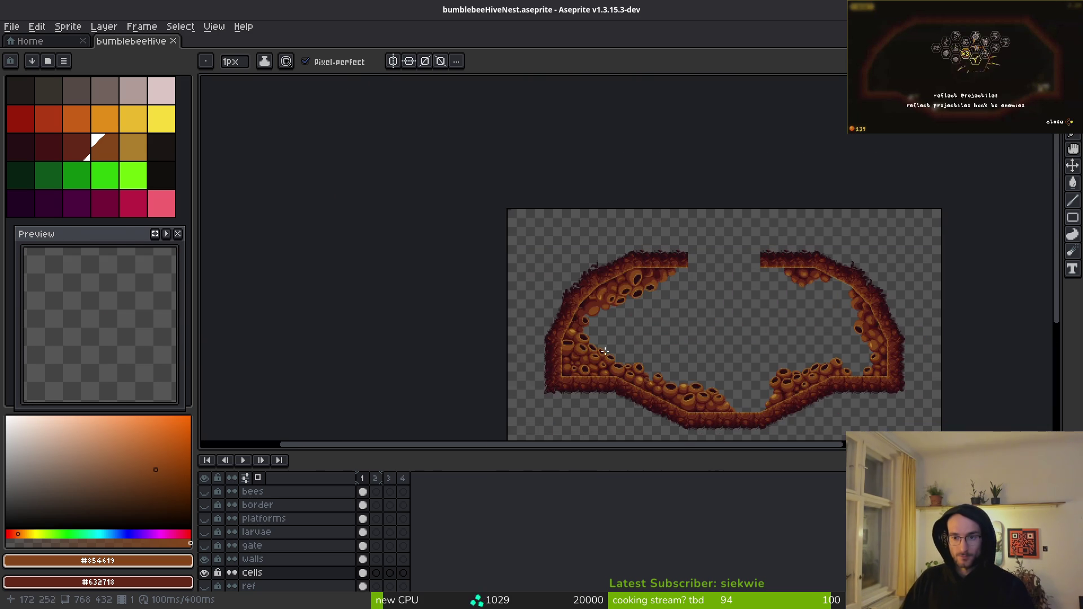
pyautogui.hotkey('ctrl', 's')
# - Paint dark red #431414 along the wedge edge, its stepped edge and one pixel below
pyautogui.scroll(3, 696, 258)
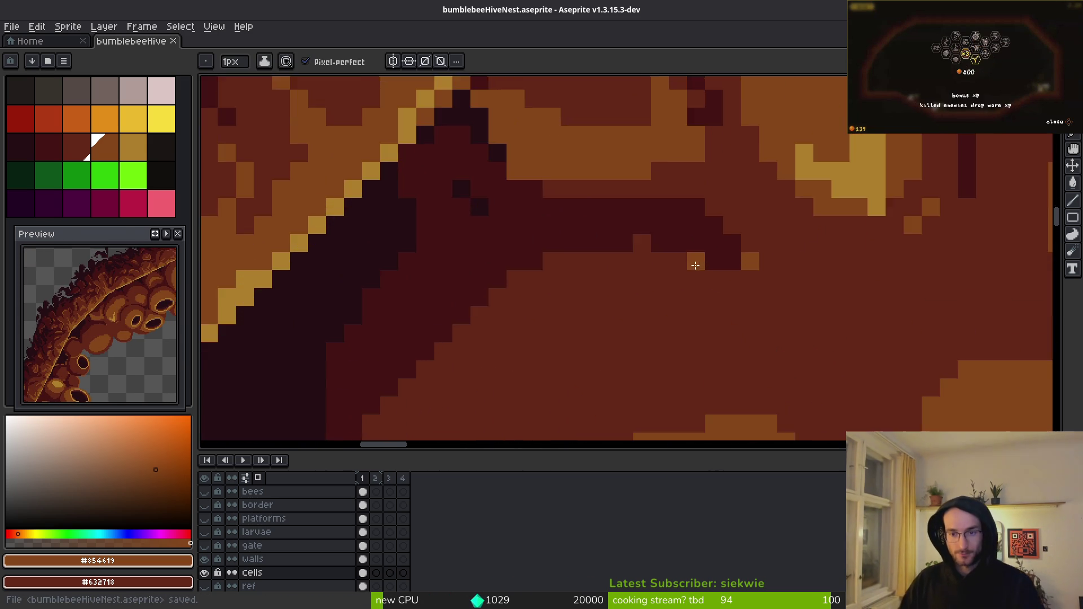
pyautogui.keyDown('alt'); pyautogui.click(615, 264); pyautogui.keyUp('alt')
pyautogui.moveTo(637, 283); pyautogui.dragTo(581, 283)
pyautogui.click(528, 311)
pyautogui.scroll(-2, 638, 284)
pyautogui.scroll(2, 615, 299)
pyautogui.moveTo(543, 316)
pyautogui.mouseDown()
pyautogui.moveTo(536, 404)
pyautogui.moveTo(535, 371)
pyautogui.mouseUp()
pyautogui.scroll(-4, 535, 370)
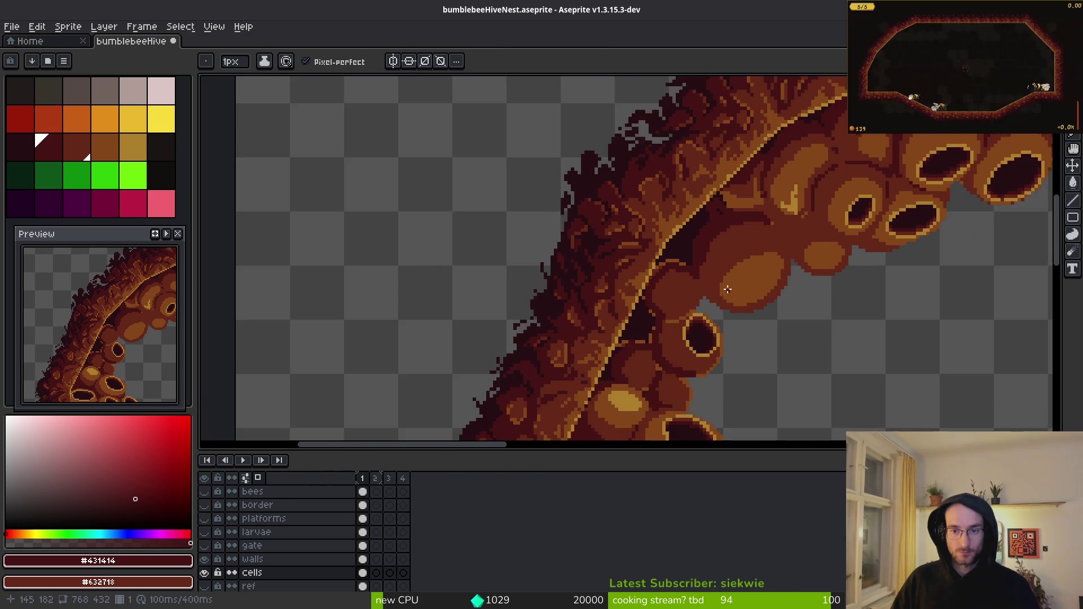
pyautogui.scroll(3, 719, 251)
# - Extend the dark #431414 column down by one pixel
pyautogui.keyDown('alt'); pyautogui.click(719, 251); pyautogui.keyUp('alt')
pyautogui.scroll(2, 677, 210)
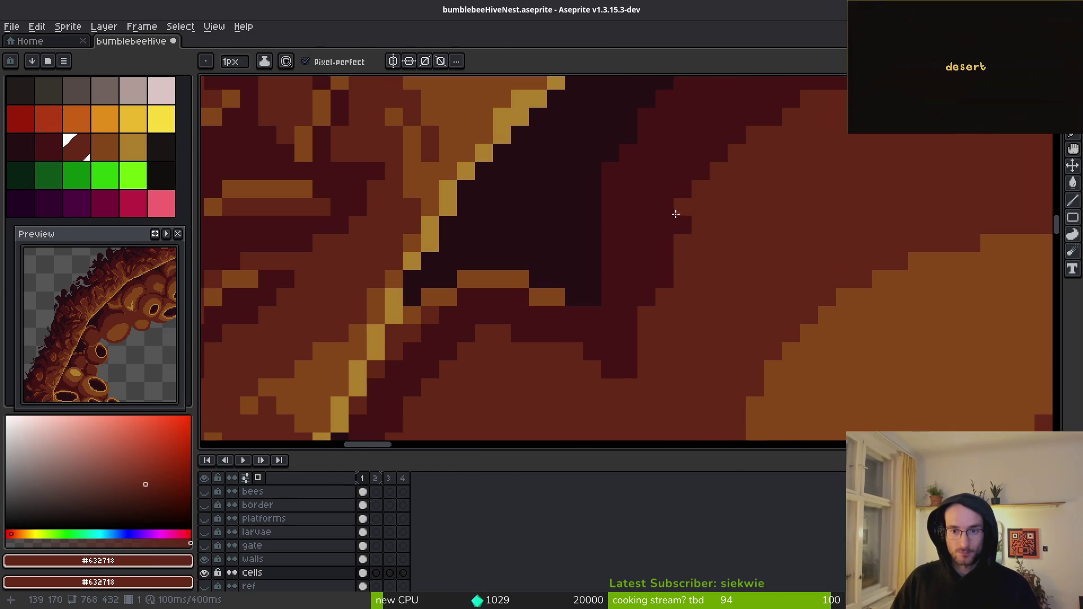
pyautogui.scroll(-3, 742, 235)
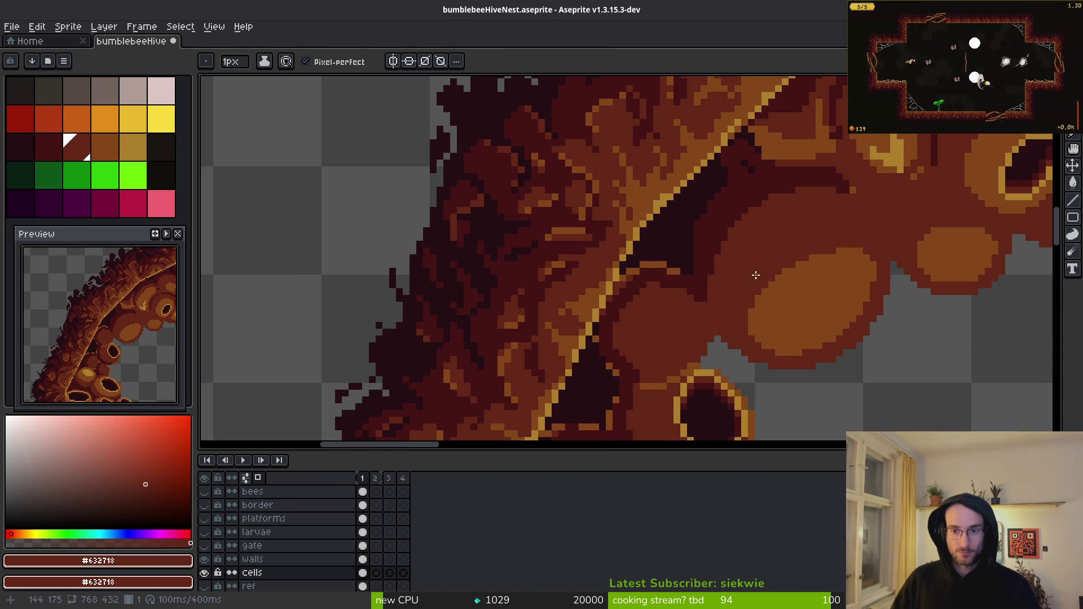
pyautogui.scroll(5, 756, 265)
pyautogui.scroll(2, 745, 319)
pyautogui.scroll(-3, 631, 285)
pyautogui.scroll(-2, 603, 293)
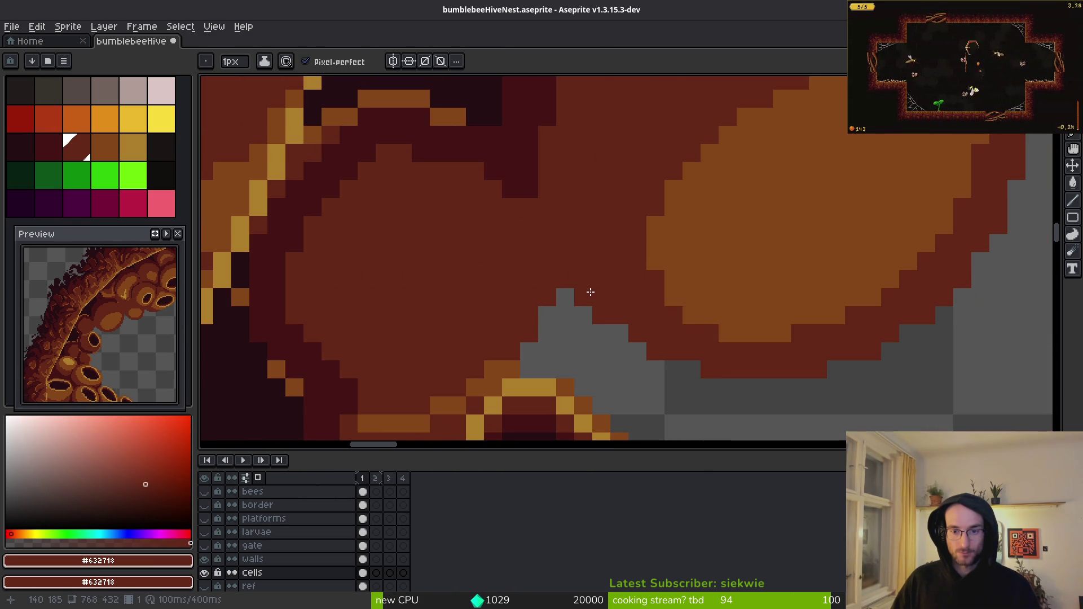
pyautogui.scroll(3, 621, 296)
pyautogui.scroll(-3, 652, 302)
pyautogui.scroll(3, 677, 305)
pyautogui.scroll(-3, 713, 310)
pyautogui.scroll(-1, 736, 292)
pyautogui.keyDown('alt'); pyautogui.click(809, 270); pyautogui.keyUp('alt')
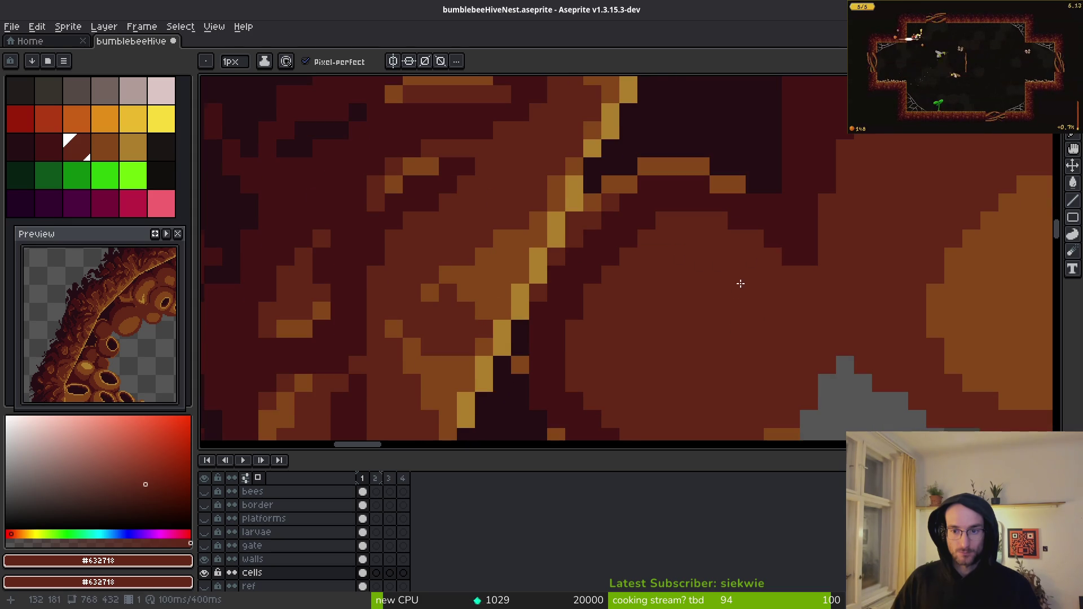
pyautogui.moveTo(808, 271)
pyautogui.mouseDown()
pyautogui.moveTo(819, 313)
pyautogui.moveTo(821, 288)
pyautogui.mouseUp()
# - Paint three more dark #431414 pixels beside the diagonal
pyautogui.scroll(-4, 838, 350)
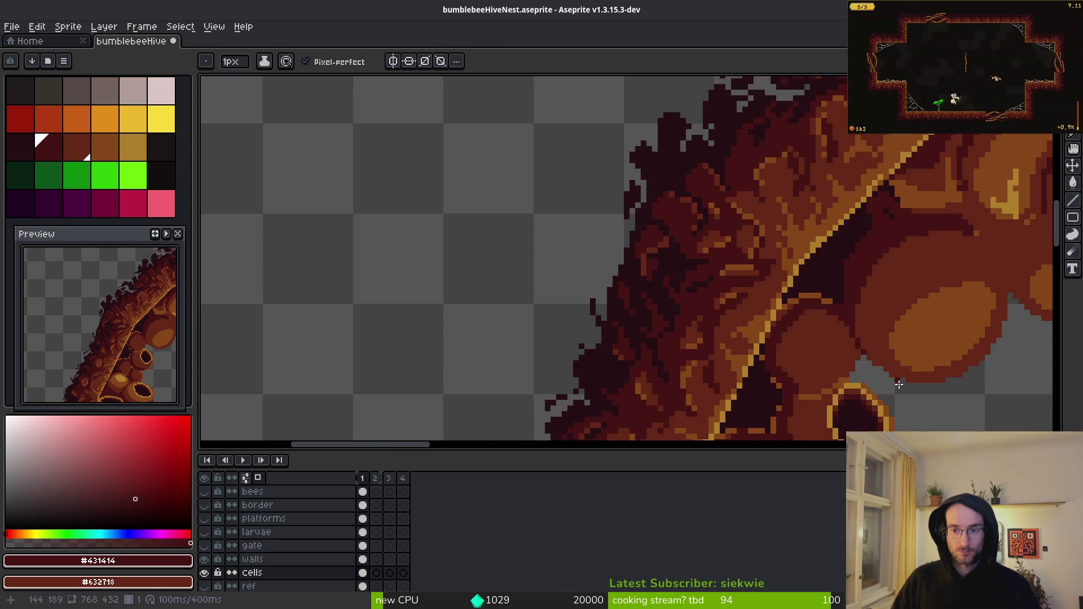
pyautogui.scroll(4, 818, 310)
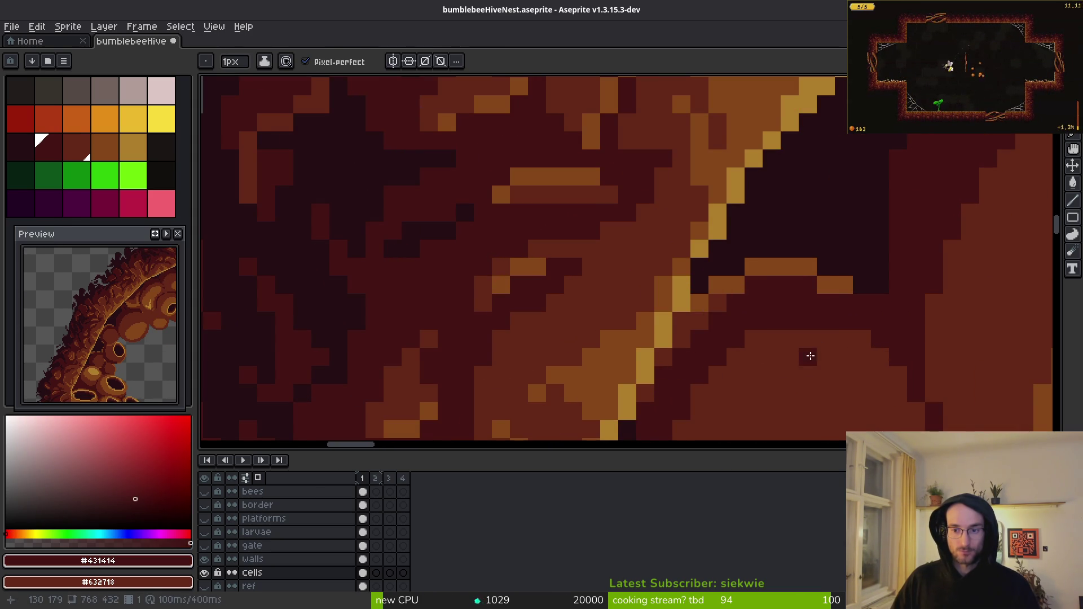
pyautogui.scroll(-1, 874, 291)
pyautogui.scroll(-2, 767, 239)
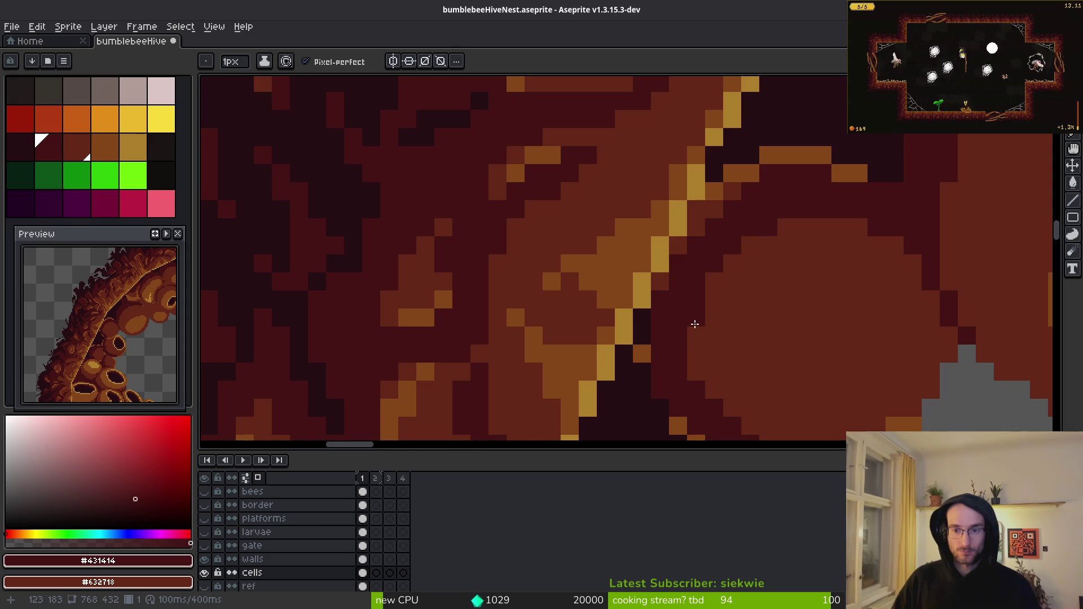
pyautogui.scroll(-3, 702, 227)
pyautogui.moveTo(733, 346); pyautogui.dragTo(751, 345)
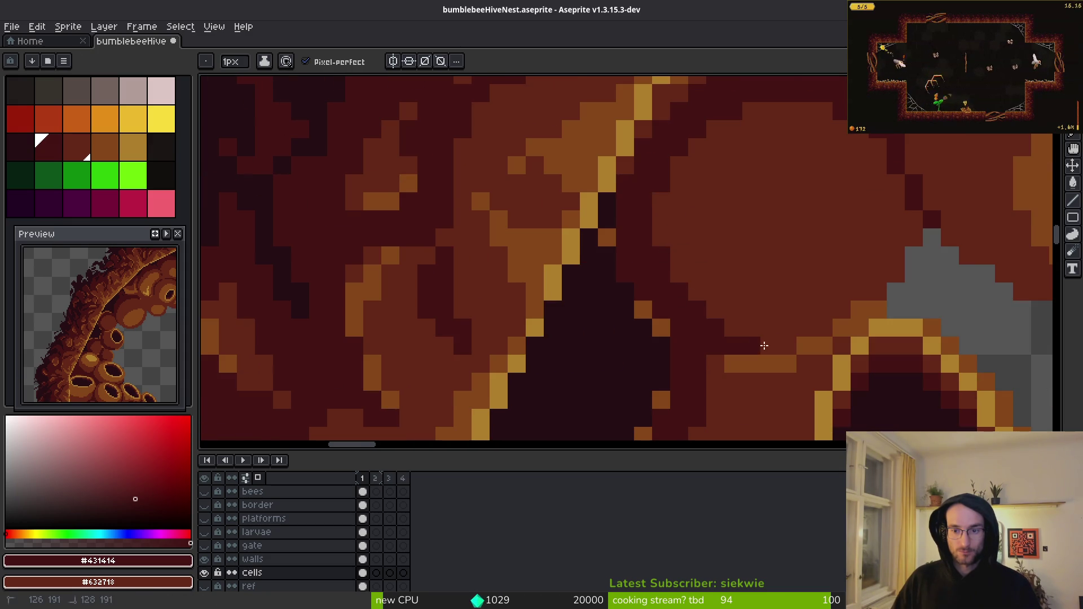
pyautogui.click(807, 346)
pyautogui.scroll(-3, 820, 333)
pyautogui.scroll(2, 737, 285)
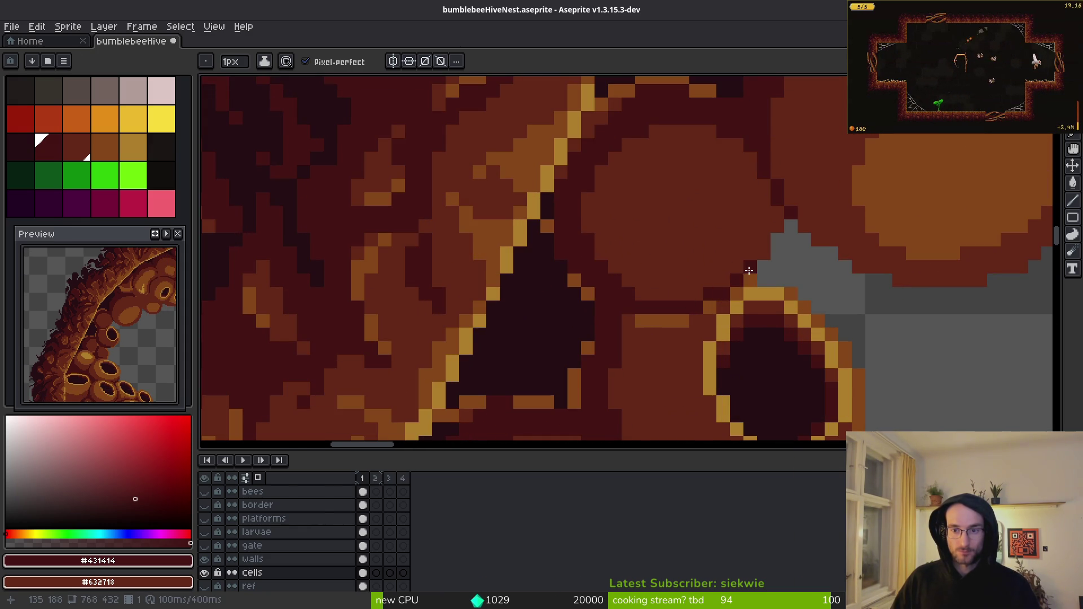
# - Cover the orange bar with #632718 and extend the #431414 triangle right and along its bottom
pyautogui.keyDown('alt'); pyautogui.click(745, 281); pyautogui.keyUp('alt')
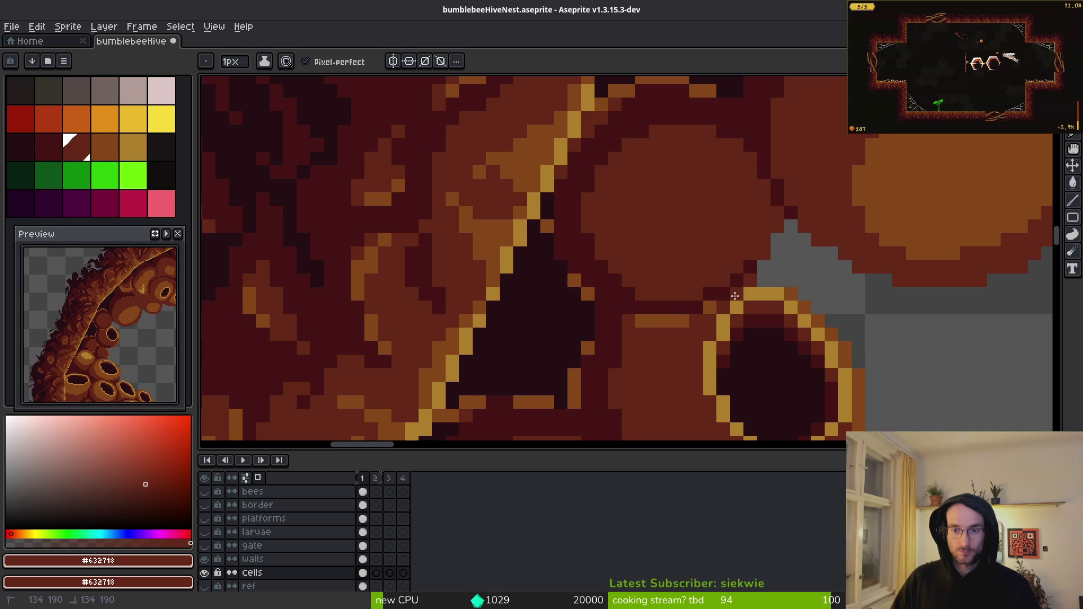
pyautogui.moveTo(683, 321); pyautogui.dragTo(640, 321)
pyautogui.keyDown('alt'); pyautogui.click(629, 329); pyautogui.keyUp('alt')
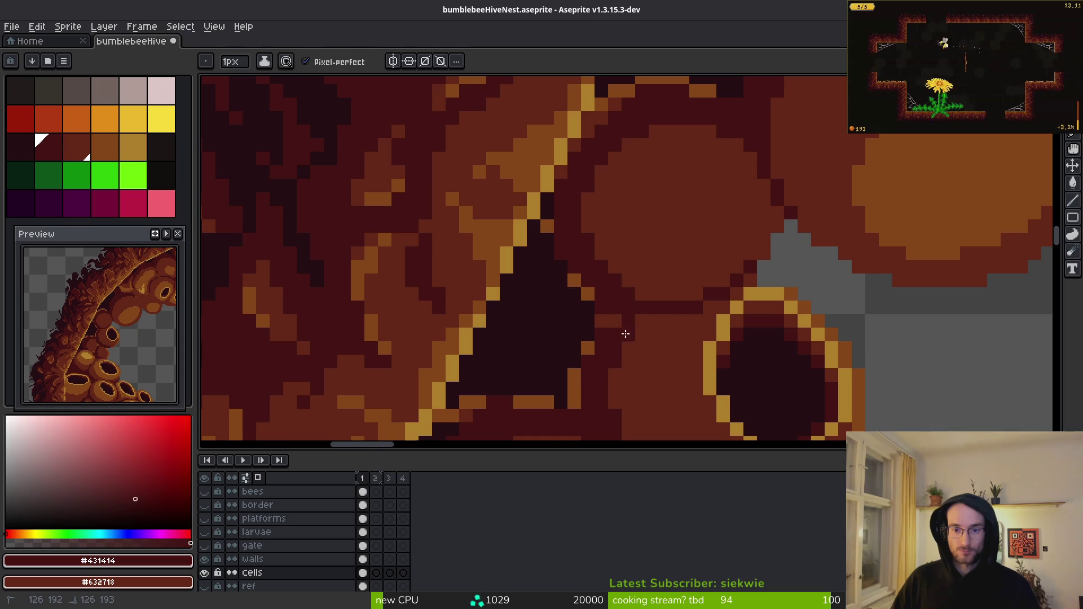
pyautogui.scroll(-3, 624, 327)
pyautogui.scroll(4, 649, 226)
pyautogui.moveTo(643, 288); pyautogui.dragTo(651, 215)
pyautogui.moveTo(600, 342); pyautogui.dragTo(495, 333)
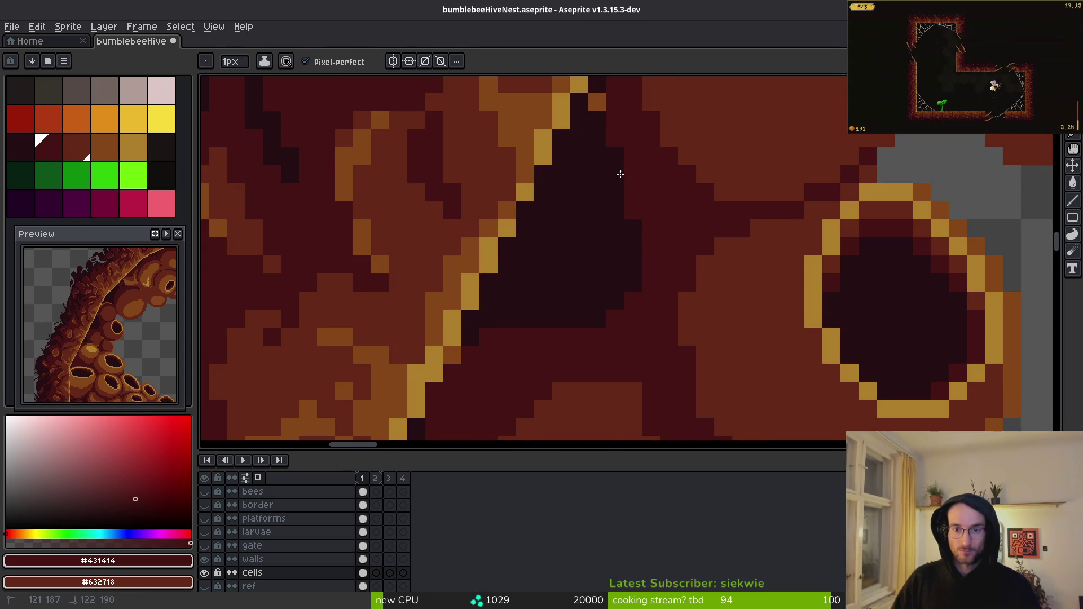
# - Recolour the dark pixels beside the brown blob with #632718
pyautogui.scroll(-2, 636, 211)
pyautogui.scroll(2, 678, 297)
pyautogui.scroll(-2, 678, 298)
pyautogui.scroll(2, 645, 309)
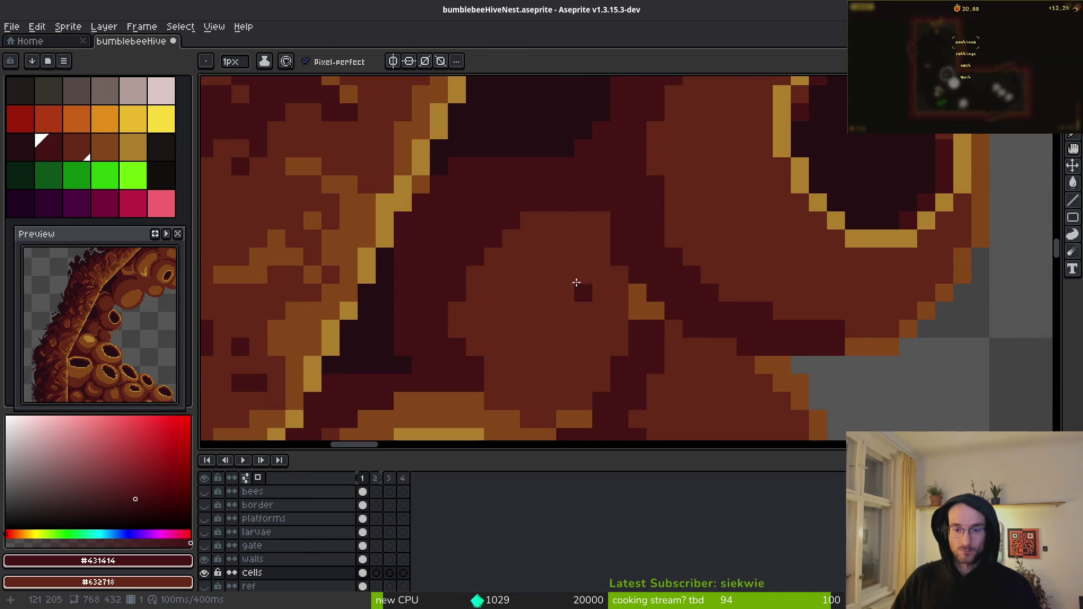
pyautogui.keyDown('alt'); pyautogui.click(605, 244); pyautogui.keyUp('alt')
pyautogui.moveTo(605, 245); pyautogui.dragTo(638, 330)
pyautogui.click(637, 347)
pyautogui.scroll(-4, 594, 232)
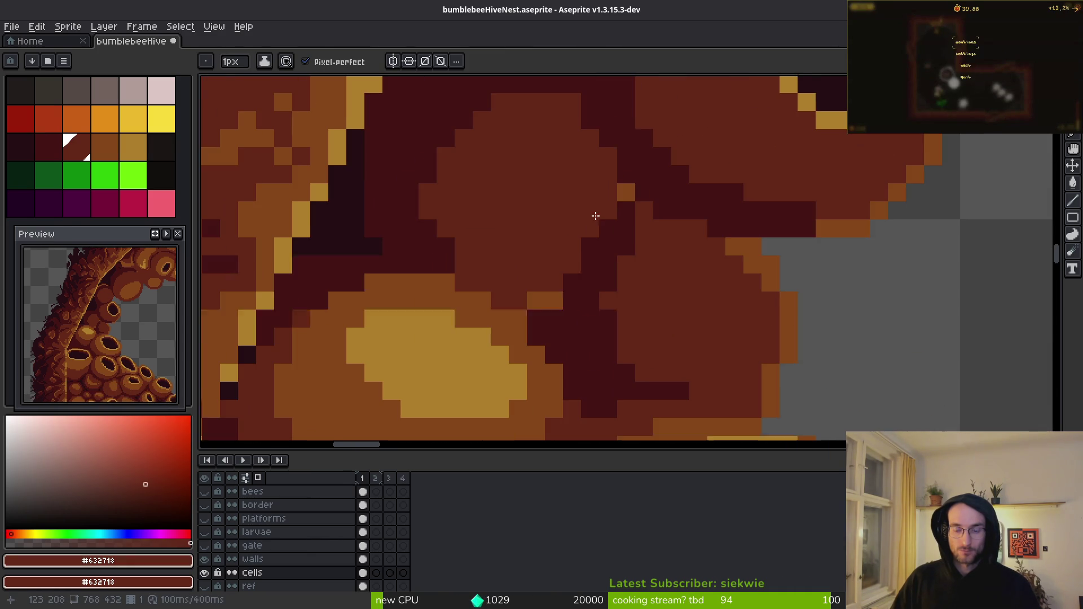
pyautogui.scroll(-2, 736, 309)
pyautogui.scroll(2, 719, 290)
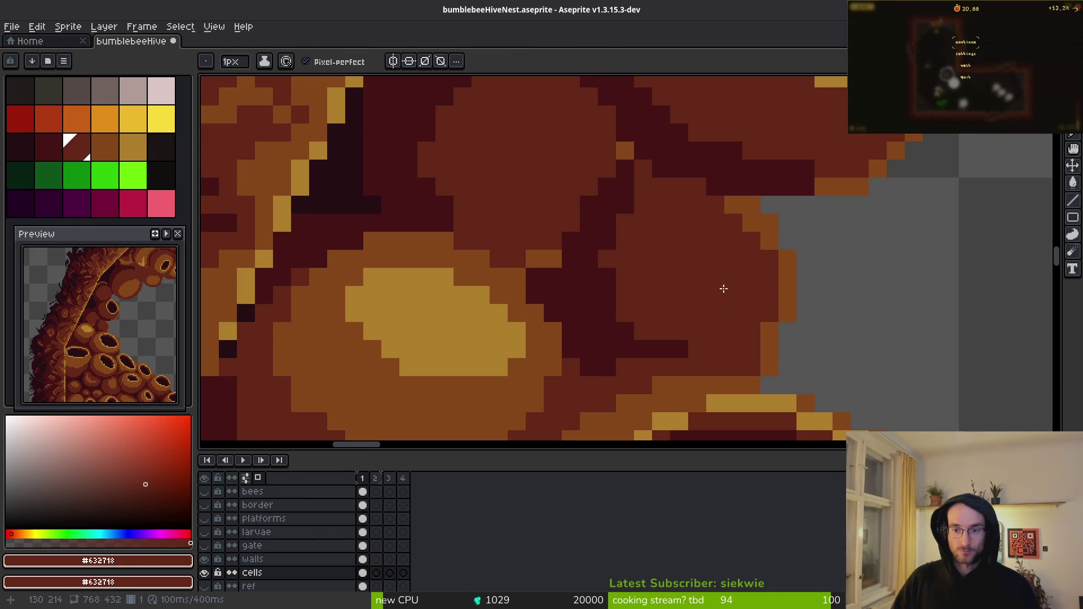
pyautogui.press('e')
pyautogui.scroll(-2, 828, 359)
pyautogui.scroll(3, 828, 359)
pyautogui.keyDown('alt'); pyautogui.click(723, 295); pyautogui.keyUp('alt')
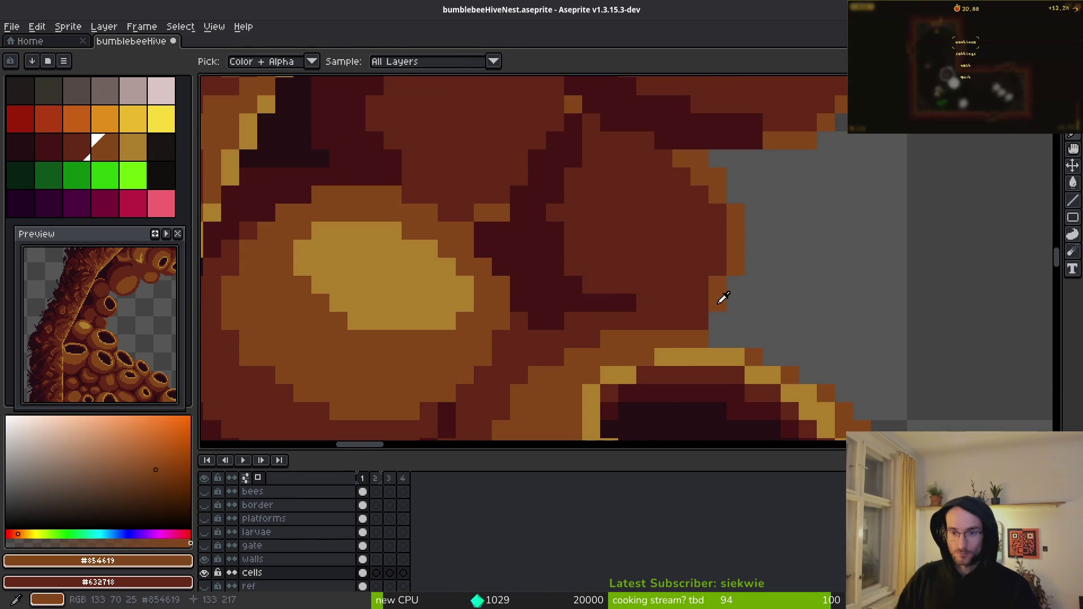
# - Bucket-fill the three orange strips at the dark edge with #632718
pyautogui.keyDown('alt'); pyautogui.click(679, 299); pyautogui.keyUp('alt')
pyautogui.press('g')
pyautogui.click(731, 229)
pyautogui.click(716, 191)
pyautogui.click(697, 165)
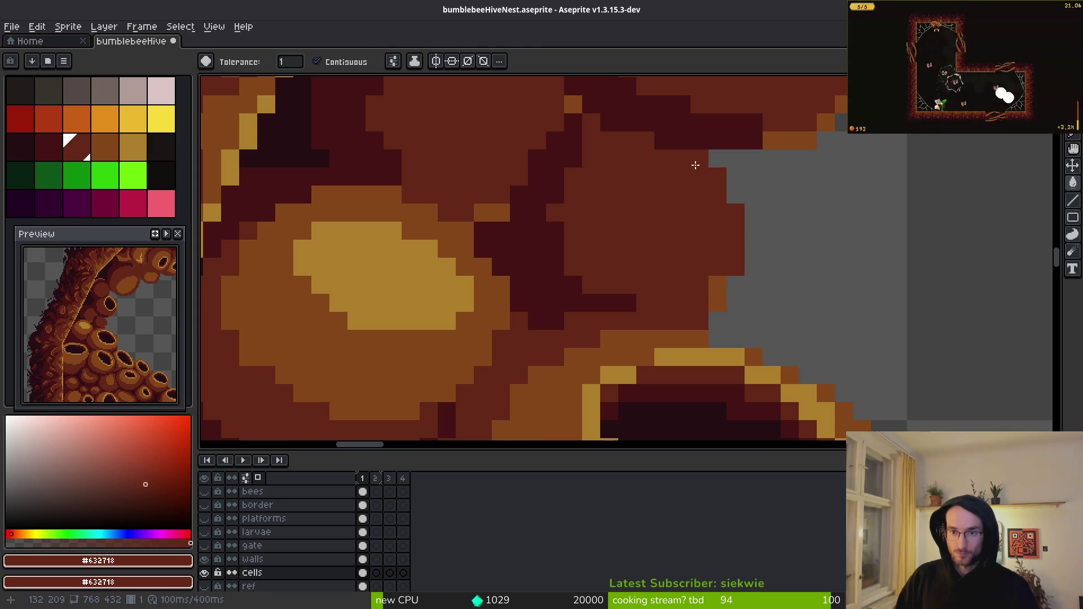
pyautogui.scroll(-2, 714, 294)
pyautogui.scroll(2, 754, 290)
# - Fill one strip with #431414, then undo a #632718 fill over the dark stripe
pyautogui.keyDown('alt'); pyautogui.click(670, 270); pyautogui.keyUp('alt')
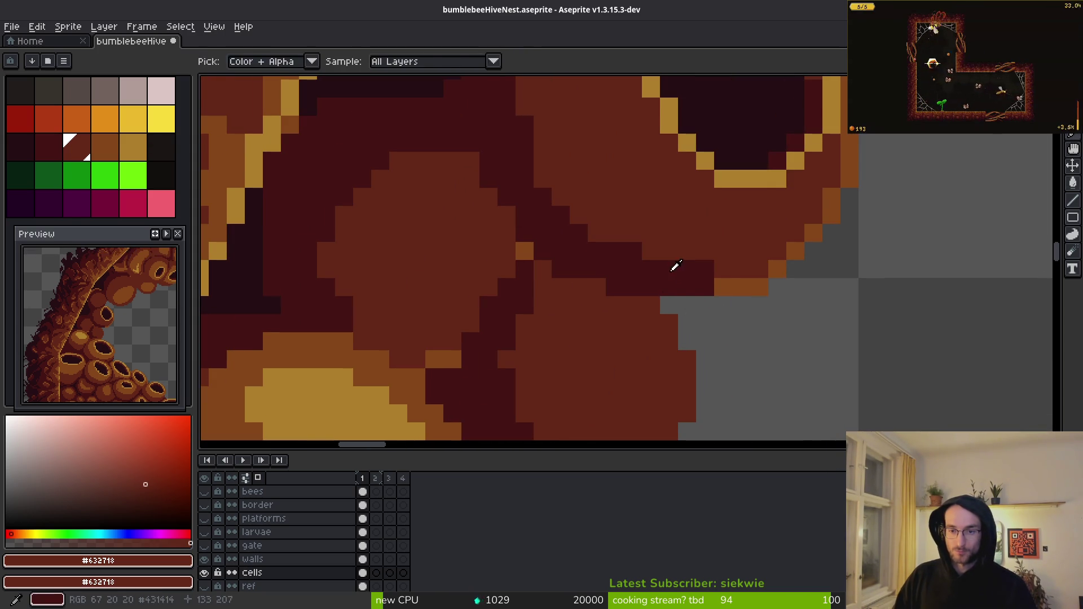
pyautogui.click(735, 289)
pyautogui.scroll(-2, 745, 270)
pyautogui.keyDown('alt'); pyautogui.click(701, 307); pyautogui.keyUp('alt')
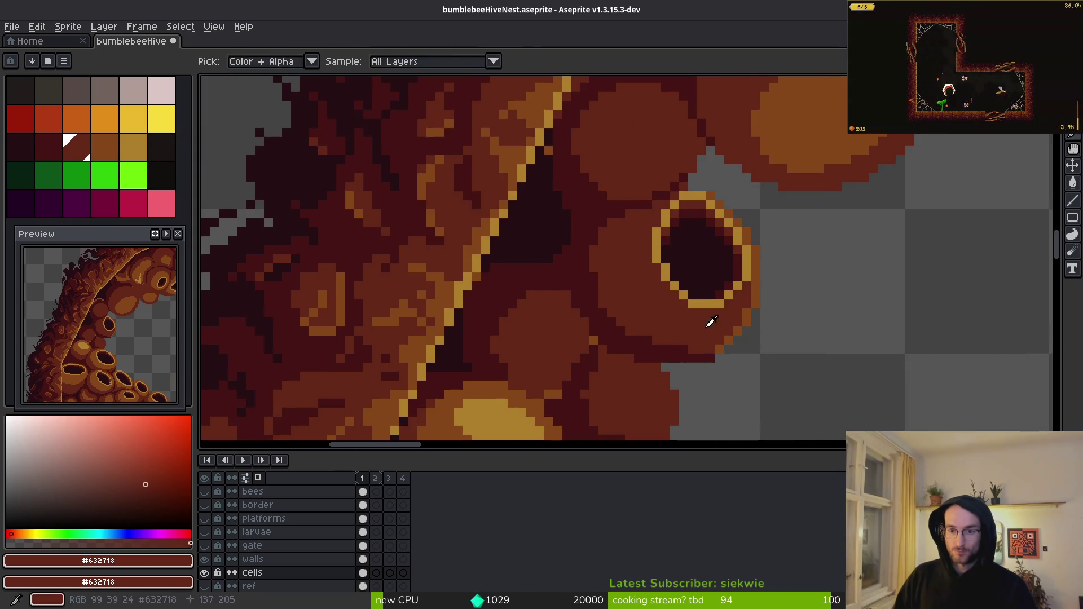
pyautogui.scroll(2, 702, 307)
pyautogui.click(669, 354)
pyautogui.hotkey('ctrl', 'z')
pyautogui.press('b')
# - Paint #632718 over the dark stripe and the orange edge pixels on the right
pyautogui.moveTo(611, 344); pyautogui.dragTo(491, 315)
pyautogui.moveTo(697, 333); pyautogui.dragTo(798, 237)
pyautogui.scroll(-3, 774, 230)
pyautogui.scroll(1, 724, 326)
# - Paint orange-brown pixels along the ring's lower edge and return to #854619
pyautogui.keyDown('alt'); pyautogui.click(709, 314); pyautogui.keyUp('alt')
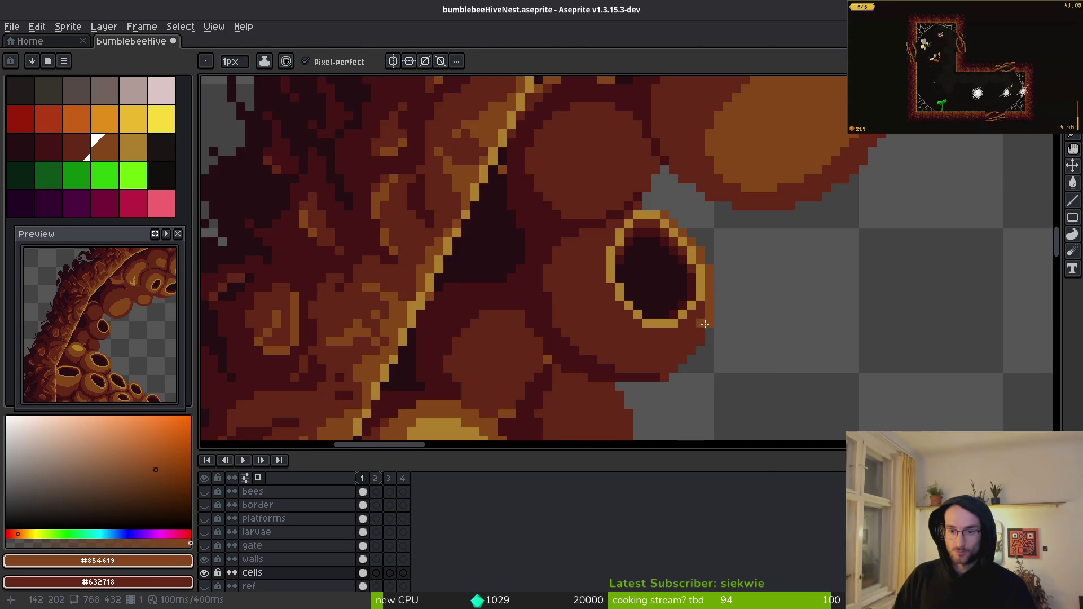
pyautogui.scroll(1, 709, 313)
pyautogui.moveTo(677, 338)
pyautogui.mouseDown()
pyautogui.moveTo(590, 377)
pyautogui.moveTo(490, 329)
pyautogui.moveTo(453, 215)
pyautogui.mouseUp()
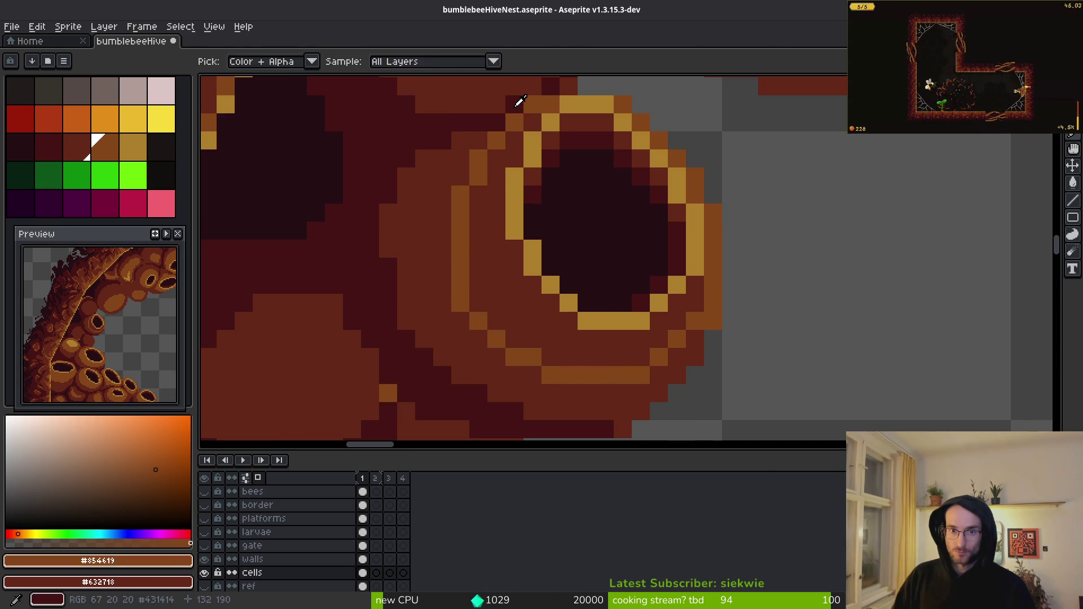
pyautogui.keyDown('alt'); pyautogui.click(515, 104); pyautogui.keyUp('alt')
pyautogui.keyDown('alt'); pyautogui.click(534, 115); pyautogui.keyUp('alt')
pyautogui.moveTo(528, 133); pyautogui.dragTo(548, 199)
pyautogui.keyDown('alt'); pyautogui.click(540, 186); pyautogui.keyUp('alt')
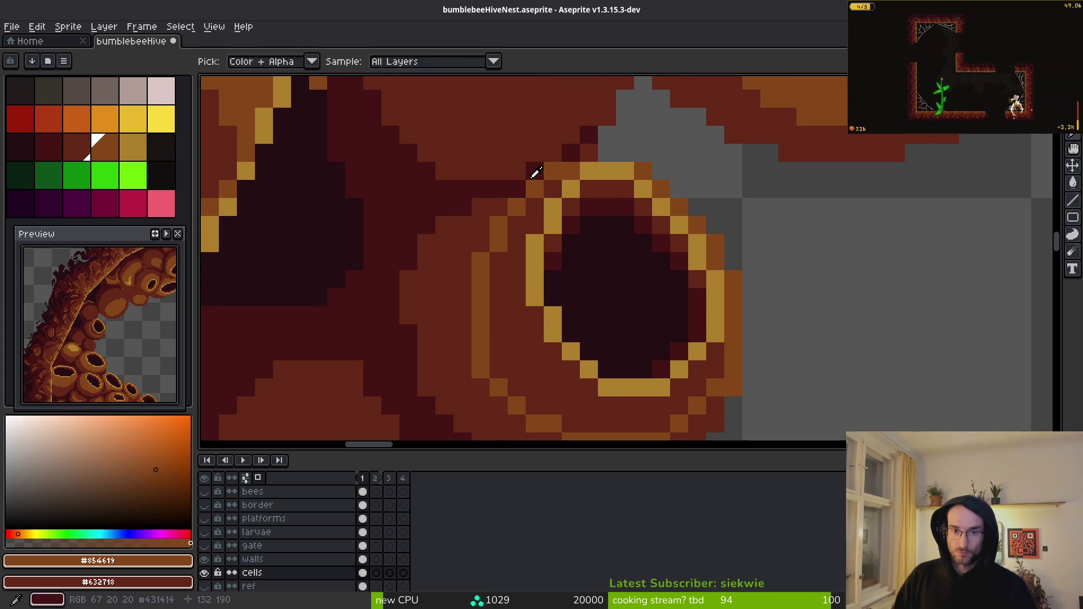
pyautogui.scroll(-2, 530, 169)
pyautogui.scroll(2, 607, 260)
pyautogui.scroll(-3, 632, 311)
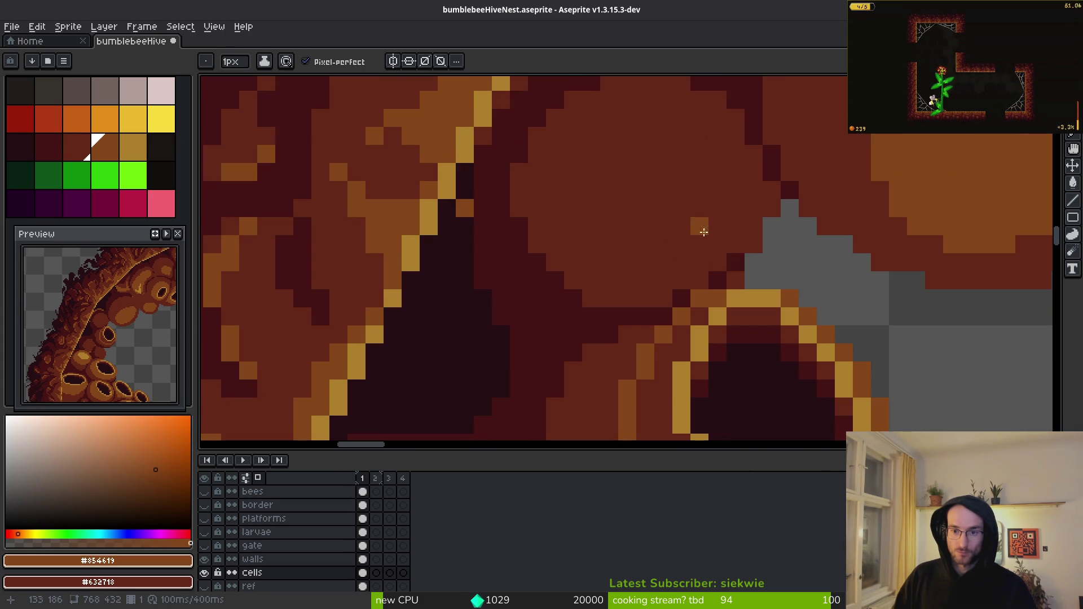
# - Add a #431414 pixel beside the grey area and repaint two pixels in #632718
pyautogui.keyDown('alt'); pyautogui.click(736, 263); pyautogui.keyUp('alt')
pyautogui.click(752, 245)
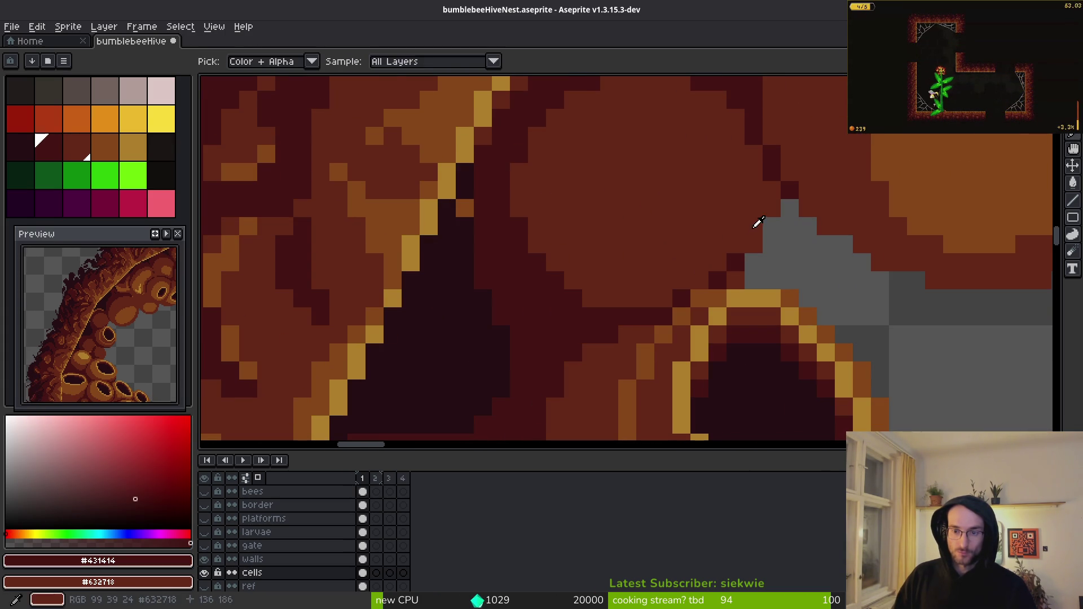
pyautogui.scroll(-4, 790, 266)
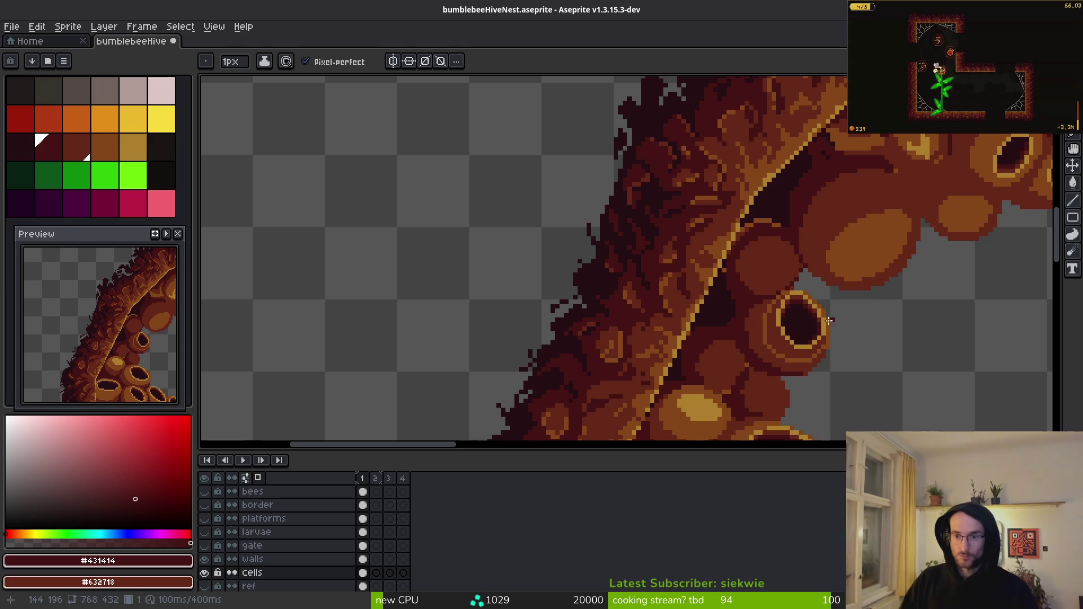
pyautogui.scroll(4, 800, 366)
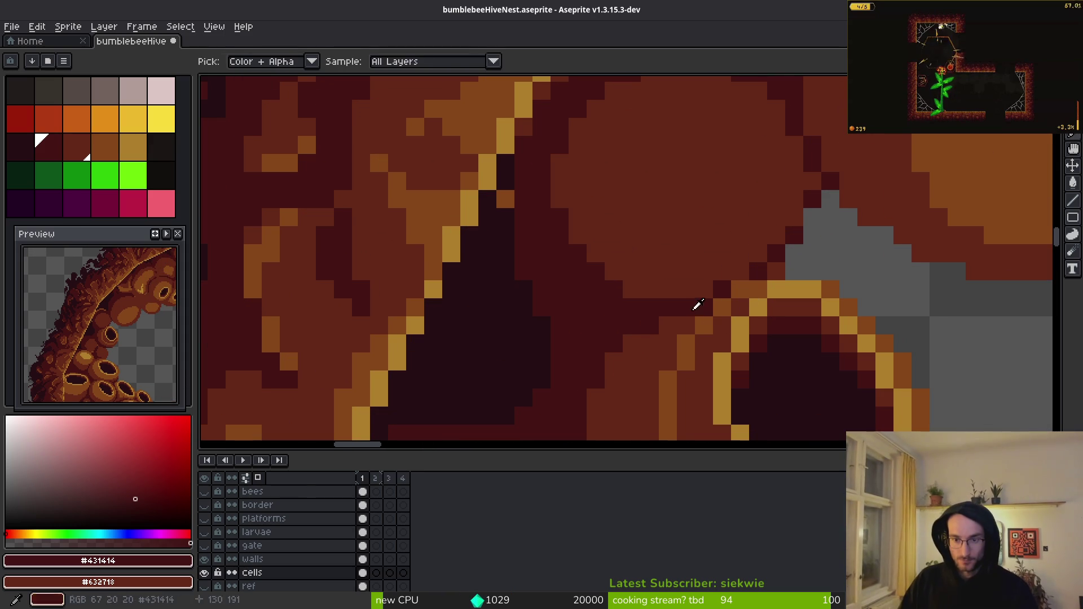
pyautogui.keyDown('alt'); pyautogui.click(713, 321); pyautogui.keyUp('alt')
pyautogui.scroll(-2, 700, 282)
pyautogui.moveTo(706, 240); pyautogui.dragTo(689, 241)
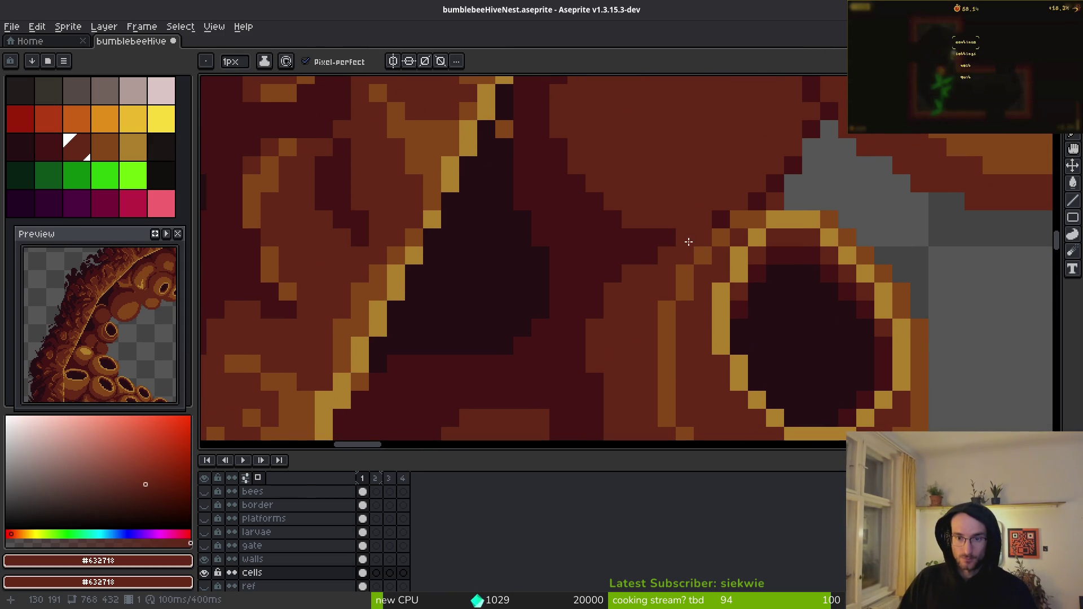
pyautogui.scroll(-2, 647, 263)
pyautogui.keyDown('alt'); pyautogui.click(629, 201); pyautogui.keyUp('alt')
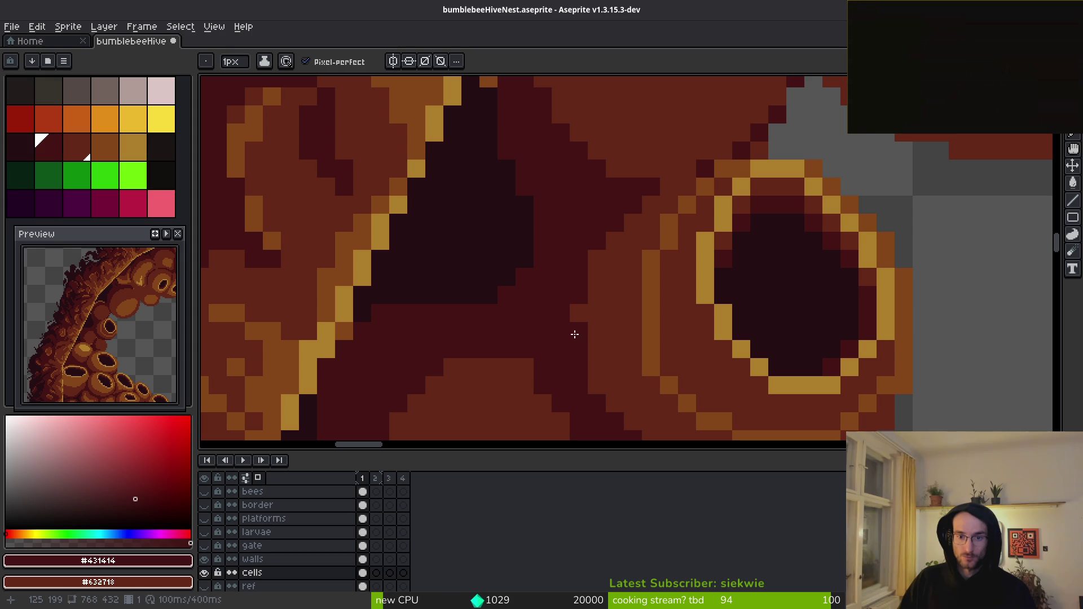
pyautogui.scroll(-3, 593, 258)
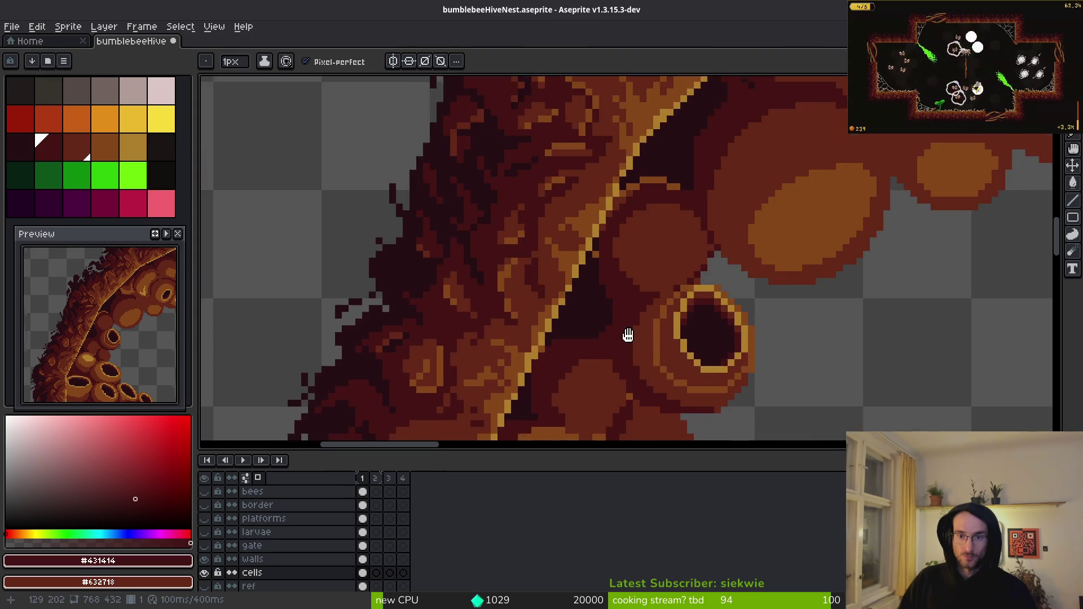
pyautogui.scroll(2, 658, 370)
# - Fill the ring area with orange-brown #854619, undoing a trial #632718 fill
pyautogui.keyDown('alt'); pyautogui.click(622, 293); pyautogui.keyUp('alt')
pyautogui.press('g')
pyautogui.click(613, 282)
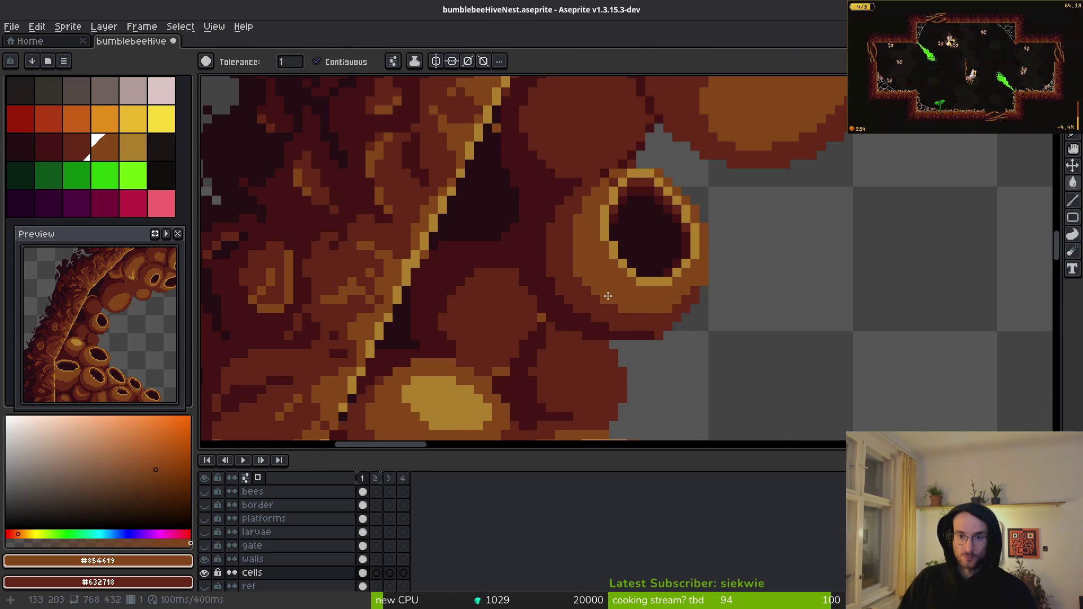
pyautogui.keyDown('alt'); pyautogui.click(571, 266); pyautogui.keyUp('alt')
pyautogui.scroll(3, 571, 267)
pyautogui.click(592, 288)
pyautogui.hotkey('ctrl', 'z')
pyautogui.press('f')
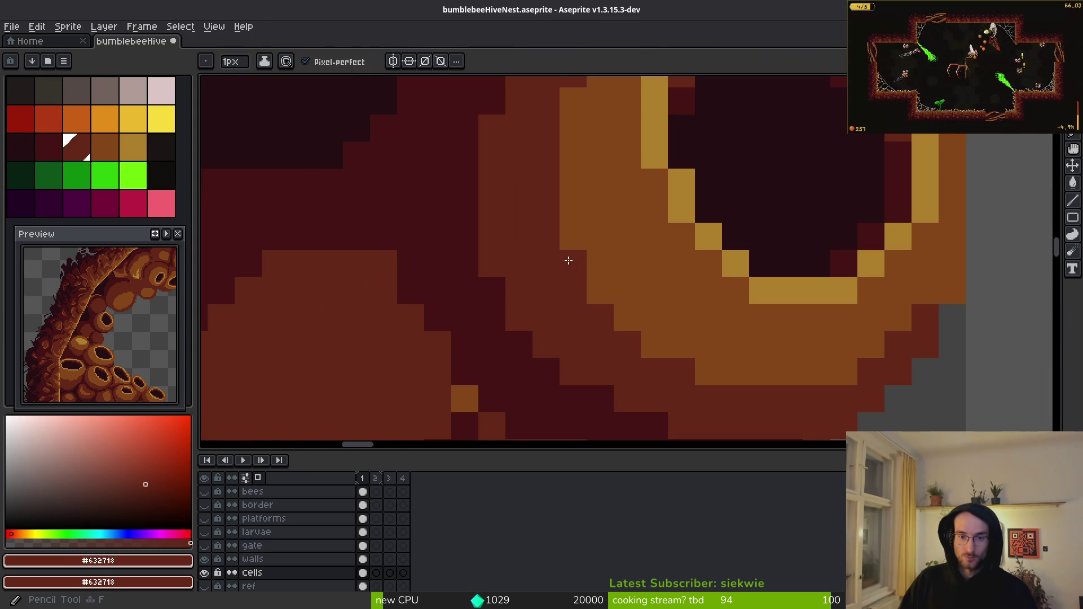
pyautogui.scroll(-5, 569, 260)
pyautogui.scroll(4, 726, 298)
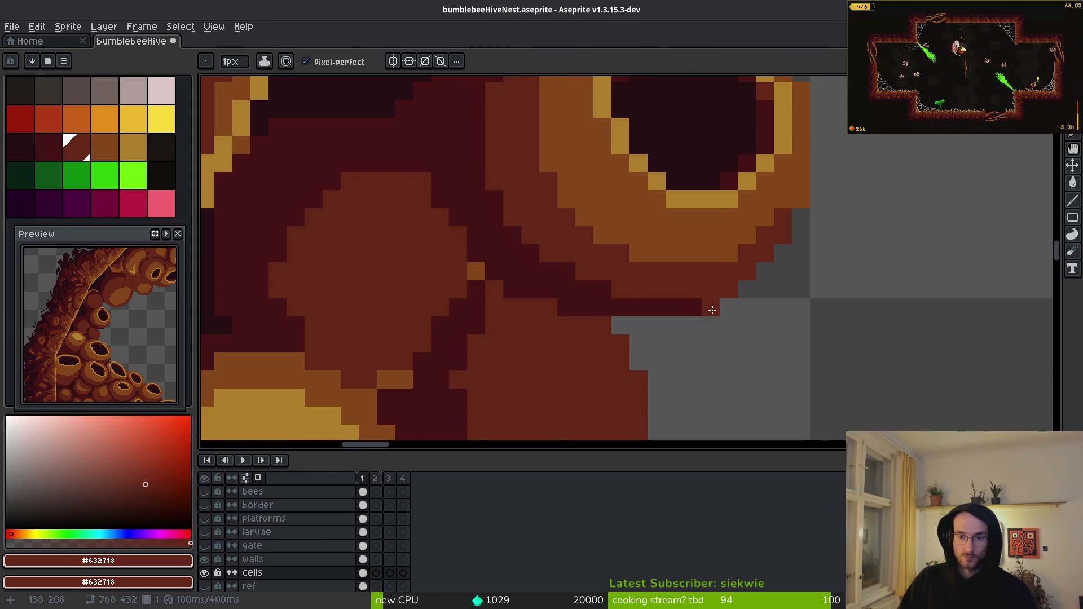
# - Erase two stray pixels along the ring's outer edge
pyautogui.press('e')
pyautogui.click(801, 200)
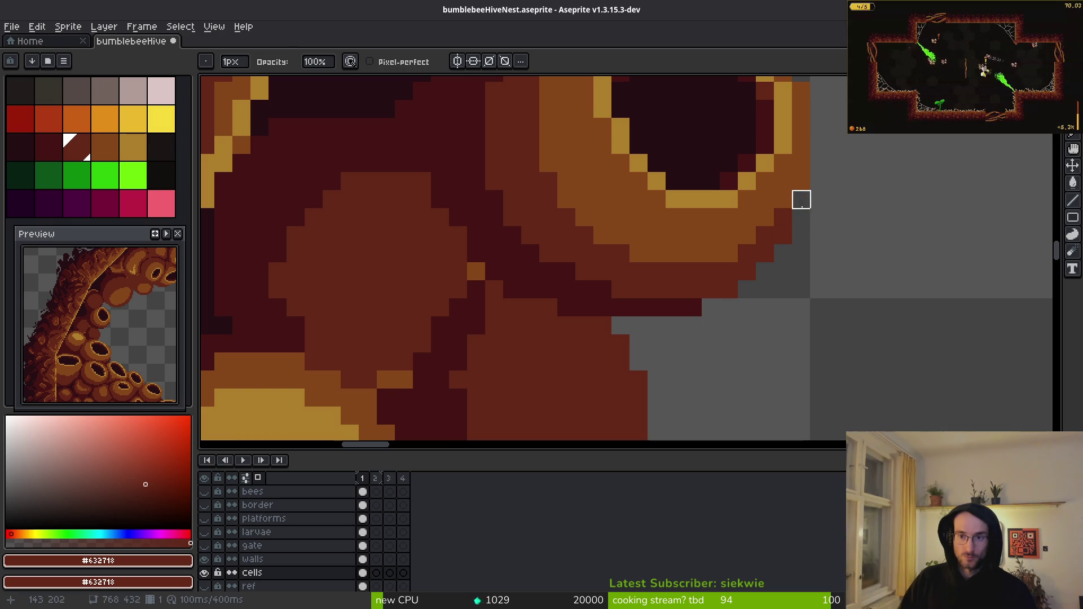
pyautogui.scroll(-3, 837, 217)
pyautogui.scroll(3, 786, 224)
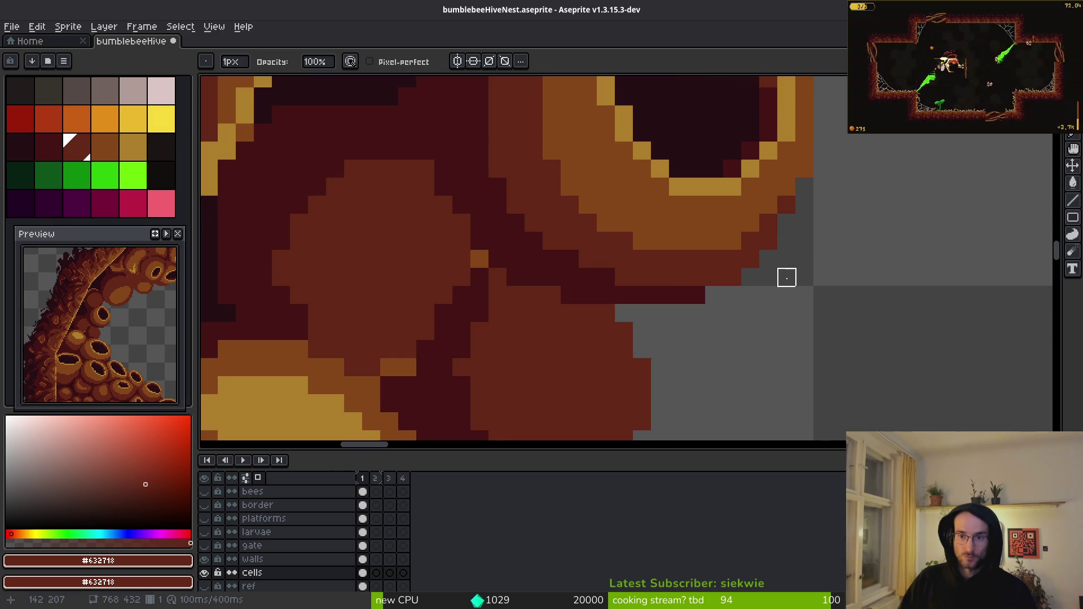
pyautogui.click(733, 277)
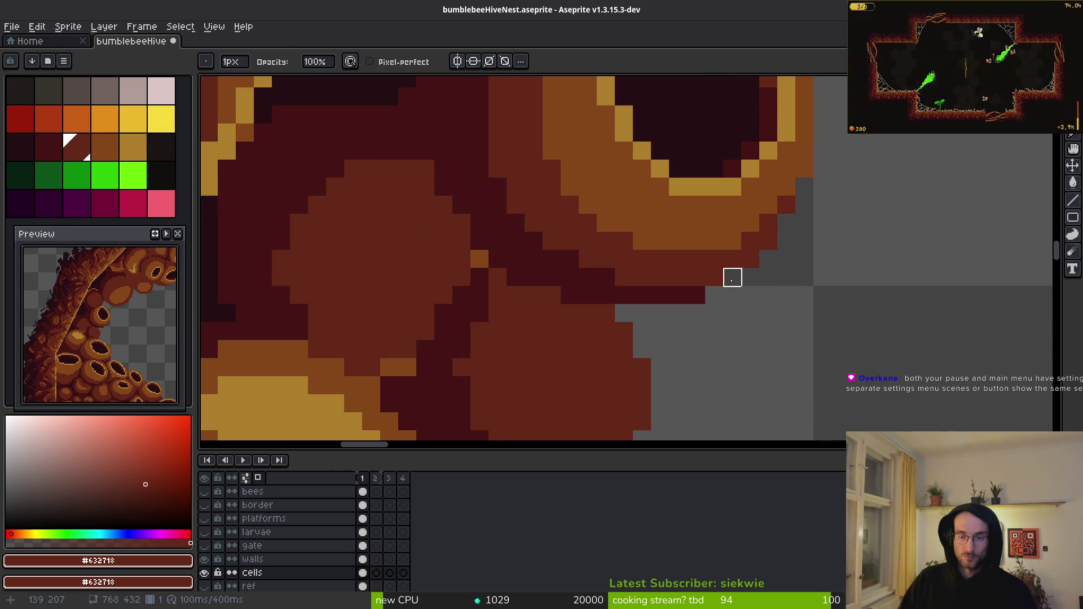
pyautogui.scroll(-3, 733, 302)
pyautogui.scroll(3, 737, 314)
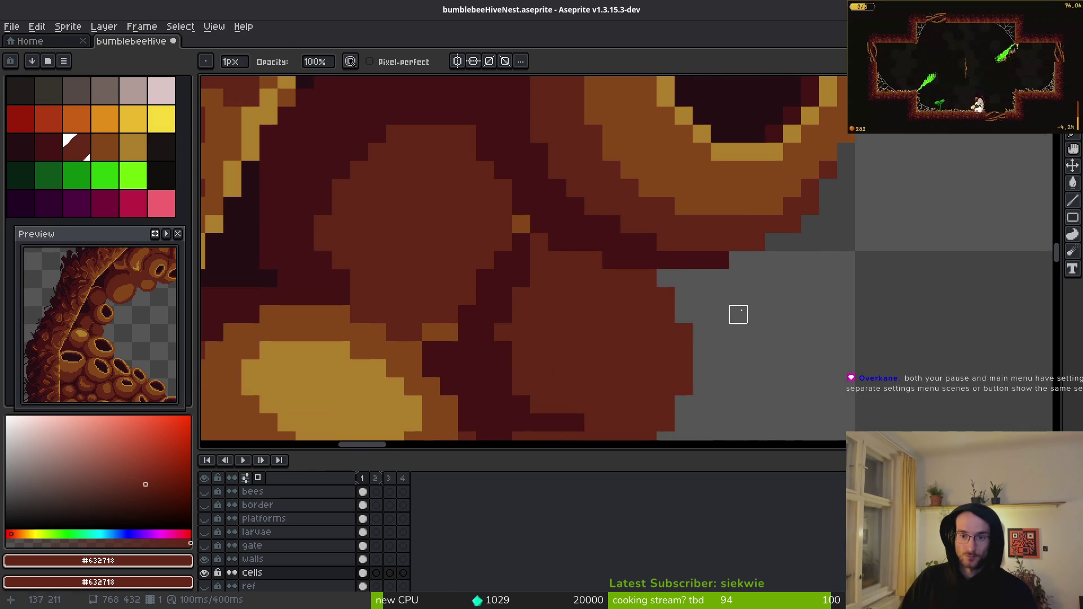
pyautogui.keyDown('alt'); pyautogui.click(619, 225); pyautogui.keyUp('alt')
pyautogui.press('[')
pyautogui.press('[')
# - Paint dark red pixels and a dark diagonal edge along the round cell's lower edge
pyautogui.scroll(-1, 612, 254)
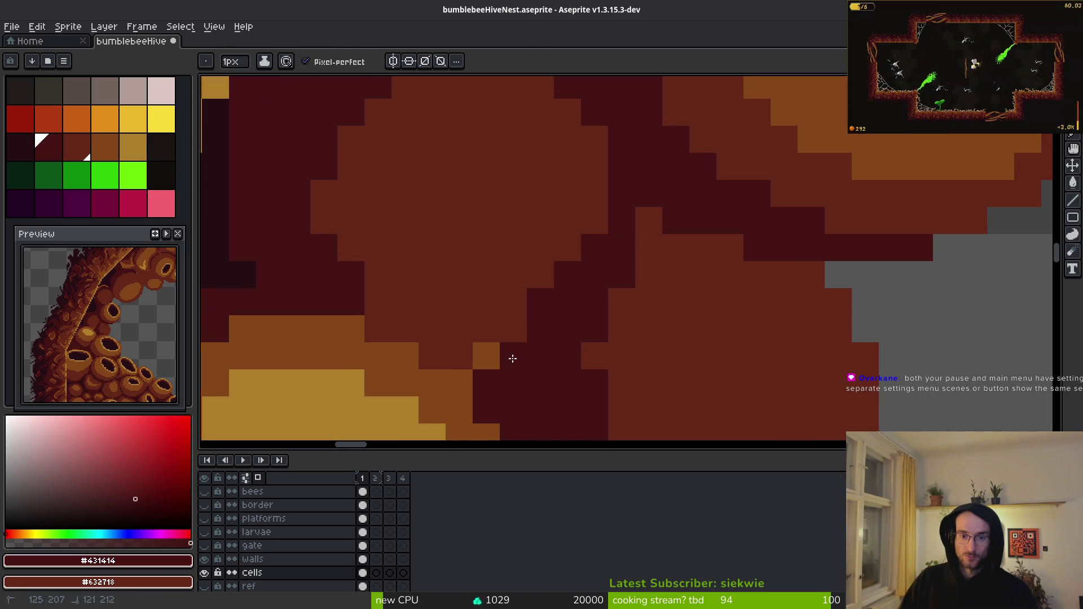
pyautogui.scroll(-2, 547, 355)
pyautogui.scroll(4, 547, 355)
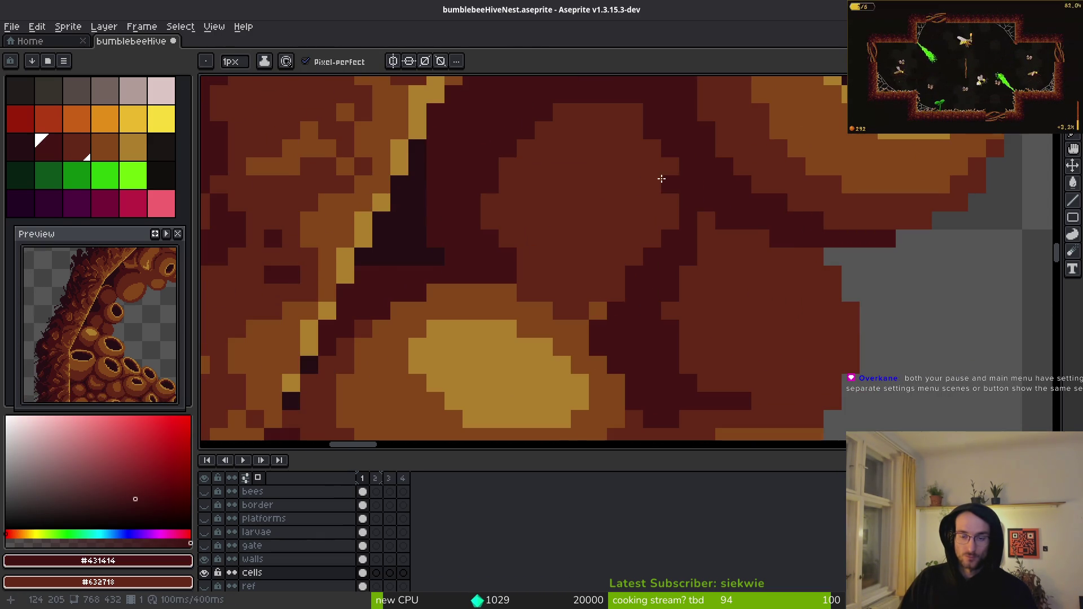
pyautogui.moveTo(669, 143); pyautogui.dragTo(673, 213)
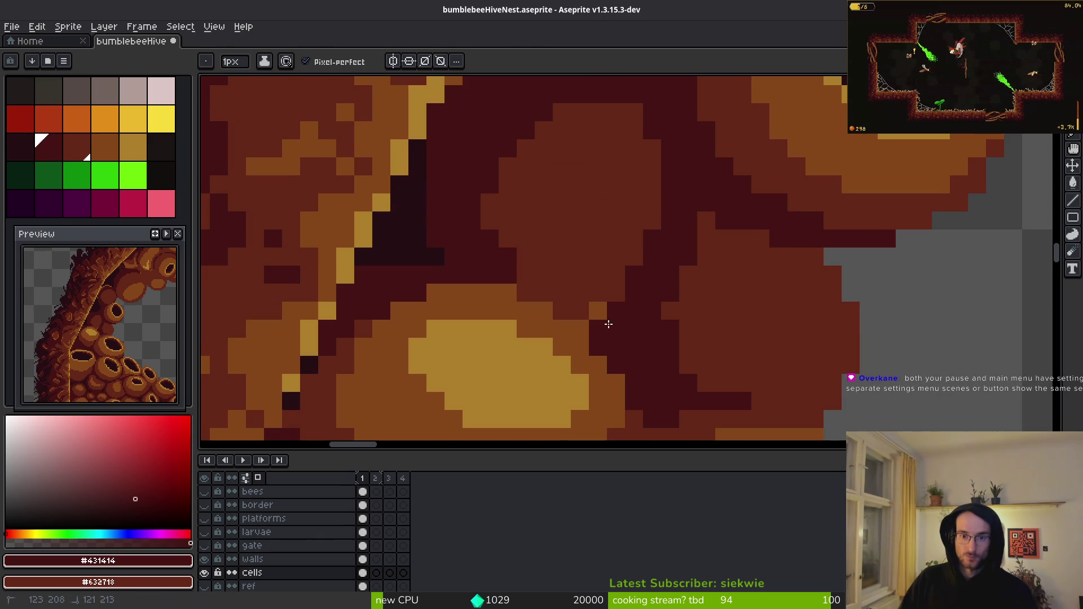
pyautogui.moveTo(571, 325); pyautogui.dragTo(518, 286)
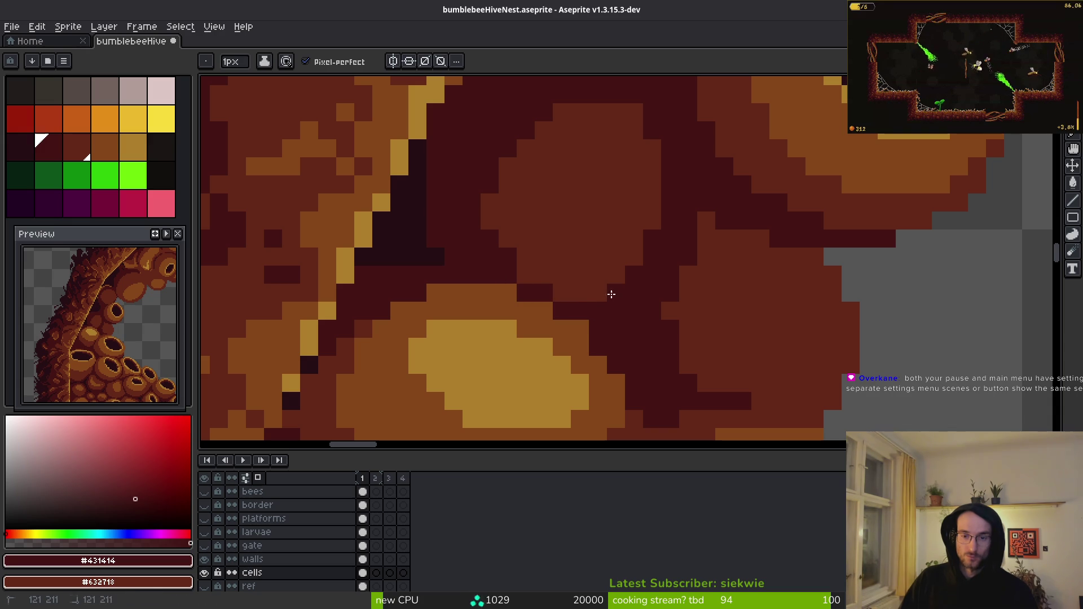
pyautogui.scroll(-3, 655, 277)
pyautogui.scroll(3, 652, 281)
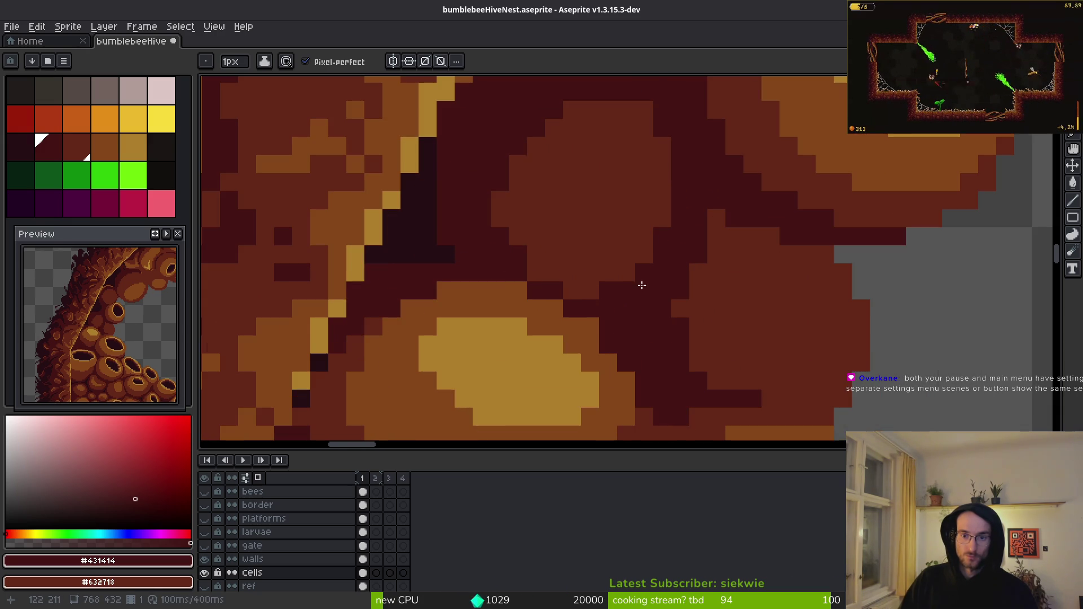
pyautogui.moveTo(554, 289)
pyautogui.mouseDown()
pyautogui.moveTo(589, 288)
pyautogui.moveTo(683, 209)
pyautogui.mouseUp()
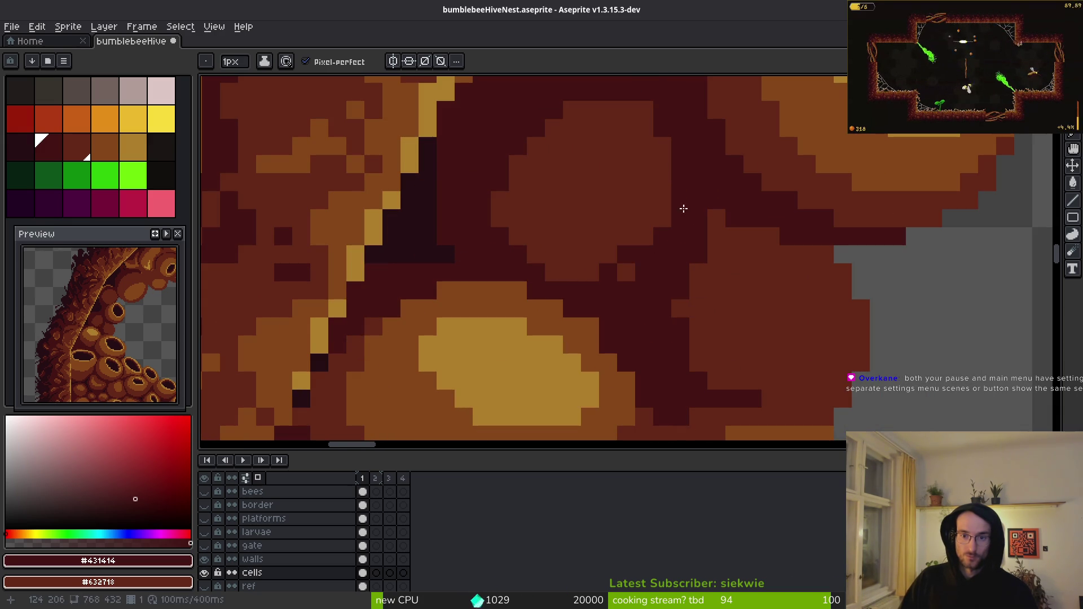
# - Add short orange-brown #854619 highlights inside the cell
pyautogui.keyDown('alt'); pyautogui.click(624, 205); pyautogui.keyUp('alt')
pyautogui.keyDown('alt'); pyautogui.click(679, 213); pyautogui.keyUp('alt')
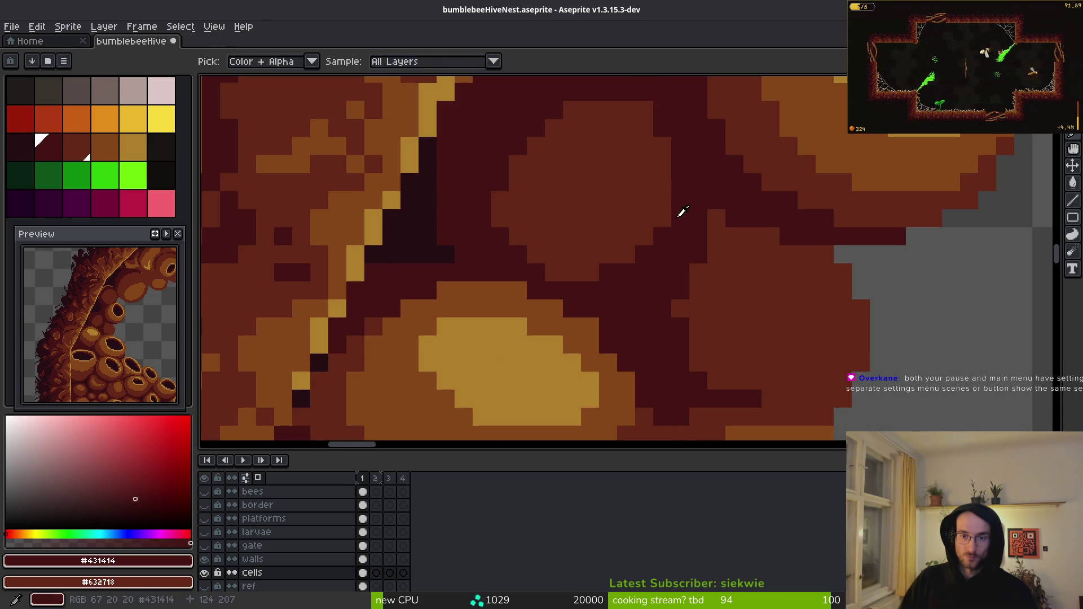
pyautogui.keyDown('alt'); pyautogui.click(865, 142); pyautogui.keyUp('alt')
pyautogui.moveTo(626, 180); pyautogui.dragTo(611, 226)
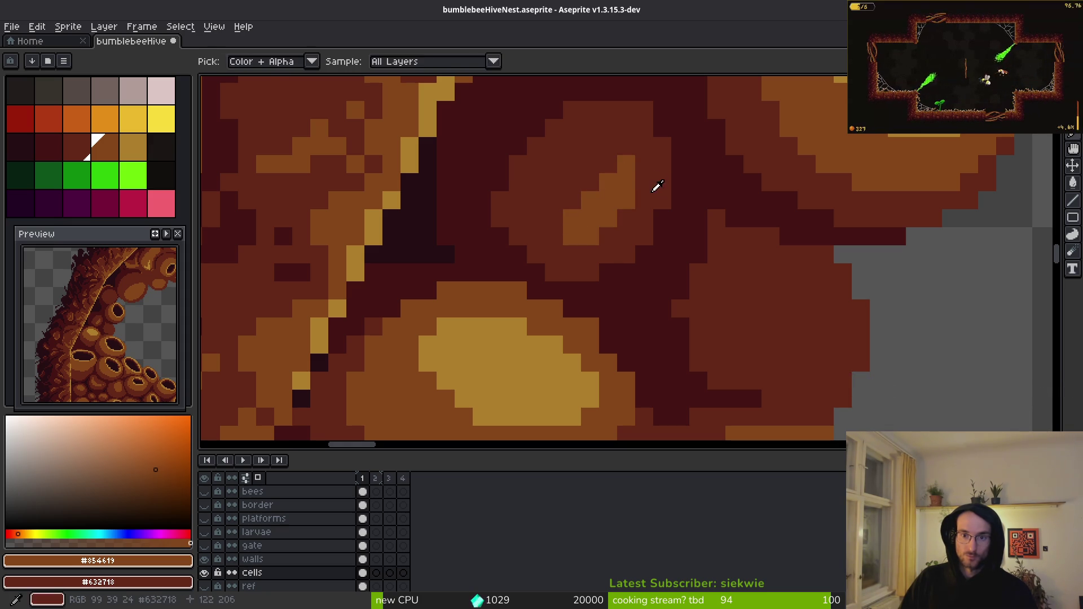
pyautogui.keyDown('alt'); pyautogui.click(621, 159); pyautogui.keyUp('alt')
pyautogui.keyDown('alt'); pyautogui.click(616, 189); pyautogui.keyUp('alt')
pyautogui.click(595, 175)
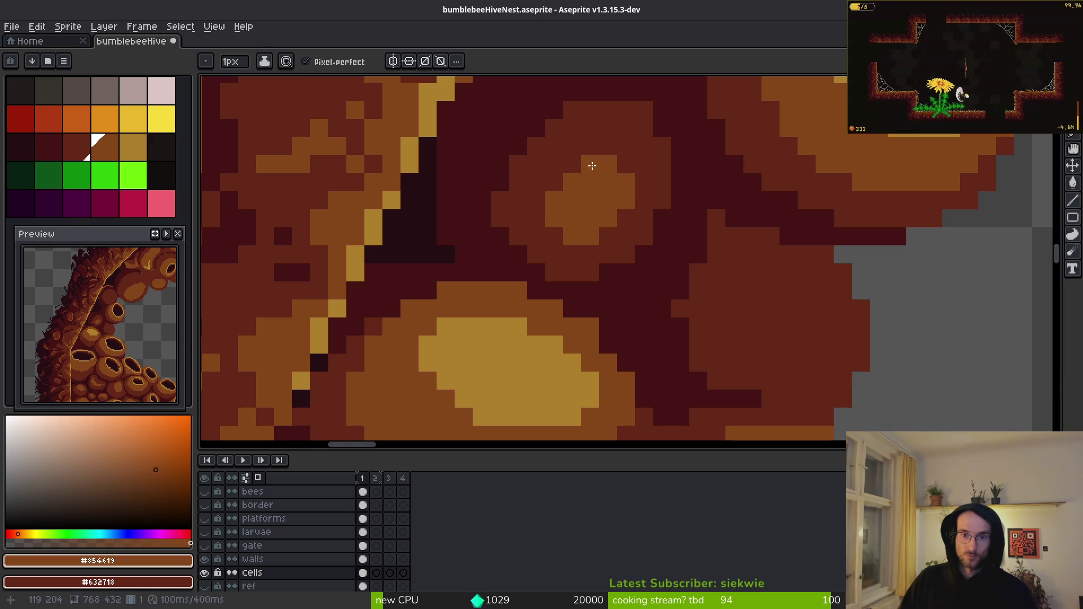
# - Paint mid-red #632718 pixels at the cell's top edge
pyautogui.scroll(-4, 690, 244)
pyautogui.scroll(3, 693, 256)
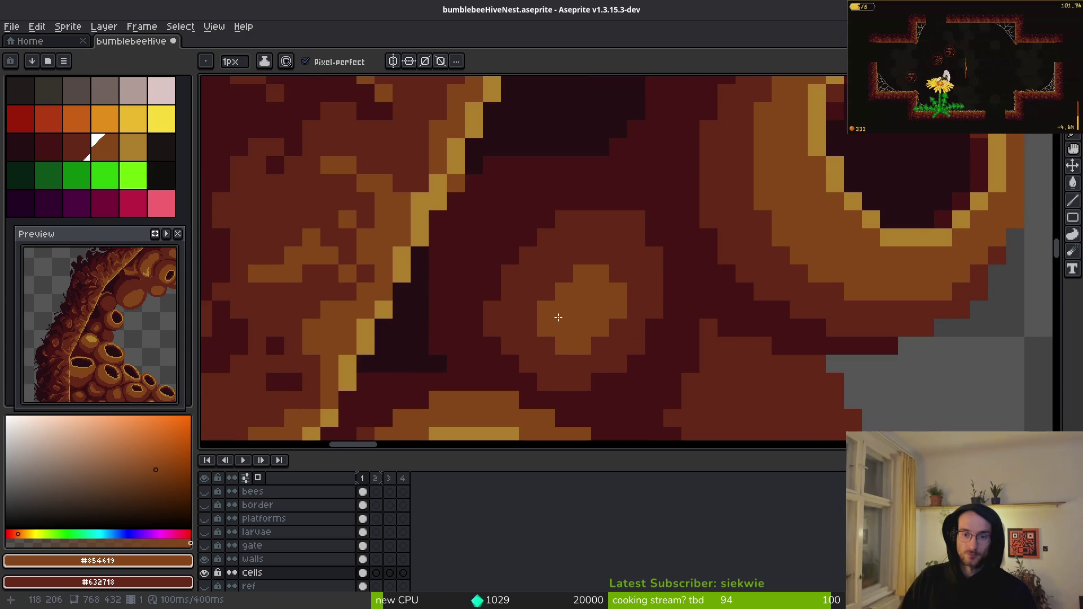
pyautogui.scroll(1, 679, 273)
pyautogui.keyDown('alt'); pyautogui.click(637, 269); pyautogui.keyUp('alt')
pyautogui.keyDown('alt'); pyautogui.click(606, 269); pyautogui.keyUp('alt')
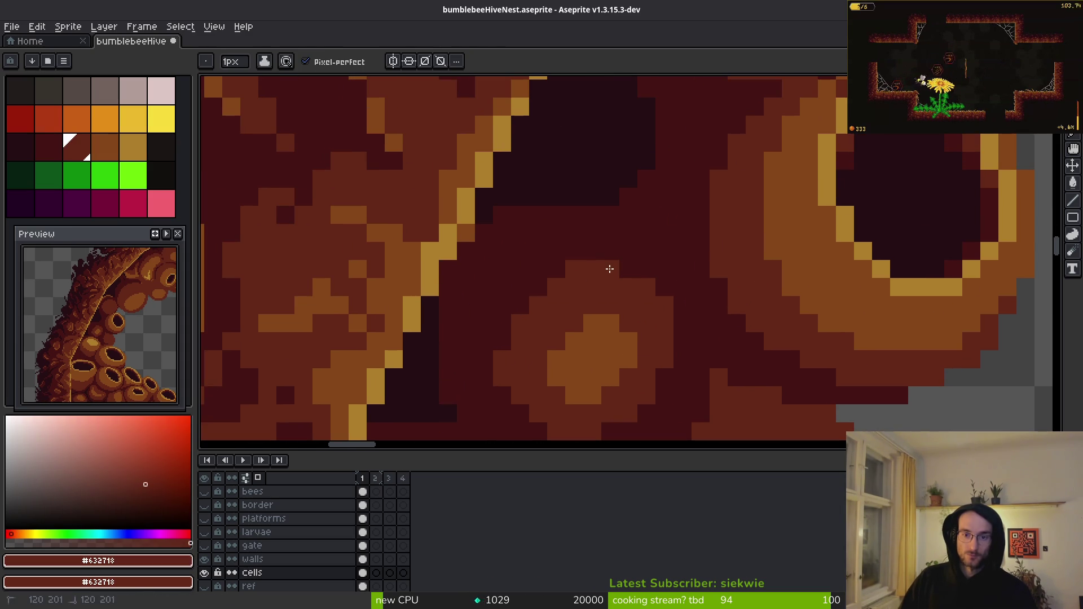
pyautogui.click(554, 287)
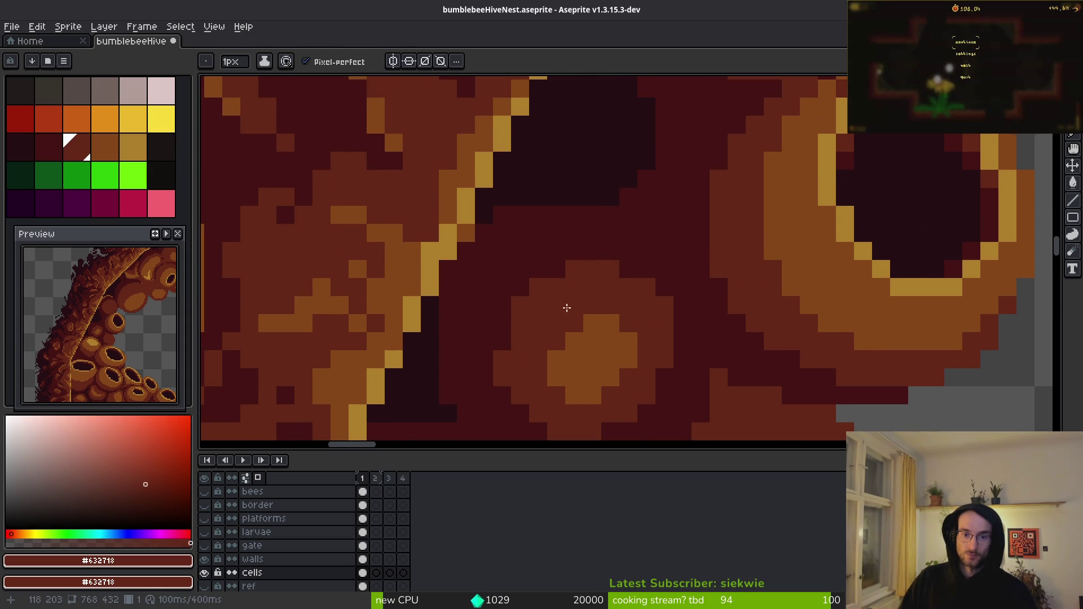
pyautogui.scroll(-1, 570, 295)
pyautogui.keyDown('alt'); pyautogui.click(517, 362); pyautogui.keyUp('alt')
pyautogui.keyDown('alt'); pyautogui.click(527, 330); pyautogui.keyUp('alt')
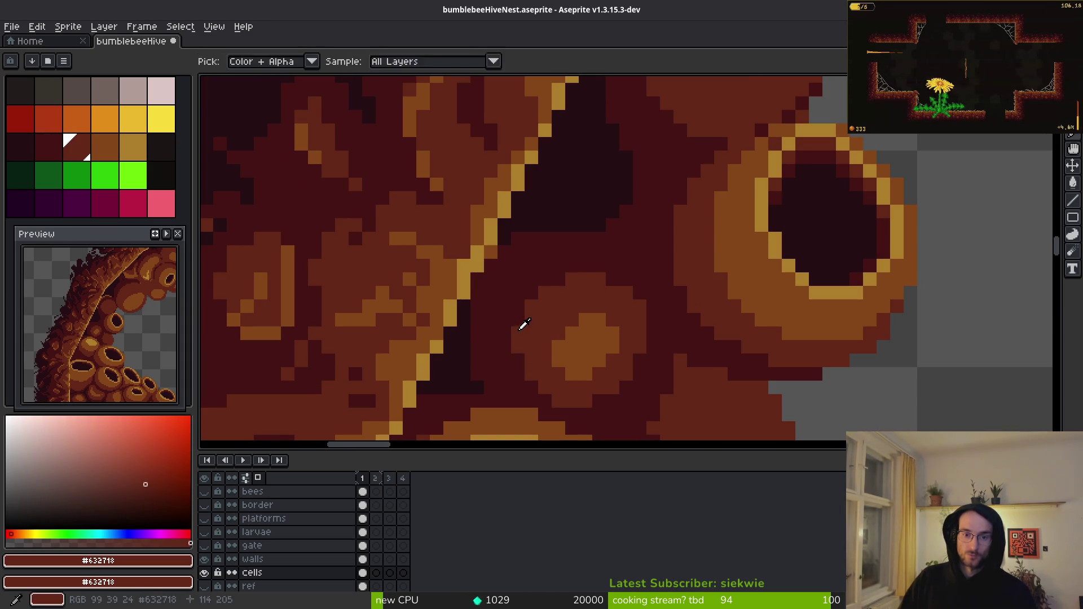
pyautogui.scroll(1, 606, 354)
pyautogui.keyDown('alt'); pyautogui.click(527, 337); pyautogui.keyUp('alt')
# - Cover stray pixels along the seam with #250c13 and repaint the dark column in #431414
pyautogui.scroll(-3, 696, 405)
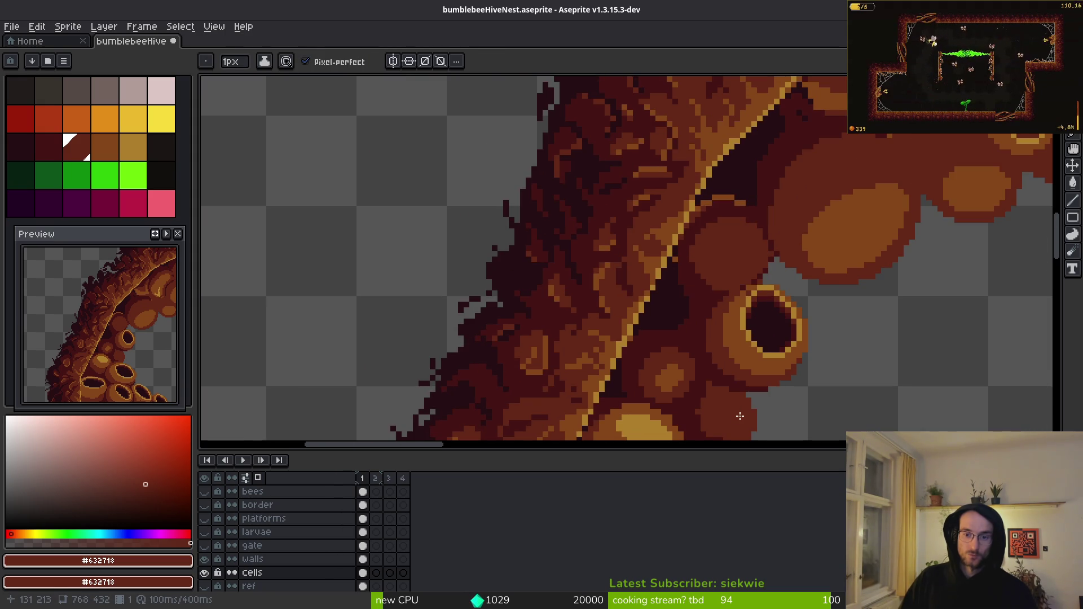
pyautogui.scroll(-2, 671, 289)
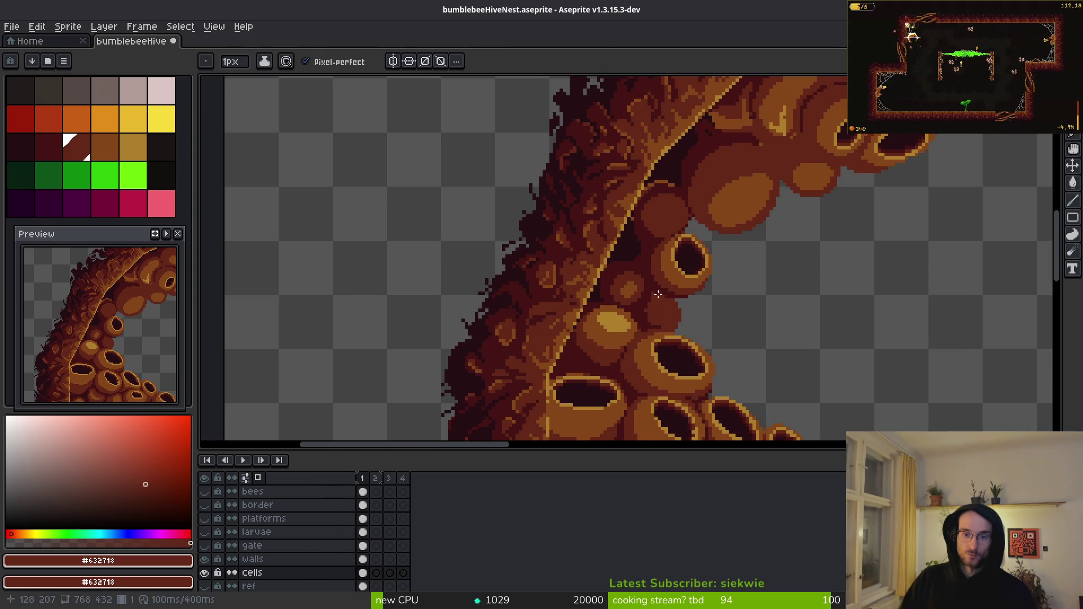
pyautogui.scroll(4, 659, 294)
pyautogui.keyDown('alt'); pyautogui.click(639, 316); pyautogui.keyUp('alt')
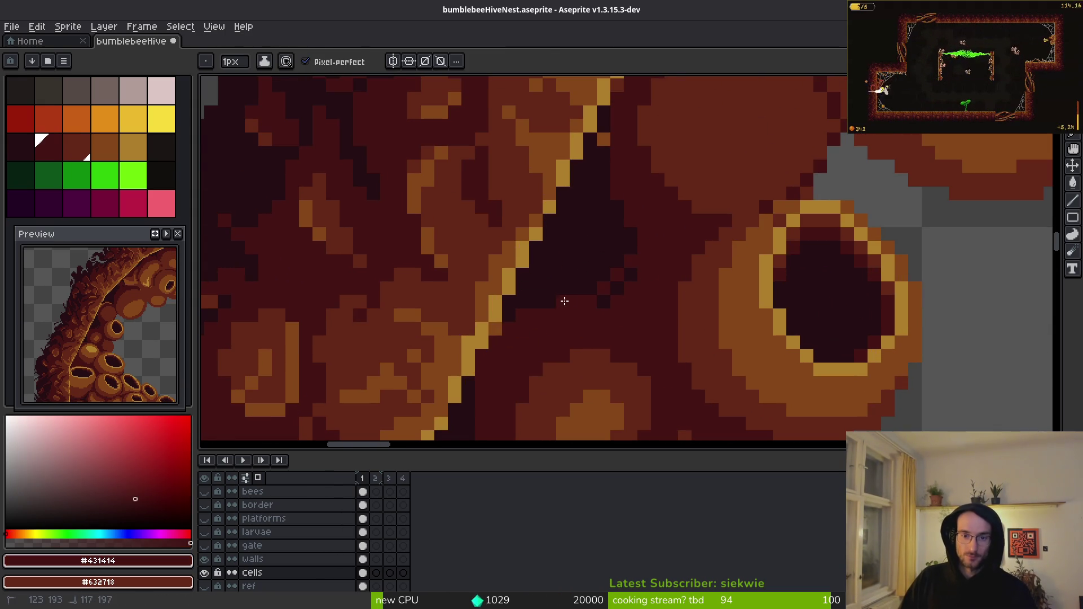
pyautogui.keyDown('alt'); pyautogui.click(605, 280); pyautogui.keyUp('alt')
pyautogui.moveTo(612, 276); pyautogui.dragTo(646, 337)
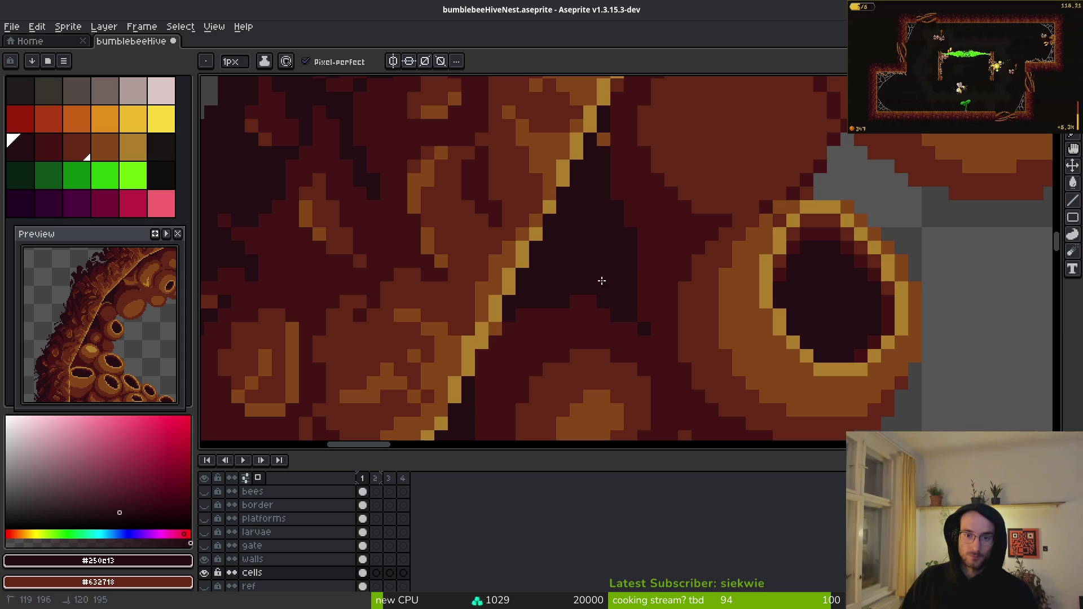
pyautogui.keyDown('alt'); pyautogui.click(650, 259); pyautogui.keyUp('alt')
pyautogui.moveTo(630, 230); pyautogui.dragTo(632, 275)
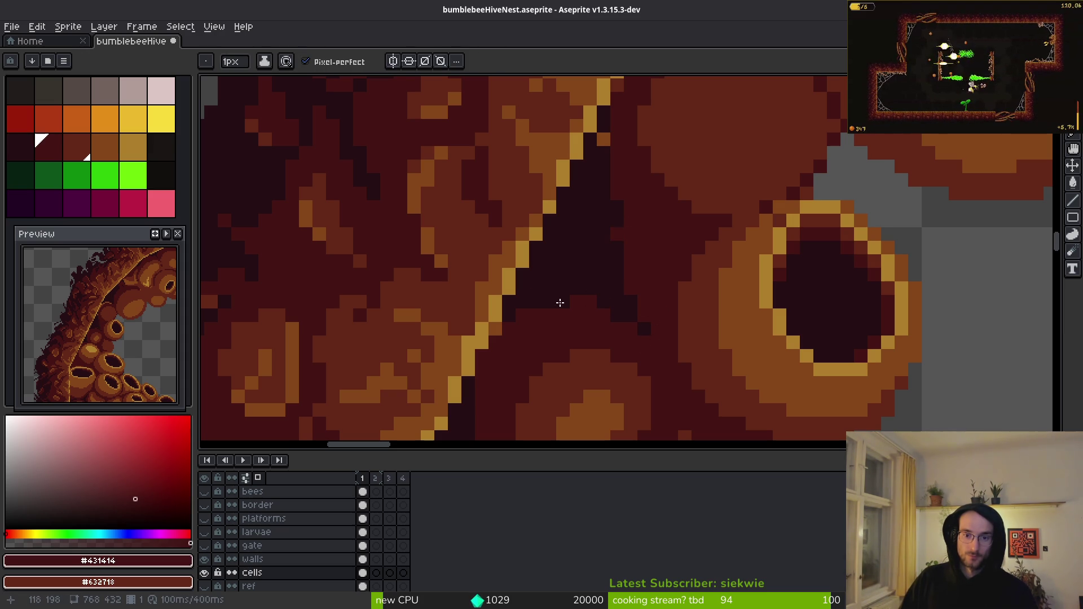
pyautogui.keyDown('alt'); pyautogui.click(527, 306); pyautogui.keyUp('alt')
# - Extend the near-black region with extra dark pixels beside it
pyautogui.scroll(-3, 626, 271)
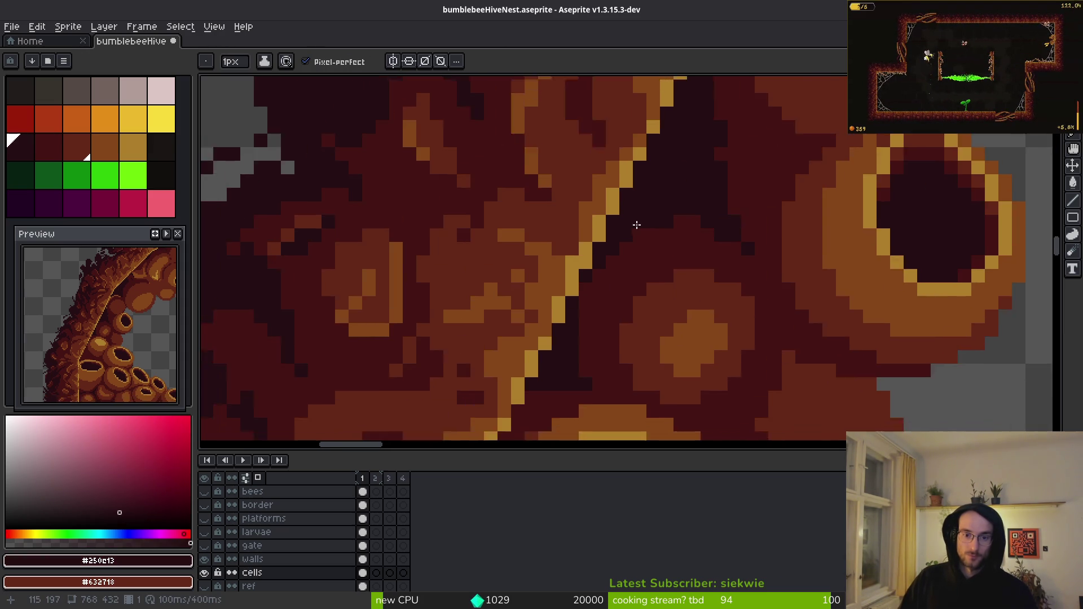
pyautogui.scroll(4, 541, 246)
pyautogui.click(656, 286)
pyautogui.click(712, 310)
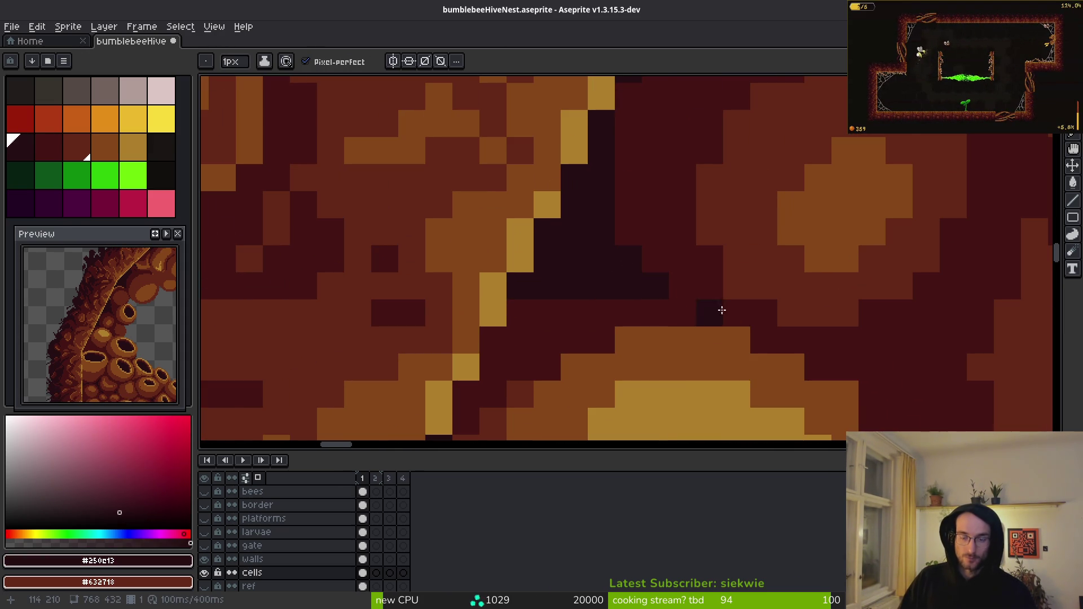
pyautogui.scroll(-3, 714, 307)
pyautogui.scroll(3, 652, 316)
pyautogui.moveTo(653, 317); pyautogui.dragTo(598, 331)
pyautogui.scroll(-3, 599, 331)
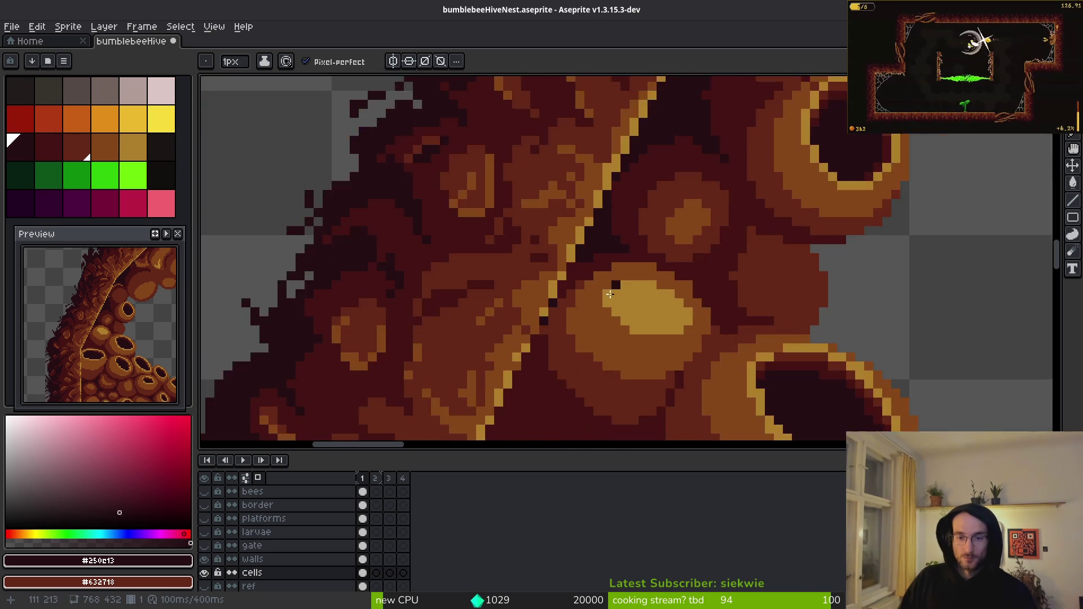
pyautogui.scroll(3, 612, 283)
pyautogui.scroll(-2, 525, 305)
pyautogui.scroll(2, 532, 335)
pyautogui.scroll(2, 532, 335)
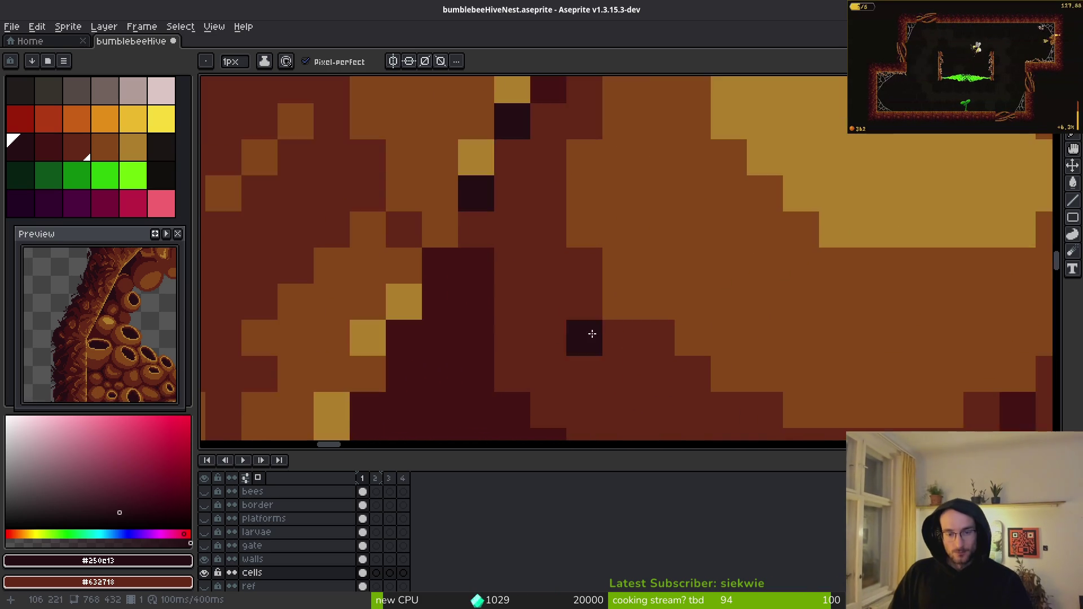
pyautogui.scroll(2, 583, 341)
# - Replace a failed diagonal stroke with a single #431414 pixel on the seam, then save the file
pyautogui.keyDown('alt'); pyautogui.click(452, 282); pyautogui.keyUp('alt')
pyautogui.moveTo(529, 247)
pyautogui.mouseDown()
pyautogui.moveTo(583, 321)
pyautogui.moveTo(640, 357)
pyautogui.mouseUp()
pyautogui.hotkey('ctrl', 'z')
pyautogui.keyDown('alt'); pyautogui.click(557, 188); pyautogui.keyUp('alt')
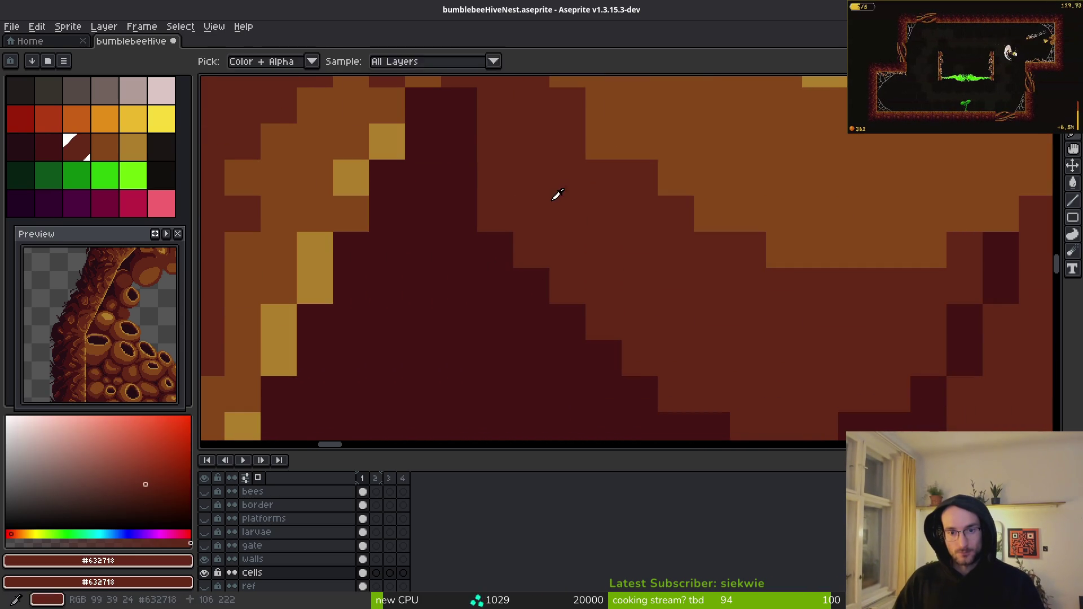
pyautogui.keyDown('alt'); pyautogui.click(477, 240); pyautogui.keyUp('alt')
pyautogui.click(531, 249)
pyautogui.scroll(-2, 599, 359)
pyautogui.keyDown('alt'); pyautogui.click(518, 220); pyautogui.keyUp('alt')
pyautogui.keyDown('alt'); pyautogui.click(510, 220); pyautogui.keyUp('alt')
pyautogui.scroll(-1, 510, 220)
pyautogui.scroll(-3, 618, 293)
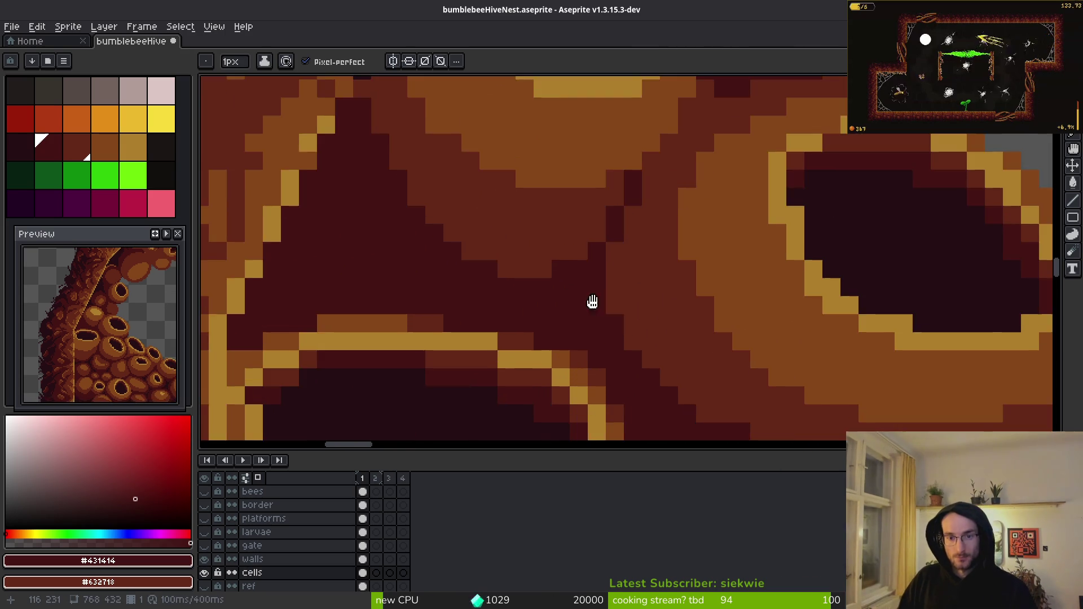
pyautogui.hotkey('ctrl', 's')
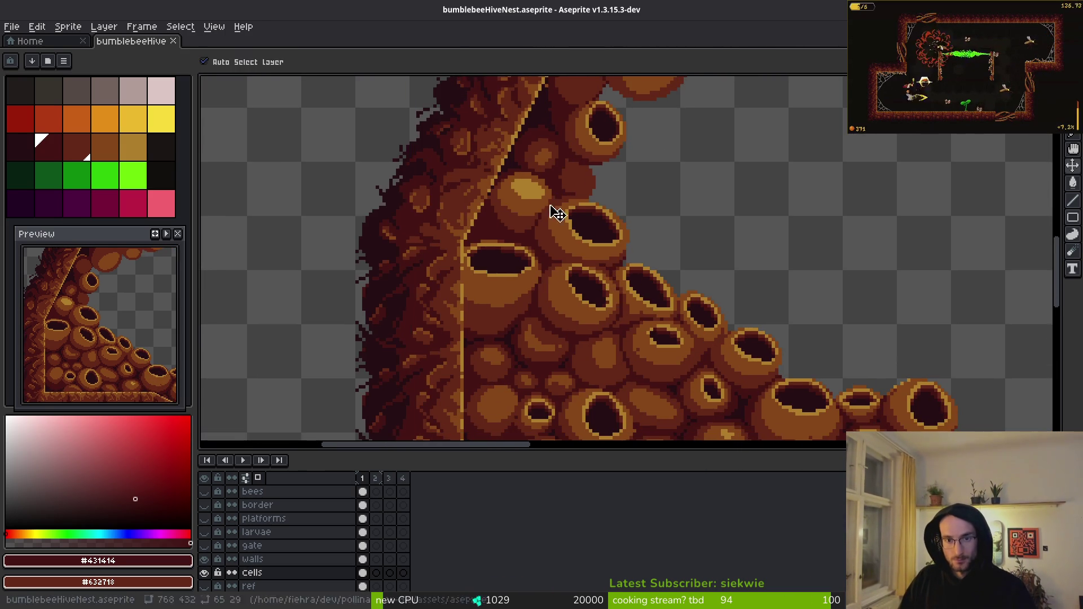
# - Draw a #854619 brown curl around the lone pixel, redrawing it after an undo
pyautogui.scroll(4, 563, 234)
pyautogui.keyDown('alt'); pyautogui.click(614, 375); pyautogui.keyUp('alt')
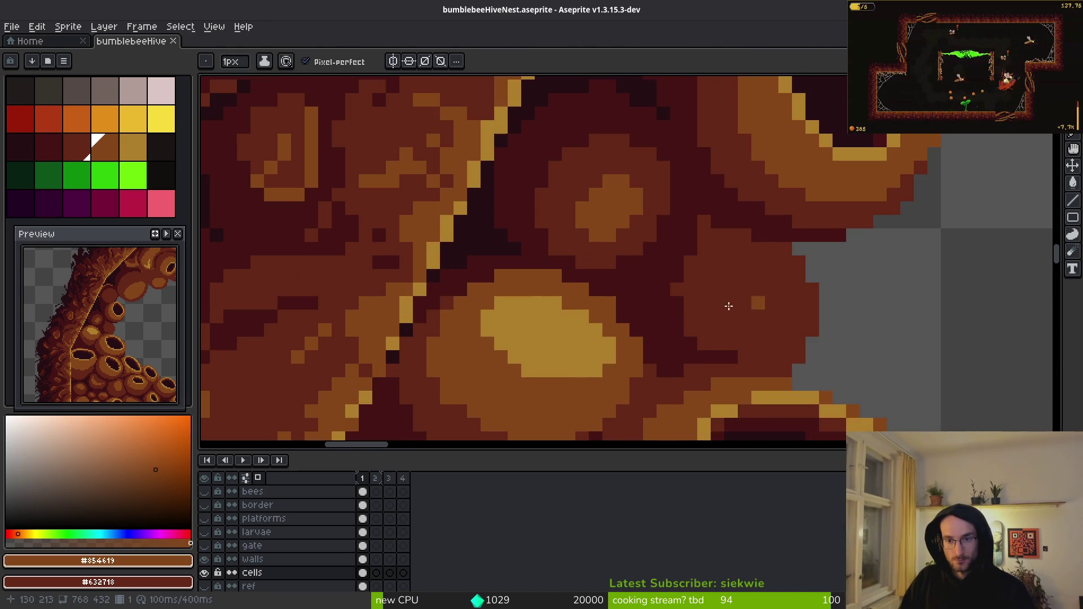
pyautogui.scroll(3, 752, 305)
pyautogui.moveTo(687, 221)
pyautogui.mouseDown()
pyautogui.moveTo(612, 332)
pyautogui.moveTo(688, 324)
pyautogui.mouseUp()
pyautogui.hotkey('ctrl', 'z')
pyautogui.moveTo(686, 185)
pyautogui.mouseDown()
pyautogui.moveTo(653, 186)
pyautogui.moveTo(648, 322)
pyautogui.moveTo(684, 261)
pyautogui.moveTo(615, 174)
pyautogui.moveTo(640, 157)
pyautogui.moveTo(745, 283)
pyautogui.mouseUp()
# - Paint a long dark #431414 stroke over the stray orange pixels by the seam
pyautogui.scroll(-1, 723, 299)
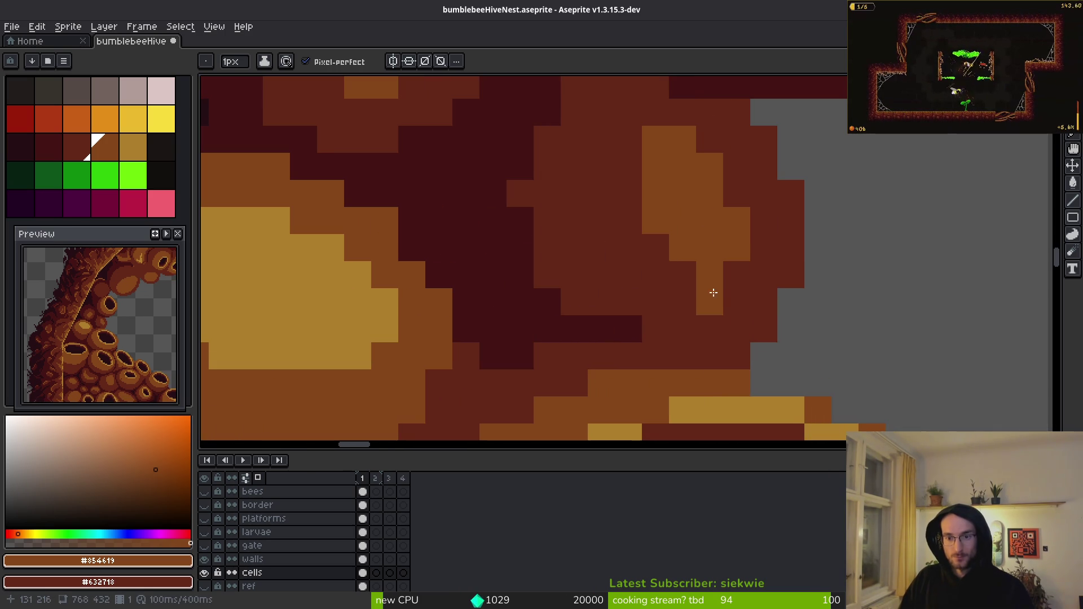
pyautogui.scroll(-3, 747, 339)
pyautogui.scroll(2, 749, 278)
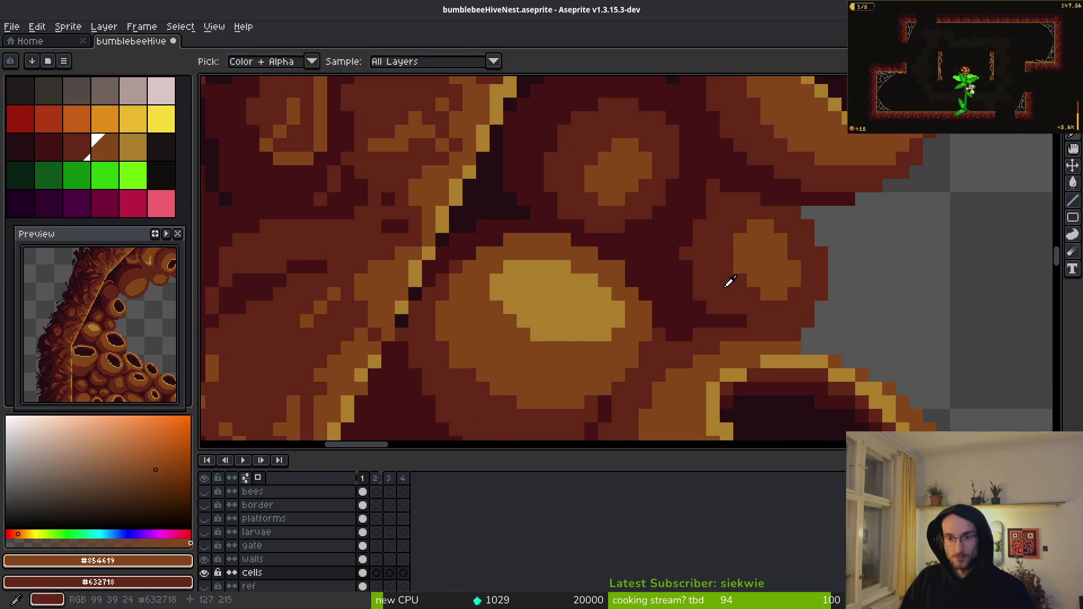
pyautogui.keyDown('alt'); pyautogui.click(733, 273); pyautogui.keyUp('alt')
pyautogui.keyDown('alt'); pyautogui.click(700, 292); pyautogui.keyUp('alt')
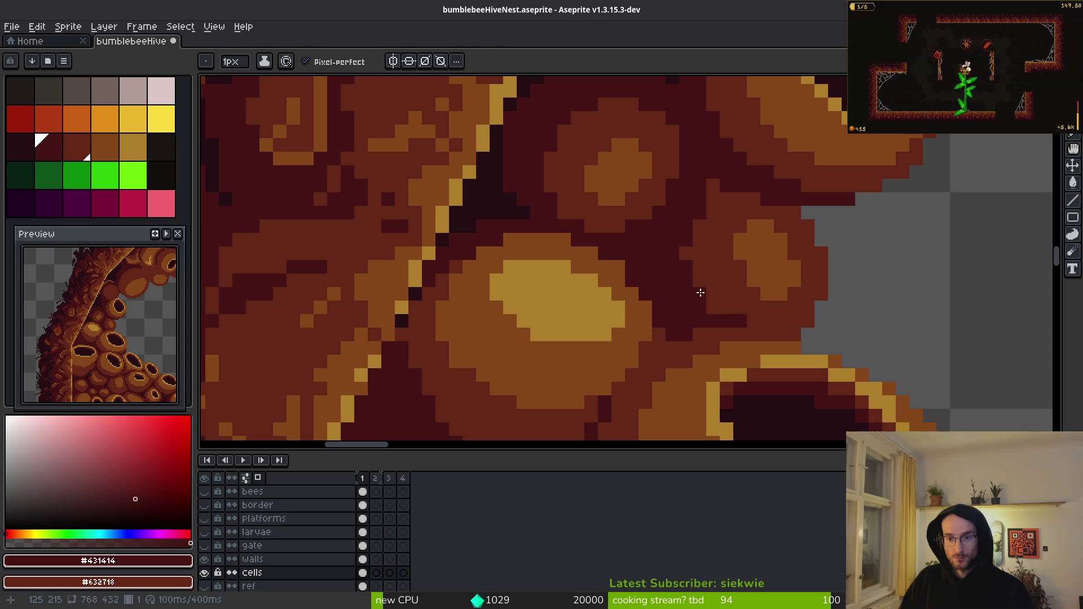
pyautogui.scroll(-4, 726, 305)
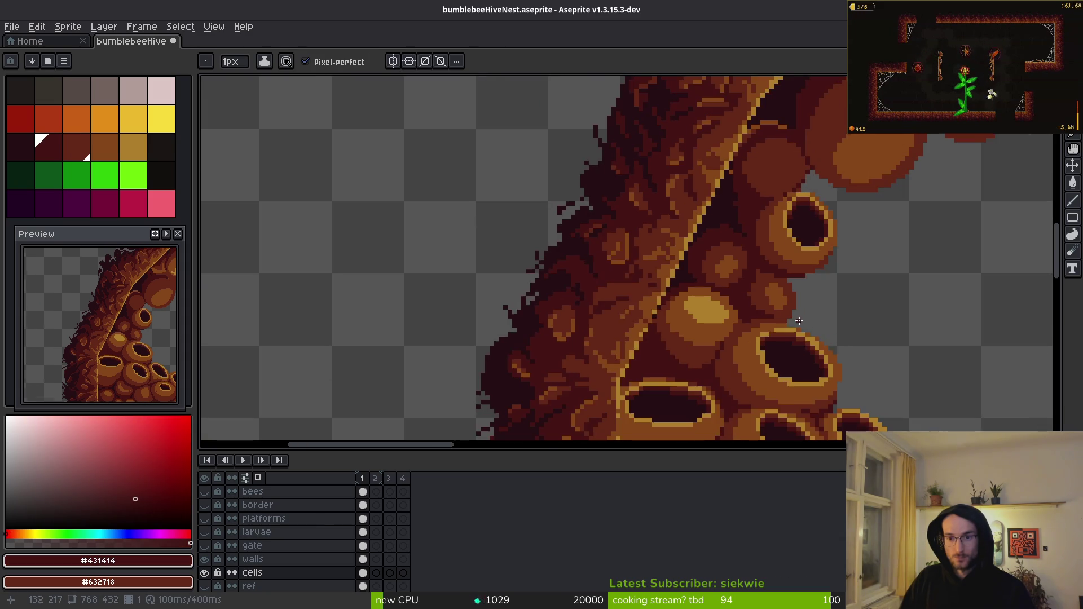
pyautogui.scroll(6, 786, 294)
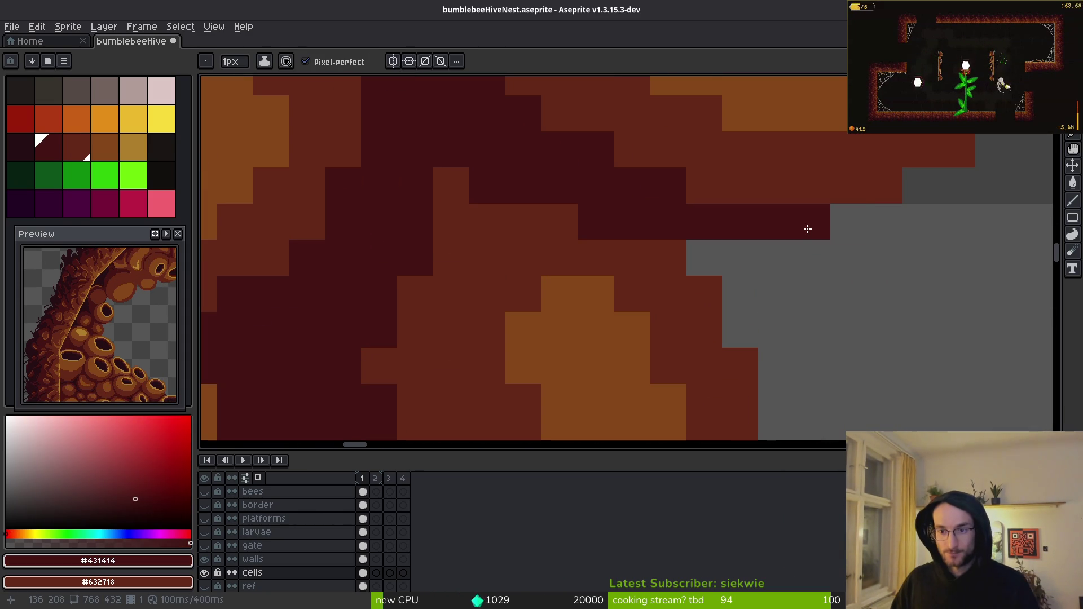
pyautogui.press('e')
pyautogui.scroll(-7, 846, 271)
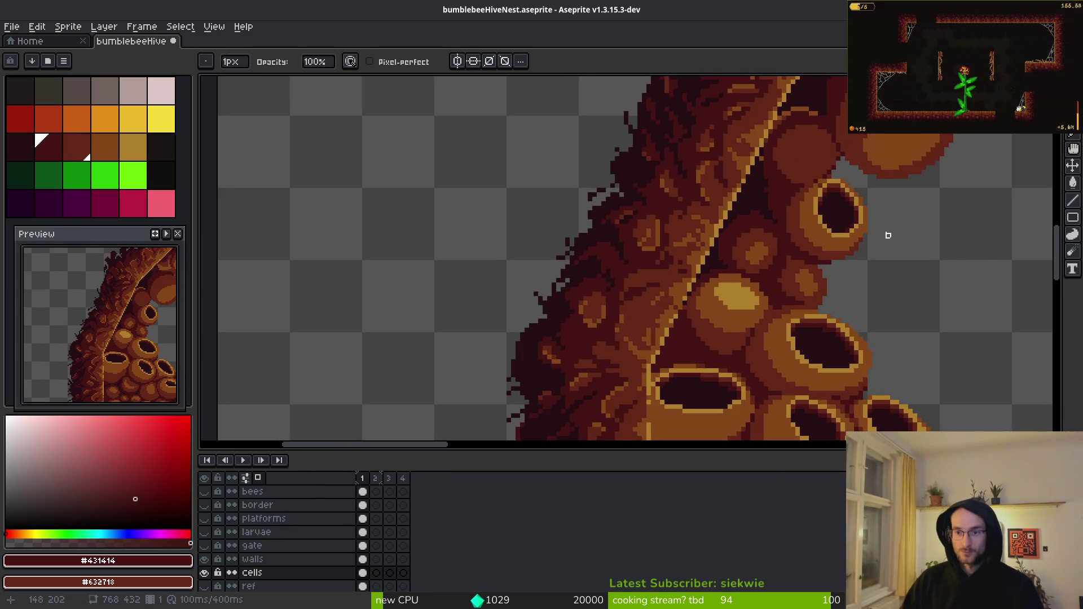
pyautogui.scroll(-3, 752, 250)
pyautogui.scroll(8, 722, 222)
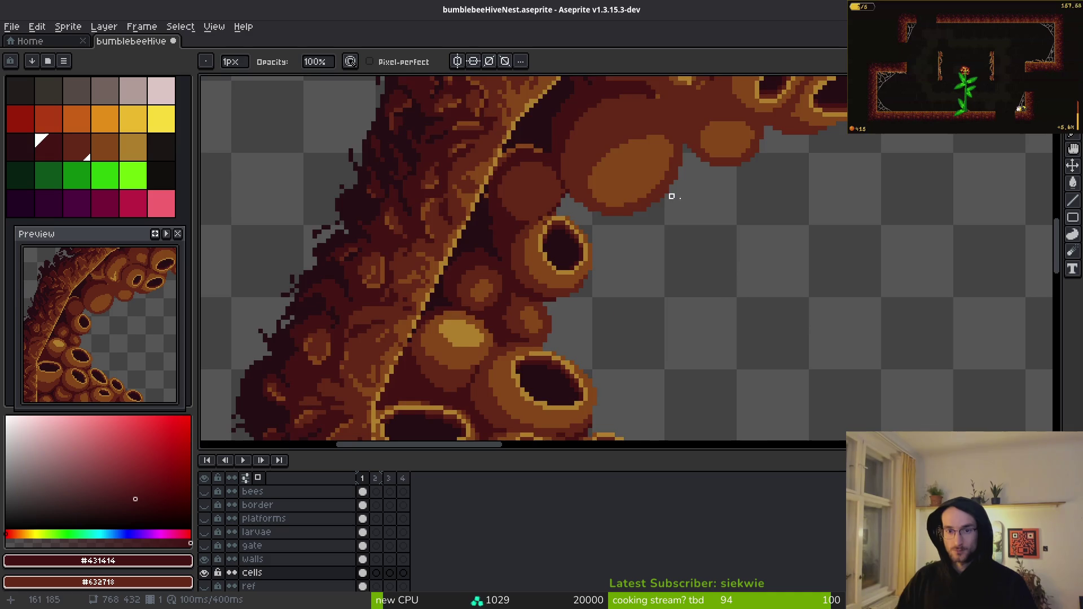
pyautogui.press('i')
pyautogui.press('b')
pyautogui.scroll(1, 671, 222)
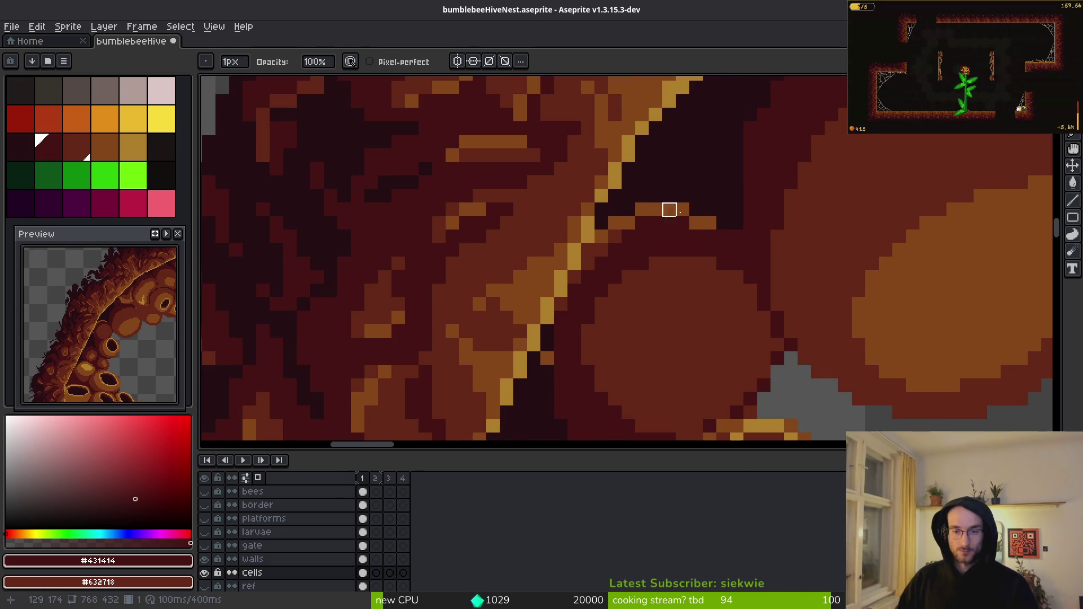
pyautogui.scroll(3, 683, 210)
pyautogui.keyDown('alt'); pyautogui.click(803, 233); pyautogui.keyUp('alt')
pyautogui.keyDown('alt'); pyautogui.click(755, 307); pyautogui.keyUp('alt')
pyautogui.moveTo(713, 249)
pyautogui.mouseDown()
pyautogui.moveTo(675, 212)
pyautogui.moveTo(479, 286)
pyautogui.moveTo(393, 409)
pyautogui.mouseUp()
pyautogui.scroll(-2, 541, 325)
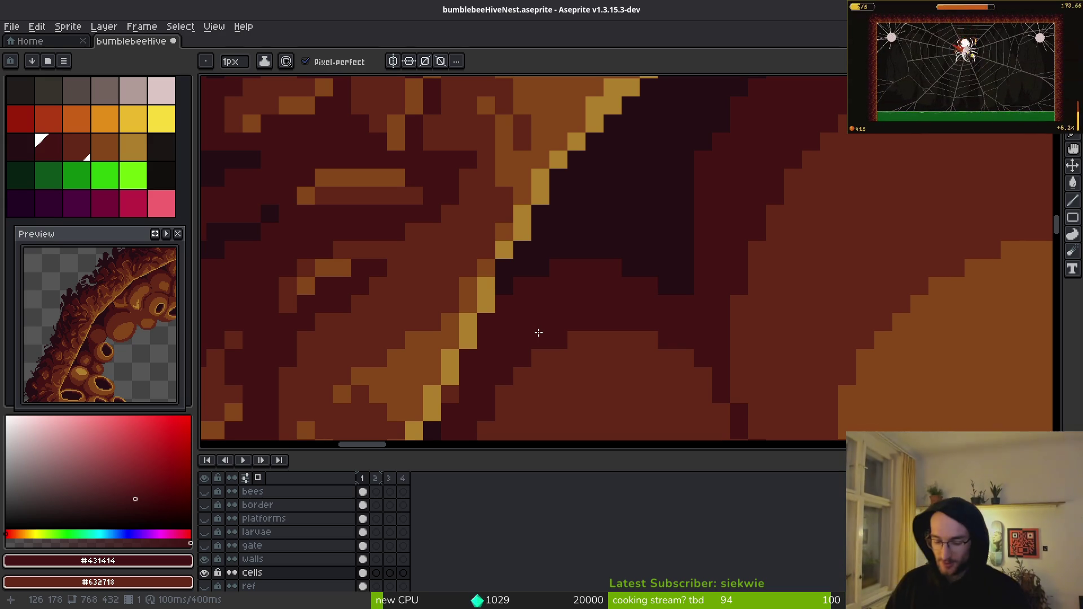
pyautogui.hotkey('alt', 'Tab')
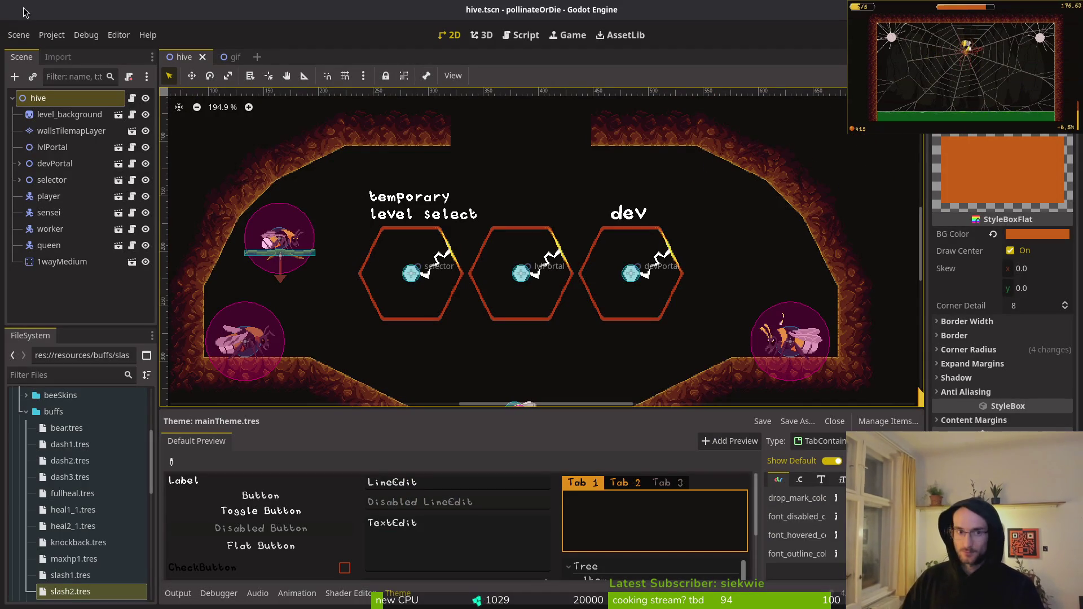
# - Save the hive.tscn scene in Godot
pyautogui.hotkey('shift', 'alt', 'o')
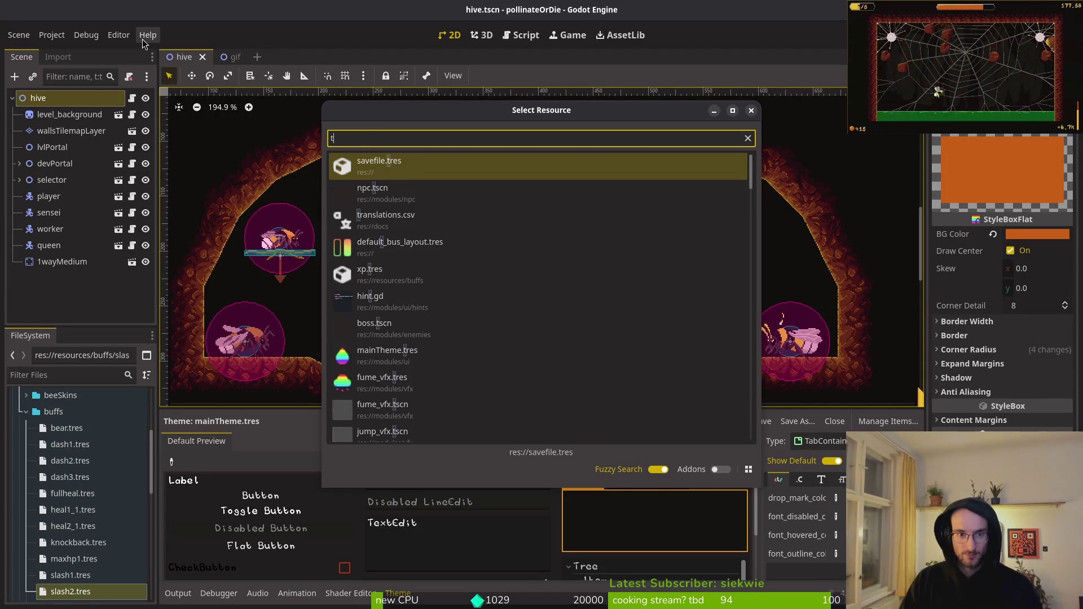
pyautogui.press('Escape')
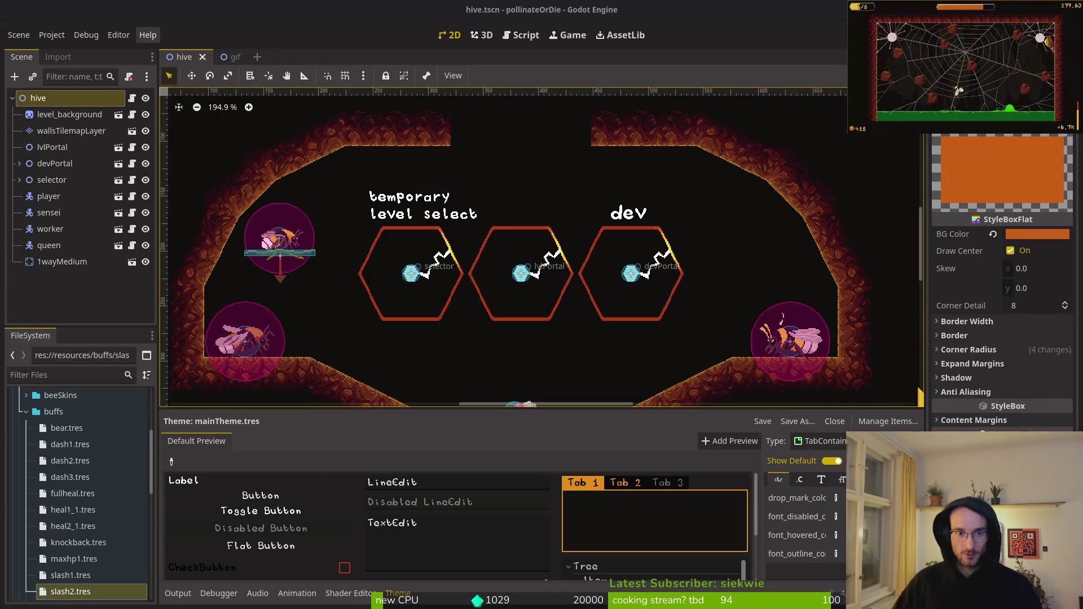
pyautogui.hotkey('ctrl', 's')
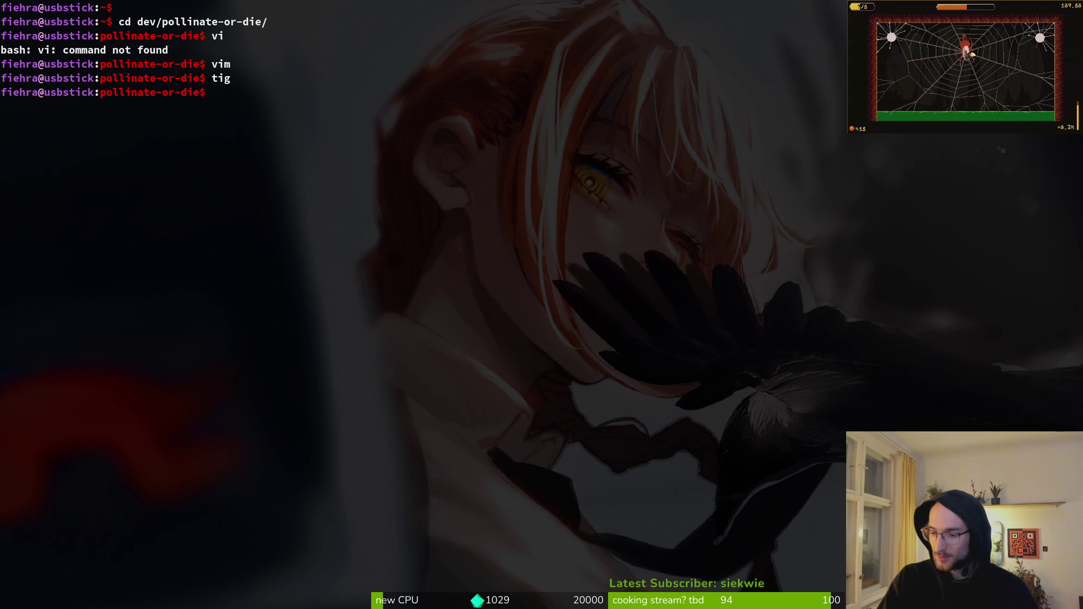
# - View the CPU, memory and network graphs in System Monitor, then return to Aseprite
pyautogui.press('super')
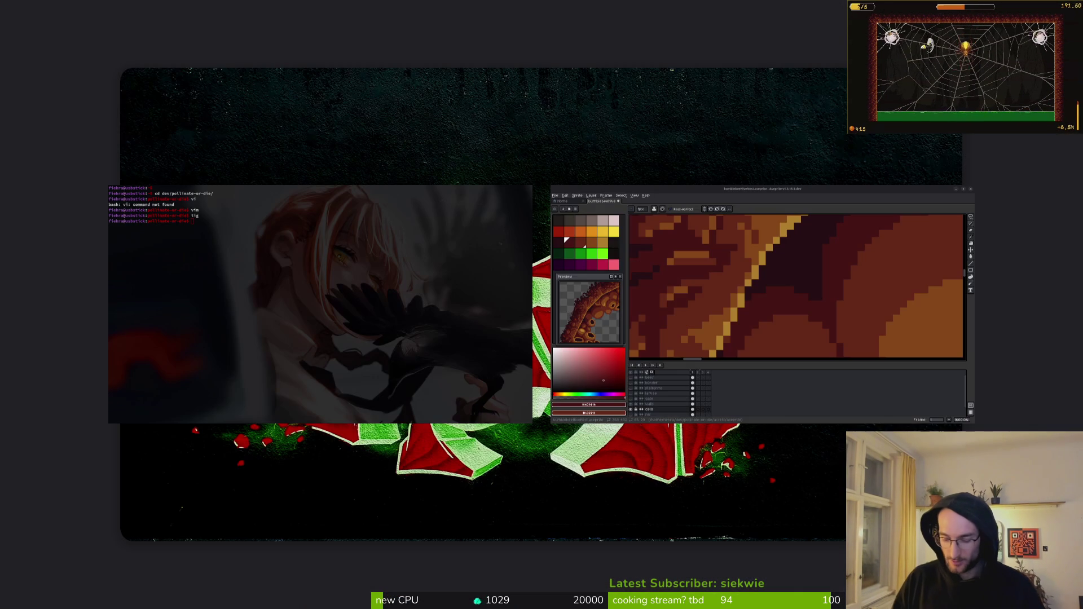
pyautogui.press('super')
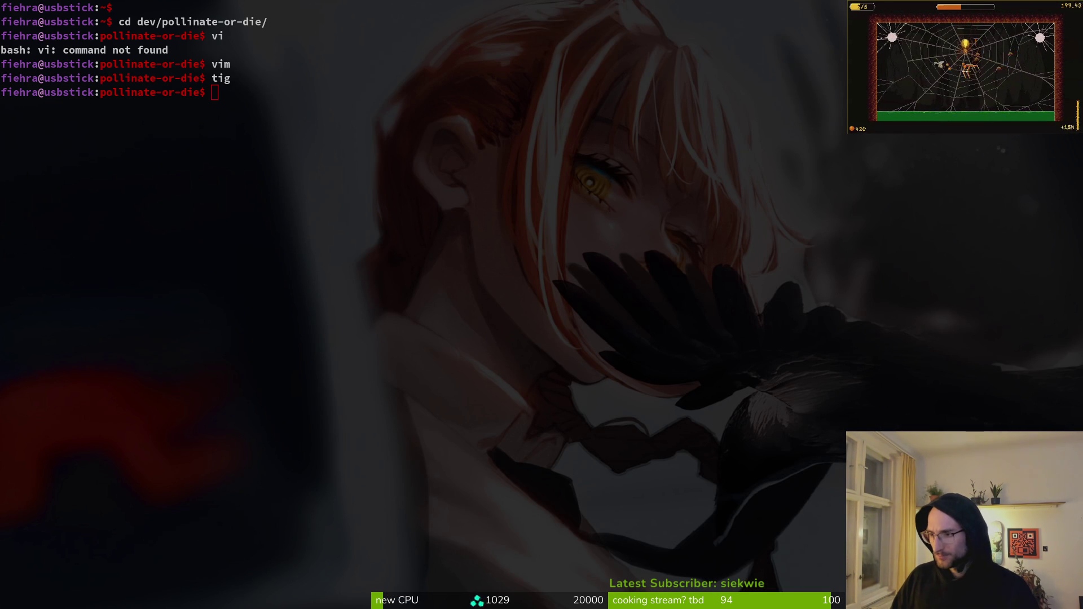
pyautogui.hotkey('ctrl', 'shift', 'Escape')
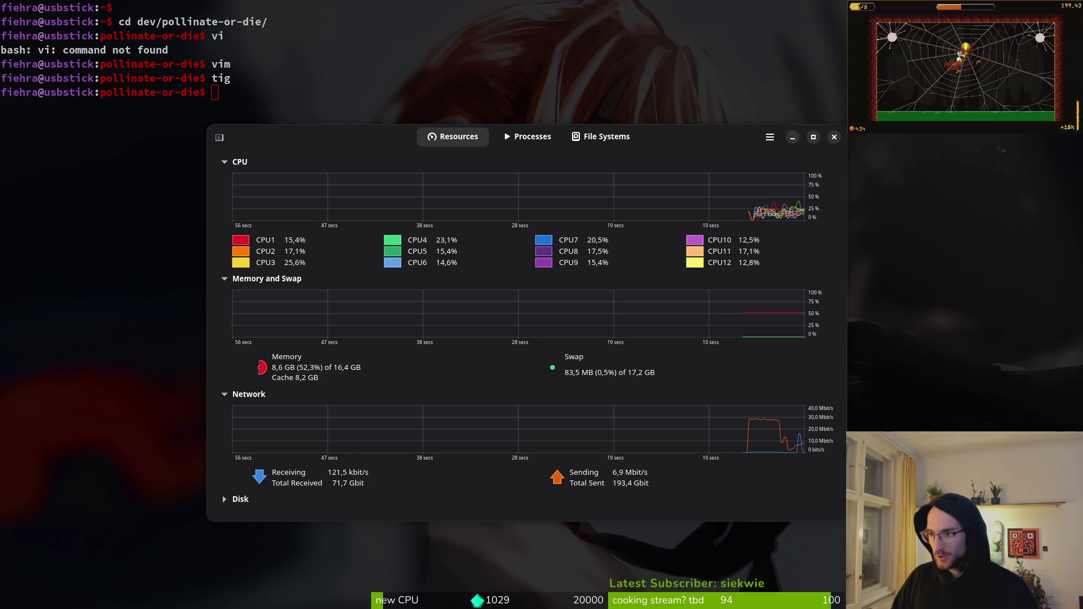
pyautogui.press('super')
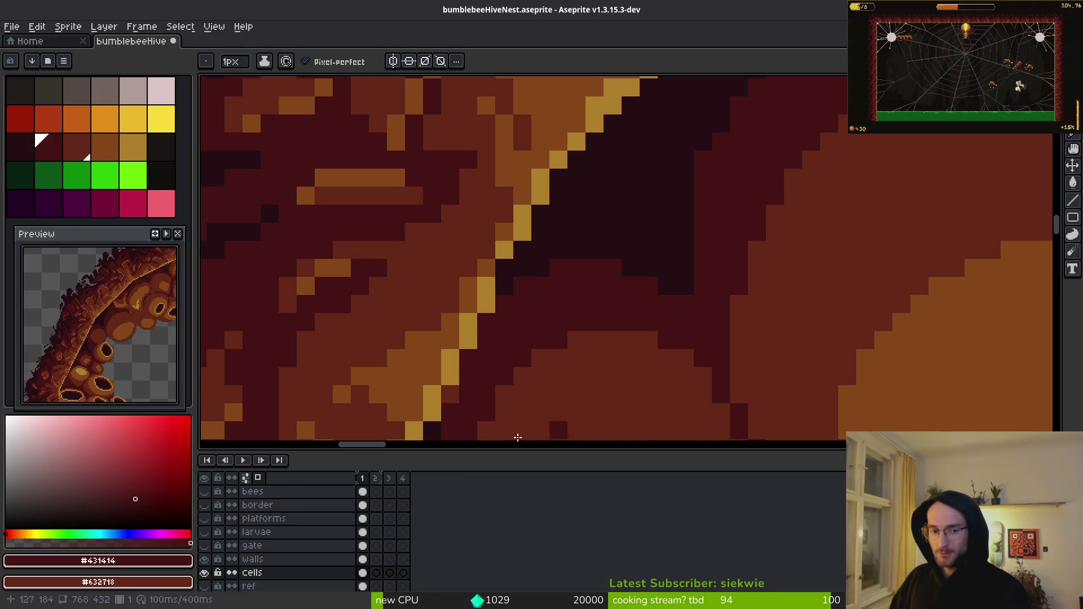
pyautogui.scroll(-3, 626, 241)
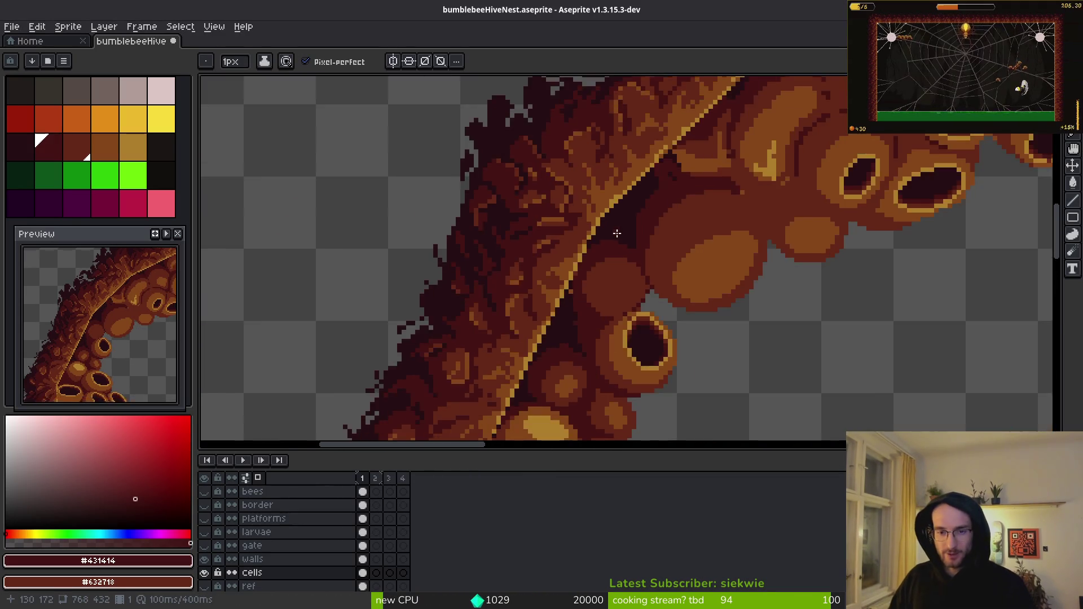
# - Close the bumblebeeHiveNest document and quit Aseprite
pyautogui.scroll(-3, 627, 242)
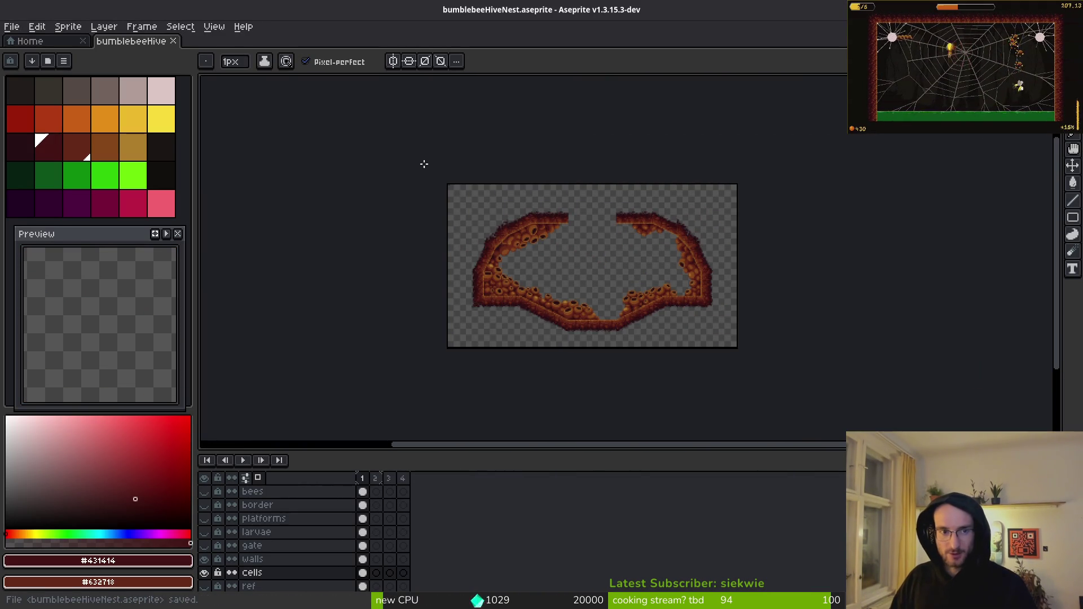
pyautogui.click(174, 40)
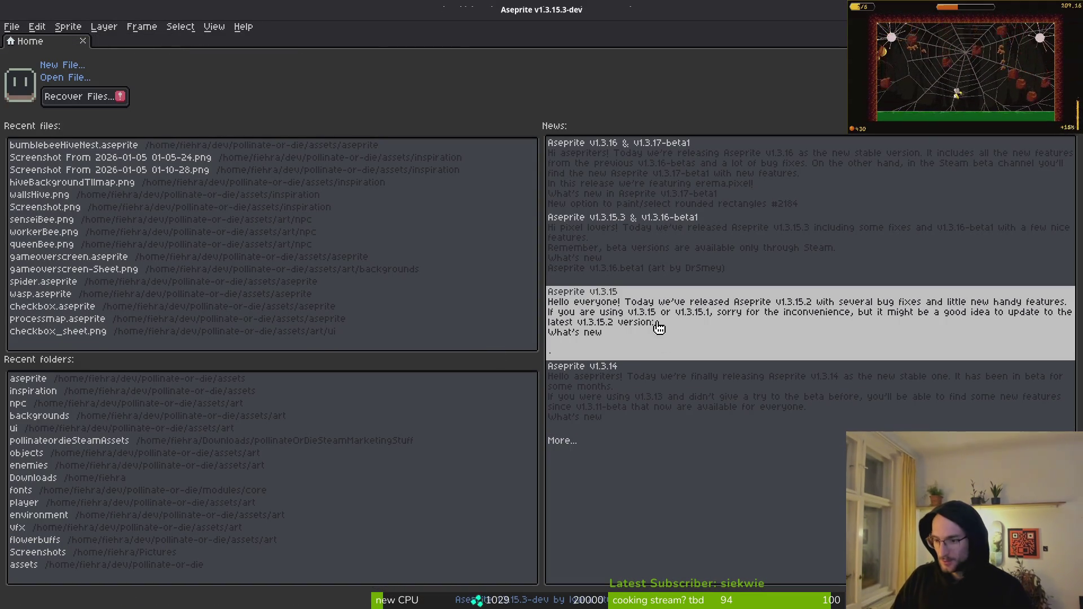
pyautogui.hotkey('ctrl', 'Escape')
pyautogui.click(633, 30)
pyautogui.hotkey('ctrl', 'Escape')
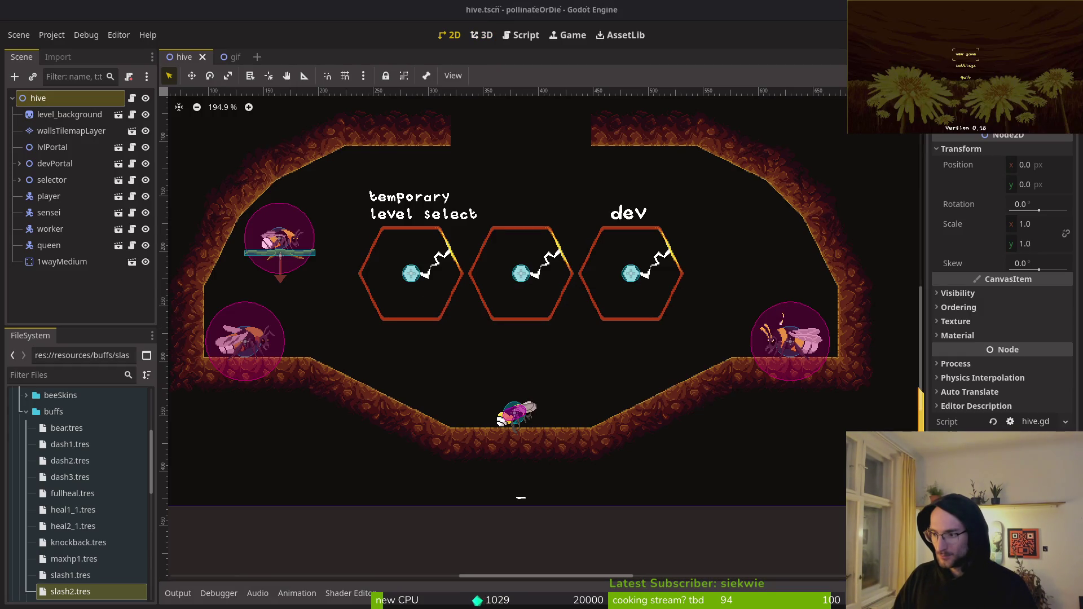
# - Open game.controller.tscn and expand its popups node to show the overlays
pyautogui.click(693, 553)
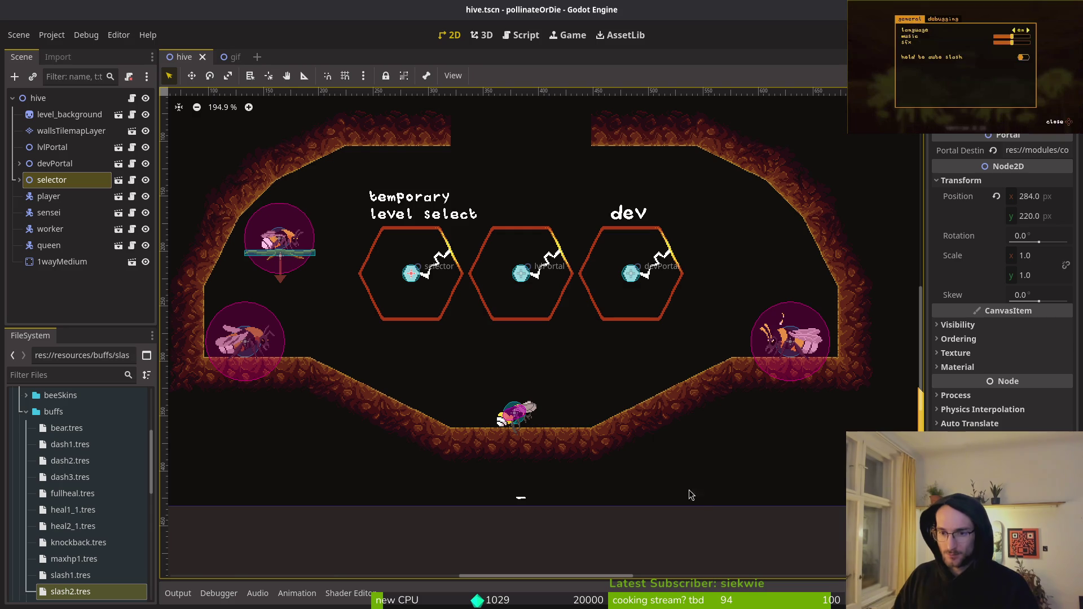
pyautogui.hotkey('alt', 'shift', 'o')
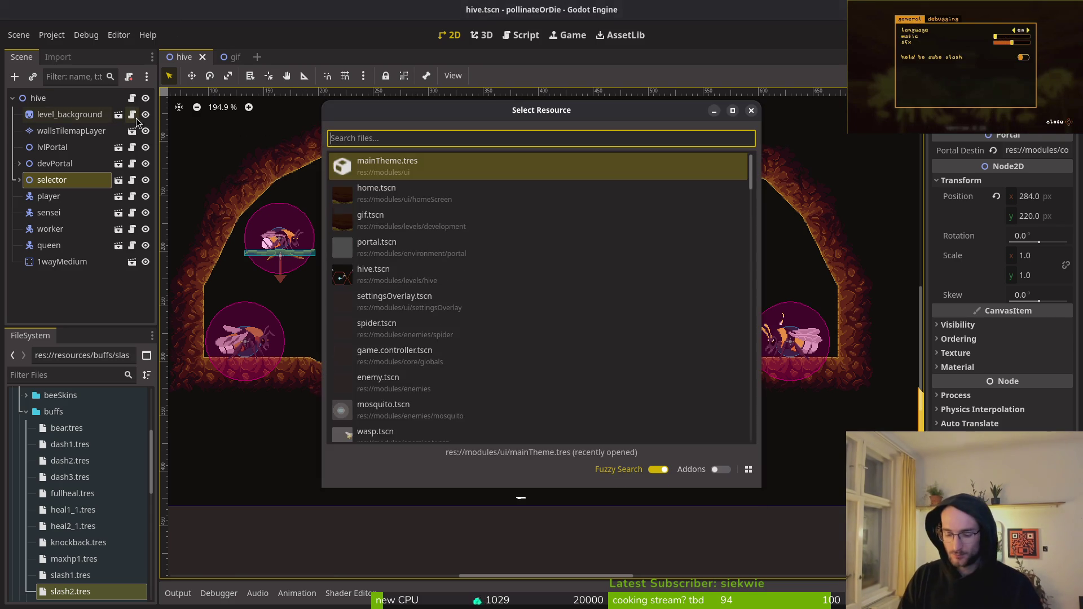
pyautogui.write('gamtronts')
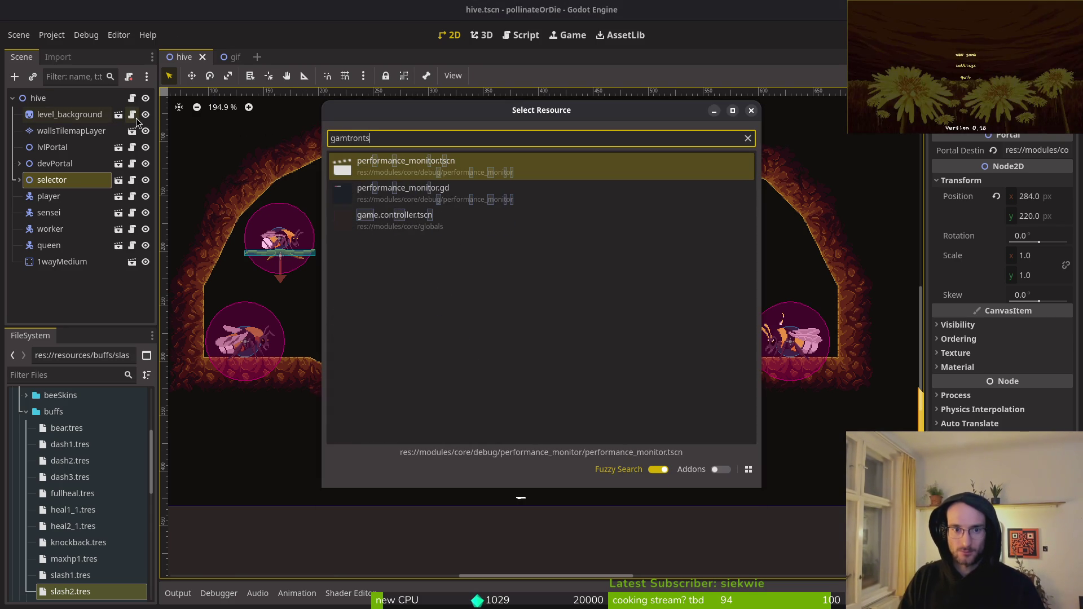
pyautogui.press('Down')
pyautogui.press('Down')
pyautogui.press('Return')
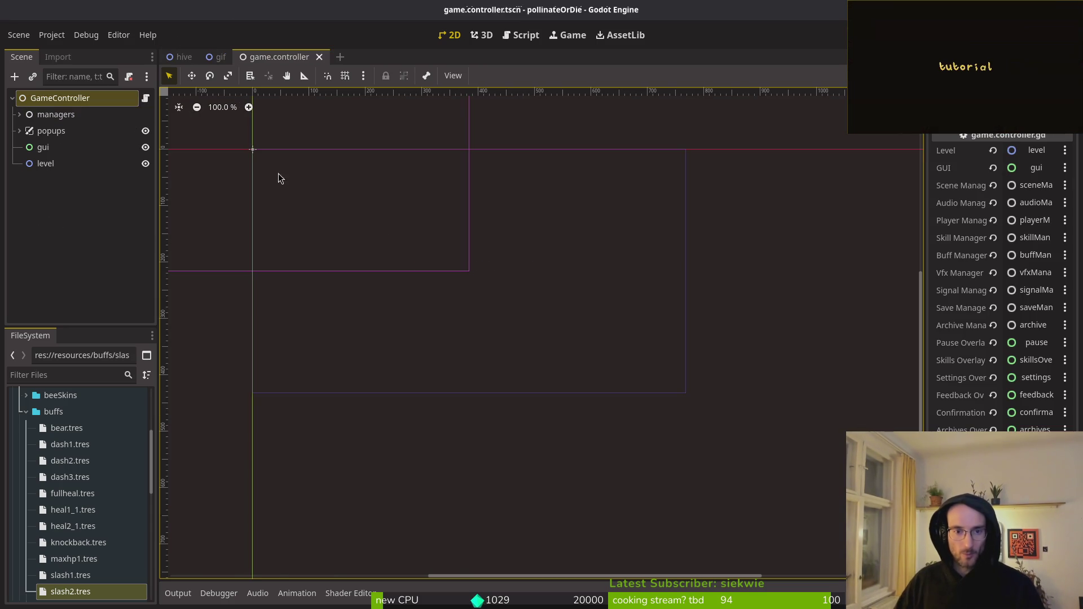
pyautogui.hscroll(-3, 440, 279)
pyautogui.scroll(-1, 531, 281)
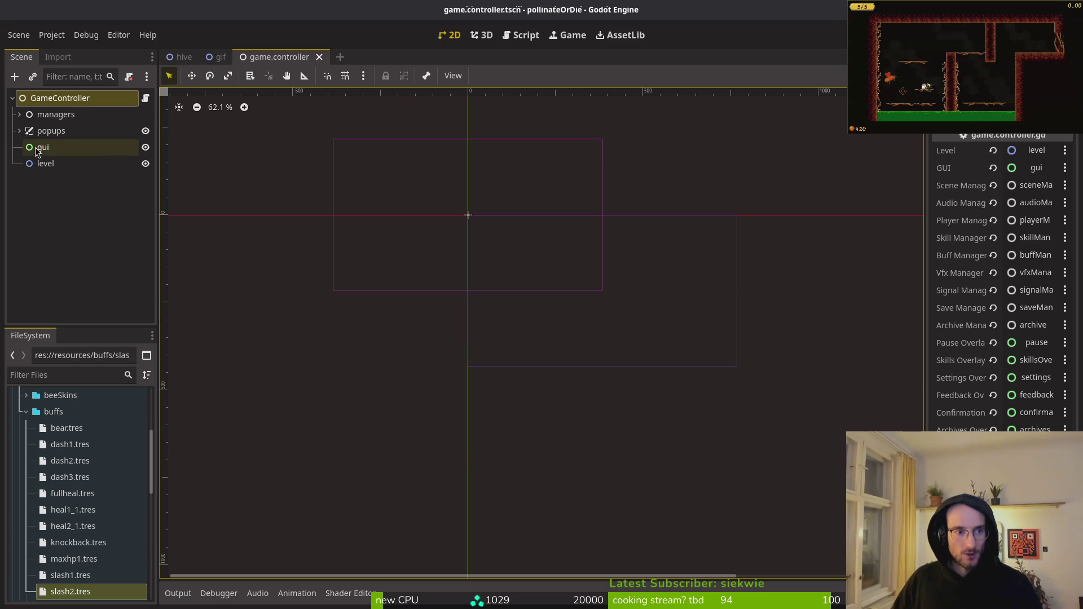
pyautogui.click(19, 132)
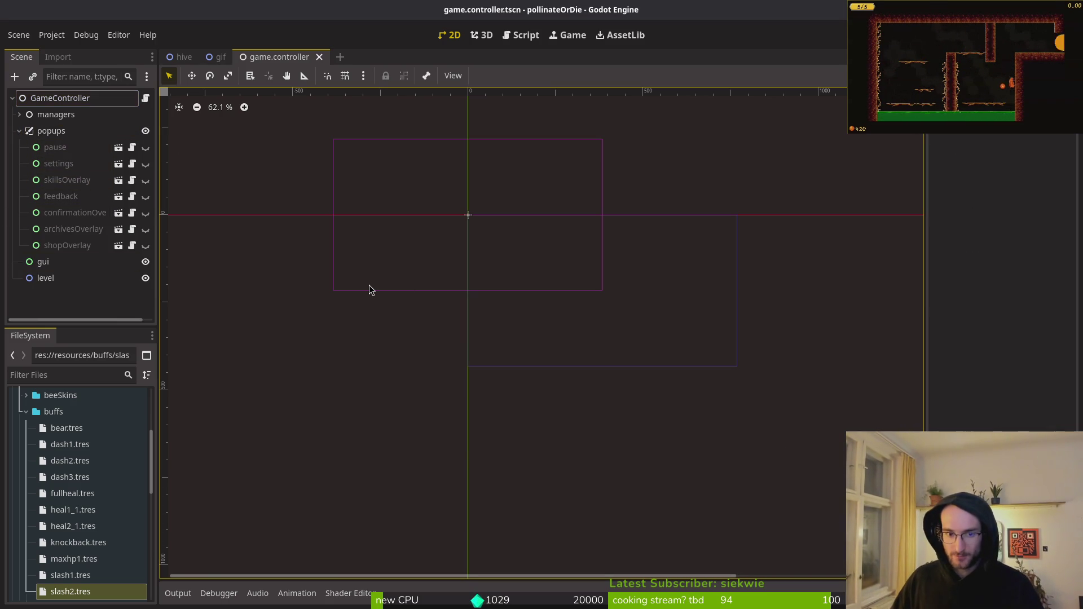
# - Search the project files for 'settings' and highlight settingsOverlay.tscn
pyautogui.hotkey('alt', 'shift', 'o')
pyautogui.write('settings')
pyautogui.press('Down')
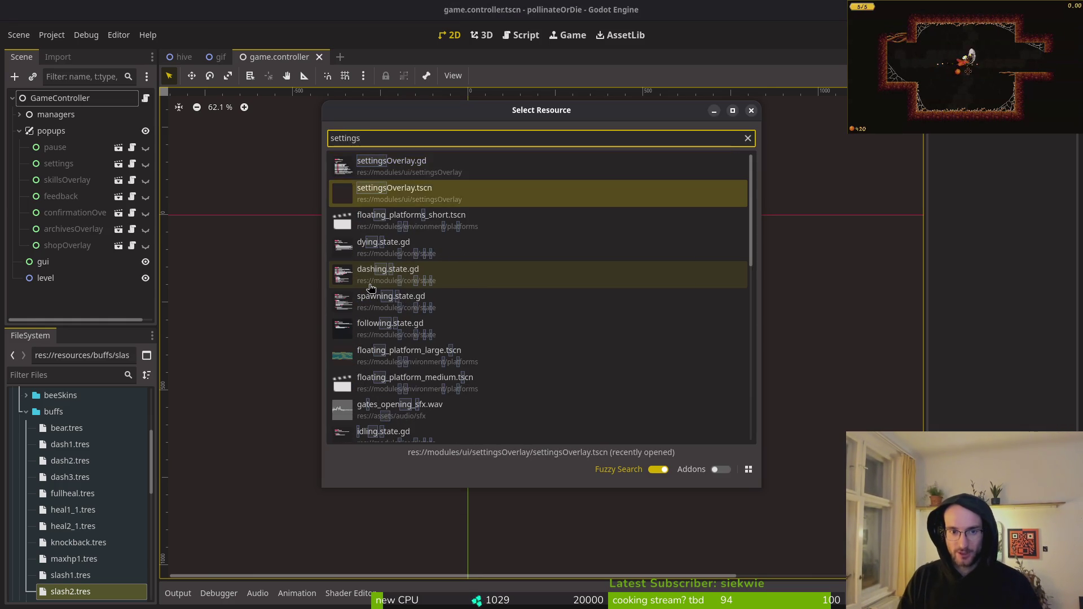
# - Open settingsOverlay.tscn and toggle visibility of the overlay and its debugging tab
pyautogui.press('Return')
pyautogui.click(146, 98)
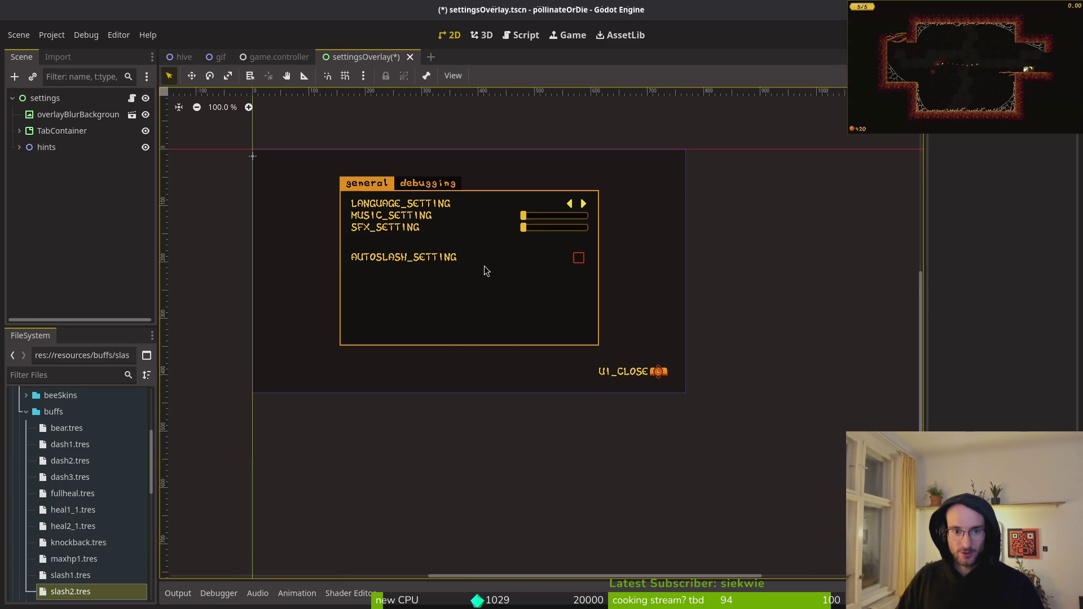
pyautogui.click(19, 130)
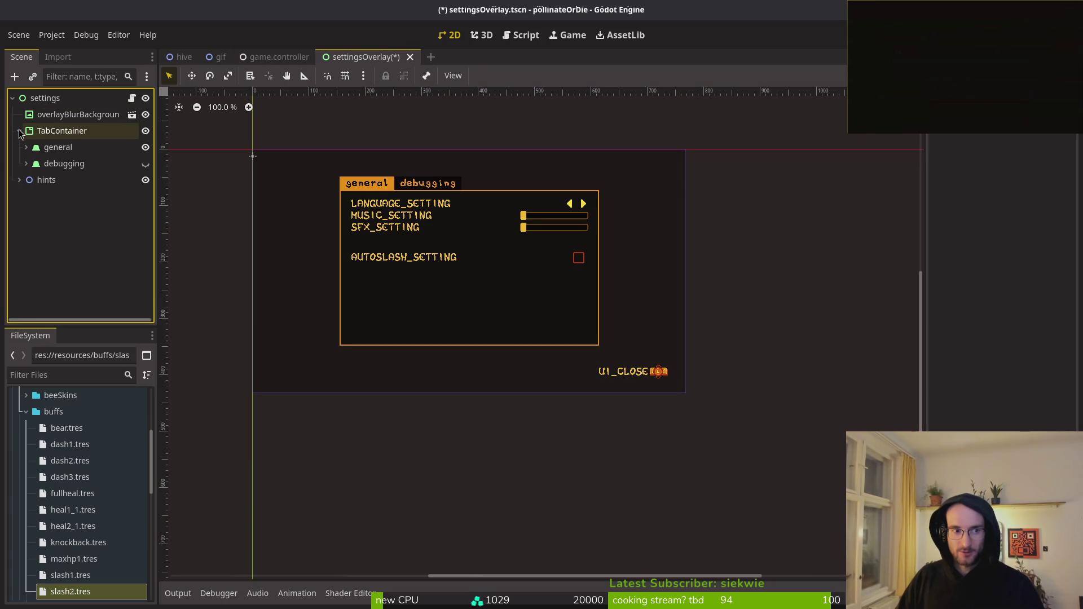
pyautogui.click(60, 164)
pyautogui.click(145, 163)
pyautogui.click(146, 164)
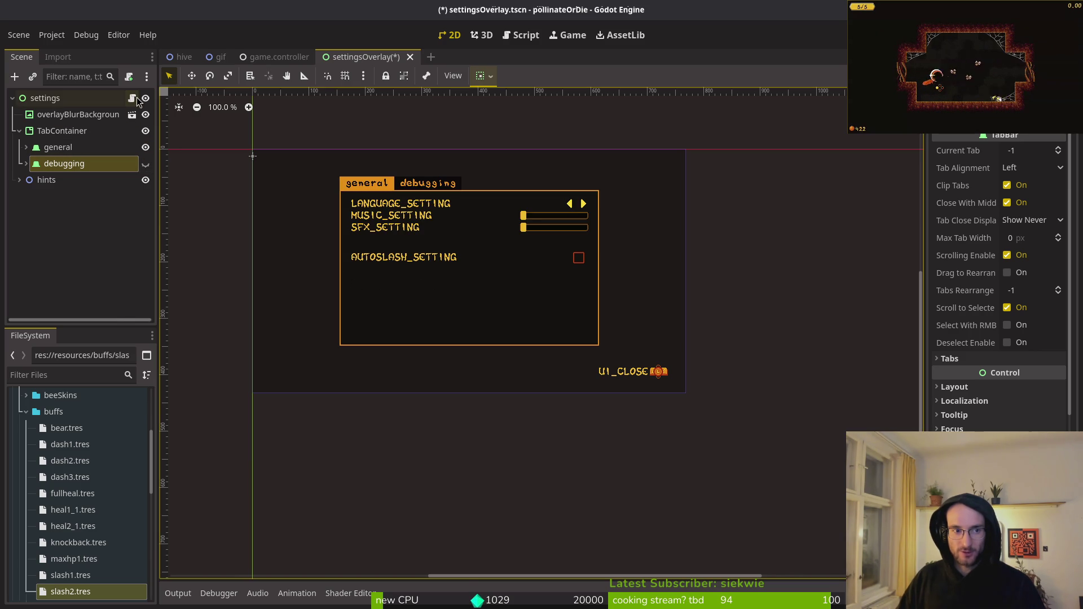
pyautogui.click(145, 98)
# - In game.controller, browse the overlays under popups and select the feedback overlay
pyautogui.click(265, 57)
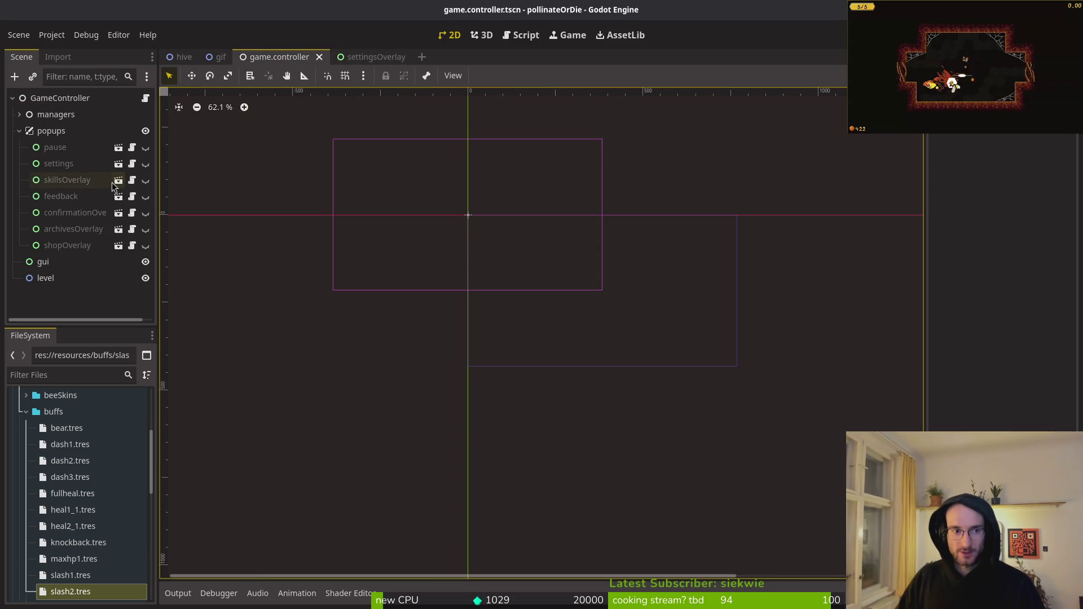
pyautogui.click(19, 131)
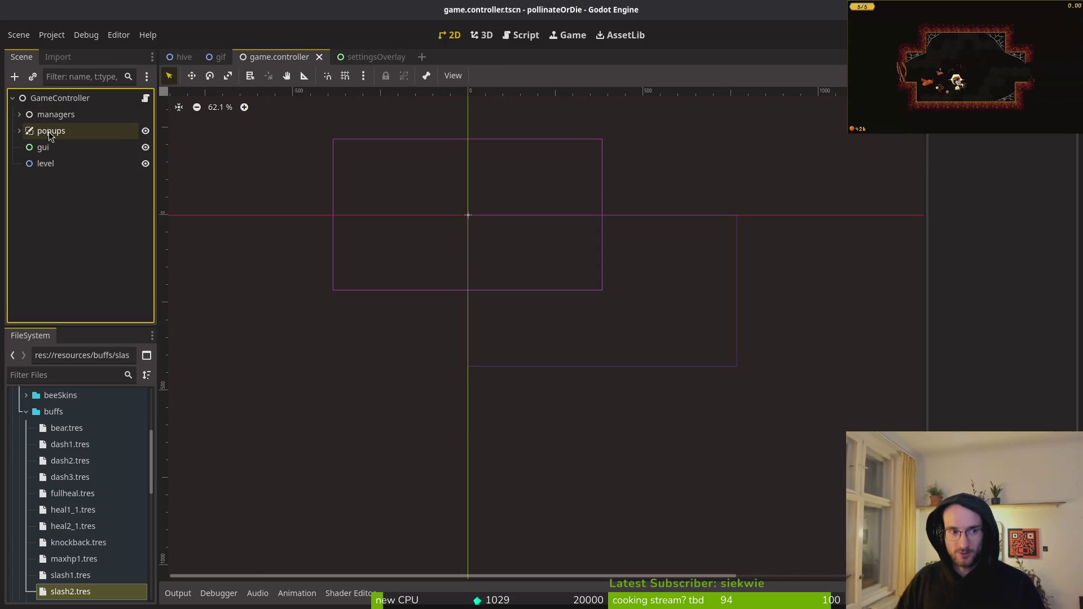
pyautogui.click(19, 132)
pyautogui.click(51, 147)
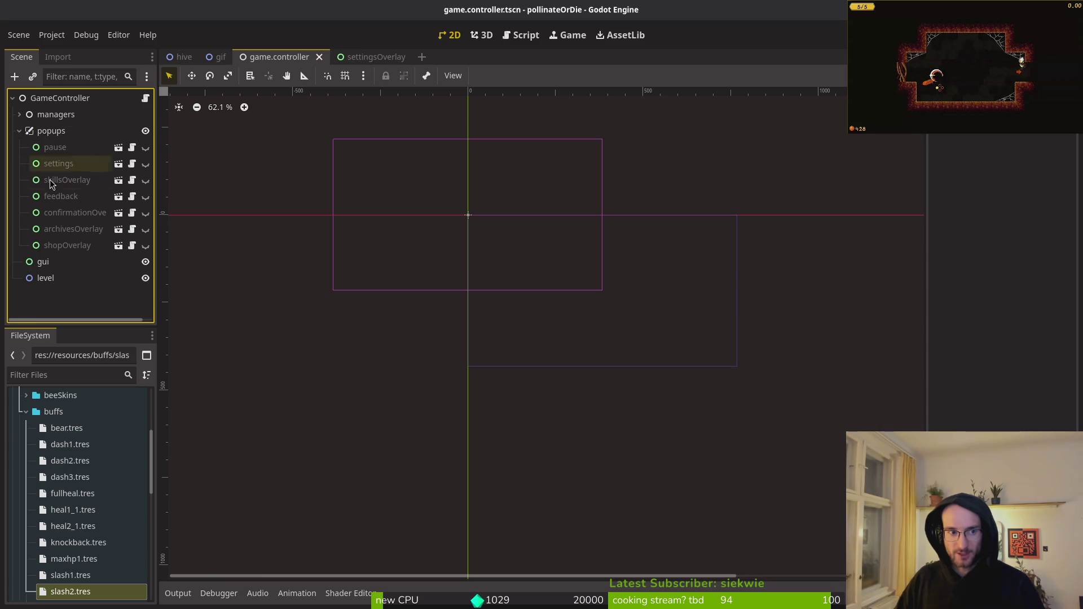
pyautogui.keyDown('shift'); pyautogui.click(104, 245); pyautogui.keyUp('shift')
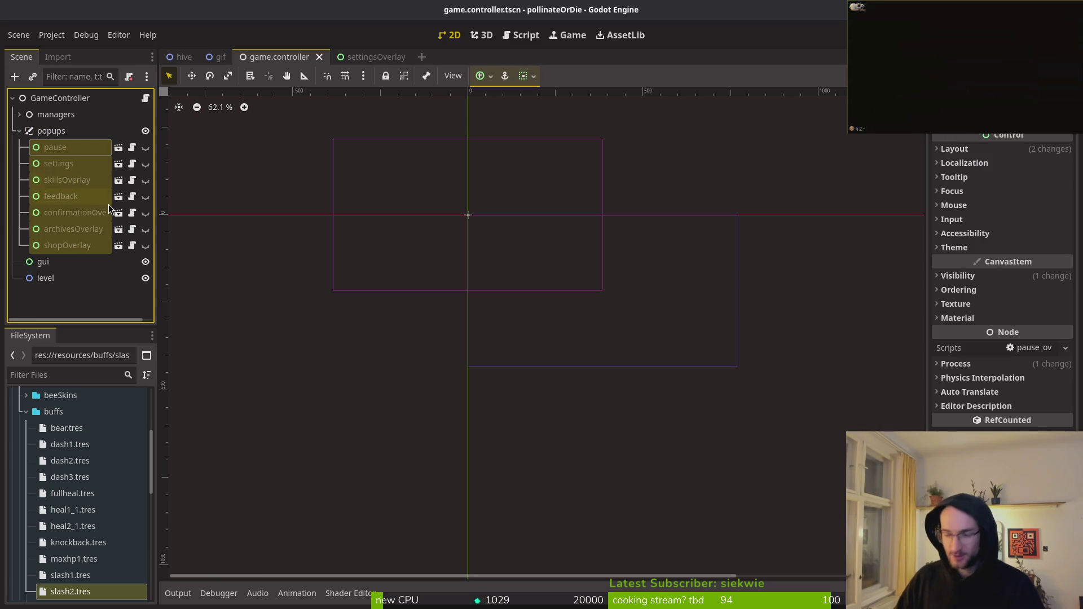
pyautogui.click(75, 149)
pyautogui.click(68, 163)
pyautogui.click(65, 180)
pyautogui.click(58, 212)
pyautogui.click(79, 196)
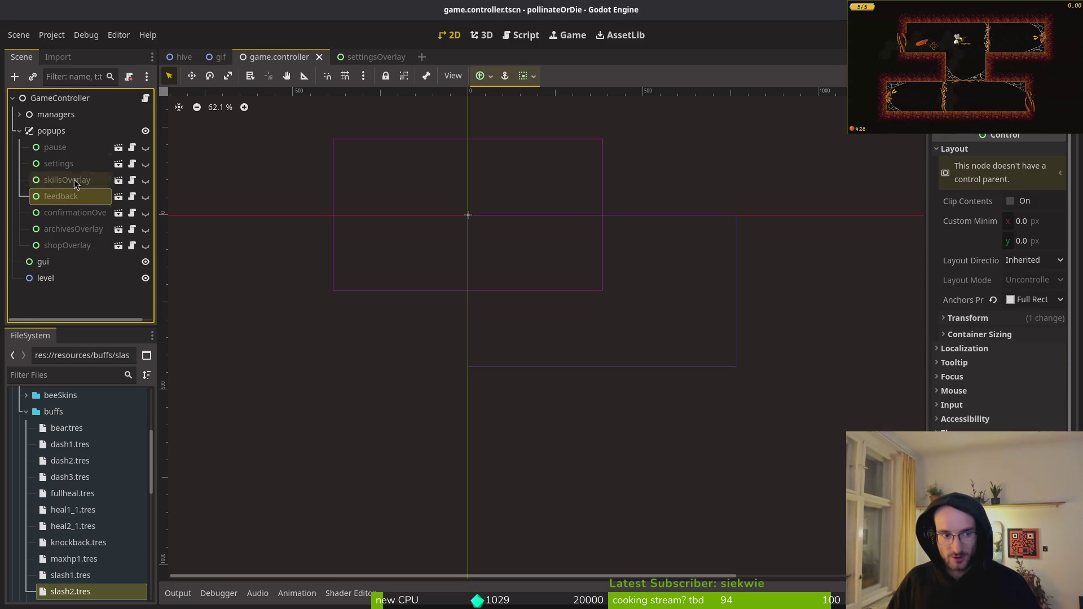
pyautogui.click(68, 149)
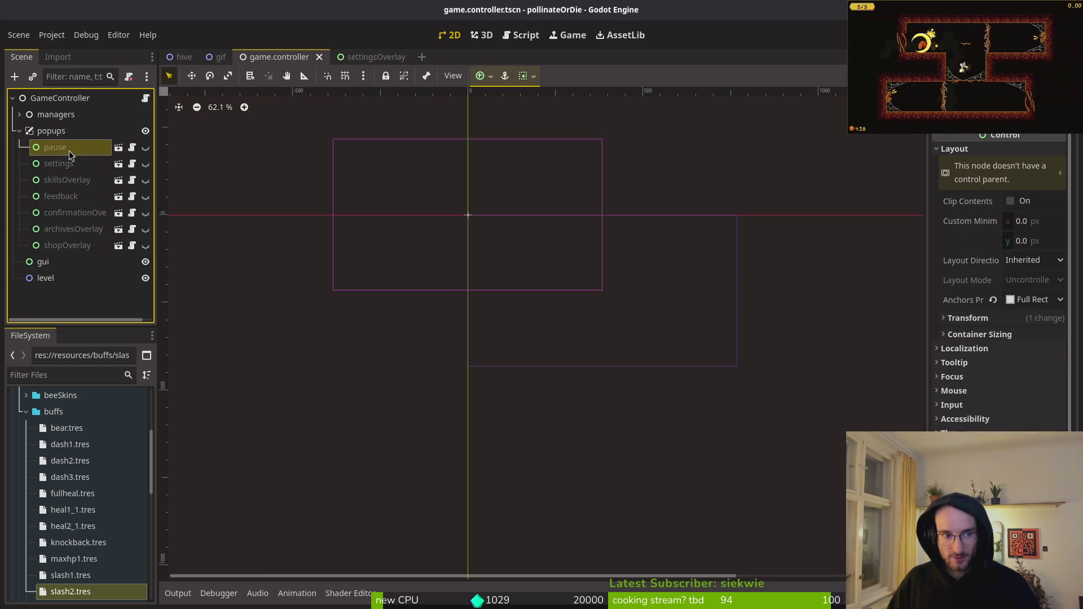
pyautogui.click(82, 179)
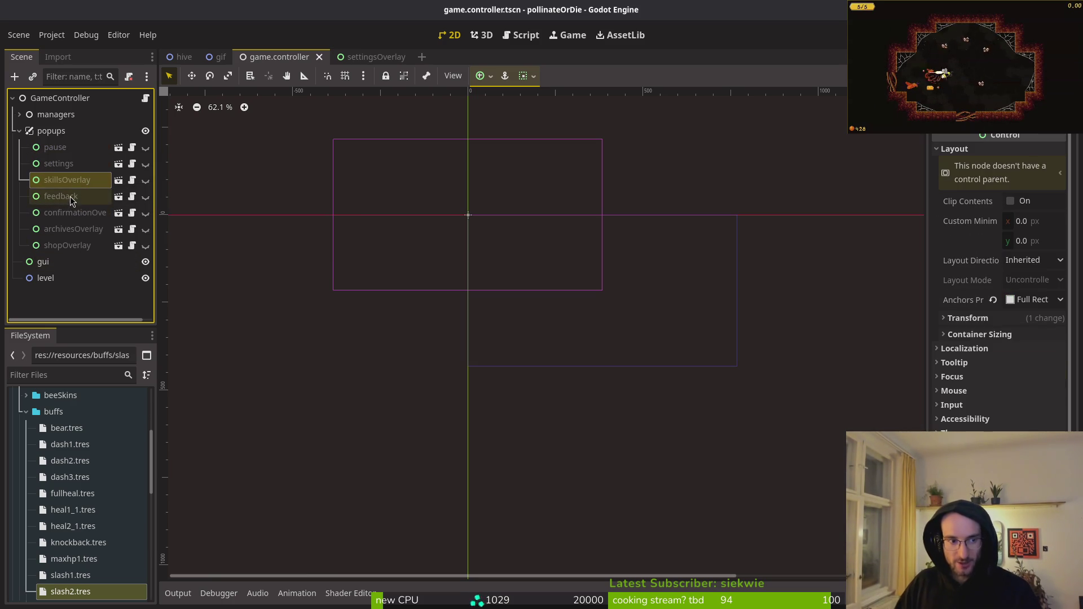
pyautogui.click(72, 197)
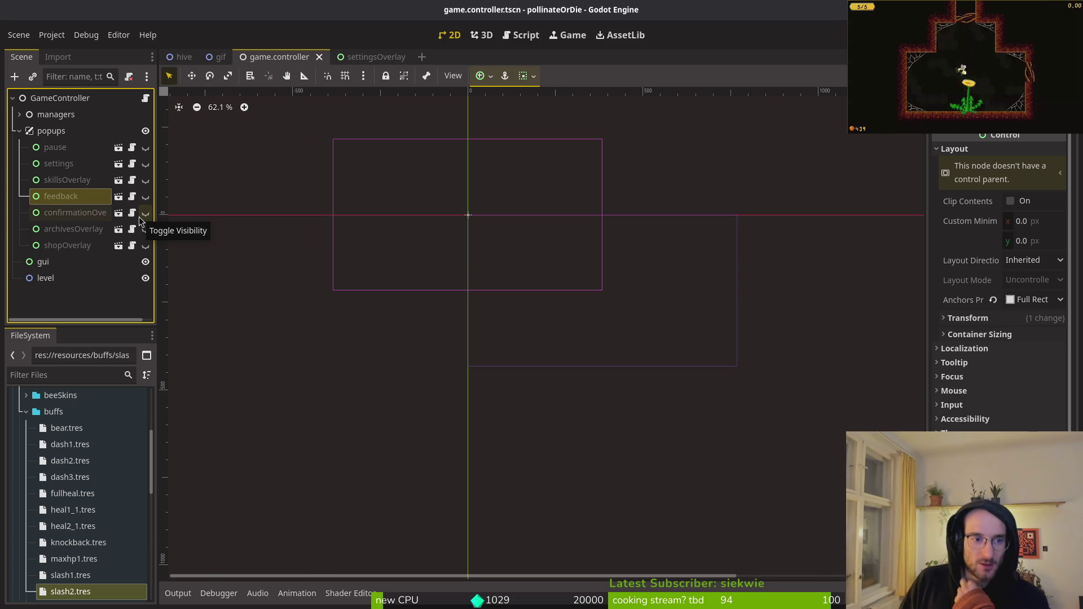
# - Delete the feedback node and save the game.controller scene
pyautogui.press('Delete')
pyautogui.press('Return')
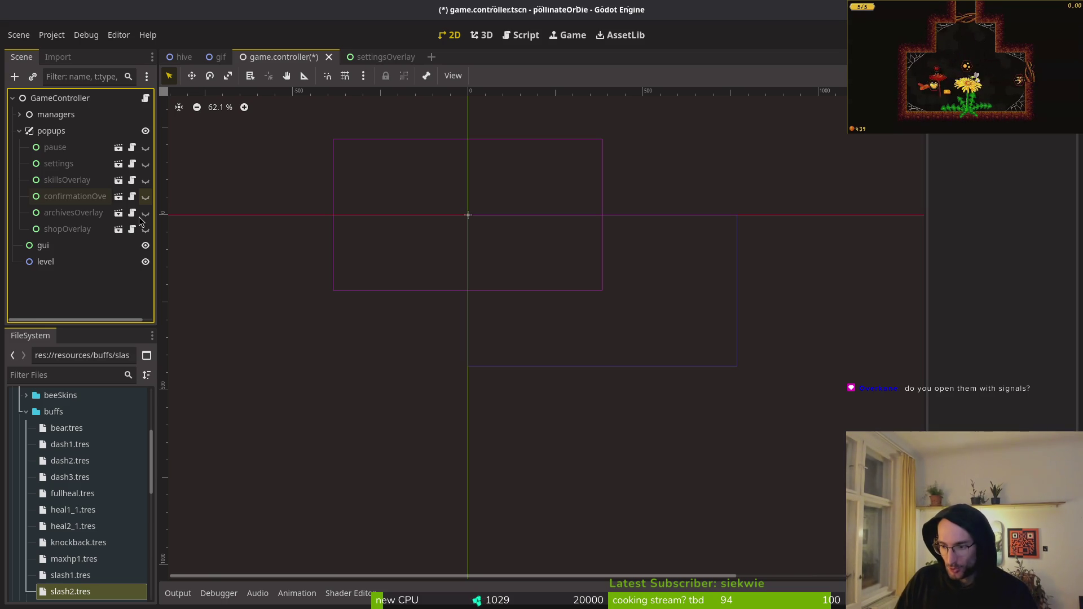
pyautogui.hotkey('ctrl', 's')
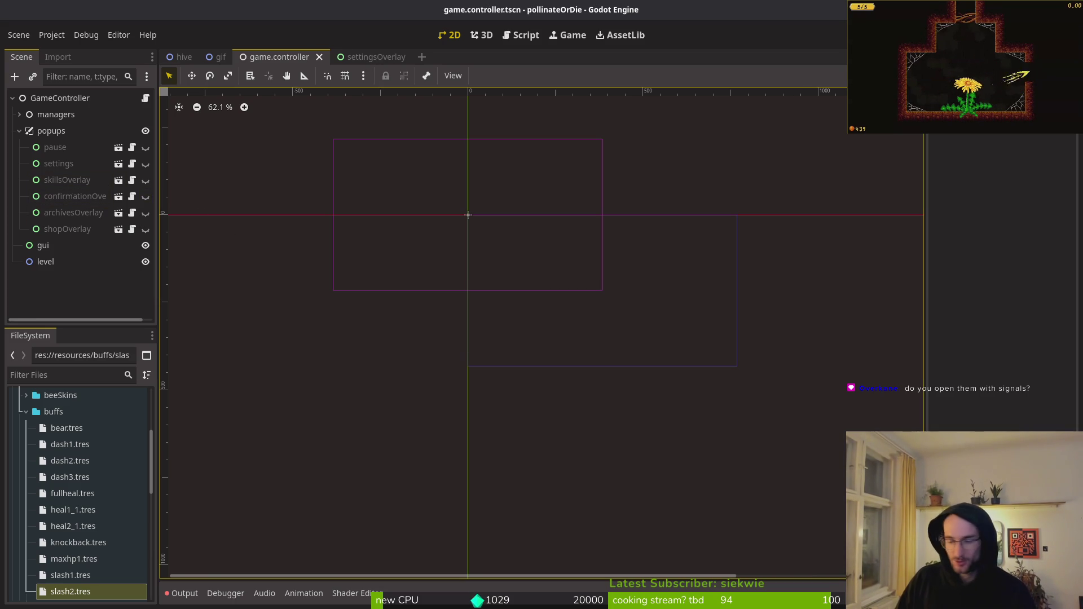
pyautogui.hotkey('alt', 'Tab')
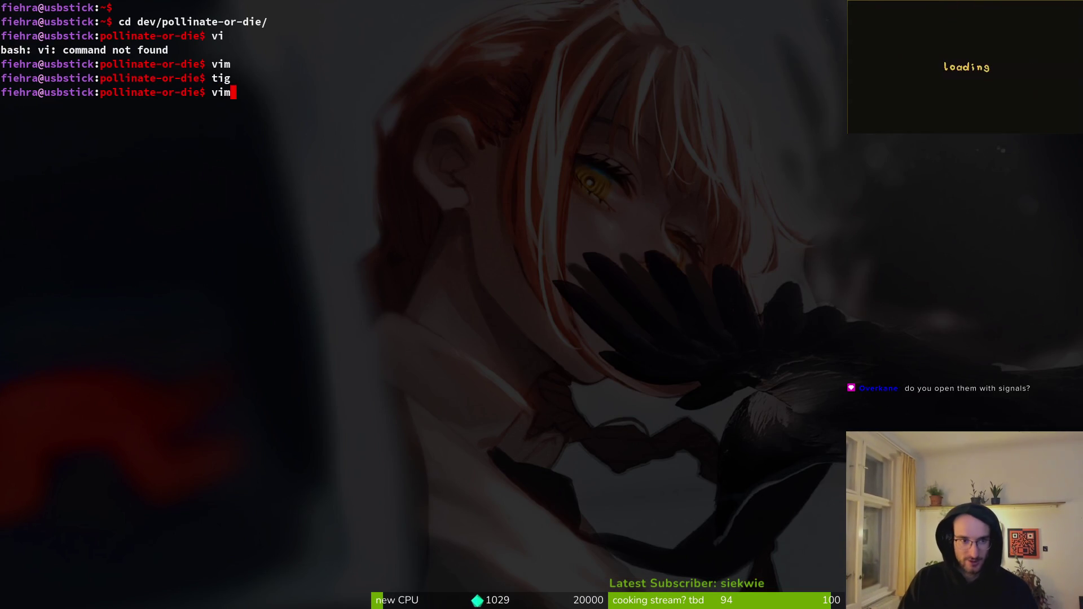
# - Launch Vim and open pause_overlay.gd by searching 'over' in the file finder
pyautogui.press('Return')
pyautogui.press('space')
pyautogui.press('f')
pyautogui.press('f')
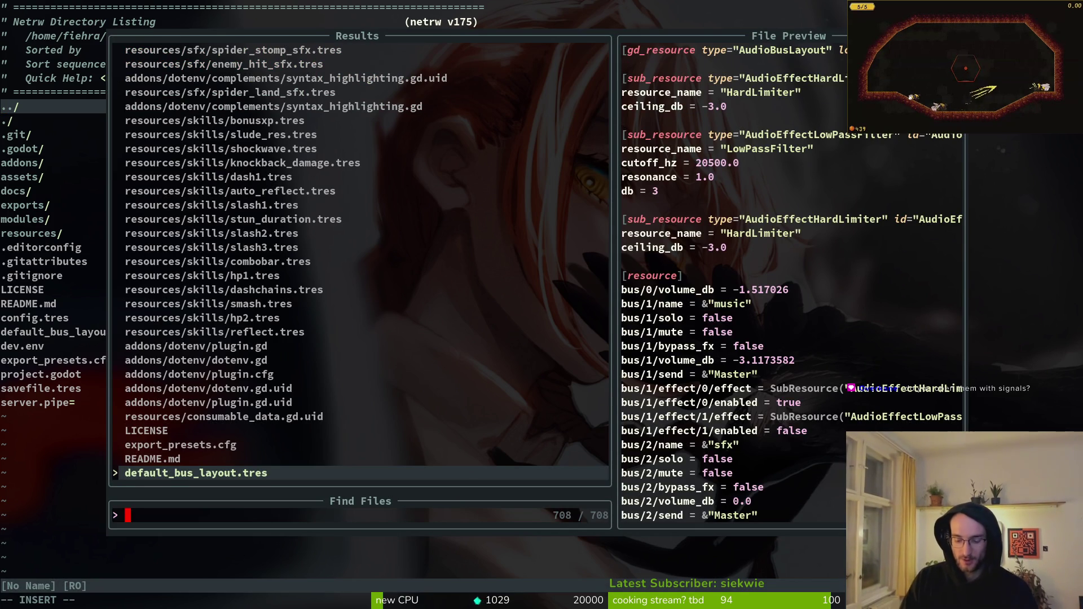
pyautogui.write('over')
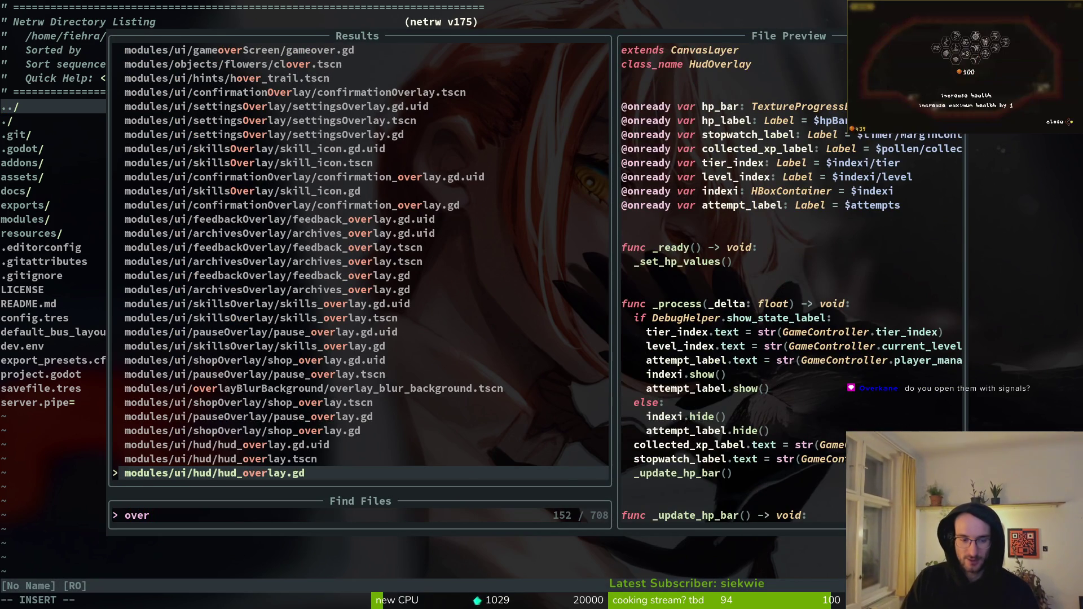
pyautogui.press('Up')
pyautogui.press('Up')
pyautogui.press('Up')
pyautogui.press('Up')
pyautogui.press('Return')
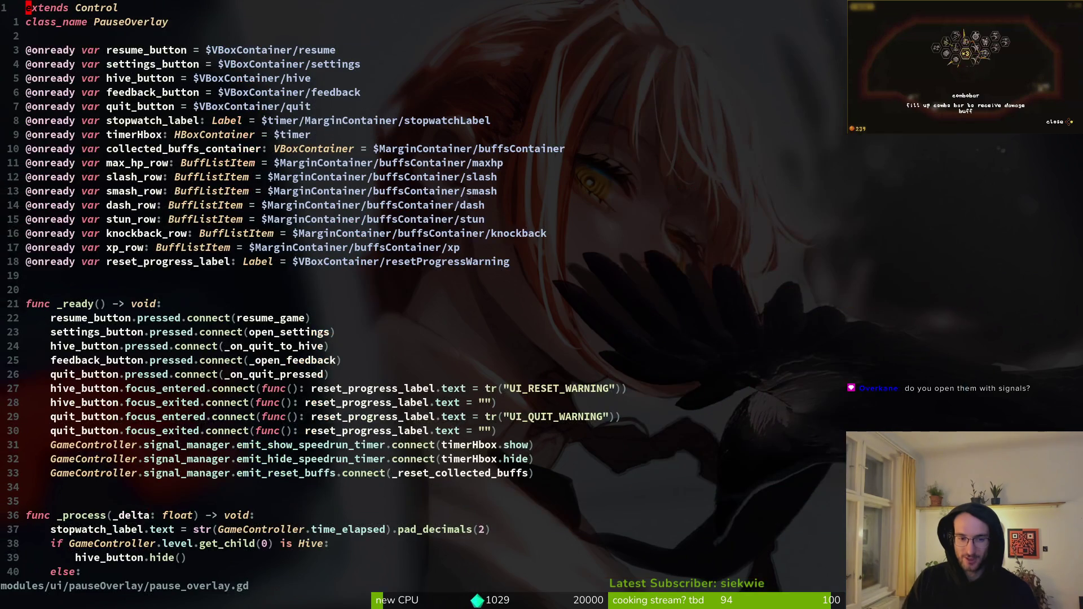
# - Scroll to open_overlay and highlight it through the _close_overlay function
pyautogui.scroll(-4, 751, 445)
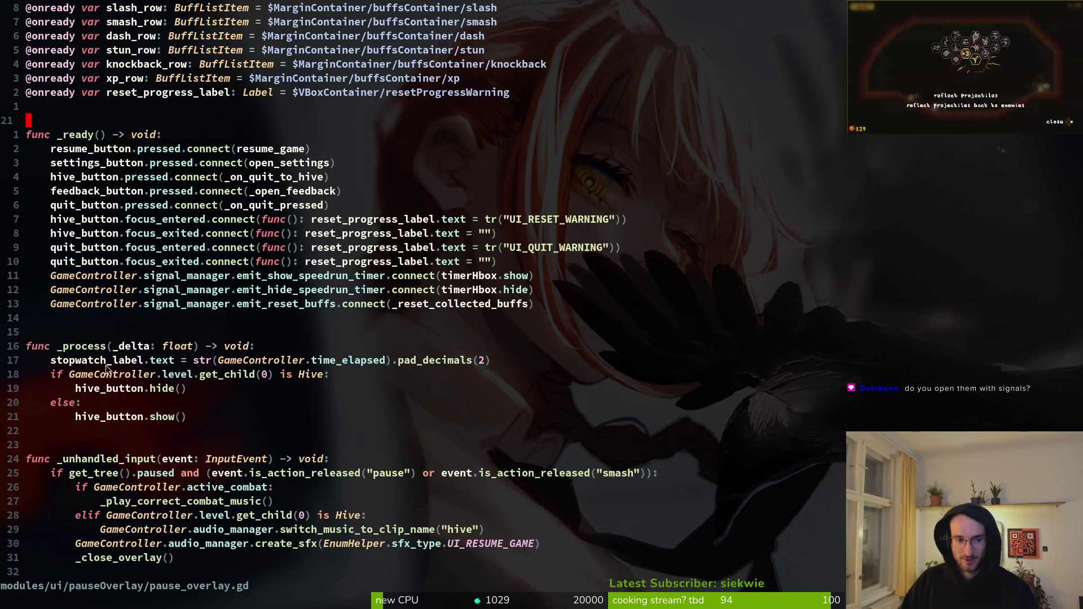
pyautogui.scroll(-8, 122, 391)
pyautogui.moveTo(32, 241); pyautogui.dragTo(170, 357)
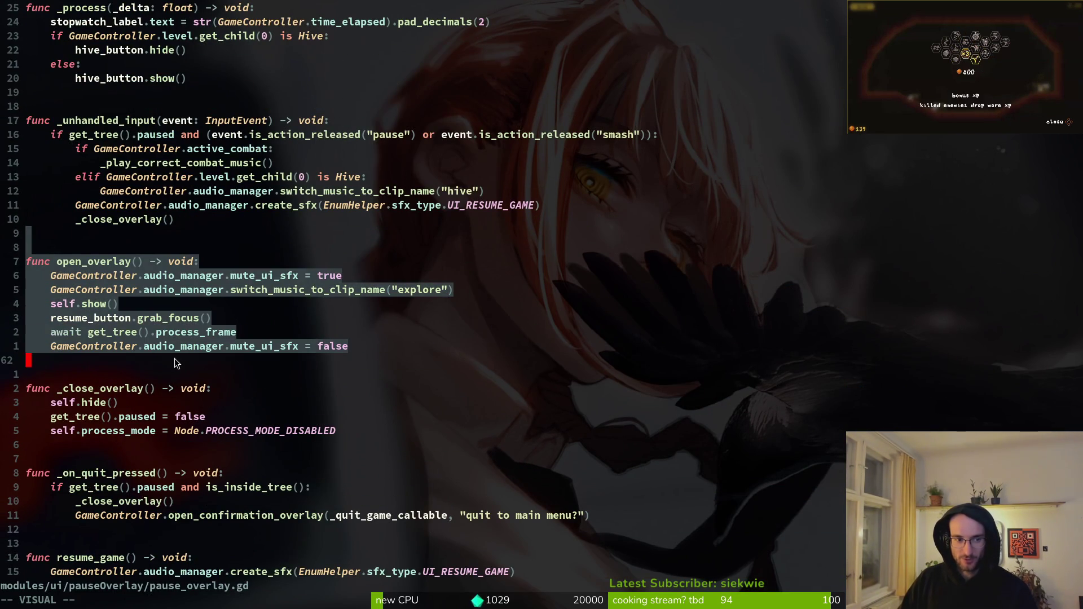
pyautogui.moveTo(77, 381); pyautogui.dragTo(134, 455)
pyautogui.click(134, 456)
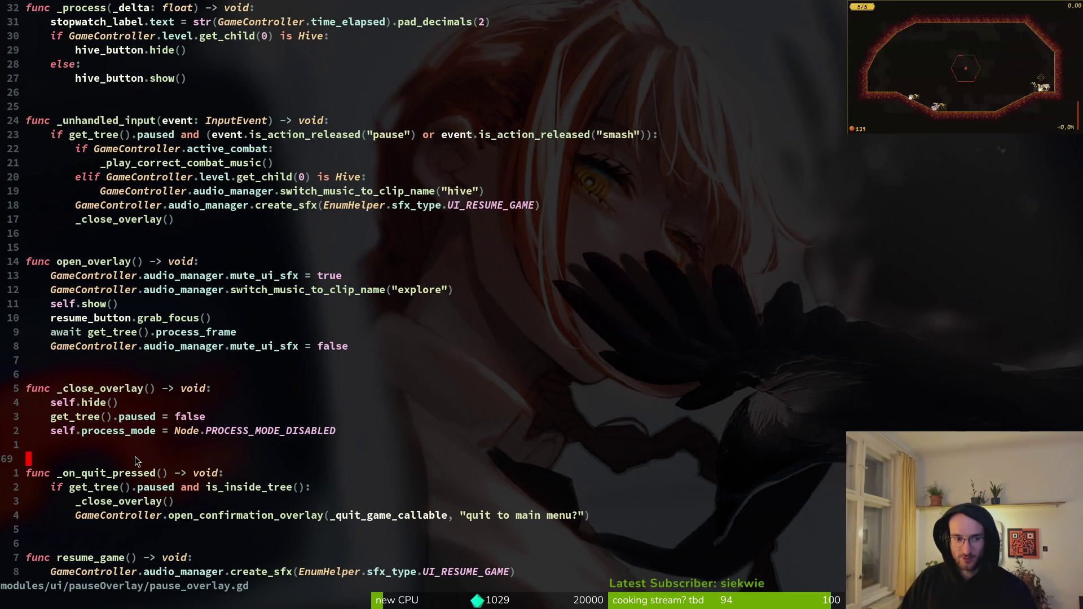
# - Highlight the whole open_overlay function, then select the pause overlay node in Godot
pyautogui.press('space')
pyautogui.press('f')
pyautogui.press('f')
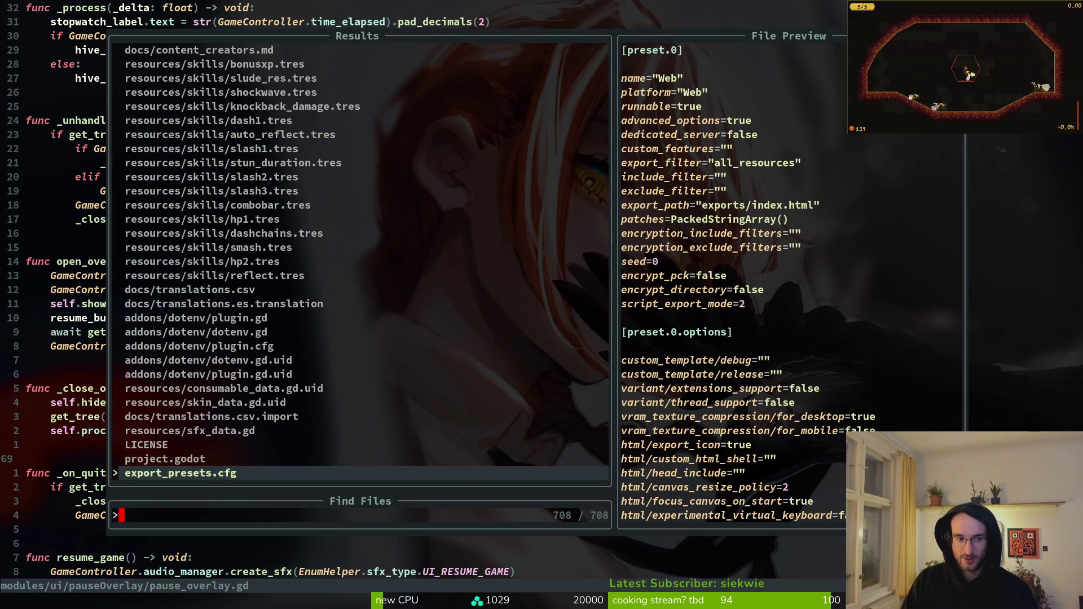
pyautogui.press('Escape')
pyautogui.moveTo(96, 269)
pyautogui.mouseDown()
pyautogui.moveTo(169, 289)
pyautogui.moveTo(247, 361)
pyautogui.mouseUp()
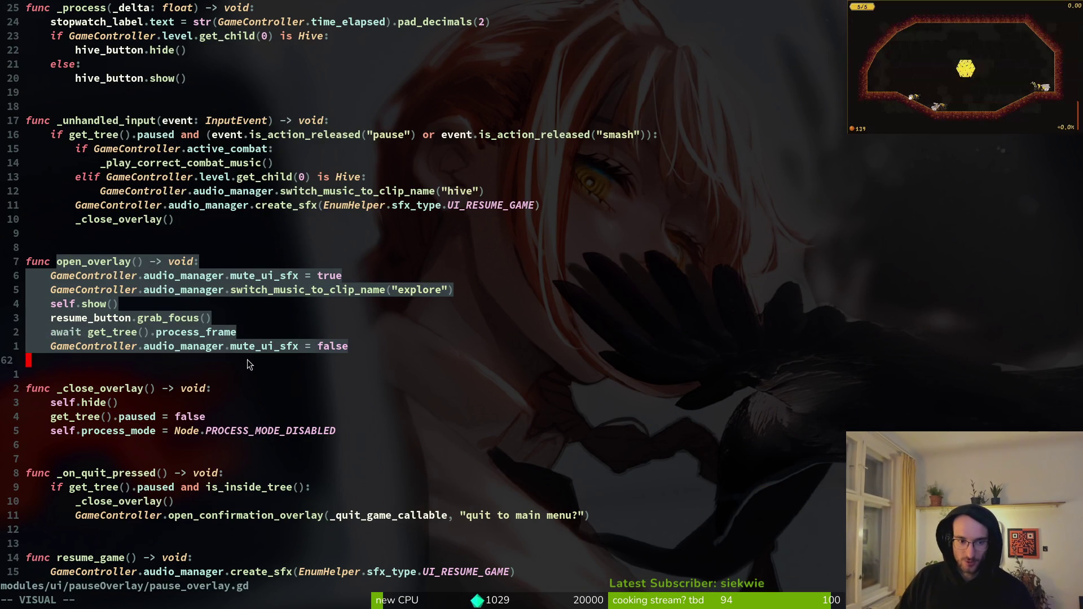
pyautogui.click(53, 262)
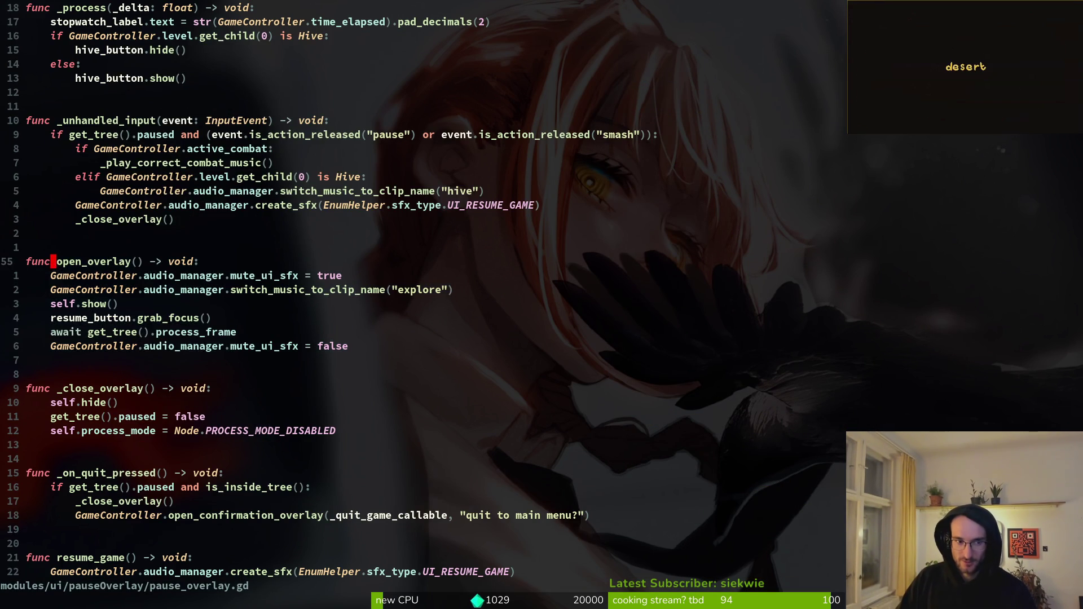
pyautogui.hotkey('alt', 'Tab')
pyautogui.click(54, 147)
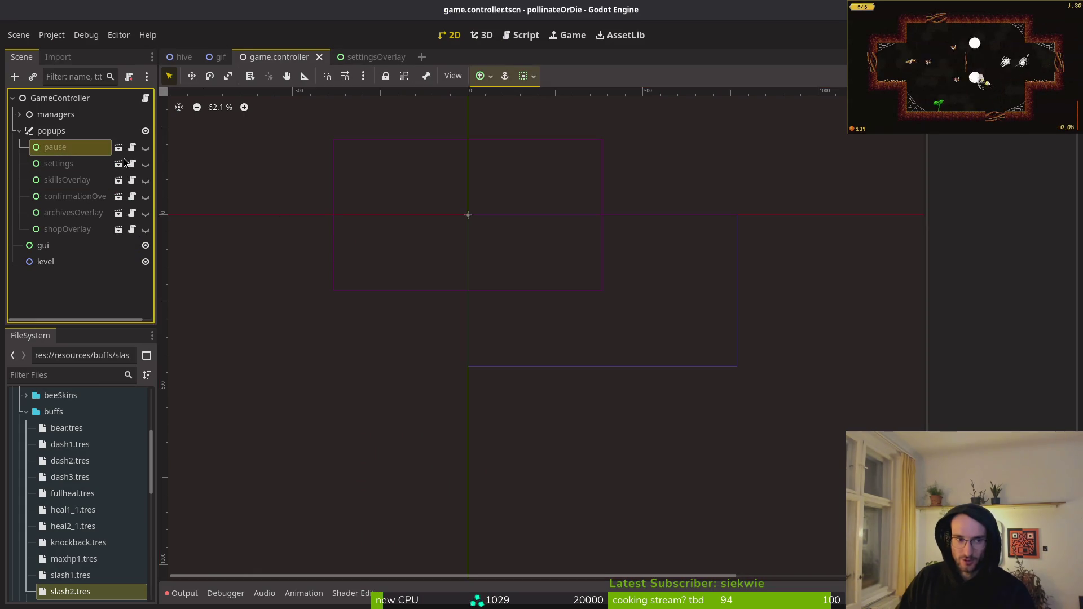
# - Select the GameController root node in Godot, then bring up Vim's file finder
pyautogui.scroll(-5, 999, 282)
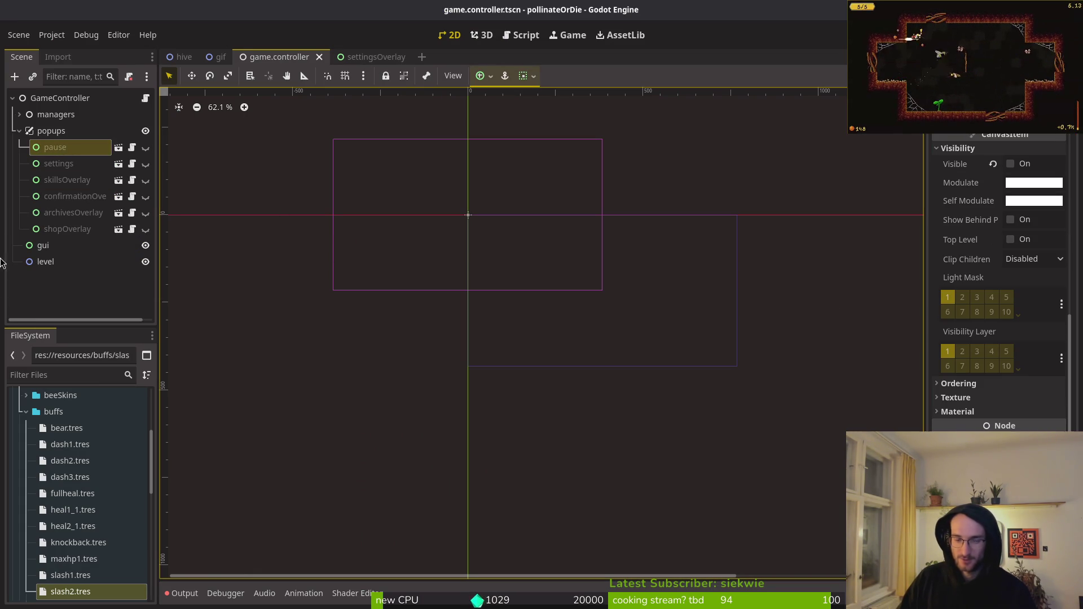
pyautogui.click(60, 99)
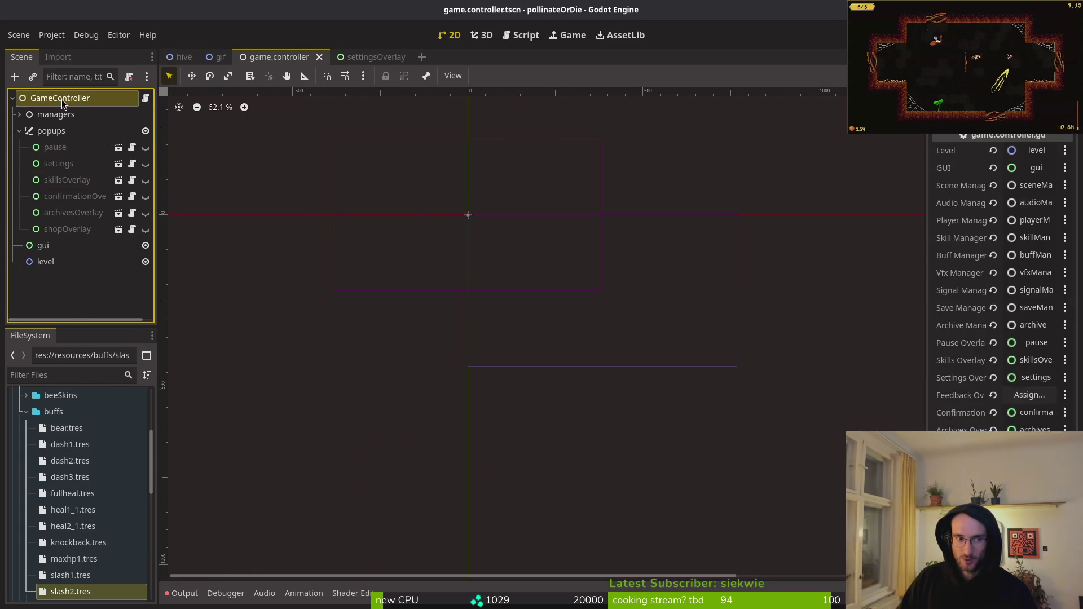
pyautogui.hotkey('alt', 'Tab')
pyautogui.press('space')
# - Open game.controller.gd by searching 'gamecontr' and highlight its overlay-opening functions
pyautogui.press('f')
pyautogui.press('f')
pyautogui.write('gamecontr')
pyautogui.press('Return')
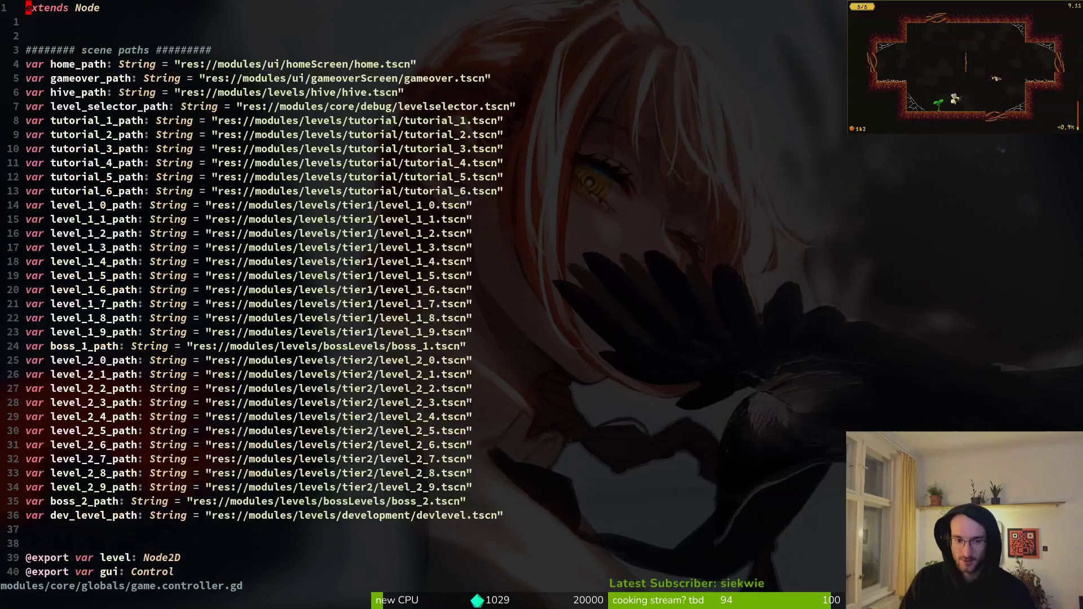
pyautogui.scroll(-20, 286, 333)
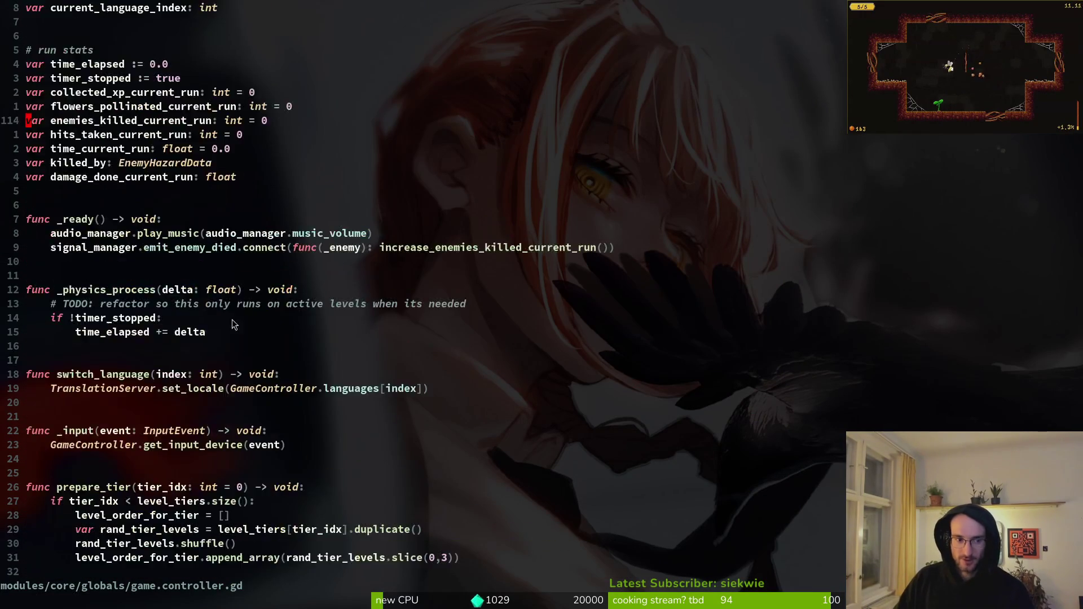
pyautogui.scroll(-6, 202, 206)
pyautogui.scroll(4, 202, 206)
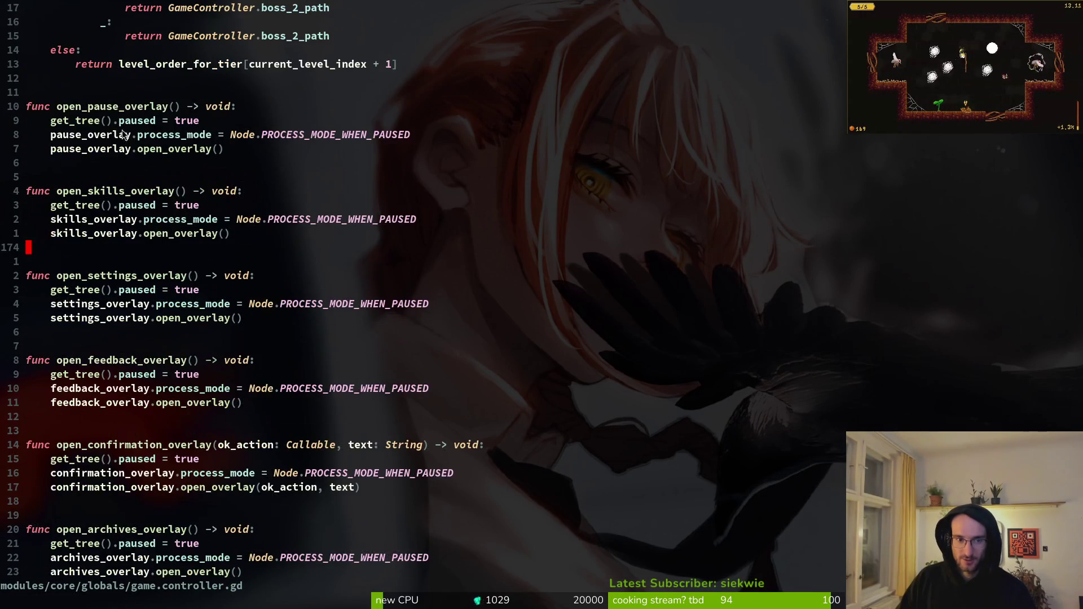
pyautogui.moveTo(130, 120)
pyautogui.mouseDown()
pyautogui.moveTo(254, 290)
pyautogui.moveTo(240, 431)
pyautogui.mouseUp()
pyautogui.press('Escape')
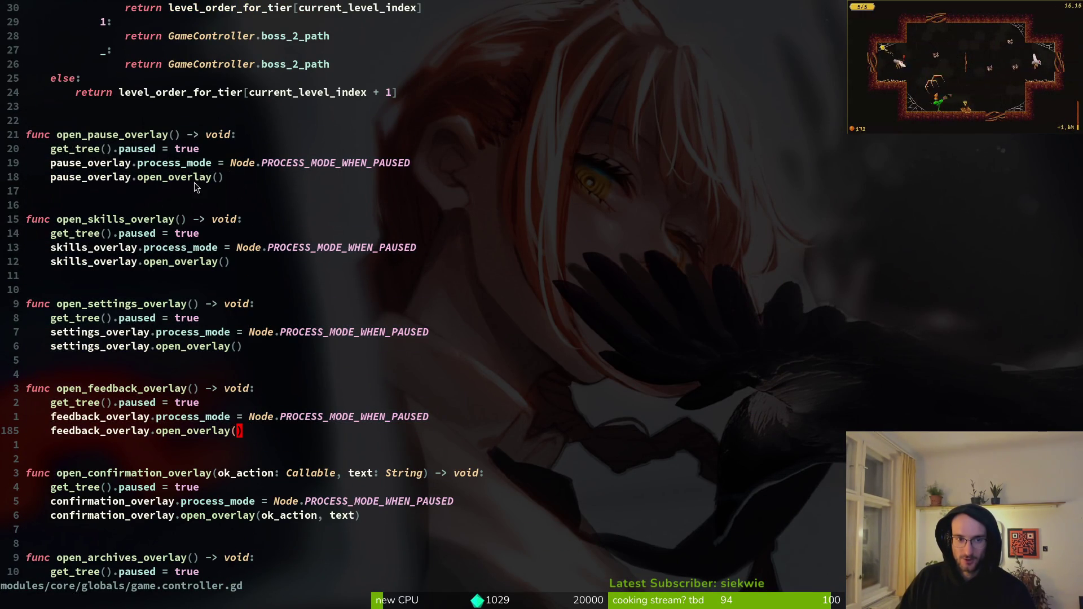
# - Mark the PROCESS_MODE_WHEN_PAUSED line 166, then peek at open_overlay's definition and jump back
pyautogui.click(407, 162)
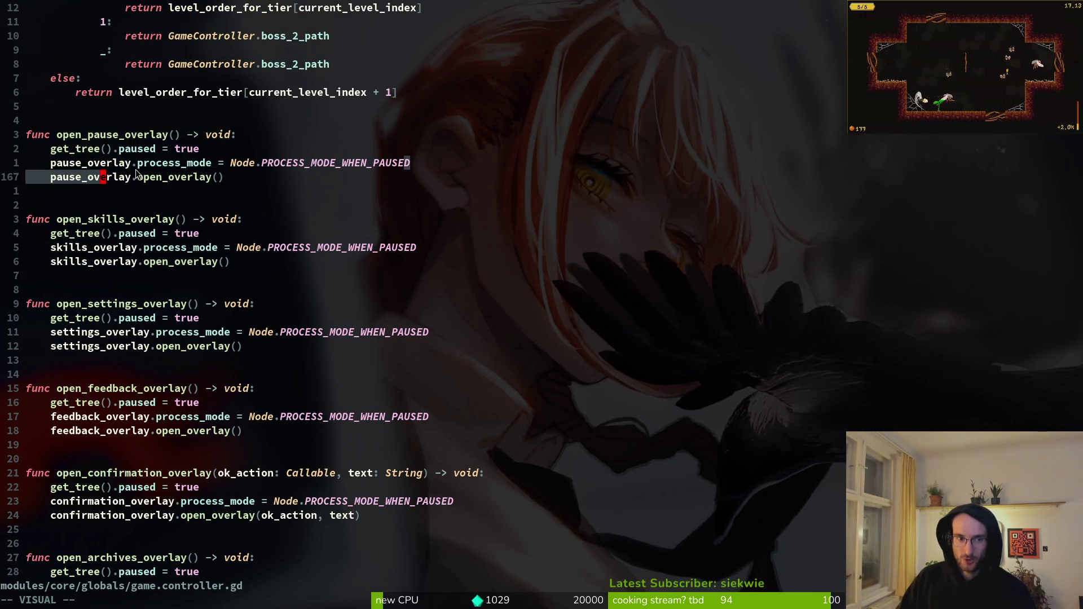
pyautogui.moveTo(414, 164); pyautogui.dragTo(158, 165)
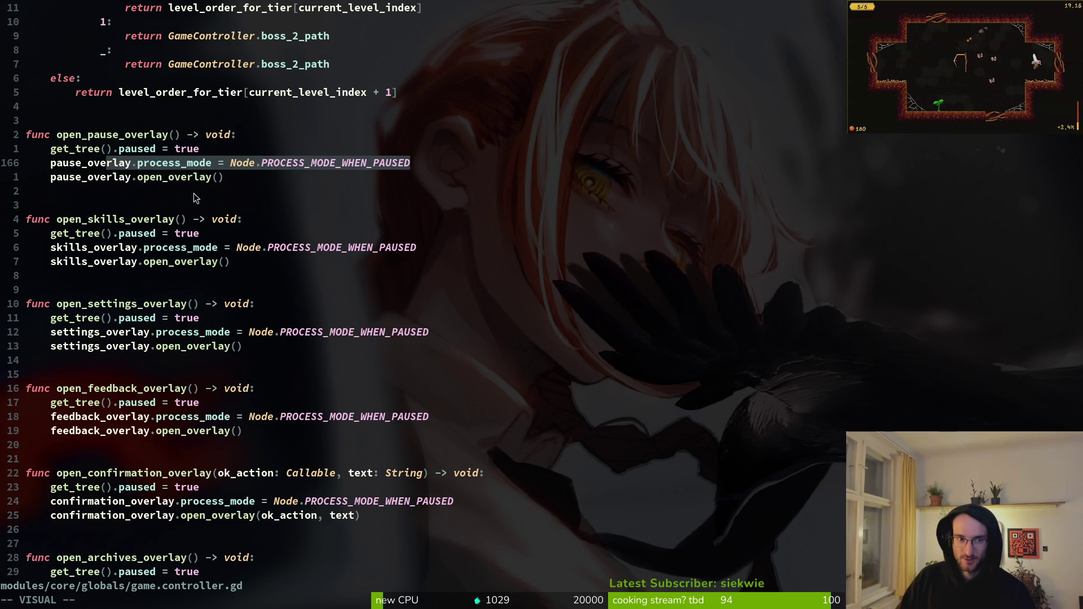
pyautogui.click(179, 178)
pyautogui.press('g')
pyautogui.press('d')
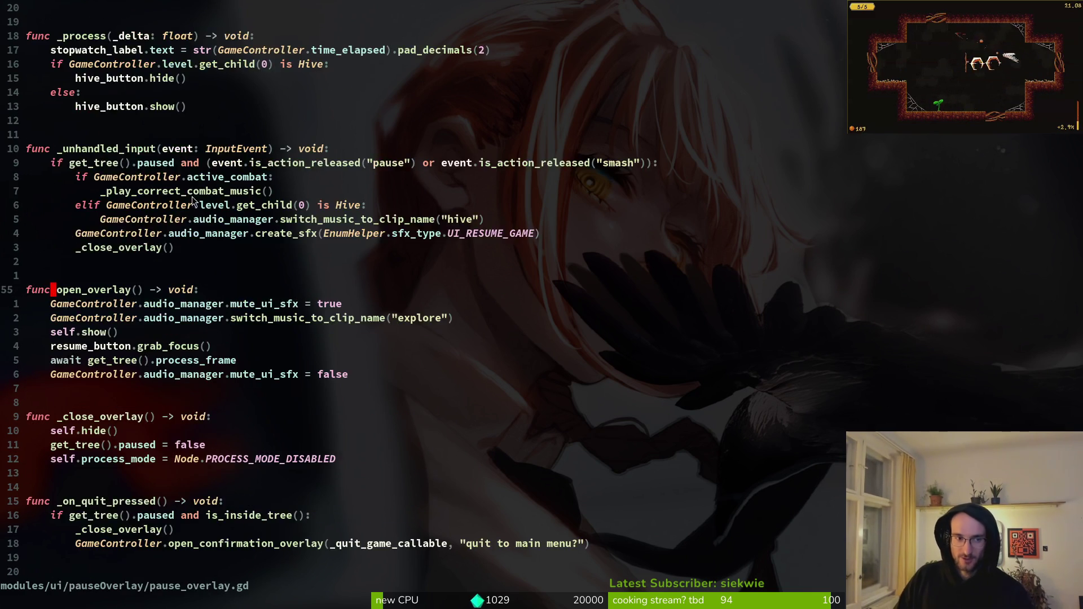
pyautogui.hotkey('ctrl', 'o')
# - Highlight open_pause_overlay down to its open_overlay call, then jump to open_overlay in pause_overlay.gd
pyautogui.moveTo(25, 233); pyautogui.dragTo(155, 275)
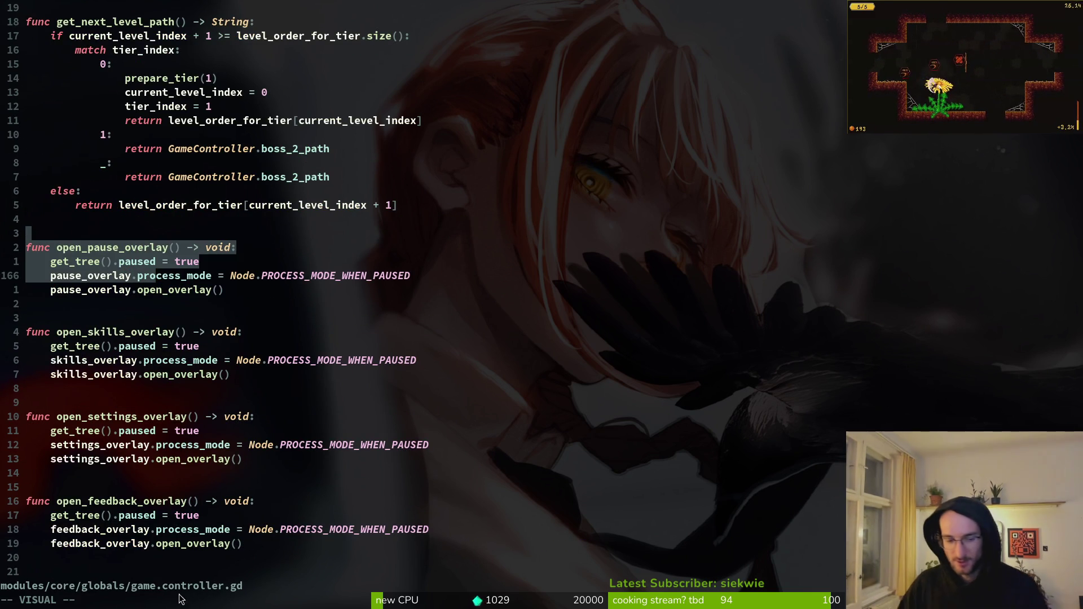
pyautogui.click(98, 252)
pyautogui.moveTo(113, 261); pyautogui.dragTo(190, 289)
pyautogui.moveTo(76, 248)
pyautogui.mouseDown()
pyautogui.moveTo(85, 290)
pyautogui.moveTo(125, 290)
pyautogui.mouseUp()
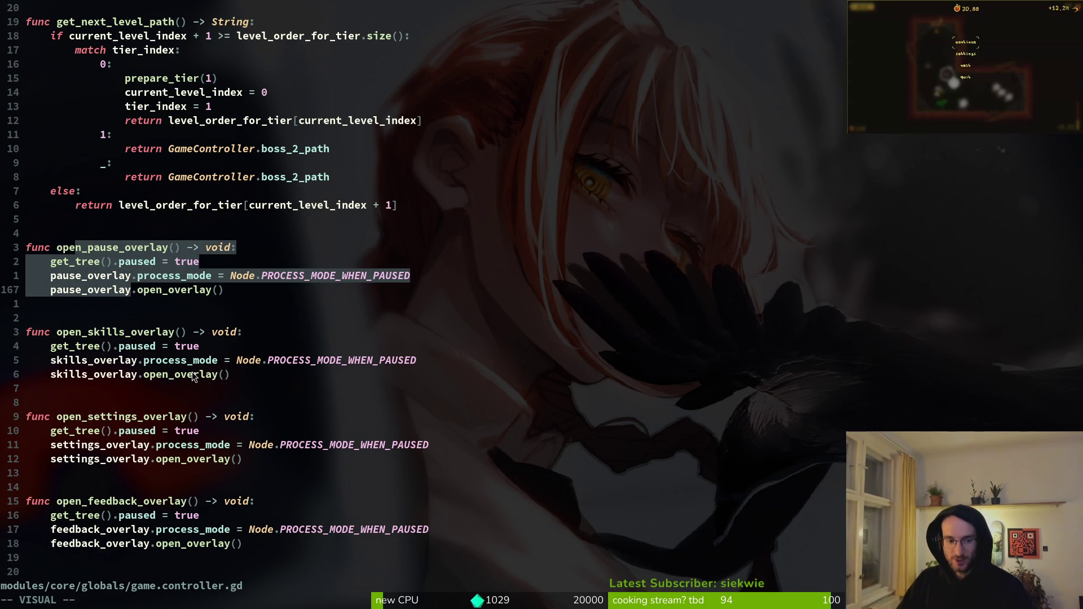
pyautogui.press('Escape')
pyautogui.press('g')
pyautogui.press('d')
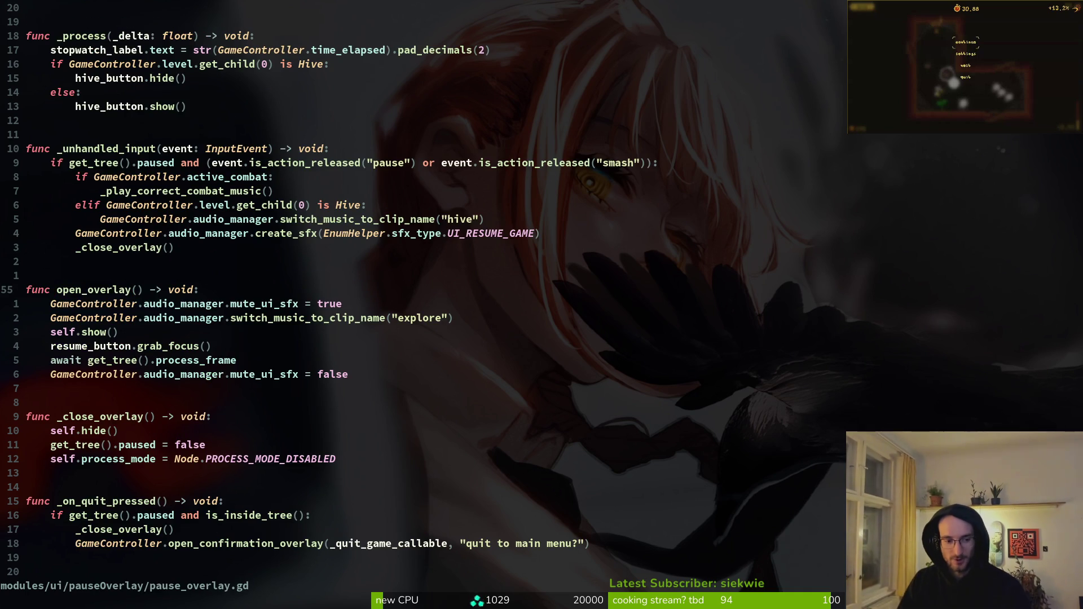
# - Select and yank the _close_overlay block, glance at Godot, then return to Vim
pyautogui.press('}')
pyautogui.press('v')
pyautogui.press('}')
pyautogui.press('o')
pyautogui.press('j')
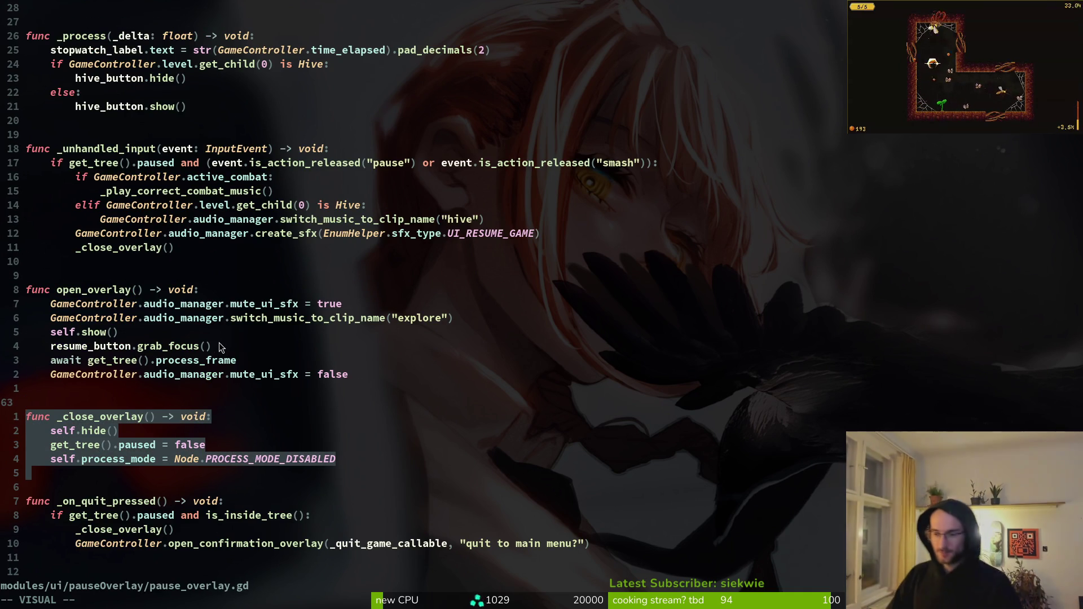
pyautogui.press('y')
pyautogui.hotkey('alt', 'Tab')
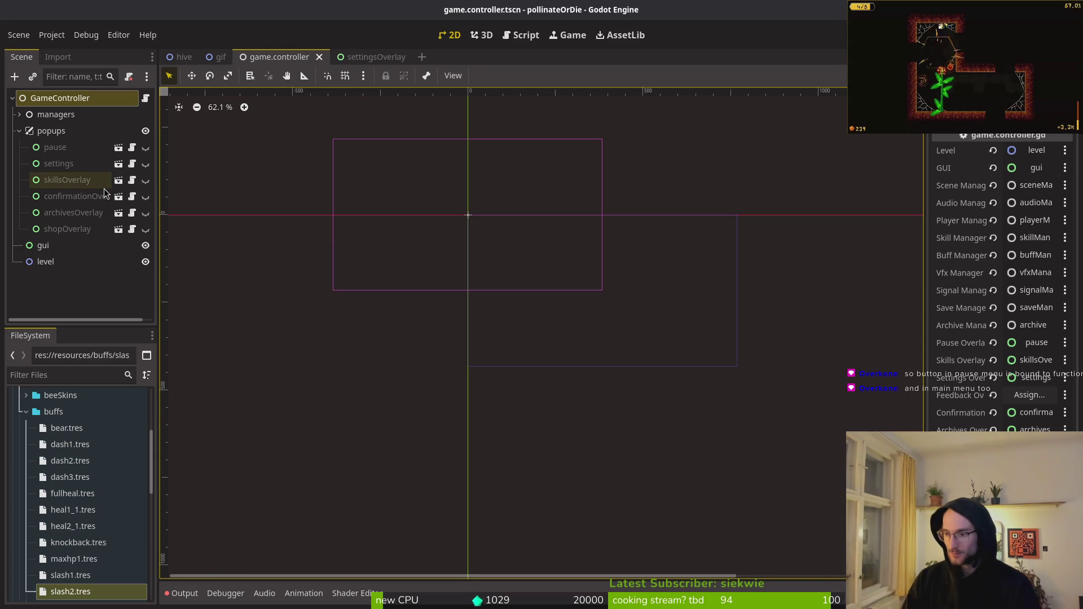
pyautogui.hotkey('alt', 'Tab')
# - Open home.gd by searching 'home' and move down to the _open_settings function
pyautogui.press('space')
pyautogui.press('f')
pyautogui.press('f')
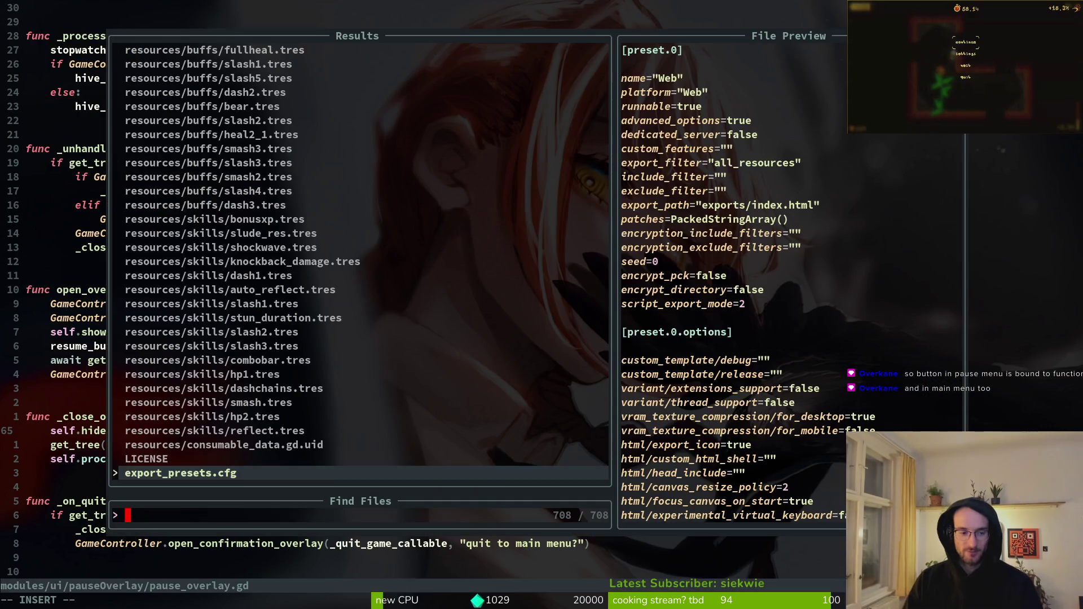
pyautogui.write('home')
pyautogui.press('Return')
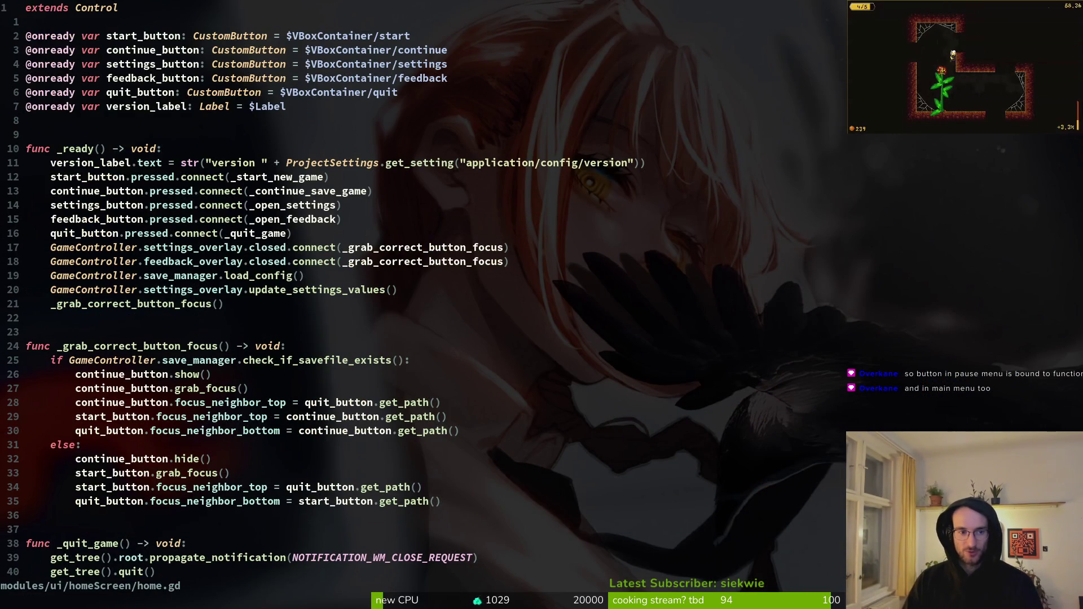
pyautogui.click(276, 206)
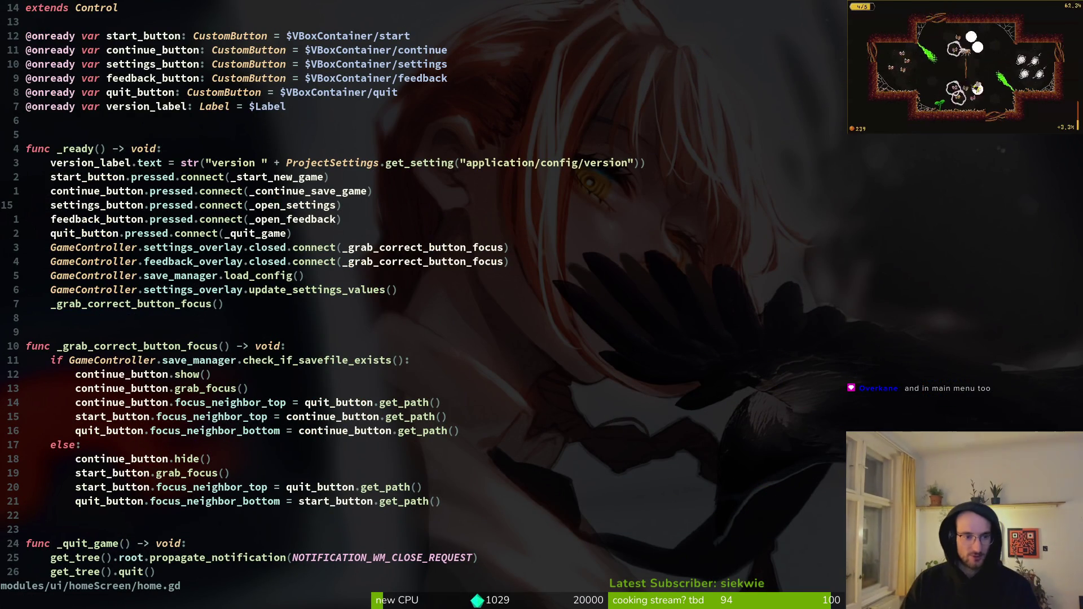
pyautogui.hotkey('ctrl', 'd')
pyautogui.hotkey('ctrl', 'd')
# - Line-highlight _open_settings, including its open_settings_overlay() call and previous_ui assignment
pyautogui.hotkey('shift', 'v')
pyautogui.press('j')
pyautogui.press('j')
pyautogui.press('Escape')
pyautogui.press('k')
pyautogui.press('j')
pyautogui.hotkey('shift', 'v')
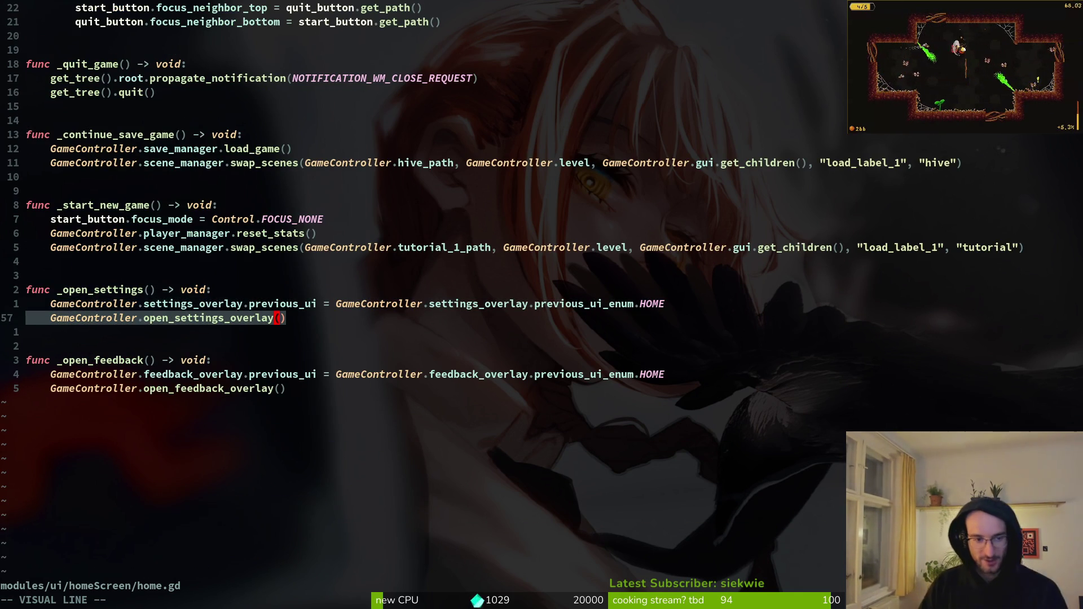
pyautogui.press('Escape')
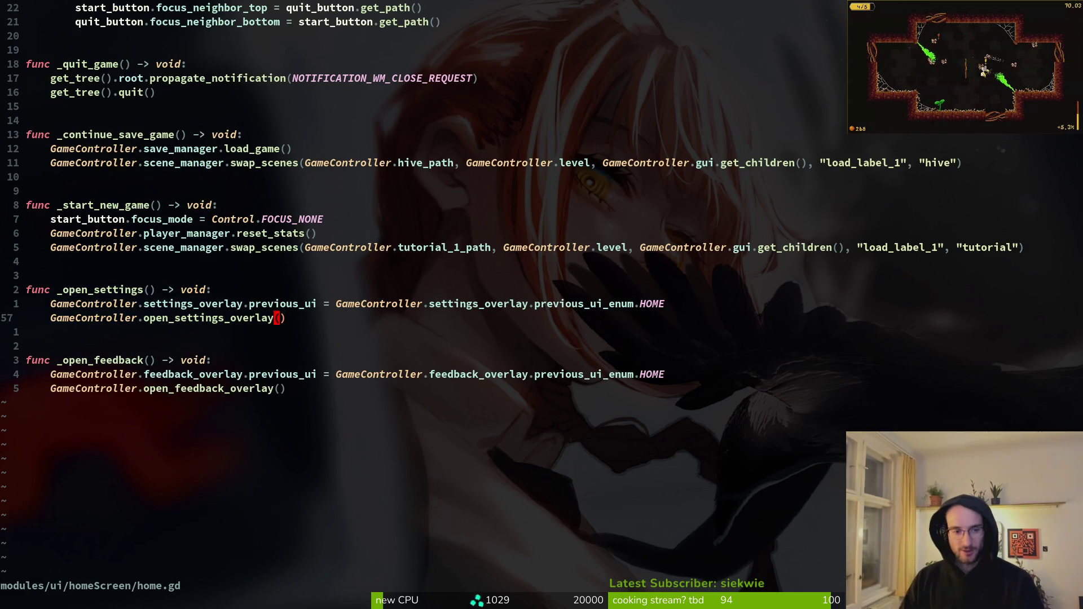
pyautogui.press('k')
pyautogui.hotkey('shift', 'v')
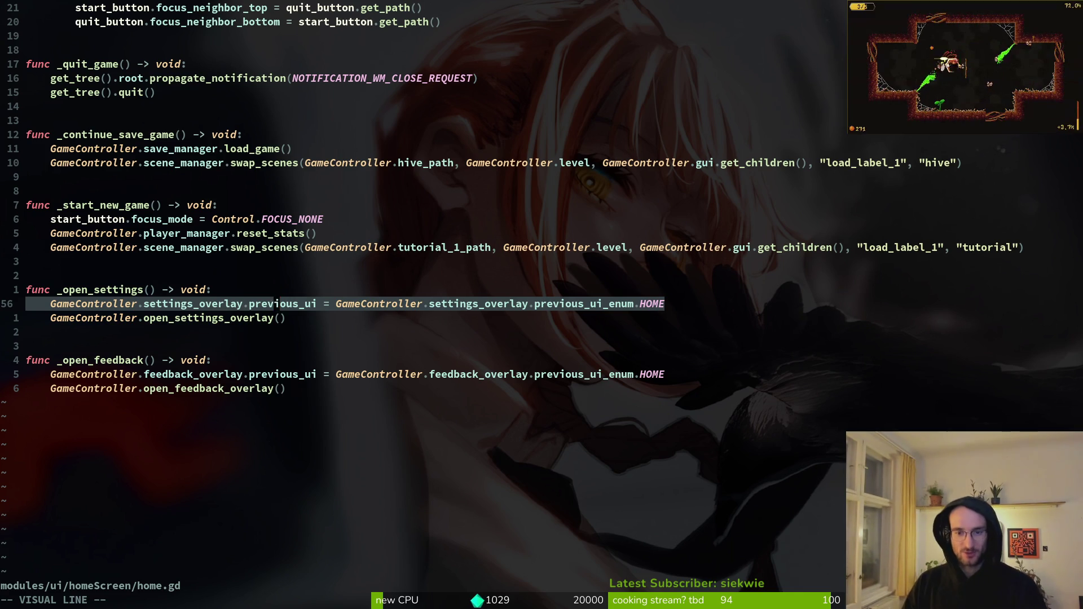
pyautogui.press('Escape')
pyautogui.hotkey('shift', 'v')
pyautogui.press('Escape')
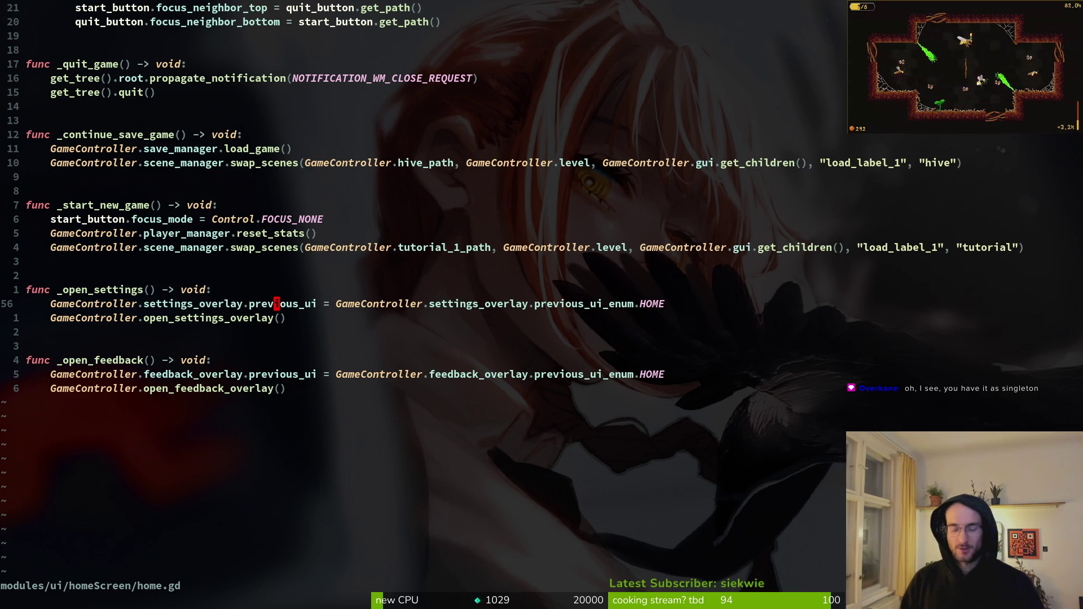
pyautogui.press('space')
# - Open pause_overlay.gd by searching 'pause' and highlight its open_settings function
pyautogui.press('f')
pyautogui.press('f')
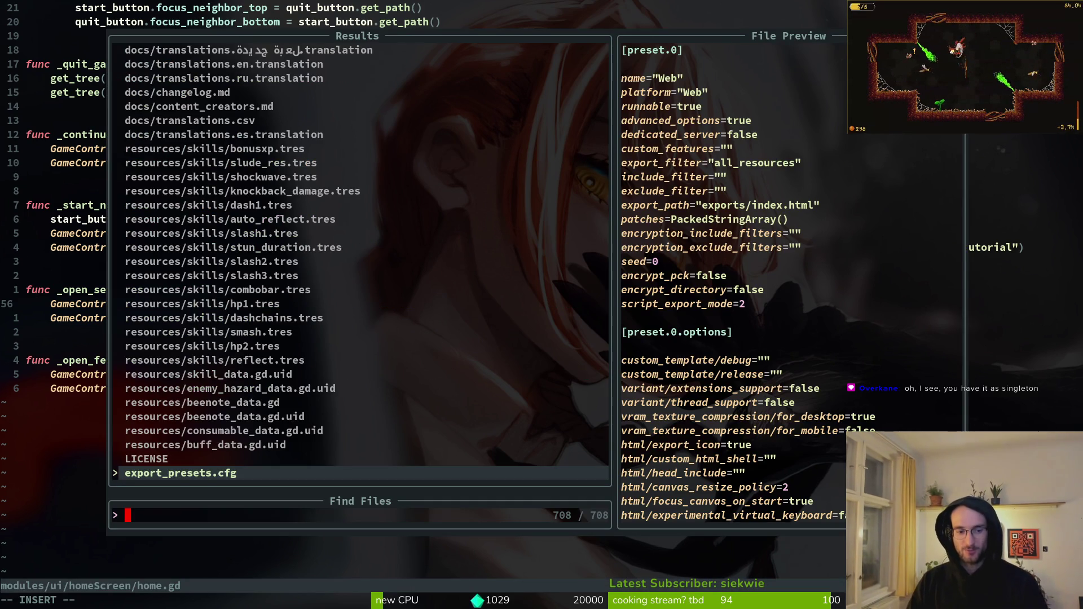
pyautogui.write('pause')
pyautogui.press('Return')
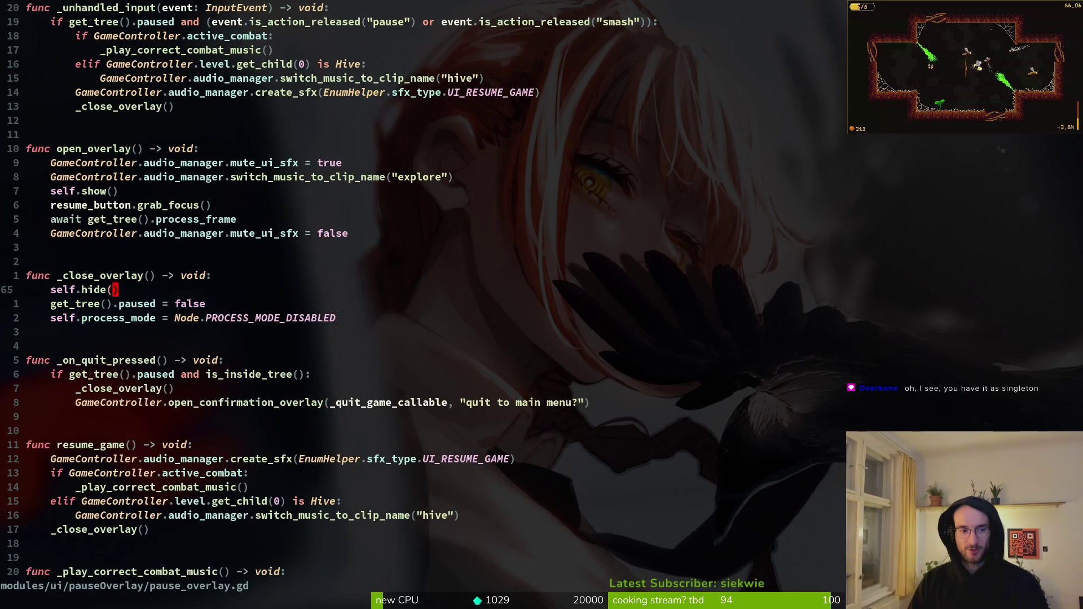
pyautogui.hotkey('ctrl', 'd')
pyautogui.press('j')
pyautogui.press('j')
pyautogui.press('j')
pyautogui.press('j')
pyautogui.press('j')
pyautogui.press('V')
pyautogui.press('j')
pyautogui.press('j')
pyautogui.press('j')
pyautogui.press('Escape')
pyautogui.press('k')
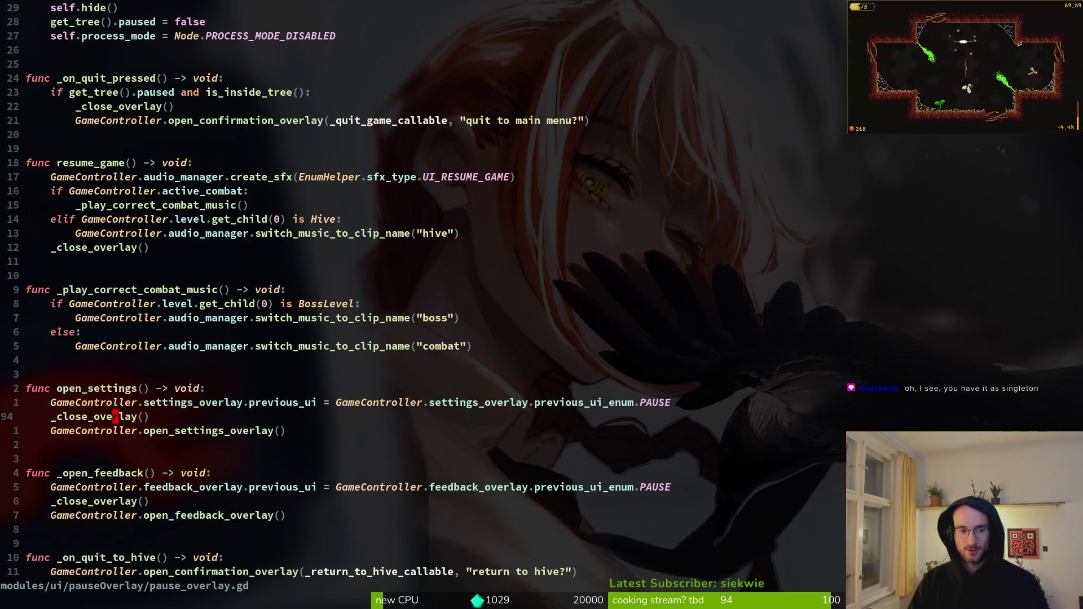
# - Line-highlight the _close_overlay() and open_settings_overlay() calls inside open_settings
pyautogui.press('V')
pyautogui.press('Escape')
pyautogui.press('V')
pyautogui.press('Escape')
pyautogui.press('j')
pyautogui.press('V')
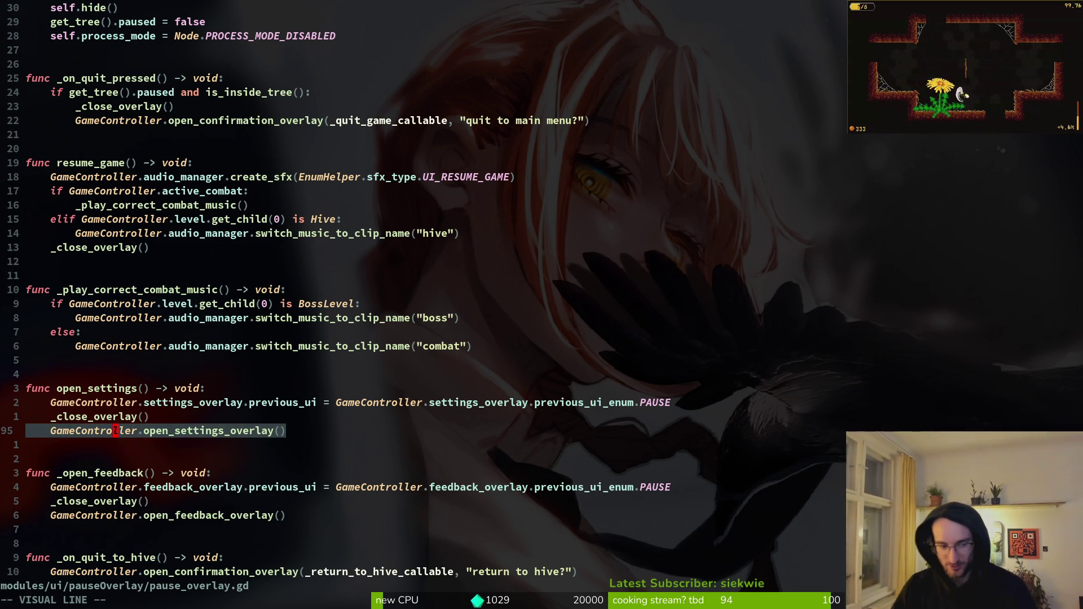
pyautogui.press('Escape')
# - Reopen game.controller.gd by searching 'gamco' and mark the pause_overlay process_mode line
pyautogui.hotkey('ctrl', 'p')
pyautogui.write('gamco')
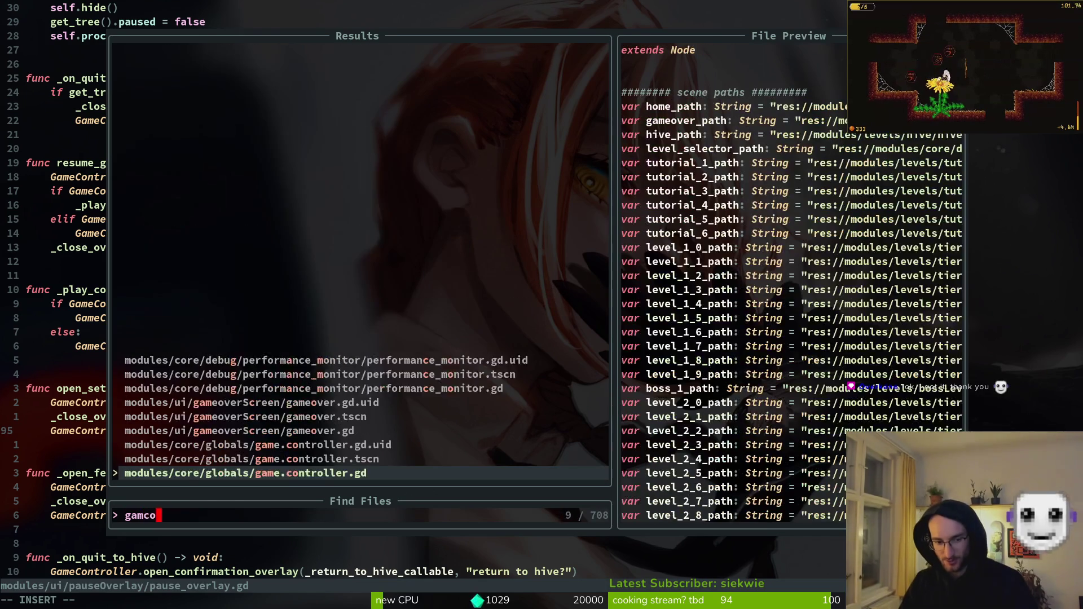
pyautogui.press('Return')
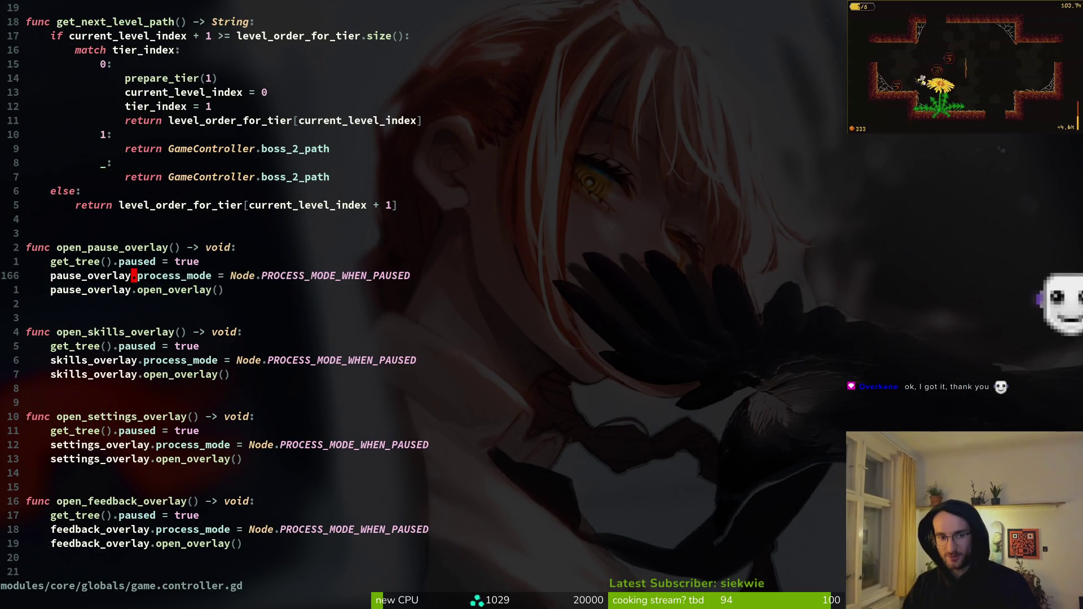
pyautogui.hotkey('shift', 'v')
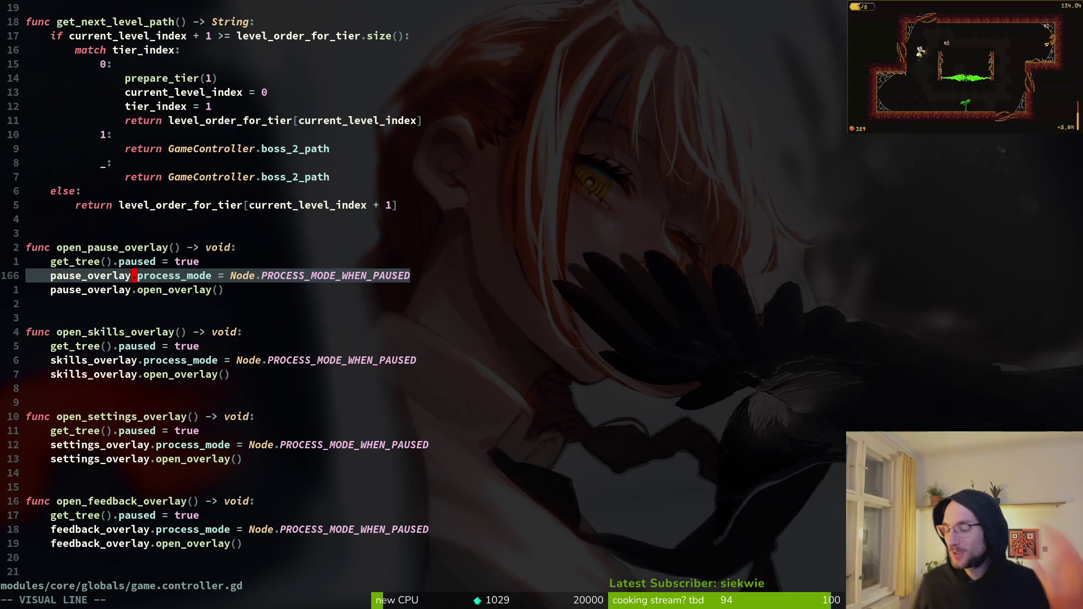
# - Save game.controller.gd with :w, then select the level node in Godot's Scene dock
pyautogui.press('Escape')
pyautogui.write(':write')
pyautogui.press('Return')
pyautogui.hotkey('alt', 'Tab')
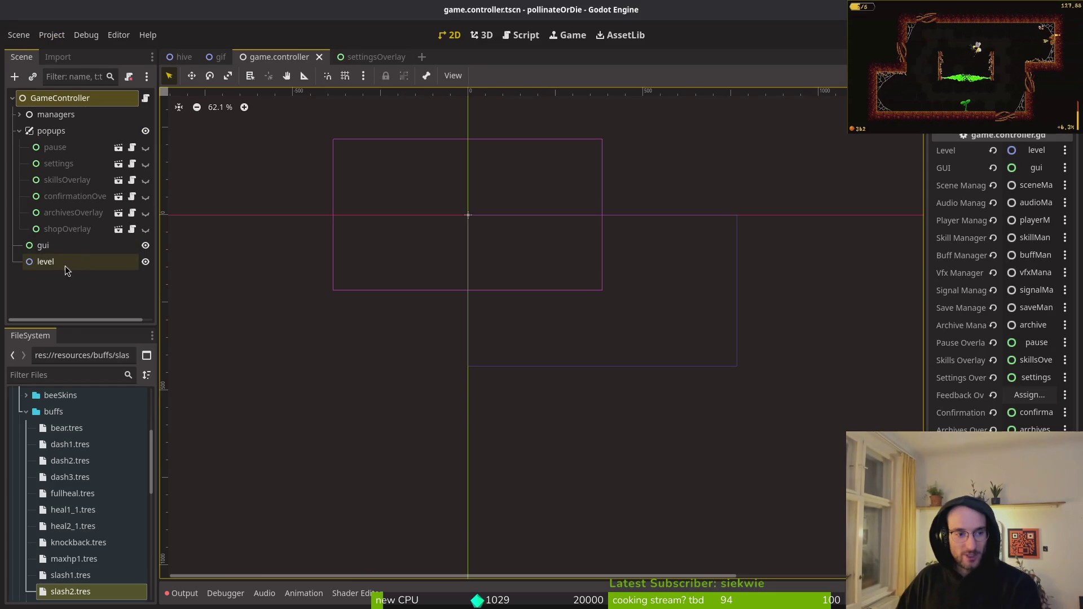
pyautogui.click(49, 264)
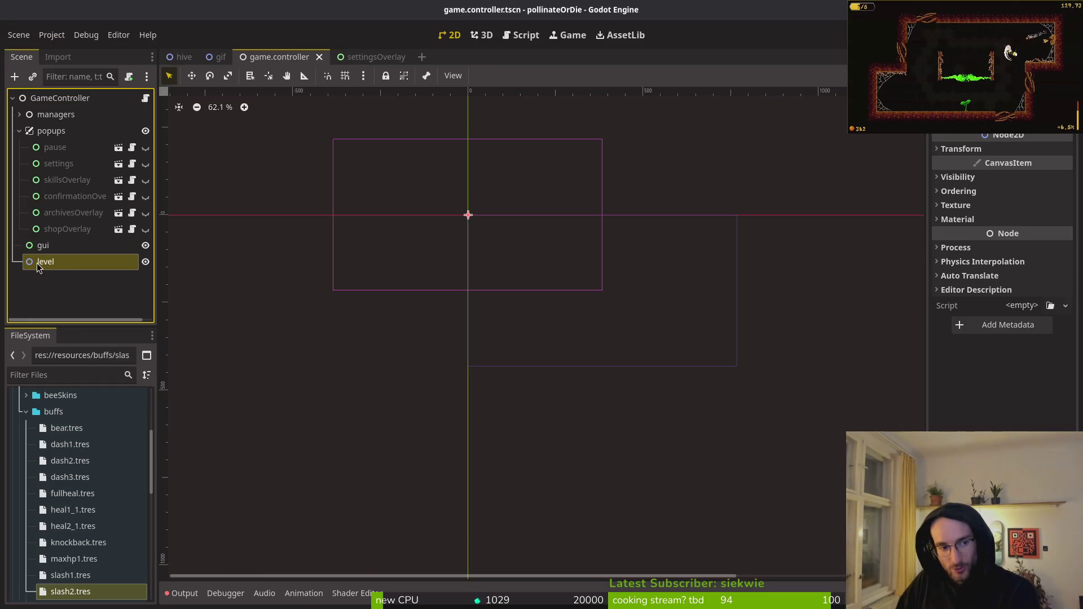
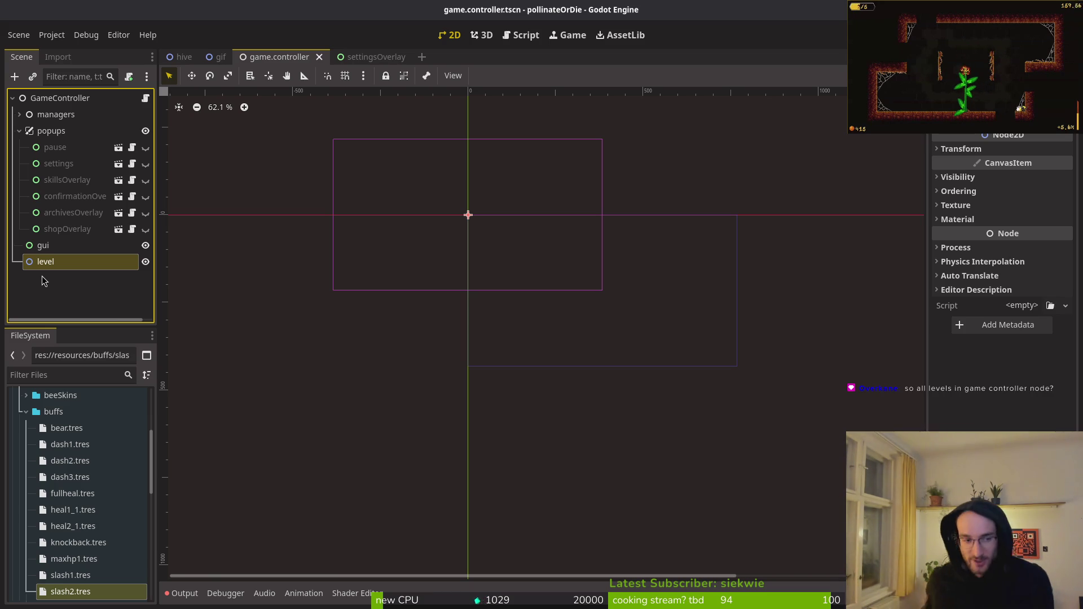
# - Collapse the popups group in the GameController scene tree and select the level node
pyautogui.click(19, 131)
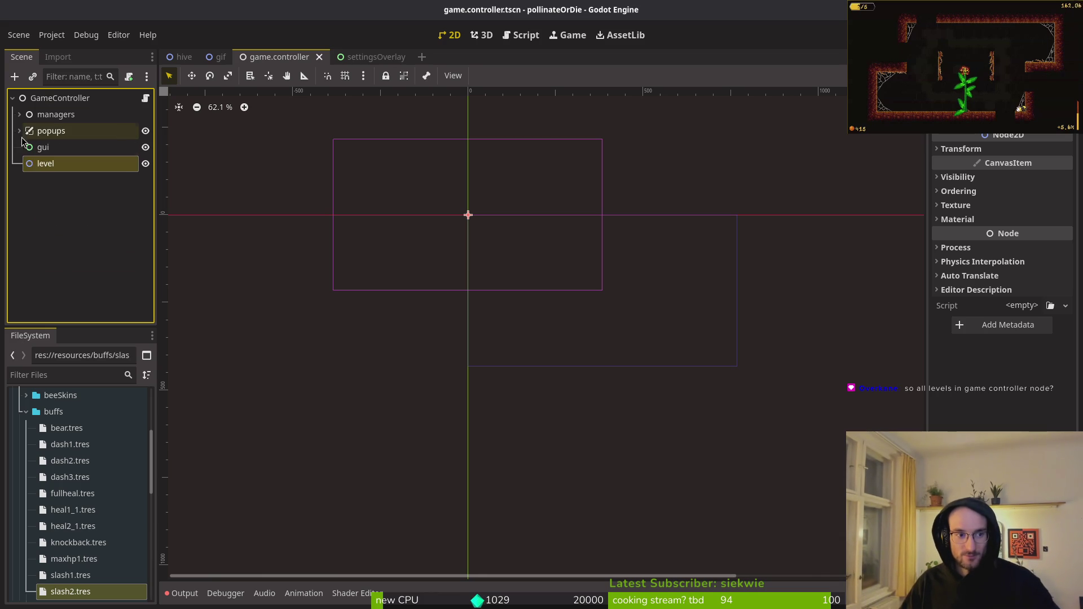
pyautogui.click(52, 165)
pyautogui.hotkey('alt', 'Tab')
# - Open scene.manager.gd in Vim by searching project files for 'scene'
pyautogui.press('space')
pyautogui.press('f')
pyautogui.press('f')
pyautogui.write('sce')
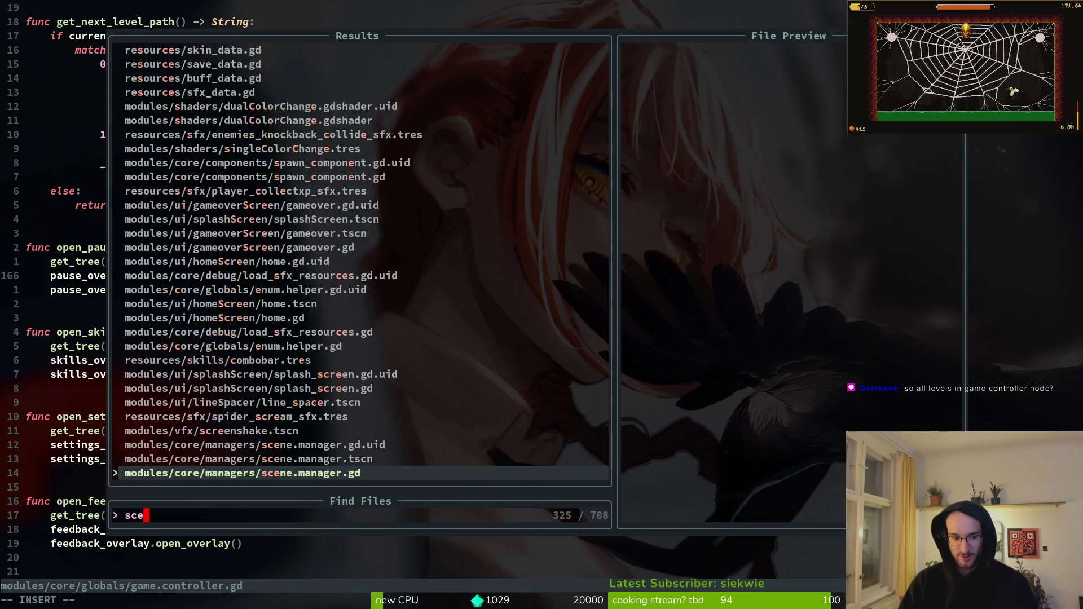
pyautogui.write('ne')
pyautogui.press('Return')
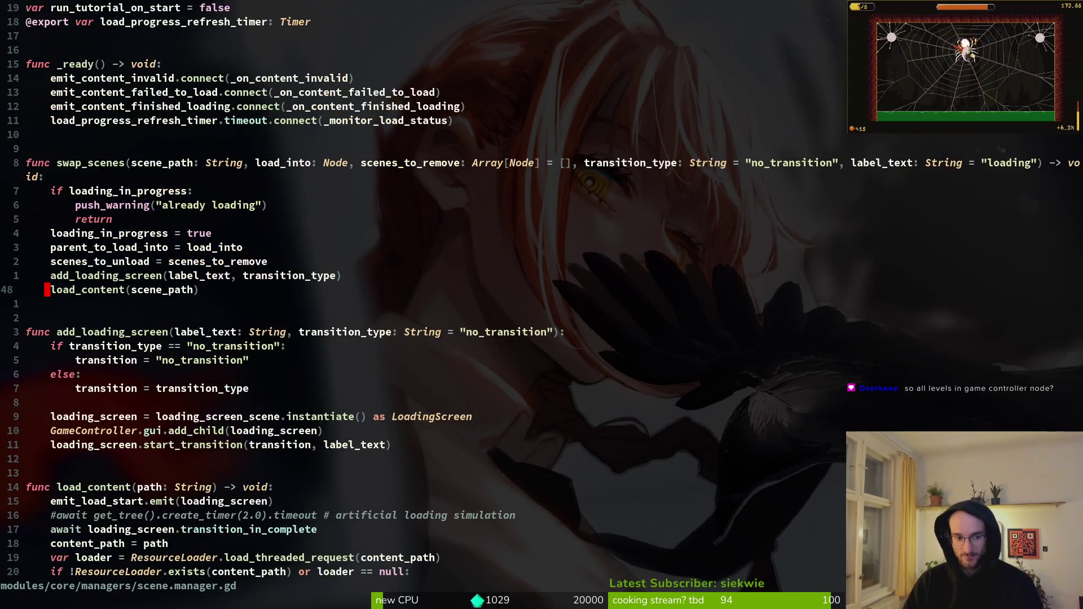
# - Highlight the swap_scenes parameters load_into: Node and scenes_to_remove for review
pyautogui.press('k')
pyautogui.press('k')
pyautogui.press('k')
pyautogui.hotkey('shift', 'v')
pyautogui.press('Escape')
pyautogui.moveTo(256, 164); pyautogui.dragTo(344, 173)
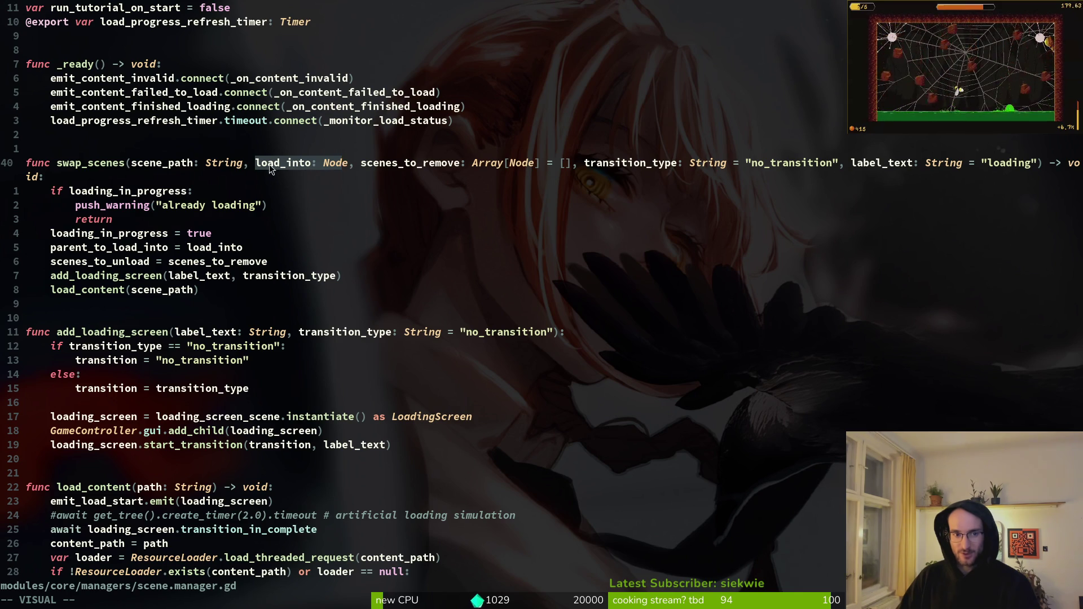
pyautogui.hotkey('alt', 'Tab')
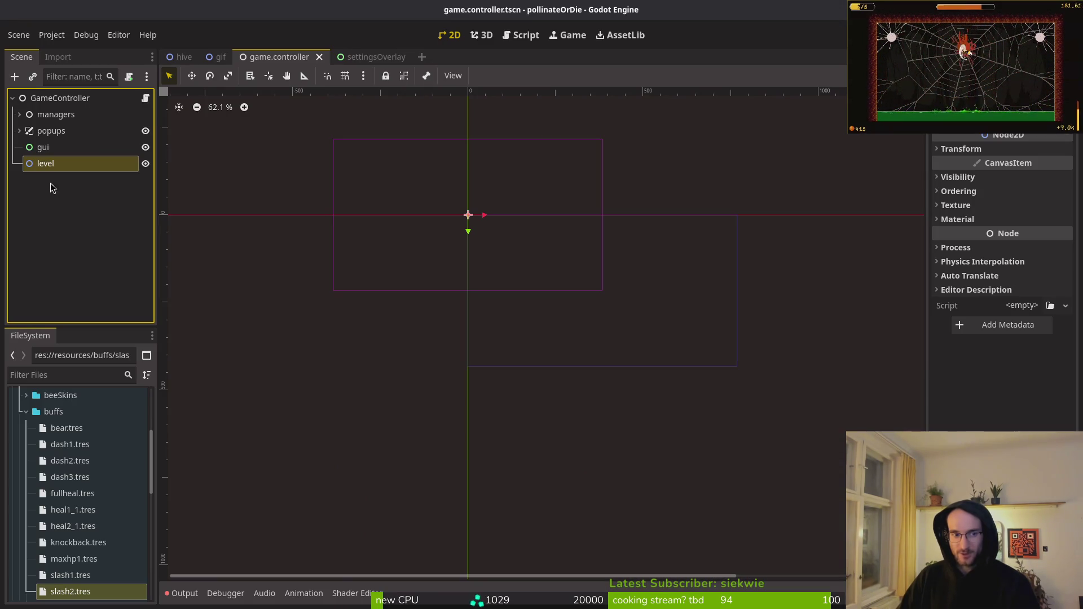
pyautogui.hotkey('alt', 'Tab')
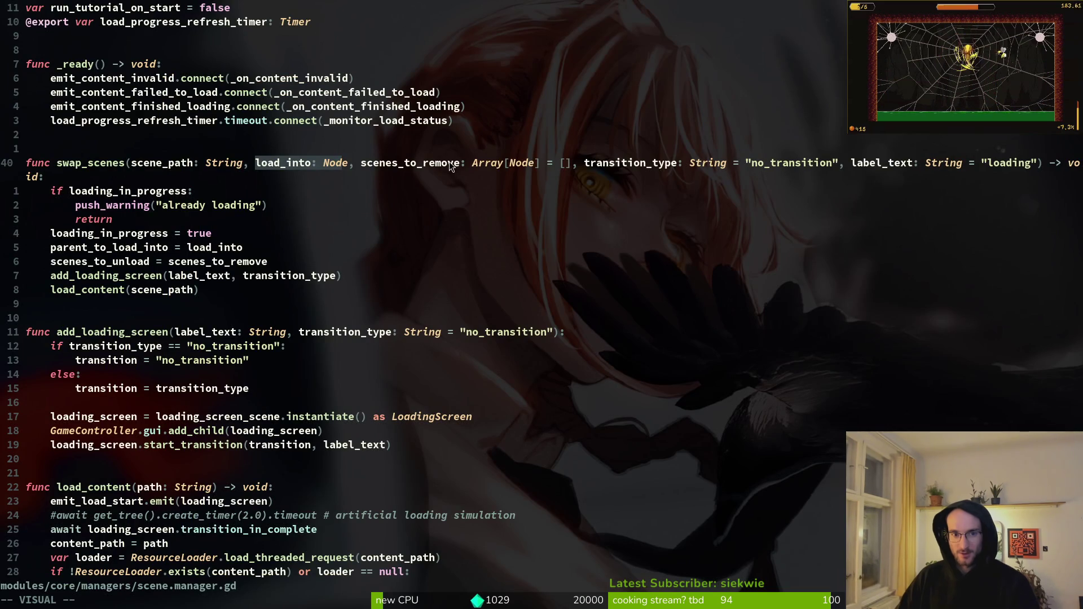
pyautogui.moveTo(362, 163); pyautogui.dragTo(525, 164)
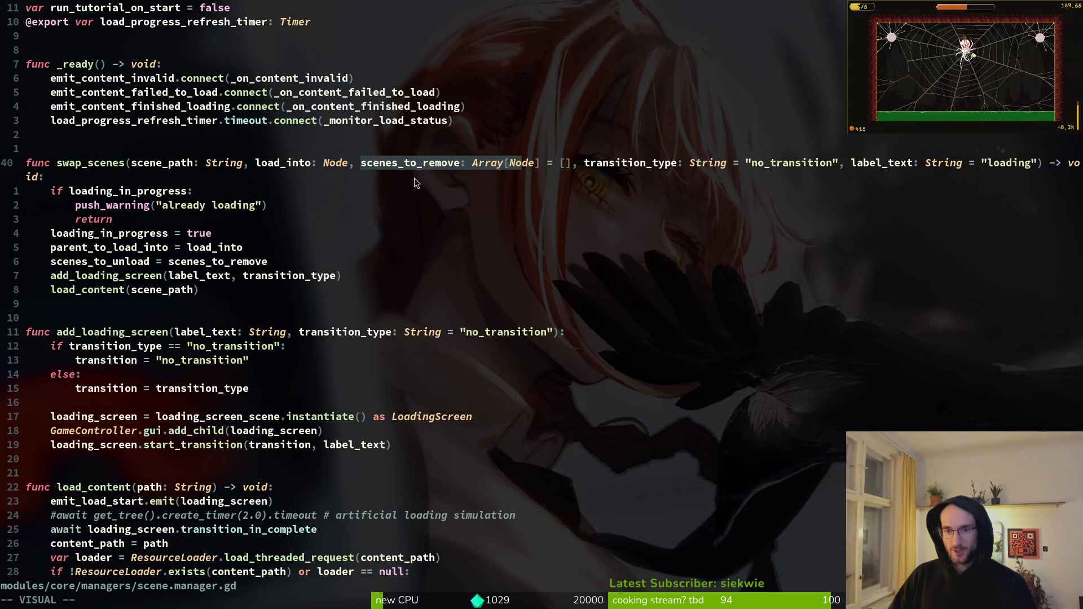
pyautogui.click(142, 162)
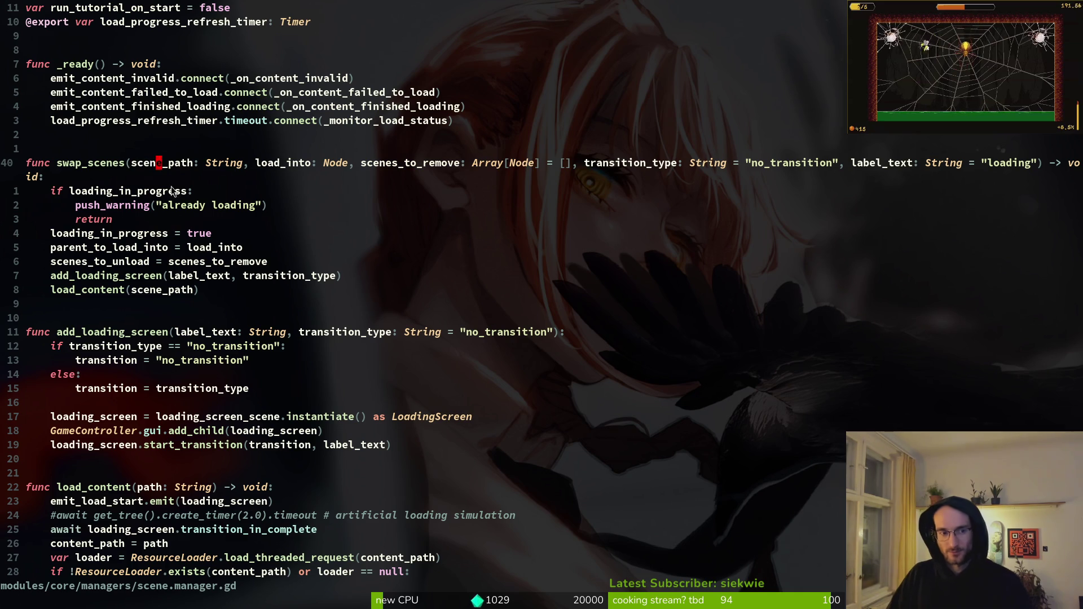
pyautogui.click(211, 247)
# - Compare against game.controller.gd, then mark and scroll through the swap_scenes body lines
pyautogui.hotkey('ctrl', 'o')
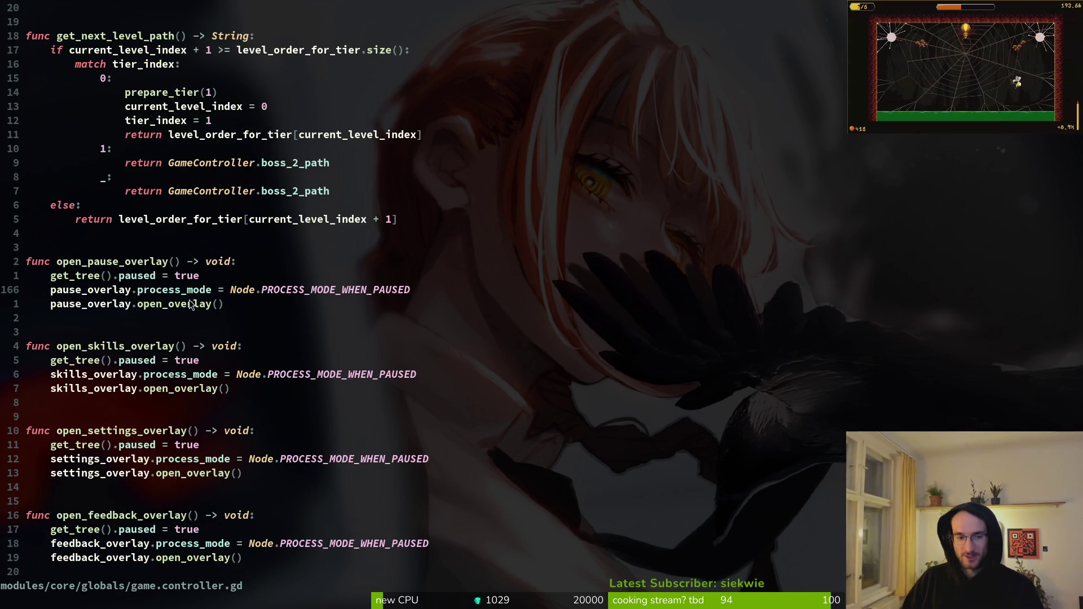
pyautogui.hotkey('ctrl', 'i')
pyautogui.moveTo(172, 340); pyautogui.dragTo(113, 234)
pyautogui.click(94, 298)
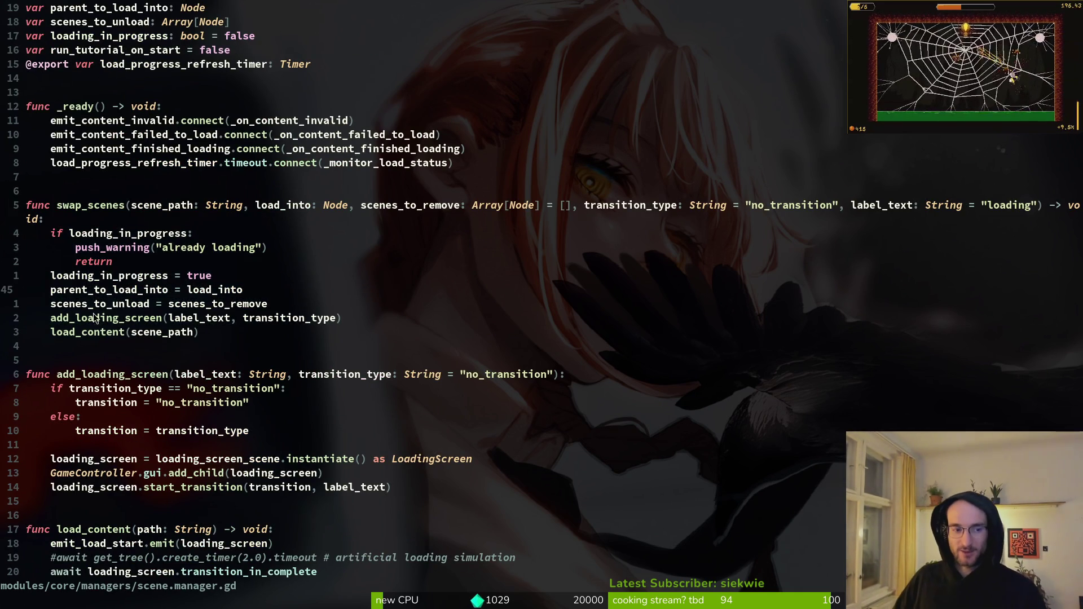
pyautogui.scroll(-1, 182, 345)
pyautogui.scroll(2, 264, 346)
pyautogui.scroll(-3, 288, 330)
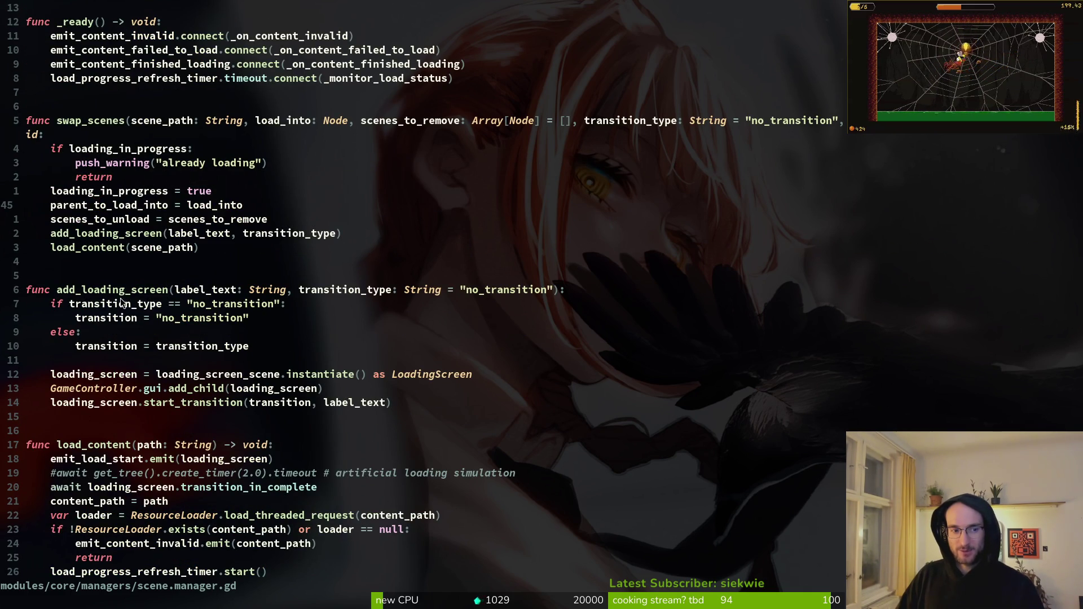
pyautogui.scroll(-2, 181, 335)
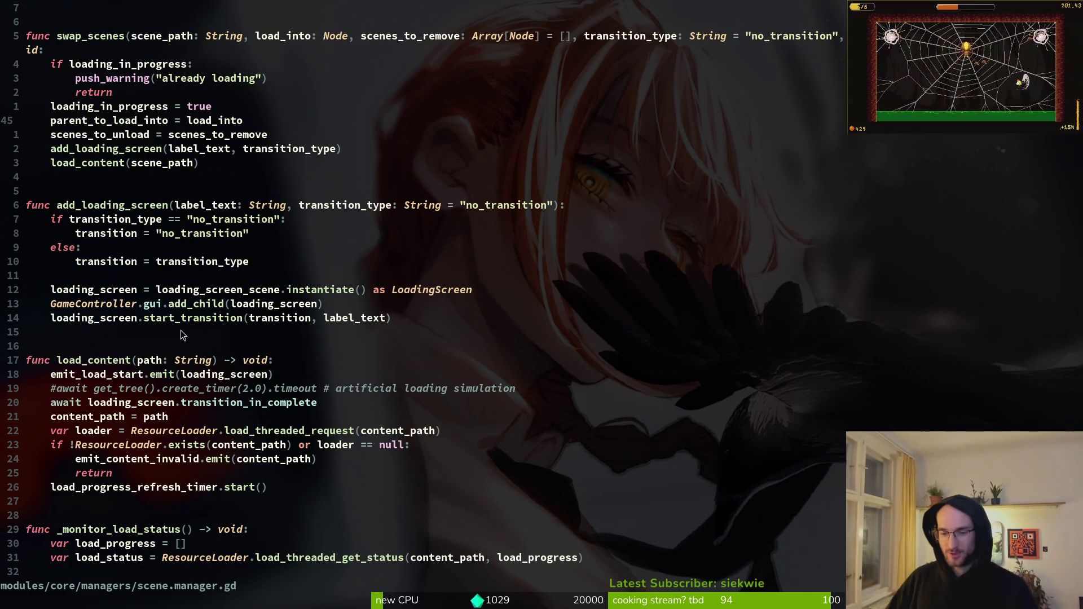
pyautogui.scroll(-3, 181, 330)
pyautogui.scroll(12, 283, 324)
# - Return to game.controller.gd, quit Vim with :q, and check repository status in tig
pyautogui.hotkey('ctrl', '6')
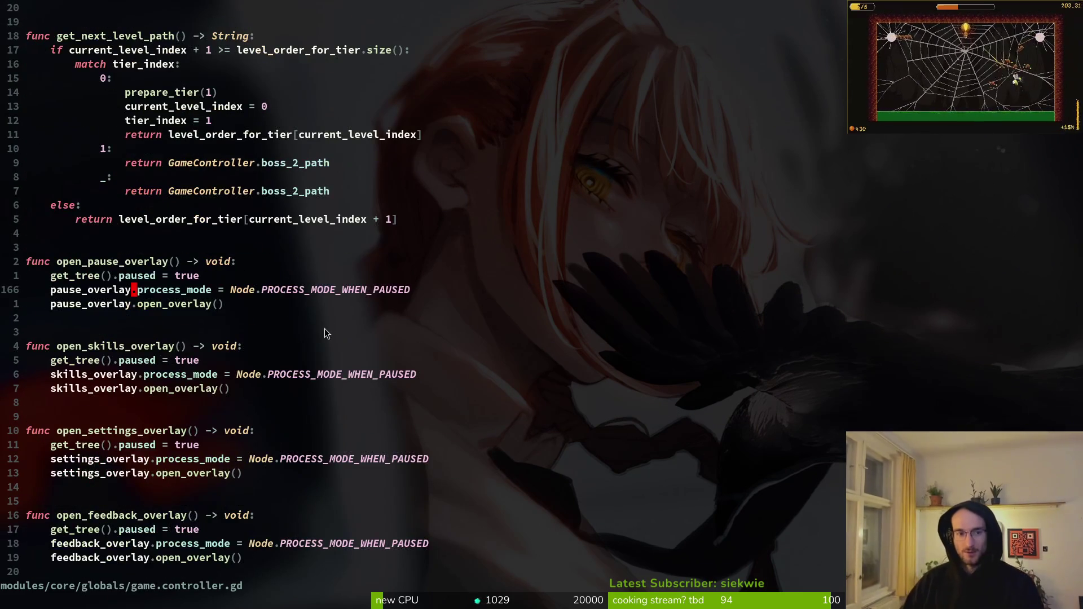
pyautogui.write(':q')
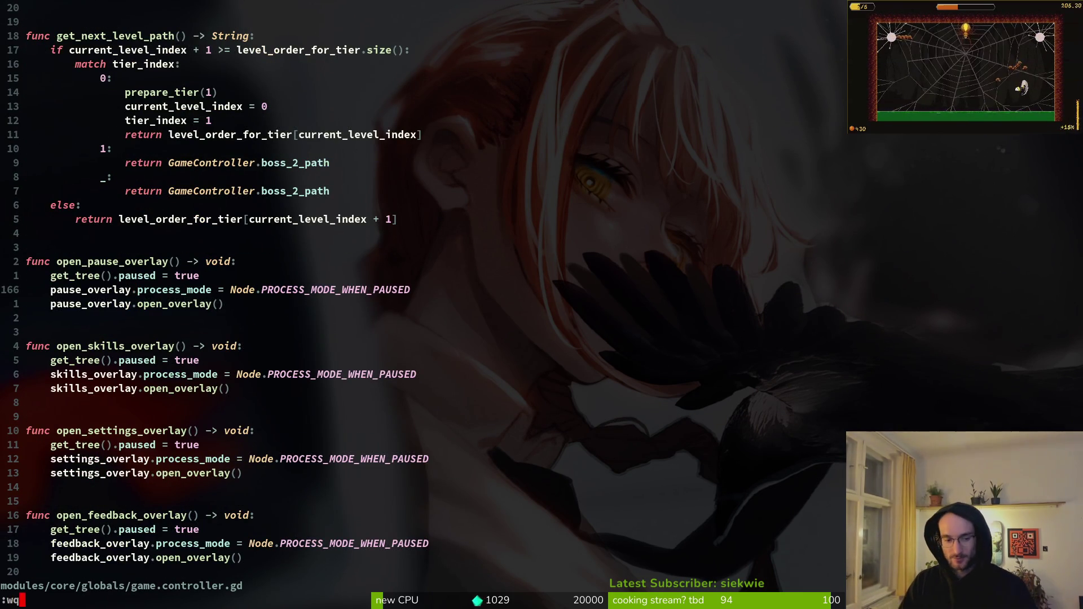
pyautogui.press('Return')
pyautogui.write('tig')
pyautogui.press('Return')
pyautogui.write('qg')
pyautogui.press('Return')
pyautogui.press('q')
pyautogui.hotkey('alt', 'Tab')
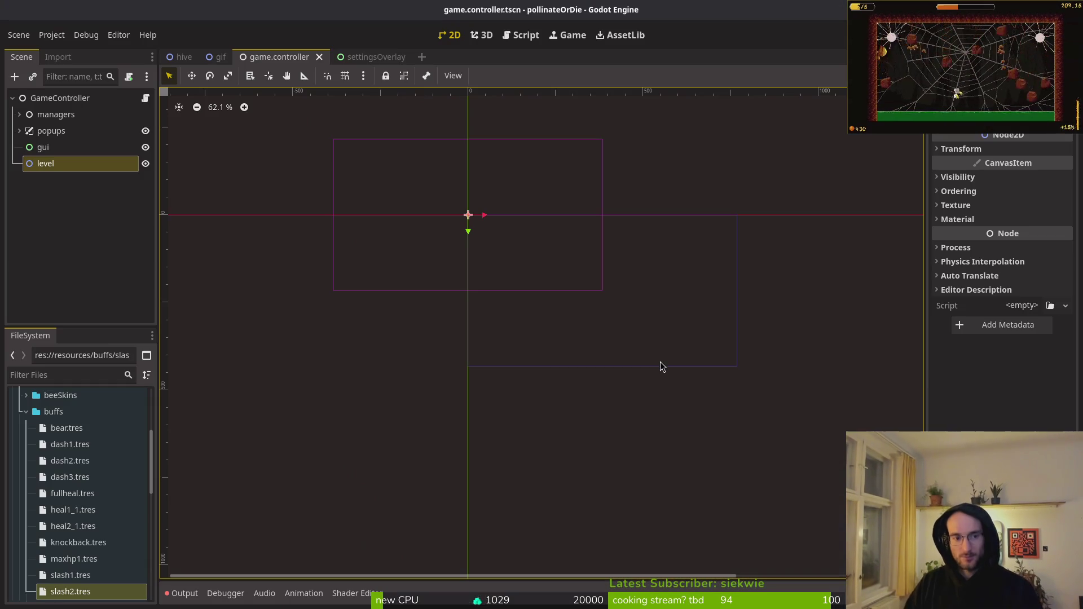
# - Collapse the buffs and resources folders, select the gui node, and switch to the settingsOverlay scene
pyautogui.click(24, 416)
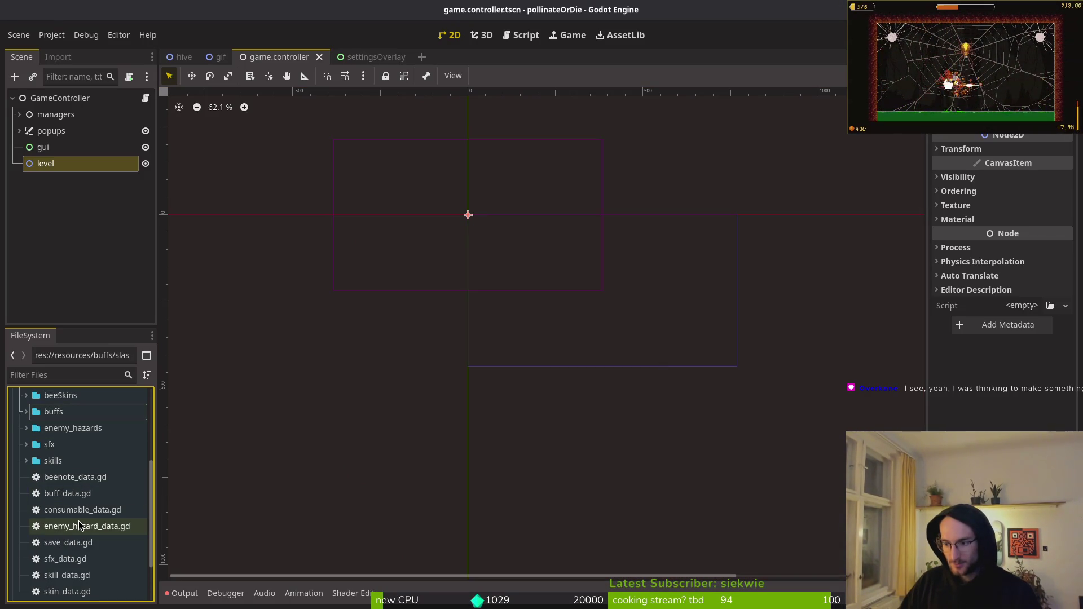
pyautogui.scroll(3, 22, 469)
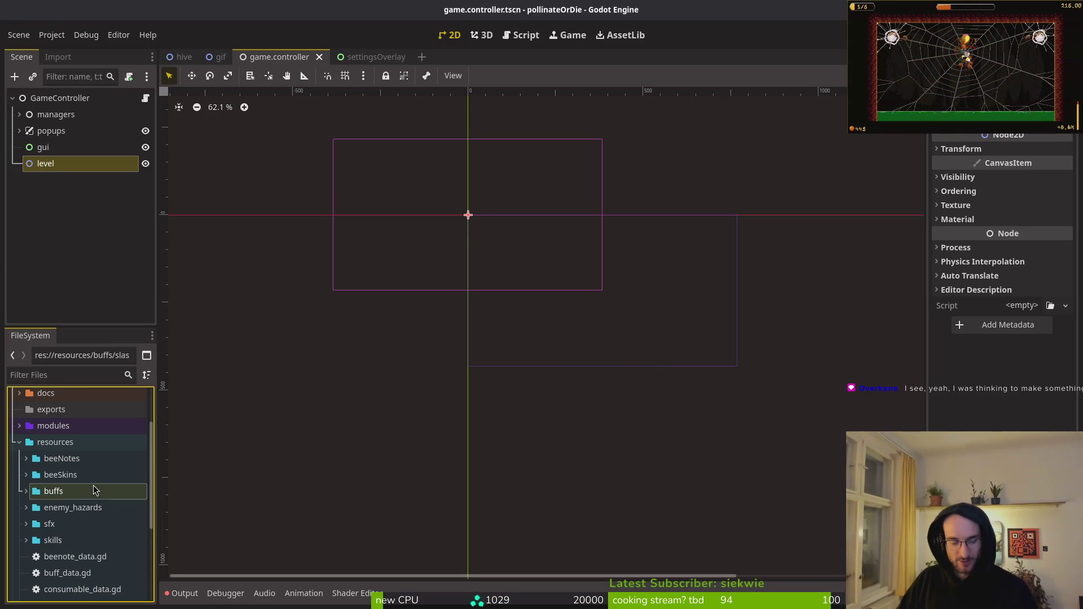
pyautogui.click(21, 445)
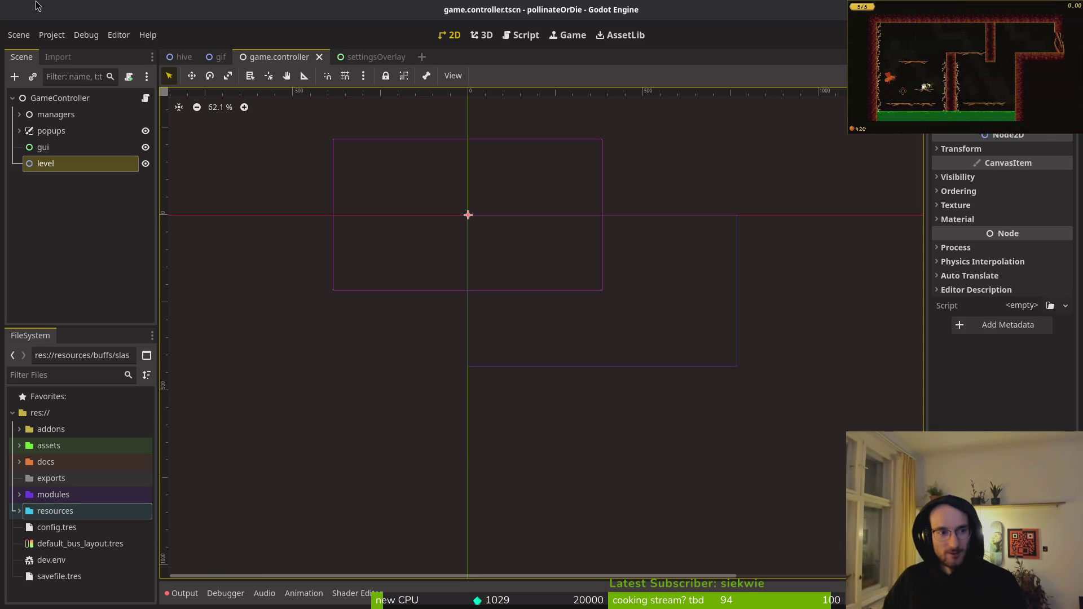
pyautogui.click(53, 148)
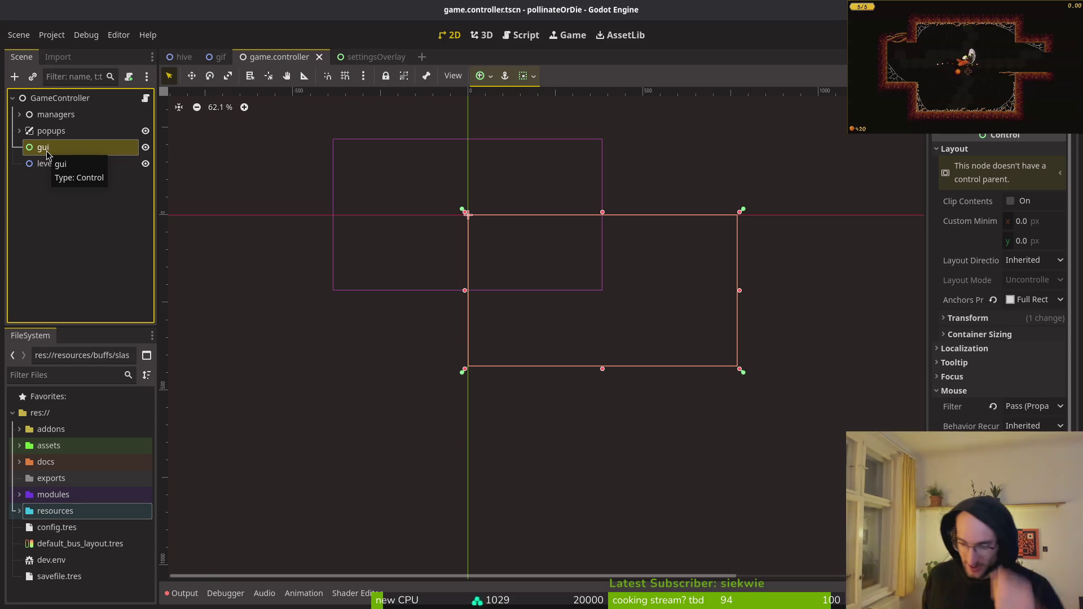
pyautogui.click(597, 321)
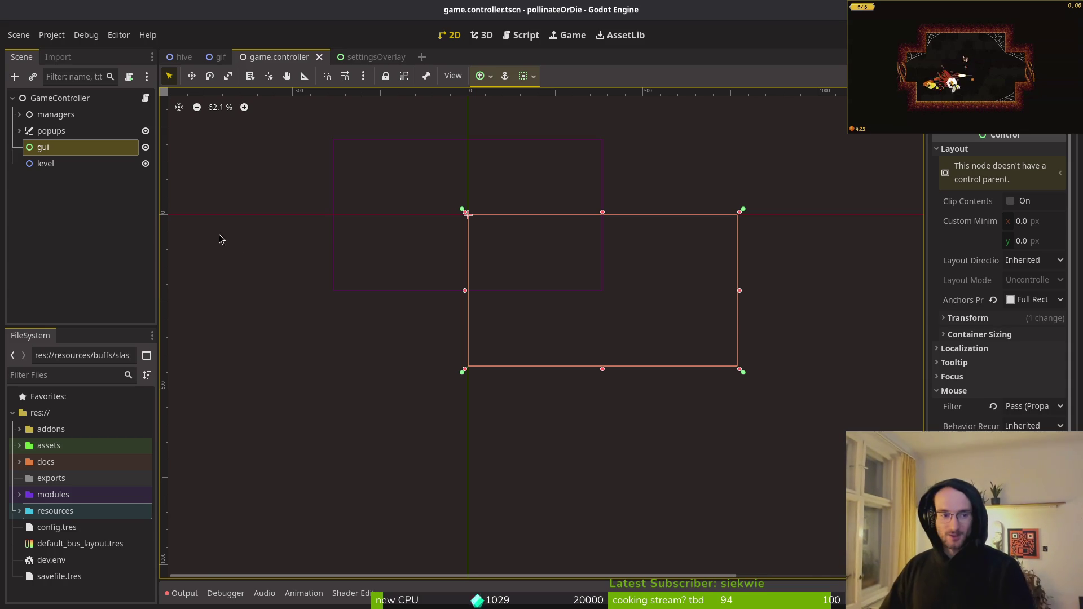
pyautogui.click(336, 59)
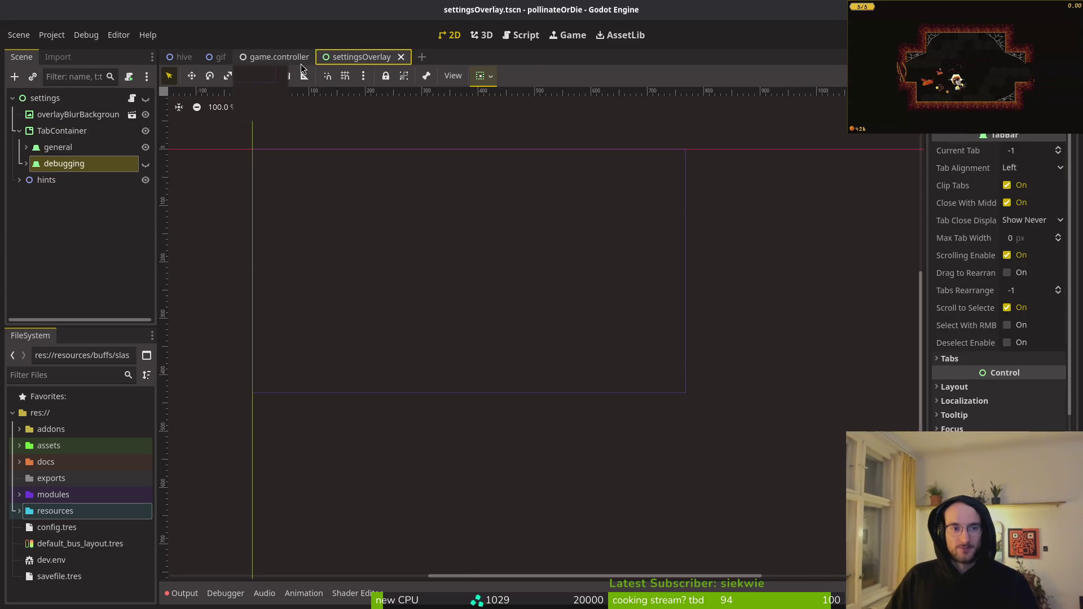
# - Compare the game.controller and settingsOverlay scenes, then launch tig in the terminal
pyautogui.click(251, 58)
pyautogui.click(372, 57)
pyautogui.click(280, 57)
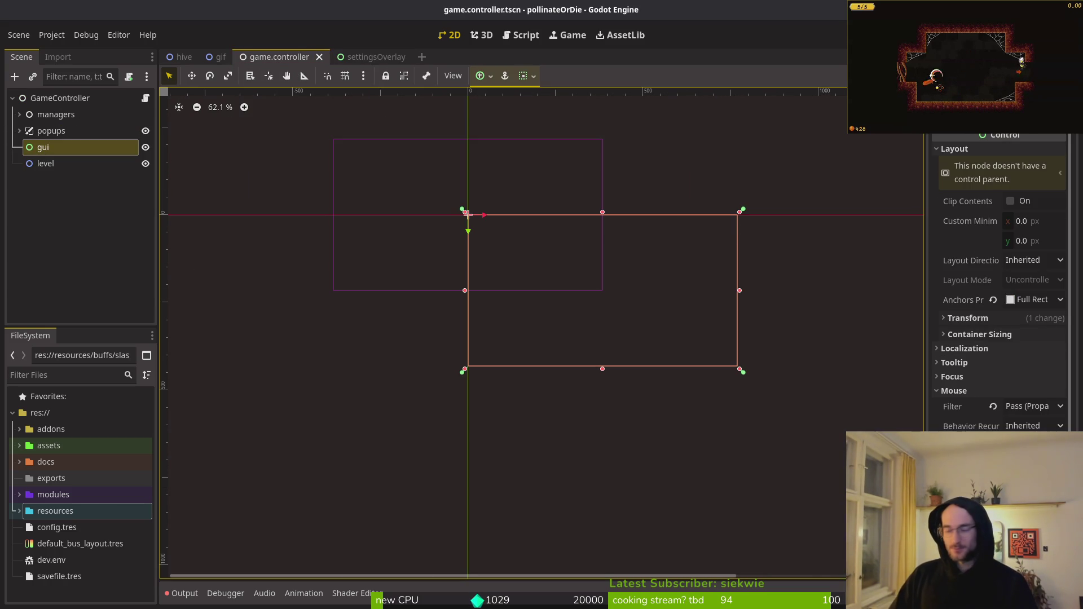
pyautogui.press('super+2')
pyautogui.write('tig')
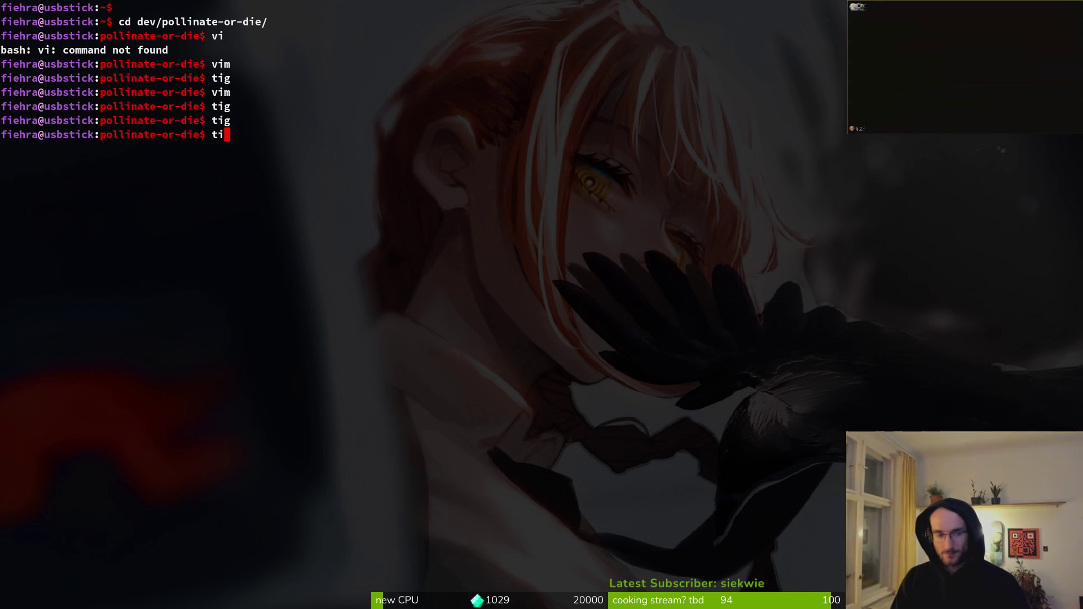
pyautogui.press('Return')
pyautogui.press('super+1')
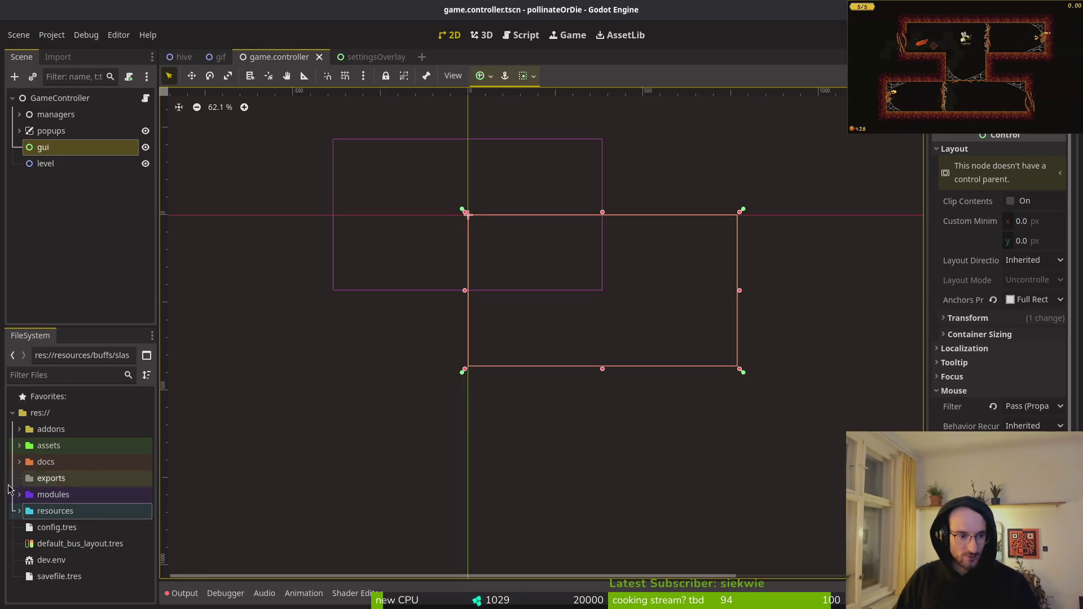
# - Delete the Arabic translations file from the docs folder in the FileSystem dock
pyautogui.click(19, 512)
pyautogui.click(20, 440)
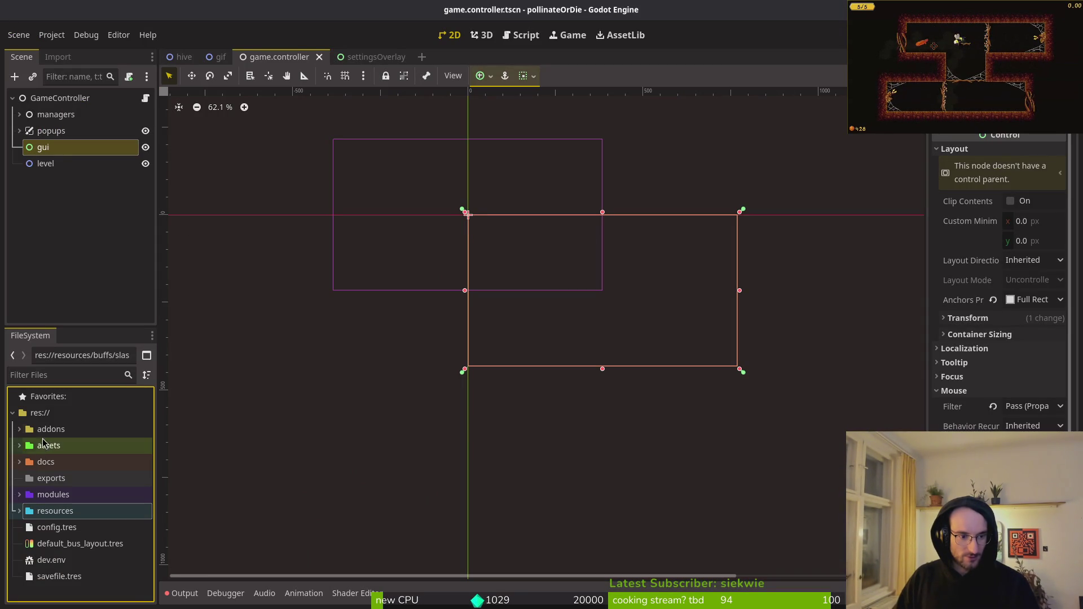
pyautogui.click(94, 512)
pyautogui.press('Delete')
pyautogui.press('Return')
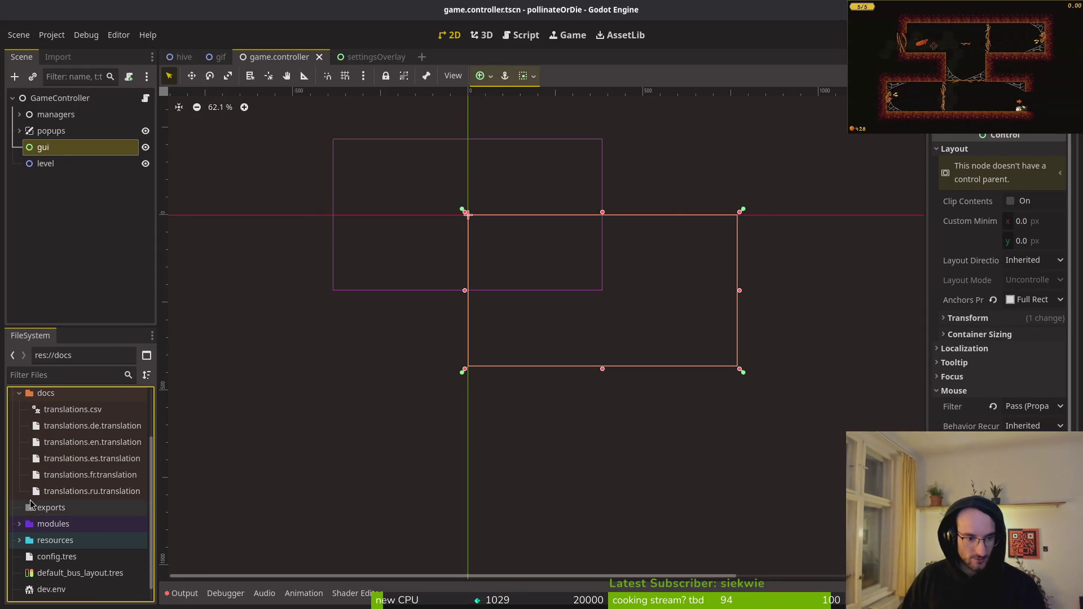
pyautogui.press('super+1')
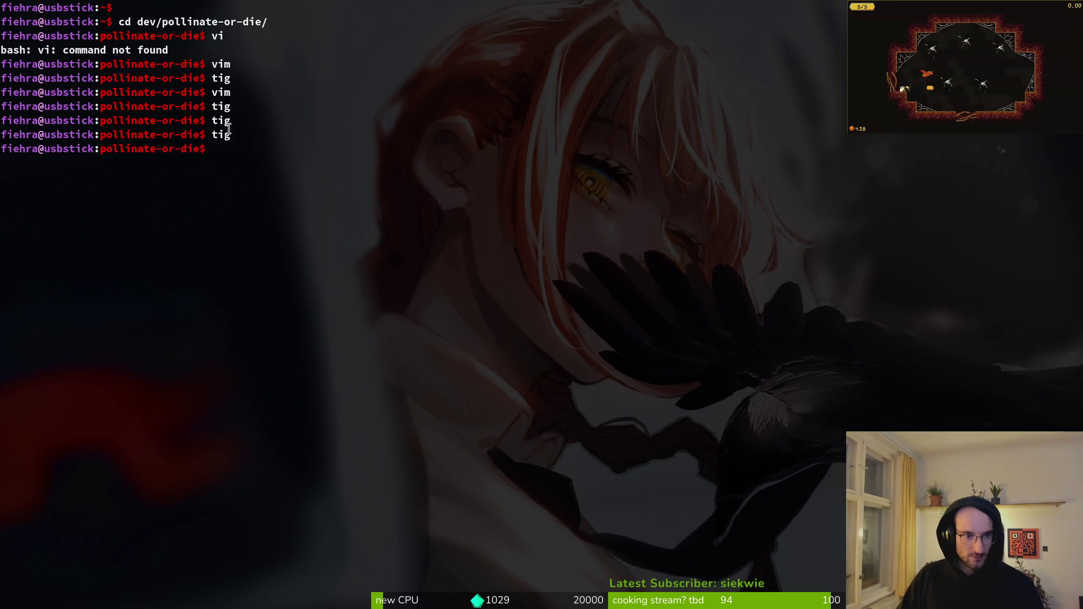
pyautogui.press('super+2')
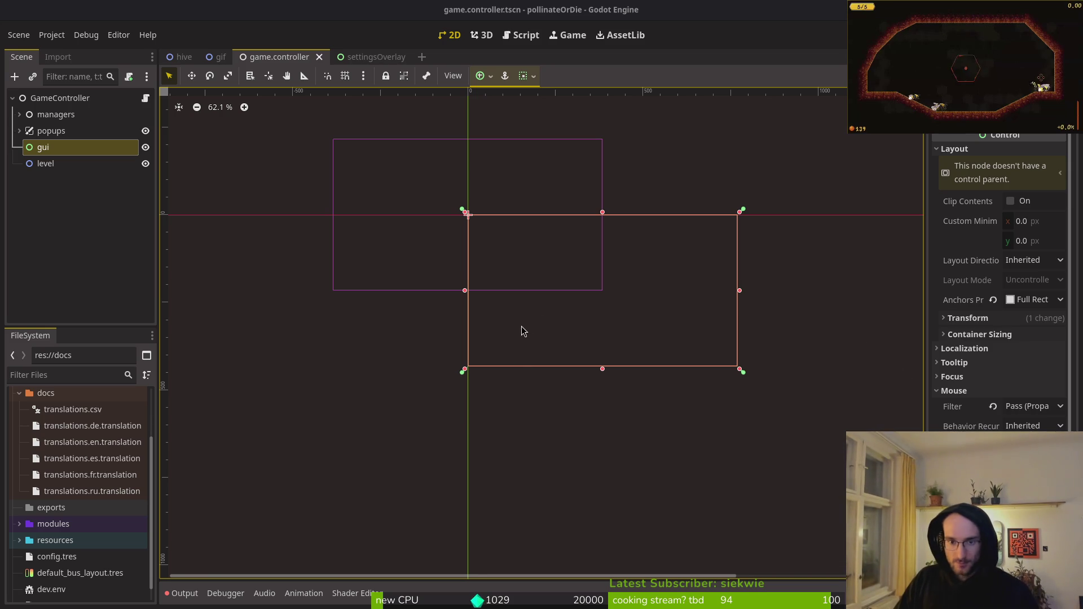
# - Close the game.controller and settingsOverlay scene tabs
pyautogui.click(372, 57)
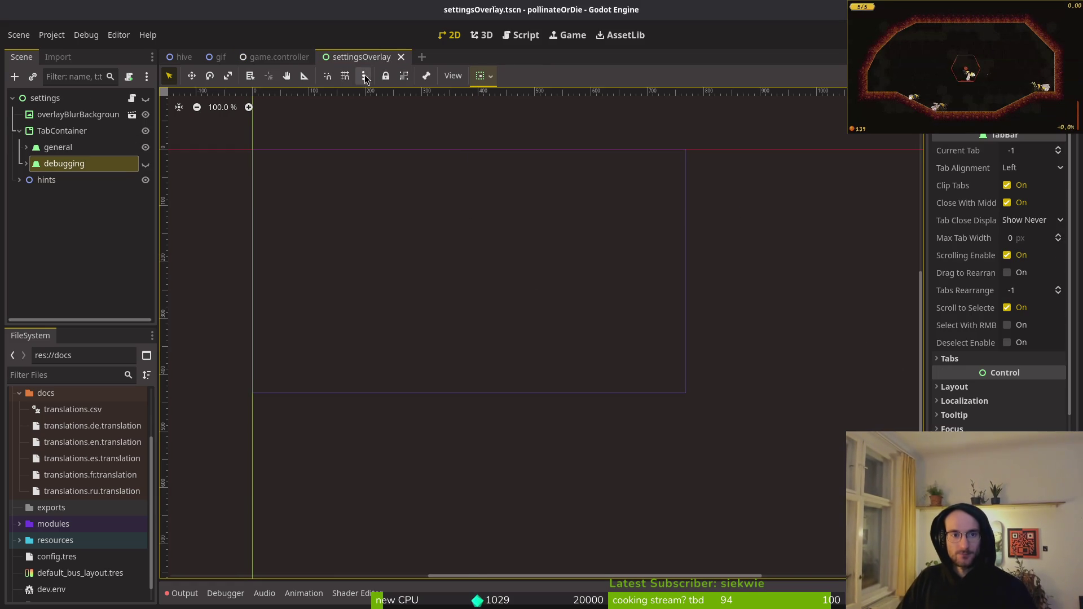
pyautogui.middleClick(287, 63)
pyautogui.middleClick(277, 59)
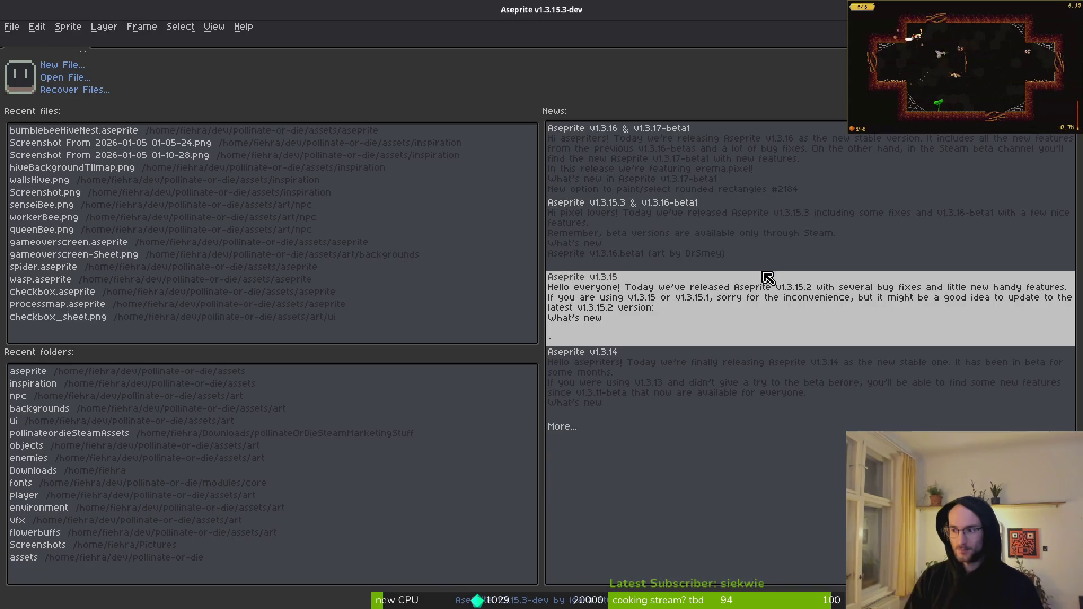
# - Open bumblebeeHiveNest.aseprite from Recent files and zoom in on the hive cells
pyautogui.click(125, 145)
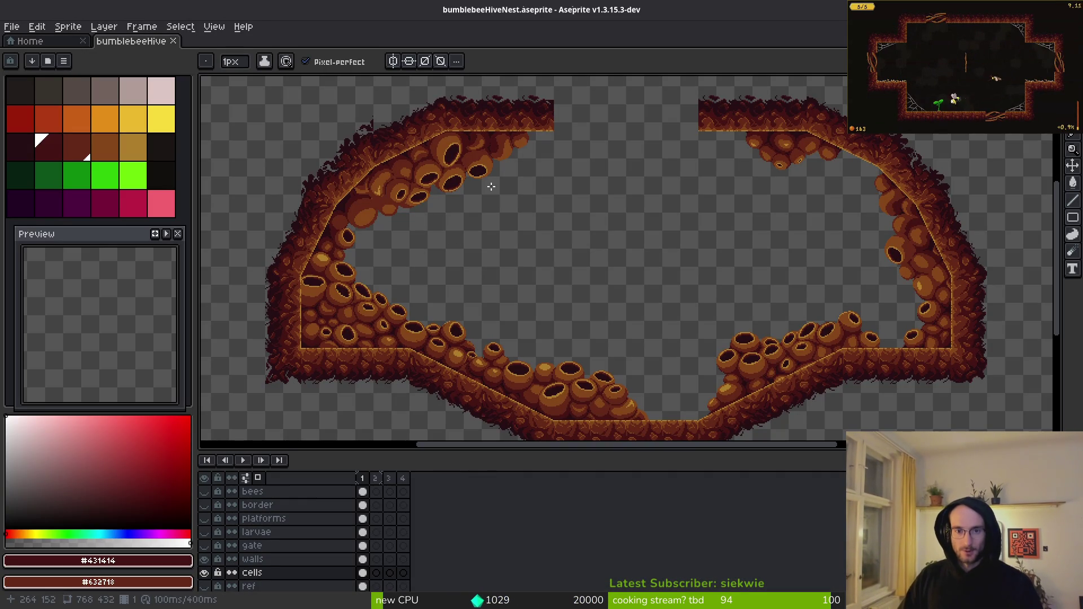
pyautogui.scroll(4, 509, 153)
pyautogui.scroll(-2, 651, 218)
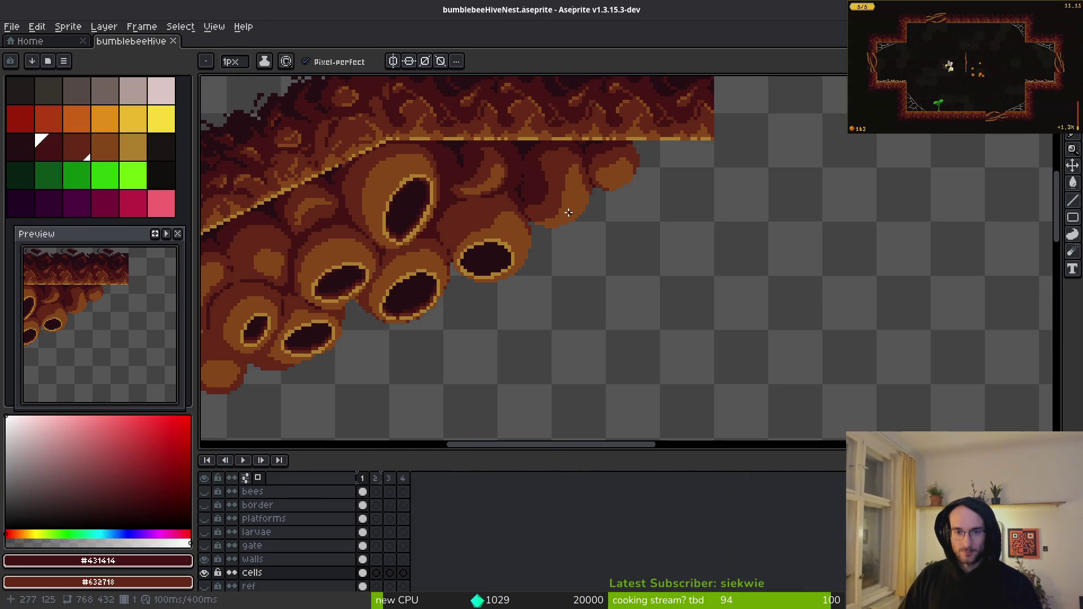
pyautogui.scroll(-2, 651, 217)
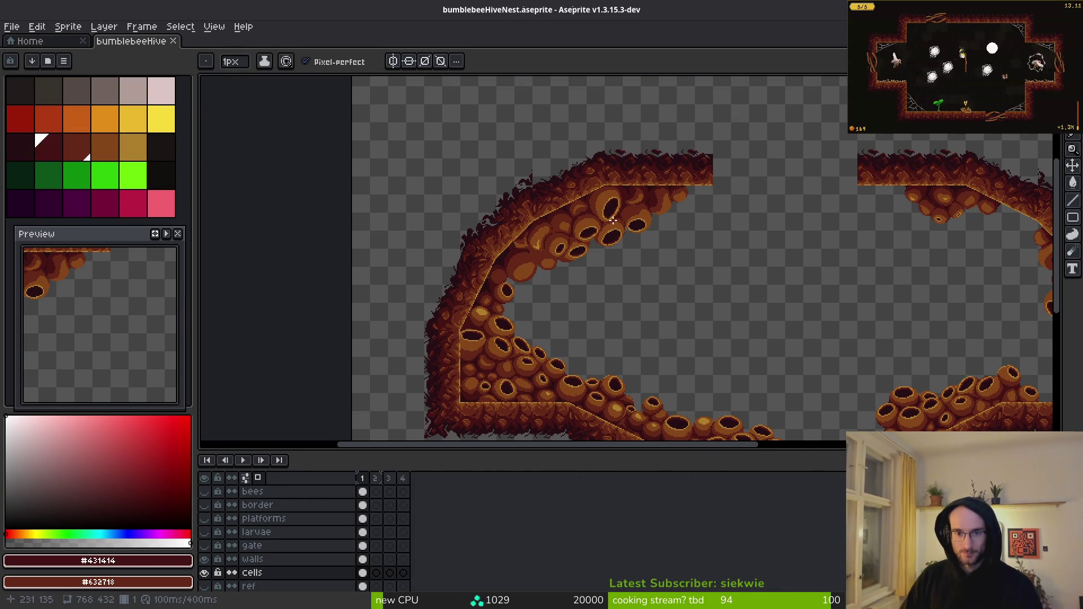
pyautogui.scroll(-1, 613, 221)
pyautogui.scroll(5, 575, 266)
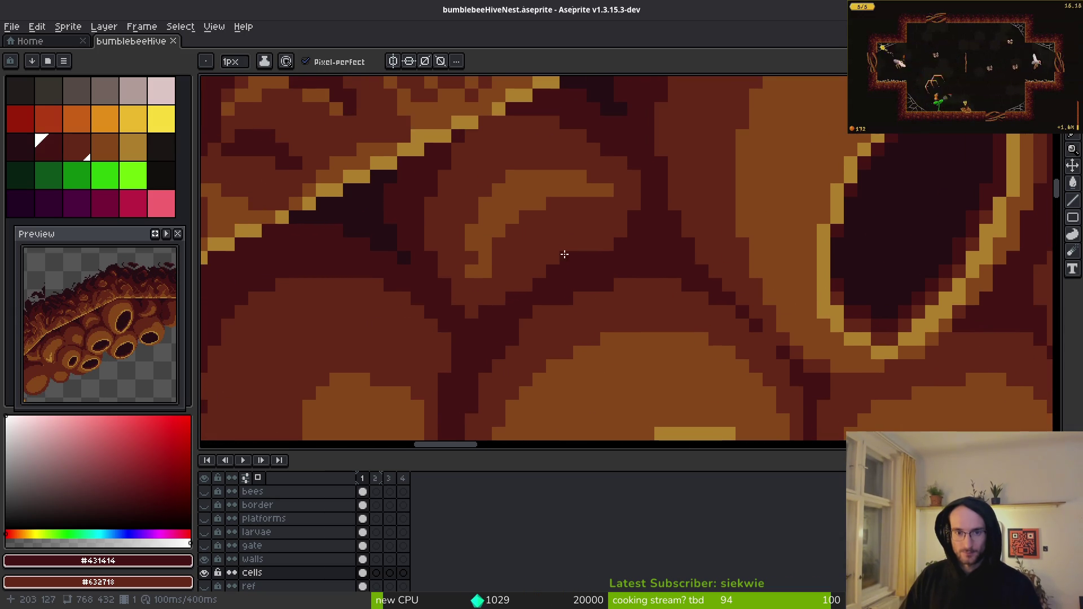
# - Paint the light blob with #854619 and darken pixels to its right with #431414
pyautogui.keyDown('alt'); pyautogui.click(519, 189); pyautogui.keyUp('alt')
pyautogui.moveTo(576, 192)
pyautogui.mouseDown()
pyautogui.moveTo(527, 218)
pyautogui.moveTo(581, 218)
pyautogui.mouseUp()
pyautogui.keyDown('alt'); pyautogui.click(564, 215); pyautogui.keyUp('alt')
pyautogui.keyDown('alt'); pyautogui.click(600, 254); pyautogui.keyUp('alt')
pyautogui.moveTo(600, 254)
pyautogui.mouseDown()
pyautogui.moveTo(612, 194)
pyautogui.moveTo(594, 256)
pyautogui.mouseUp()
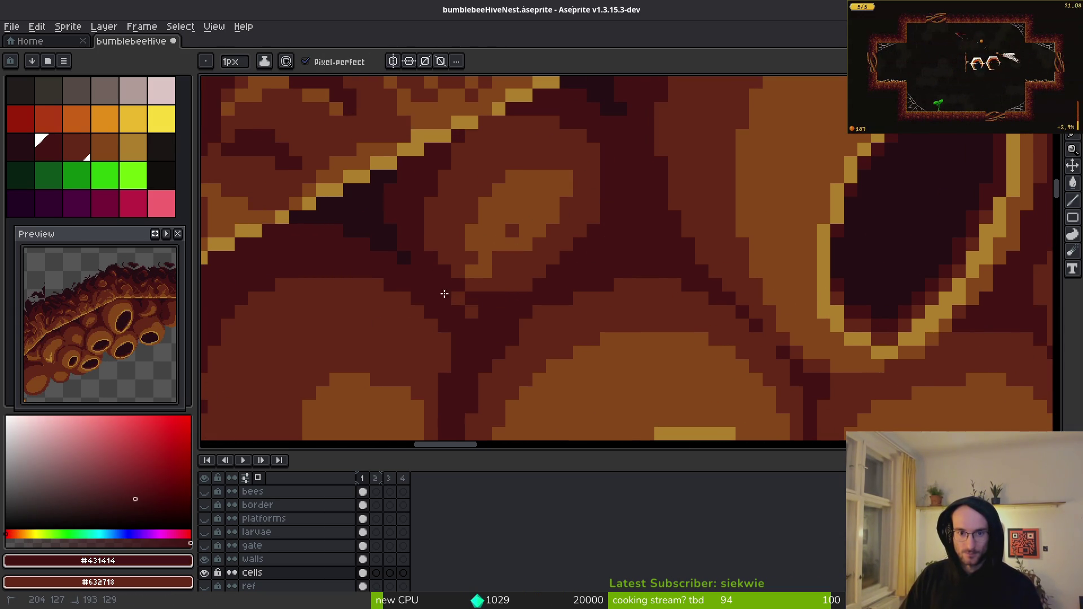
# - Darken three blob pixels with #632718, then extend the #854619 highlight leftward
pyautogui.scroll(3, 511, 274)
pyautogui.keyDown('alt'); pyautogui.click(446, 257); pyautogui.keyUp('alt')
pyautogui.click(458, 239)
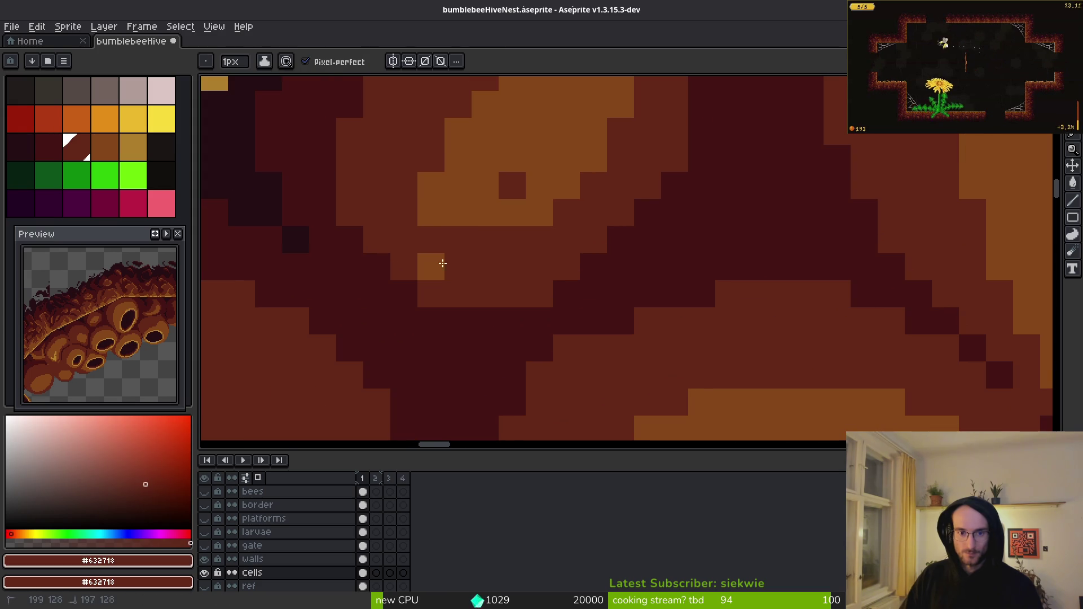
pyautogui.click(431, 267)
pyautogui.click(534, 210)
pyautogui.keyDown('alt'); pyautogui.click(552, 162); pyautogui.keyUp('alt')
pyautogui.scroll(-2, 521, 164)
pyautogui.scroll(3, 521, 163)
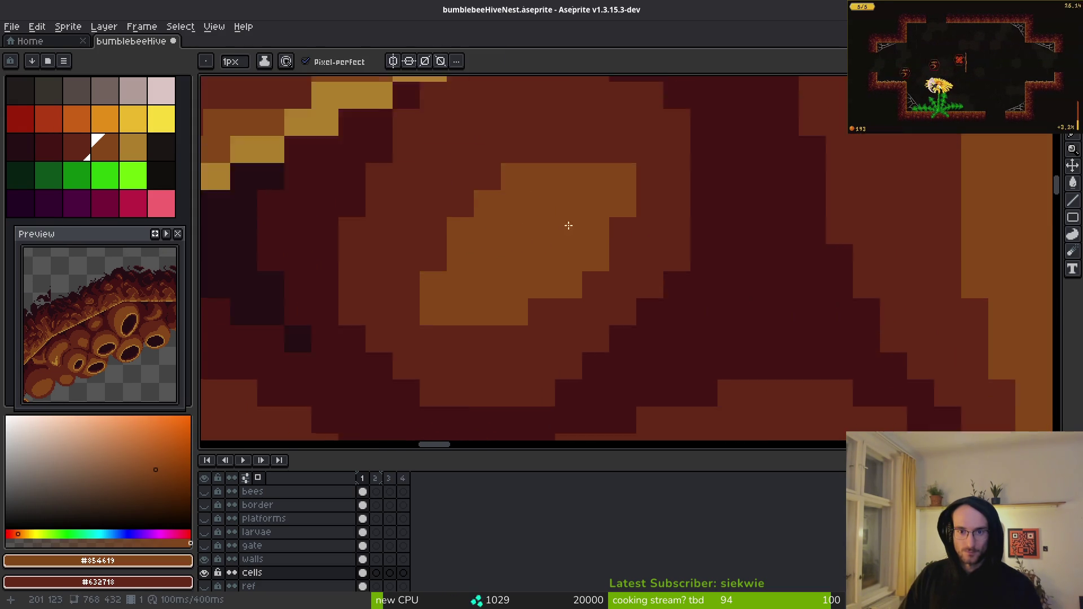
pyautogui.moveTo(621, 132); pyautogui.dragTo(566, 125)
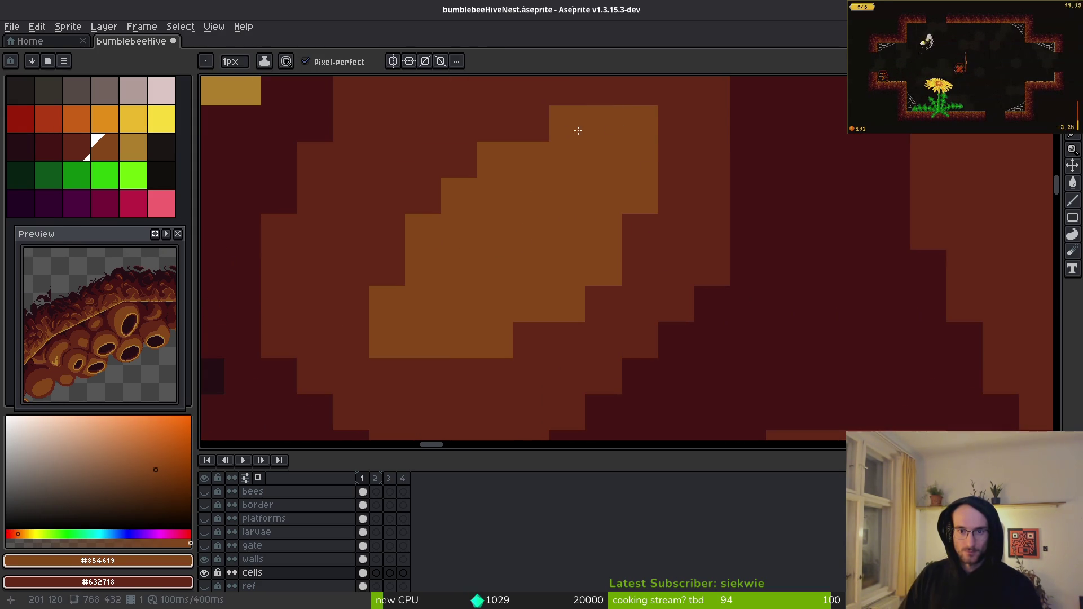
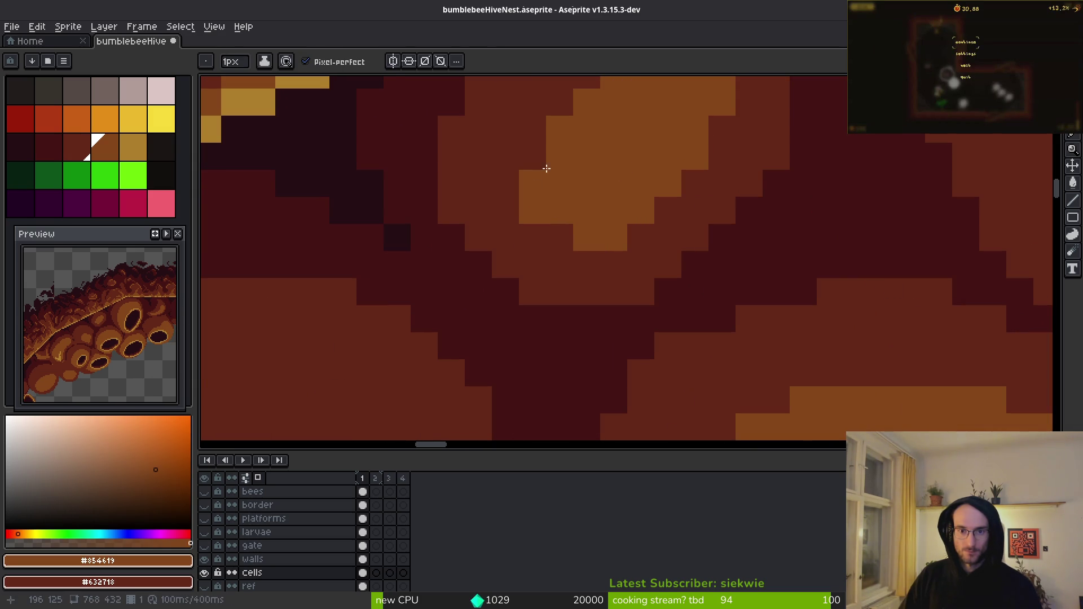
# - Save the sprite, then paint over the old light-brown blob in dark red #431414 with a 5px brush
pyautogui.hotkey('ctrl', 's')
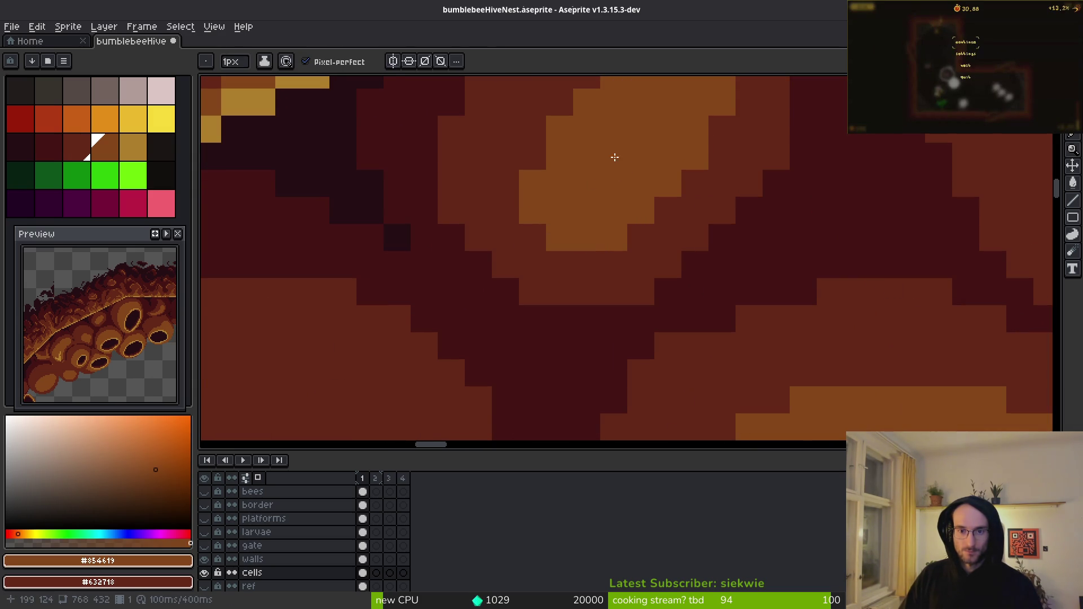
pyautogui.scroll(-4, 638, 231)
pyautogui.scroll(-2, 638, 207)
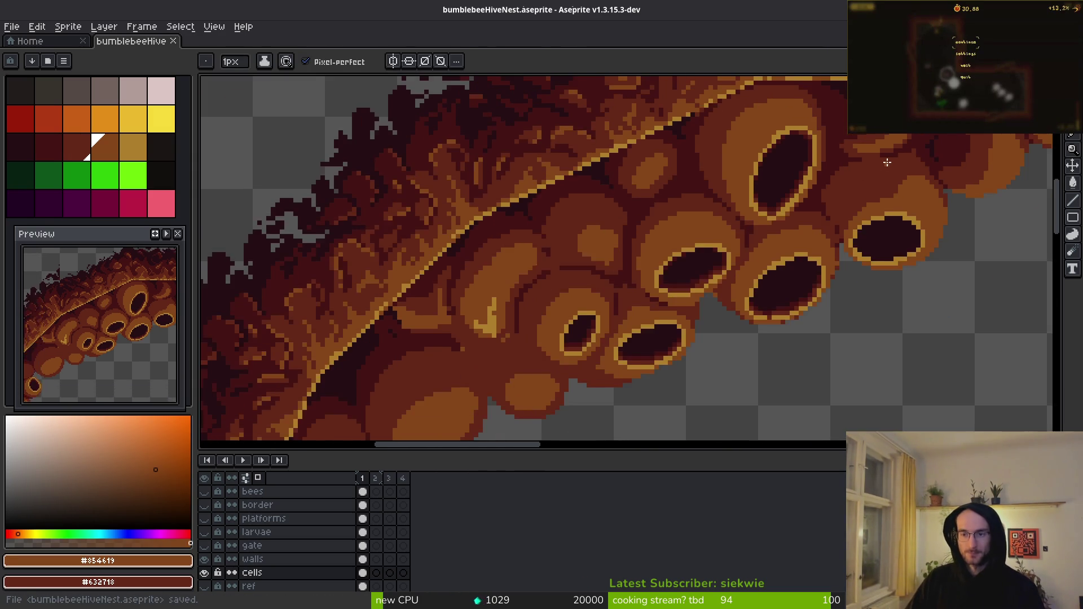
pyautogui.scroll(5, 649, 278)
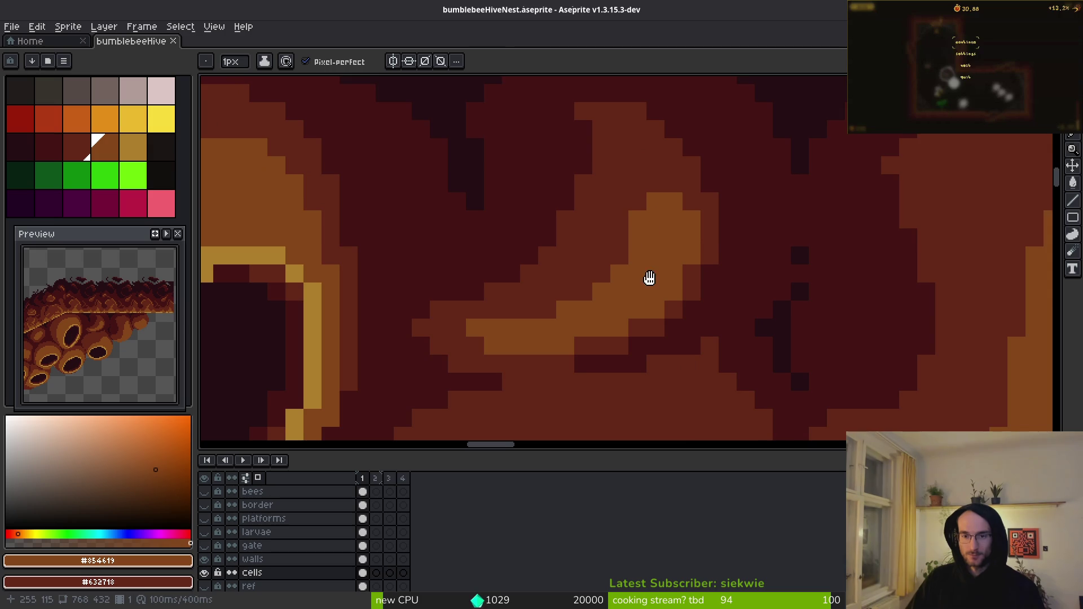
pyautogui.moveTo(649, 278); pyautogui.dragTo(653, 256)
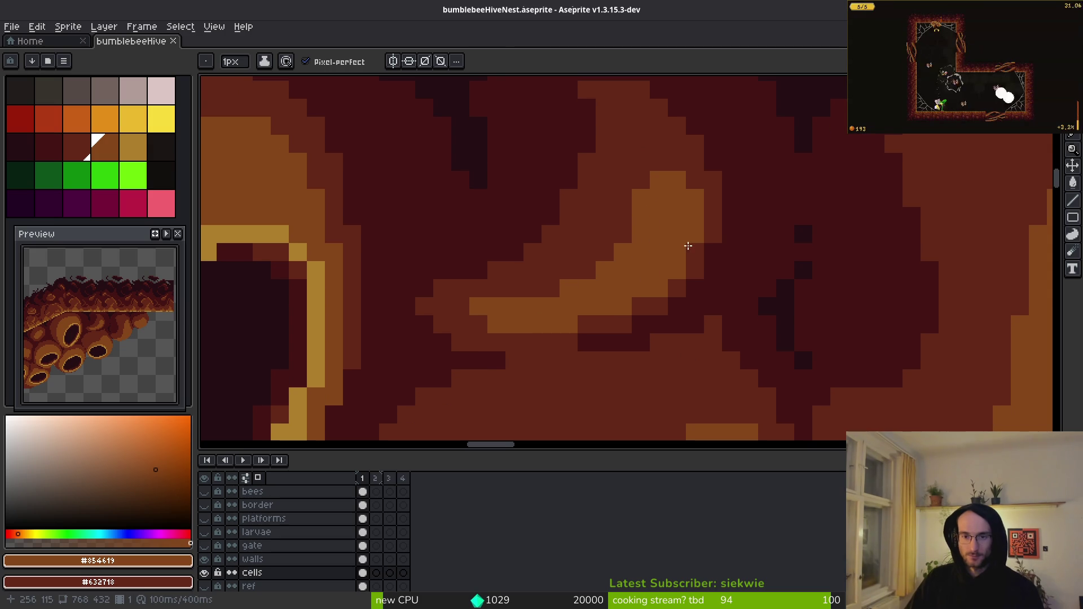
pyautogui.scroll(1, 604, 181)
pyautogui.keyDown('alt'); pyautogui.click(618, 198); pyautogui.keyUp('alt')
pyautogui.scroll(3, 617, 198)
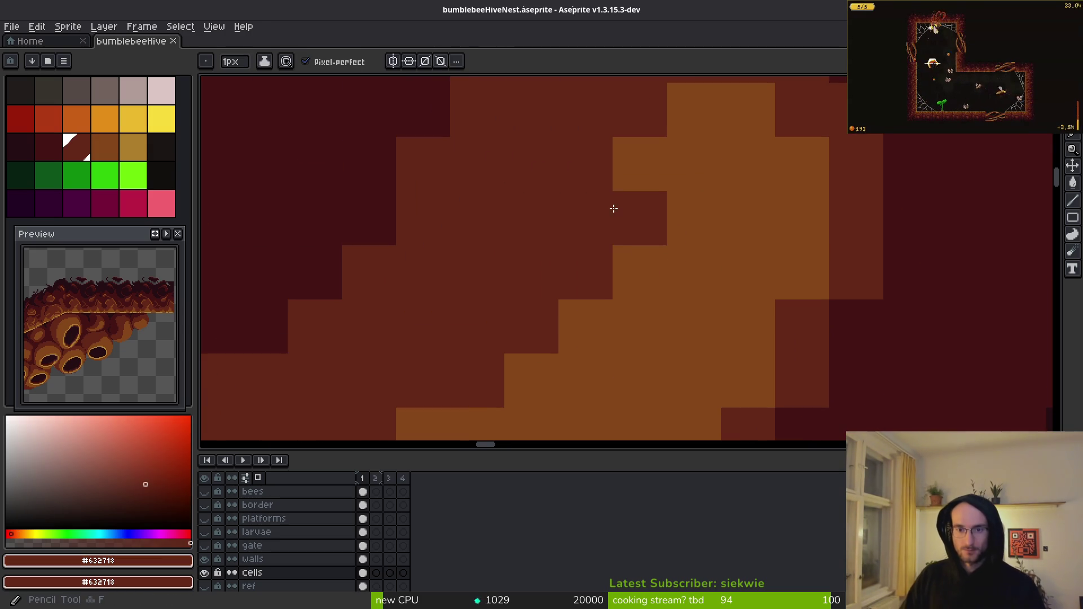
pyautogui.scroll(-4, 610, 209)
pyautogui.press('+')
pyautogui.press('+')
pyautogui.press('+')
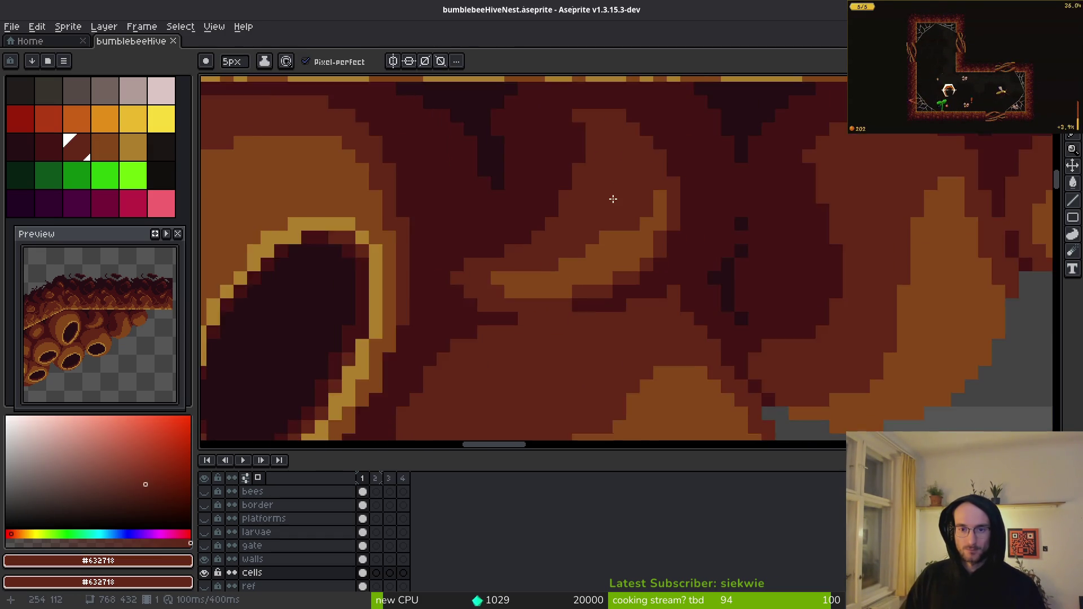
pyautogui.keyDown('alt'); pyautogui.click(559, 231); pyautogui.keyUp('alt')
pyautogui.moveTo(550, 251)
pyautogui.mouseDown()
pyautogui.moveTo(626, 242)
pyautogui.moveTo(615, 170)
pyautogui.moveTo(585, 228)
pyautogui.mouseUp()
# - Paint a new rounded medium-red #632718 blob, discard the dark top strokes, and return to 1px
pyautogui.scroll(1, 603, 250)
pyautogui.keyDown('alt'); pyautogui.click(592, 286); pyautogui.keyUp('alt')
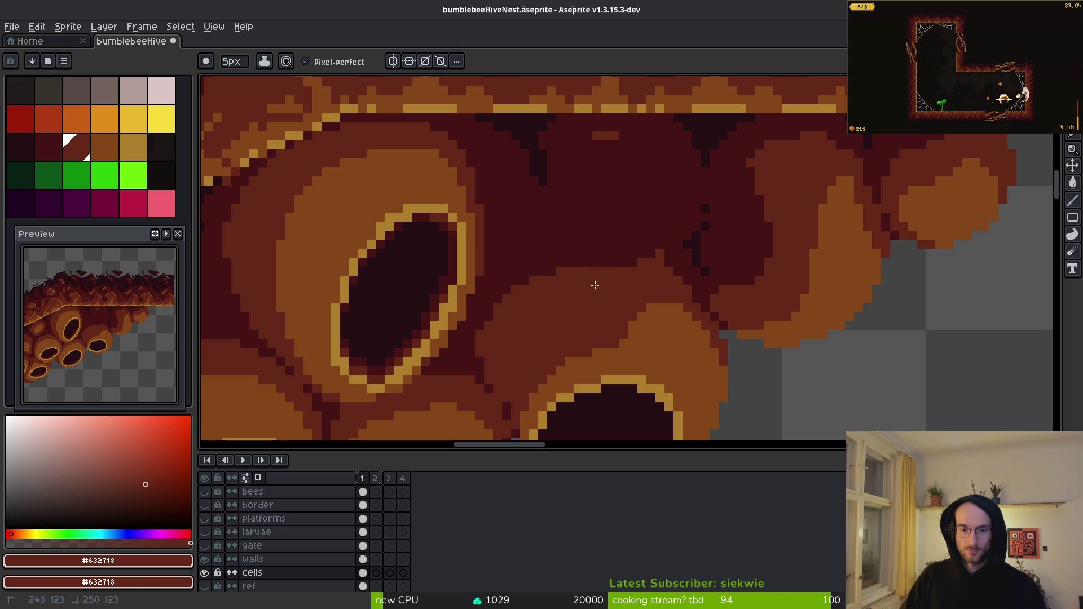
pyautogui.keyDown('alt'); pyautogui.click(615, 197); pyautogui.keyUp('alt')
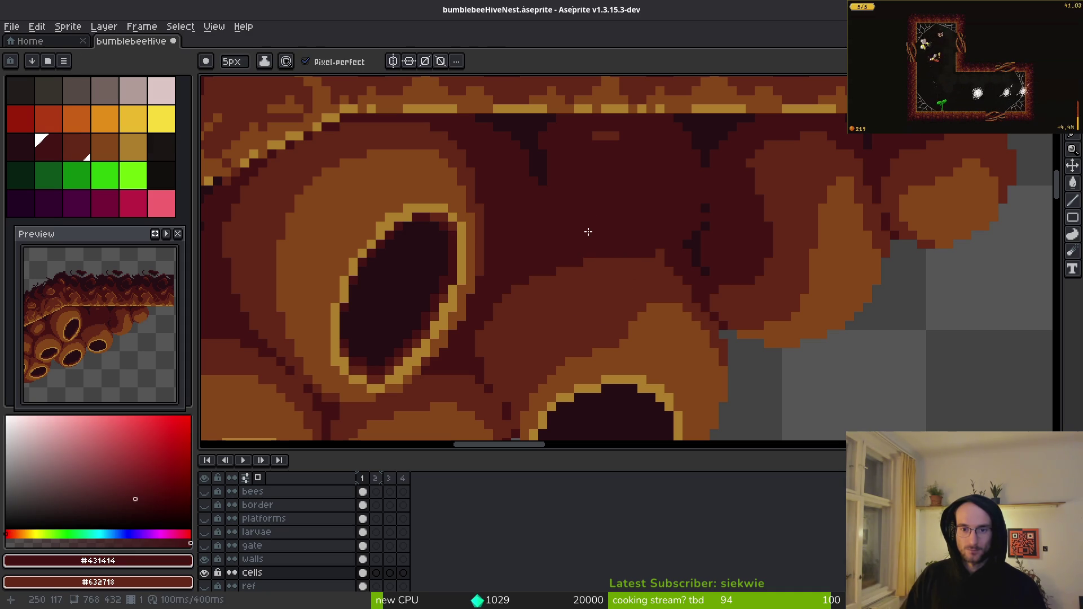
pyautogui.press('alt')
pyautogui.keyDown('alt'); pyautogui.click(790, 199); pyautogui.keyUp('alt')
pyautogui.moveTo(655, 192)
pyautogui.mouseDown()
pyautogui.moveTo(641, 162)
pyautogui.moveTo(602, 177)
pyautogui.moveTo(615, 186)
pyautogui.moveTo(580, 189)
pyautogui.moveTo(648, 210)
pyautogui.moveTo(727, 209)
pyautogui.mouseUp()
pyautogui.keyDown('alt'); pyautogui.click(641, 134); pyautogui.keyUp('alt')
pyautogui.moveTo(641, 136)
pyautogui.mouseDown()
pyautogui.moveTo(648, 145)
pyautogui.moveTo(578, 160)
pyautogui.moveTo(692, 191)
pyautogui.mouseUp()
pyautogui.hotkey('ctrl', 'z')
pyautogui.hotkey('ctrl', 'z')
pyautogui.hotkey('ctrl', 'z')
pyautogui.press('-')
pyautogui.press('-')
pyautogui.press('-')
pyautogui.scroll(1, 647, 155)
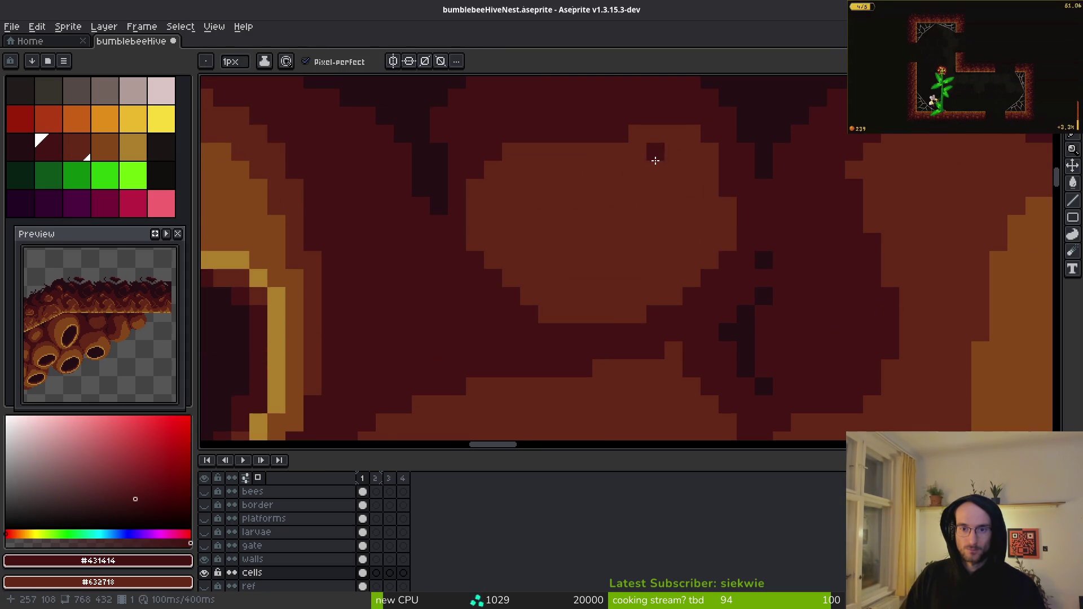
# - Round the blob's outline by trimming edges with #431414 and filling notches in medium red
pyautogui.moveTo(717, 274)
pyautogui.mouseDown()
pyautogui.moveTo(624, 121)
pyautogui.moveTo(467, 213)
pyautogui.moveTo(538, 133)
pyautogui.mouseUp()
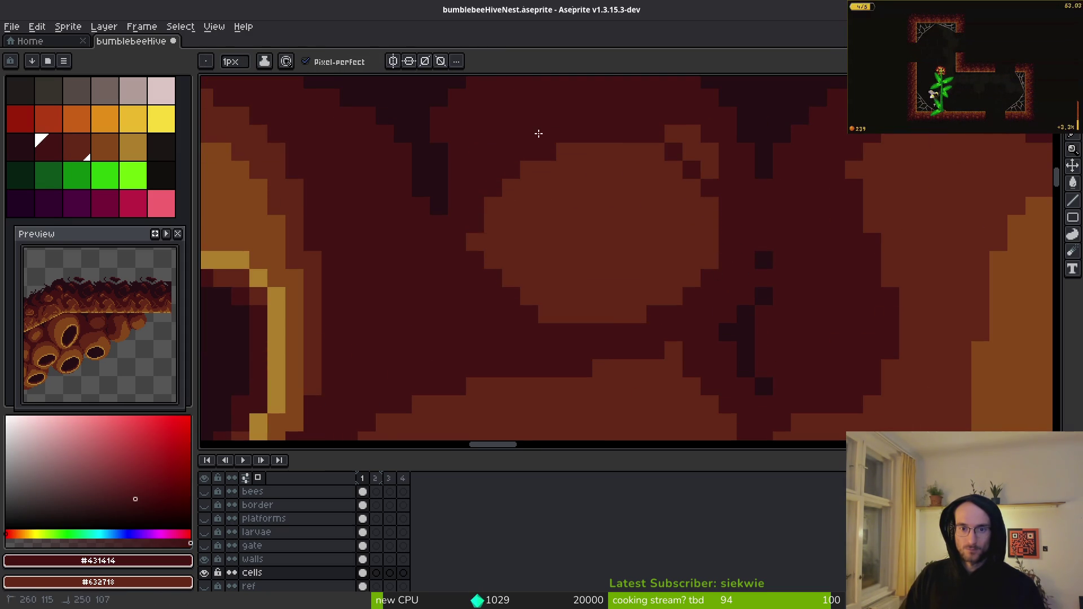
pyautogui.moveTo(619, 140); pyautogui.dragTo(714, 171)
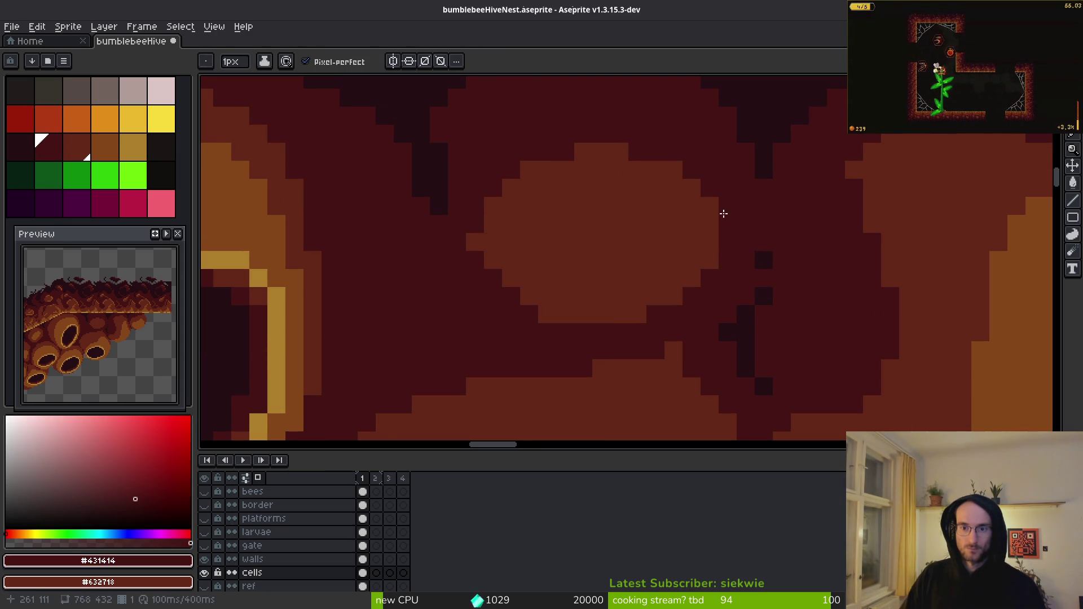
pyautogui.keyDown('alt'); pyautogui.click(526, 251); pyautogui.keyUp('alt')
pyautogui.click(476, 229)
pyautogui.click(510, 178)
pyautogui.click(493, 277)
pyautogui.click(518, 297)
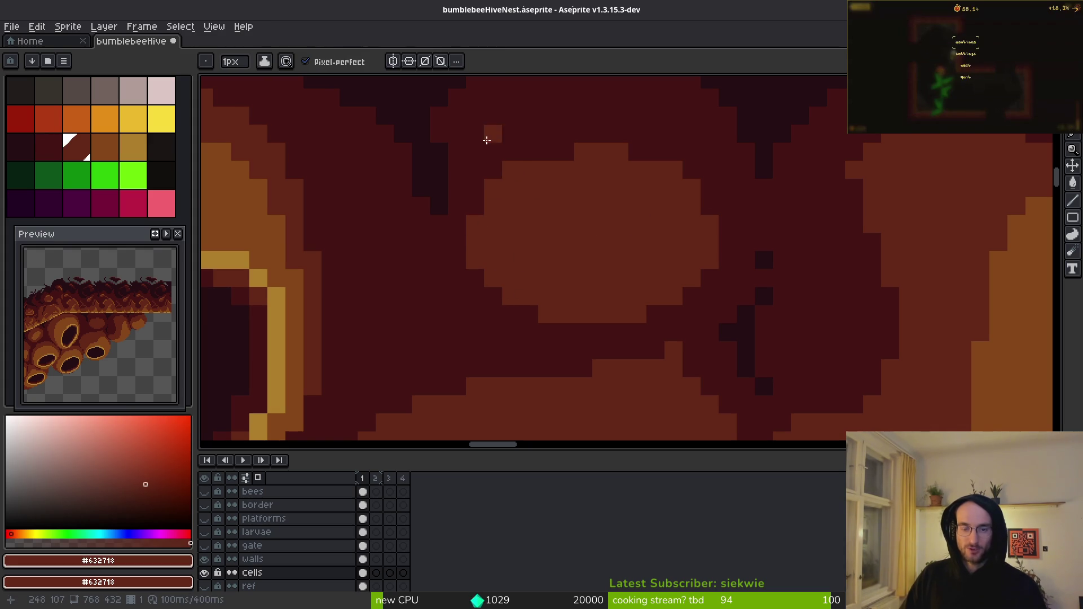
pyautogui.keyDown('alt'); pyautogui.click(533, 148); pyautogui.keyUp('alt')
pyautogui.click(511, 171)
pyautogui.click(493, 188)
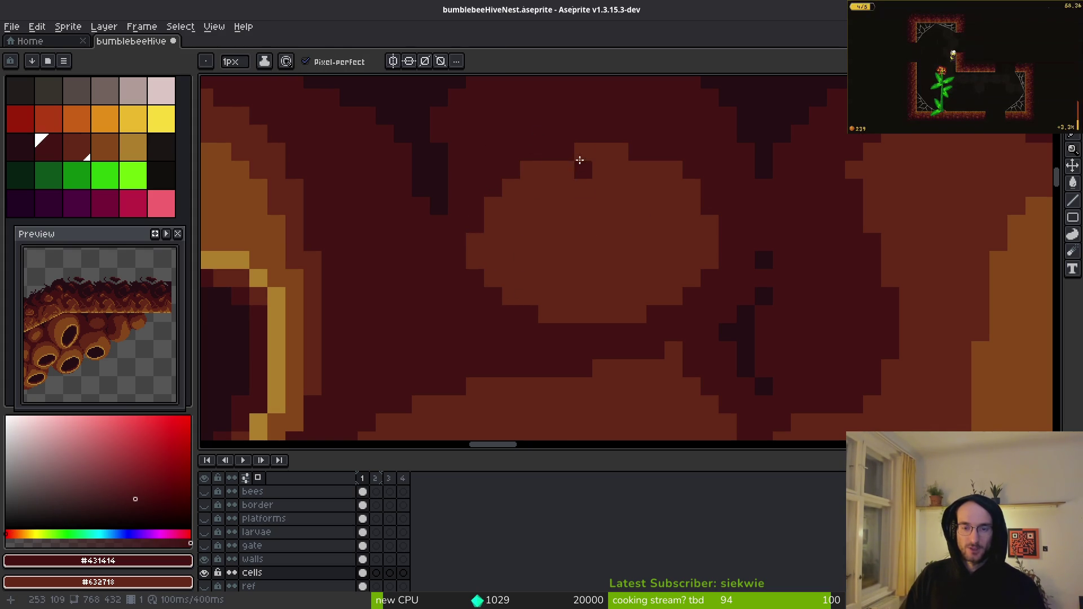
pyautogui.keyDown('alt'); pyautogui.click(576, 151); pyautogui.keyUp('alt')
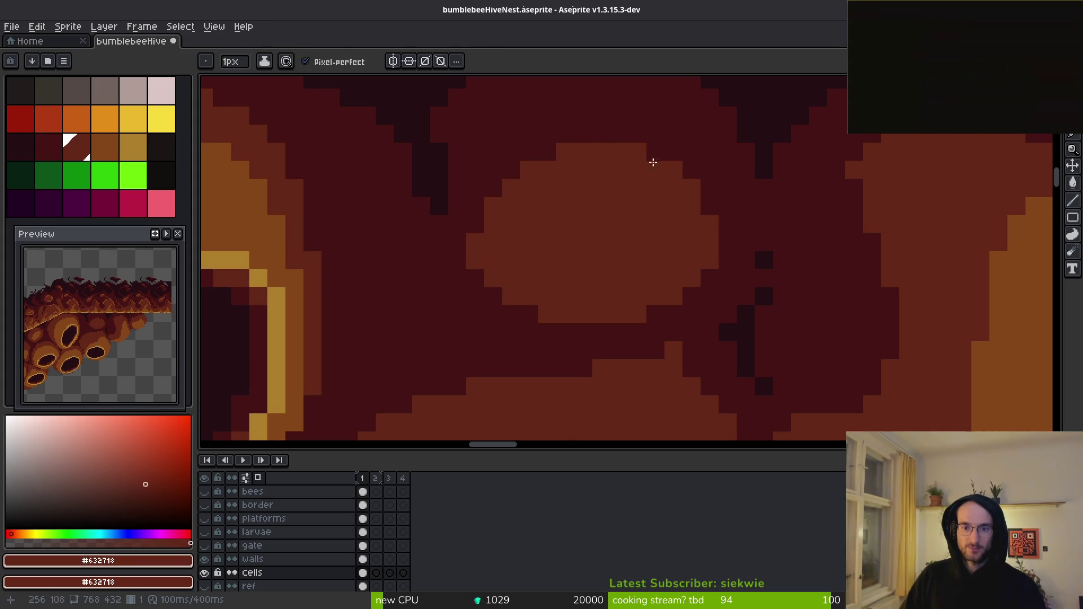
pyautogui.keyDown('alt'); pyautogui.click(653, 143); pyautogui.keyUp('alt')
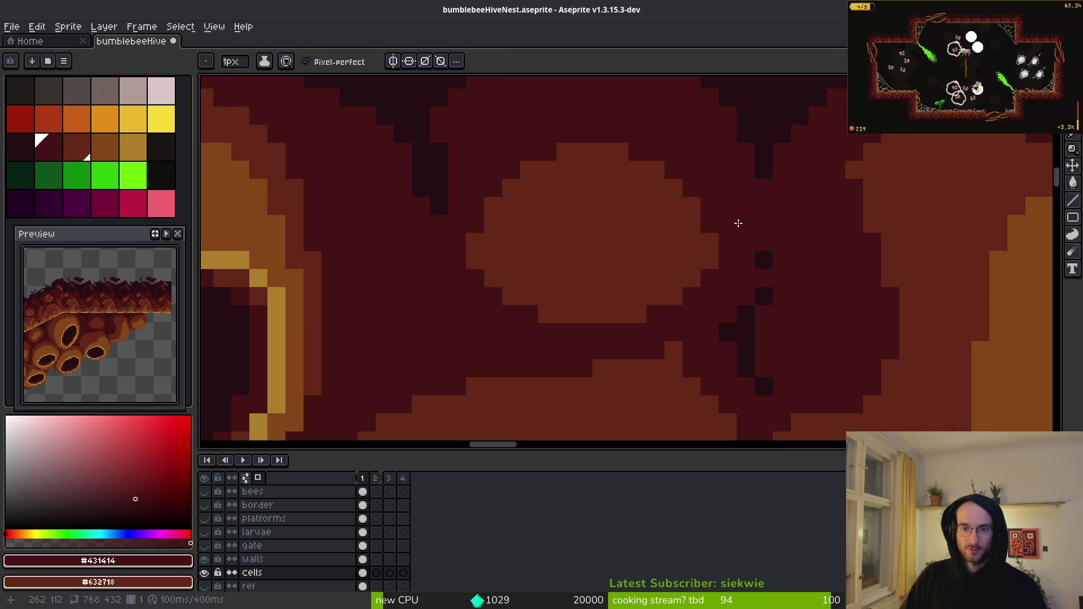
# - Paint a curved orange #854619 highlight inside the blob and remove a stray highlight pixel
pyautogui.moveTo(675, 322); pyautogui.dragTo(670, 320)
pyautogui.scroll(-3, 784, 271)
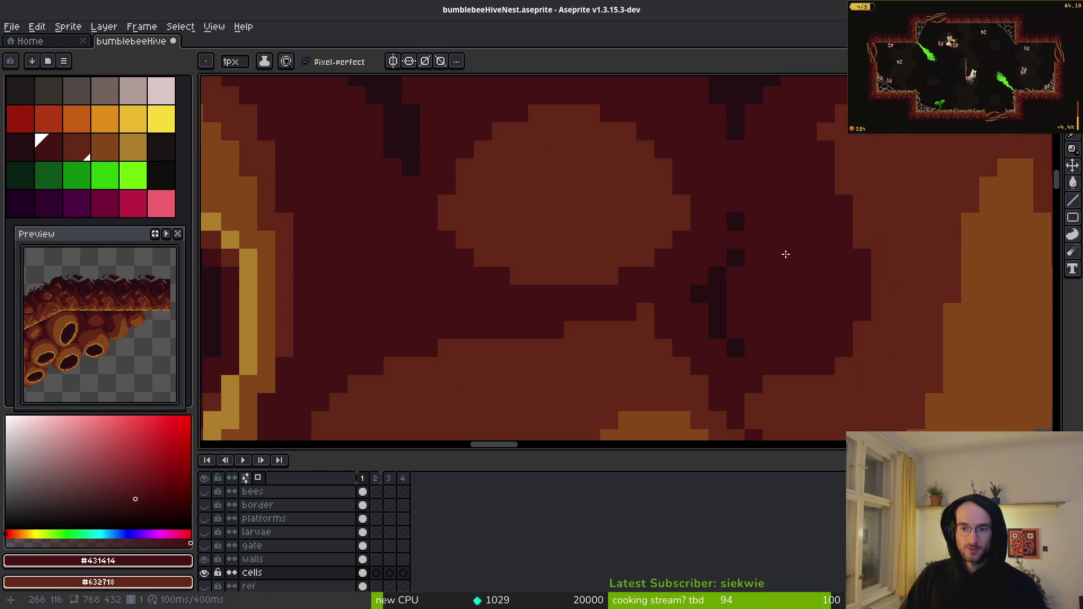
pyautogui.keyDown('alt'); pyautogui.click(815, 269); pyautogui.keyUp('alt')
pyautogui.scroll(3, 709, 238)
pyautogui.moveTo(683, 265)
pyautogui.mouseDown()
pyautogui.moveTo(752, 258)
pyautogui.moveTo(733, 237)
pyautogui.moveTo(756, 233)
pyautogui.moveTo(722, 227)
pyautogui.mouseUp()
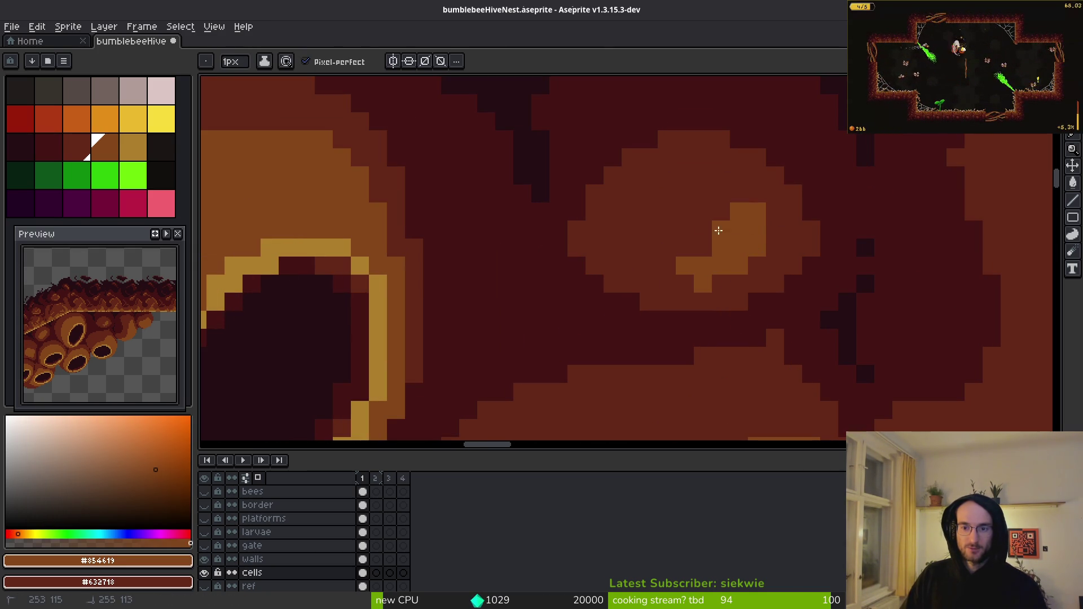
pyautogui.click(667, 248)
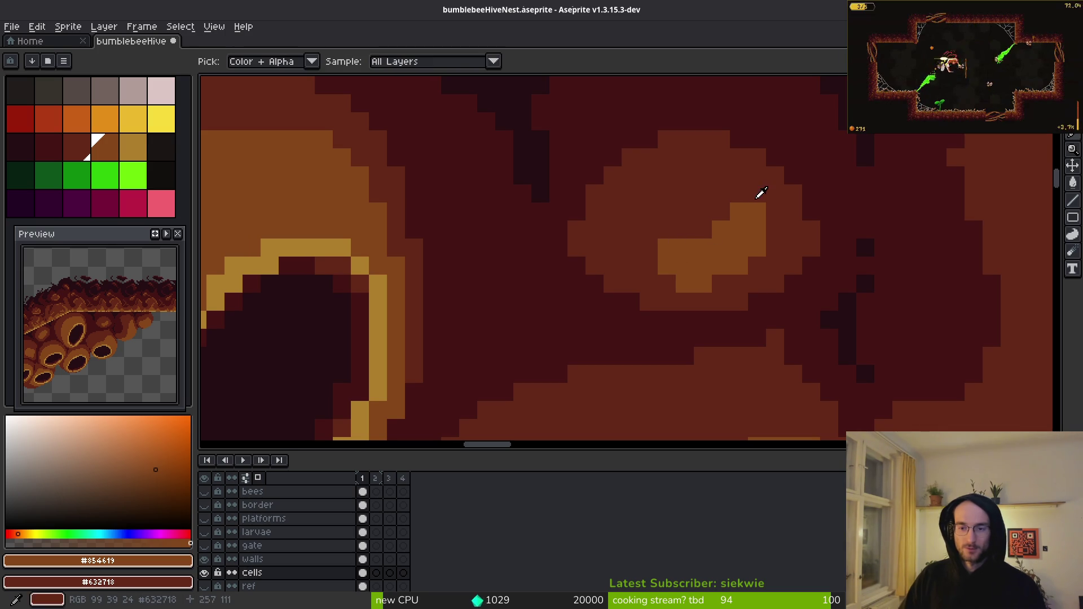
pyautogui.keyDown('alt'); pyautogui.click(781, 203); pyautogui.keyUp('alt')
pyautogui.click(757, 211)
pyautogui.keyDown('alt'); pyautogui.click(722, 246); pyautogui.keyUp('alt')
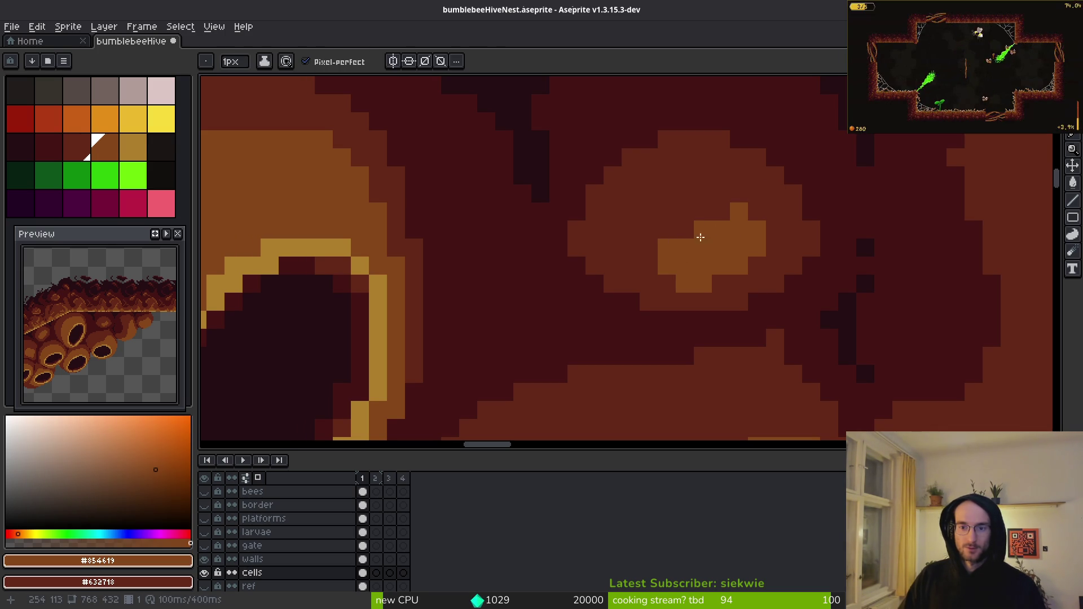
pyautogui.scroll(-4, 773, 251)
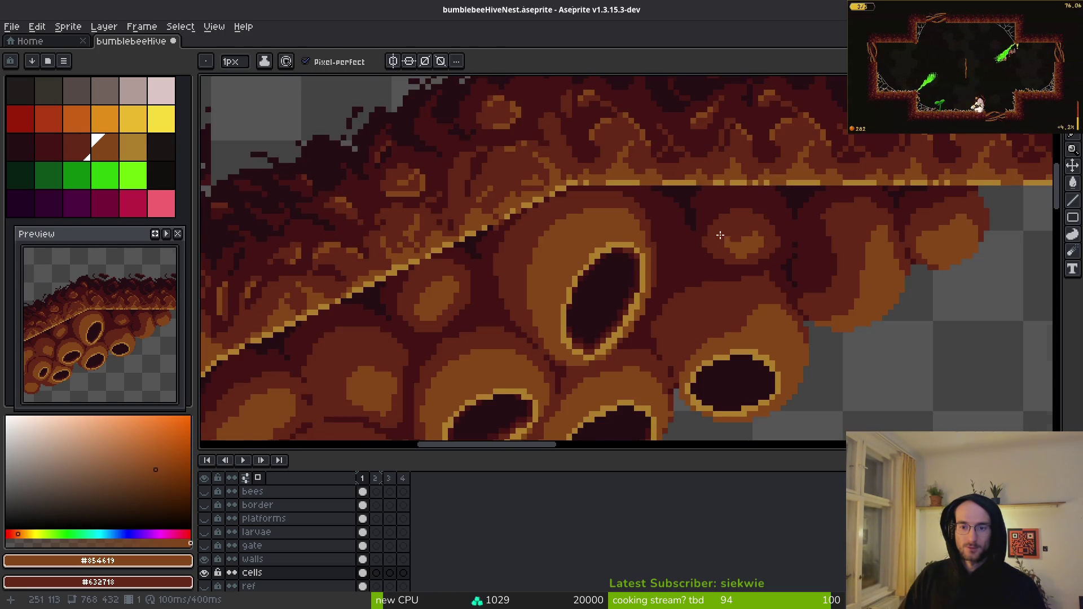
pyautogui.scroll(4, 737, 247)
# - Add a short dark #250e13 crease beside the blob and repaint stray dark pixels
pyautogui.keyDown('alt'); pyautogui.click(649, 175); pyautogui.keyUp('alt')
pyautogui.click(637, 174)
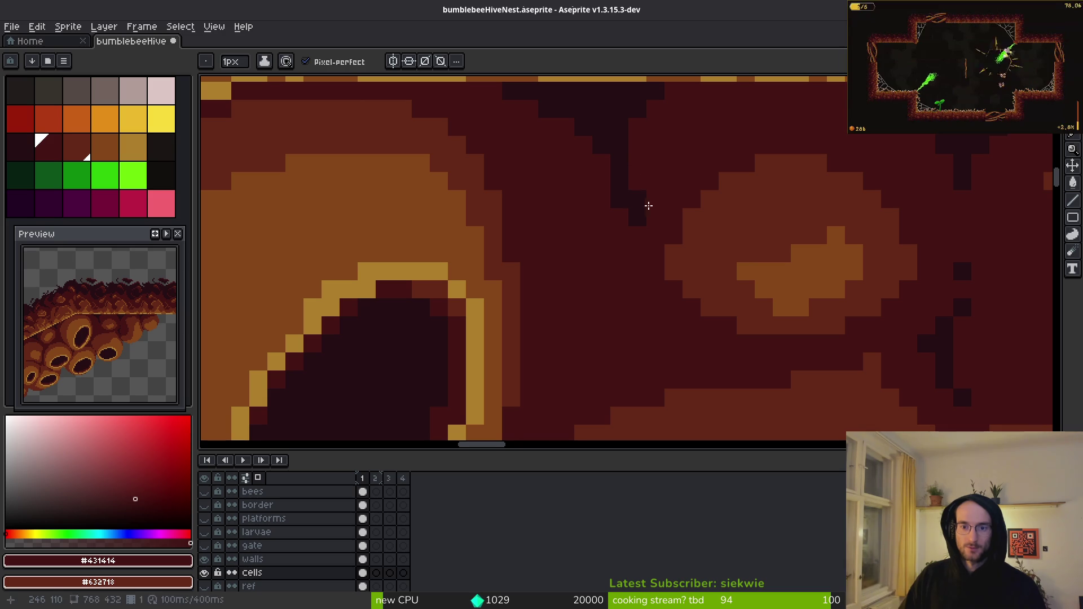
pyautogui.click(637, 199)
pyautogui.scroll(-1, 663, 217)
pyautogui.keyDown('alt'); pyautogui.click(642, 217); pyautogui.keyUp('alt')
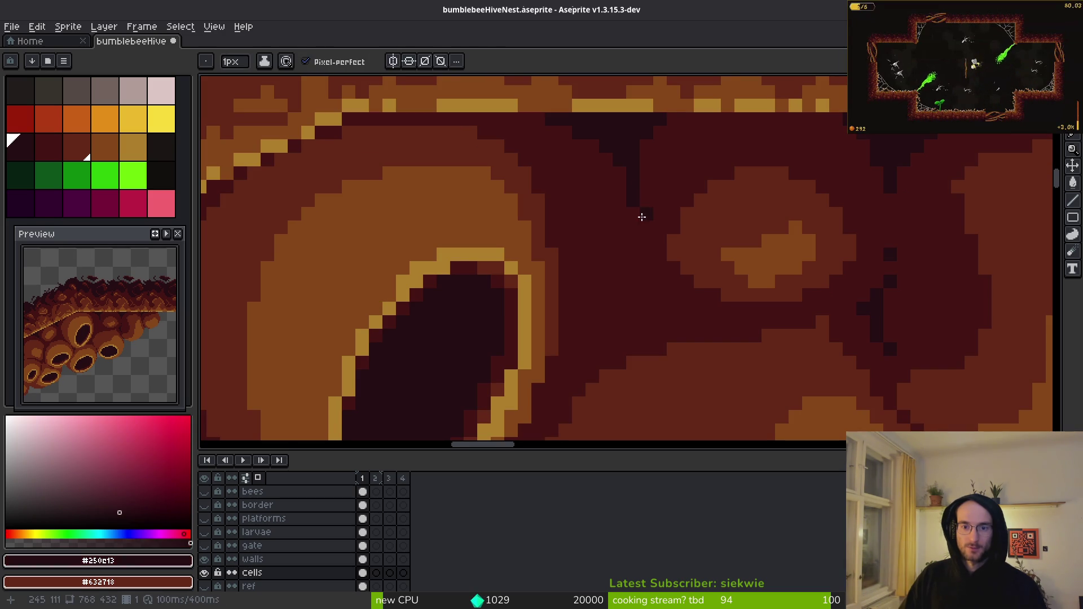
pyautogui.rightClick(633, 214)
pyautogui.click(633, 227)
pyautogui.click(623, 229)
pyautogui.click(621, 254)
pyautogui.keyDown('alt'); pyautogui.click(636, 222); pyautogui.keyUp('alt')
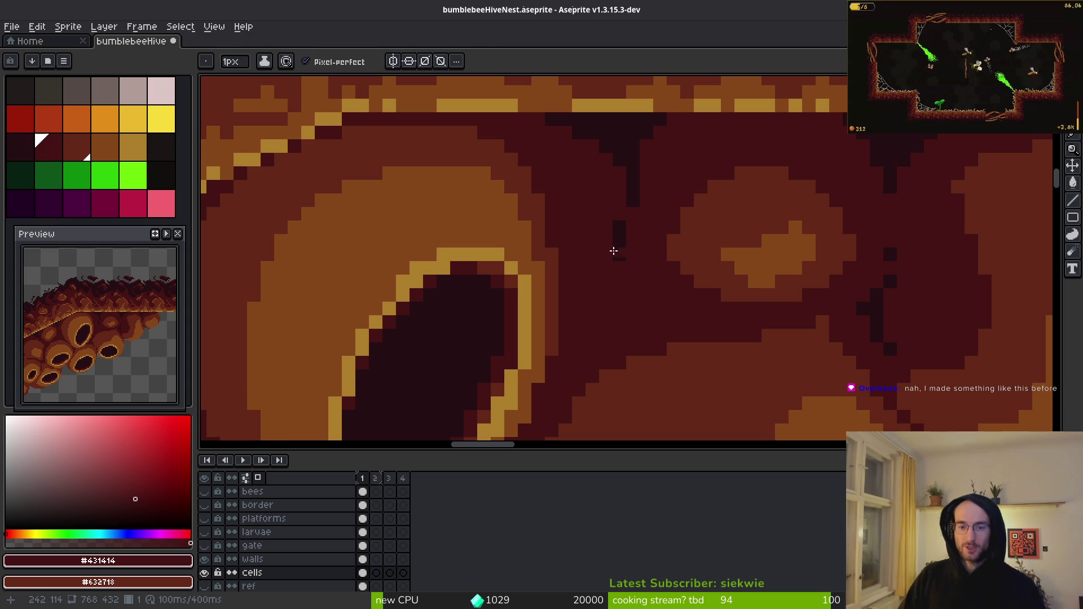
pyautogui.scroll(-2, 655, 292)
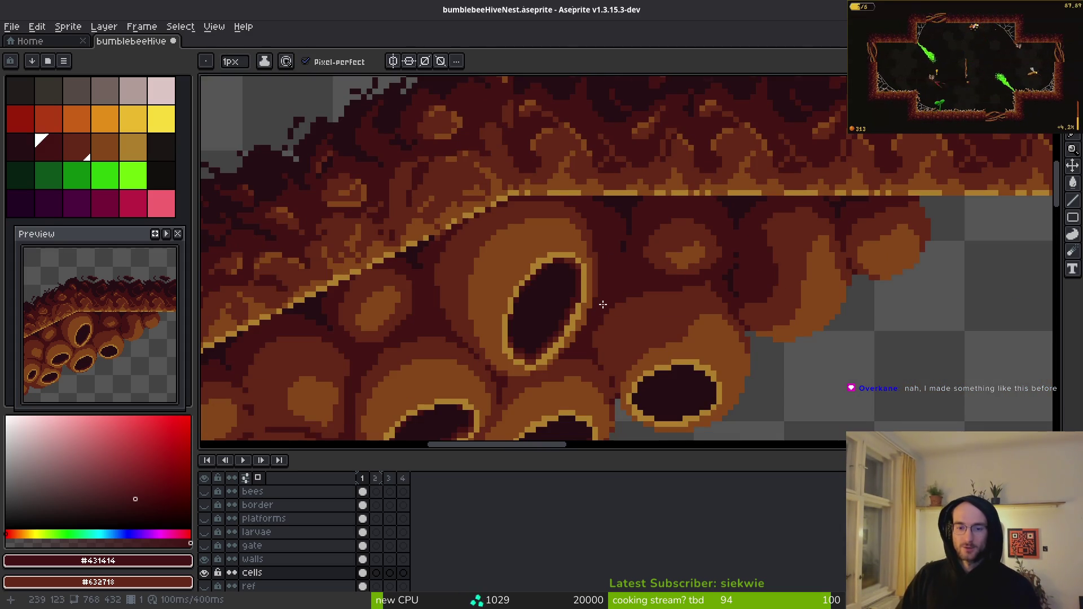
# - Sample the cells' medium red and orange, then undo and restore the last pencil stroke
pyautogui.scroll(3, 623, 249)
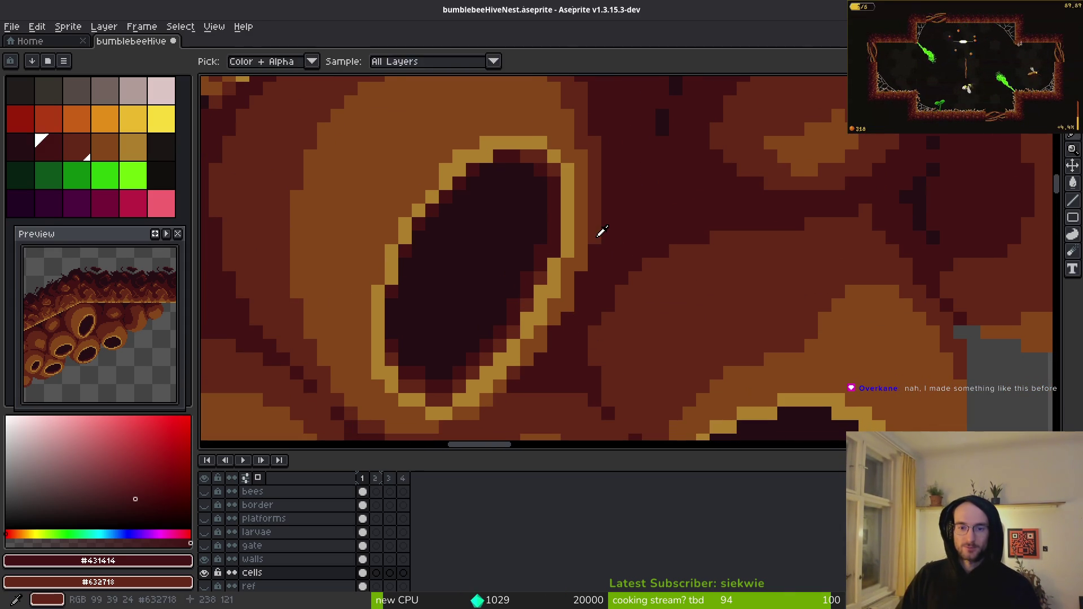
pyautogui.keyDown('alt'); pyautogui.click(576, 275); pyautogui.keyUp('alt')
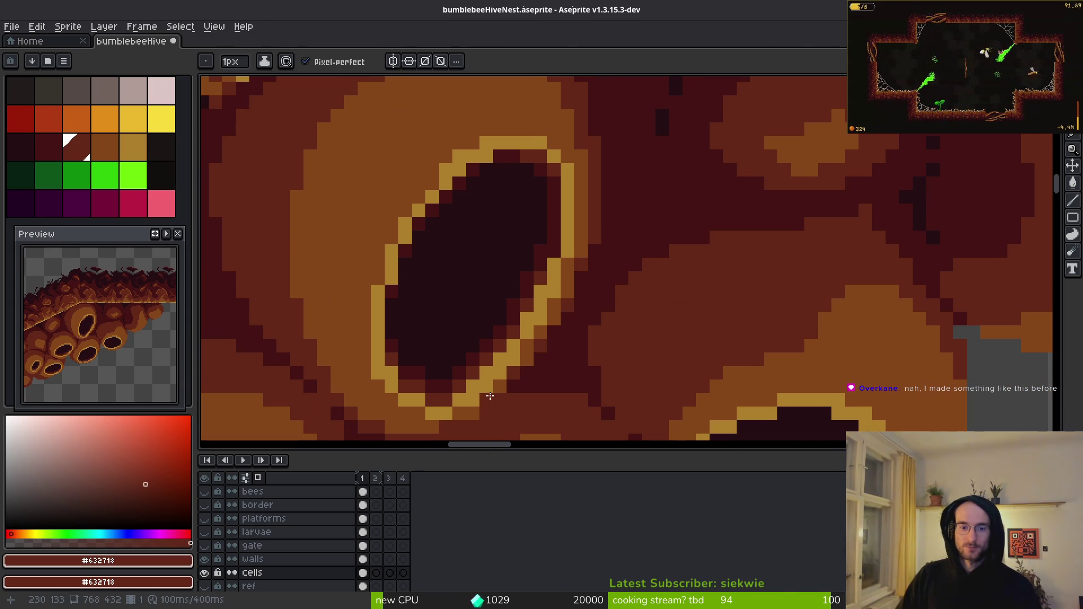
pyautogui.scroll(-2, 549, 365)
pyautogui.scroll(3, 559, 368)
pyautogui.keyDown('alt'); pyautogui.click(547, 357); pyautogui.keyUp('alt')
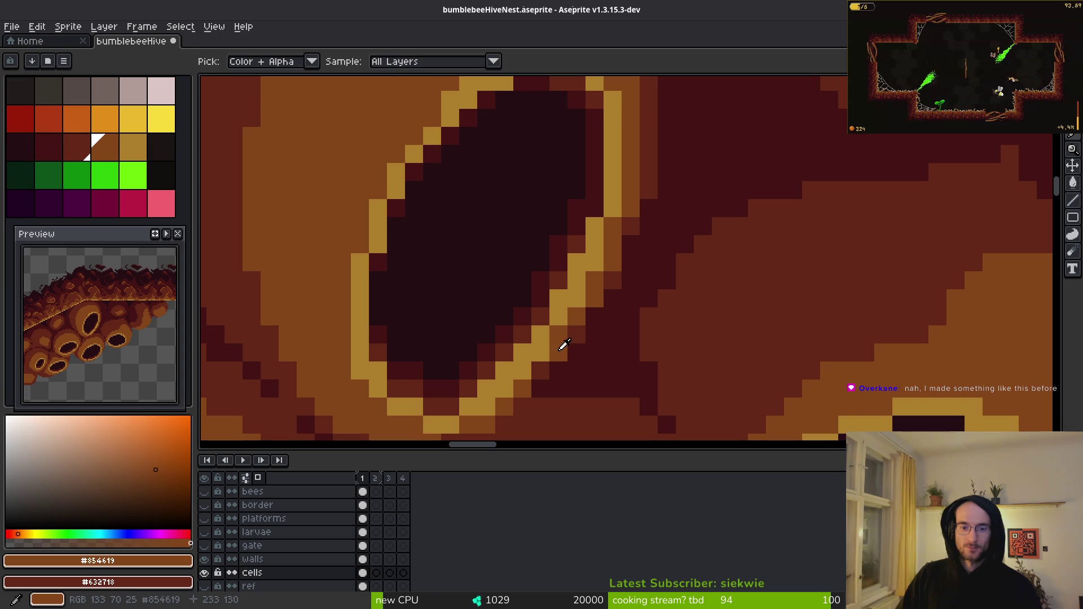
pyautogui.keyDown('alt'); pyautogui.click(578, 345); pyautogui.keyUp('alt')
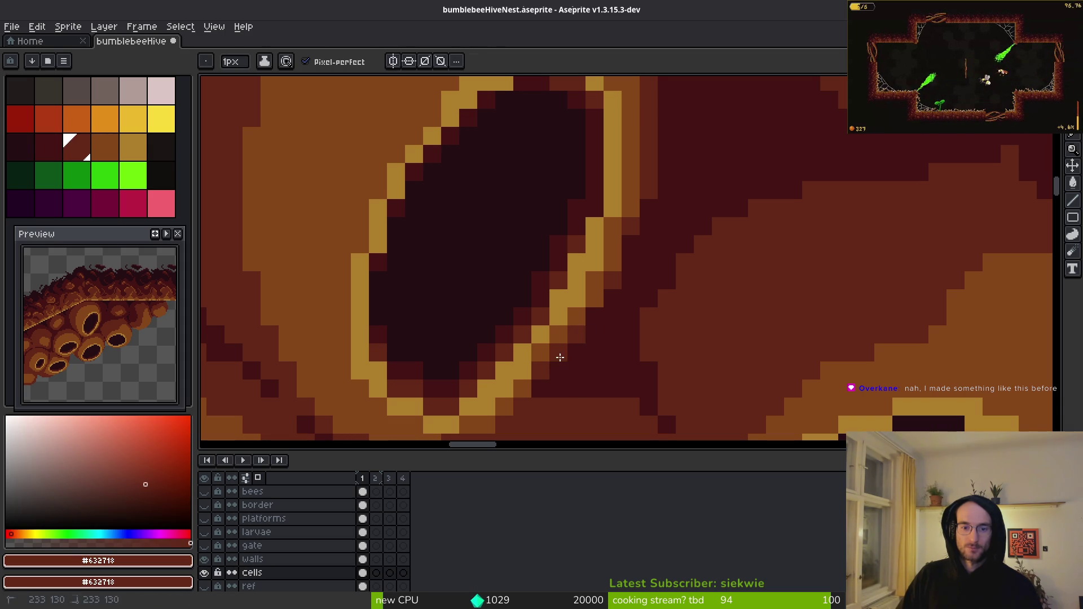
pyautogui.scroll(-3, 616, 361)
pyautogui.scroll(2, 615, 341)
pyautogui.scroll(-3, 614, 327)
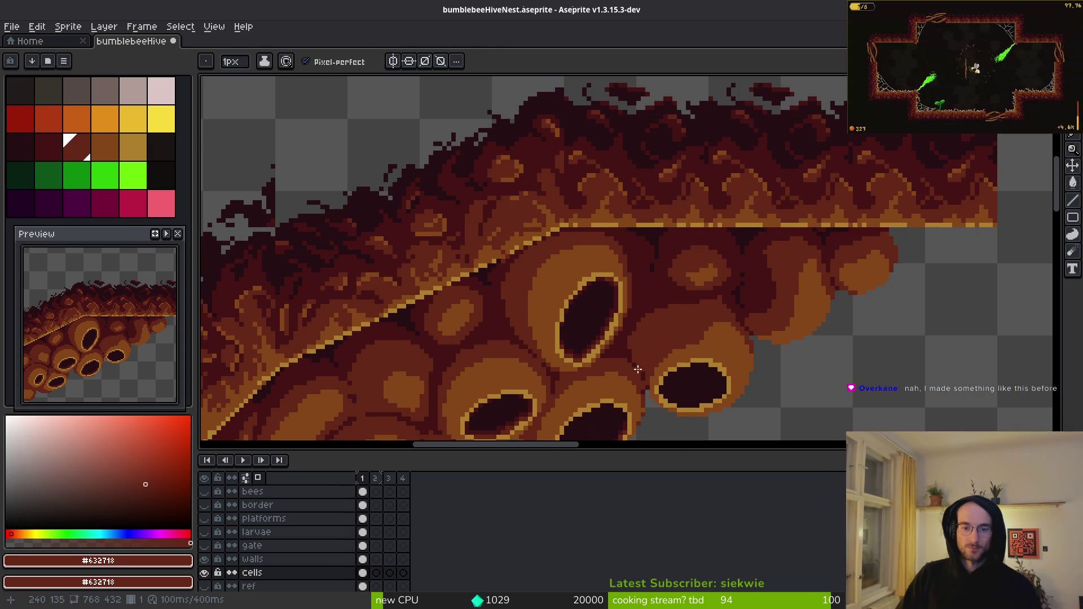
pyautogui.moveTo(621, 367); pyautogui.dragTo(626, 362)
pyautogui.hotkey('ctrl', 'z')
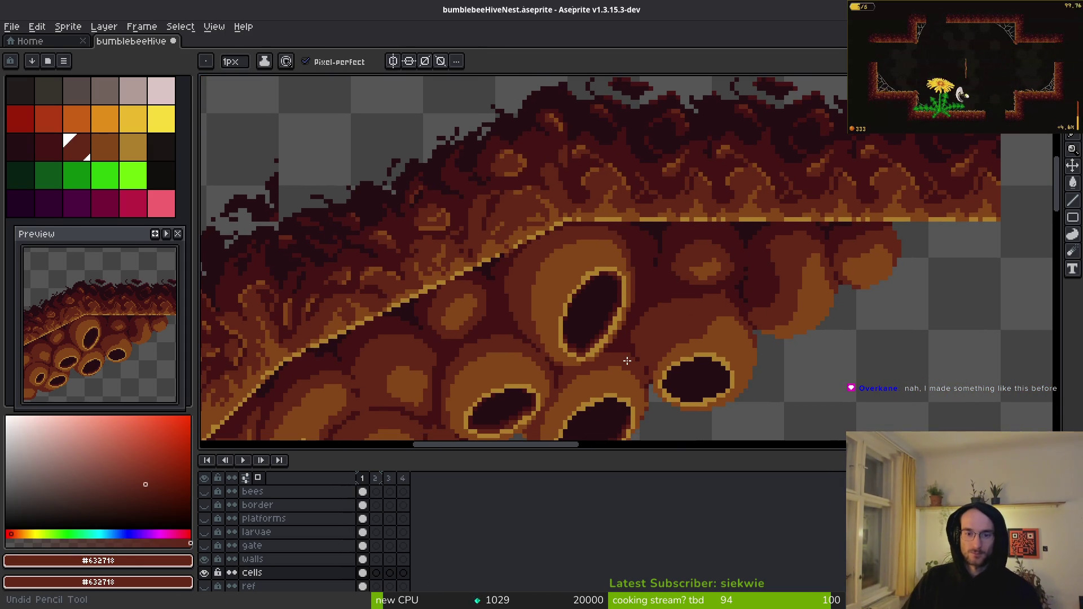
pyautogui.hotkey('ctrl', 'y')
pyautogui.scroll(-3, 639, 358)
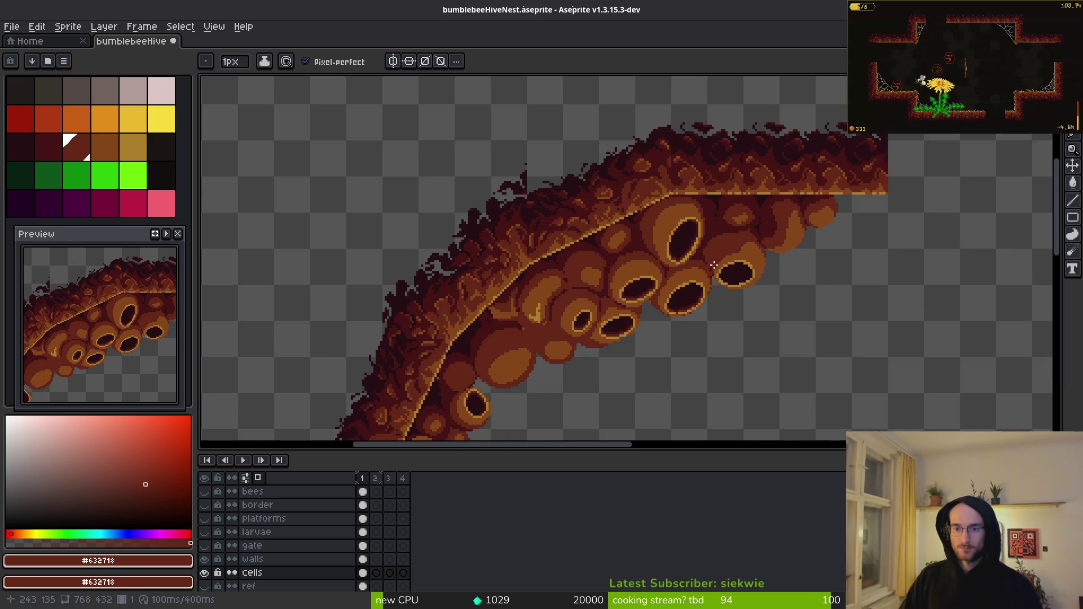
pyautogui.scroll(4, 715, 240)
pyautogui.scroll(3, 715, 239)
# - Pencil dark #250c13 and #431414 pixels into the seams between the cells
pyautogui.keyDown('alt'); pyautogui.click(670, 128); pyautogui.keyUp('alt')
pyautogui.moveTo(658, 250)
pyautogui.mouseDown()
pyautogui.moveTo(653, 290)
pyautogui.moveTo(707, 275)
pyautogui.mouseUp()
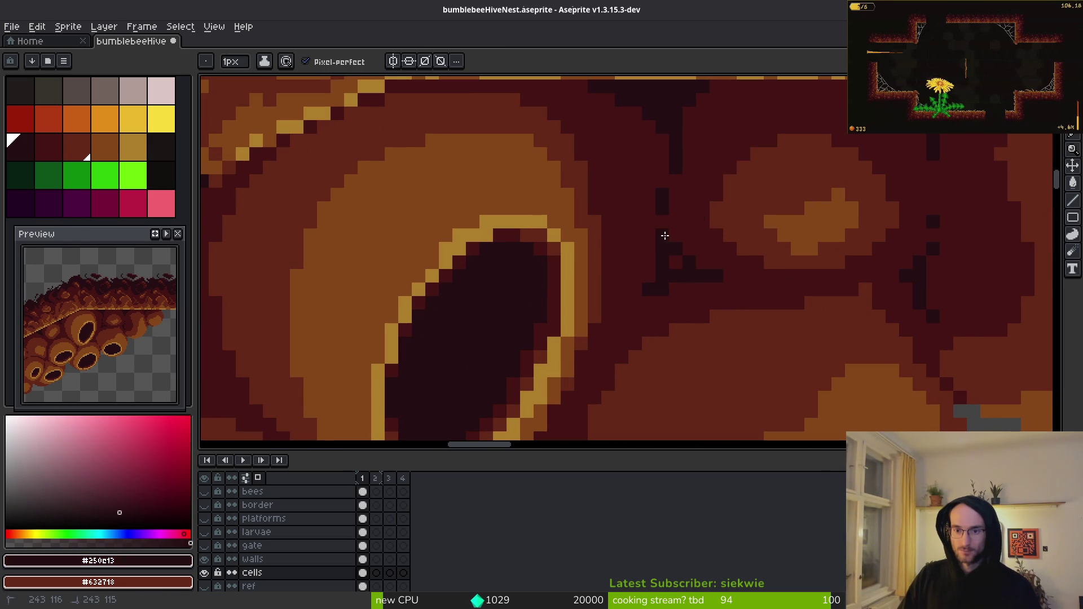
pyautogui.keyDown('alt'); pyautogui.click(677, 259); pyautogui.keyUp('alt')
pyautogui.click(638, 306)
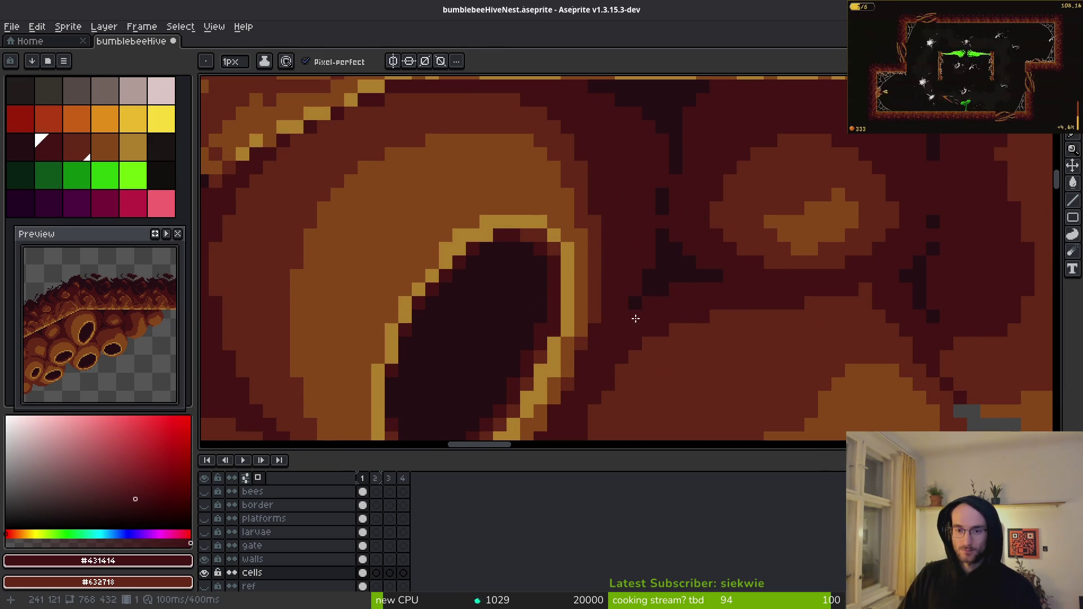
pyautogui.keyDown('alt'); pyautogui.click(670, 262); pyautogui.keyUp('alt')
pyautogui.click(668, 228)
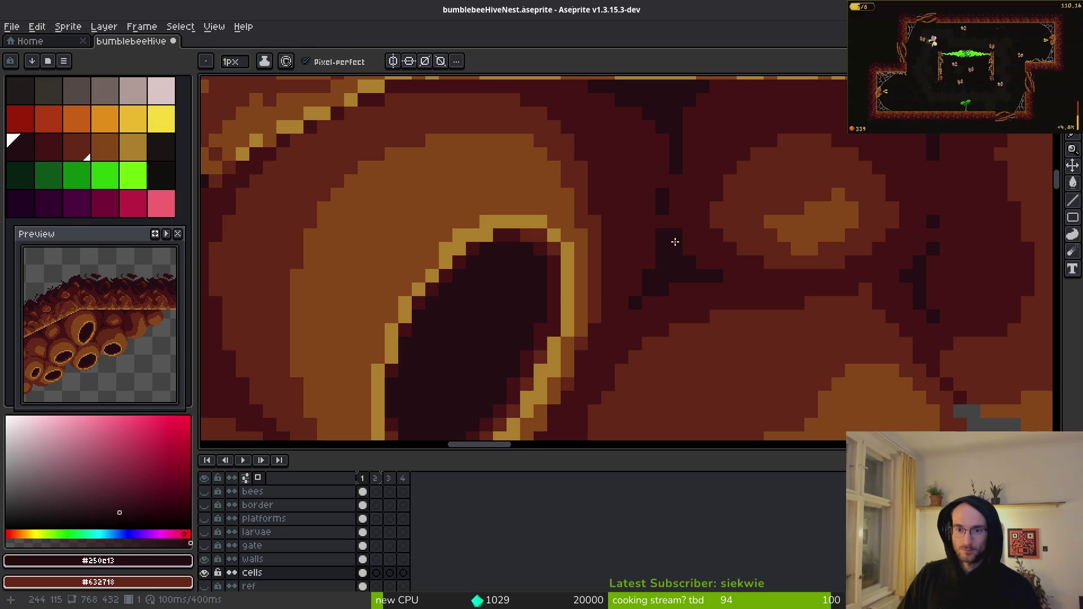
pyautogui.keyDown('alt'); pyautogui.click(700, 261); pyautogui.keyUp('alt')
pyautogui.scroll(-3, 717, 273)
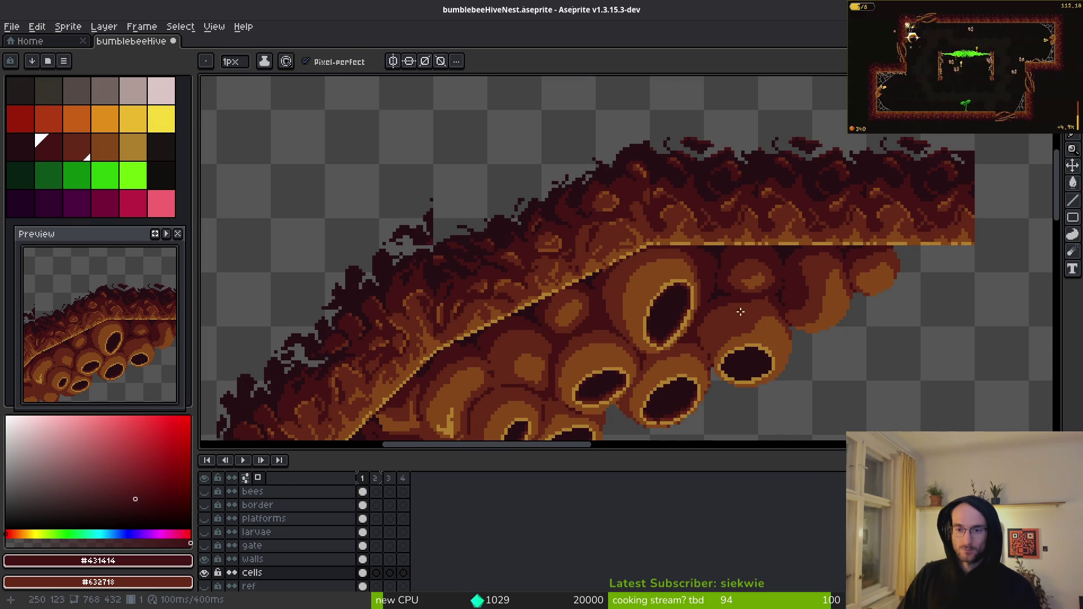
pyautogui.scroll(5, 739, 310)
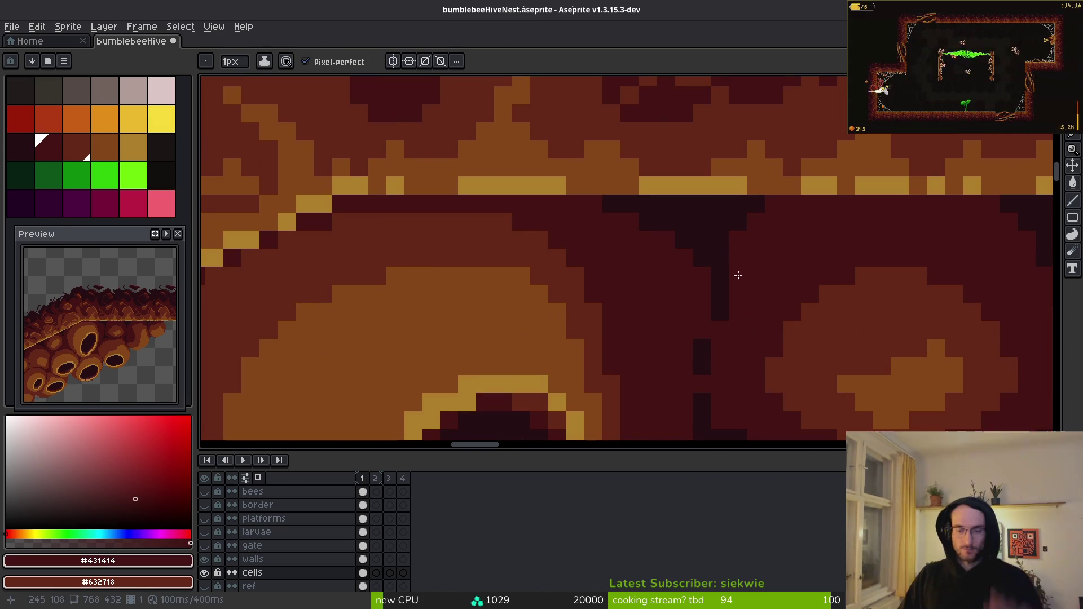
# - Lasso the dark seam, nudge it left, deselect, and fill the transparent gap behind it
pyautogui.press('w')
pyautogui.click(718, 237)
pyautogui.hotkey('ctrl', 'd')
pyautogui.press('q')
pyautogui.moveTo(762, 167)
pyautogui.mouseDown()
pyautogui.moveTo(658, 164)
pyautogui.moveTo(711, 310)
pyautogui.moveTo(754, 237)
pyautogui.mouseUp()
pyautogui.press('Left')
pyautogui.press('Left')
pyautogui.hotkey('ctrl', 'd')
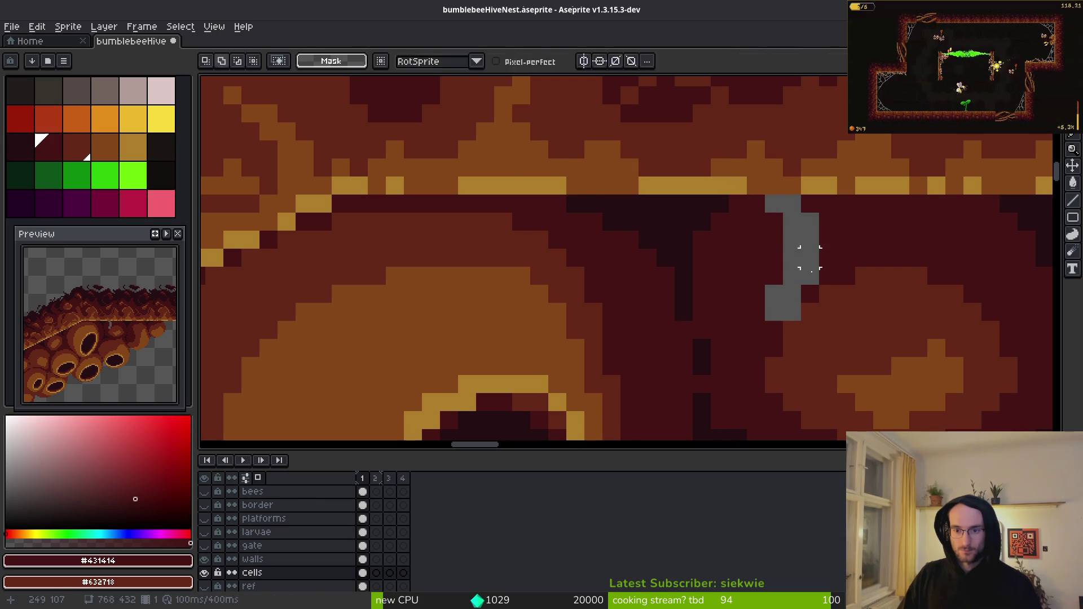
pyautogui.press('g')
pyautogui.click(809, 257)
# - Save the hive sprite and switch back to the pencil
pyautogui.scroll(-2, 806, 282)
pyautogui.hotkey('ctrl', 's')
pyautogui.scroll(-1, 787, 310)
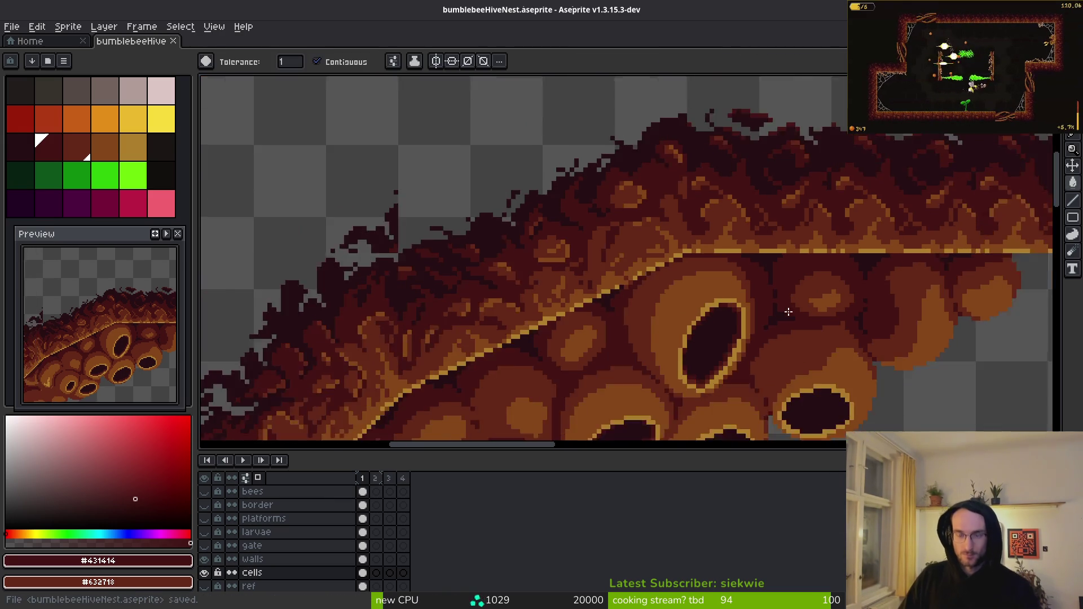
pyautogui.scroll(1, 748, 256)
pyautogui.keyDown('alt'); pyautogui.click(752, 266); pyautogui.keyUp('alt')
pyautogui.click(757, 270)
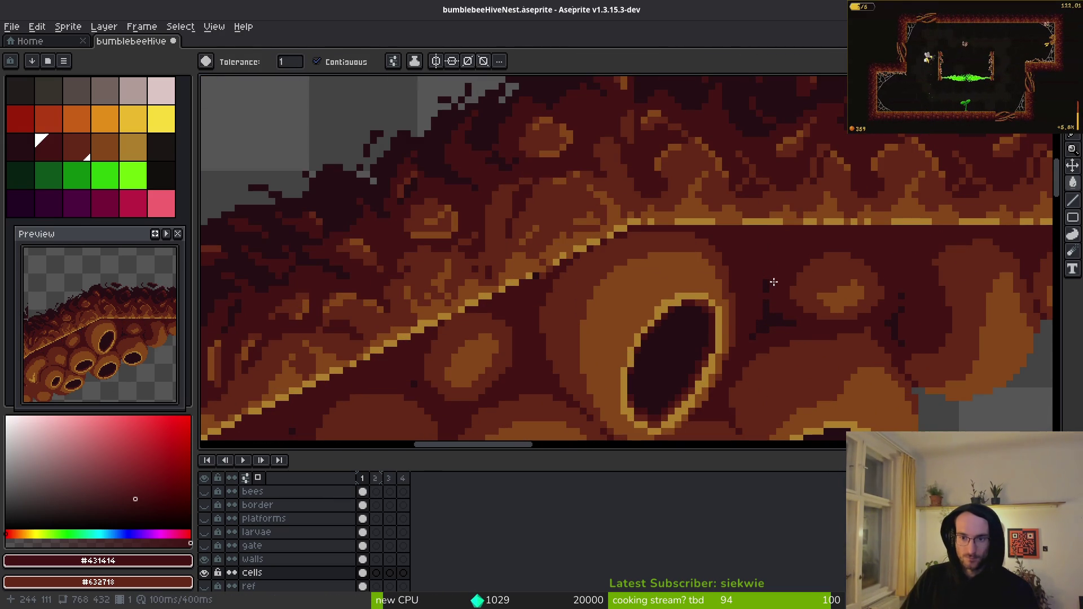
pyautogui.scroll(3, 753, 305)
pyautogui.press('b')
pyautogui.scroll(-2, 793, 254)
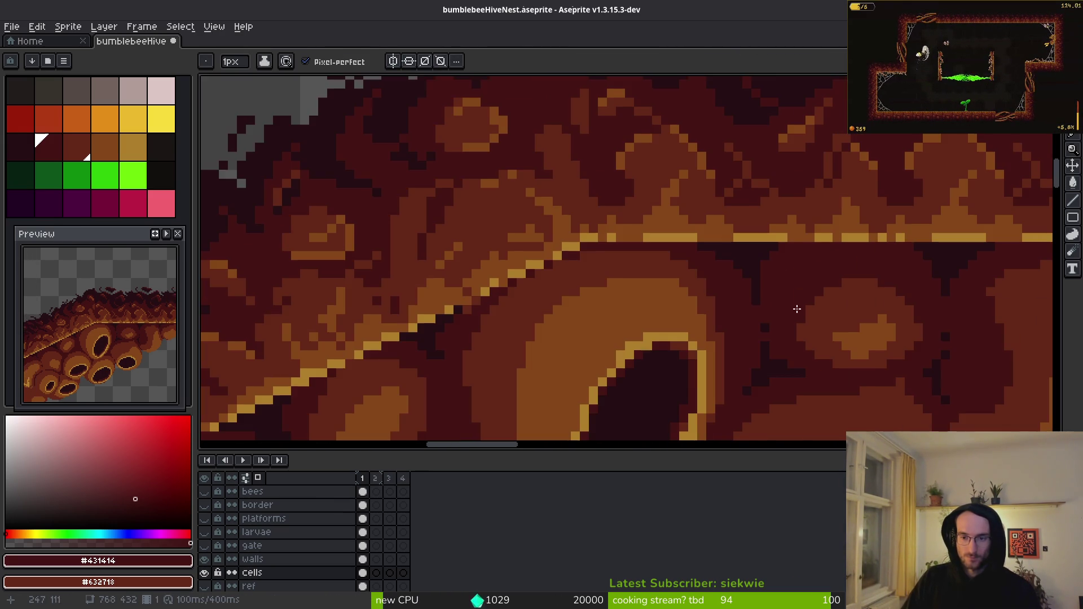
pyautogui.scroll(-1, 791, 296)
pyautogui.scroll(-2, 790, 296)
pyautogui.hotkey('ctrl', 's')
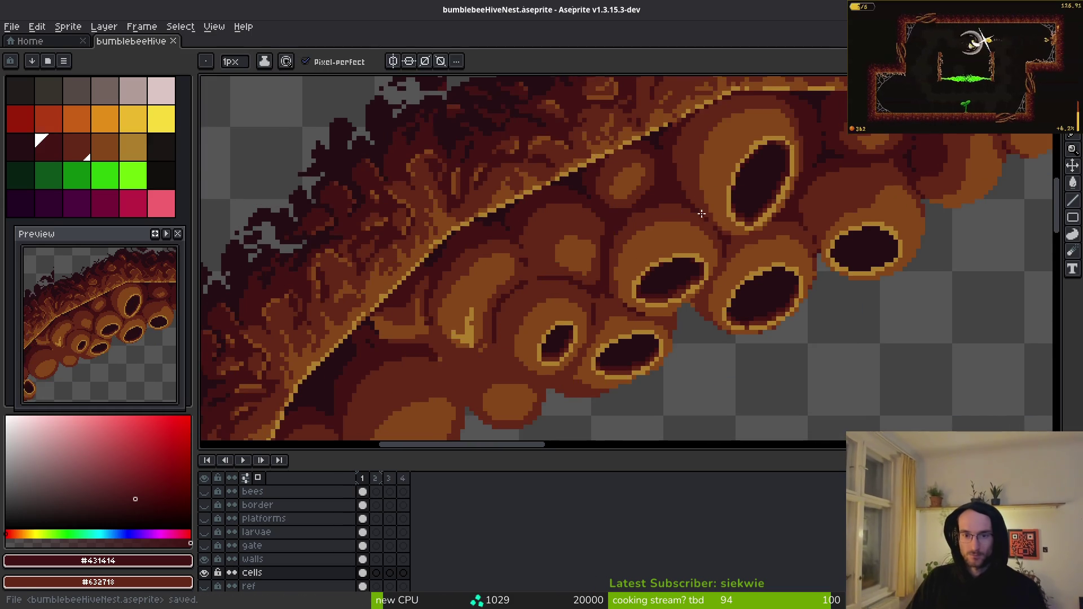
pyautogui.scroll(3, 756, 285)
pyautogui.moveTo(683, 245); pyautogui.dragTo(684, 201)
# - Eyedrop the darkest shade #250c13 and bring the cells above into view
pyautogui.click(670, 198)
pyautogui.scroll(-3, 660, 226)
pyautogui.scroll(3, 671, 215)
pyautogui.scroll(2, 671, 181)
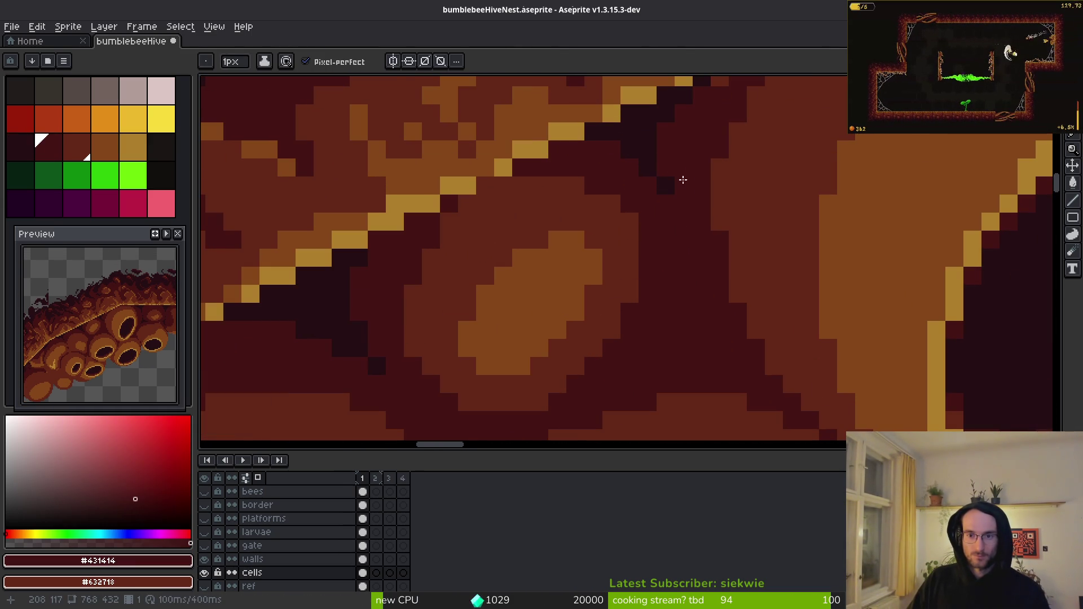
pyautogui.keyDown('alt'); pyautogui.click(648, 121); pyautogui.keyUp('alt')
pyautogui.moveTo(683, 333)
pyautogui.mouseDown()
pyautogui.moveTo(677, 276)
pyautogui.moveTo(648, 309)
pyautogui.mouseUp()
# - Paint #250c13 and #431414 dark pixels into the cell seam and extend the seam in maroon
pyautogui.click(678, 275)
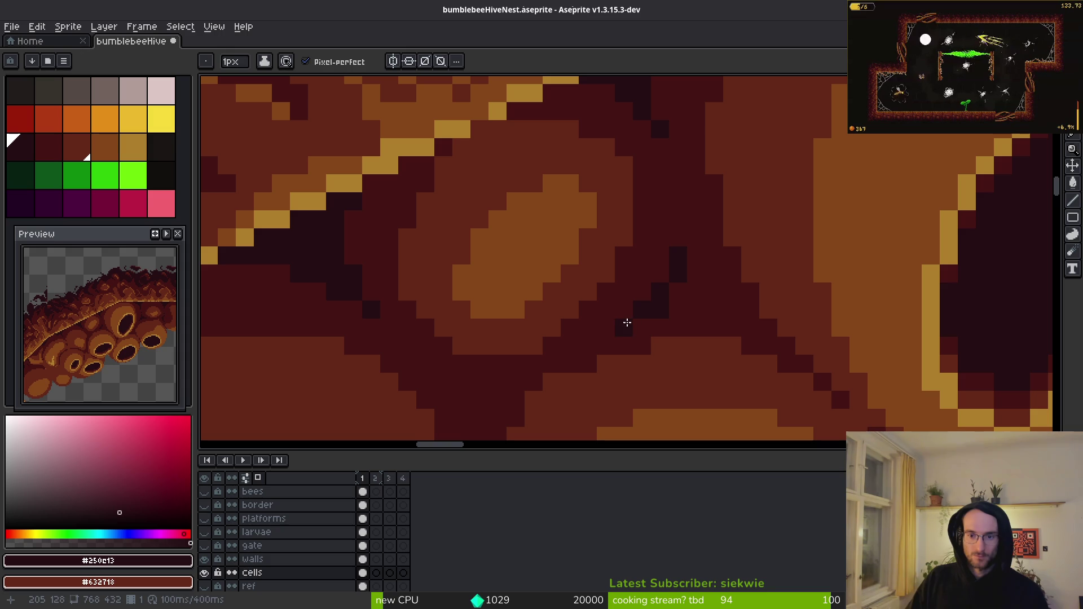
pyautogui.click(714, 309)
pyautogui.keyDown('alt'); pyautogui.click(726, 289); pyautogui.keyUp('alt')
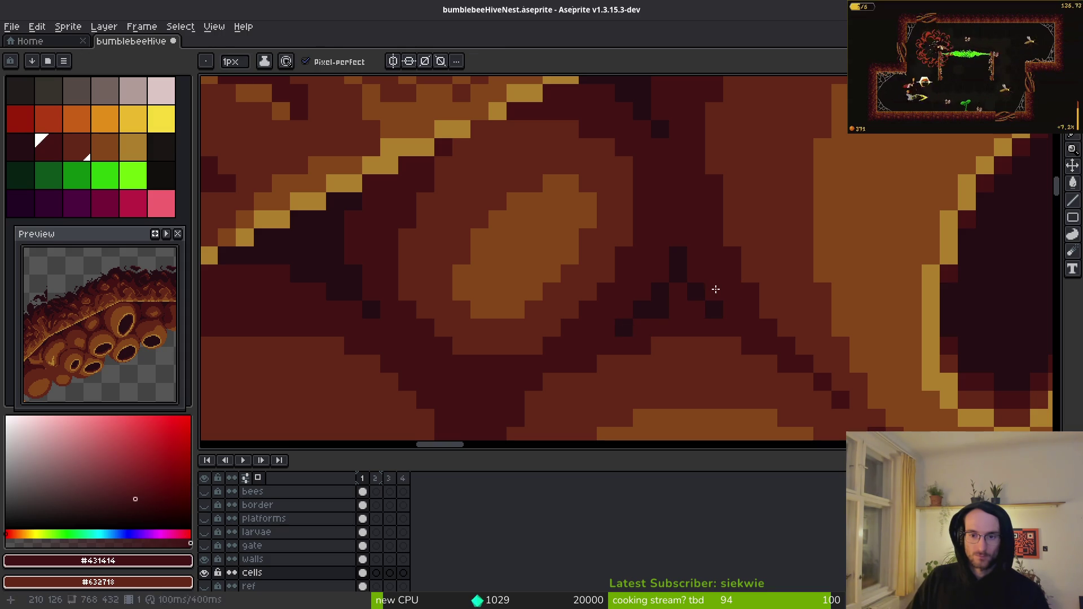
pyautogui.keyDown('alt'); pyautogui.click(679, 277); pyautogui.keyUp('alt')
pyautogui.click(715, 291)
pyautogui.scroll(-4, 728, 307)
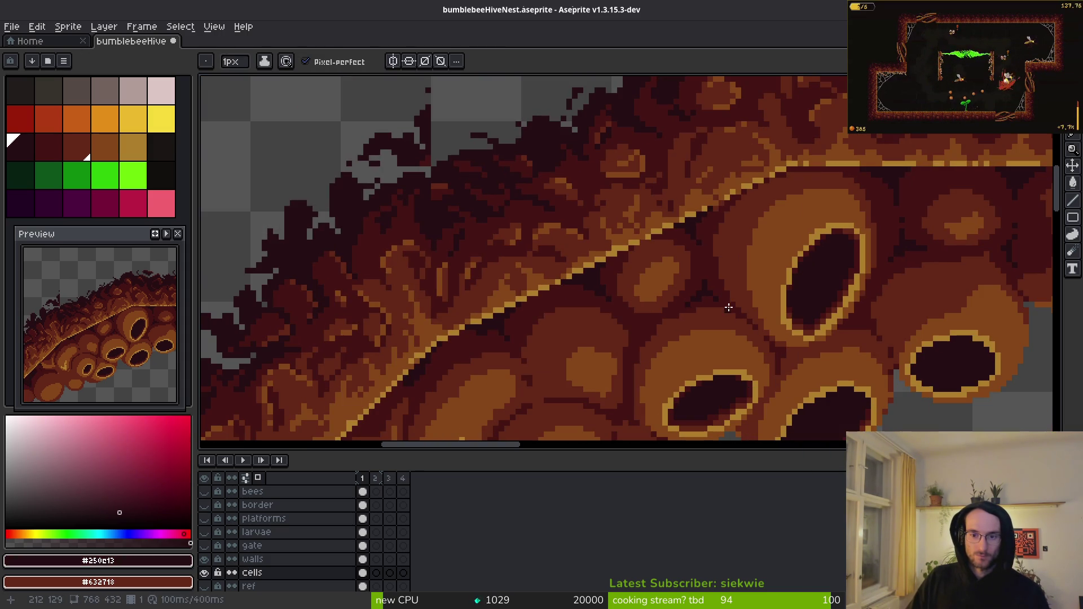
pyautogui.scroll(-3, 665, 259)
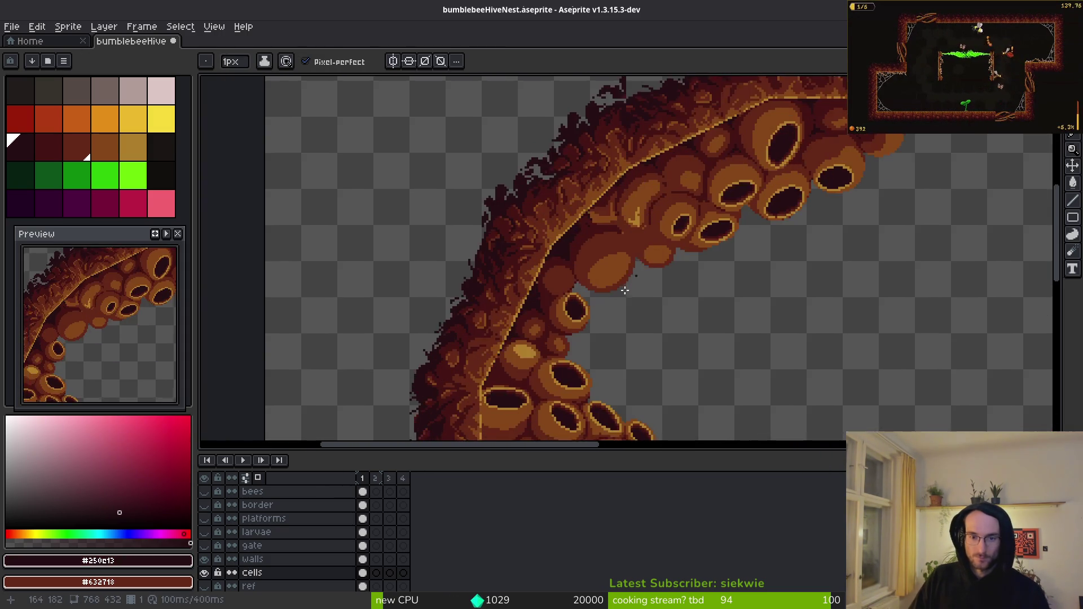
pyautogui.scroll(6, 678, 251)
pyautogui.moveTo(637, 242)
pyautogui.mouseDown()
pyautogui.moveTo(611, 273)
pyautogui.moveTo(592, 382)
pyautogui.mouseUp()
pyautogui.scroll(-3, 592, 338)
pyautogui.moveTo(574, 265); pyautogui.dragTo(571, 195)
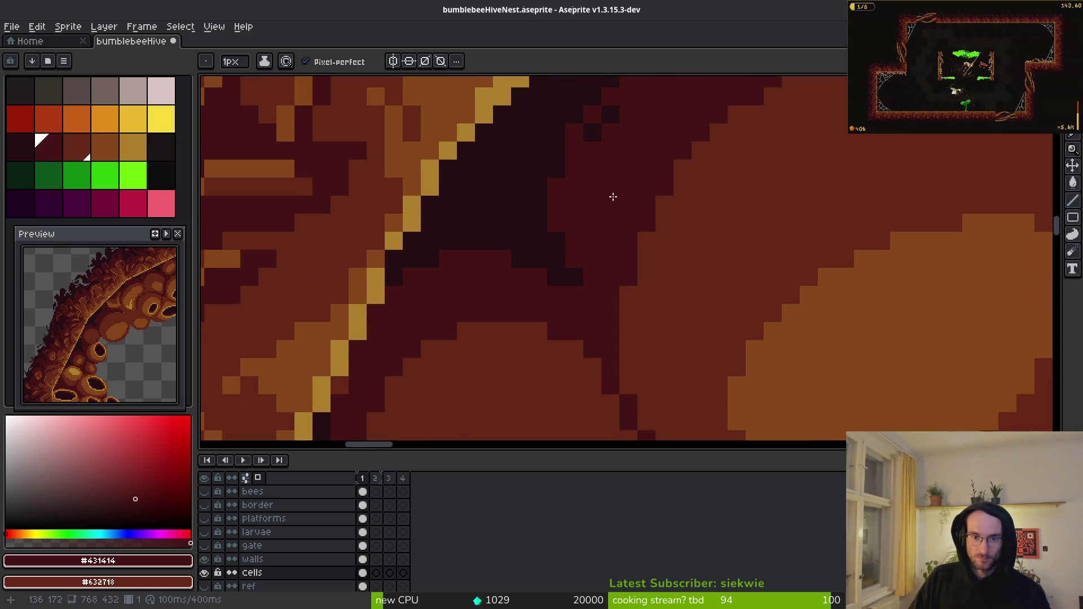
pyautogui.scroll(2, 604, 223)
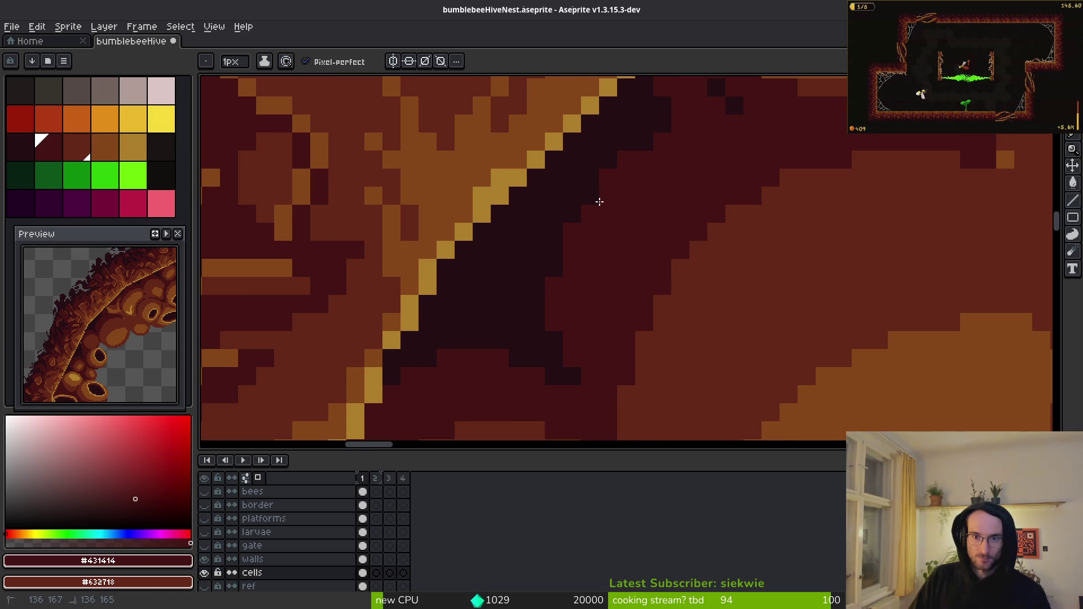
pyautogui.scroll(2, 620, 218)
# - Darken the cell edge with #250c13, extend its diagonal in #431414, and add #632718 lighter pixels
pyautogui.keyDown('alt'); pyautogui.click(696, 164); pyautogui.keyUp('alt')
pyautogui.moveTo(646, 177); pyautogui.dragTo(669, 181)
pyautogui.scroll(1, 655, 189)
pyautogui.keyDown('alt'); pyautogui.click(680, 196); pyautogui.keyUp('alt')
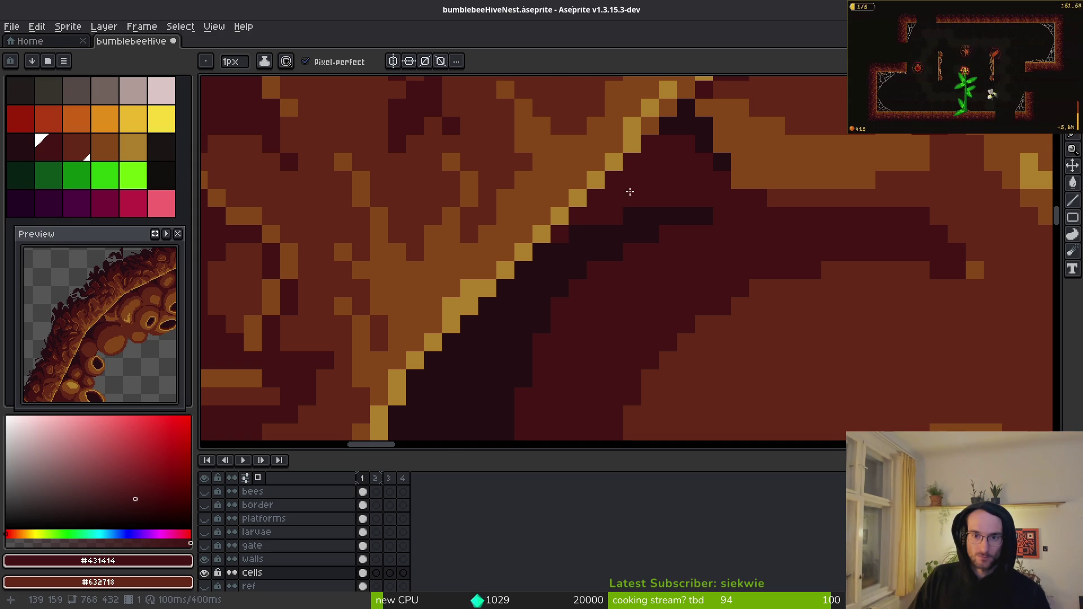
pyautogui.scroll(-5, 622, 196)
pyautogui.scroll(4, 694, 201)
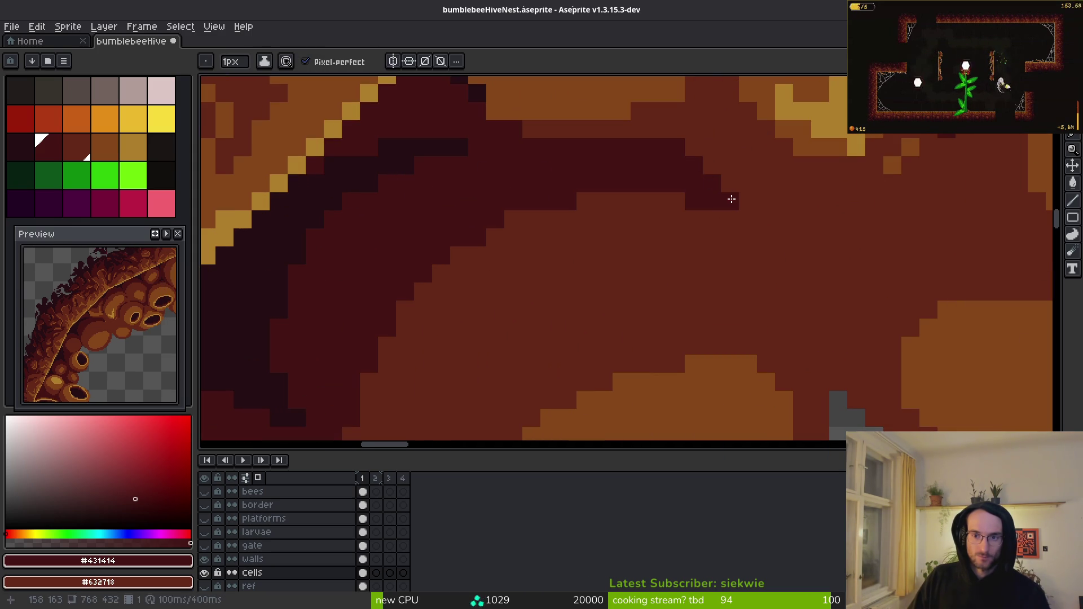
pyautogui.keyDown('shift'); pyautogui.click(788, 232); pyautogui.keyUp('shift')
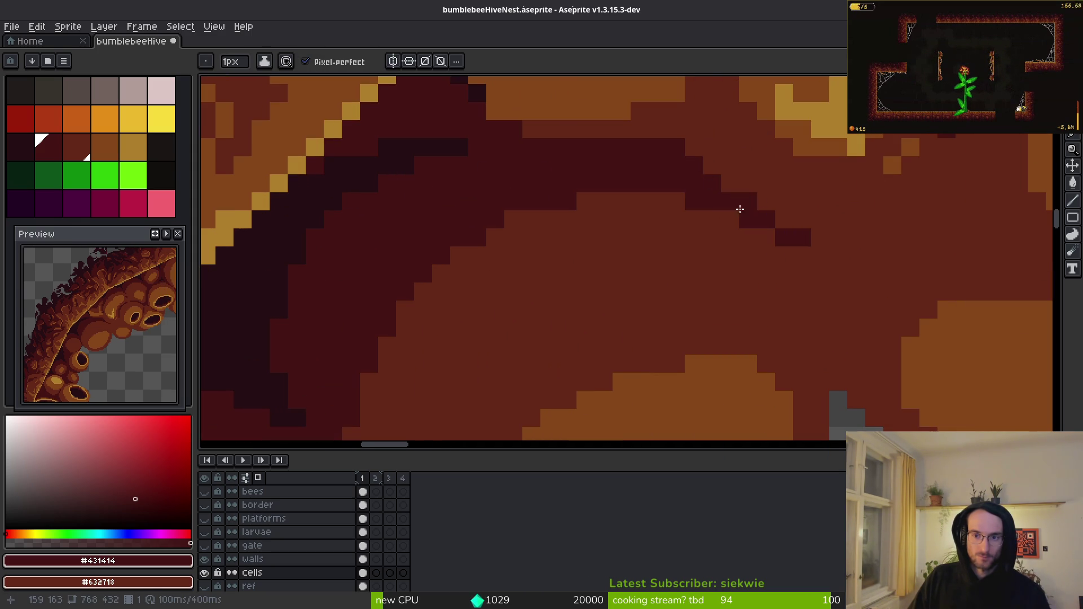
pyautogui.scroll(-4, 835, 222)
pyautogui.scroll(3, 849, 179)
pyautogui.scroll(2, 849, 180)
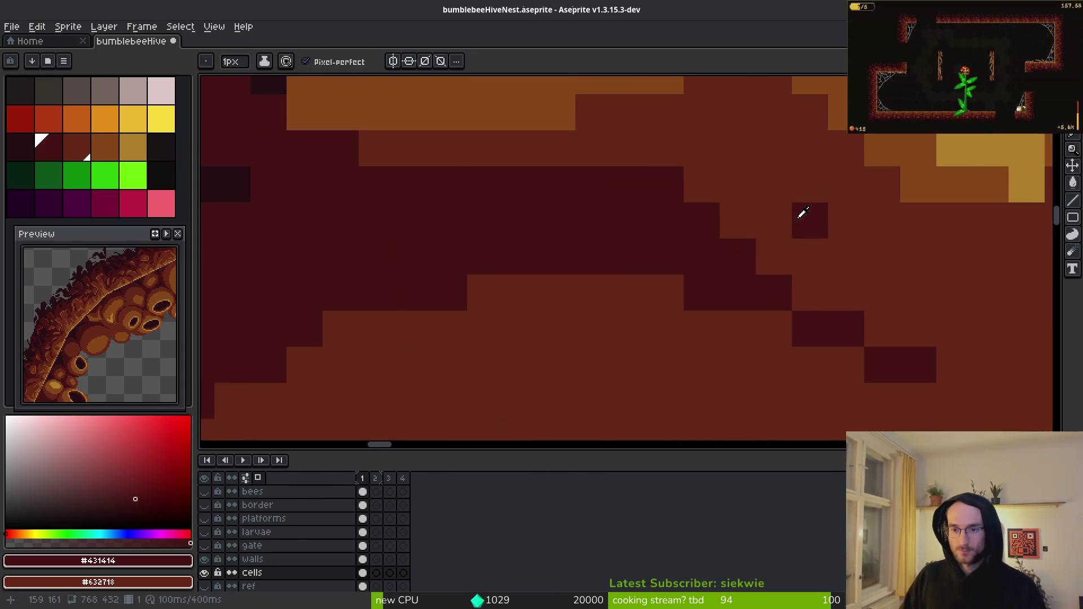
pyautogui.keyDown('alt'); pyautogui.click(762, 214); pyautogui.keyUp('alt')
pyautogui.click(724, 206)
pyautogui.scroll(-2, 803, 305)
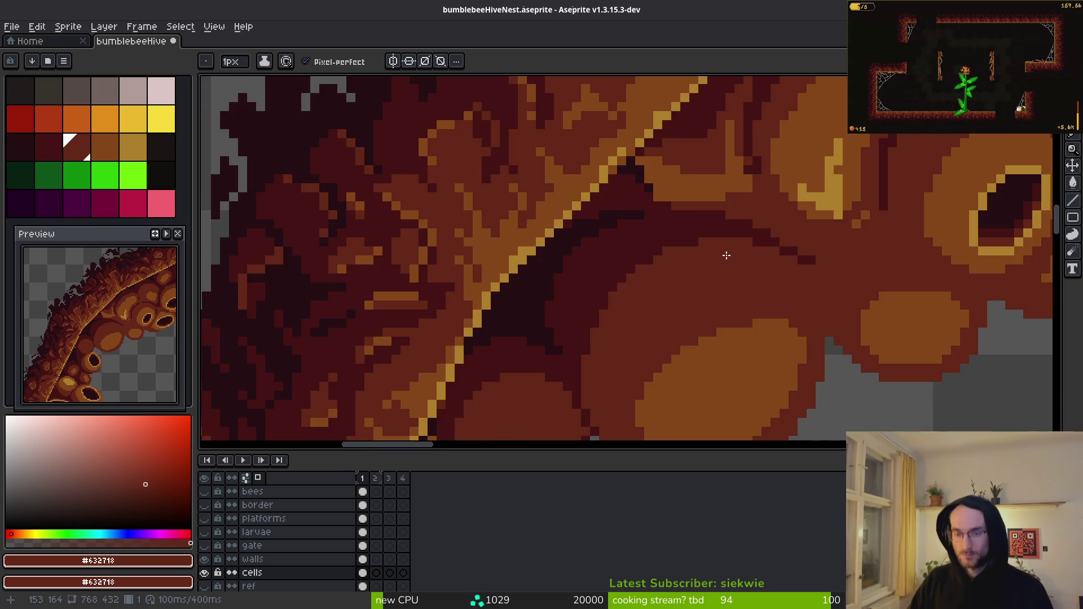
pyautogui.scroll(2, 634, 225)
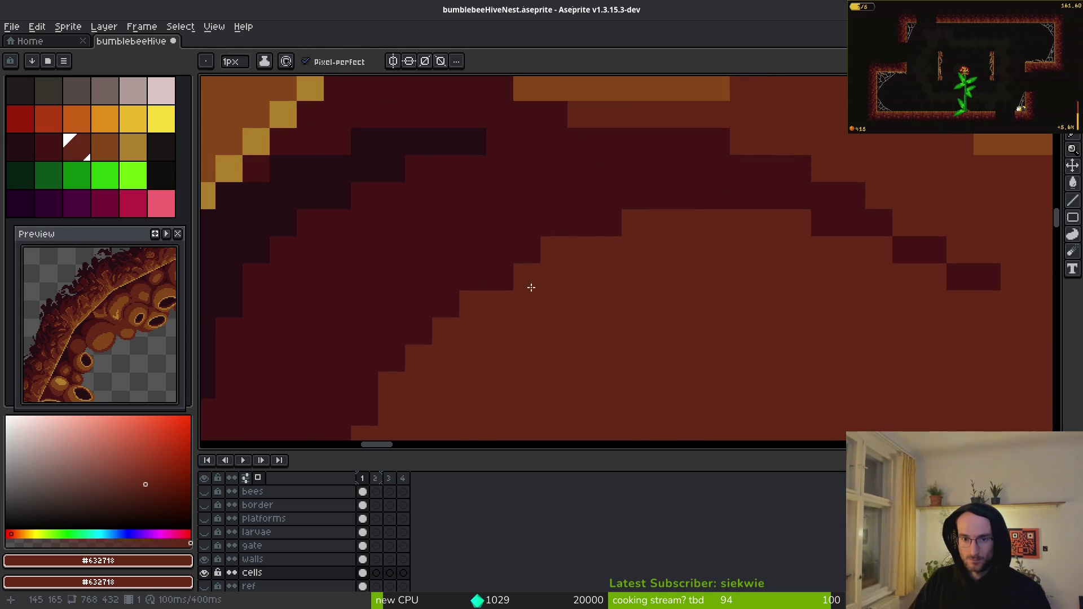
pyautogui.scroll(-4, 564, 316)
pyautogui.scroll(3, 638, 229)
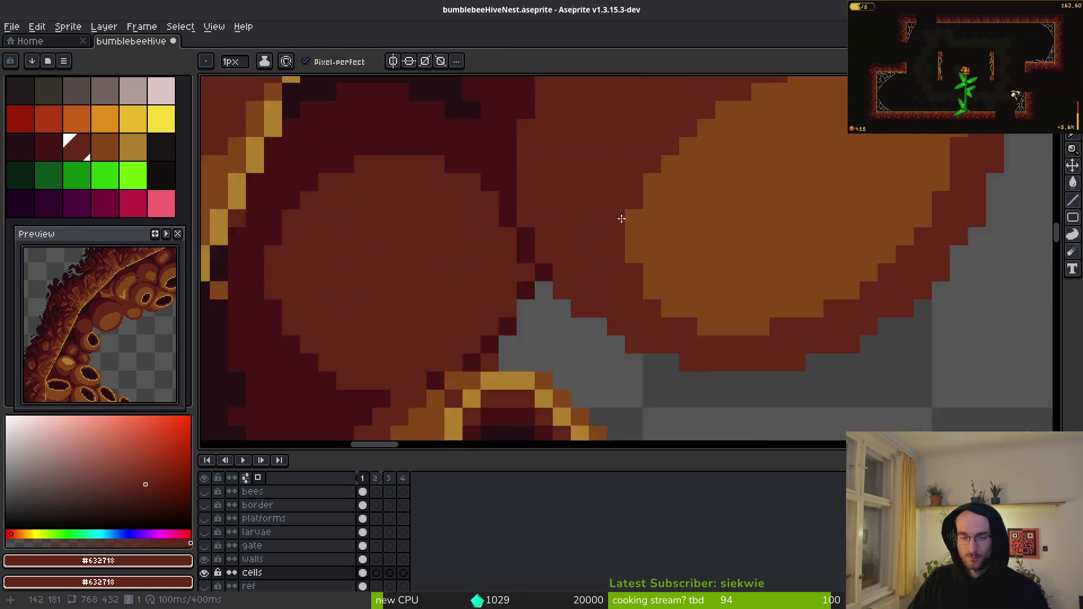
# - Add #431414 pixels at the cell edge and a row of #250c13 pixels in the seam
pyautogui.keyDown('alt'); pyautogui.click(442, 164); pyautogui.keyUp('alt')
pyautogui.click(471, 227)
pyautogui.click(468, 197)
pyautogui.scroll(-3, 474, 203)
pyautogui.scroll(4, 460, 197)
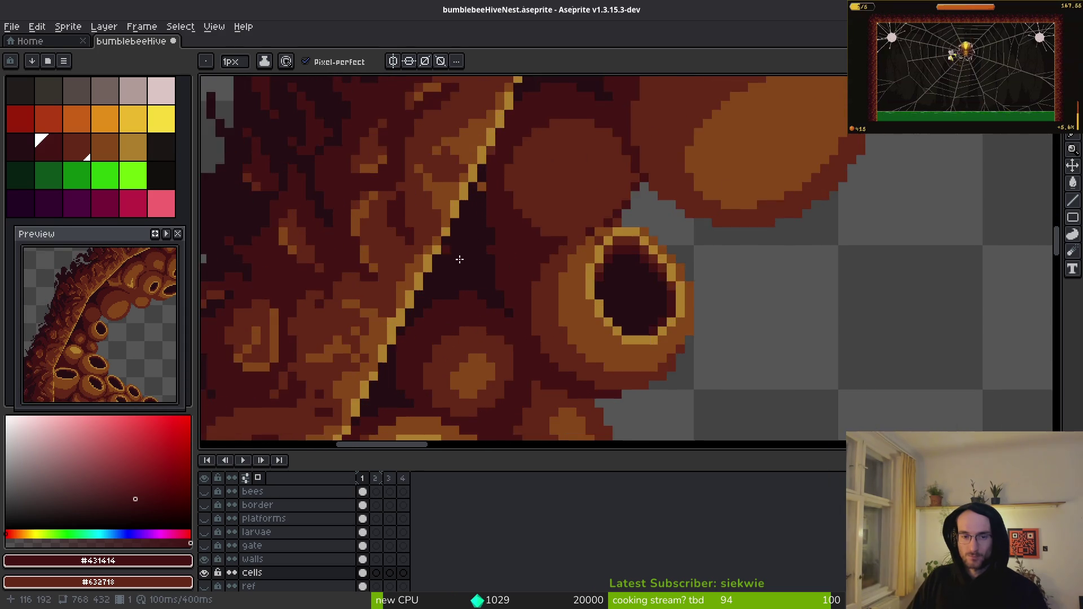
pyautogui.keyDown('alt'); pyautogui.click(515, 196); pyautogui.keyUp('alt')
pyautogui.scroll(2, 508, 170)
pyautogui.moveTo(587, 248); pyautogui.dragTo(648, 237)
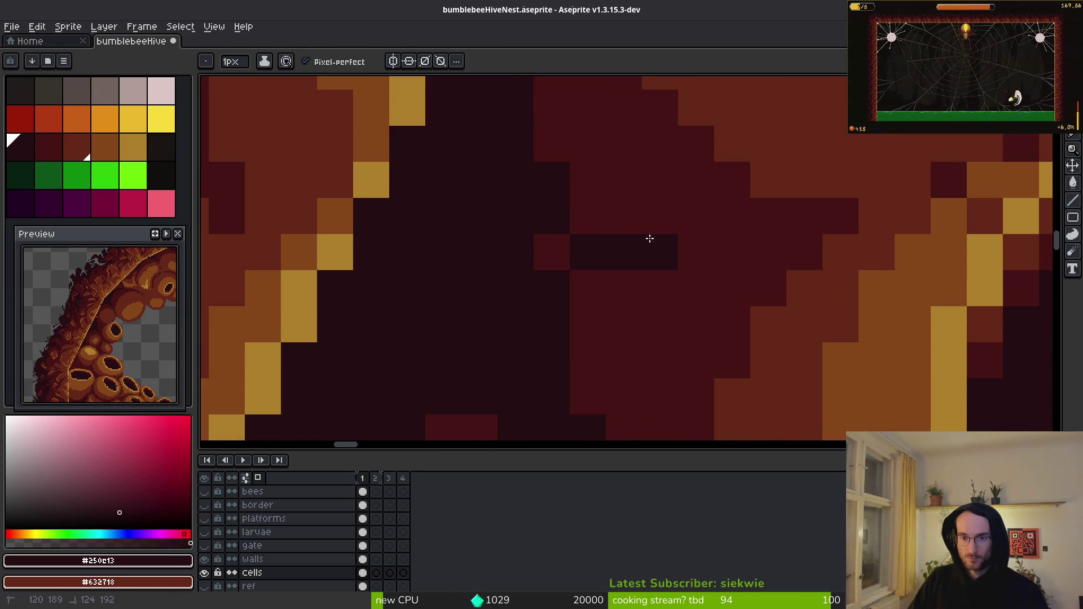
# - Add dark pixels below the seam row, soften it with #431414, and darken pixels by the yellow rim
pyautogui.click(588, 289)
pyautogui.click(552, 252)
pyautogui.click(623, 288)
pyautogui.click(588, 325)
pyautogui.keyDown('alt'); pyautogui.click(621, 225); pyautogui.keyUp('alt')
pyautogui.click(631, 249)
pyautogui.click(660, 252)
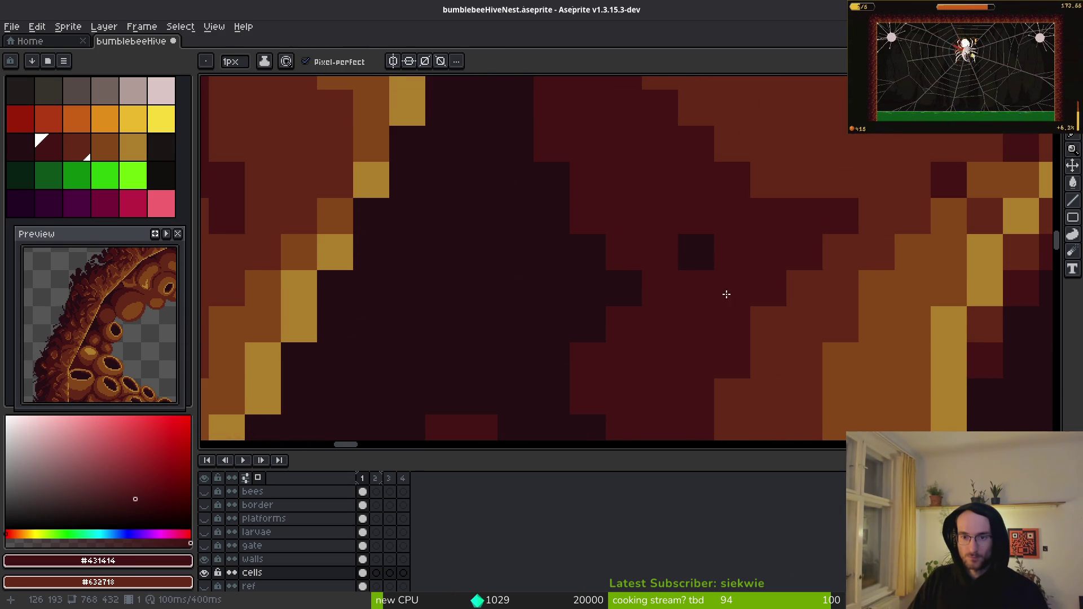
pyautogui.scroll(-3, 731, 300)
pyautogui.scroll(3, 767, 327)
pyautogui.scroll(-3, 767, 330)
pyautogui.scroll(4, 719, 335)
pyautogui.click(641, 252)
pyautogui.click(667, 180)
pyautogui.scroll(-3, 851, 213)
# - Draw a short orange #854619 diagonal highlight
pyautogui.keyDown('alt'); pyautogui.click(850, 214); pyautogui.keyUp('alt')
pyautogui.scroll(3, 734, 249)
pyautogui.moveTo(728, 241)
pyautogui.mouseDown()
pyautogui.moveTo(692, 286)
pyautogui.moveTo(757, 236)
pyautogui.moveTo(738, 270)
pyautogui.mouseUp()
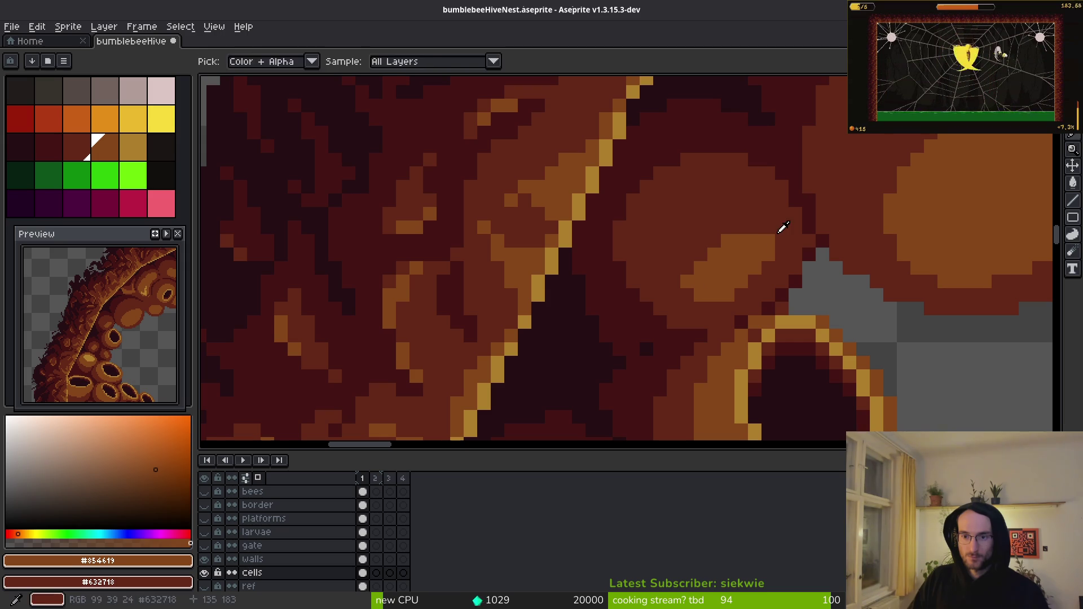
# - Extend the dark #431414 seam down-right between the cells below the existing line
pyautogui.keyDown('alt'); pyautogui.click(767, 240); pyautogui.keyUp('alt')
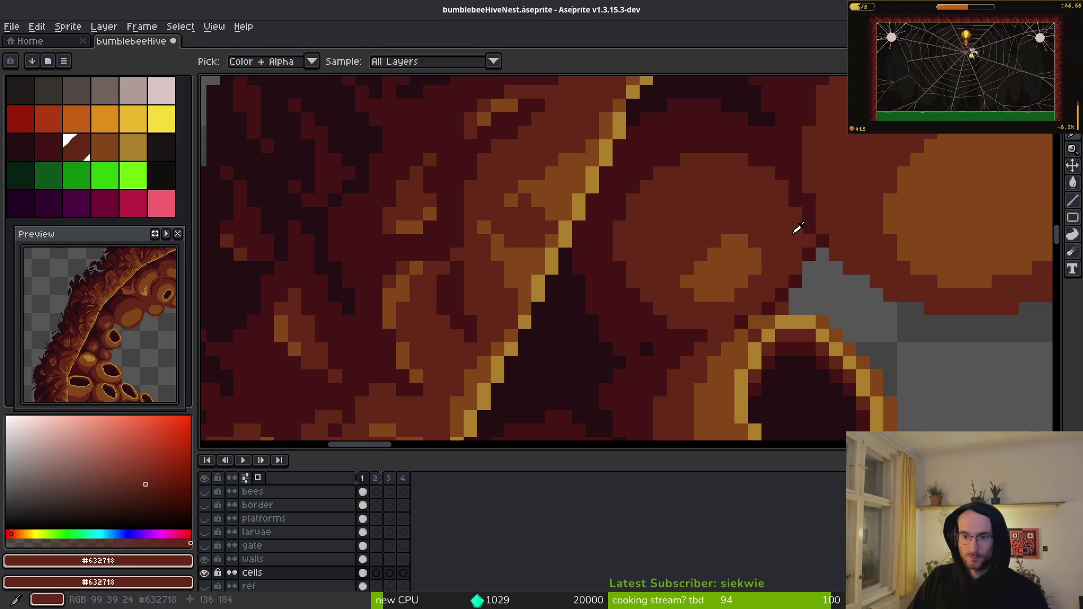
pyautogui.keyDown('alt'); pyautogui.click(812, 240); pyautogui.keyUp('alt')
pyautogui.scroll(-3, 773, 326)
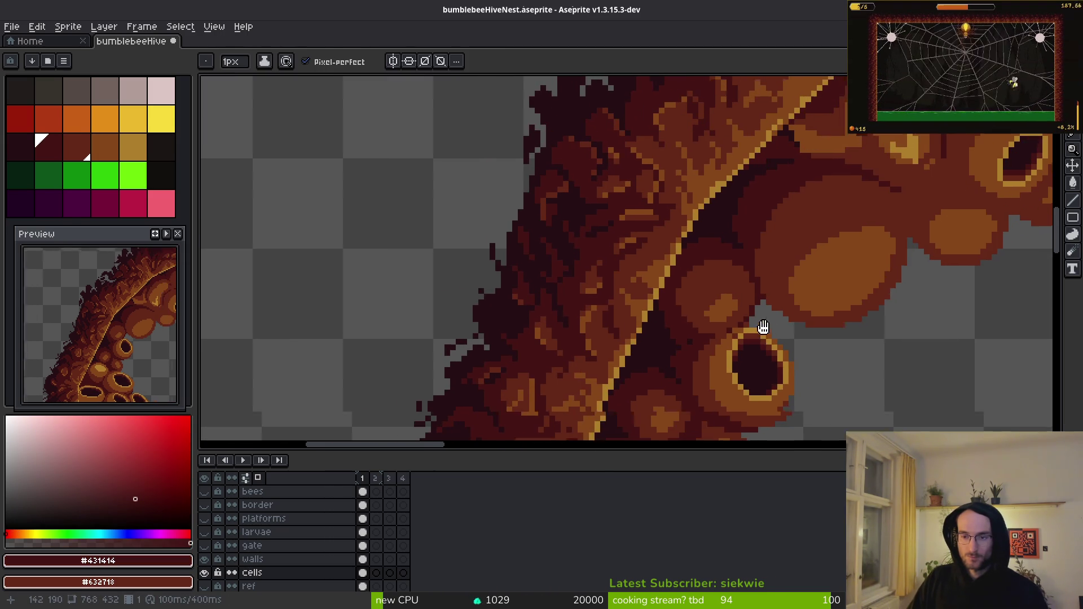
pyautogui.scroll(4, 630, 332)
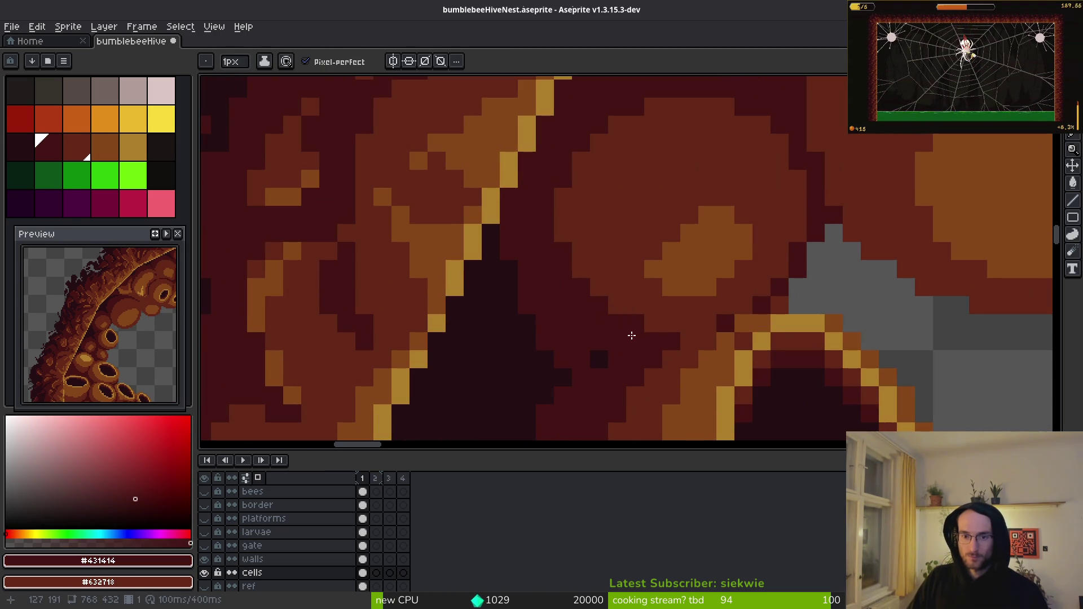
pyautogui.scroll(-3, 638, 316)
pyautogui.scroll(3, 705, 282)
pyautogui.keyDown('alt'); pyautogui.click(744, 251); pyautogui.keyUp('alt')
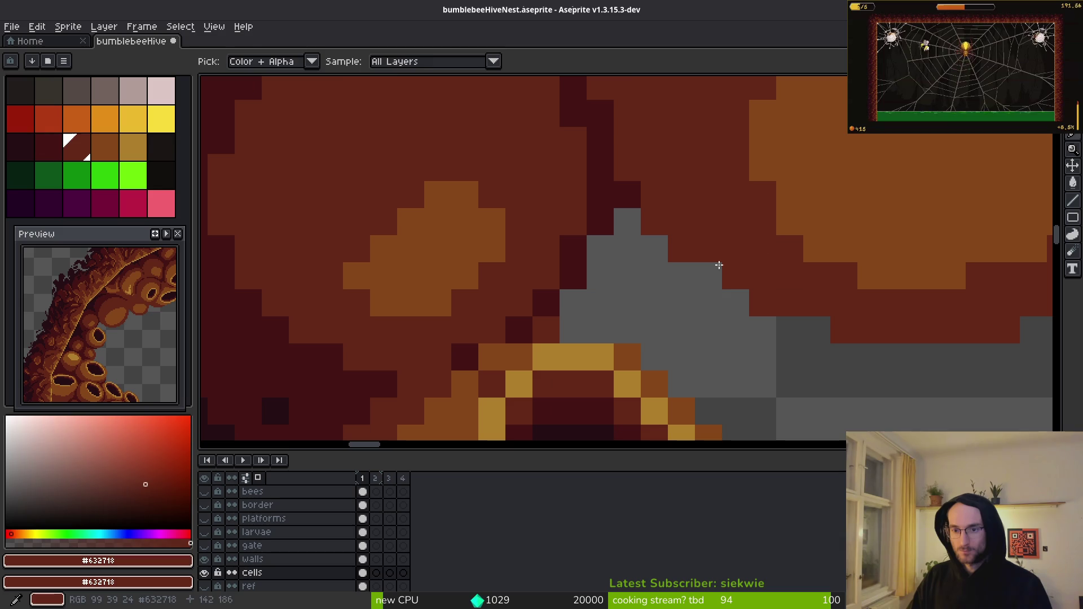
pyautogui.scroll(-3, 725, 264)
pyautogui.scroll(3, 734, 282)
pyautogui.scroll(-2, 710, 263)
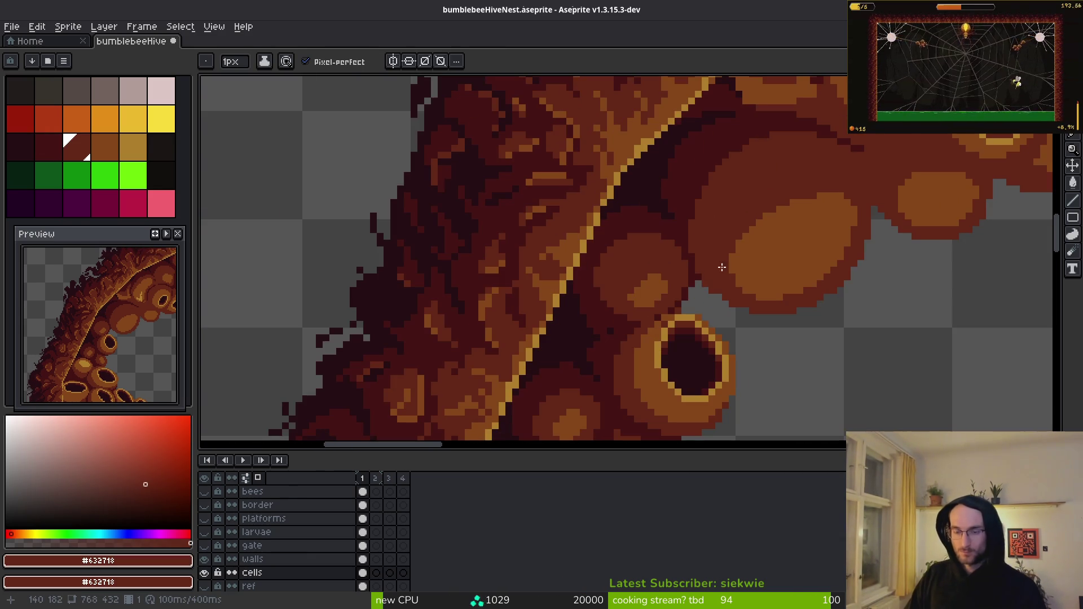
pyautogui.scroll(-2, 816, 207)
pyautogui.scroll(1, 762, 203)
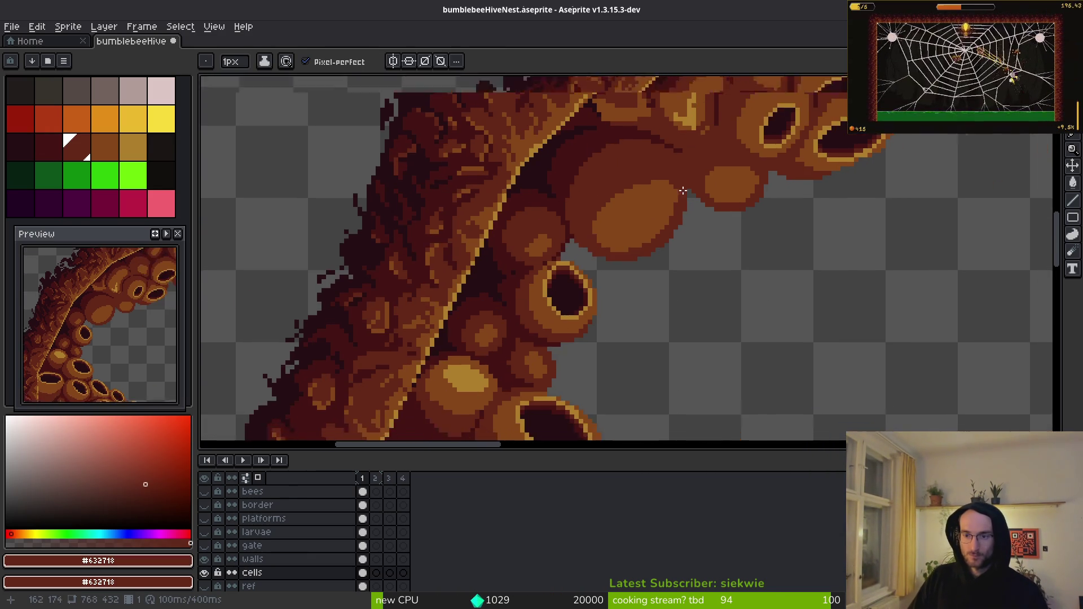
pyautogui.scroll(-3, 722, 197)
pyautogui.scroll(3, 715, 195)
pyautogui.scroll(5, 819, 271)
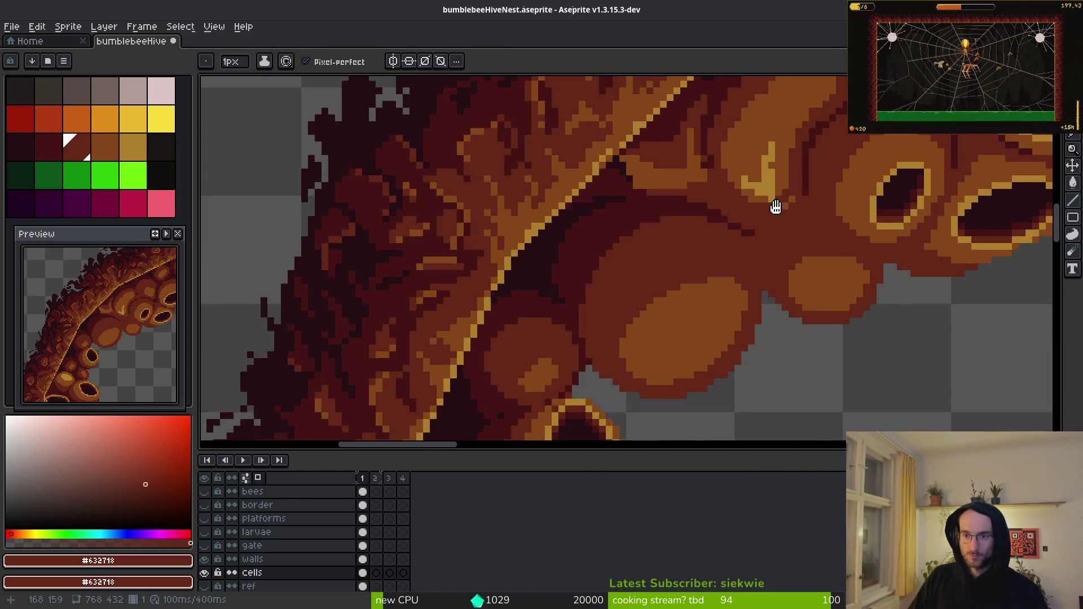
pyautogui.press('[')
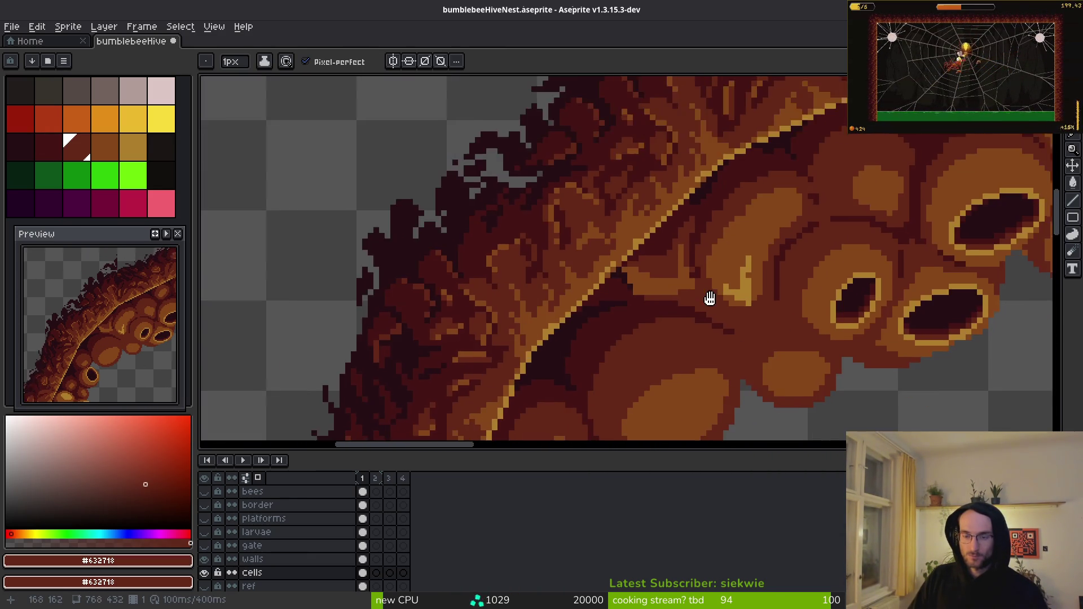
pyautogui.scroll(-3, 756, 311)
pyautogui.scroll(2, 643, 321)
pyautogui.moveTo(695, 274); pyautogui.dragTo(714, 310)
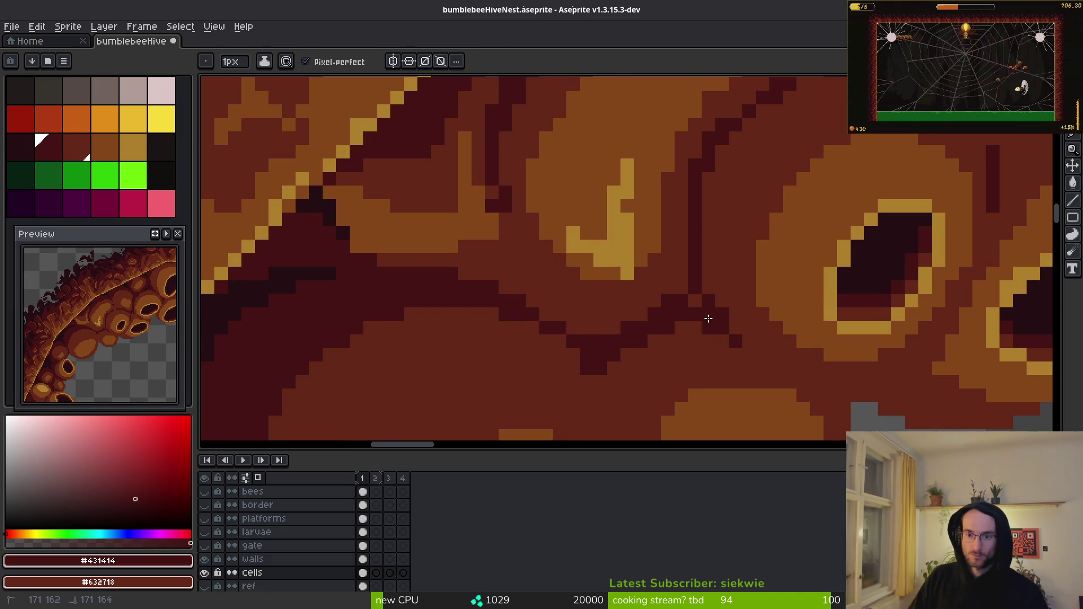
# - Paint dark brown pixels into the seam near the diagonal border
pyautogui.press(']')
pyautogui.scroll(2, 693, 324)
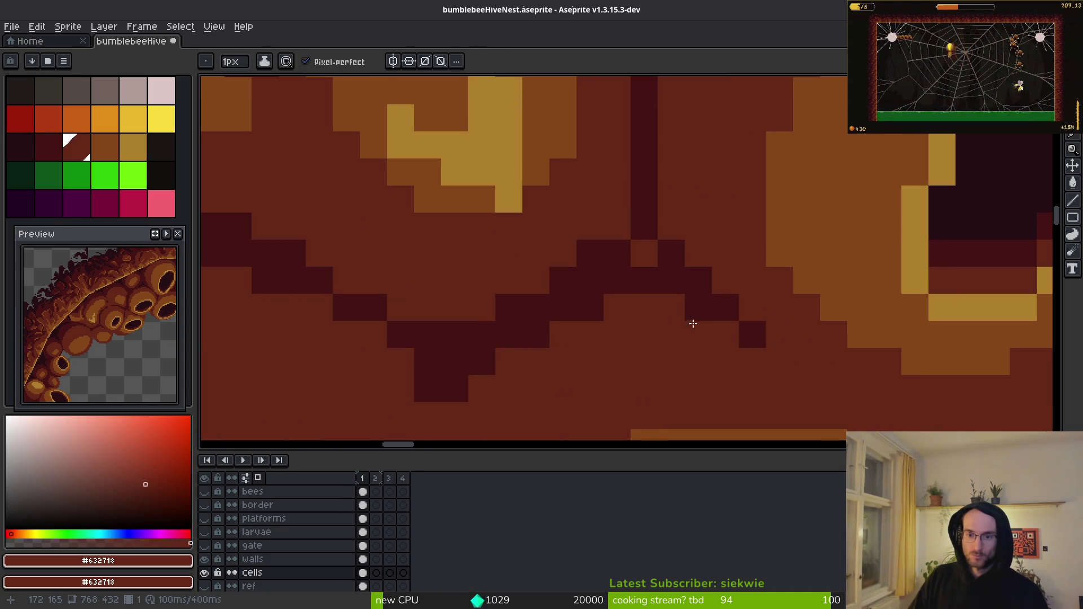
pyautogui.press('[')
pyautogui.click(605, 305)
pyautogui.scroll(-3, 621, 299)
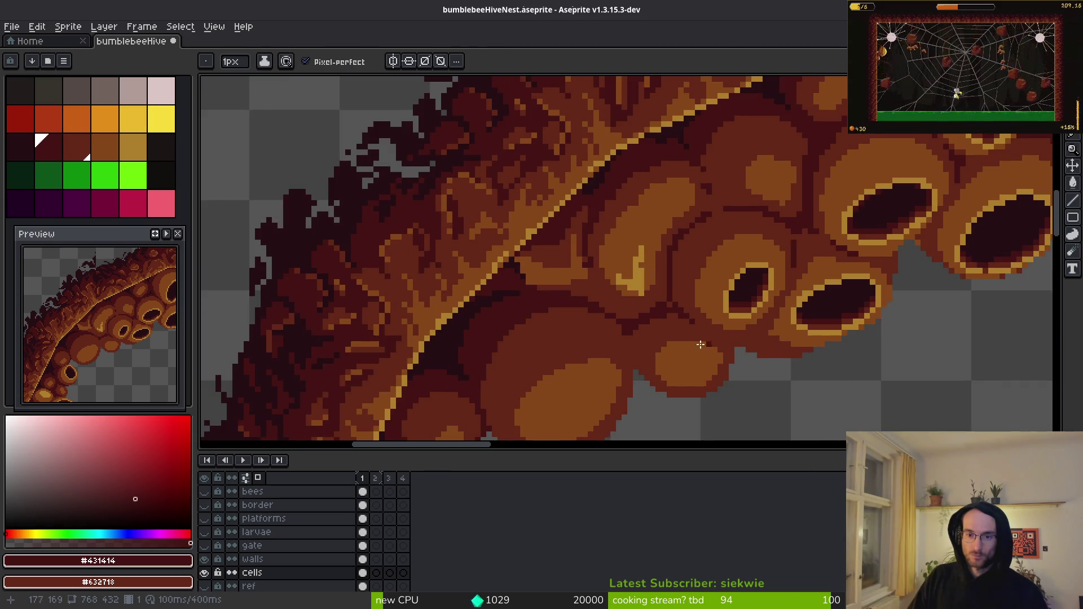
pyautogui.scroll(2, 638, 293)
pyautogui.click(638, 294)
# - Draw a short dark vertical seam line, add single dark pixels, and darken the V-shaped seam
pyautogui.keyDown('alt'); pyautogui.click(657, 280); pyautogui.keyUp('alt')
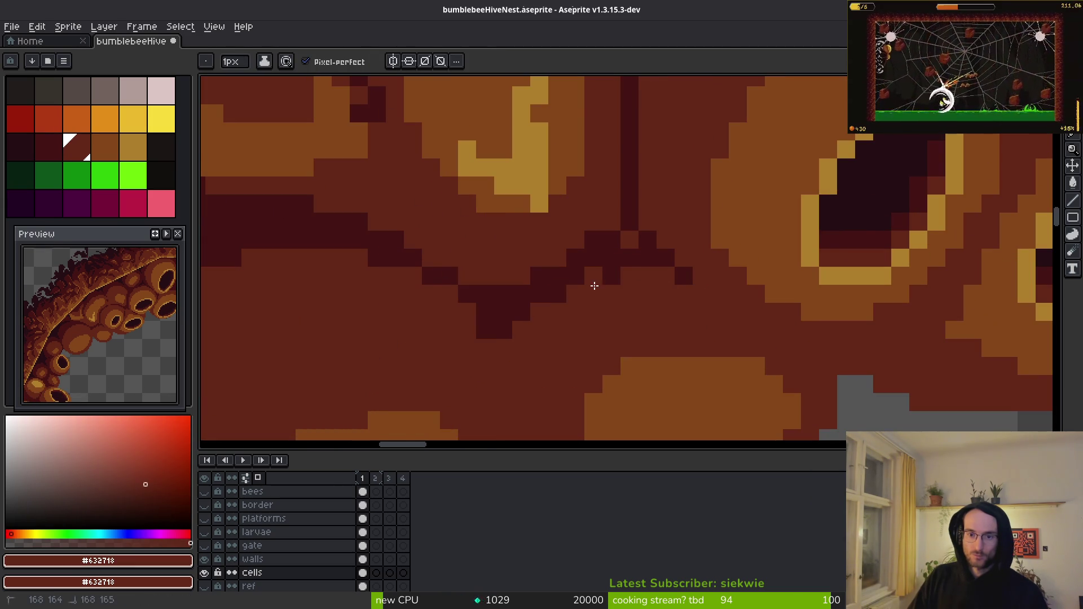
pyautogui.keyDown('alt'); pyautogui.click(582, 282); pyautogui.keyUp('alt')
pyautogui.moveTo(506, 336); pyautogui.dragTo(504, 389)
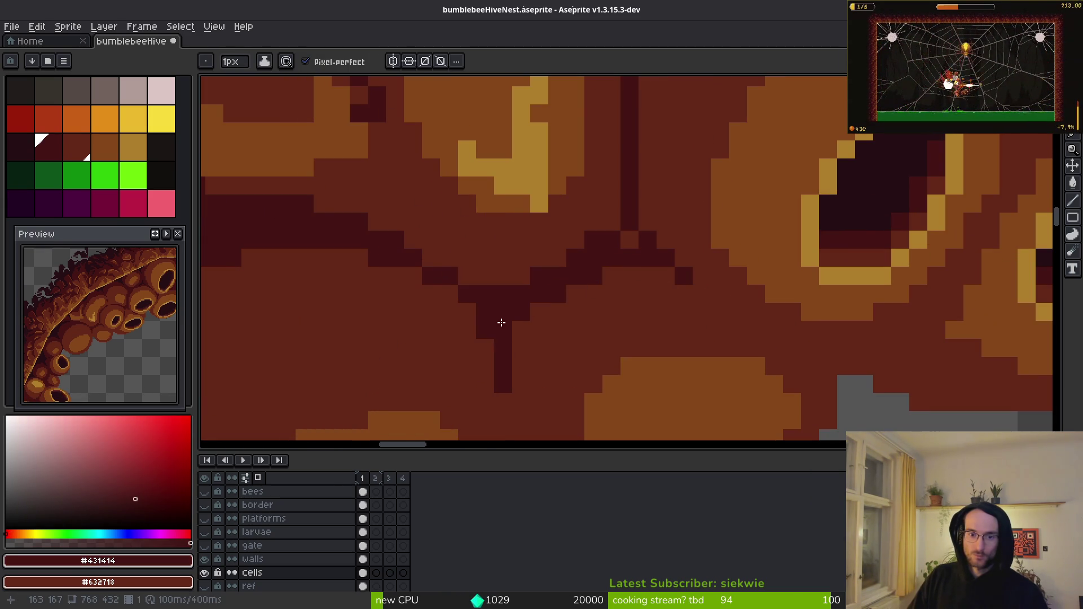
pyautogui.click(539, 347)
pyautogui.scroll(-3, 565, 350)
pyautogui.click(584, 362)
pyautogui.scroll(3, 584, 362)
pyautogui.scroll(1, 701, 268)
pyautogui.moveTo(590, 252); pyautogui.dragTo(555, 169)
pyautogui.scroll(-4, 660, 243)
pyautogui.scroll(4, 684, 278)
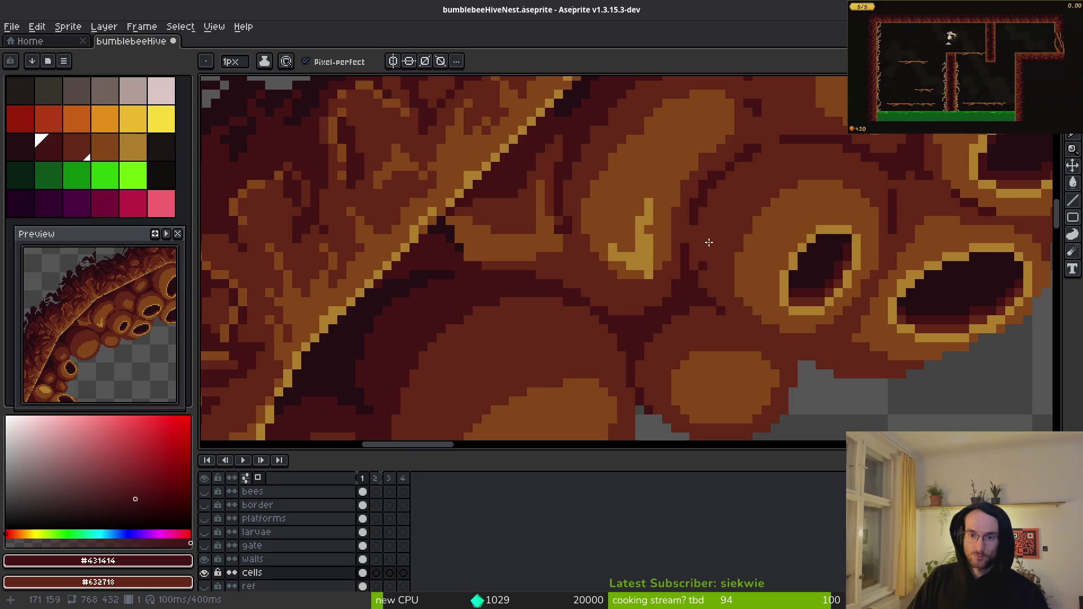
# - Darken pixels beside the gold curl, overpaint part of it in #854619, and pick gold #ae7e2c
pyautogui.keyDown('alt'); pyautogui.click(707, 274); pyautogui.keyUp('alt')
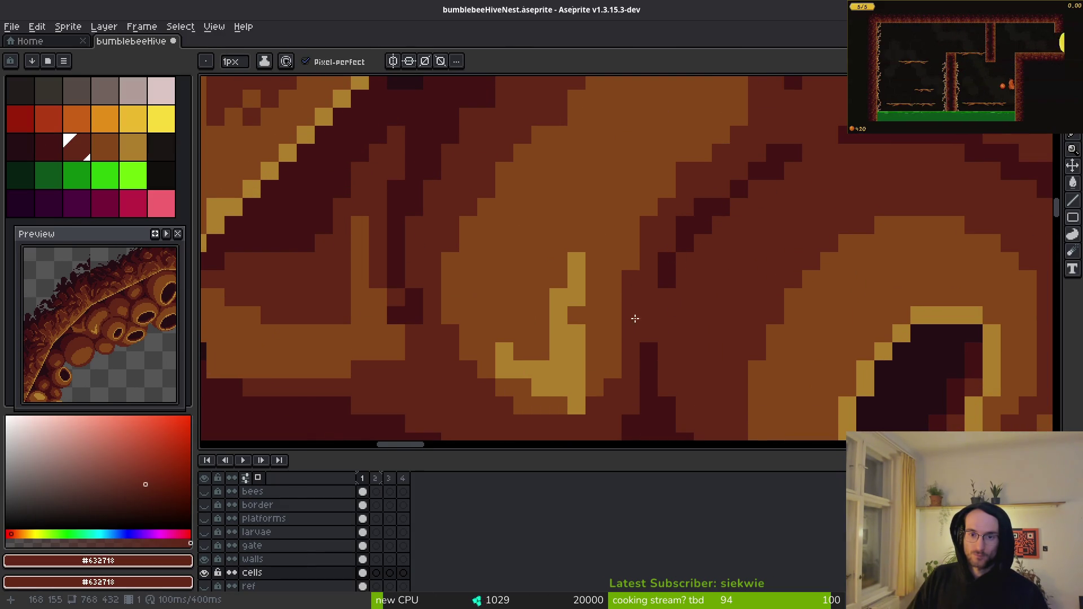
pyautogui.scroll(-1, 635, 319)
pyautogui.moveTo(623, 325)
pyautogui.mouseDown()
pyautogui.moveTo(588, 368)
pyautogui.moveTo(592, 338)
pyautogui.mouseUp()
pyautogui.keyDown('alt'); pyautogui.click(616, 295); pyautogui.keyUp('alt')
pyautogui.moveTo(616, 294)
pyautogui.mouseDown()
pyautogui.moveTo(575, 354)
pyautogui.moveTo(540, 365)
pyautogui.mouseUp()
pyautogui.keyDown('alt'); pyautogui.click(573, 367); pyautogui.keyUp('alt')
pyautogui.moveTo(560, 262)
pyautogui.mouseDown()
pyautogui.moveTo(548, 293)
pyautogui.moveTo(573, 307)
pyautogui.moveTo(522, 333)
pyautogui.moveTo(532, 329)
pyautogui.moveTo(518, 368)
pyautogui.moveTo(490, 345)
pyautogui.mouseUp()
pyautogui.click(606, 342)
pyautogui.keyDown('alt'); pyautogui.click(573, 314); pyautogui.keyUp('alt')
pyautogui.scroll(2, 573, 310)
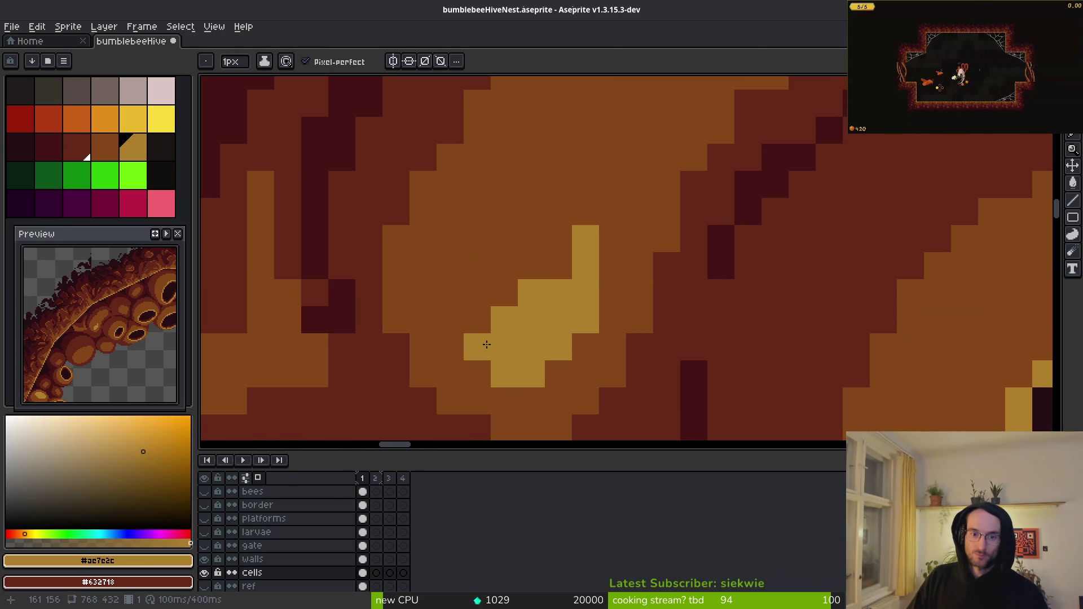
# - Add gold pixels and a short gold stroke to extend the curl
pyautogui.click(561, 266)
pyautogui.keyDown('alt'); pyautogui.click(604, 271); pyautogui.keyUp('alt')
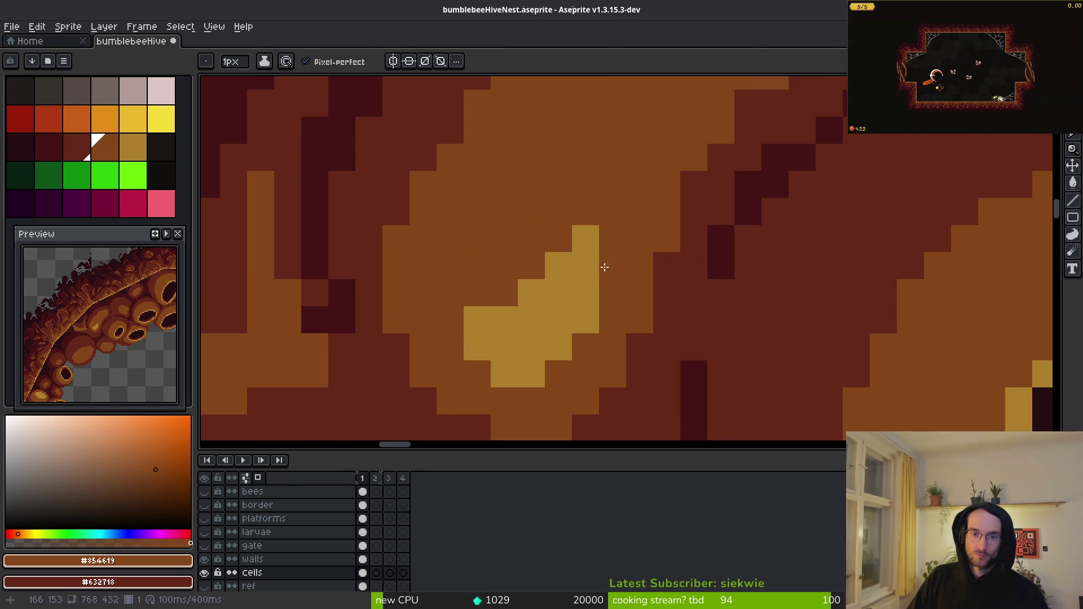
pyautogui.keyDown('alt'); pyautogui.click(598, 271); pyautogui.keyUp('alt')
pyautogui.moveTo(602, 271); pyautogui.dragTo(596, 273)
# - Paint lighter brown #854619 over the top of the gold curl, then add a few more gold pixels
pyautogui.keyDown('alt'); pyautogui.click(635, 213); pyautogui.keyUp('alt')
pyautogui.moveTo(615, 212); pyautogui.dragTo(614, 239)
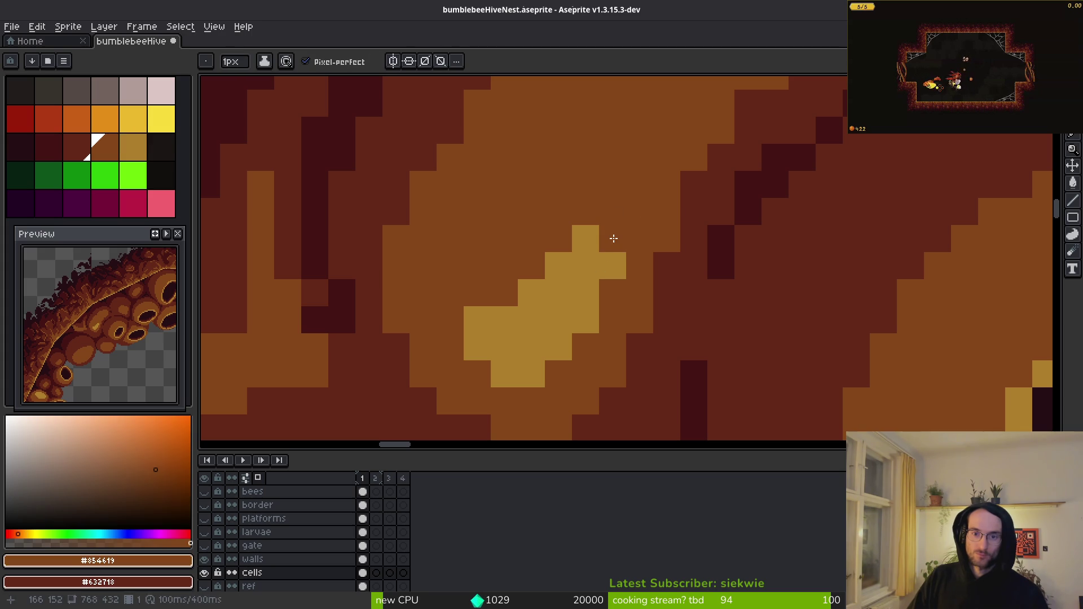
pyautogui.click(590, 240)
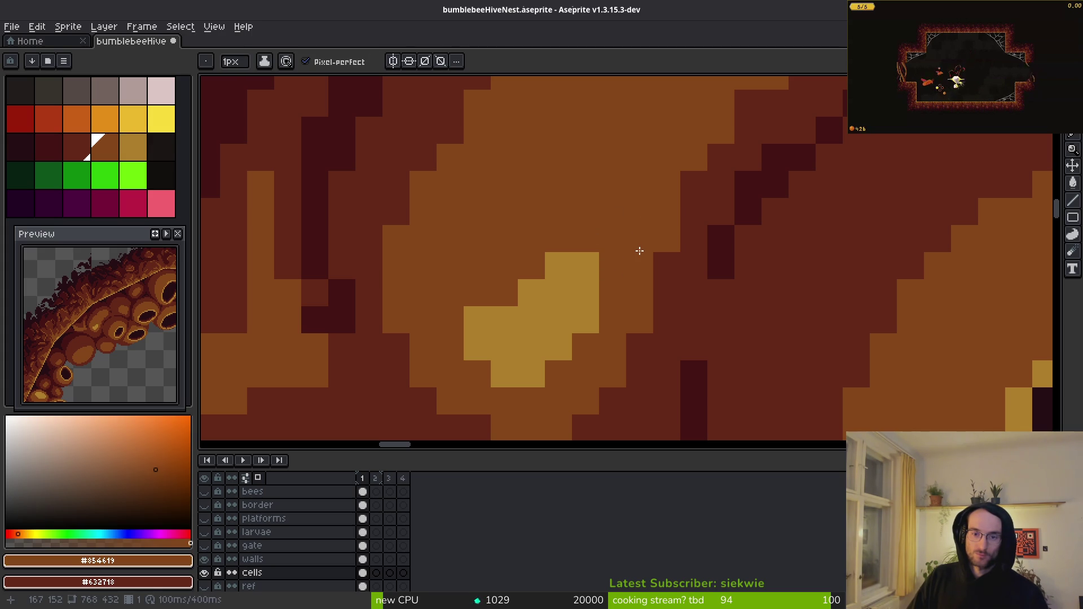
pyautogui.keyDown('alt'); pyautogui.click(585, 265); pyautogui.keyUp('alt')
pyautogui.click(611, 240)
pyautogui.click(612, 265)
pyautogui.scroll(-2, 652, 245)
pyautogui.scroll(-2, 652, 245)
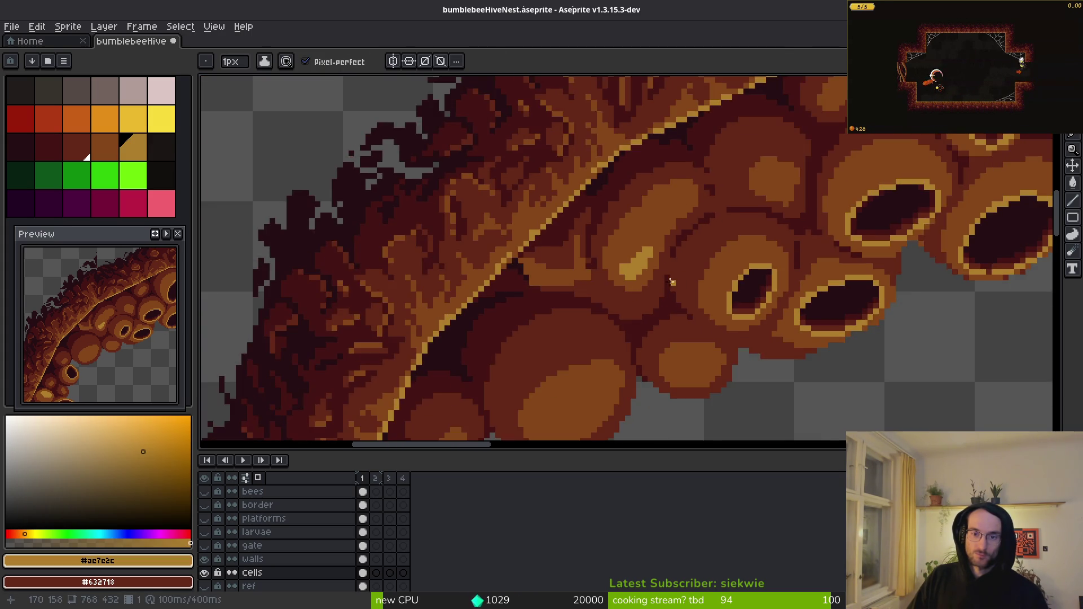
pyautogui.scroll(2, 544, 285)
# - Cover stray dark pixels with medium brown sampled from the canvas
pyautogui.keyDown('alt'); pyautogui.click(531, 205); pyautogui.keyUp('alt')
pyautogui.keyDown('alt'); pyautogui.click(551, 201); pyautogui.keyUp('alt')
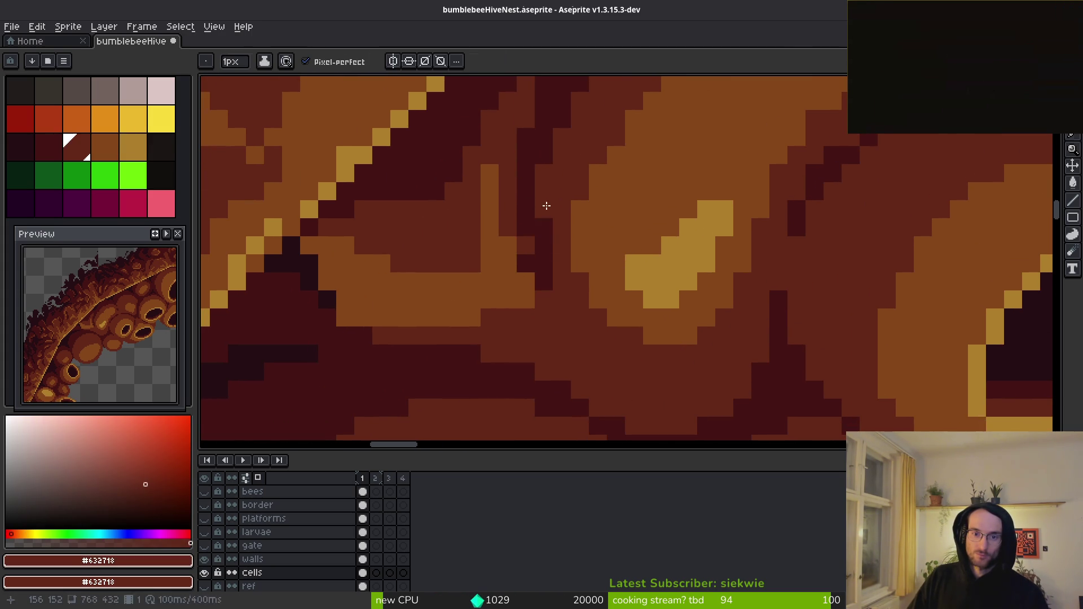
pyautogui.click(526, 227)
pyautogui.scroll(-1, 559, 282)
pyautogui.scroll(1, 581, 318)
pyautogui.moveTo(578, 295); pyautogui.dragTo(576, 318)
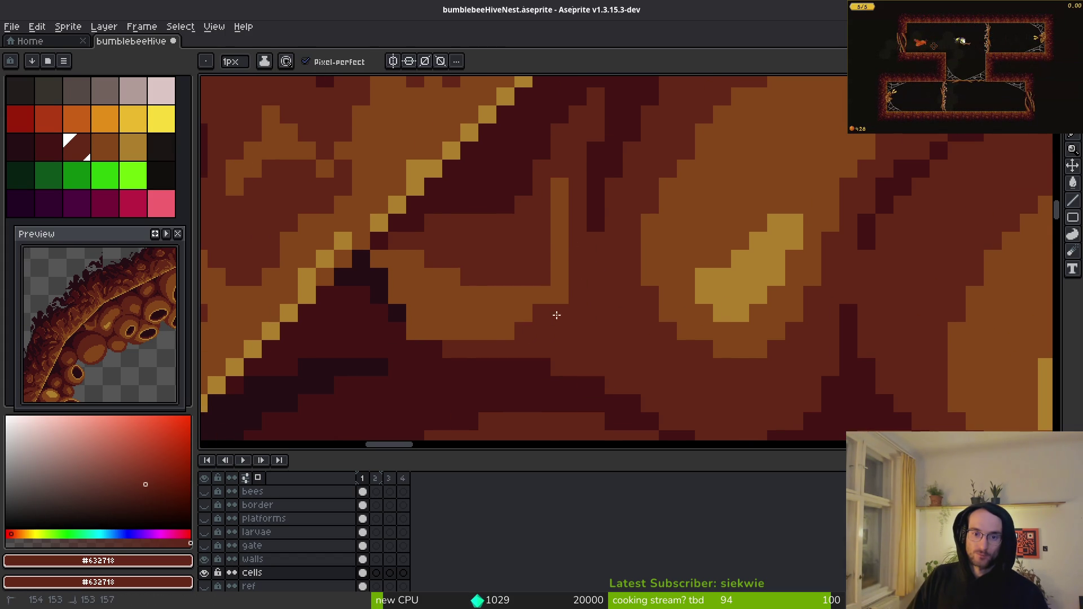
pyautogui.scroll(-1, 504, 339)
pyautogui.scroll(1, 621, 299)
# - Paint dark brown #431414 over orange pixels by the border line and darken a brown pixel
pyautogui.keyDown('alt'); pyautogui.click(551, 248); pyautogui.keyUp('alt')
pyautogui.moveTo(590, 271); pyautogui.dragTo(660, 300)
pyautogui.keyDown('alt'); pyautogui.click(643, 303); pyautogui.keyUp('alt')
pyautogui.moveTo(593, 278); pyautogui.dragTo(619, 262)
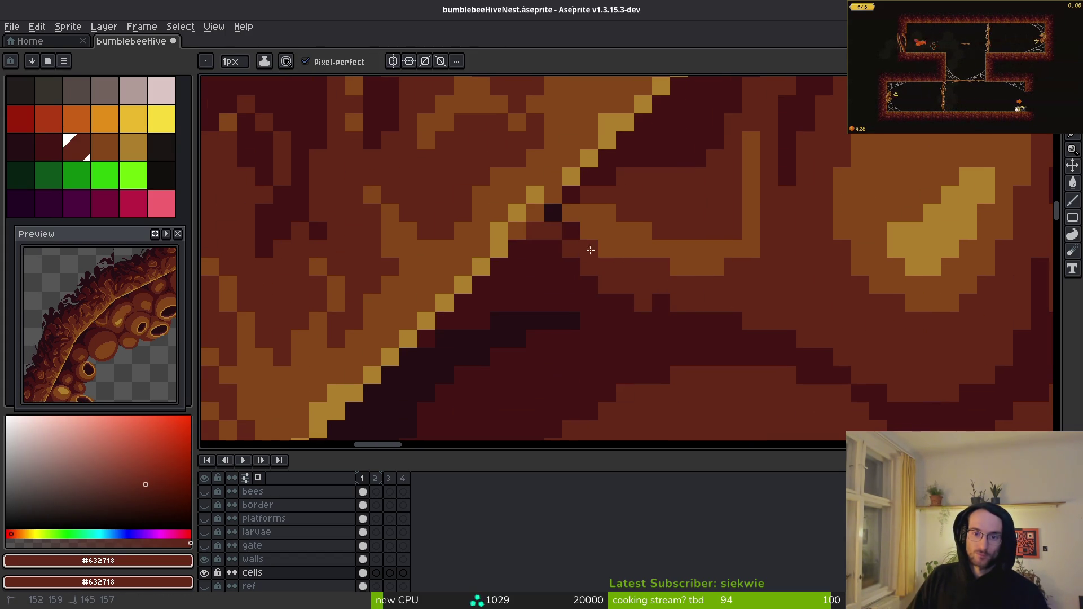
pyautogui.keyDown('alt'); pyautogui.click(609, 307); pyautogui.keyUp('alt')
pyautogui.click(571, 249)
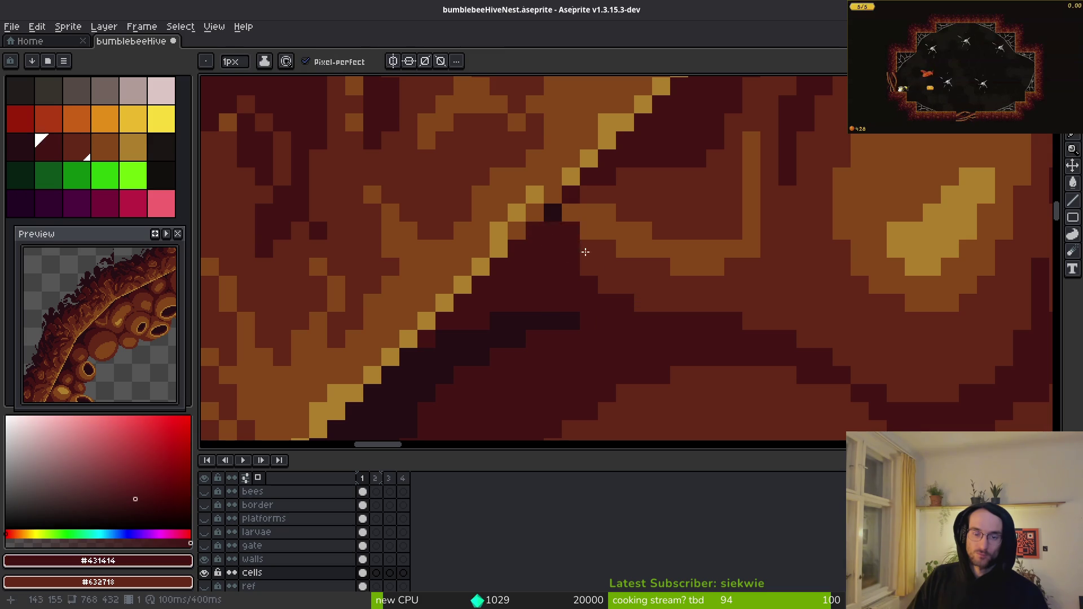
# - Paint deep shadow pixels in darkest brown #250c13 beside the gold border line
pyautogui.scroll(2, 650, 185)
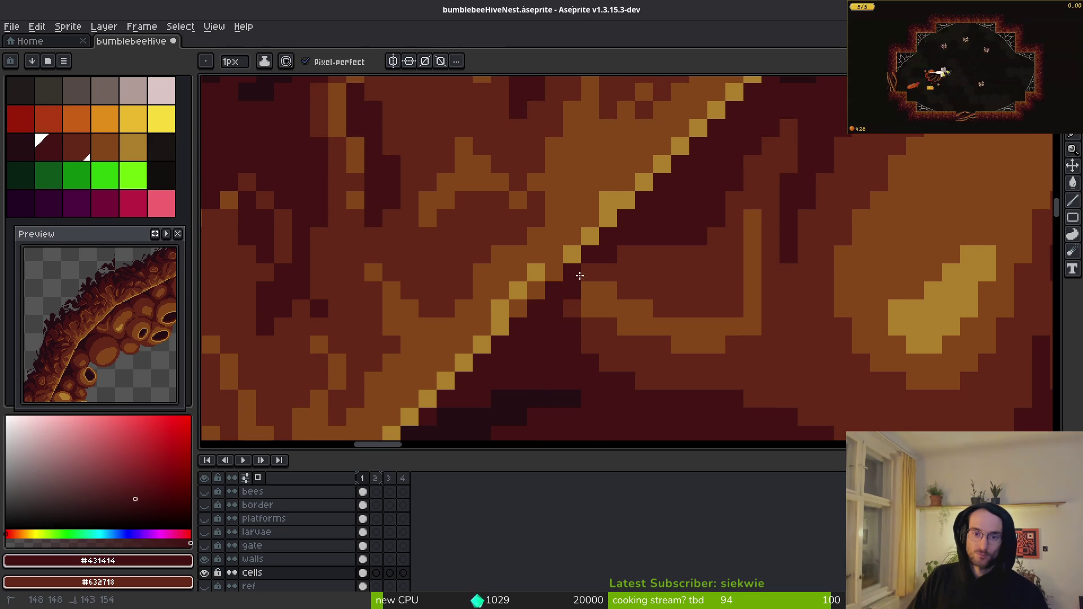
pyautogui.keyDown('alt'); pyautogui.click(512, 395); pyautogui.keyUp('alt')
pyautogui.moveTo(518, 326); pyautogui.dragTo(528, 347)
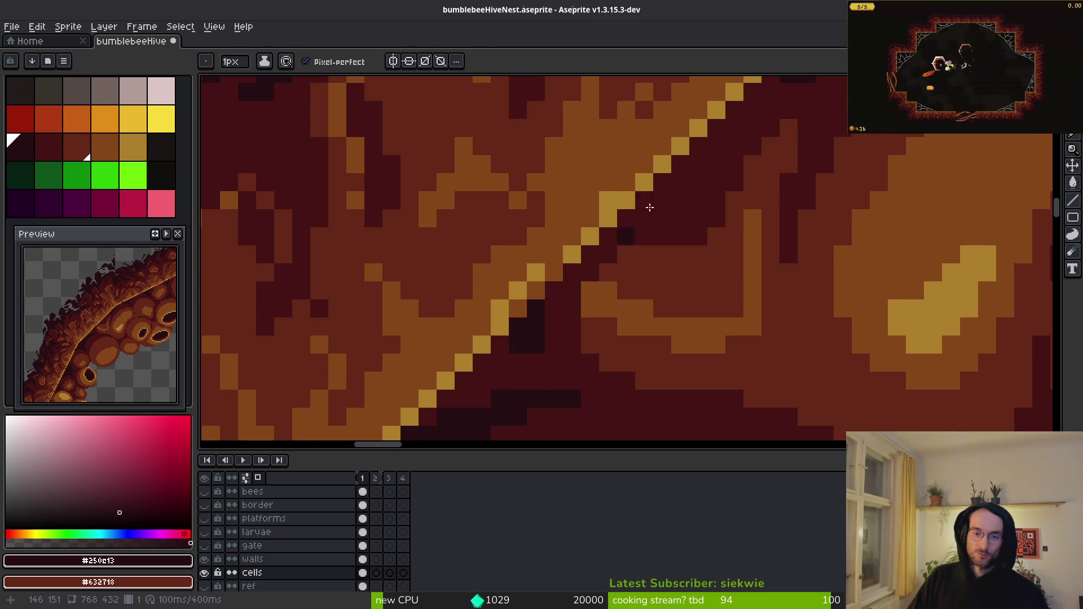
pyautogui.scroll(4, 587, 256)
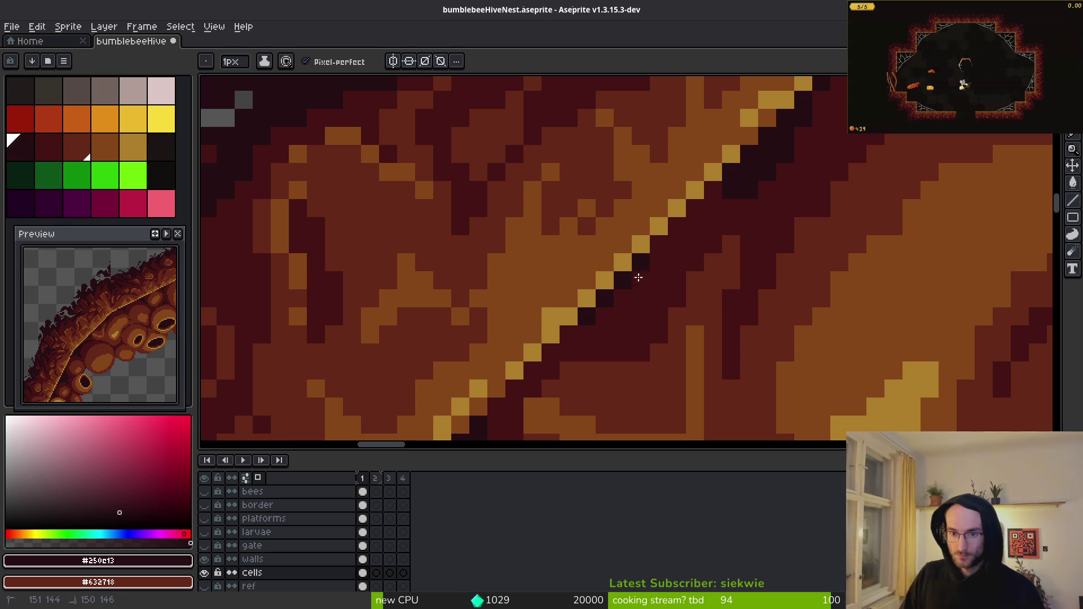
pyautogui.scroll(-3, 632, 307)
# - Cover the orange L-shape with medium brown
pyautogui.keyDown('alt'); pyautogui.click(583, 309); pyautogui.keyUp('alt')
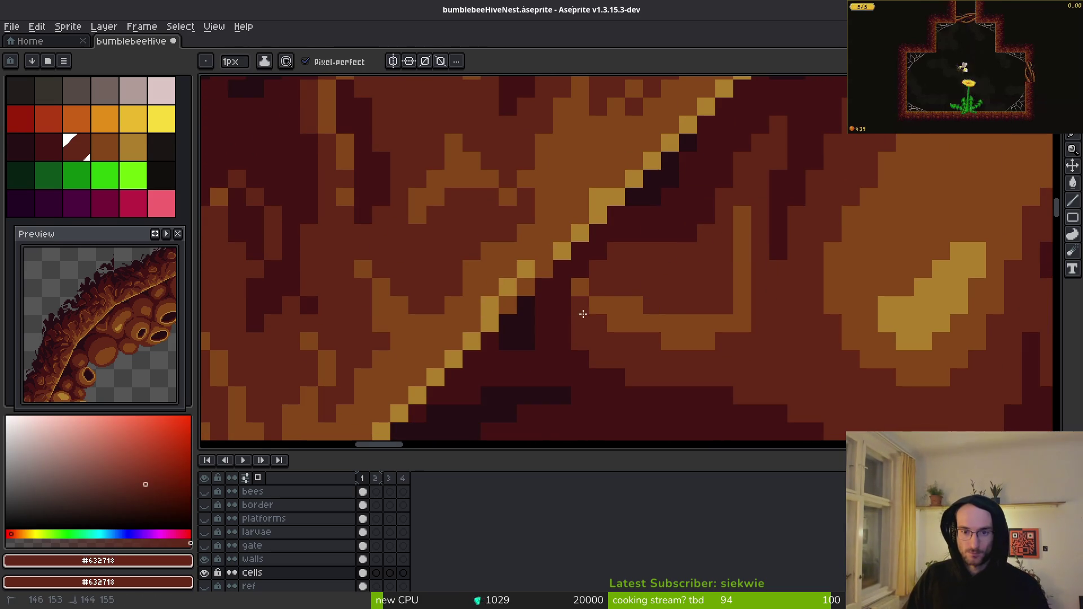
pyautogui.click(634, 305)
pyautogui.keyDown('alt'); pyautogui.scroll(2, 735, 298); pyautogui.keyUp('alt')
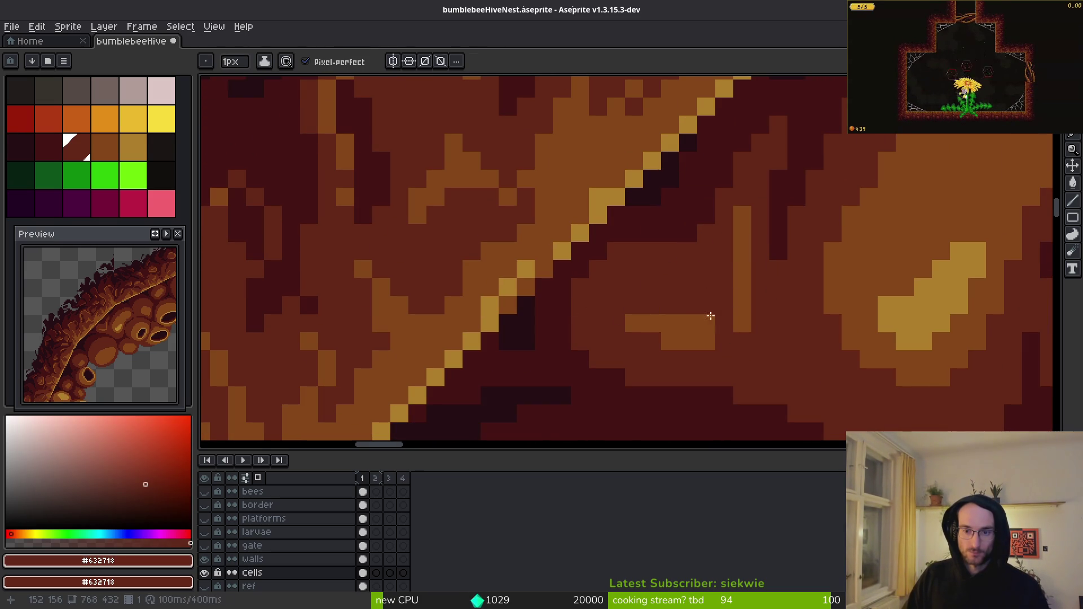
pyautogui.moveTo(740, 227)
pyautogui.mouseDown()
pyautogui.moveTo(687, 329)
pyautogui.moveTo(635, 332)
pyautogui.mouseUp()
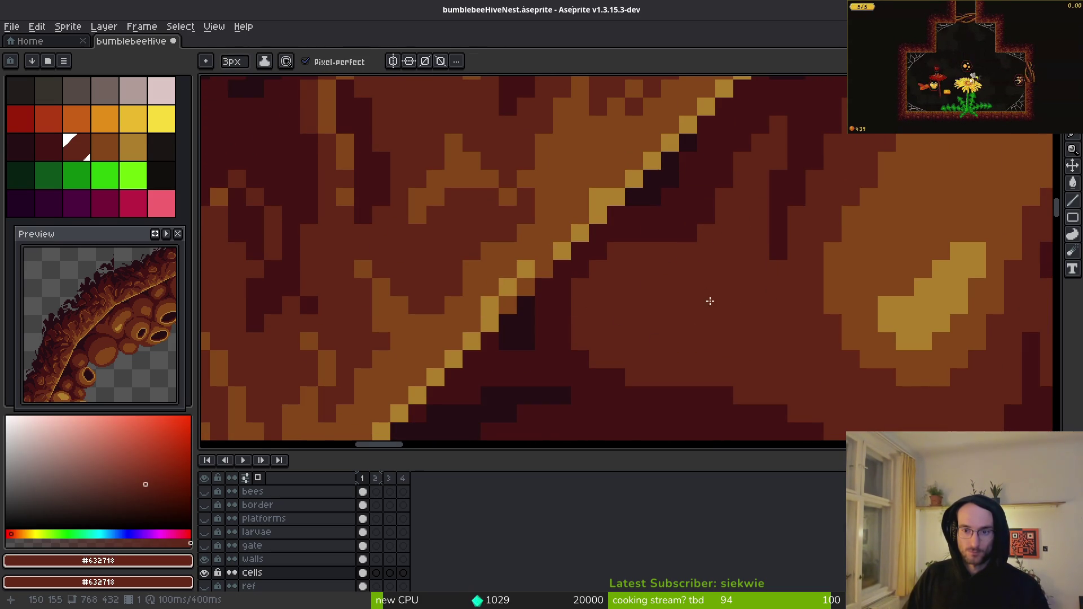
pyautogui.scroll(-4, 775, 357)
pyautogui.scroll(5, 775, 357)
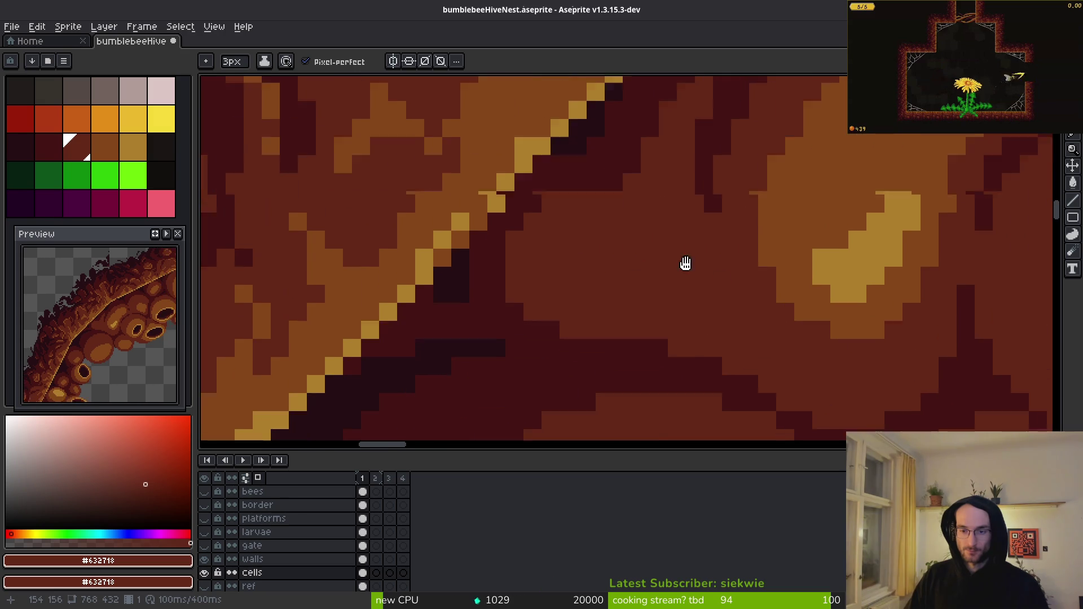
# - With a 1px brush in sampled orange, draw a curved outline down-left and up the right side
pyautogui.press('alt')
pyautogui.keyDown('alt'); pyautogui.click(687, 182); pyautogui.keyUp('alt')
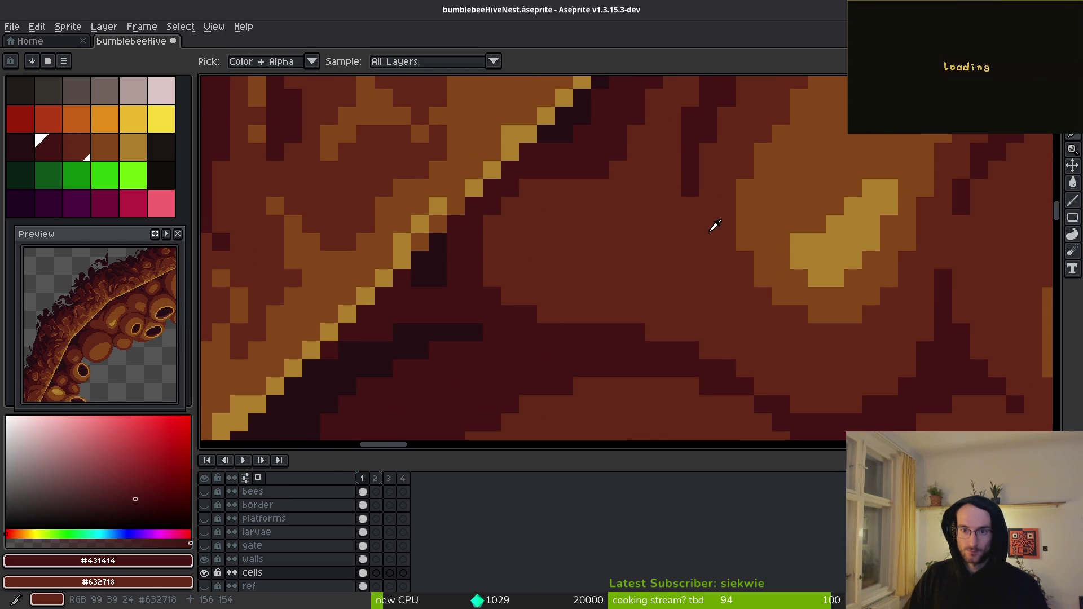
pyautogui.keyDown('alt'); pyautogui.click(750, 218); pyautogui.keyUp('alt')
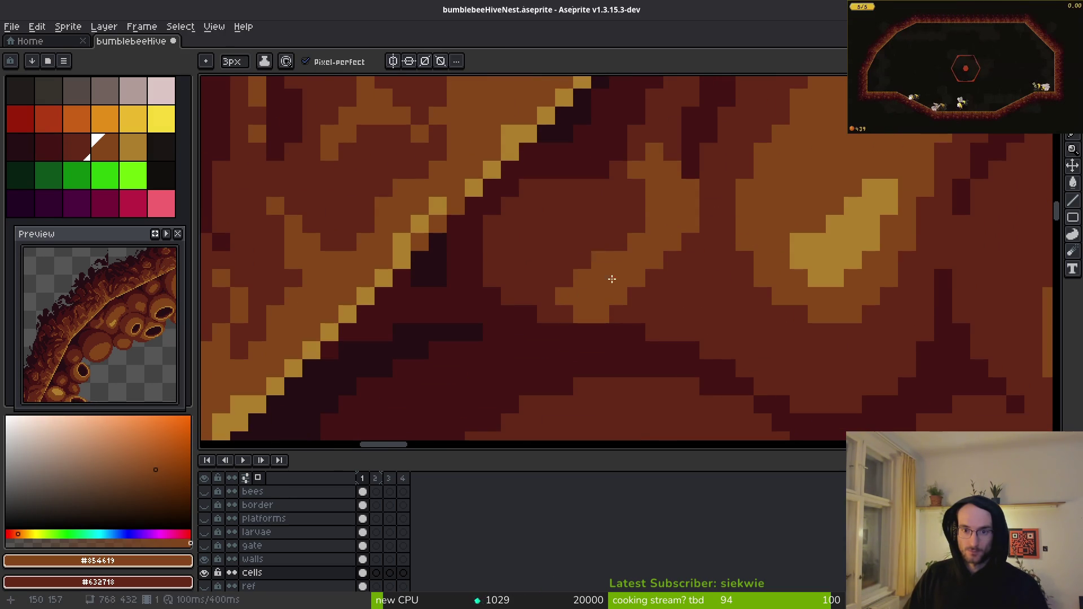
pyautogui.press('-')
pyautogui.press('-')
pyautogui.moveTo(655, 177); pyautogui.dragTo(564, 318)
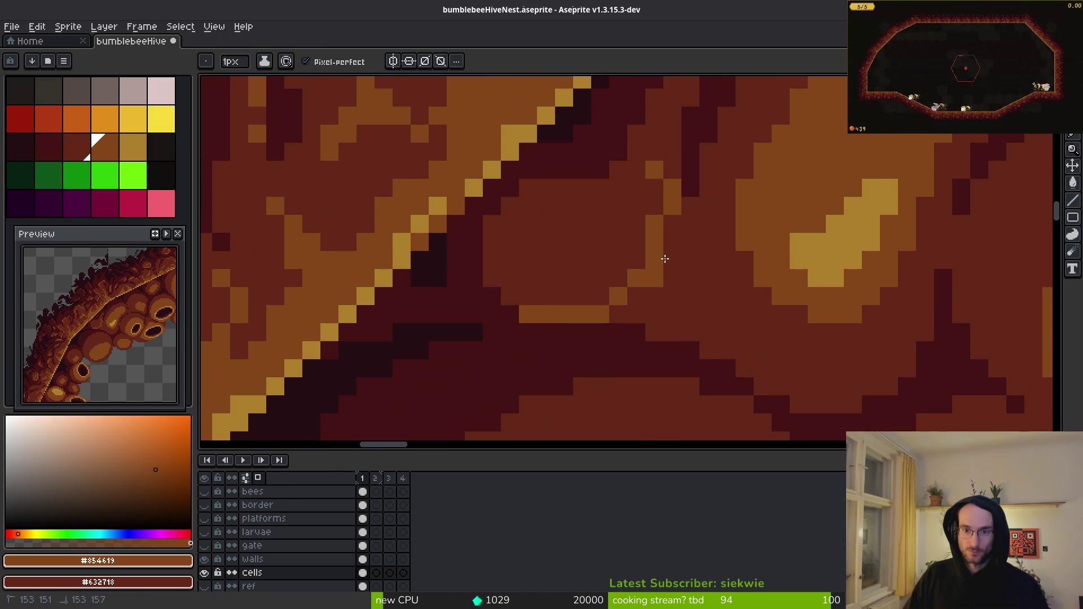
pyautogui.moveTo(657, 272); pyautogui.dragTo(673, 149)
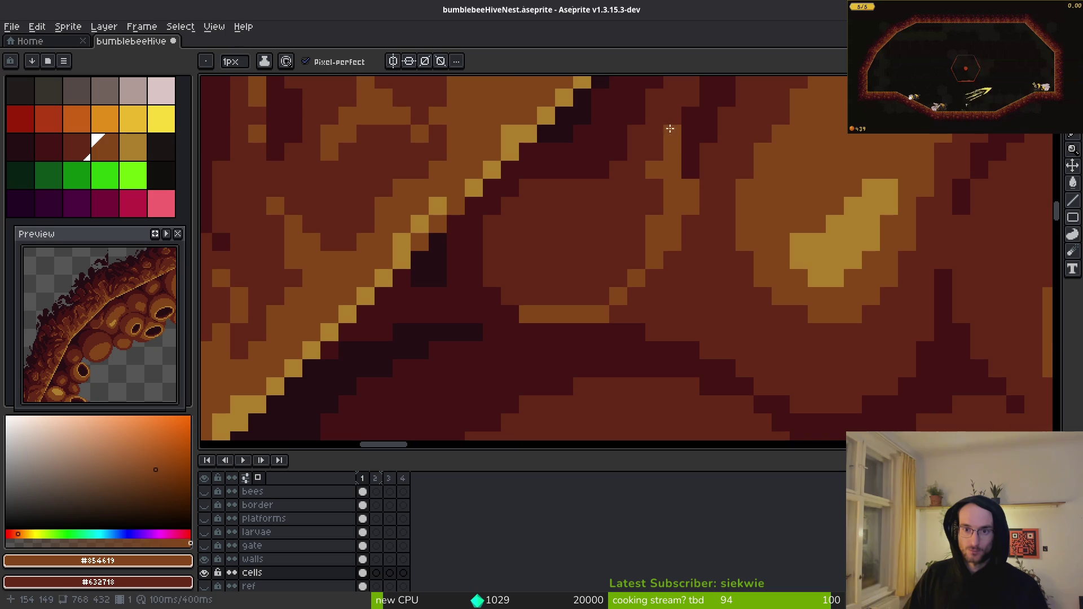
pyautogui.scroll(-3, 673, 195)
pyautogui.scroll(2, 681, 194)
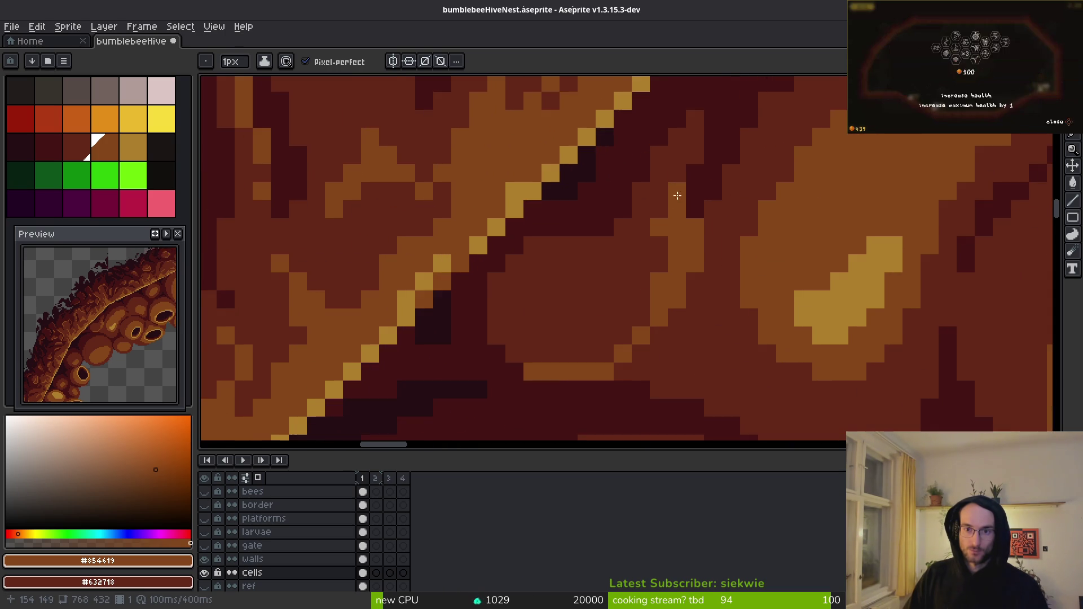
pyautogui.scroll(2, 683, 214)
pyautogui.moveTo(666, 250); pyautogui.dragTo(662, 220)
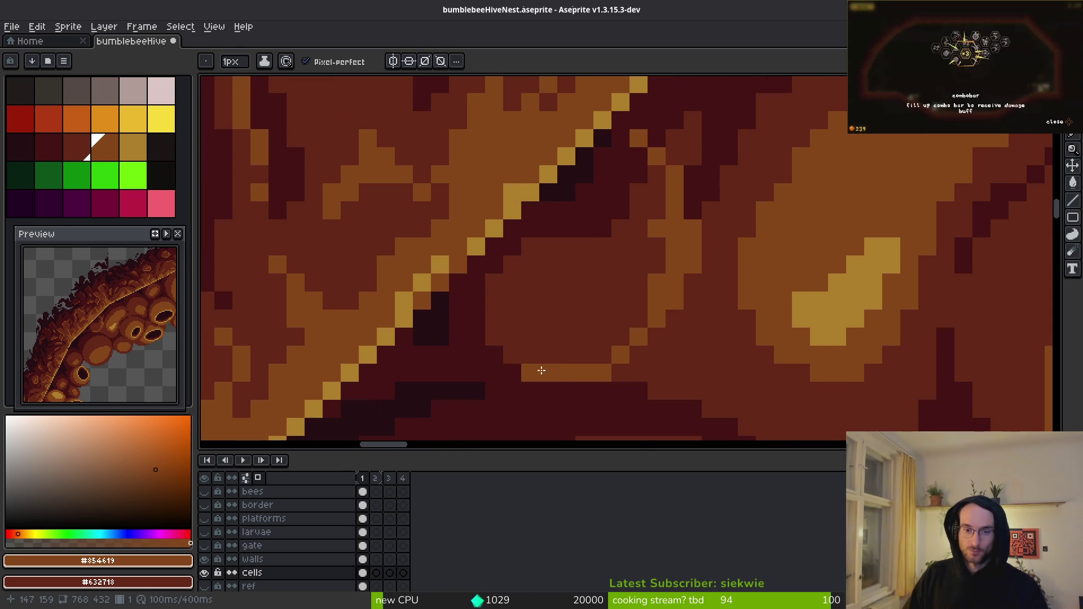
# - Darken pixels beside the ridge and draw a dark #431414 diagonal shadow line
pyautogui.press('alt')
pyautogui.keyDown('alt'); pyautogui.click(635, 276); pyautogui.keyUp('alt')
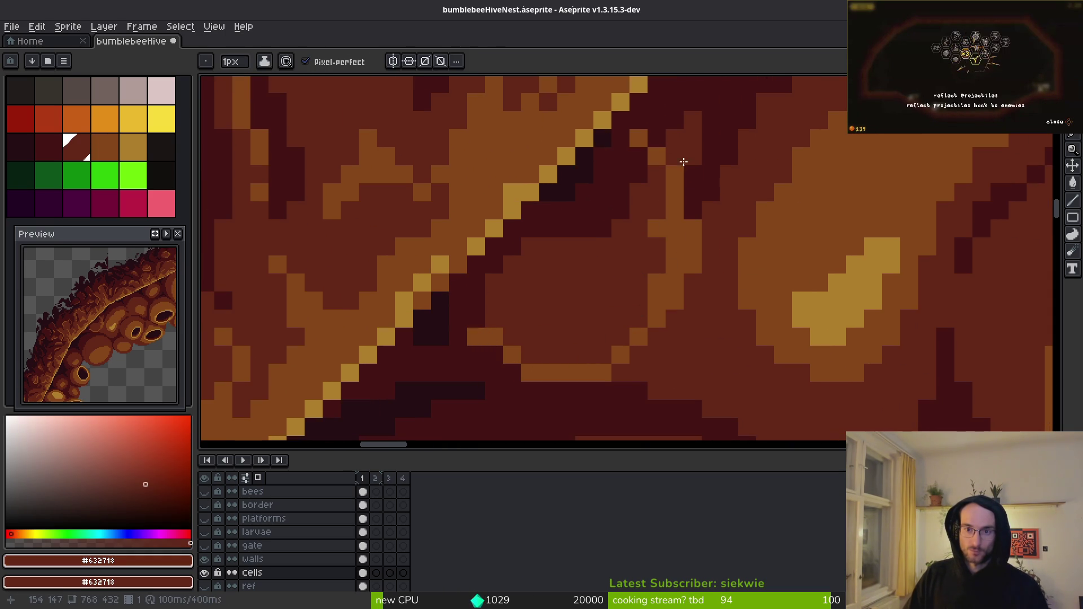
pyautogui.moveTo(702, 186); pyautogui.dragTo(733, 282)
pyautogui.keyDown('alt'); pyautogui.click(706, 209); pyautogui.keyUp('alt')
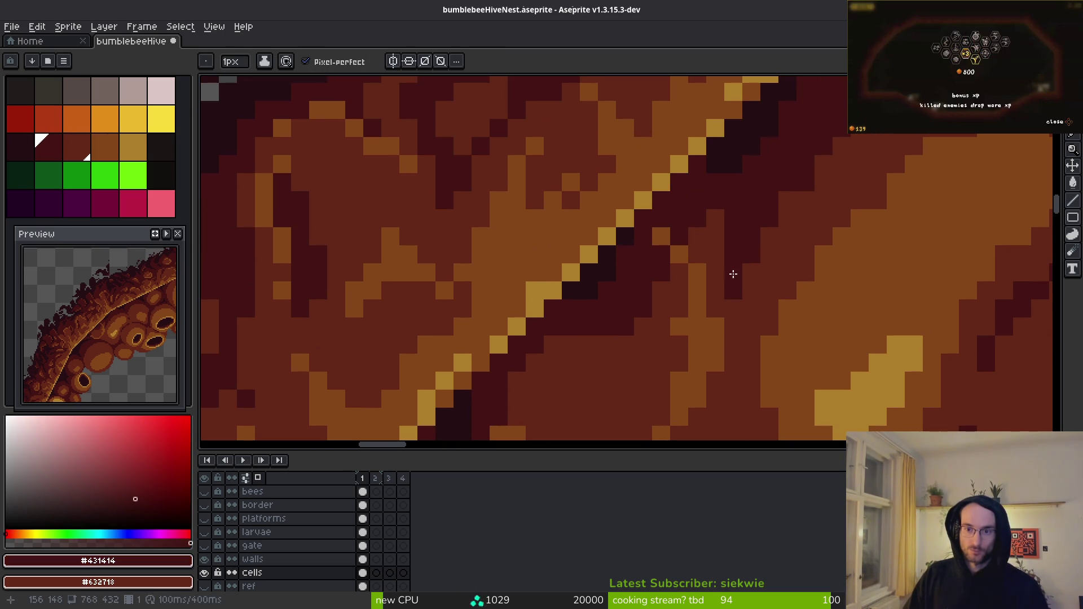
pyautogui.moveTo(697, 251); pyautogui.dragTo(716, 237)
pyautogui.scroll(-3, 727, 224)
pyautogui.moveTo(695, 276); pyautogui.dragTo(606, 367)
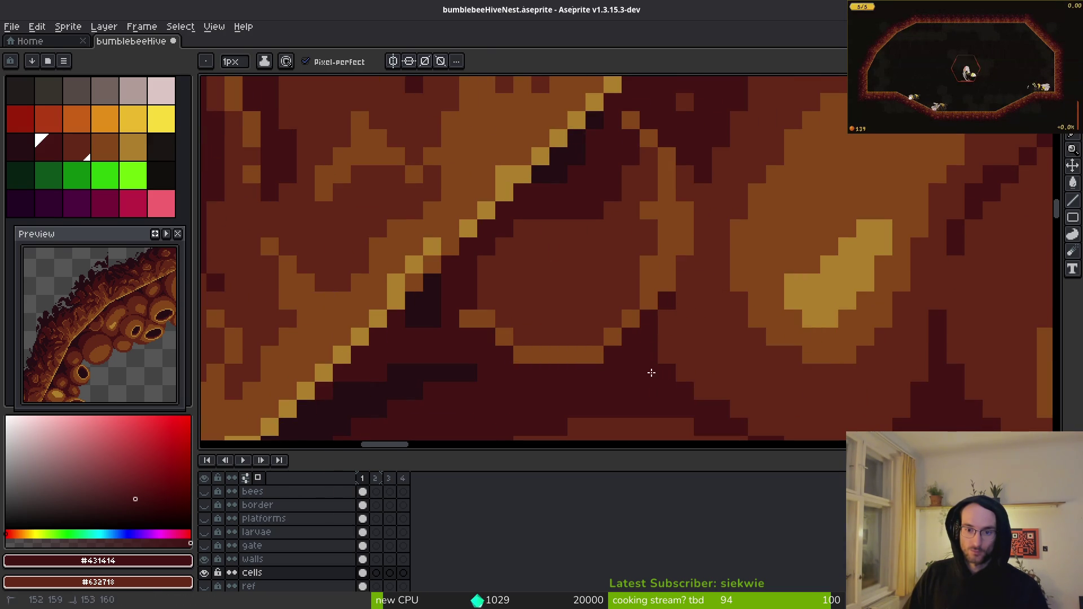
pyautogui.scroll(-3, 677, 364)
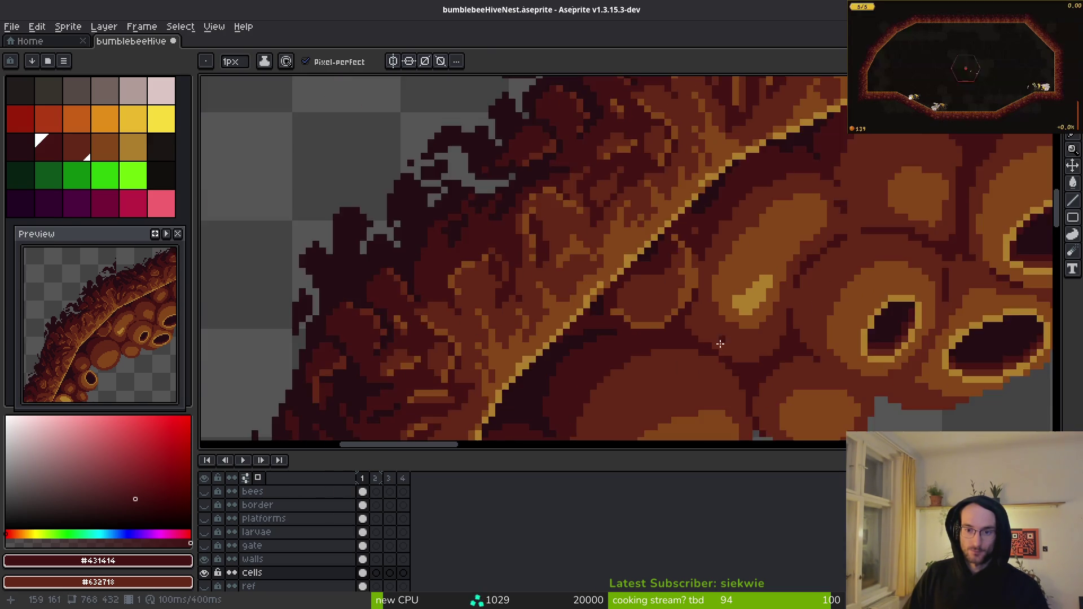
# - Cover orange pixels beside the ridge with a dark-red #632718 diagonal stroke
pyautogui.scroll(3, 672, 333)
pyautogui.scroll(-2, 700, 361)
pyautogui.scroll(2, 699, 352)
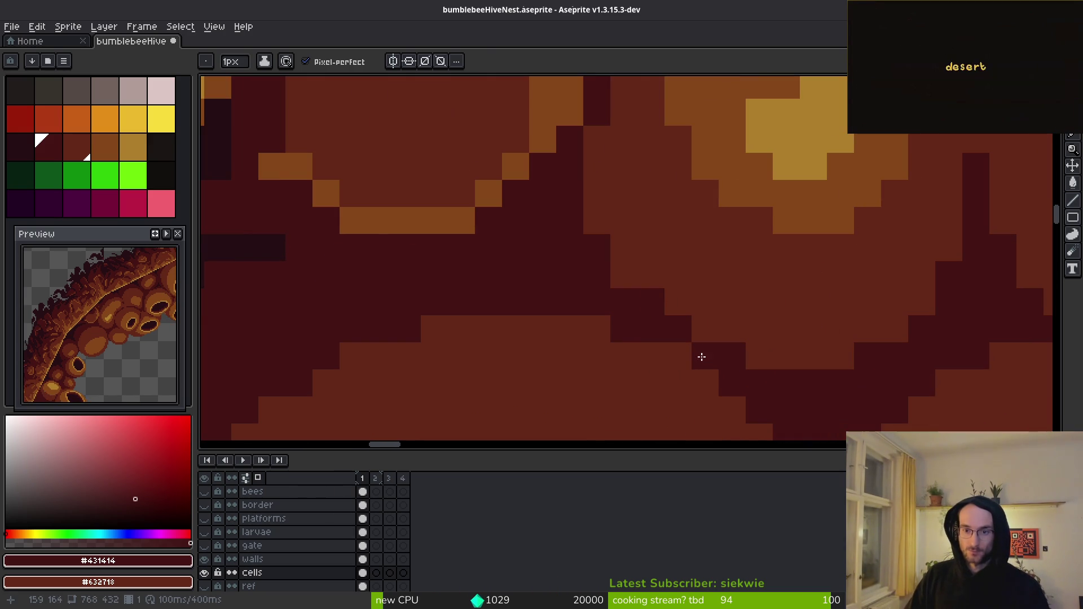
pyautogui.scroll(-3, 646, 347)
pyautogui.scroll(6, 644, 346)
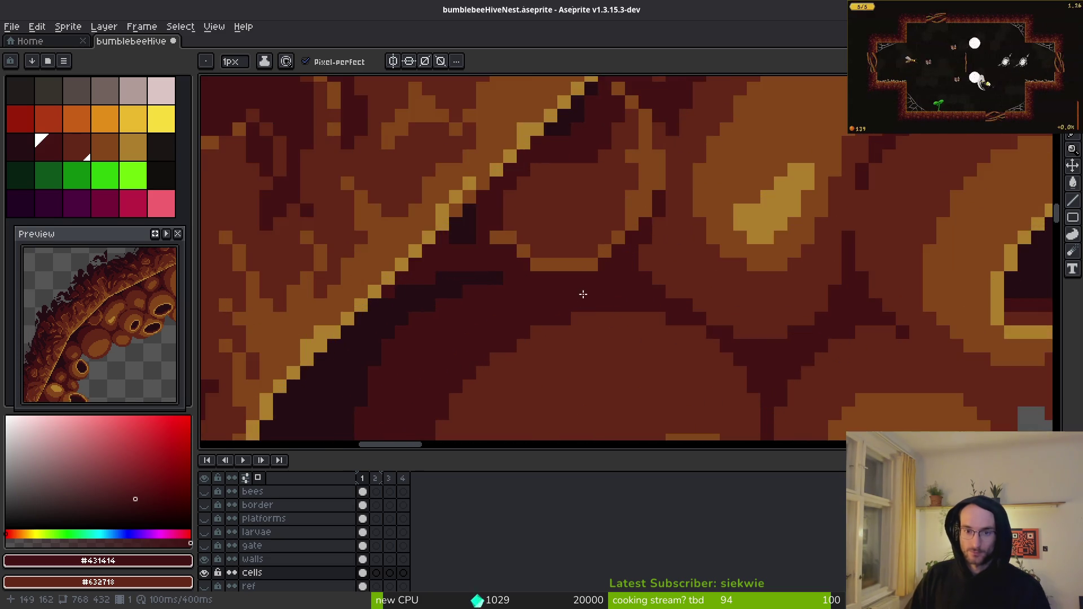
pyautogui.keyDown('alt'); pyautogui.click(762, 241); pyautogui.keyUp('alt')
pyautogui.click(712, 255)
pyautogui.hotkey('ctrl', 'z')
pyautogui.keyDown('alt'); pyautogui.click(712, 255); pyautogui.keyUp('alt')
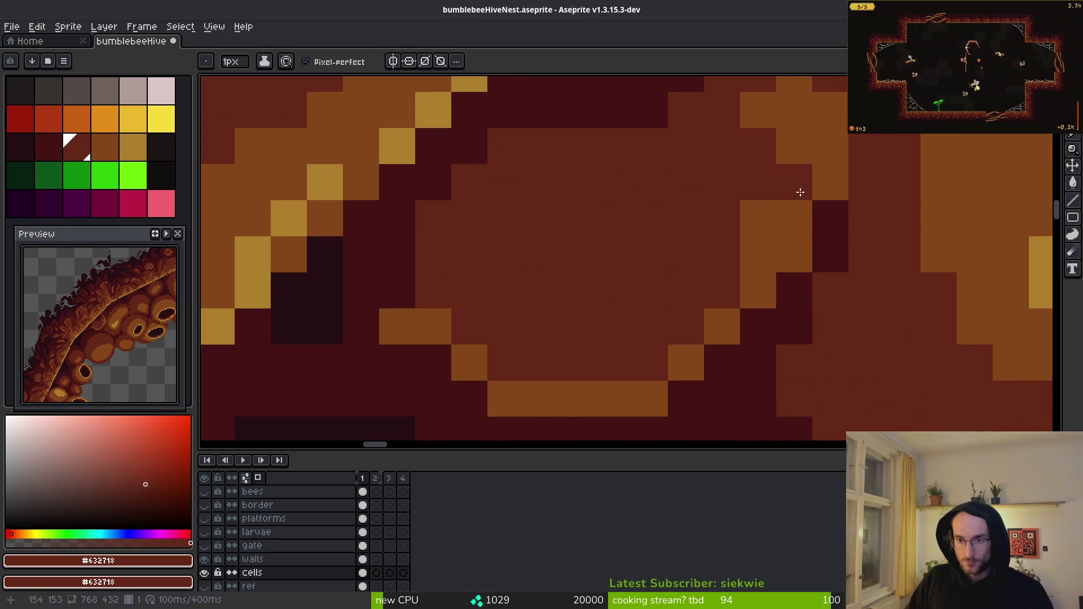
pyautogui.moveTo(795, 255)
pyautogui.mouseDown()
pyautogui.moveTo(686, 361)
pyautogui.moveTo(719, 273)
pyautogui.moveTo(525, 316)
pyautogui.moveTo(583, 329)
pyautogui.moveTo(634, 299)
pyautogui.moveTo(593, 266)
pyautogui.moveTo(726, 230)
pyautogui.moveTo(684, 356)
pyautogui.mouseUp()
# - Add orange #854619 along the rim and beside the ridge, repainting excess orange in dark red
pyautogui.keyDown('alt'); pyautogui.click(644, 392); pyautogui.keyUp('alt')
pyautogui.keyDown('alt'); pyautogui.click(684, 356); pyautogui.keyUp('alt')
pyautogui.moveTo(632, 398)
pyautogui.mouseDown()
pyautogui.moveTo(532, 394)
pyautogui.moveTo(686, 324)
pyautogui.mouseUp()
pyautogui.moveTo(660, 321)
pyautogui.mouseDown()
pyautogui.moveTo(608, 398)
pyautogui.moveTo(632, 383)
pyautogui.mouseUp()
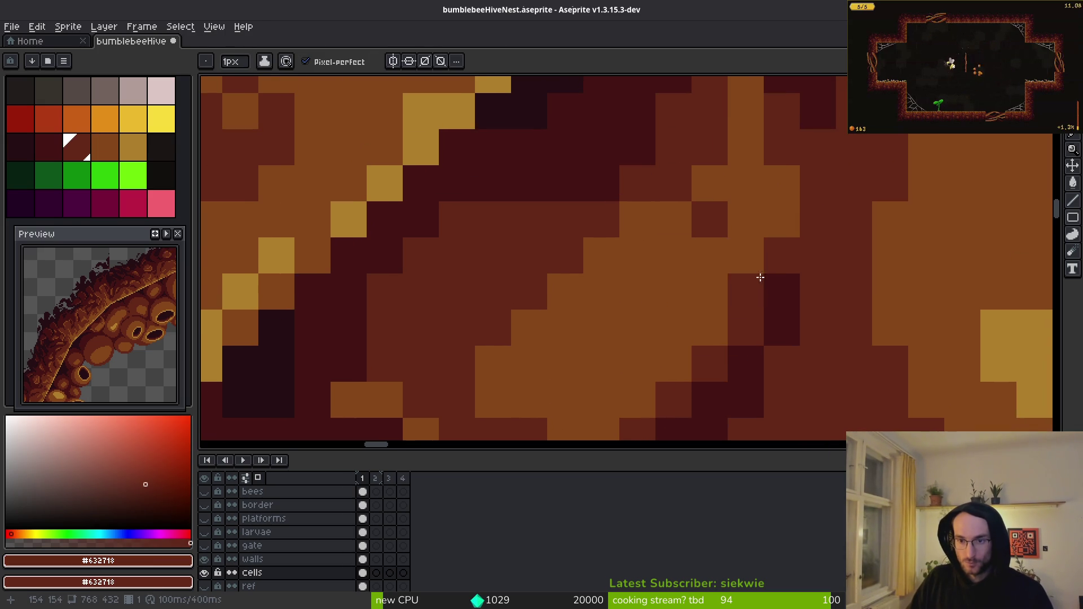
pyautogui.scroll(-1, 785, 287)
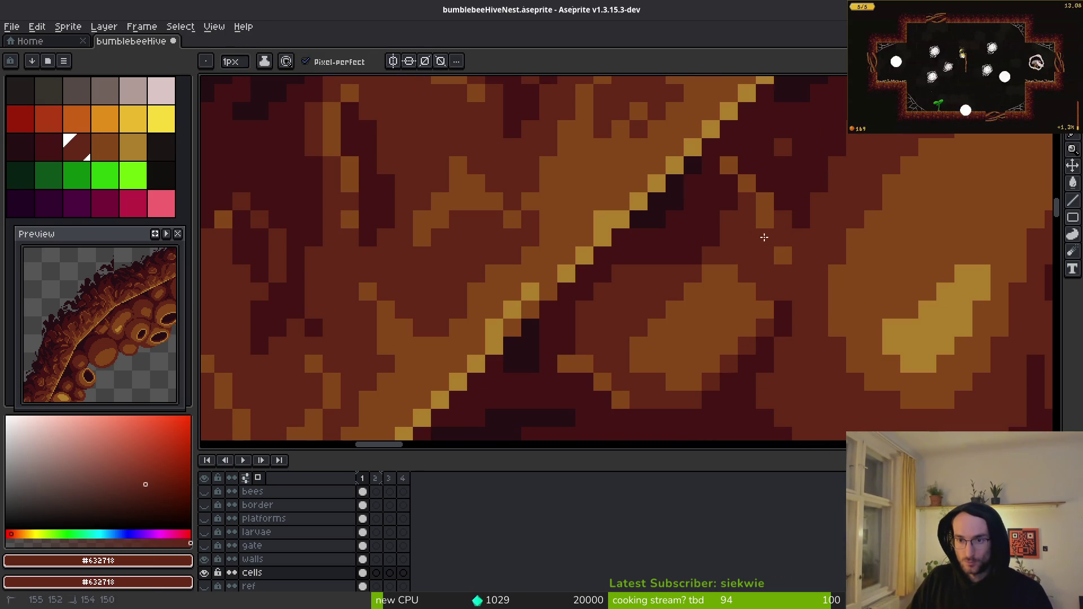
pyautogui.keyDown('alt'); pyautogui.click(762, 302); pyautogui.keyUp('alt')
pyautogui.click(762, 273)
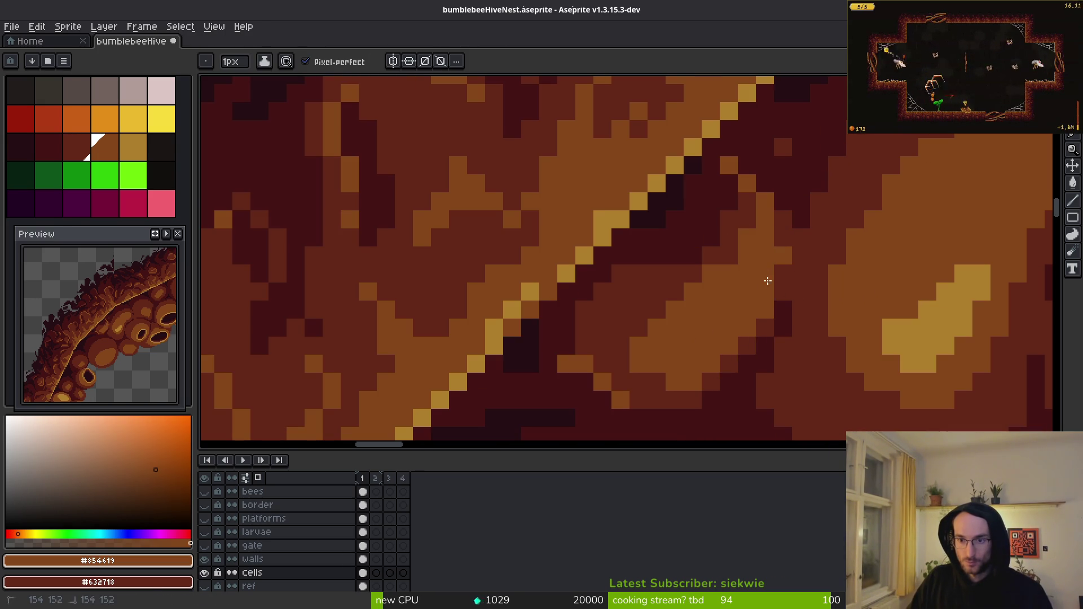
pyautogui.keyDown('alt'); pyautogui.click(765, 316); pyautogui.keyUp('alt')
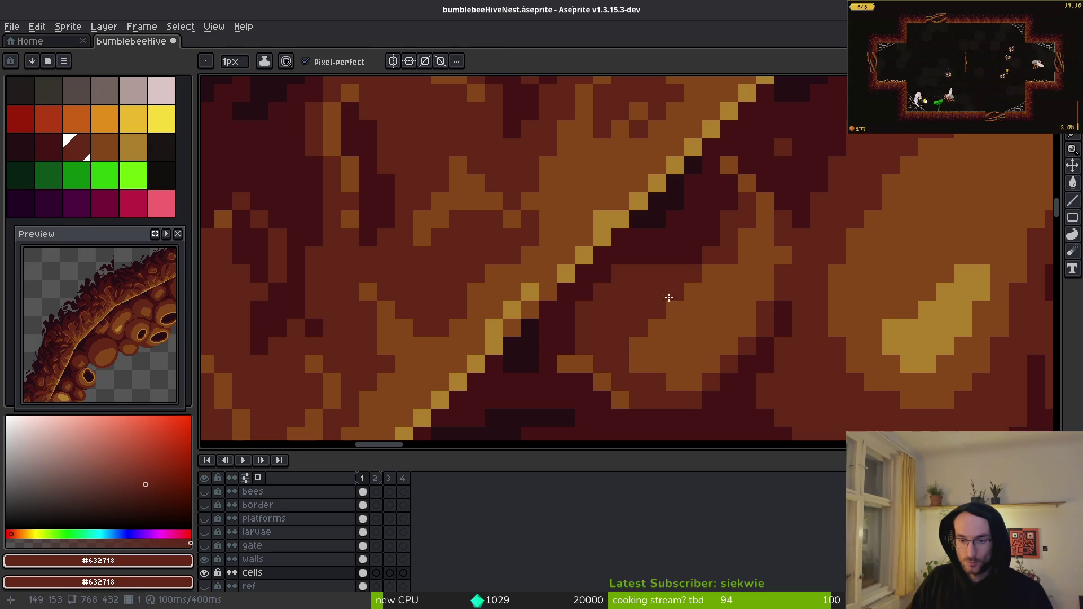
pyautogui.moveTo(712, 270); pyautogui.dragTo(670, 315)
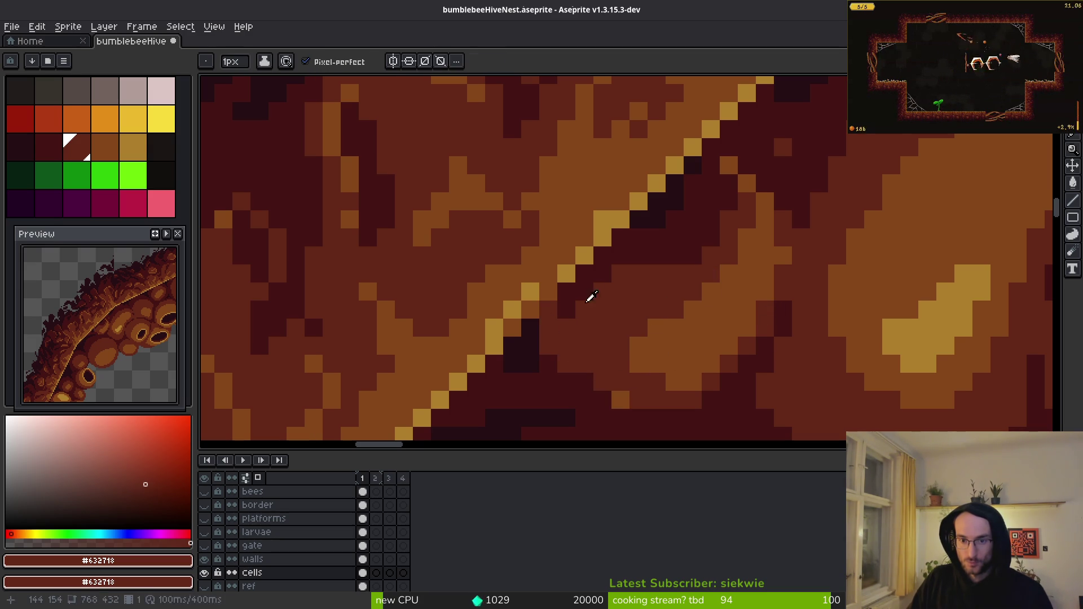
# - Darken several pixels along the diagonal ridge with #431414
pyautogui.keyDown('alt'); pyautogui.click(551, 364); pyautogui.keyUp('alt')
pyautogui.click(548, 311)
pyautogui.moveTo(561, 341); pyautogui.dragTo(582, 296)
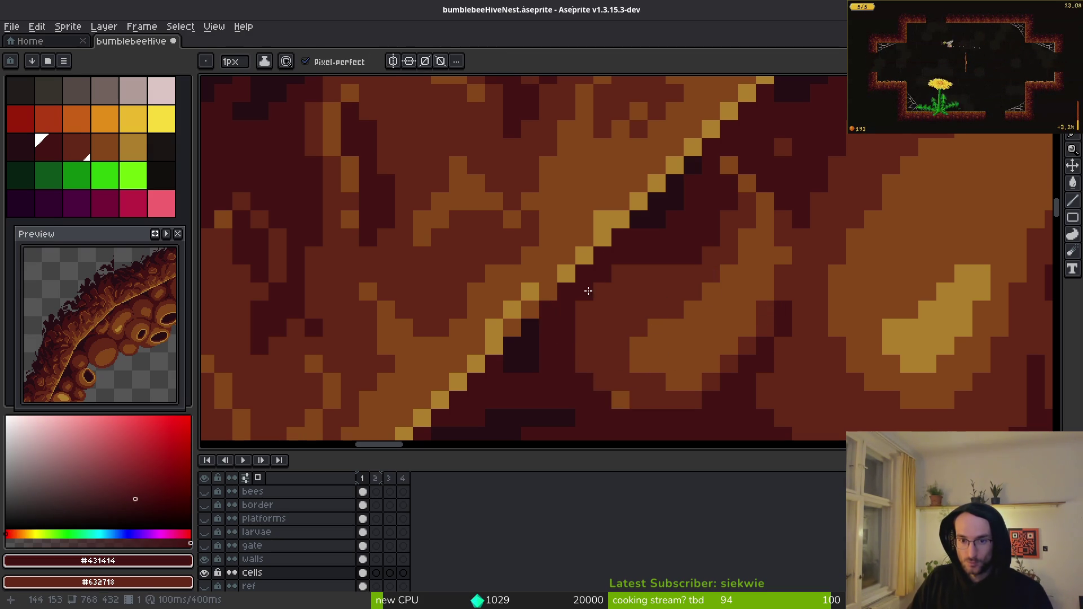
pyautogui.scroll(2, 674, 234)
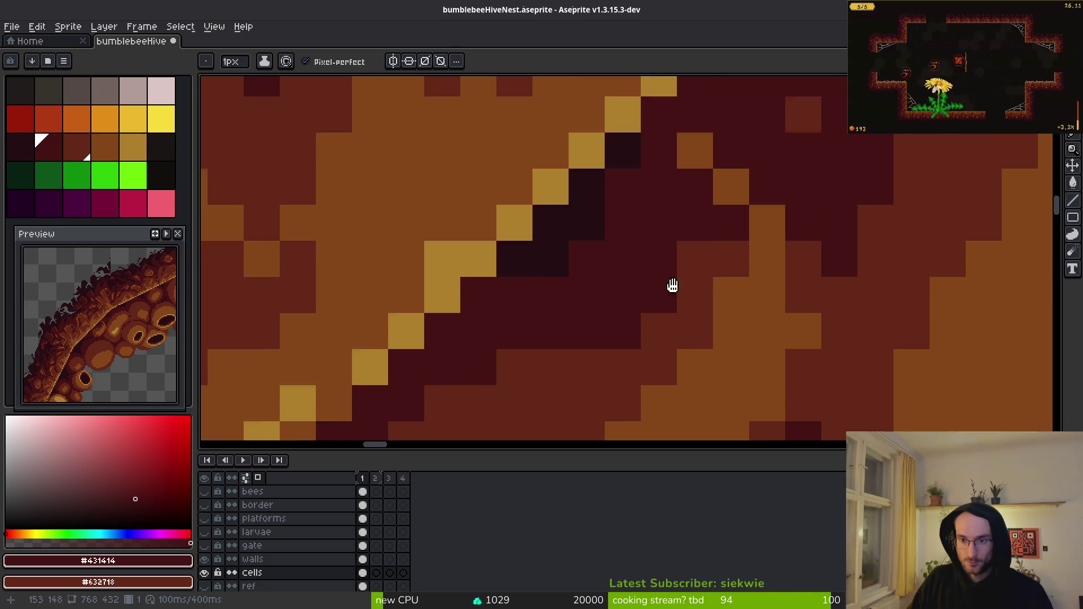
pyautogui.moveTo(665, 196); pyautogui.dragTo(699, 219)
pyautogui.scroll(-4, 722, 248)
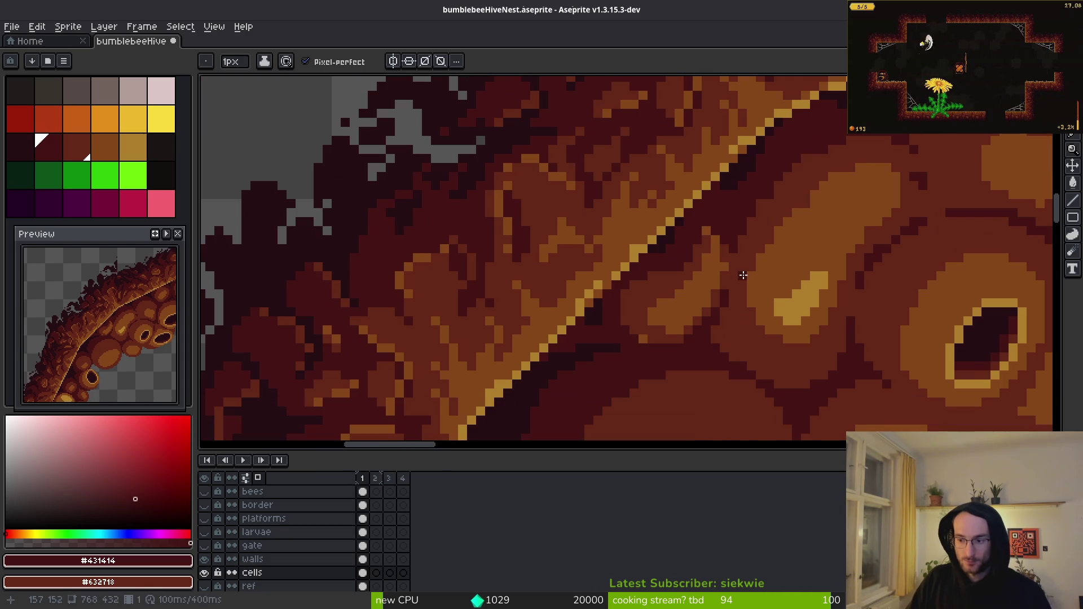
pyautogui.scroll(-3, 842, 294)
pyautogui.scroll(3, 665, 353)
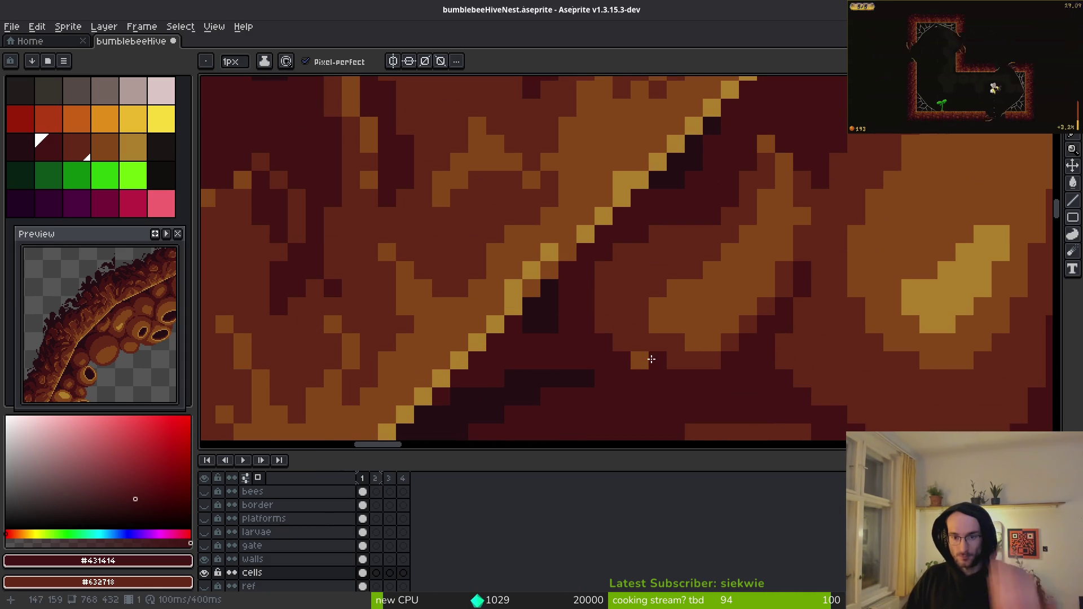
pyautogui.scroll(1, 653, 360)
pyautogui.scroll(-3, 653, 360)
pyautogui.scroll(-1, 660, 316)
pyautogui.scroll(4, 670, 276)
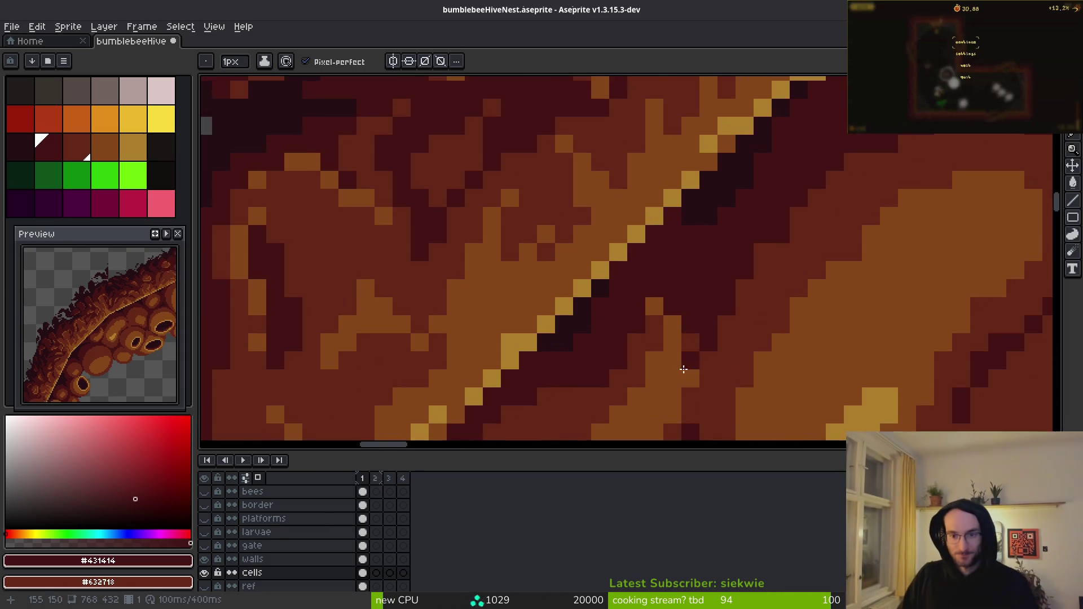
pyautogui.scroll(-1, 671, 275)
pyautogui.scroll(1, 615, 278)
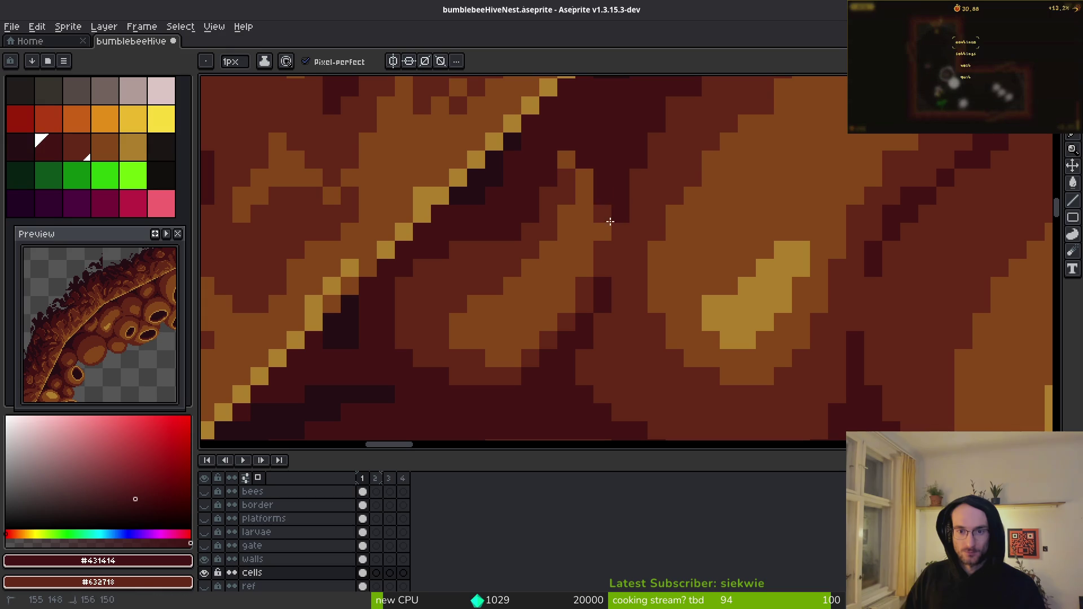
# - Repaint pixels near the ridge in #854619 and add a dark-red #632718 pixel
pyautogui.keyDown('alt'); pyautogui.click(590, 234); pyautogui.keyUp('alt')
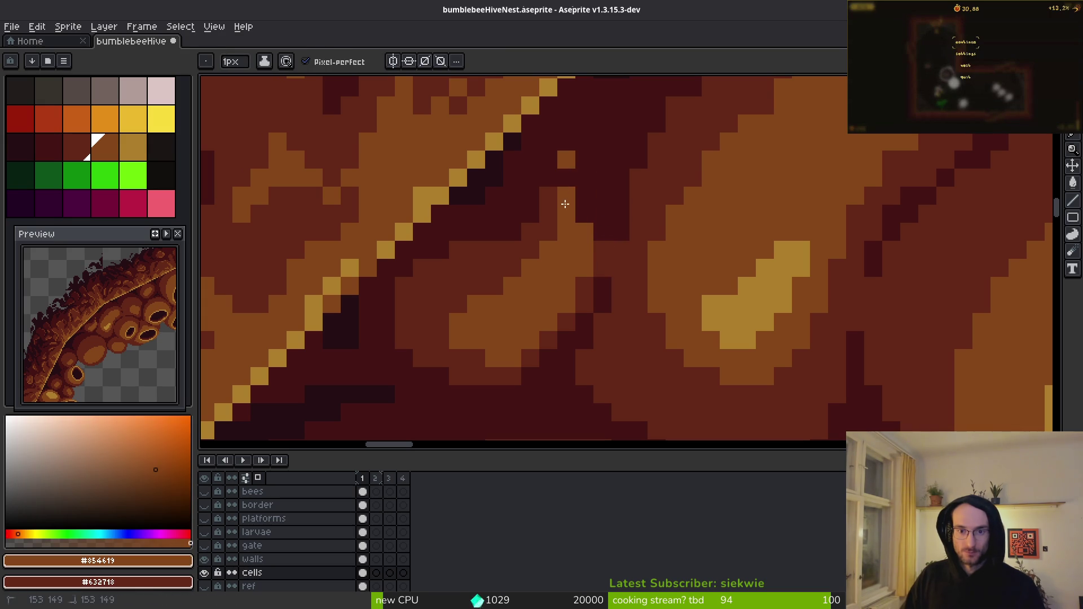
pyautogui.moveTo(531, 140); pyautogui.dragTo(552, 180)
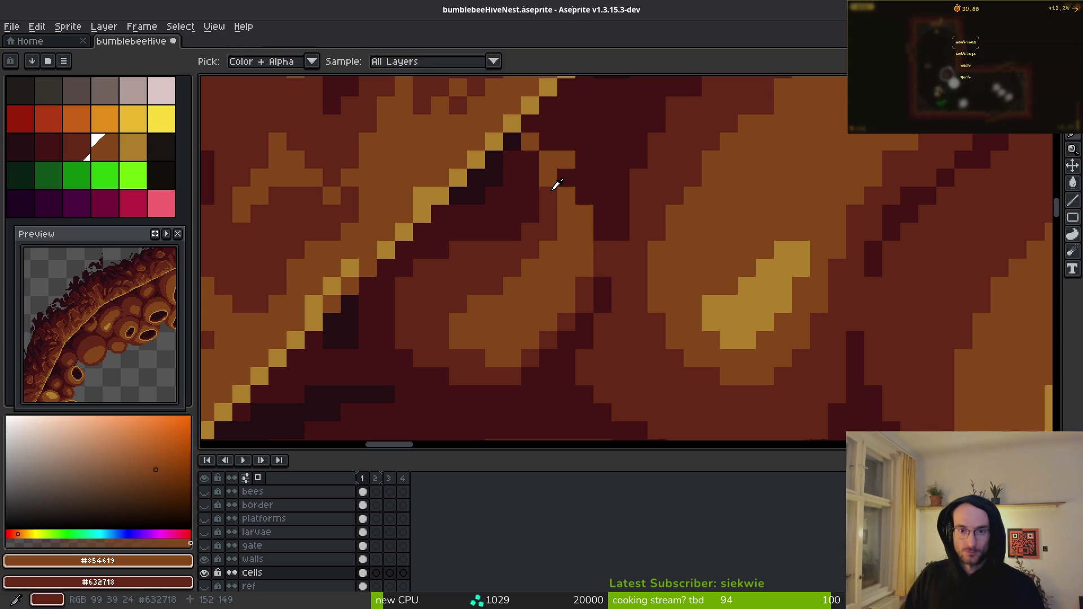
pyautogui.keyDown('alt'); pyautogui.click(541, 178); pyautogui.keyUp('alt')
pyautogui.keyDown('alt'); pyautogui.click(568, 162); pyautogui.keyUp('alt')
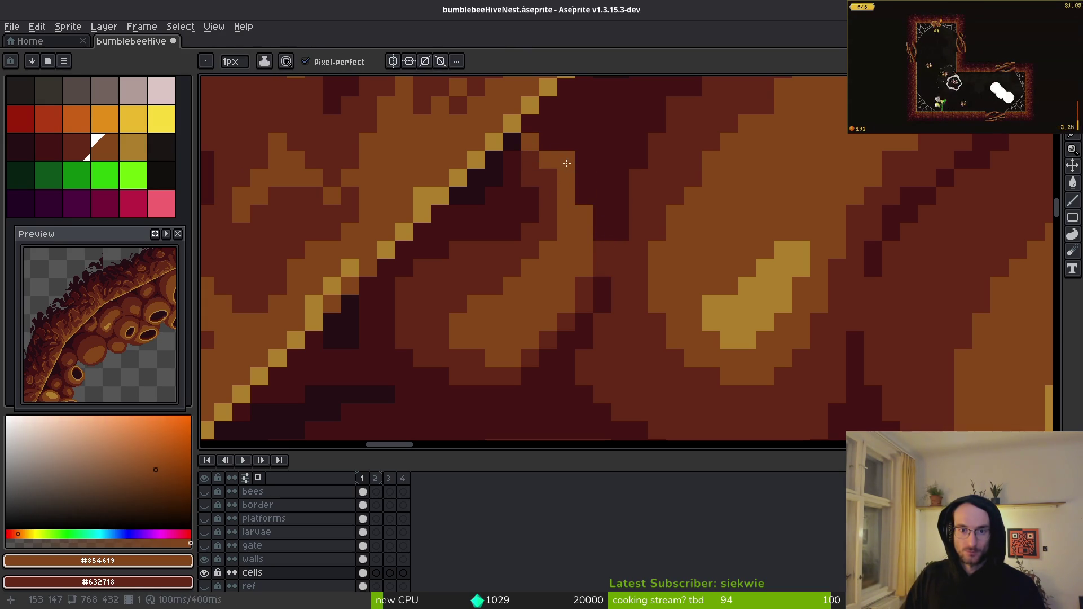
pyautogui.keyDown('alt'); pyautogui.click(602, 176); pyautogui.keyUp('alt')
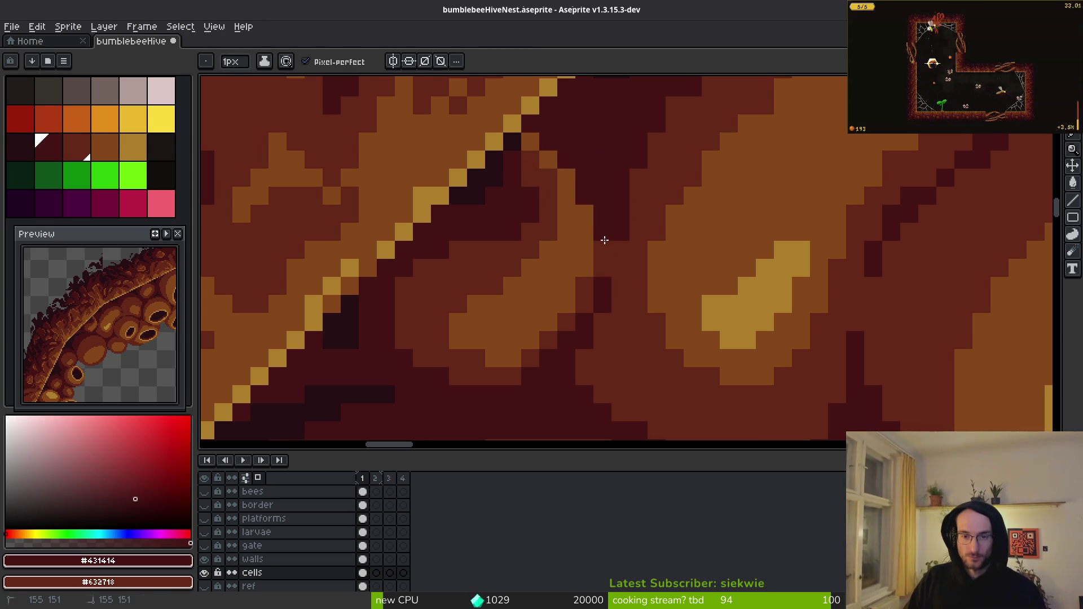
pyautogui.scroll(-3, 612, 238)
pyautogui.scroll(3, 621, 231)
pyautogui.keyDown('alt'); pyautogui.click(632, 225); pyautogui.keyUp('alt')
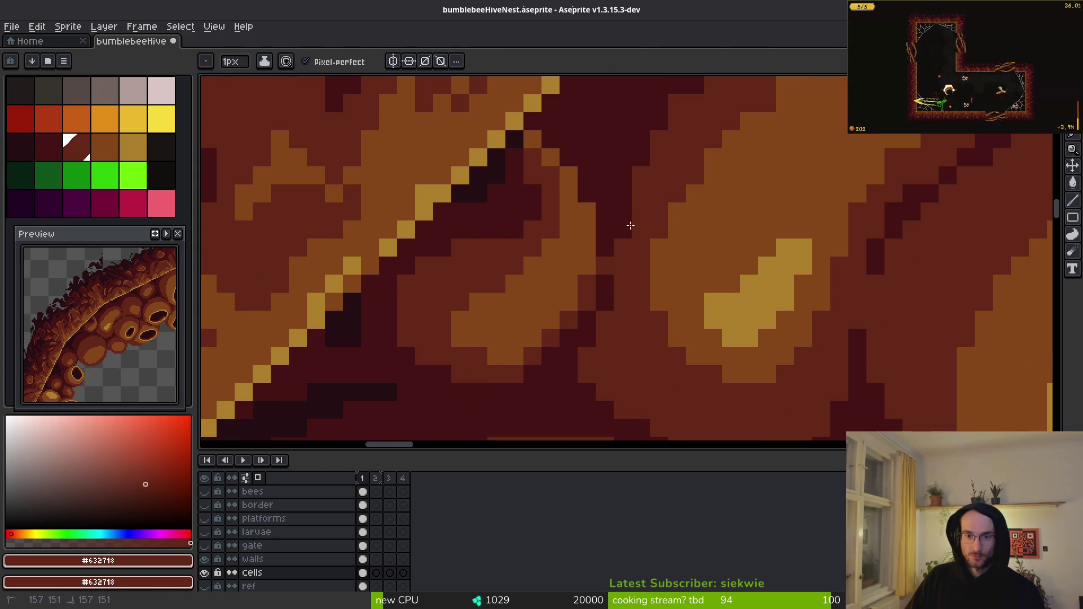
pyautogui.click(611, 280)
pyautogui.keyDown('alt'); pyautogui.click(610, 238); pyautogui.keyUp('alt')
pyautogui.scroll(-3, 627, 287)
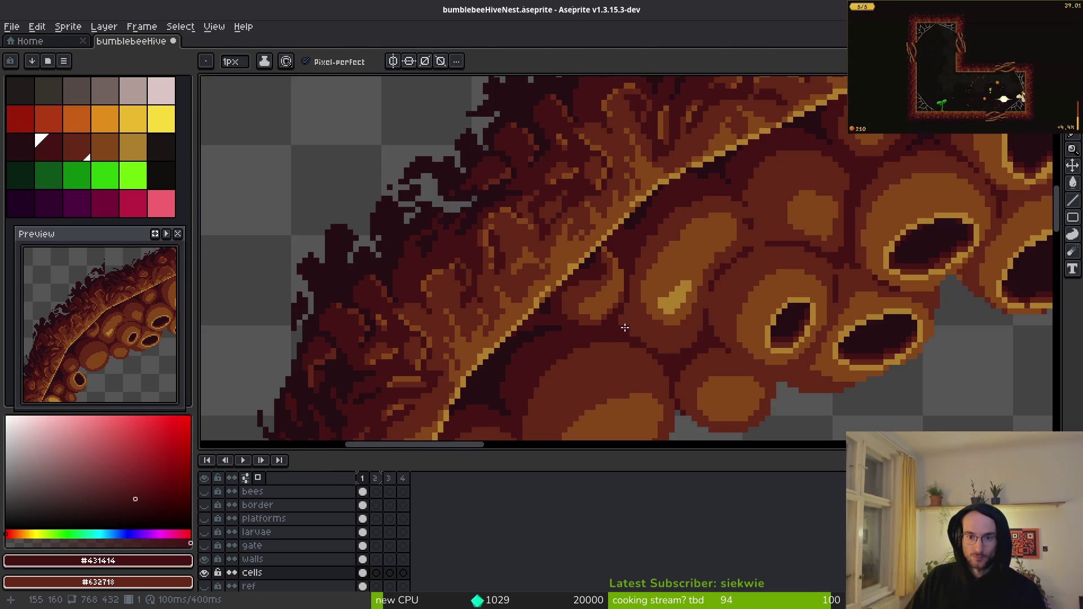
# - Save the sprite and switch back to the pencil tool
pyautogui.scroll(4, 624, 311)
pyautogui.scroll(-3, 617, 287)
pyautogui.hotkey('ctrl', 's')
pyautogui.scroll(-2, 615, 322)
pyautogui.press('v')
pyautogui.press('b')
pyautogui.scroll(5, 615, 356)
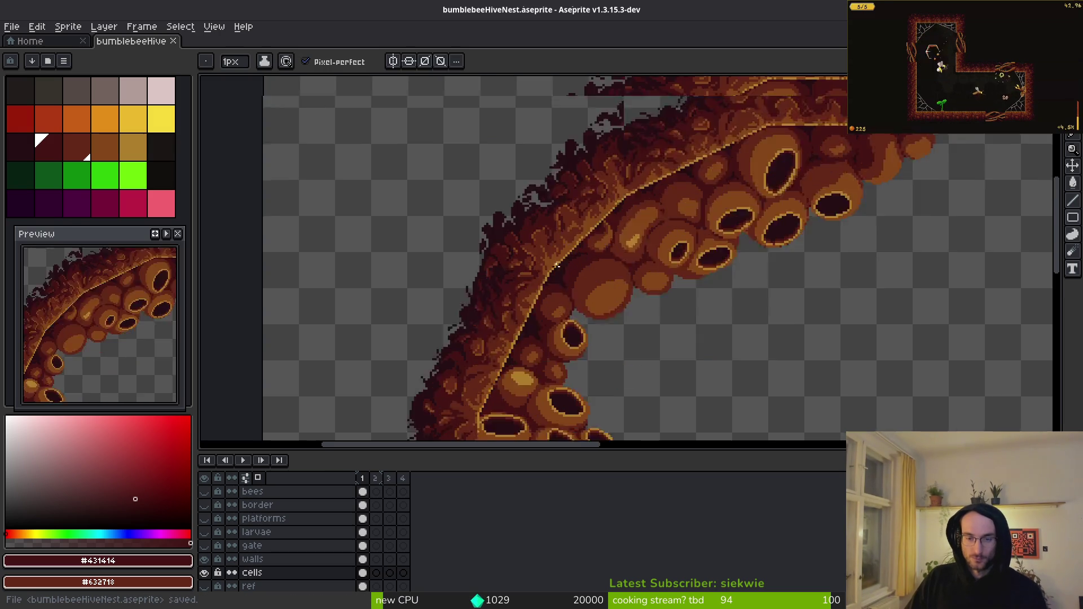
pyautogui.scroll(2, 664, 283)
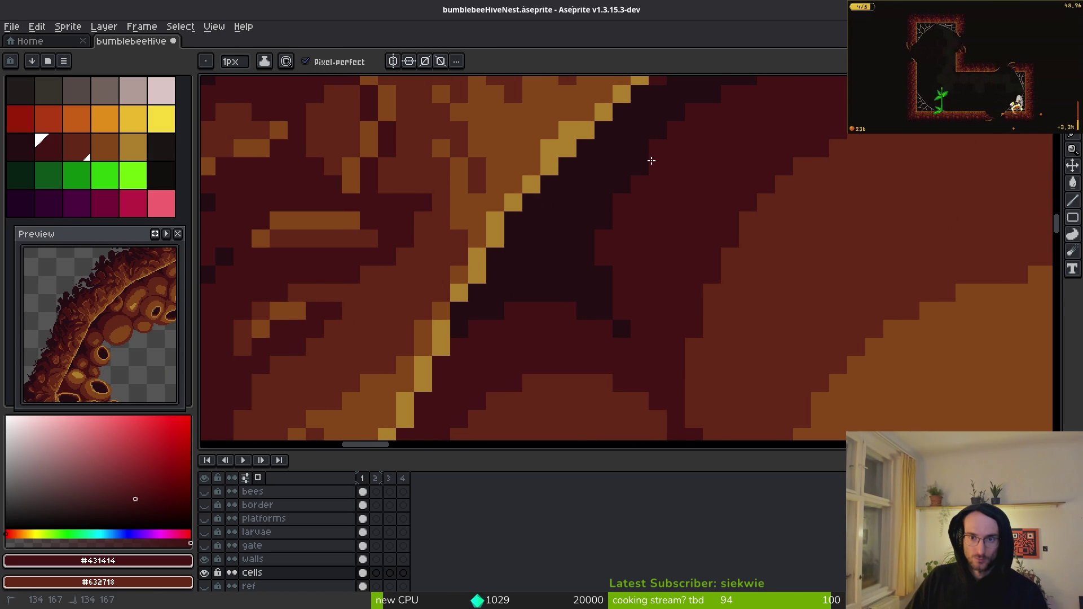
pyautogui.scroll(-3, 684, 169)
pyautogui.scroll(5, 646, 235)
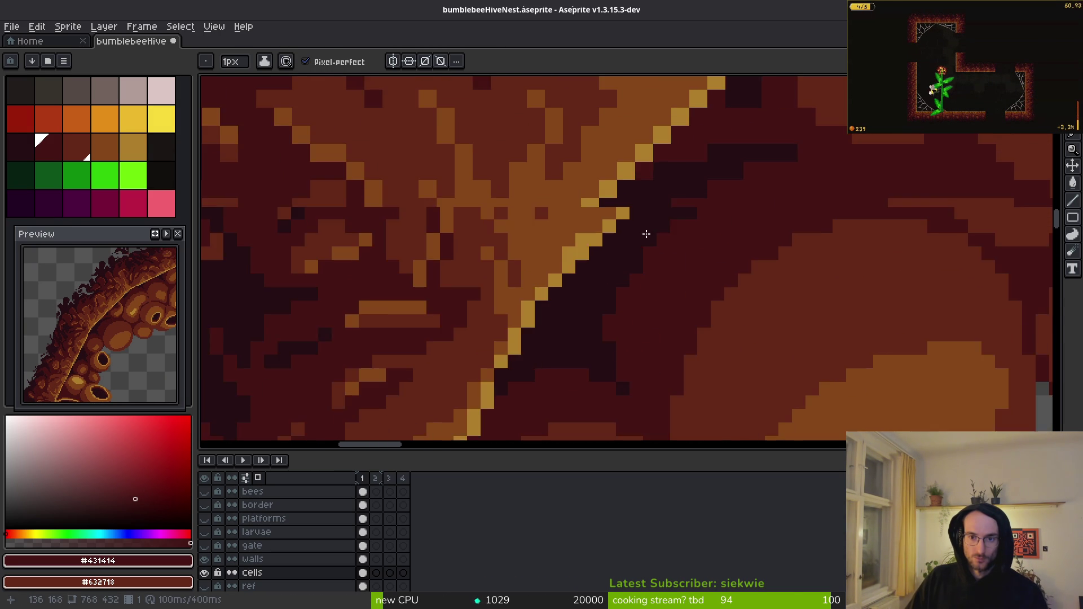
pyautogui.scroll(-2, 711, 276)
pyautogui.hotkey('ctrl', 's')
pyautogui.scroll(-4, 718, 302)
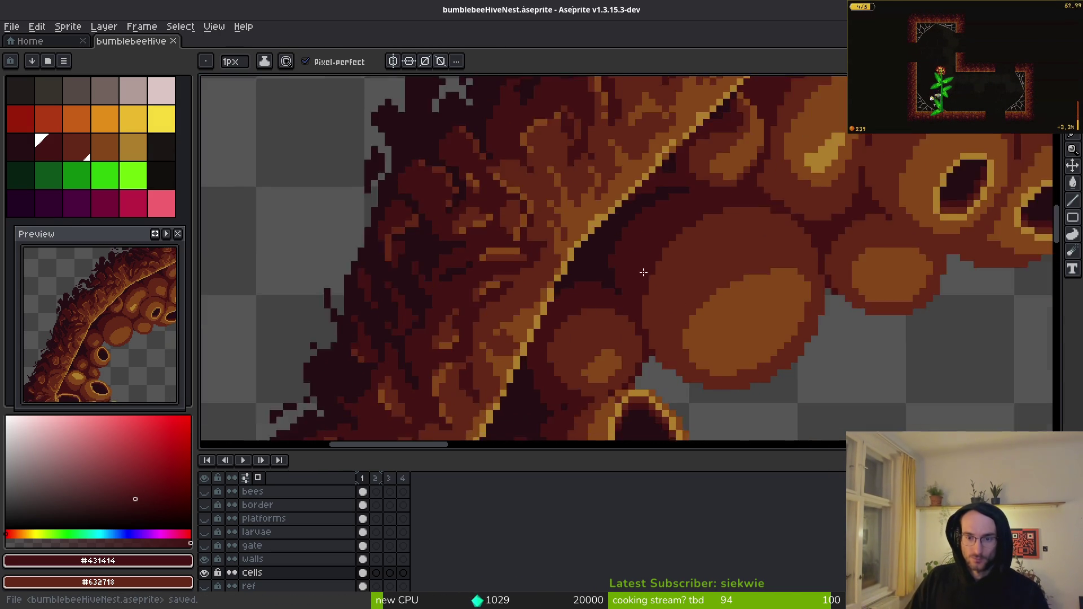
pyautogui.scroll(3, 662, 286)
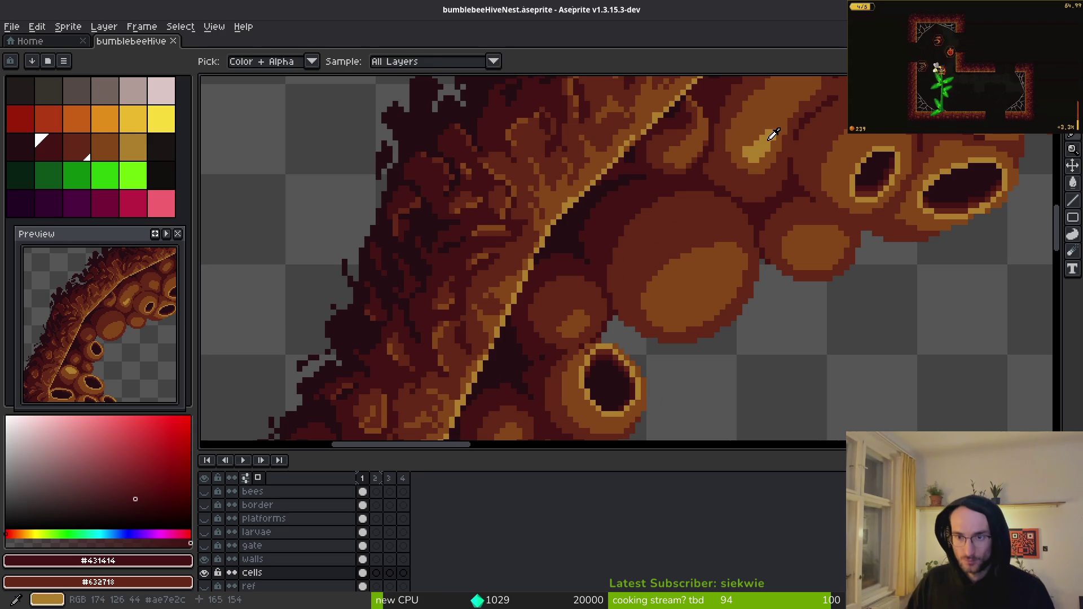
# - Try a thin ochre highlight inside the orange cell, then undo it
pyautogui.keyDown('alt'); pyautogui.click(677, 273); pyautogui.keyUp('alt')
pyautogui.scroll(3, 683, 270)
pyautogui.scroll(2, 687, 268)
pyautogui.moveTo(672, 329)
pyautogui.mouseDown()
pyautogui.moveTo(726, 279)
pyautogui.moveTo(598, 327)
pyautogui.moveTo(724, 294)
pyautogui.moveTo(607, 367)
pyautogui.moveTo(700, 312)
pyautogui.mouseUp()
pyautogui.hotkey('ctrl', 'z')
pyautogui.hotkey('ctrl', 'z')
pyautogui.press('+')
# - Draw a thicker diagonal #ae7e2c highlight through the cell, fix a stray pixel, and save
pyautogui.moveTo(733, 281)
pyautogui.mouseDown()
pyautogui.moveTo(685, 327)
pyautogui.moveTo(576, 369)
pyautogui.mouseUp()
pyautogui.keyDown('alt'); pyautogui.click(574, 380); pyautogui.keyUp('alt')
pyautogui.hotkey('ctrl', 's')
pyautogui.scroll(-2, 672, 380)
pyautogui.scroll(-2, 749, 387)
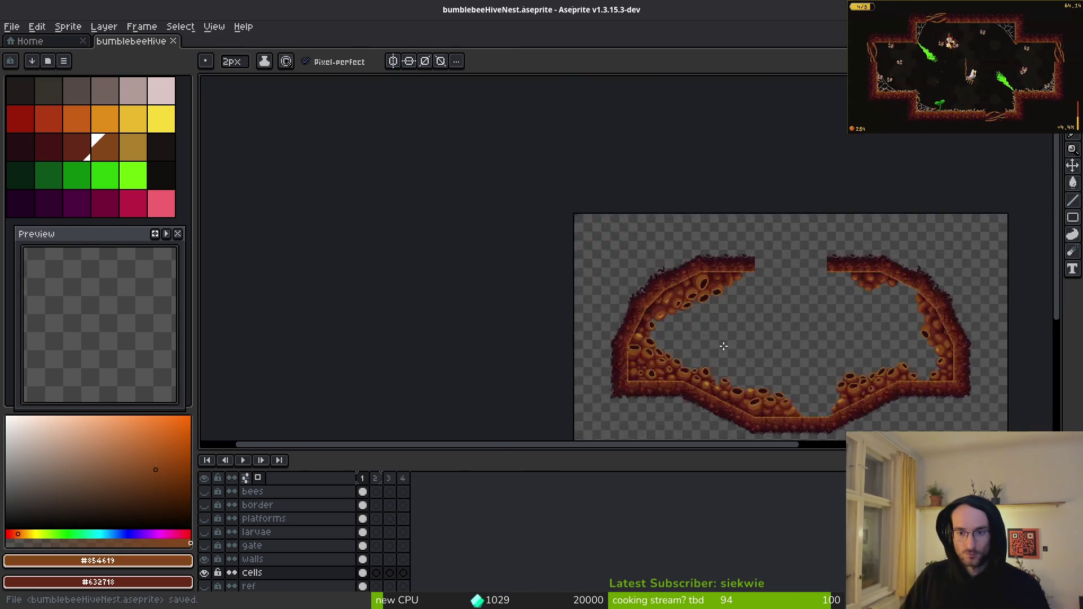
pyautogui.scroll(4, 726, 348)
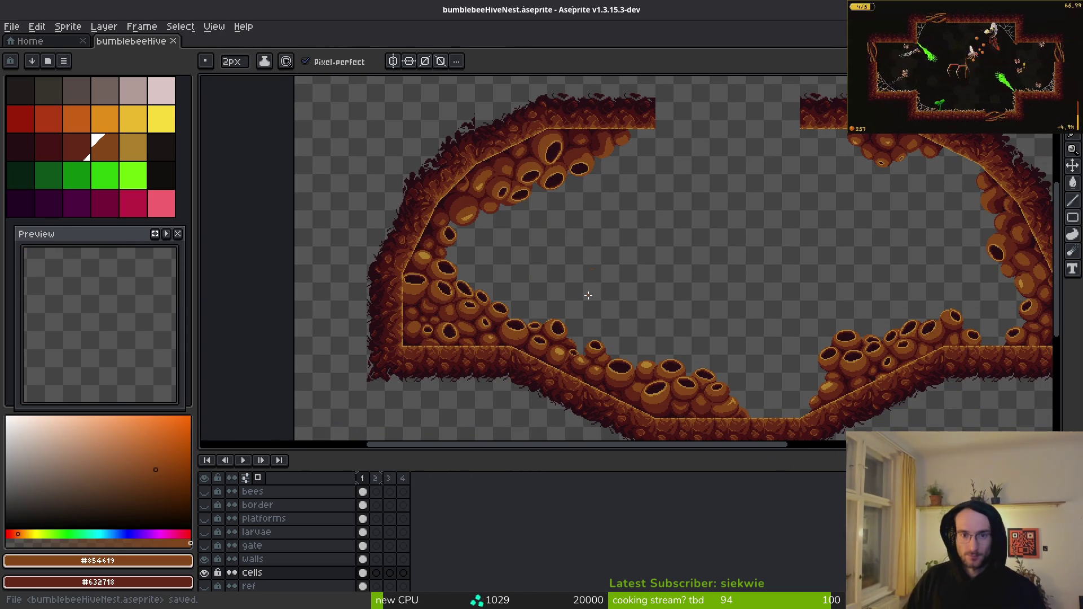
# - Lasso a honeycomb cell on the upper-left arch, trial-move it lower, then undo the move
pyautogui.scroll(2, 587, 295)
pyautogui.moveTo(455, 189); pyautogui.dragTo(607, 298)
pyautogui.hotkey('shift', 'w')
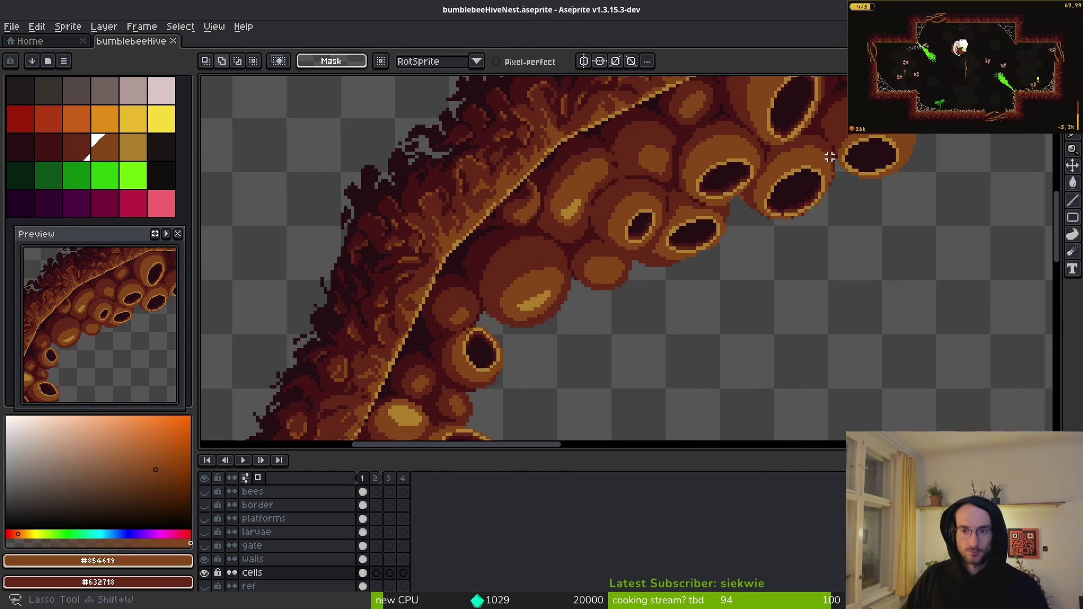
pyautogui.scroll(1, 829, 157)
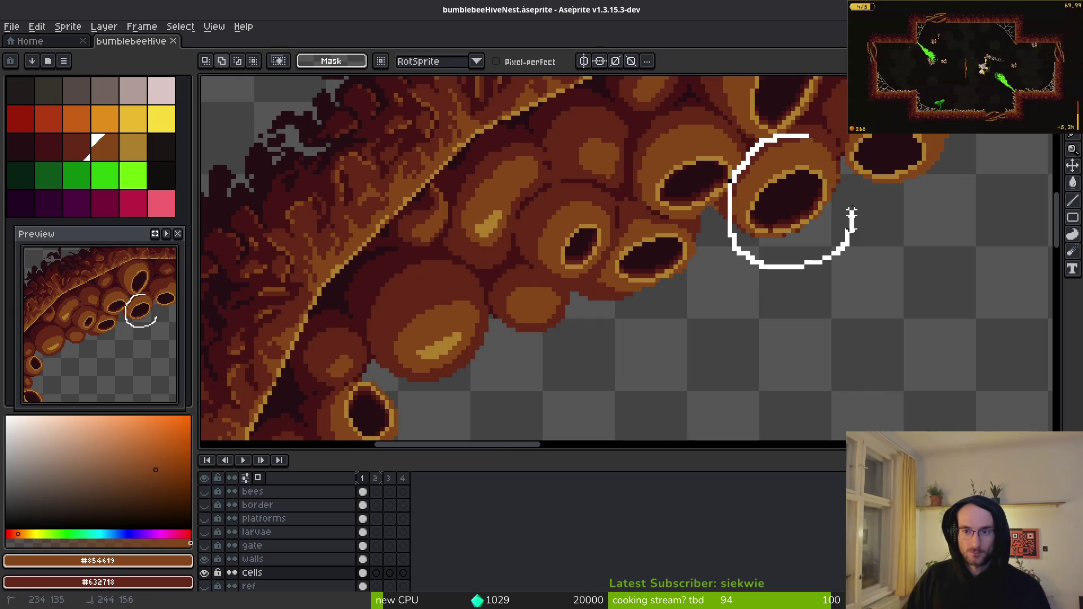
pyautogui.moveTo(821, 131); pyautogui.dragTo(819, 133)
pyautogui.moveTo(836, 208)
pyautogui.mouseDown()
pyautogui.moveTo(662, 295)
pyautogui.moveTo(460, 339)
pyautogui.moveTo(481, 332)
pyautogui.mouseUp()
pyautogui.hotkey('ctrl', 'd')
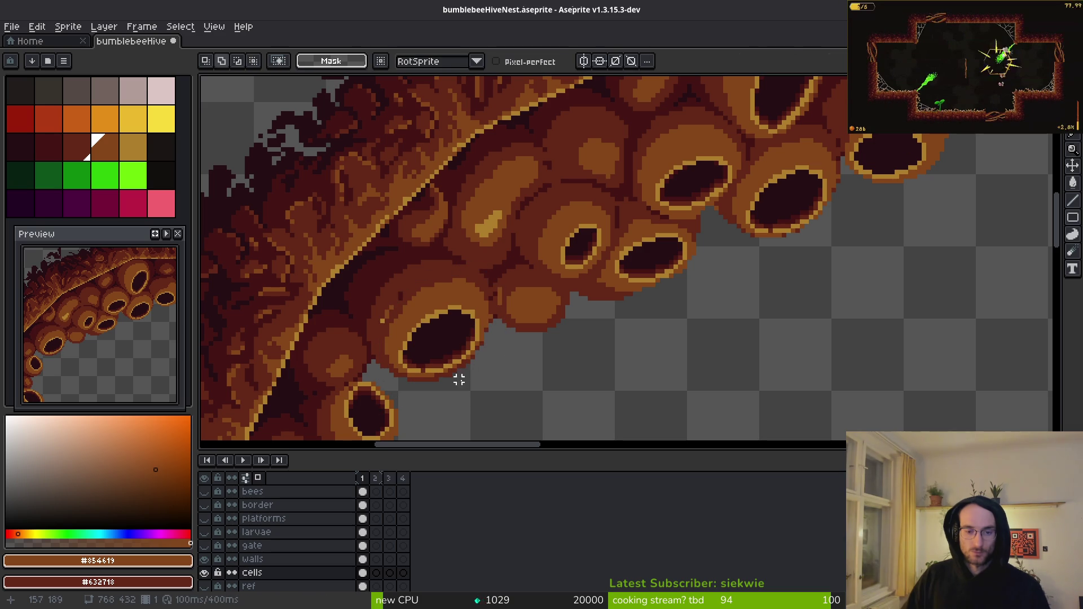
pyautogui.hotkey('ctrl', 'z')
# - Place a copy of the cell in the gap lower on the arch, nudged down one pixel
pyautogui.hotkey('ctrl', 'v')
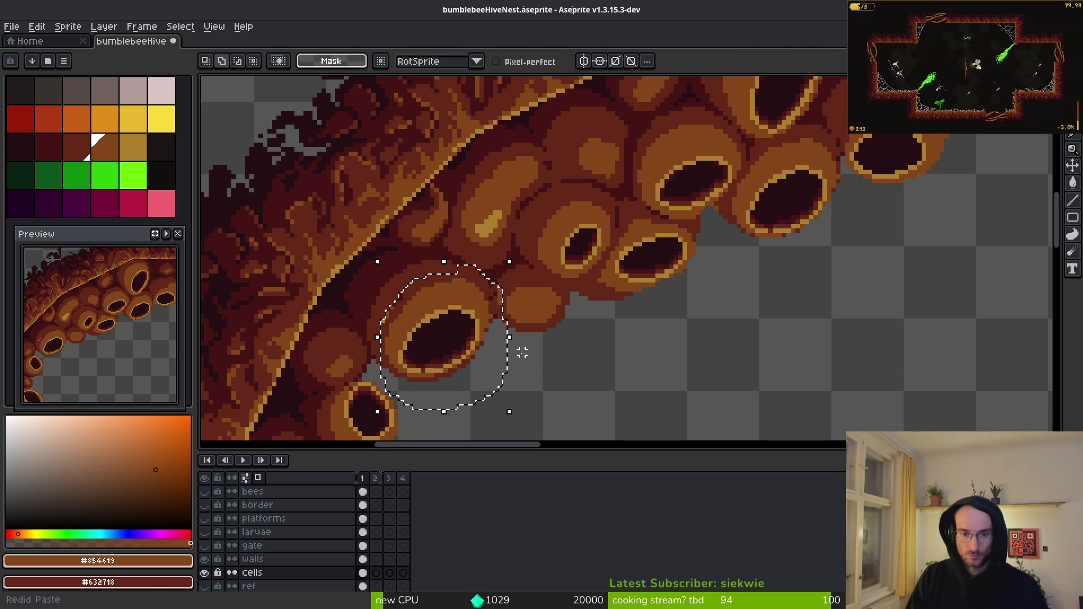
pyautogui.press('Return')
pyautogui.hotkey('ctrl', 'z')
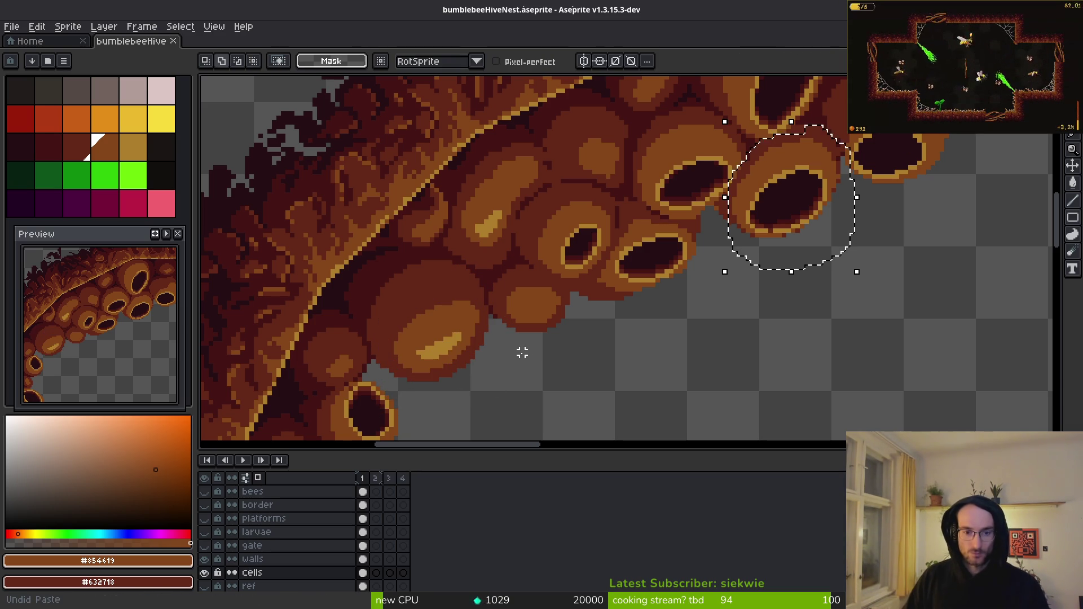
pyautogui.hotkey('ctrl', 't')
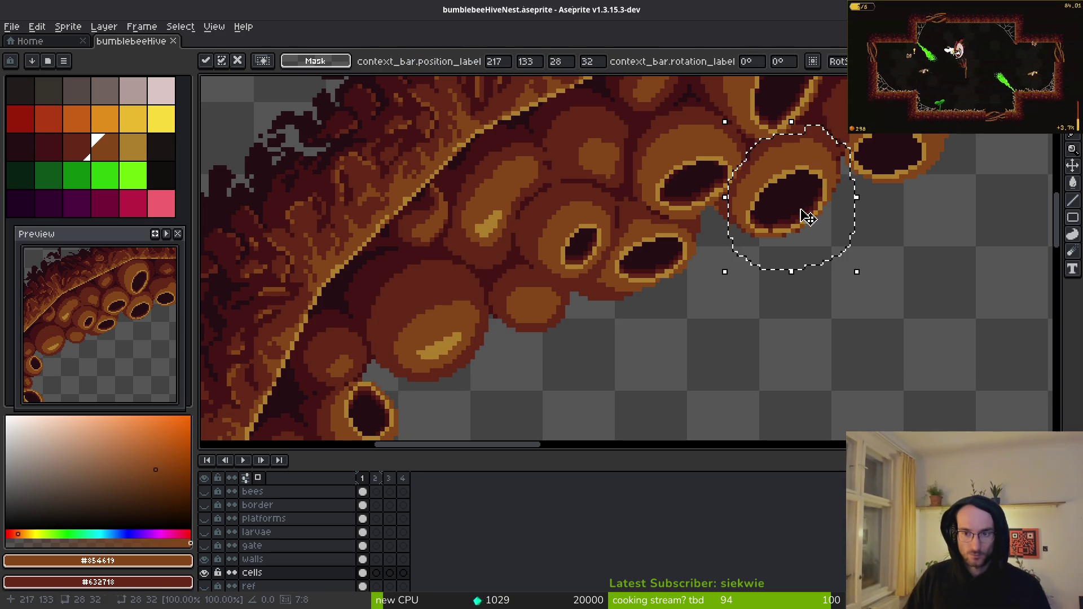
pyautogui.moveTo(812, 203)
pyautogui.mouseDown()
pyautogui.moveTo(452, 322)
pyautogui.moveTo(476, 340)
pyautogui.mouseUp()
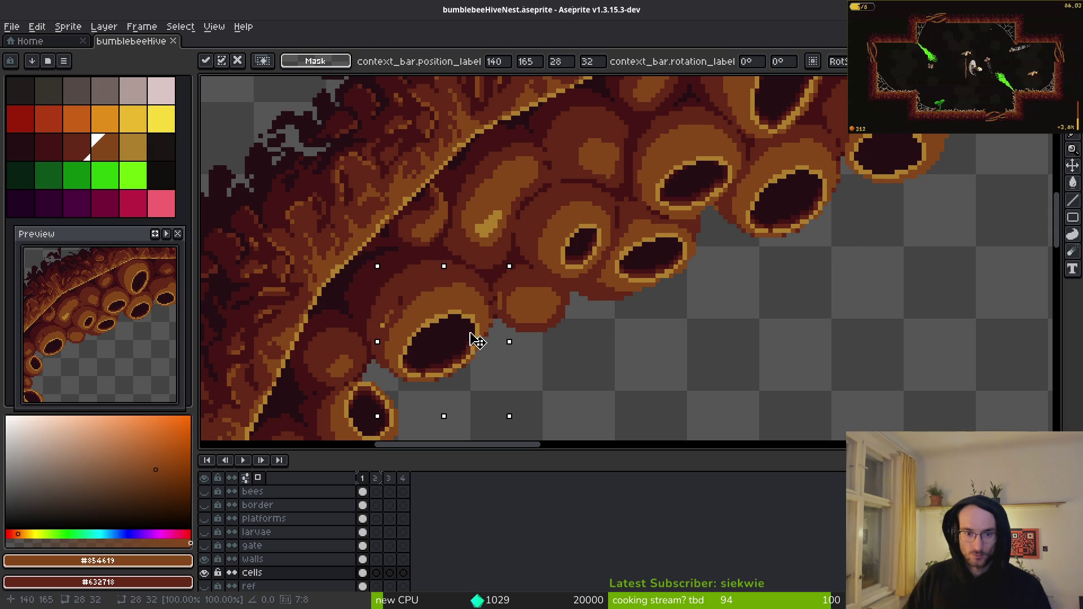
pyautogui.press('Down')
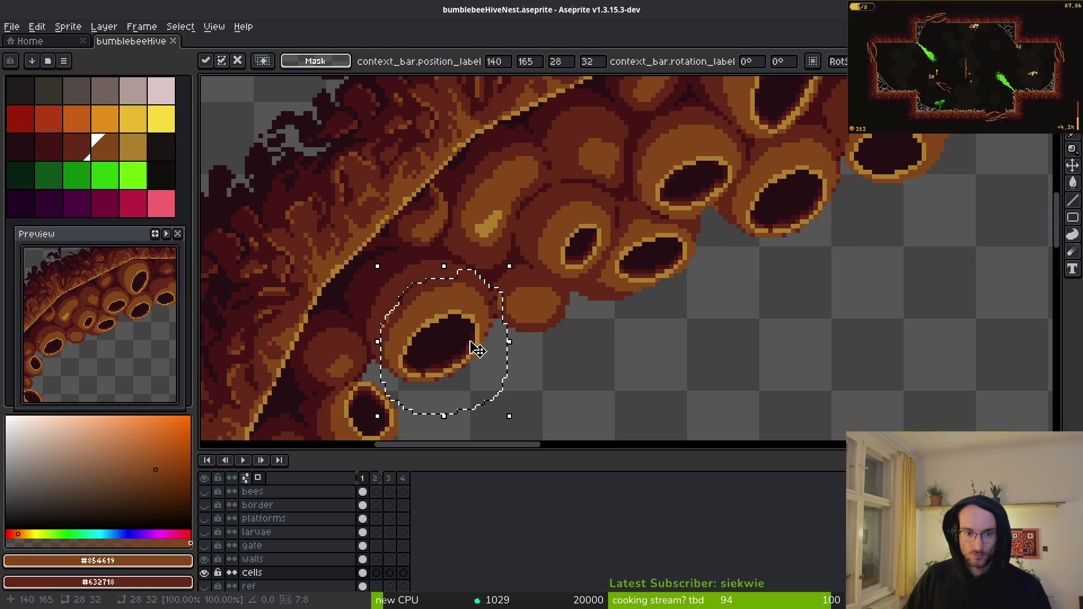
pyautogui.press('Return')
# - Touch up the seam beside the new cell with #632718, #431414 and #854619 pixels
pyautogui.scroll(1, 382, 294)
pyautogui.scroll(2, 367, 305)
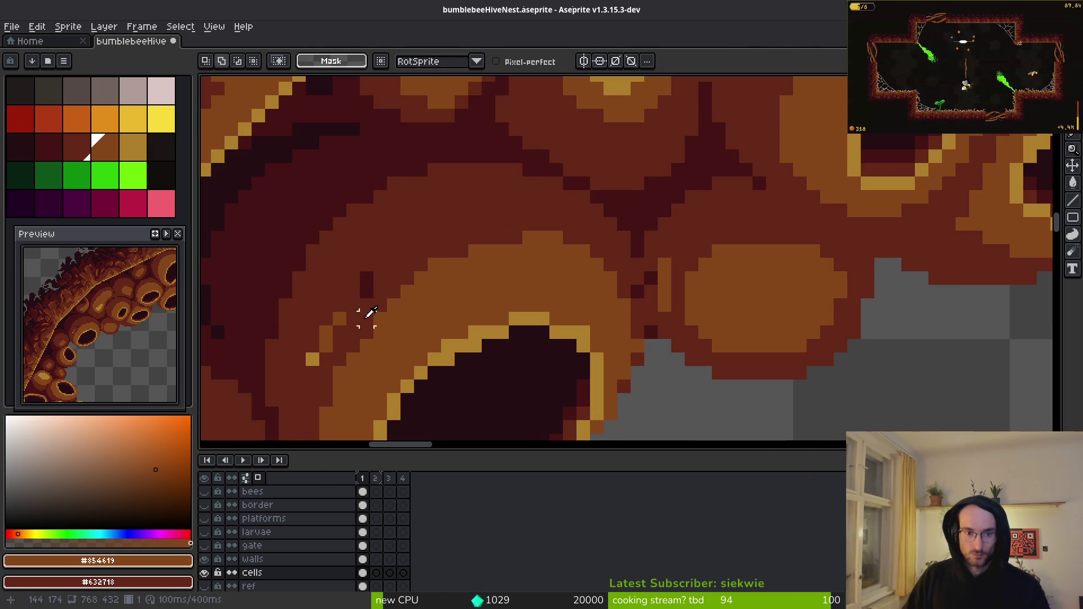
pyautogui.press('b')
pyautogui.keyDown('alt'); pyautogui.click(367, 280); pyautogui.keyUp('alt')
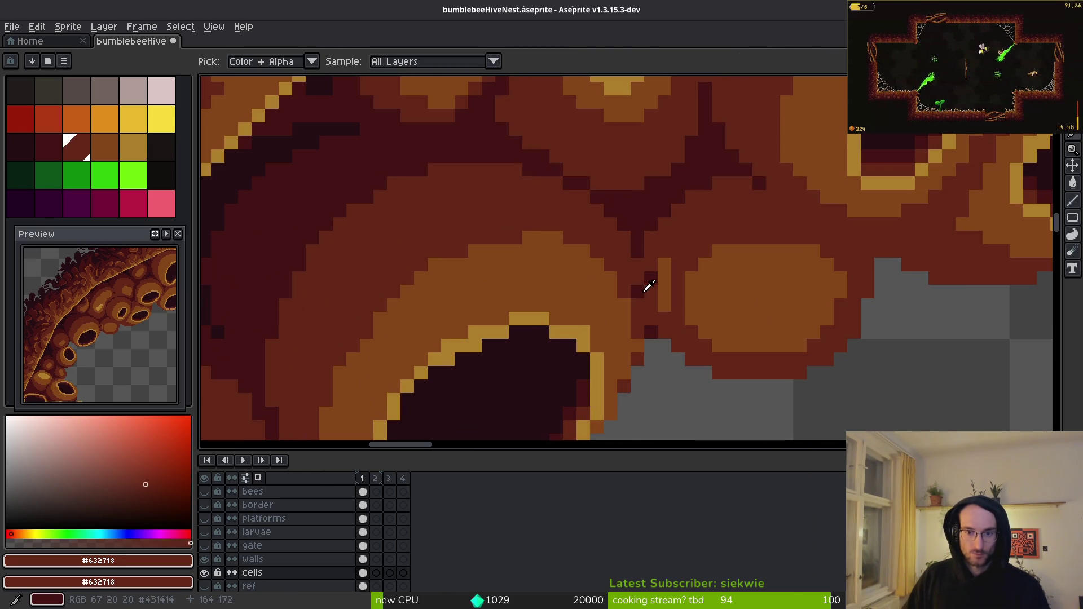
pyautogui.keyDown('alt'); pyautogui.click(646, 249); pyautogui.keyUp('alt')
pyautogui.keyDown('alt'); pyautogui.click(684, 305); pyautogui.keyUp('alt')
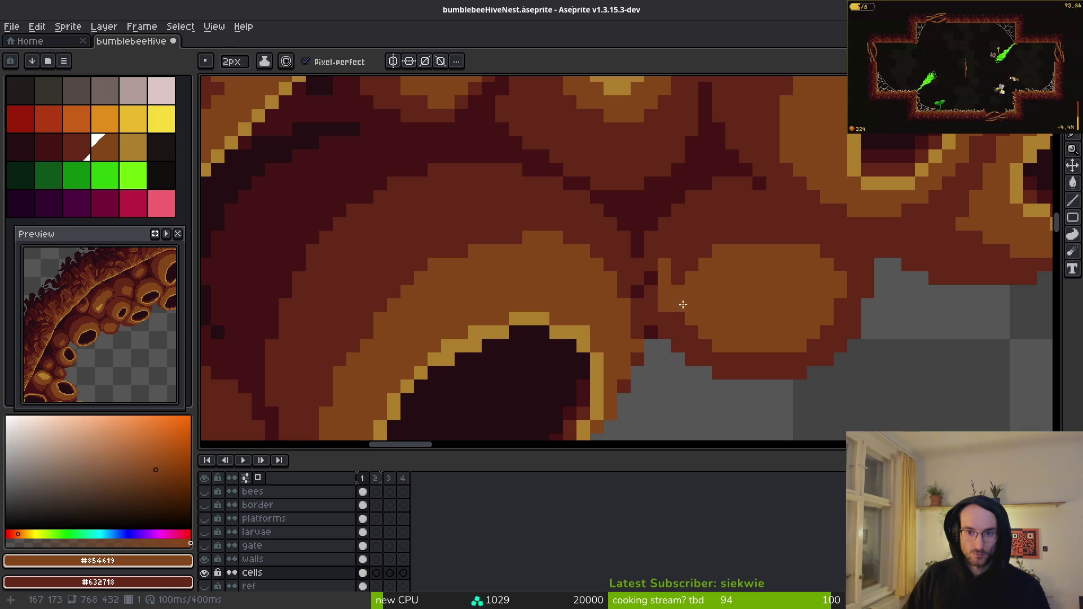
pyautogui.scroll(4, 677, 303)
pyautogui.keyDown('alt'); pyautogui.click(684, 222); pyautogui.keyUp('alt')
pyautogui.scroll(-3, 672, 218)
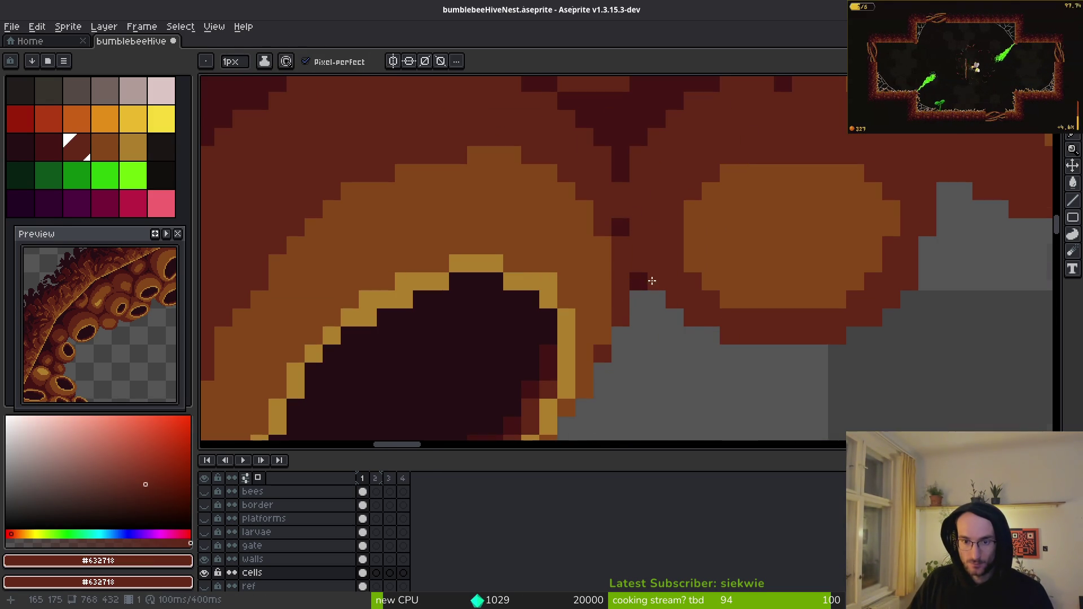
pyautogui.scroll(-4, 645, 302)
pyautogui.scroll(3, 630, 305)
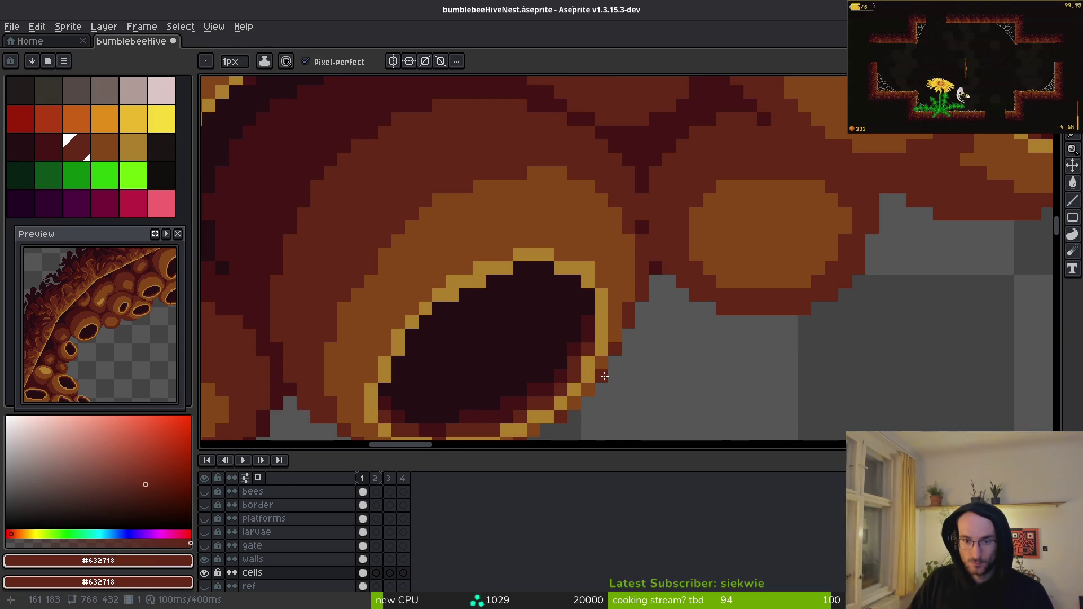
pyautogui.scroll(-5, 638, 383)
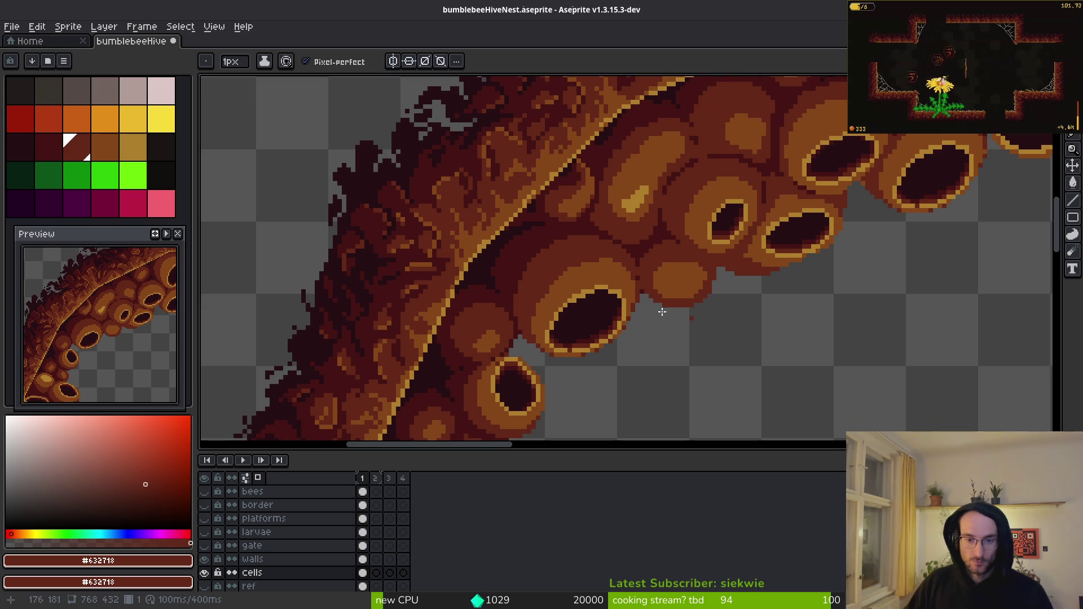
pyautogui.scroll(4, 614, 354)
pyautogui.scroll(1, 614, 355)
pyautogui.scroll(-3, 579, 241)
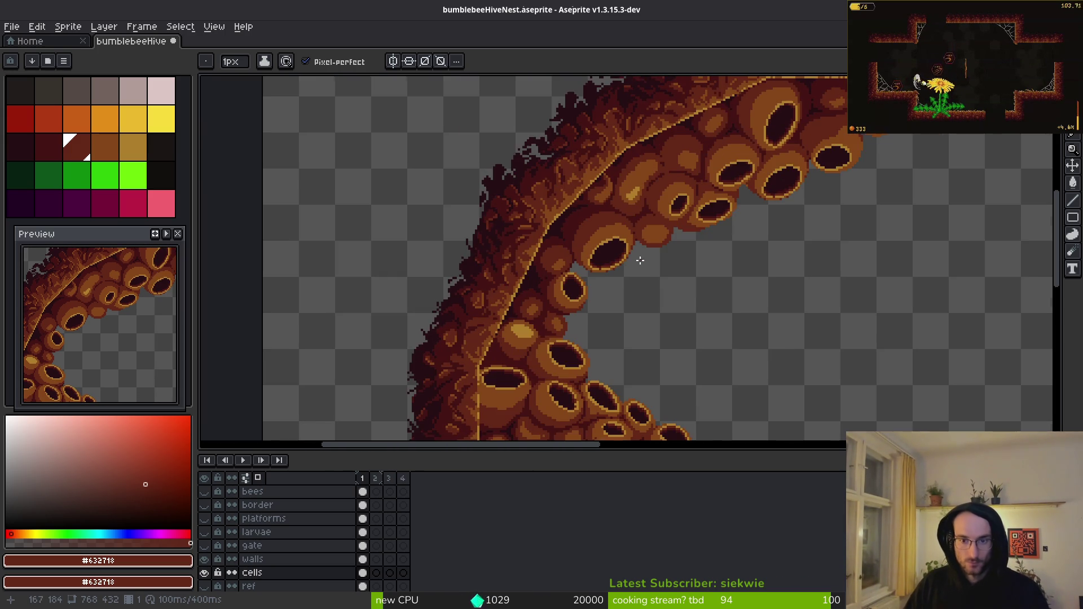
pyautogui.scroll(1, 677, 243)
pyautogui.scroll(-2, 677, 242)
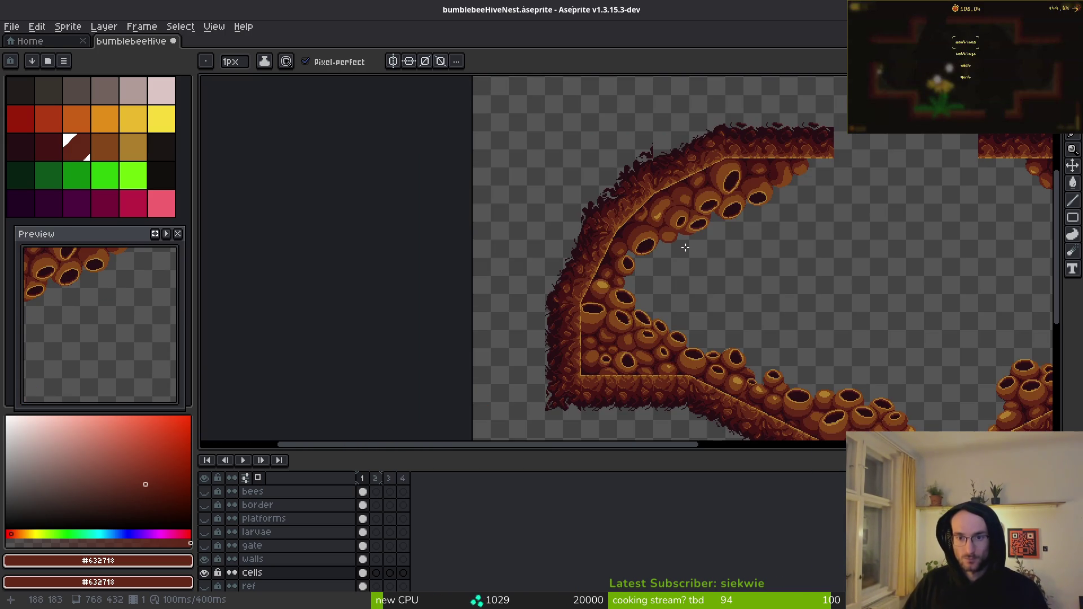
pyautogui.hscroll(3, 662, 260)
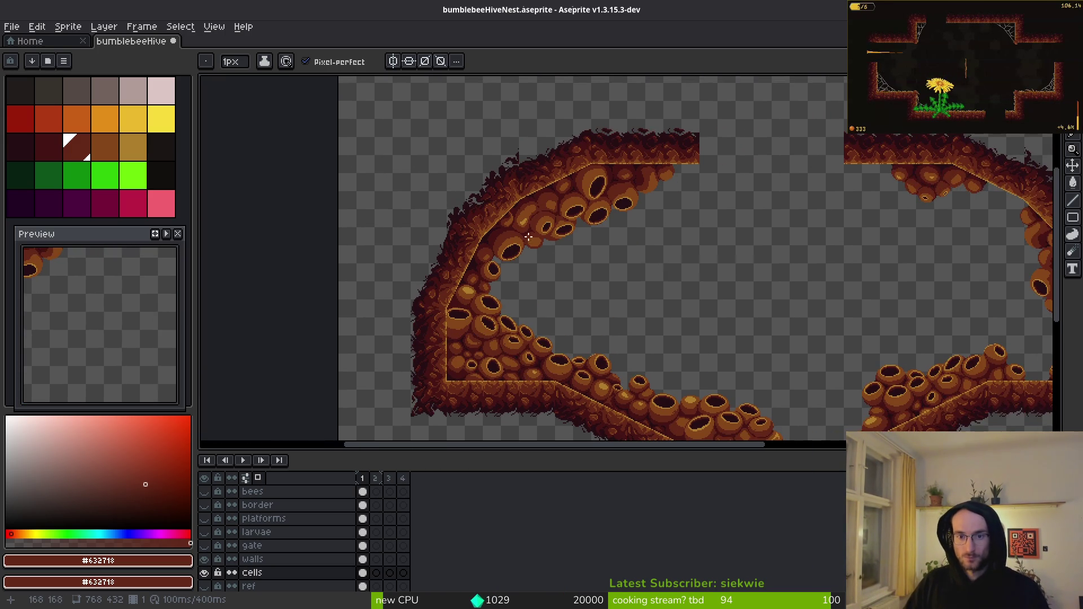
pyautogui.scroll(3, 530, 237)
pyautogui.scroll(-1, 625, 282)
pyautogui.scroll(-3, 654, 304)
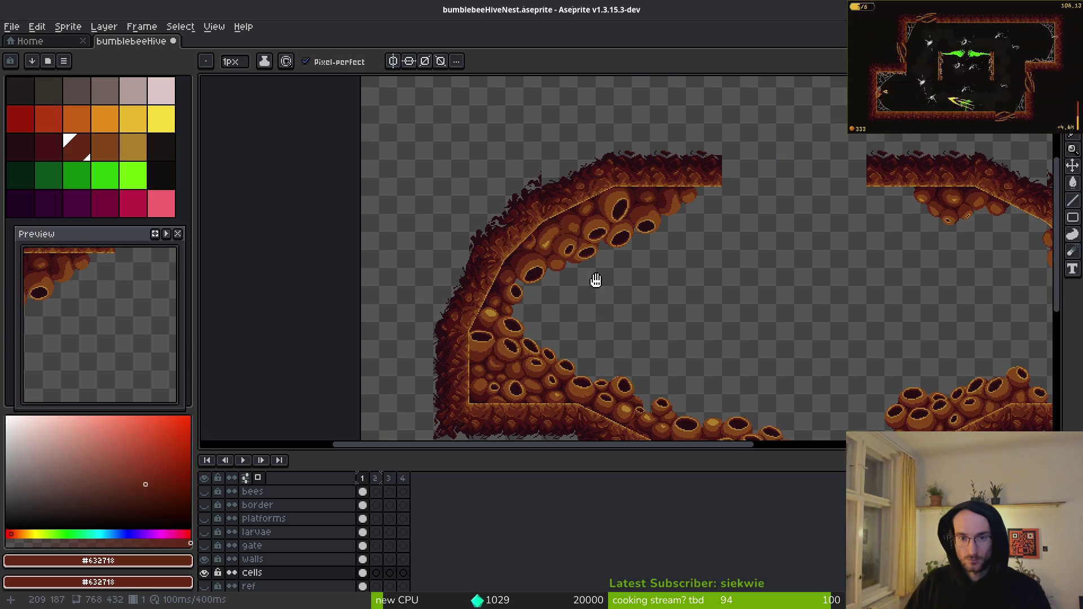
pyautogui.scroll(2, 594, 282)
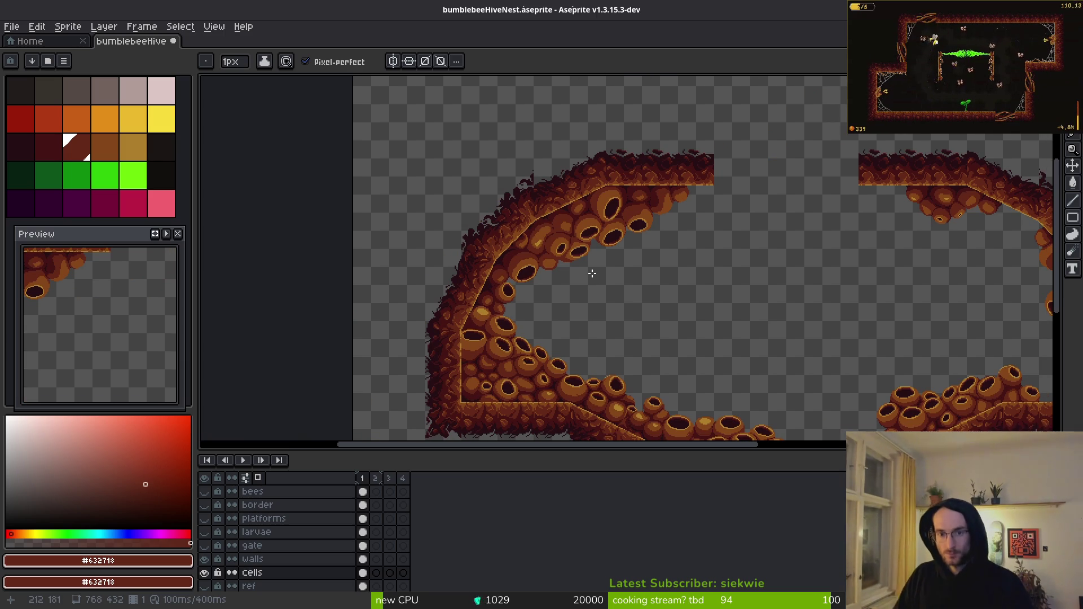
pyautogui.hscroll(3, 592, 274)
pyautogui.scroll(-1, 592, 273)
pyautogui.hscroll(-1, 567, 279)
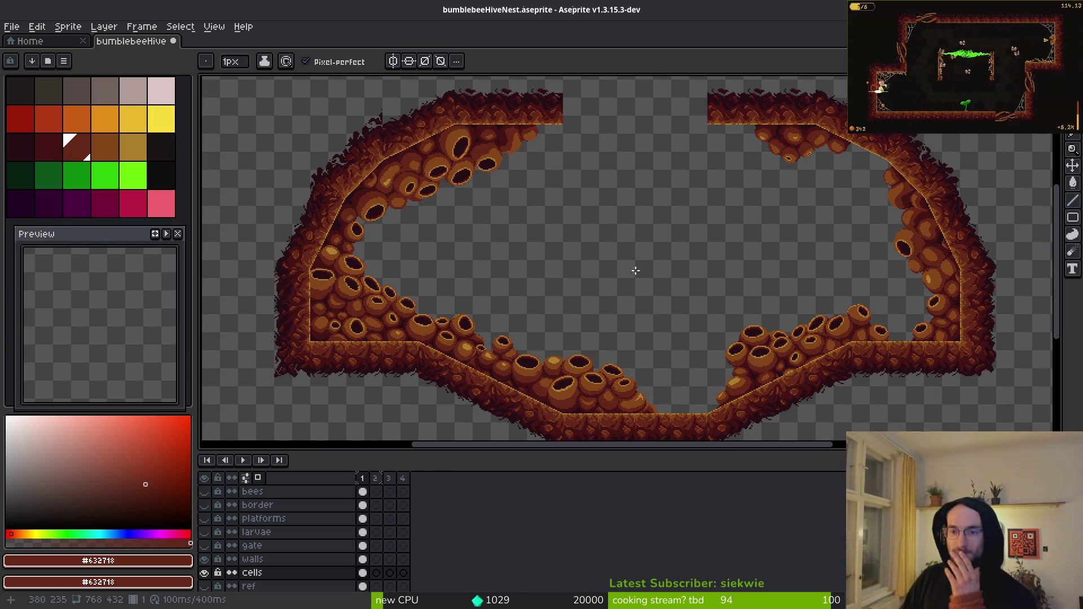
pyautogui.hscroll(-1, 647, 258)
pyautogui.scroll(-3, 655, 254)
pyautogui.scroll(3, 657, 254)
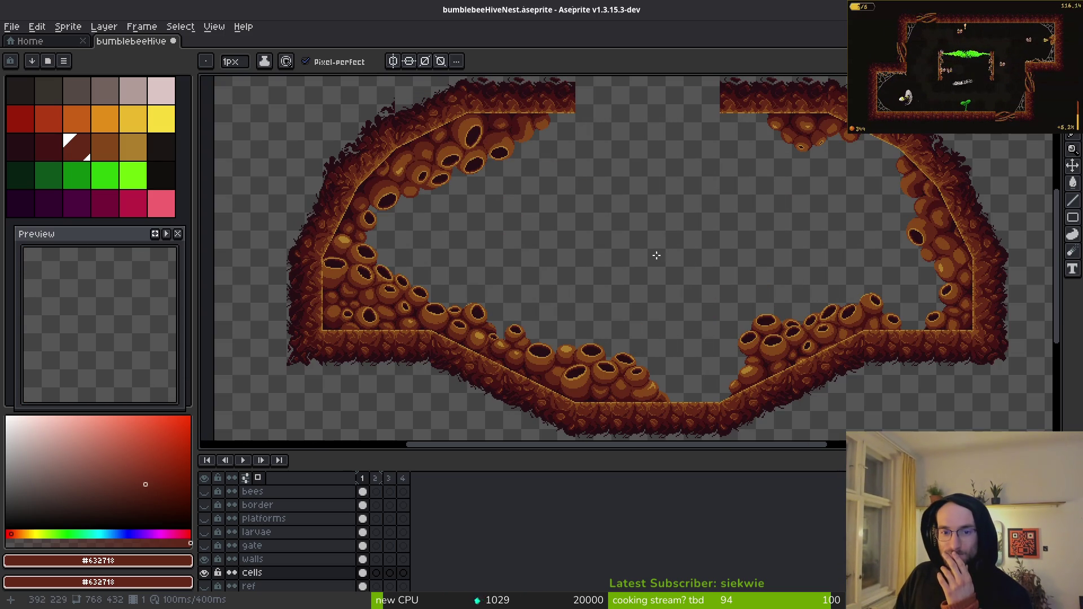
pyautogui.hscroll(1, 656, 262)
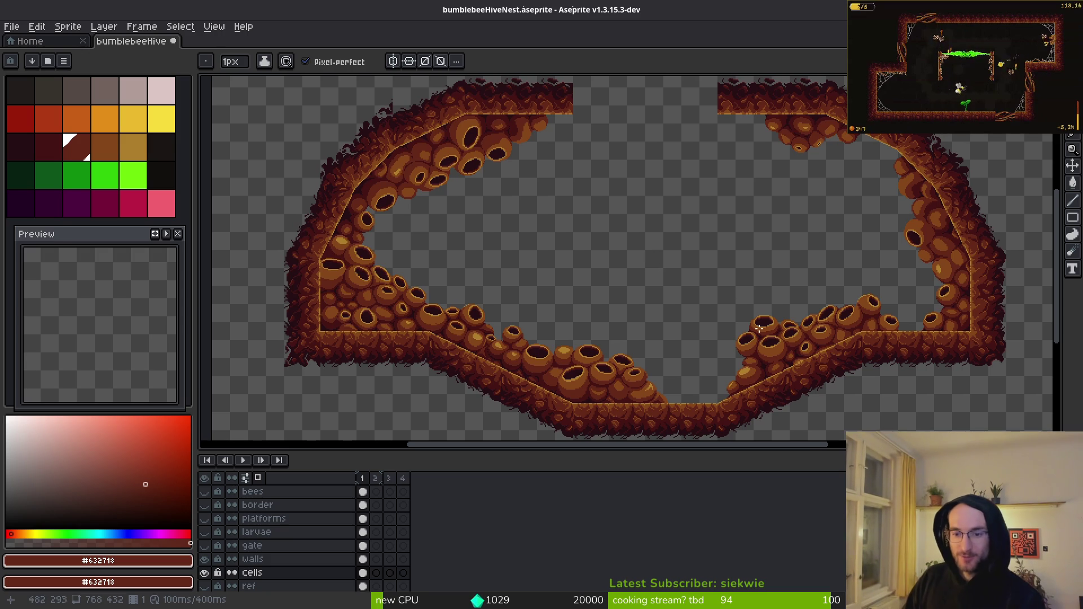
pyautogui.scroll(4, 751, 322)
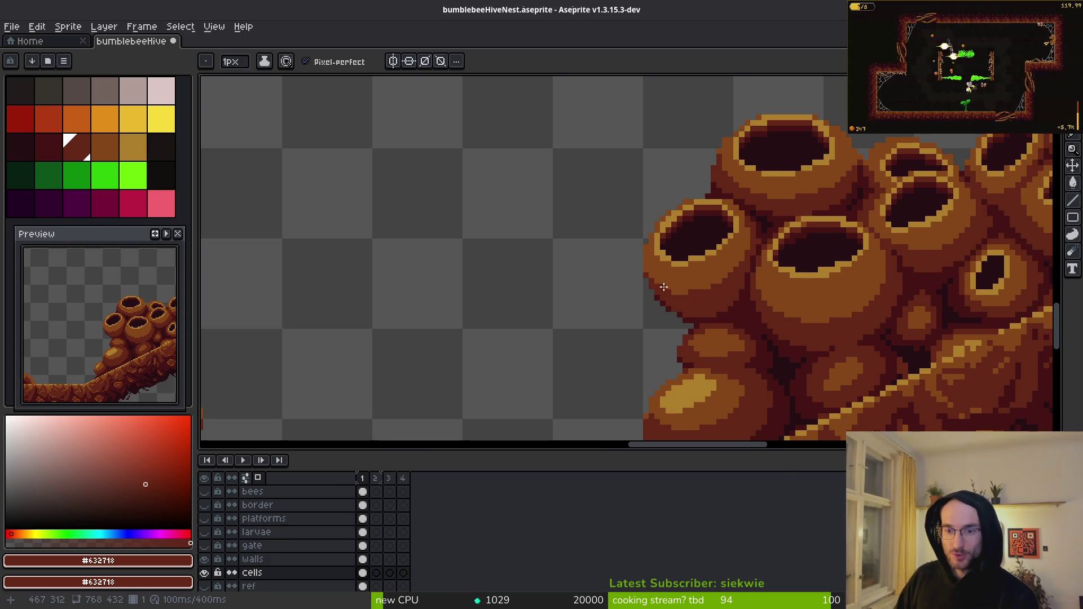
pyautogui.scroll(-1, 669, 288)
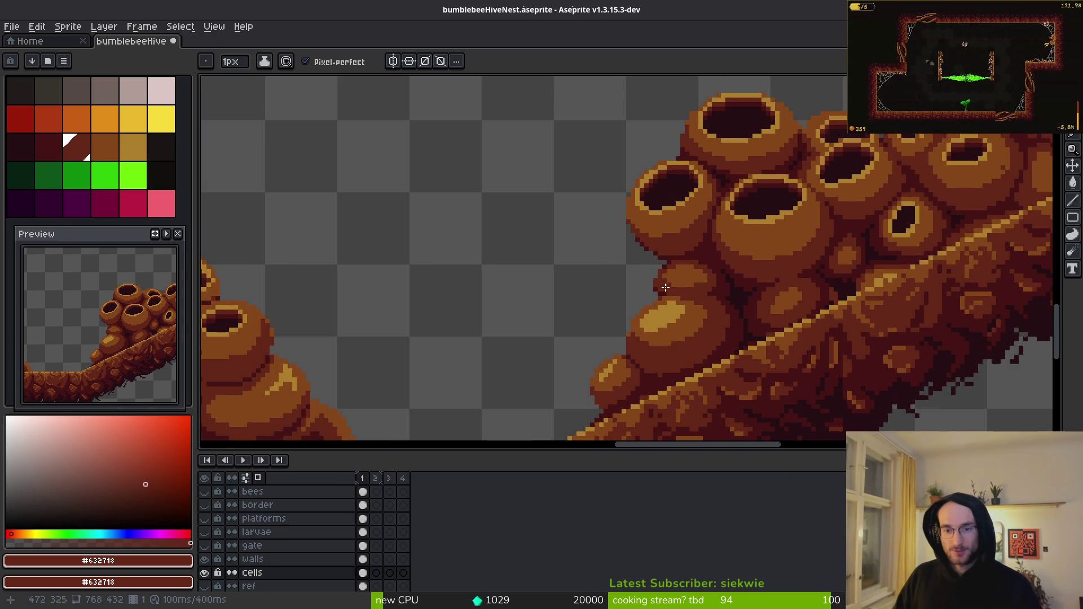
pyautogui.moveTo(618, 306)
pyautogui.mouseDown()
pyautogui.moveTo(665, 254)
pyautogui.moveTo(658, 196)
pyautogui.mouseUp()
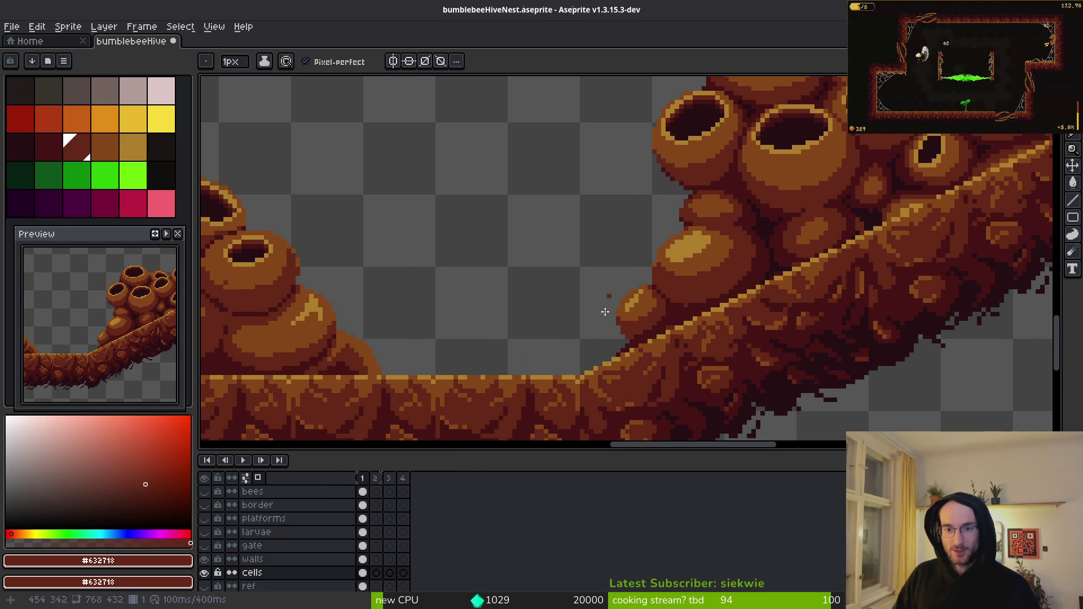
pyautogui.scroll(-5, 592, 273)
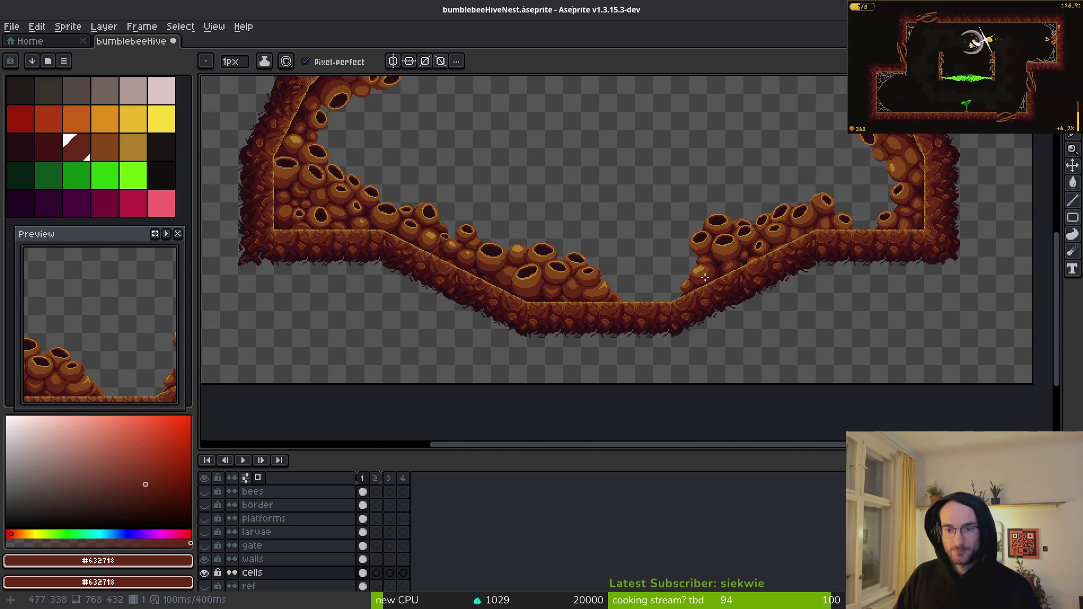
pyautogui.scroll(5, 707, 277)
pyautogui.scroll(-4, 712, 268)
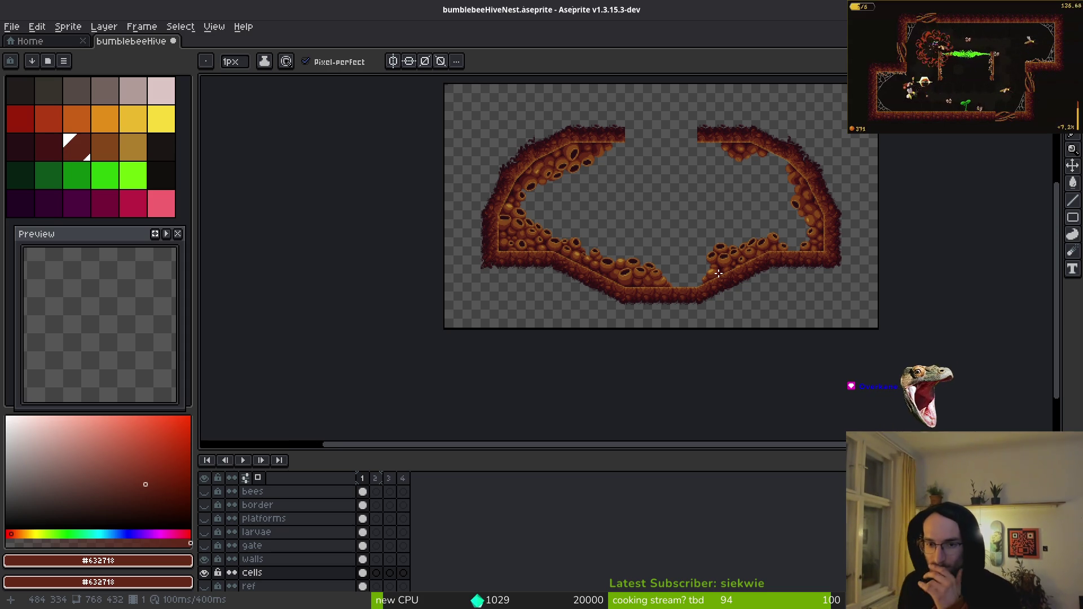
pyautogui.moveTo(710, 254); pyautogui.dragTo(683, 317)
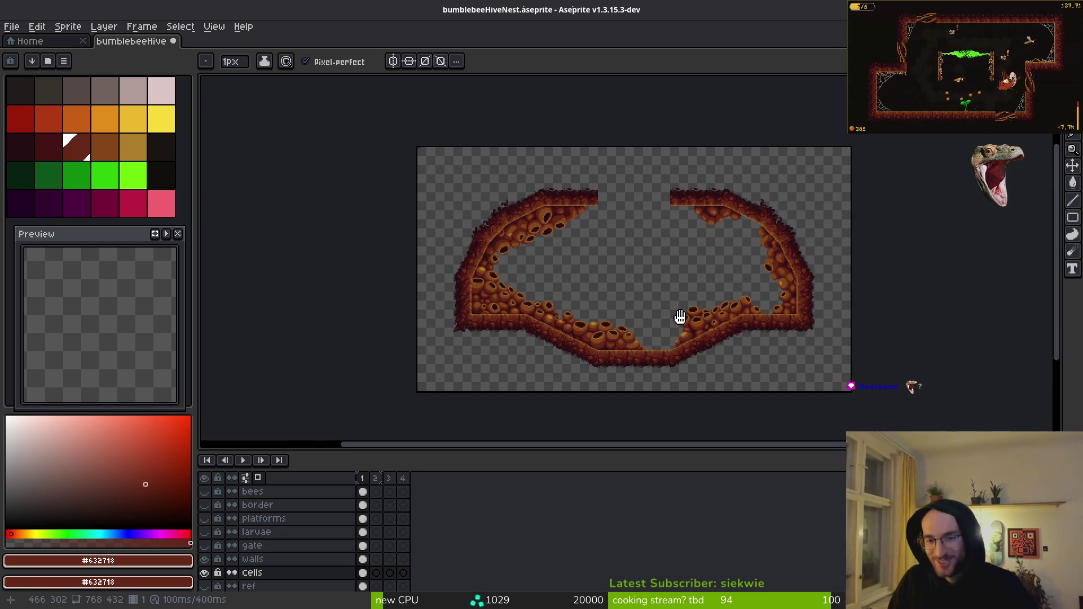
pyautogui.scroll(2, 683, 317)
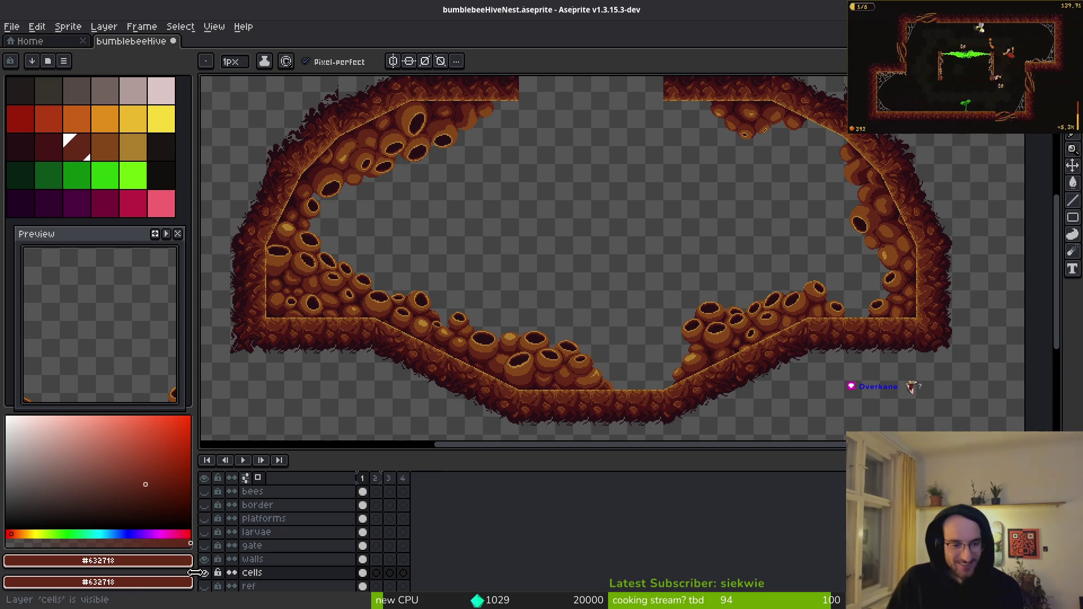
# - Make the hiveBackground and platforms layers visible
pyautogui.scroll(-1, 215, 573)
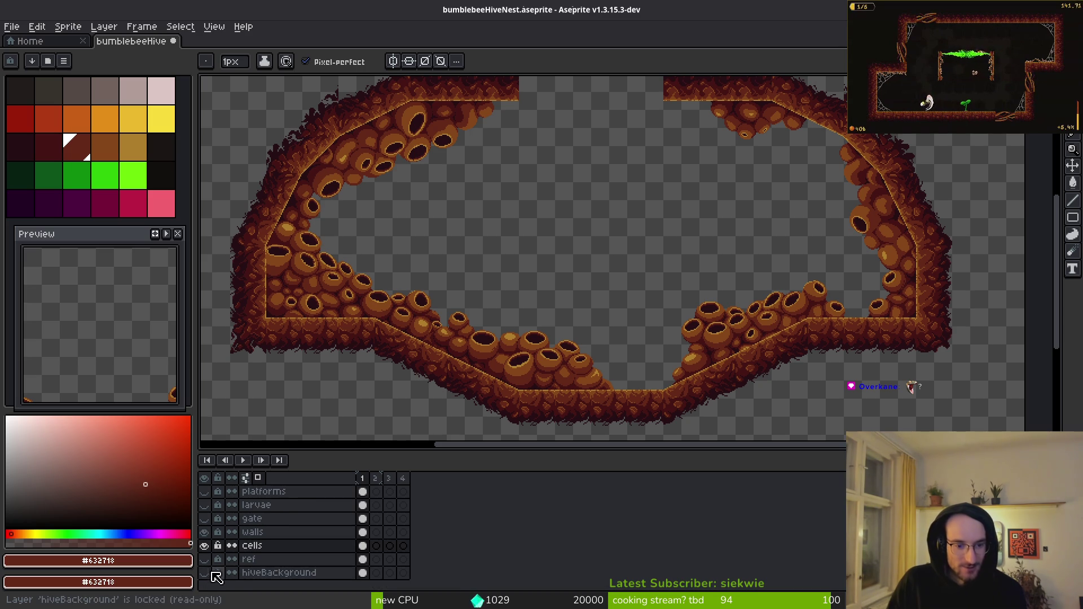
pyautogui.click(206, 578)
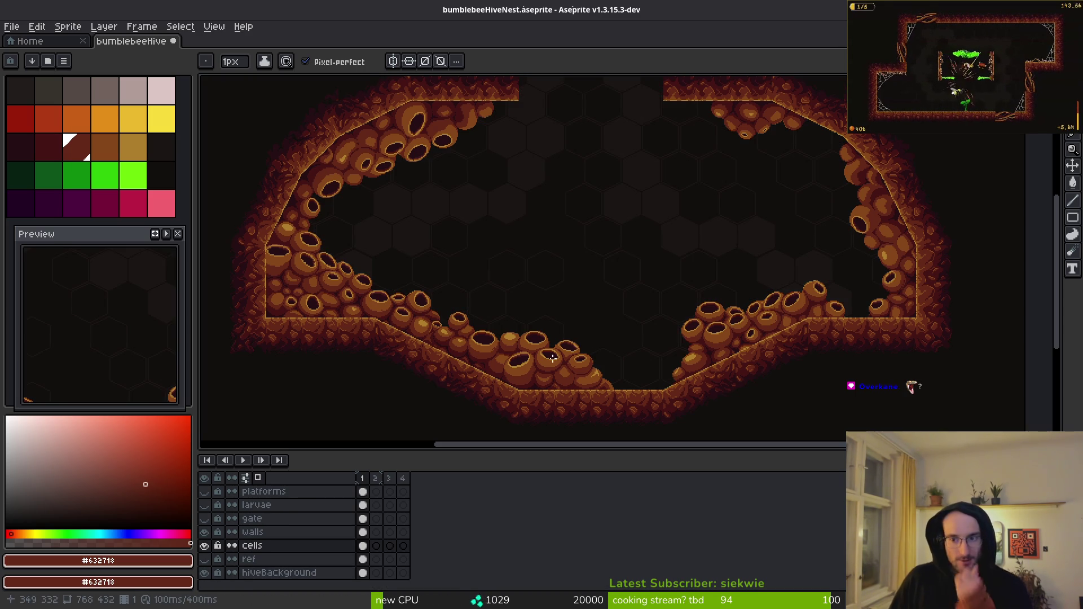
pyautogui.moveTo(625, 341); pyautogui.dragTo(649, 351)
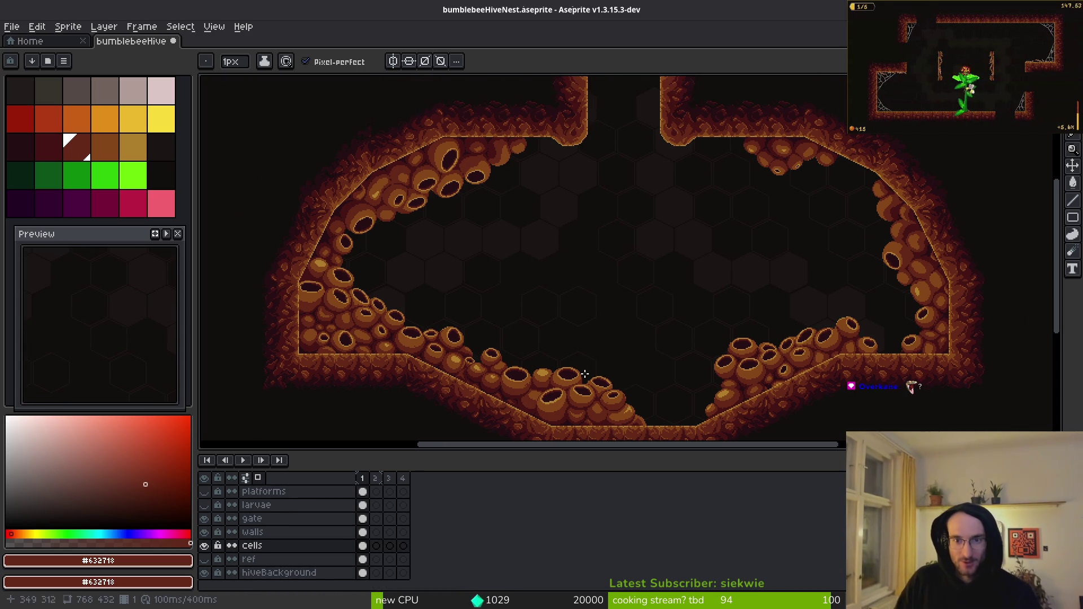
pyautogui.click(205, 493)
# - Bring the upper-left larvae into view and make the larvae layer active
pyautogui.scroll(2, 489, 277)
pyautogui.scroll(-3, 550, 249)
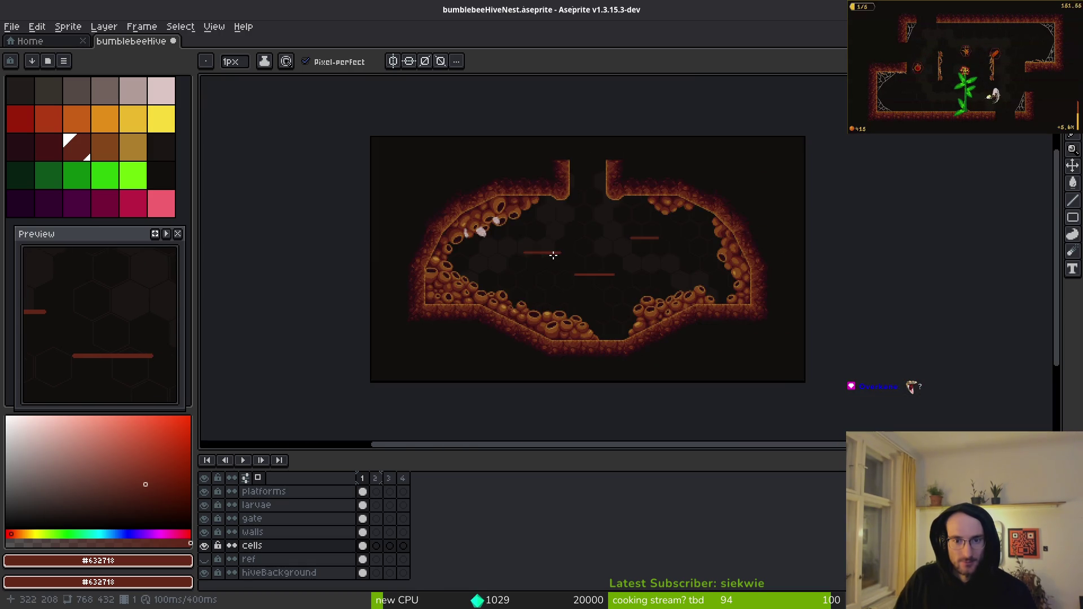
pyautogui.scroll(3, 527, 249)
pyautogui.moveTo(507, 282); pyautogui.dragTo(565, 313)
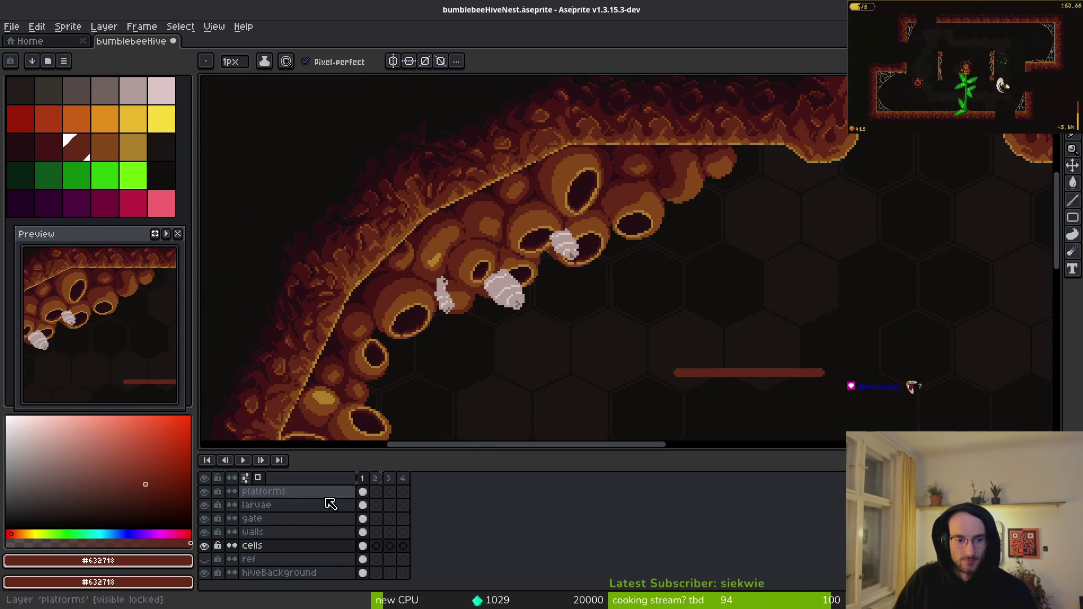
pyautogui.click(362, 505)
# - Lasso the larvae on the wall and move them down and to the right
pyautogui.hotkey('shift', 'w')
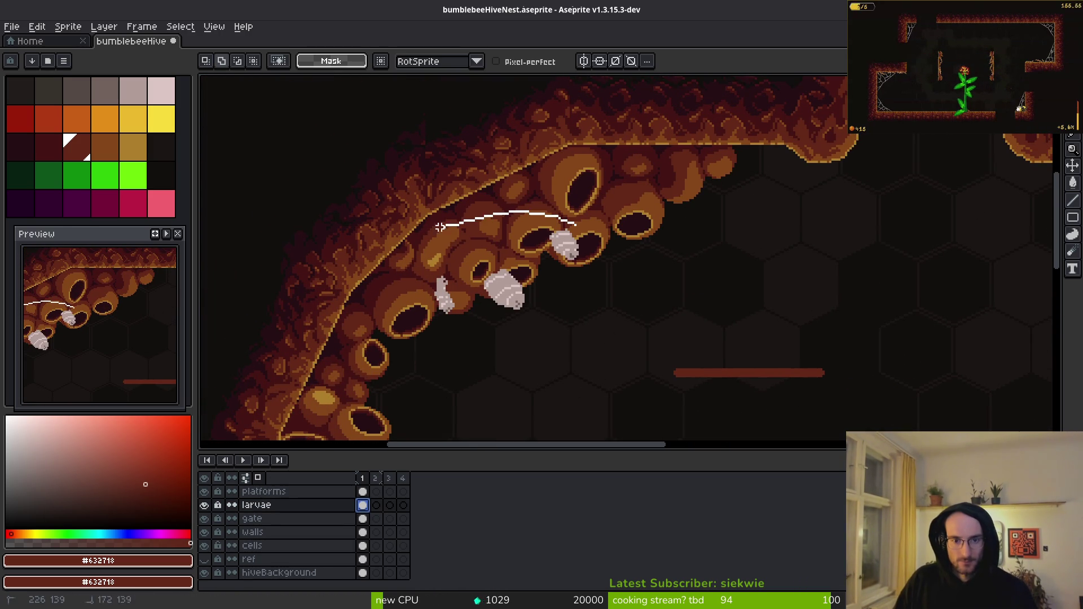
pyautogui.moveTo(573, 207); pyautogui.dragTo(571, 210)
pyautogui.moveTo(412, 213)
pyautogui.mouseDown()
pyautogui.moveTo(568, 235)
pyautogui.moveTo(417, 214)
pyautogui.mouseUp()
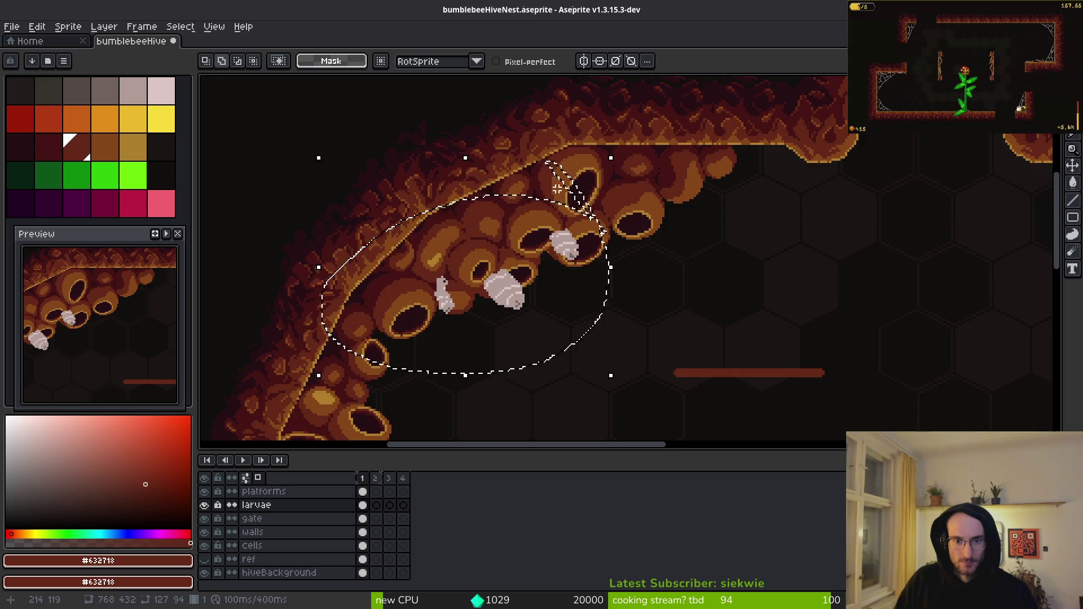
pyautogui.scroll(2, 514, 266)
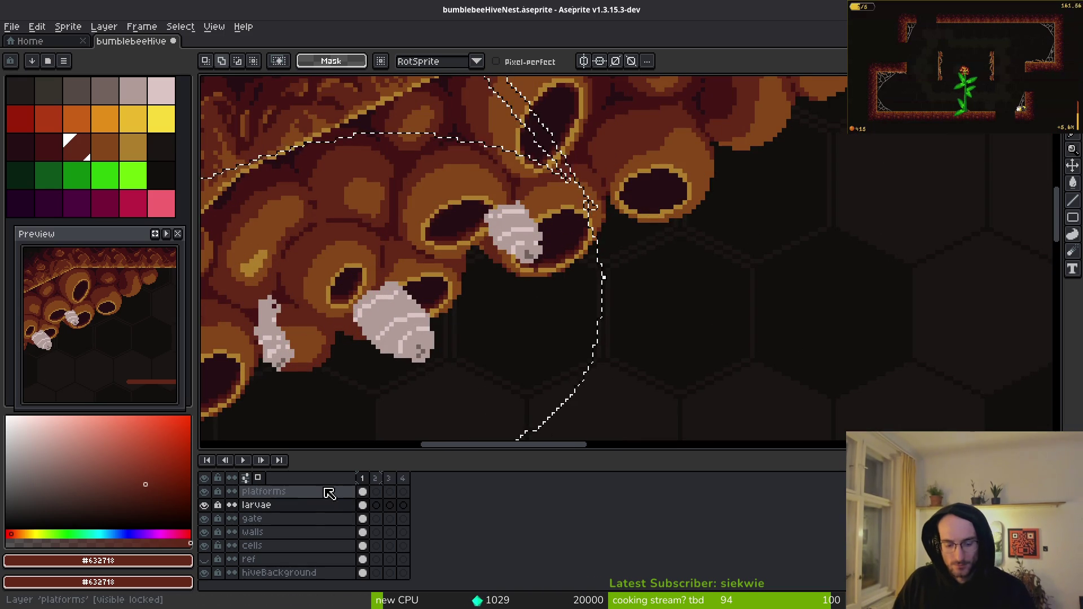
pyautogui.moveTo(436, 337)
pyautogui.mouseDown()
pyautogui.moveTo(486, 345)
pyautogui.moveTo(489, 365)
pyautogui.mouseUp()
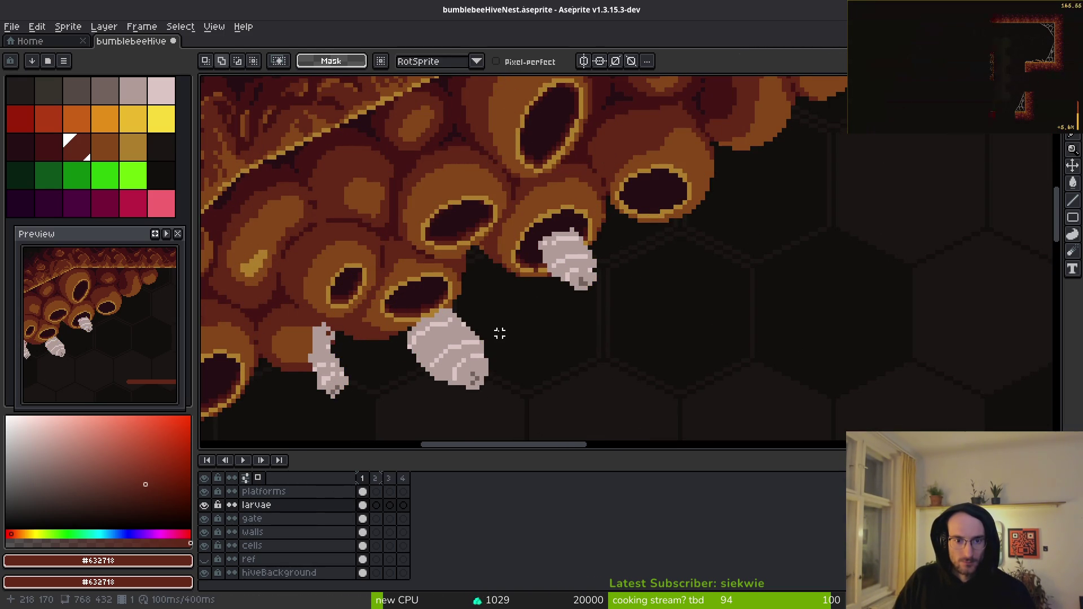
# - Shift the upper larva right and lift the lower larva up into a hive cell
pyautogui.moveTo(551, 186)
pyautogui.mouseDown()
pyautogui.moveTo(598, 194)
pyautogui.moveTo(558, 310)
pyautogui.mouseUp()
pyautogui.moveTo(567, 259); pyautogui.dragTo(708, 268)
pyautogui.moveTo(506, 327)
pyautogui.mouseDown()
pyautogui.moveTo(368, 305)
pyautogui.moveTo(507, 350)
pyautogui.mouseUp()
pyautogui.moveTo(479, 383); pyautogui.dragTo(592, 285)
pyautogui.click(375, 345)
pyautogui.moveTo(374, 346); pyautogui.dragTo(423, 338)
pyautogui.press('Escape')
# - Move the right-hand larva up-left into a honeycomb cell
pyautogui.moveTo(775, 279)
pyautogui.mouseDown()
pyautogui.moveTo(671, 197)
pyautogui.moveTo(717, 275)
pyautogui.mouseUp()
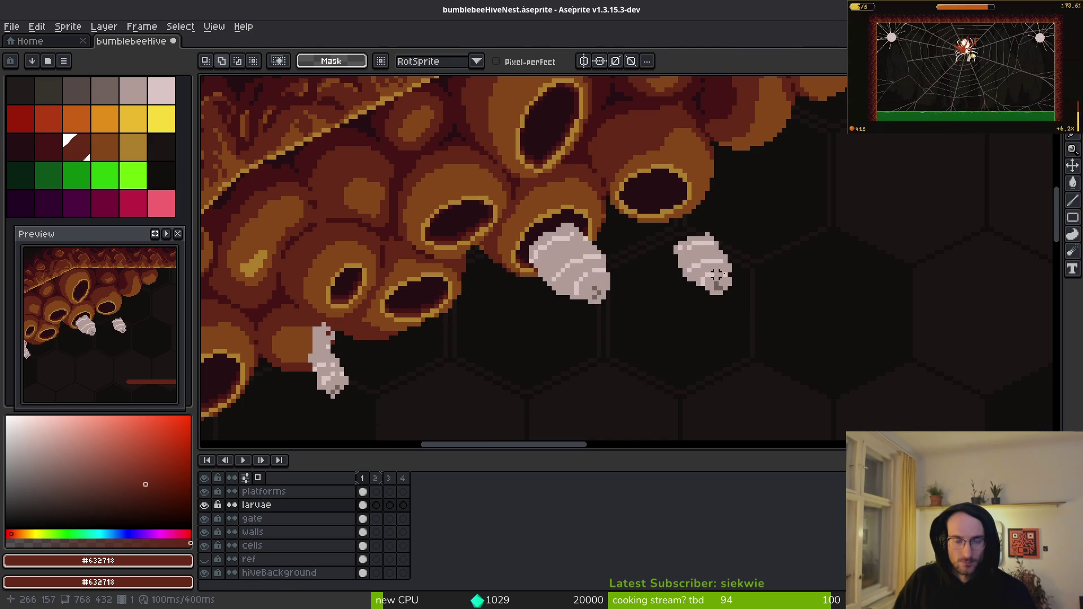
pyautogui.moveTo(653, 285); pyautogui.dragTo(773, 304)
pyautogui.moveTo(705, 266); pyautogui.dragTo(665, 210)
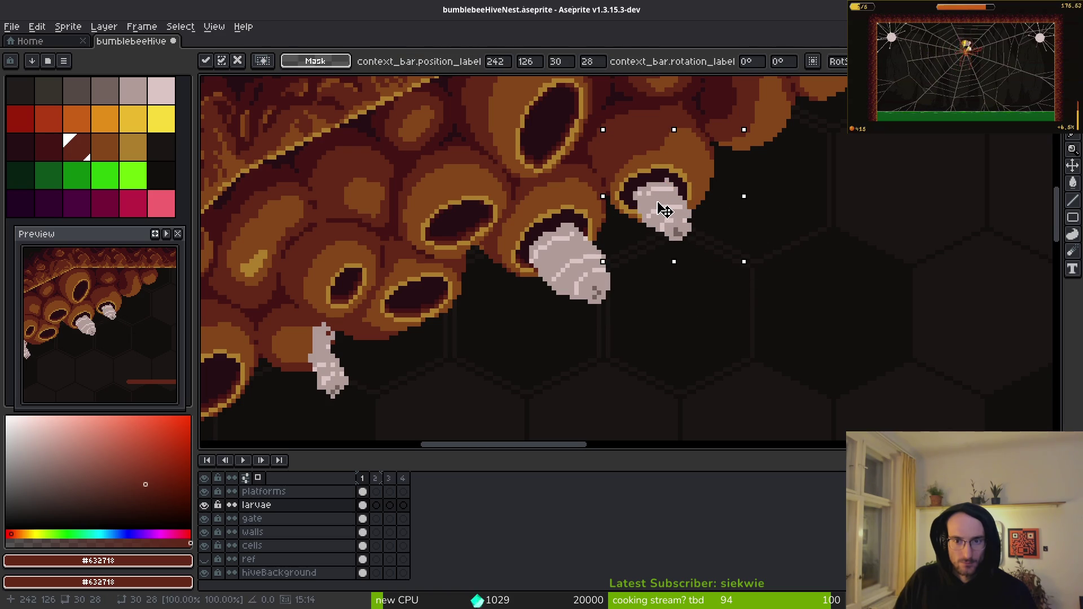
pyautogui.press('Return')
# - Tuck the small left larva into the hive and sample its light colour
pyautogui.hscroll(-5, 508, 327)
pyautogui.scroll(-3, 507, 327)
pyautogui.moveTo(397, 254)
pyautogui.mouseDown()
pyautogui.moveTo(490, 209)
pyautogui.moveTo(395, 251)
pyautogui.moveTo(534, 210)
pyautogui.moveTo(525, 203)
pyautogui.mouseUp()
pyautogui.press('Return')
pyautogui.scroll(-2, 604, 284)
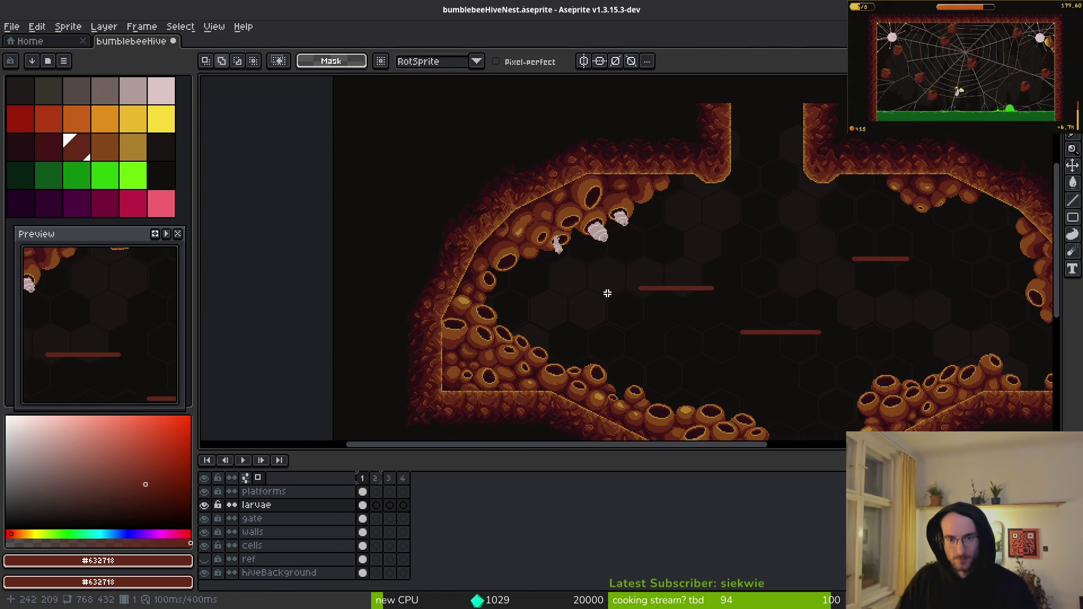
pyautogui.scroll(6, 607, 293)
pyautogui.keyDown('alt'); pyautogui.click(569, 319); pyautogui.keyUp('alt')
# - Erase stray light pixels along the small larva's lower-left edge and top
pyautogui.press('b')
pyautogui.keyDown('alt'); pyautogui.click(556, 336); pyautogui.keyUp('alt')
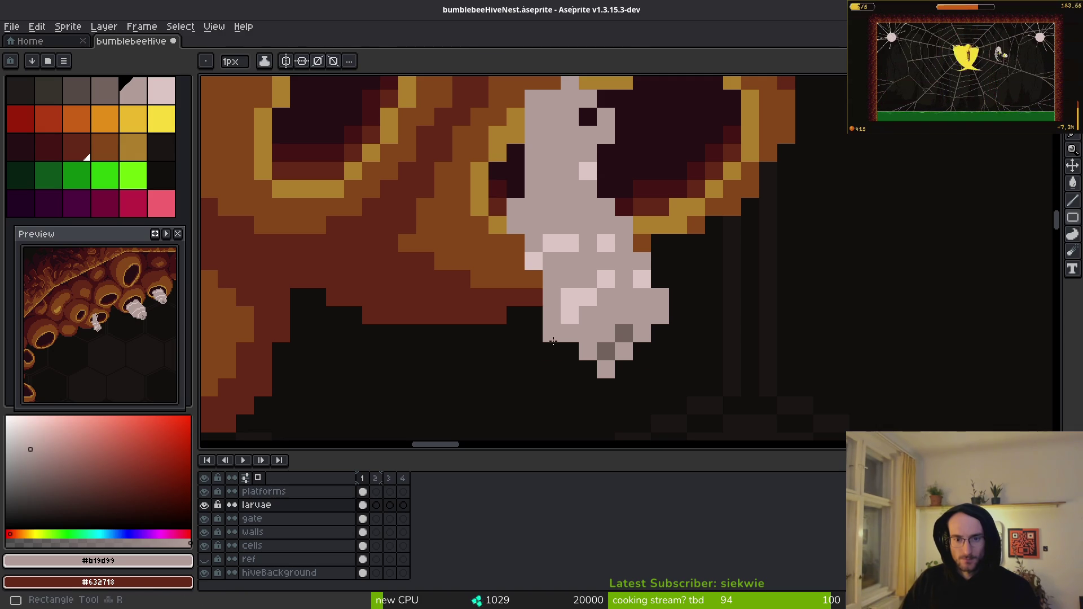
pyautogui.press('e')
pyautogui.moveTo(552, 315); pyautogui.dragTo(588, 371)
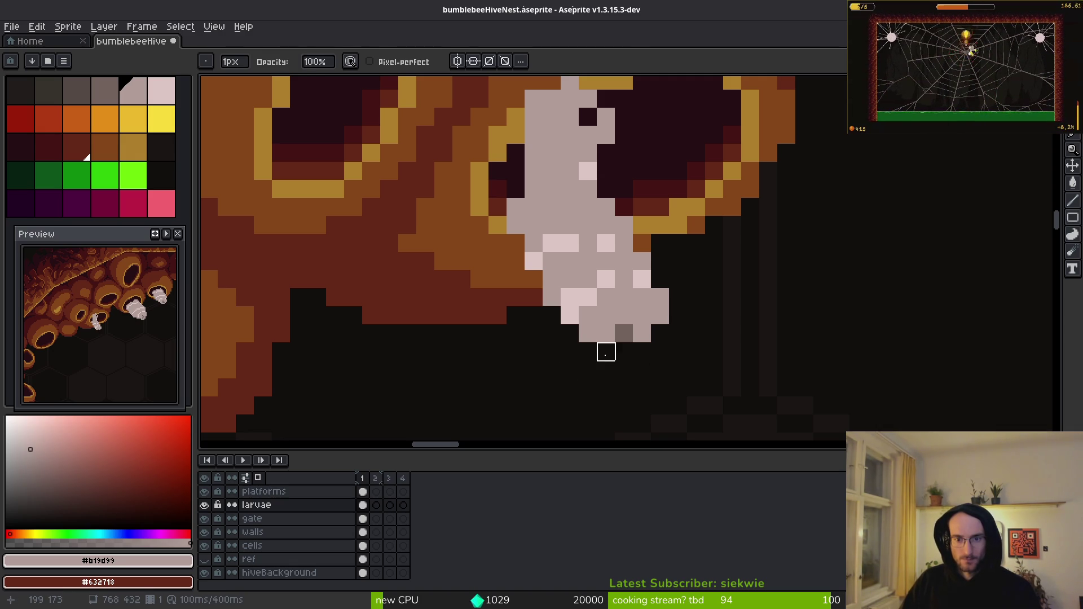
pyautogui.moveTo(642, 333); pyautogui.dragTo(619, 426)
pyautogui.press('b')
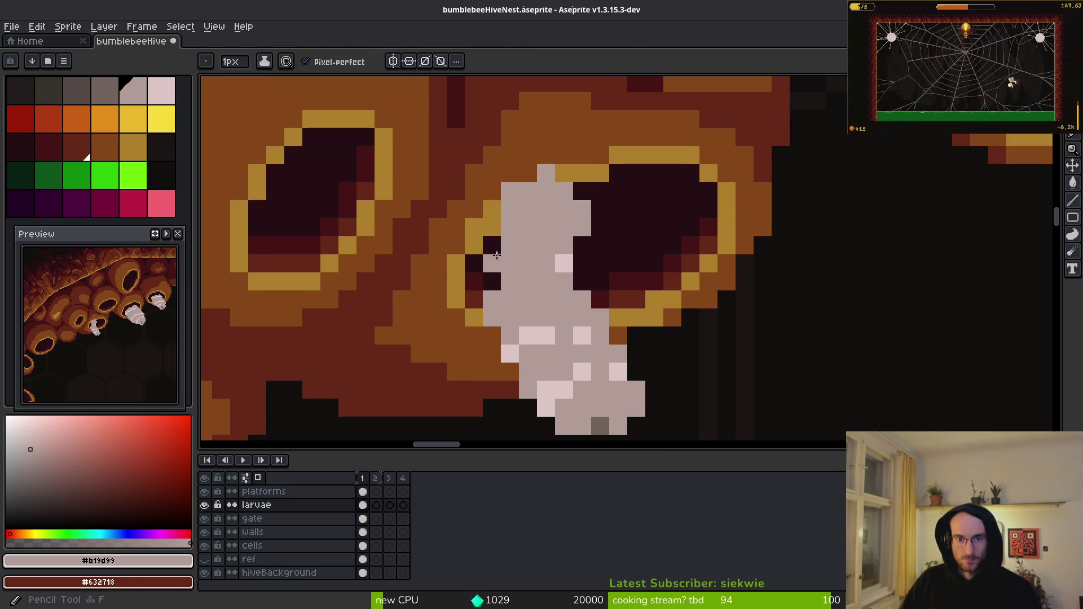
pyautogui.press('e')
pyautogui.click(510, 191)
pyautogui.scroll(-3, 615, 288)
# - Add pale #decfc5 highlight pixels on the larva, sampling its highlight and mid-tone colours
pyautogui.press('i')
pyautogui.click(583, 285)
pyautogui.press('b')
pyautogui.keyDown('alt'); pyautogui.click(583, 278); pyautogui.keyUp('alt')
pyautogui.click(565, 268)
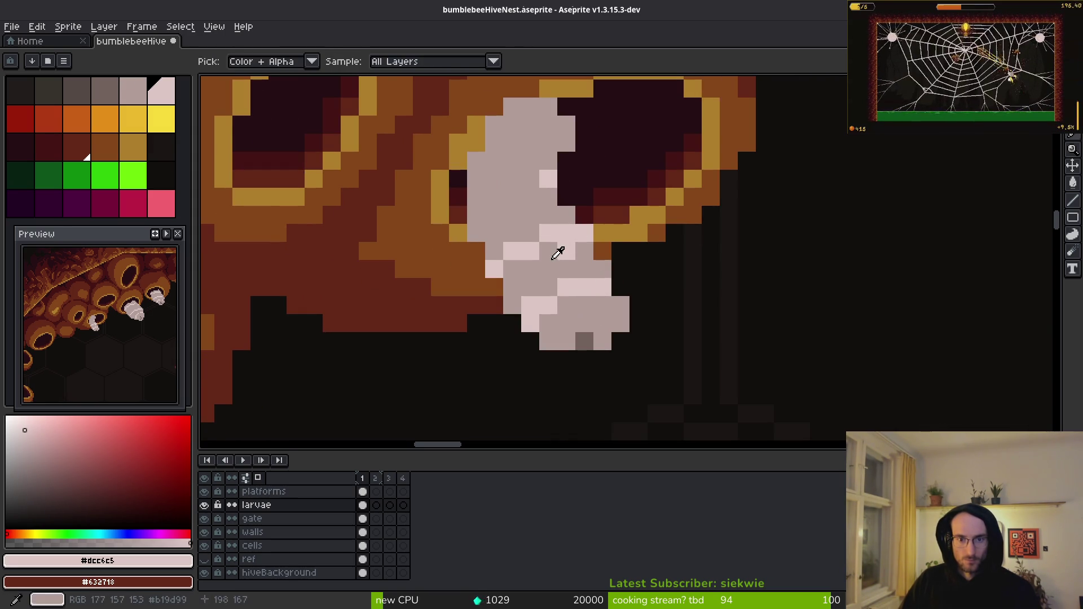
pyautogui.hotkey('ctrl', 'z')
pyautogui.keyDown('alt'); pyautogui.click(568, 250); pyautogui.keyUp('alt')
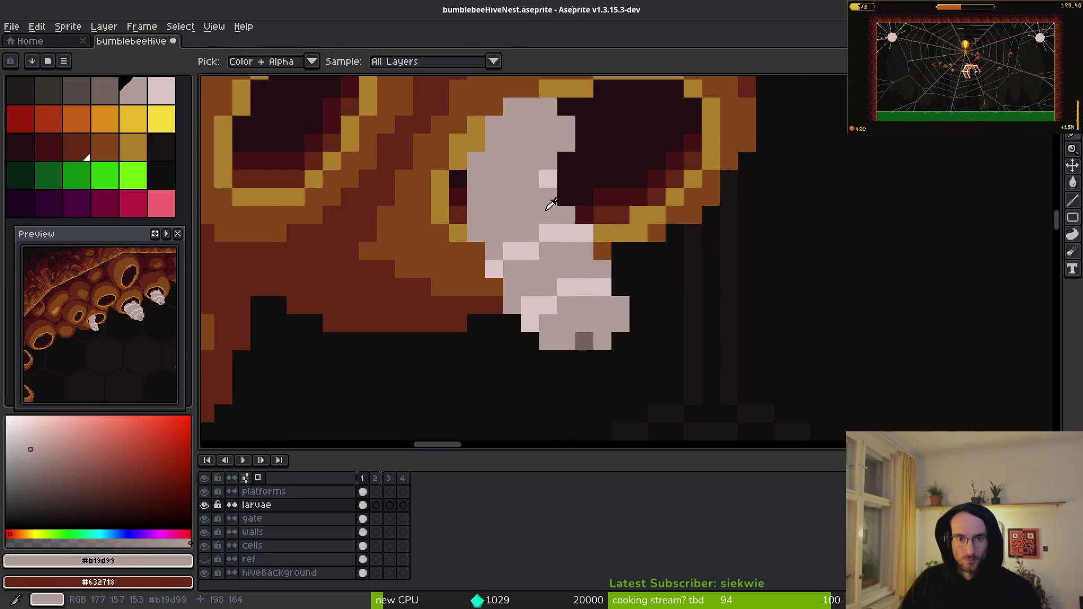
pyautogui.keyDown('alt'); pyautogui.click(543, 178); pyautogui.keyUp('alt')
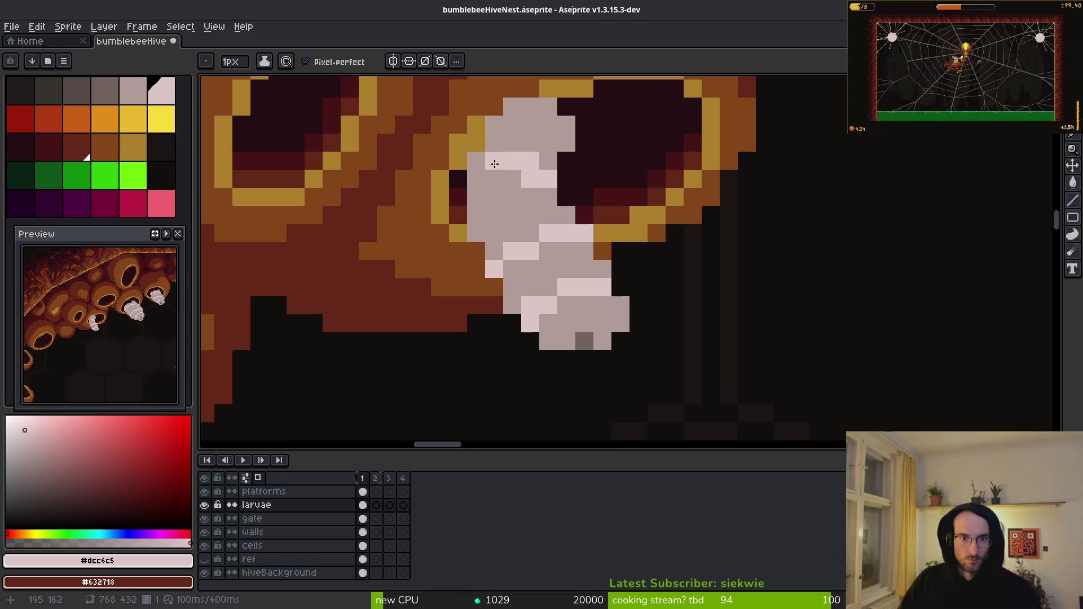
pyautogui.keyDown('alt'); pyautogui.click(512, 175); pyautogui.keyUp('alt')
pyautogui.scroll(-4, 587, 177)
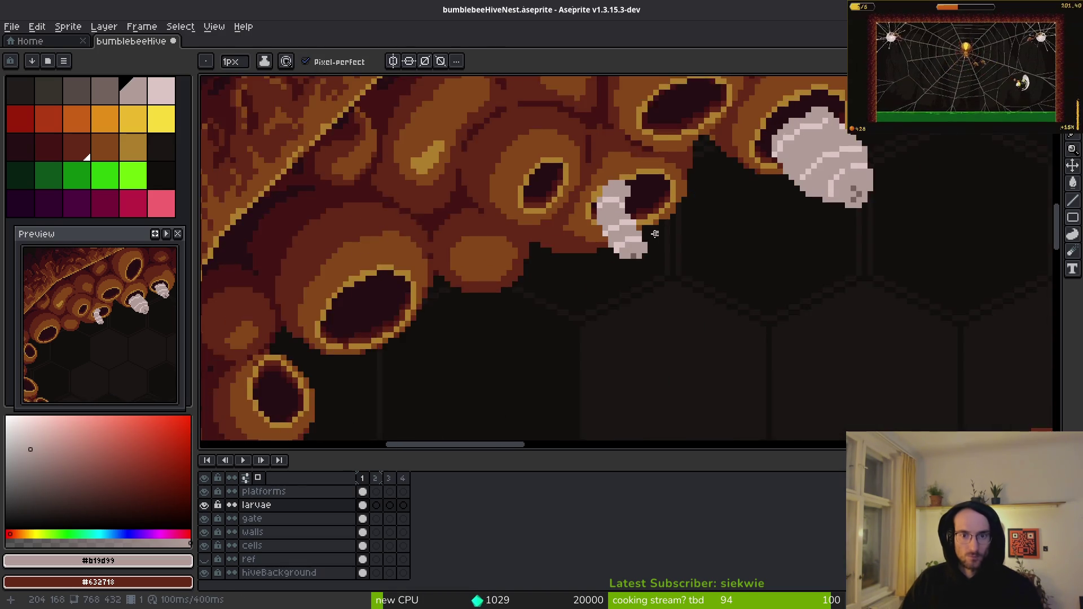
pyautogui.scroll(3, 585, 153)
# - Lasso the small larva and shift it about five pixels right
pyautogui.press('q')
pyautogui.moveTo(565, 98); pyautogui.dragTo(564, 102)
pyautogui.scroll(-2, 621, 226)
pyautogui.scroll(2, 649, 254)
pyautogui.moveTo(639, 308)
pyautogui.mouseDown()
pyautogui.moveTo(708, 308)
pyautogui.moveTo(668, 316)
pyautogui.mouseUp()
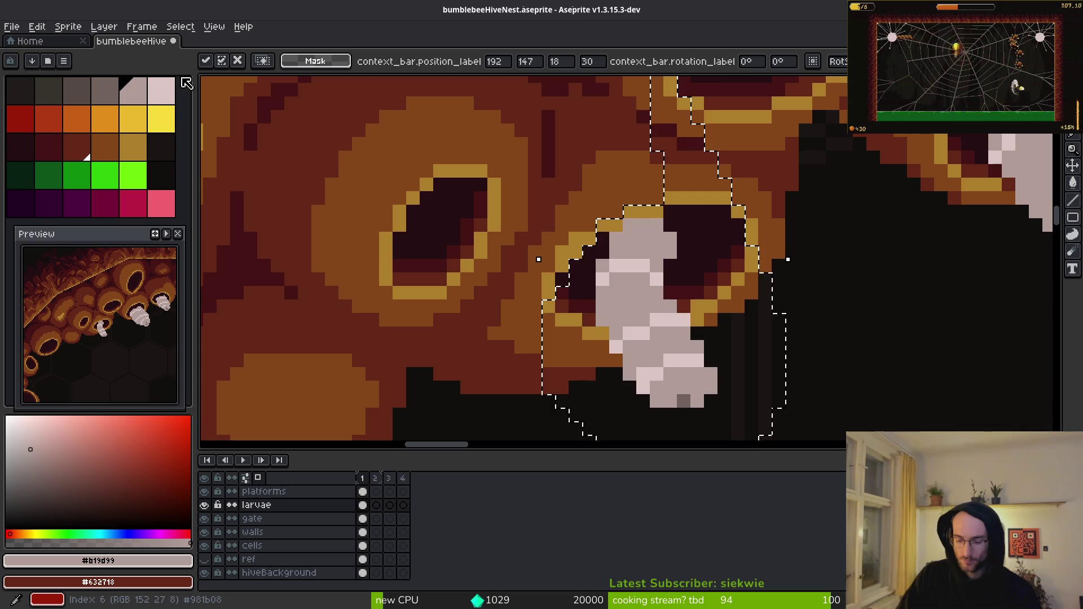
# - Flip the larva horizontally, rotate it 90° clockwise, and move it slightly left and down
pyautogui.hotkey('shift', 'h')
pyautogui.click(75, 32)
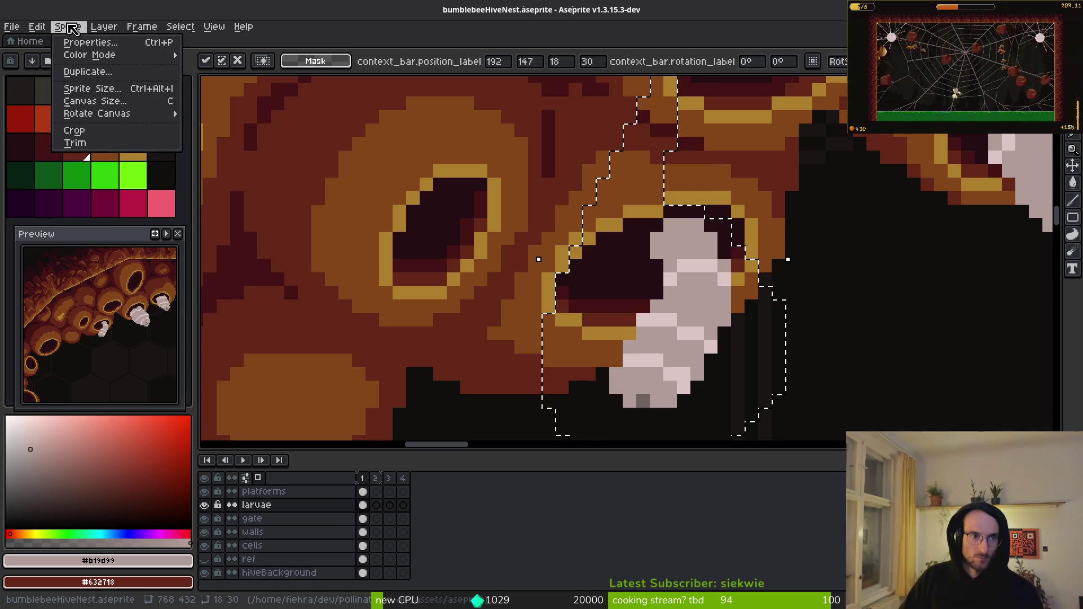
pyautogui.moveTo(218, 193)
pyautogui.click(273, 206)
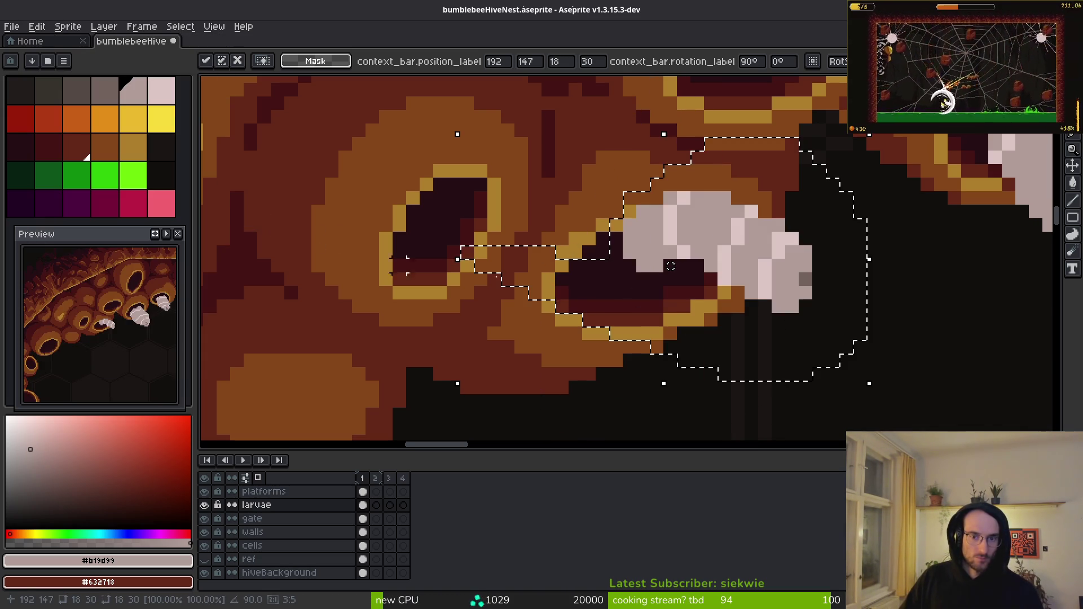
pyautogui.moveTo(752, 231); pyautogui.dragTo(700, 277)
pyautogui.press('Return')
pyautogui.hotkey('ctrl', 'd')
# - Try shifting parts of the larva, then the whole larva about 4 pixels right and 2 down
pyautogui.scroll(2, 688, 268)
pyautogui.moveTo(630, 182)
pyautogui.mouseDown()
pyautogui.moveTo(630, 361)
pyautogui.moveTo(620, 186)
pyautogui.mouseUp()
pyautogui.moveTo(597, 264); pyautogui.dragTo(625, 265)
pyautogui.press('Return')
pyautogui.hotkey('ctrl', 'd')
pyautogui.moveTo(741, 320); pyautogui.dragTo(680, 250)
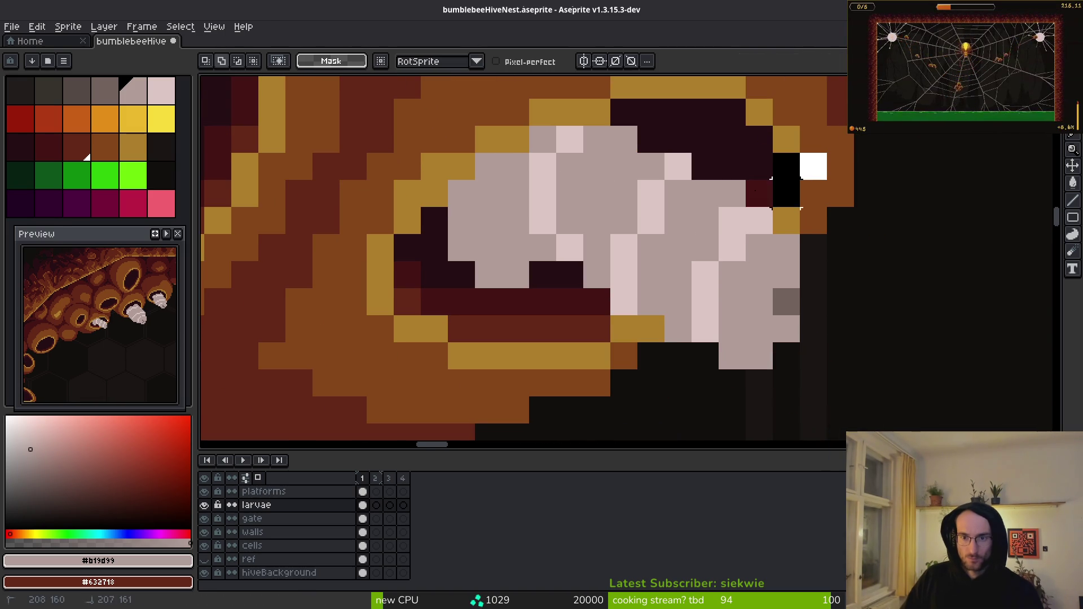
pyautogui.moveTo(692, 153); pyautogui.dragTo(665, 209)
pyautogui.press('Left')
pyautogui.press('Return')
pyautogui.moveTo(339, 186)
pyautogui.mouseDown()
pyautogui.moveTo(790, 147)
pyautogui.moveTo(781, 256)
pyautogui.mouseUp()
pyautogui.moveTo(647, 254)
pyautogui.mouseDown()
pyautogui.moveTo(756, 308)
pyautogui.moveTo(706, 254)
pyautogui.mouseUp()
# - Undo the trial larva moves and choose a mid grey for shading
pyautogui.hotkey('ctrl', 'z')
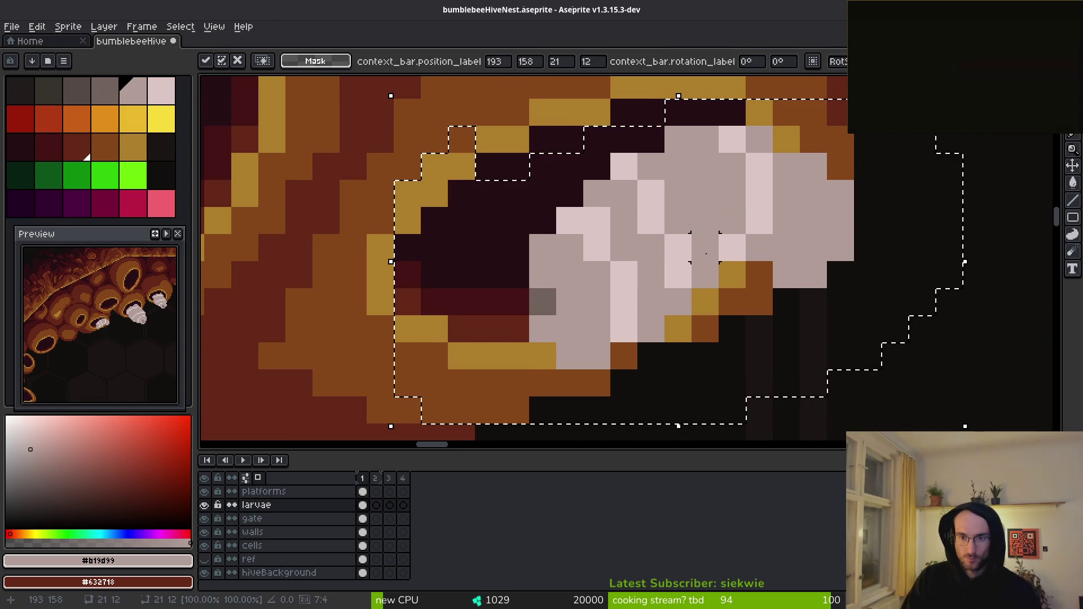
pyautogui.hotkey('ctrl', 'z')
pyautogui.hotkey('ctrl', 'z')
pyautogui.hotkey('ctrl', 'z')
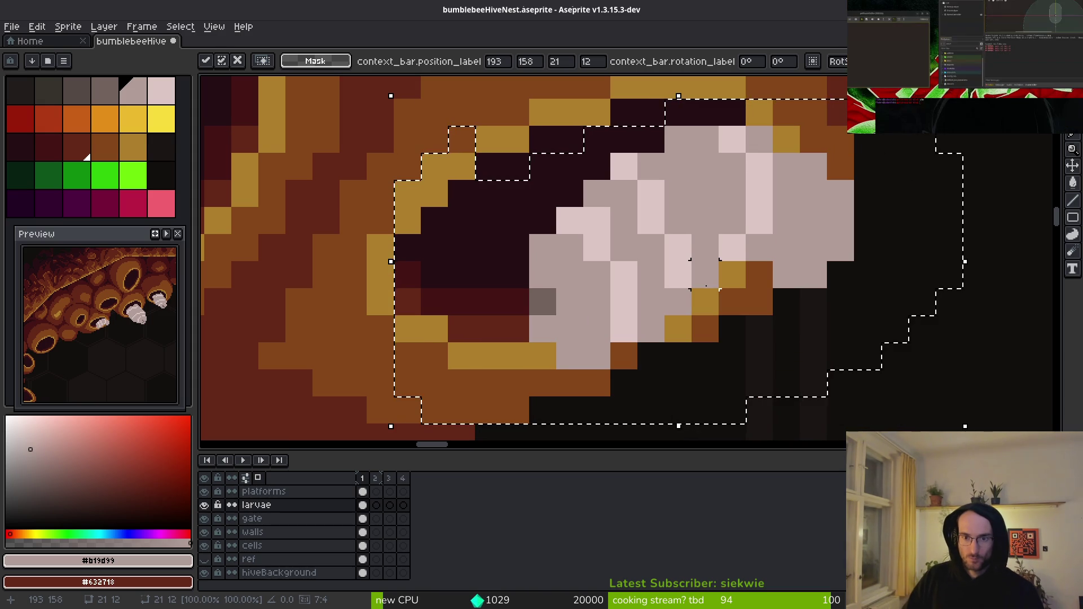
pyautogui.hotkey('ctrl', 'z')
pyautogui.hotkey('ctrl', 'z')
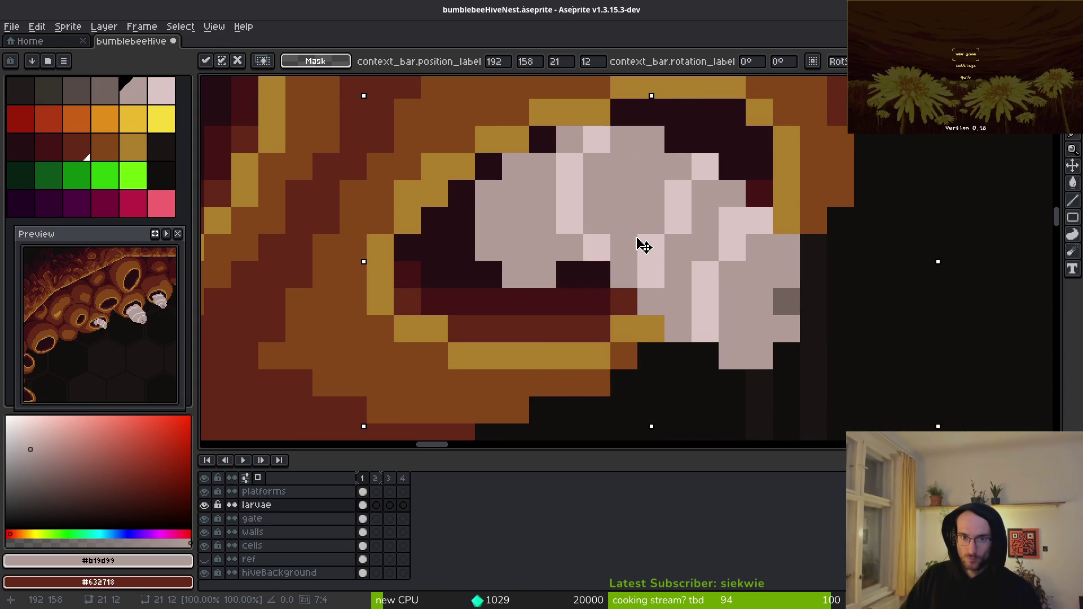
pyautogui.scroll(-8, 698, 247)
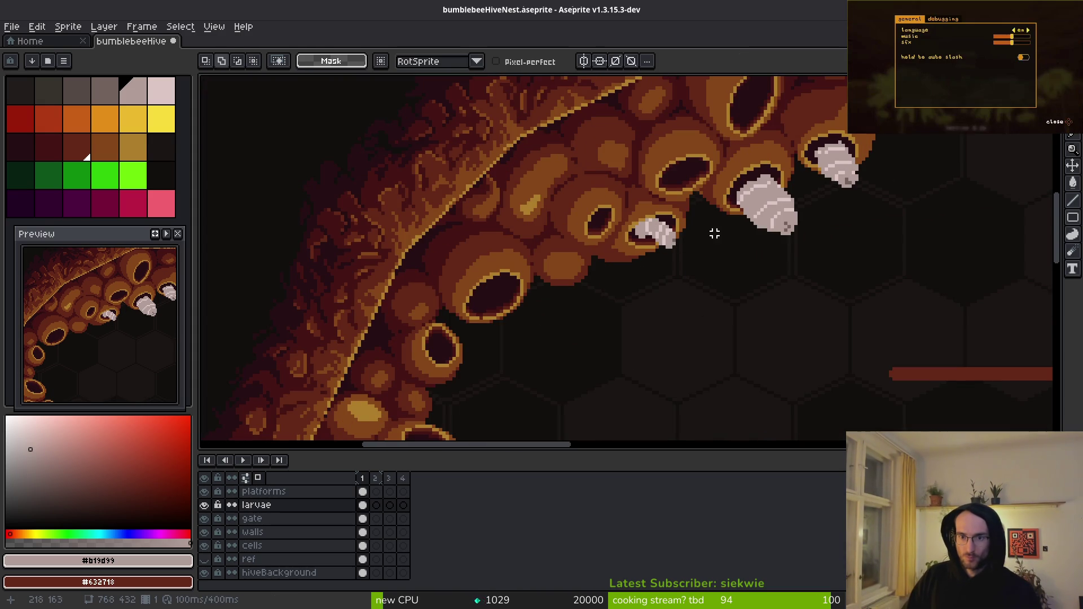
pyautogui.scroll(3, 688, 231)
pyautogui.click(110, 95)
pyautogui.scroll(2, 567, 254)
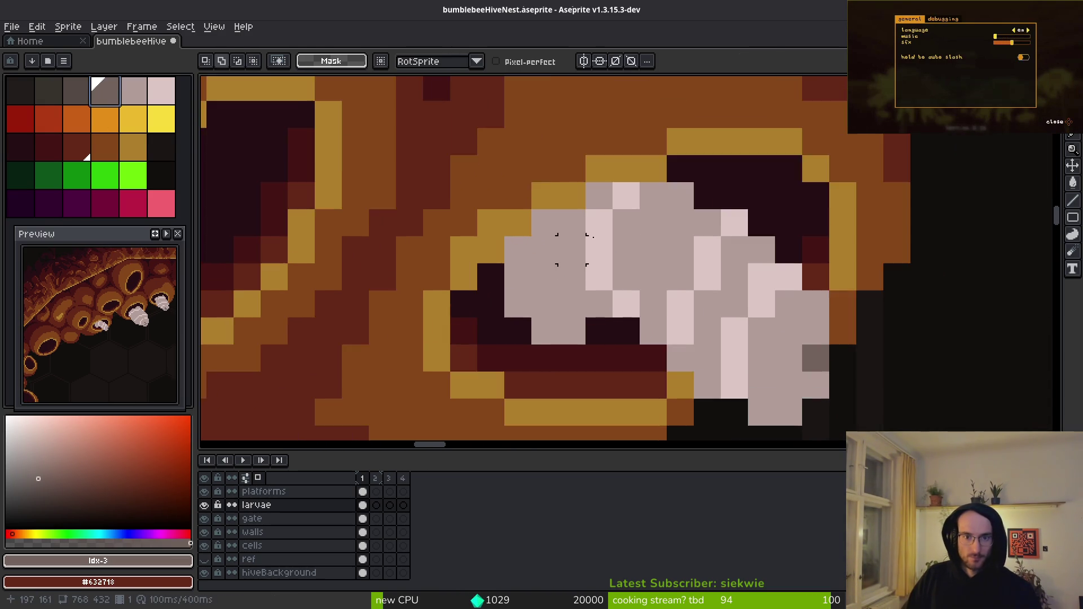
# - Pencil grey shading onto the larva's top and darken a pink highlight pixel
pyautogui.press('b')
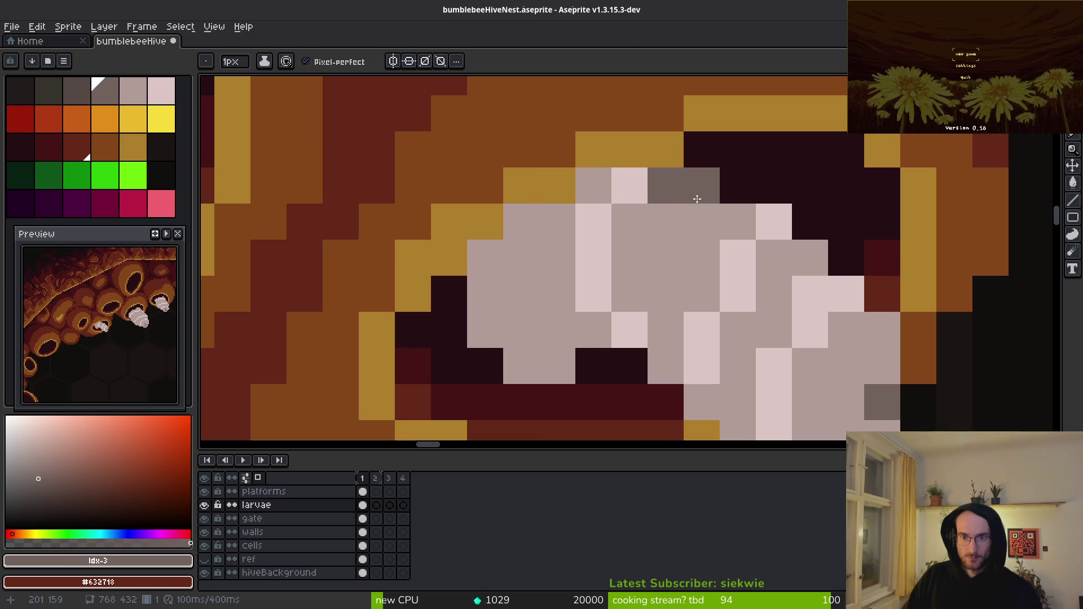
pyautogui.moveTo(702, 186); pyautogui.dragTo(583, 216)
pyautogui.moveTo(485, 257); pyautogui.dragTo(521, 257)
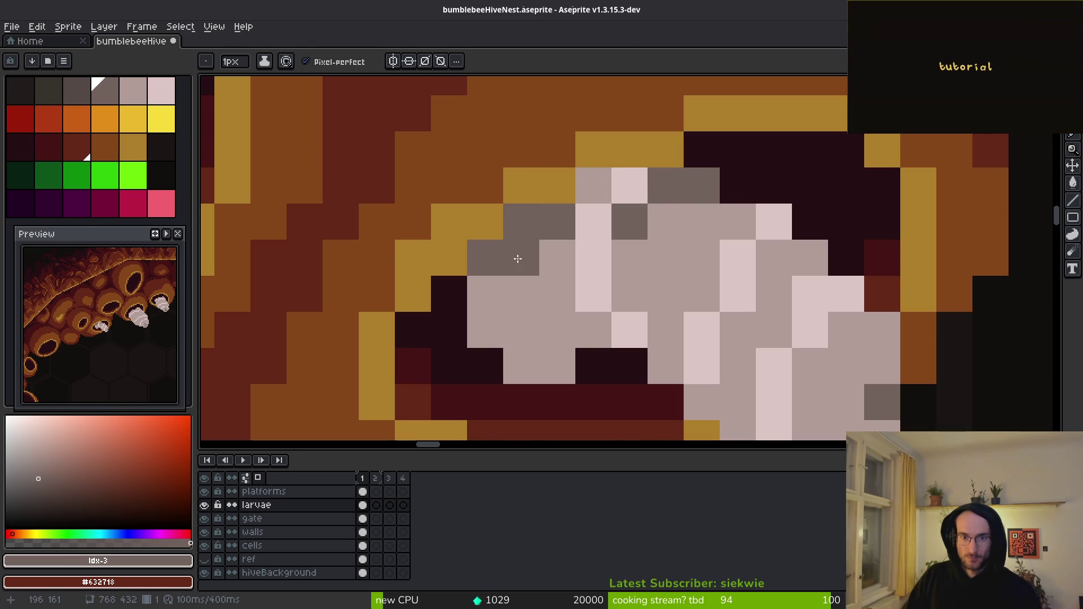
pyautogui.click(594, 185)
pyautogui.keyDown('alt'); pyautogui.click(660, 237); pyautogui.keyUp('alt')
pyautogui.moveTo(611, 214); pyautogui.dragTo(626, 187)
pyautogui.scroll(-2, 705, 260)
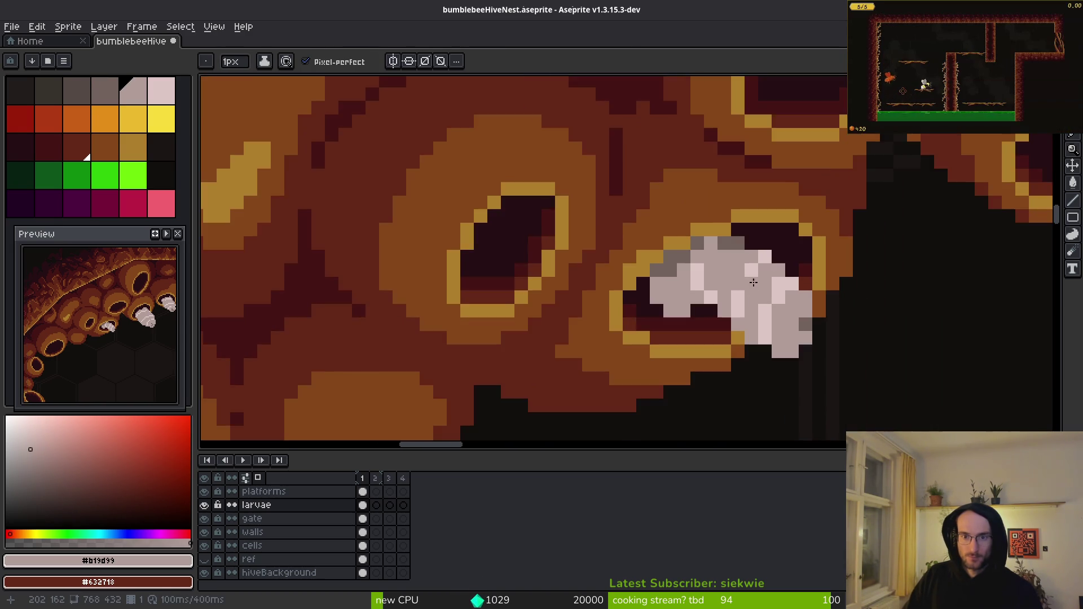
pyautogui.scroll(2, 694, 271)
# - Undo the last pencil stroke and darken two pixels on the larva's top instead
pyautogui.hotkey('ctrl', 'z')
pyautogui.hotkey('ctrl', 'z')
pyautogui.click(683, 172)
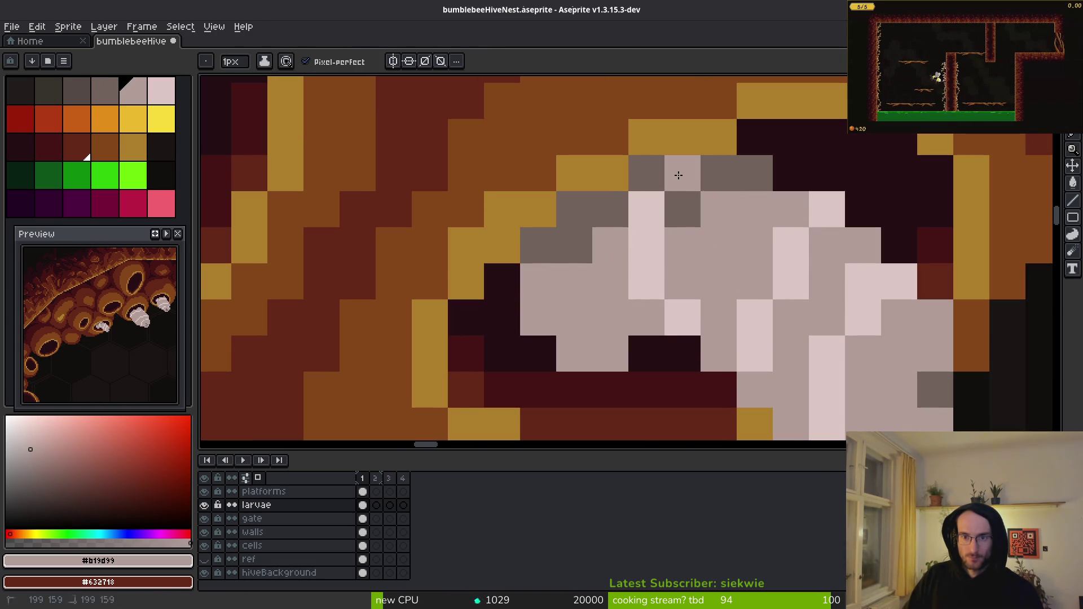
pyautogui.click(646, 210)
pyautogui.scroll(-6, 720, 262)
pyautogui.scroll(2, 702, 310)
pyautogui.scroll(5, 732, 324)
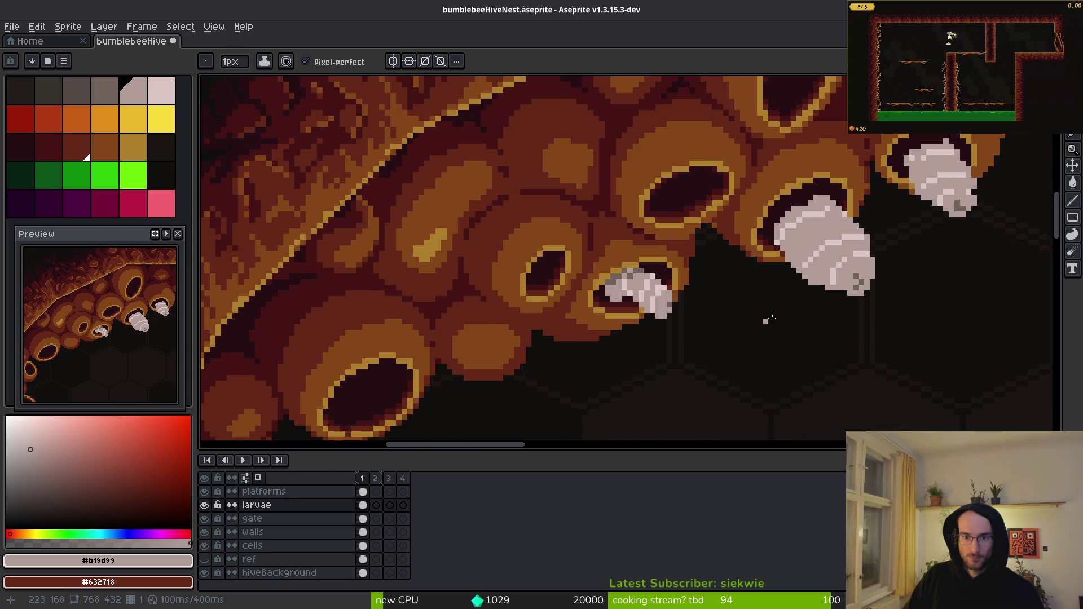
# - Select the larva in its cell and move it one pixel up and left
pyautogui.press('w')
pyautogui.click(643, 289)
pyautogui.scroll(2, 666, 315)
pyautogui.press('q')
pyautogui.moveTo(755, 290)
pyautogui.mouseDown()
pyautogui.moveTo(750, 226)
pyautogui.moveTo(755, 282)
pyautogui.mouseUp()
pyautogui.scroll(1, 646, 314)
pyautogui.moveTo(646, 315); pyautogui.dragTo(624, 282)
pyautogui.press('e')
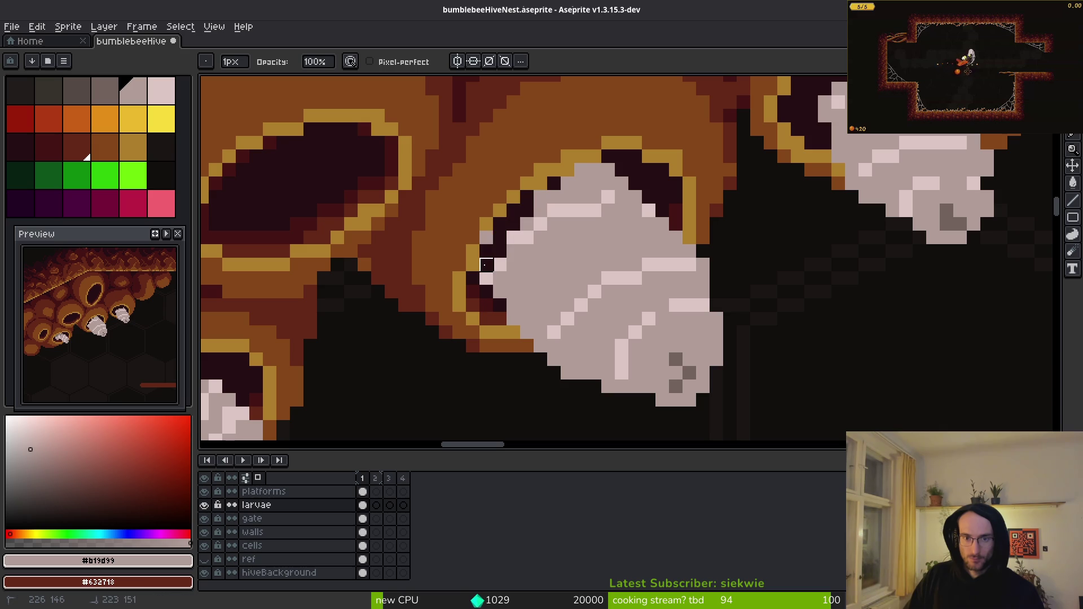
pyautogui.scroll(2, 540, 279)
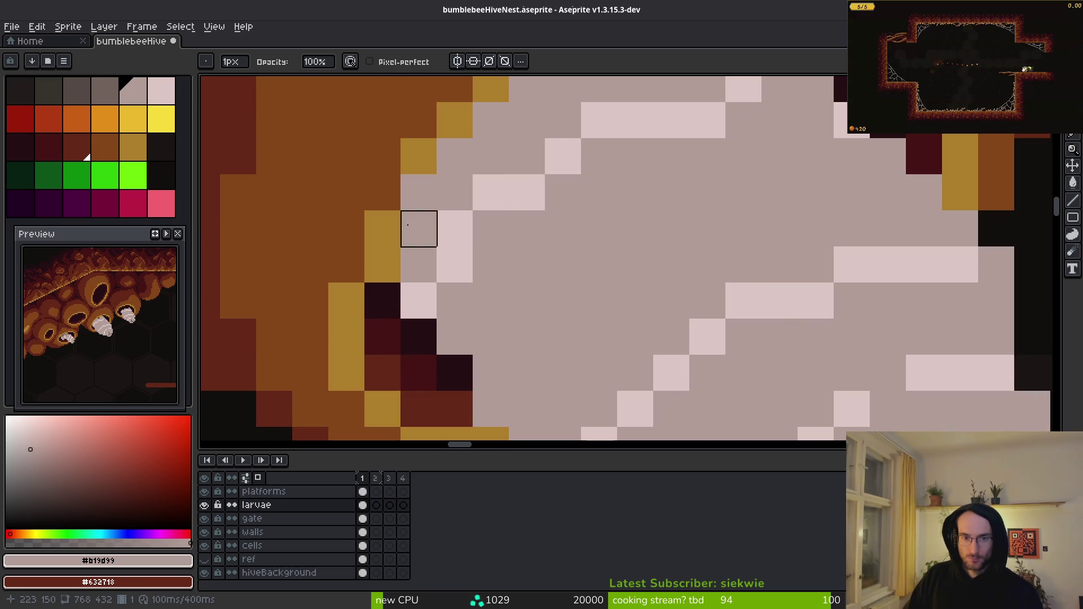
# - Erase the larva's diagonal edge pixels and repaint the remaining edge pixels grey
pyautogui.moveTo(451, 307); pyautogui.dragTo(559, 201)
pyautogui.press('b')
pyautogui.moveTo(524, 236); pyautogui.dragTo(504, 266)
pyautogui.click(452, 308)
pyautogui.click(597, 200)
pyautogui.click(560, 308)
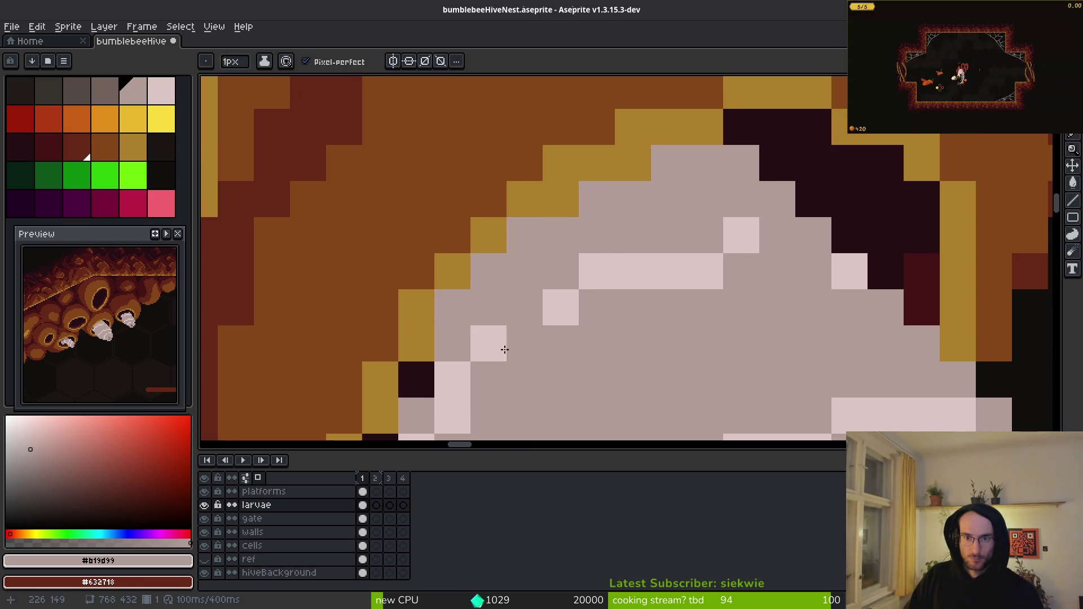
pyautogui.scroll(-2, 496, 322)
pyautogui.scroll(-2, 693, 318)
# - Lasso the larger larva and shift it one pixel to sit in its cell
pyautogui.hotkey('shift', 'w')
pyautogui.scroll(1, 797, 305)
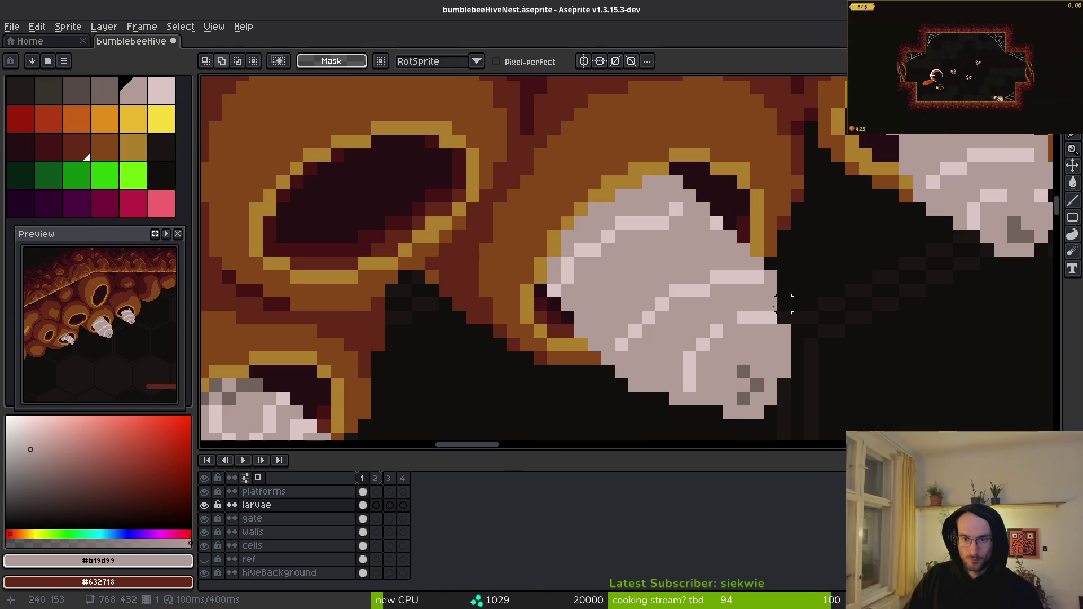
pyautogui.moveTo(536, 299)
pyautogui.mouseDown()
pyautogui.moveTo(653, 431)
pyautogui.moveTo(728, 313)
pyautogui.moveTo(544, 242)
pyautogui.mouseUp()
pyautogui.moveTo(617, 313)
pyautogui.mouseDown()
pyautogui.moveTo(631, 315)
pyautogui.moveTo(616, 314)
pyautogui.mouseUp()
pyautogui.press('b')
pyautogui.scroll(2, 584, 206)
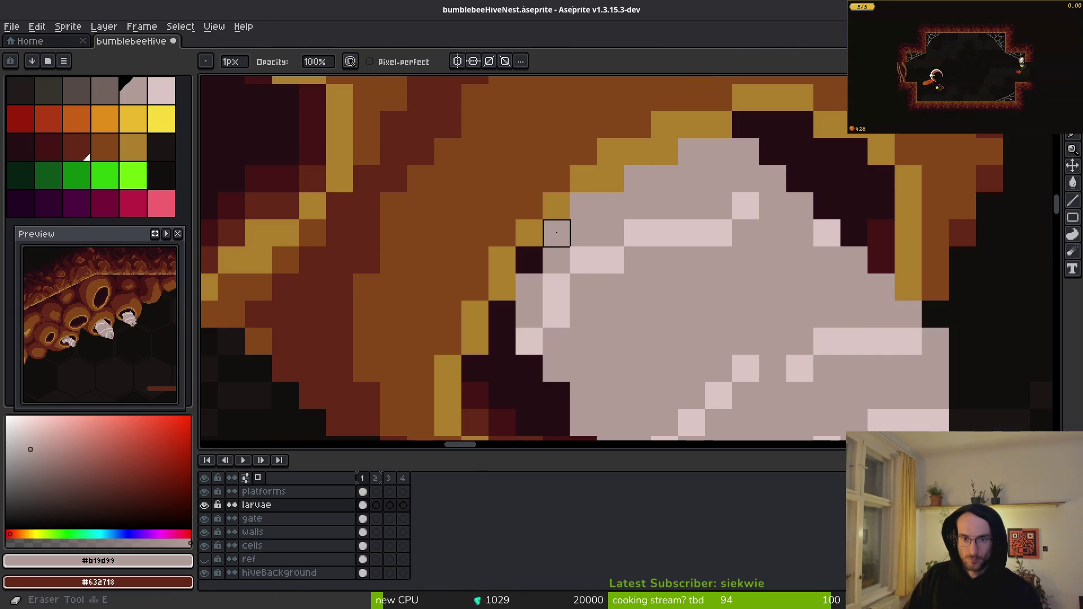
pyautogui.scroll(-2, 692, 152)
# - Lasso the middle larva, move it slightly right, and drop it
pyautogui.press('q')
pyautogui.moveTo(666, 113)
pyautogui.mouseDown()
pyautogui.moveTo(575, 285)
pyautogui.moveTo(712, 113)
pyautogui.mouseUp()
pyautogui.moveTo(696, 229); pyautogui.dragTo(702, 226)
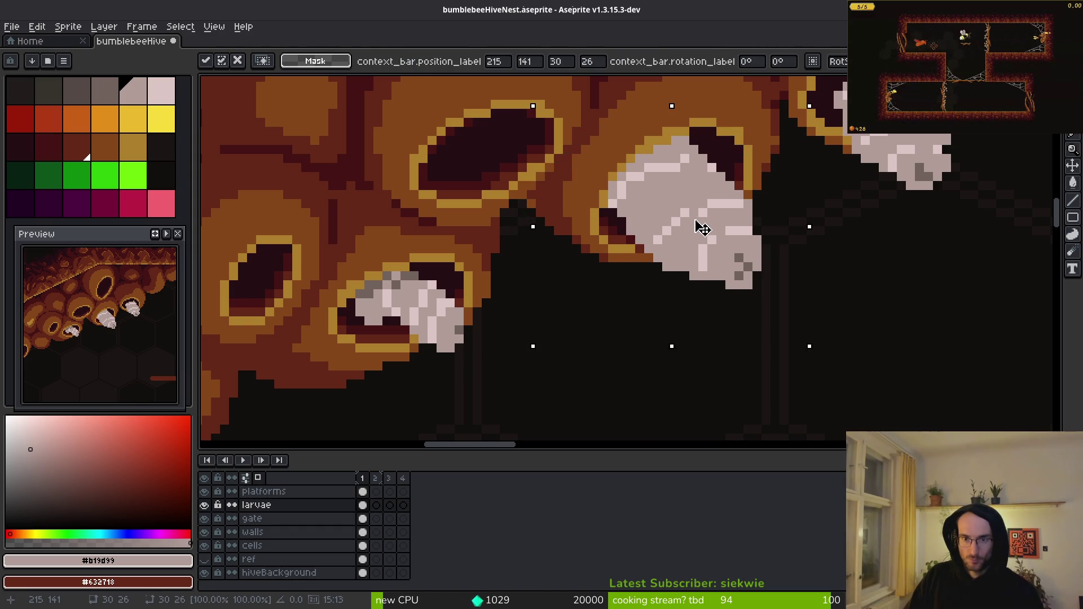
pyautogui.press('b')
pyautogui.scroll(3, 701, 221)
# - Rework the grey and light body pixels on the larva's lower-right end
pyautogui.moveTo(784, 346)
pyautogui.mouseDown()
pyautogui.moveTo(820, 346)
pyautogui.moveTo(766, 382)
pyautogui.mouseUp()
pyautogui.keyDown('alt'); pyautogui.click(785, 310); pyautogui.keyUp('alt')
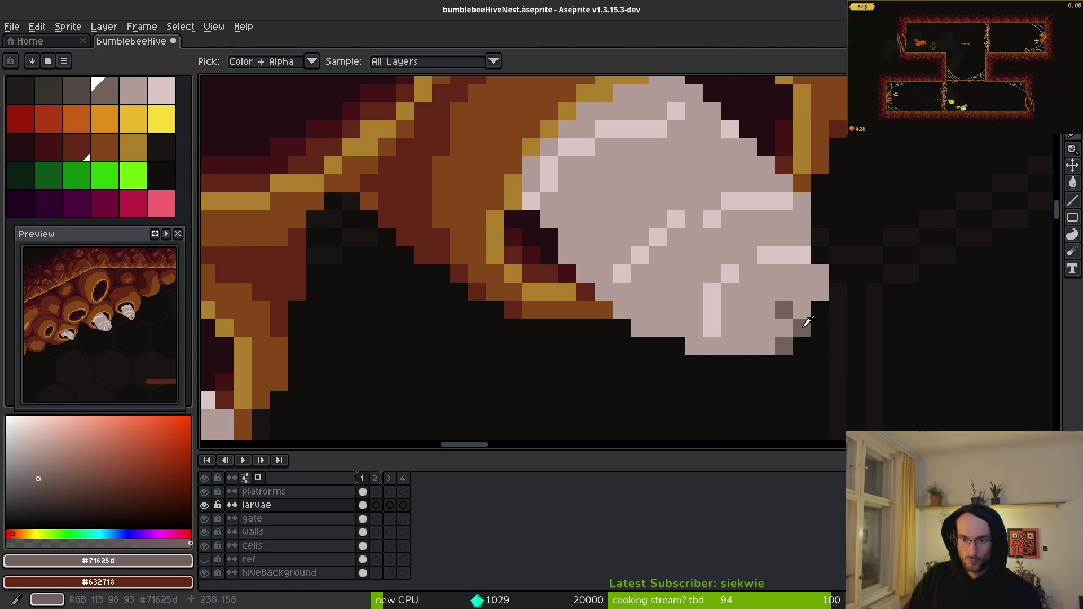
pyautogui.click(757, 321)
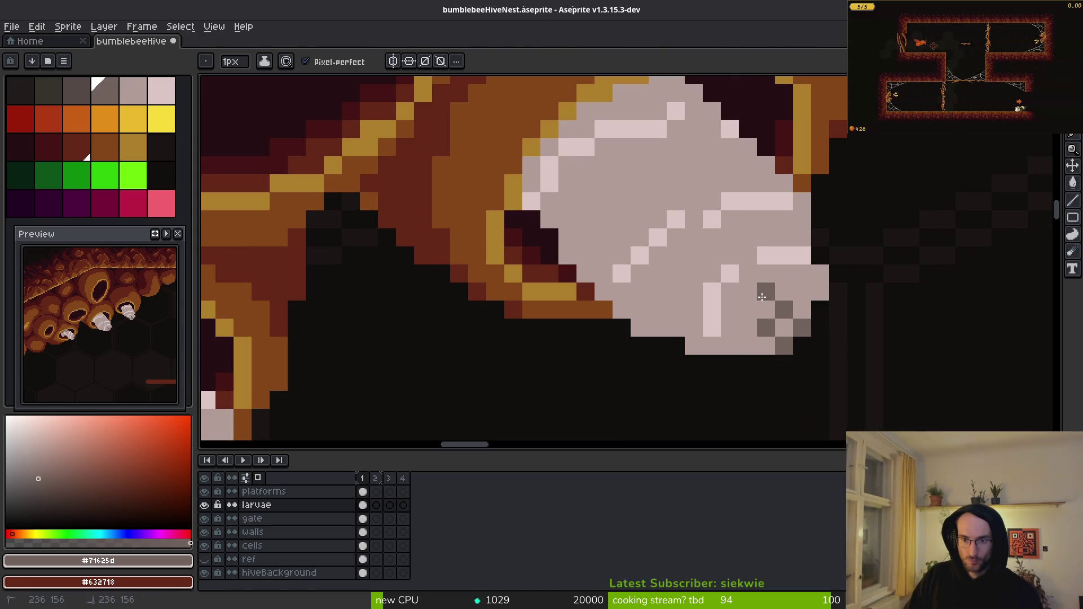
pyautogui.keyDown('alt'); pyautogui.click(793, 290); pyautogui.keyUp('alt')
pyautogui.click(784, 310)
pyautogui.click(766, 328)
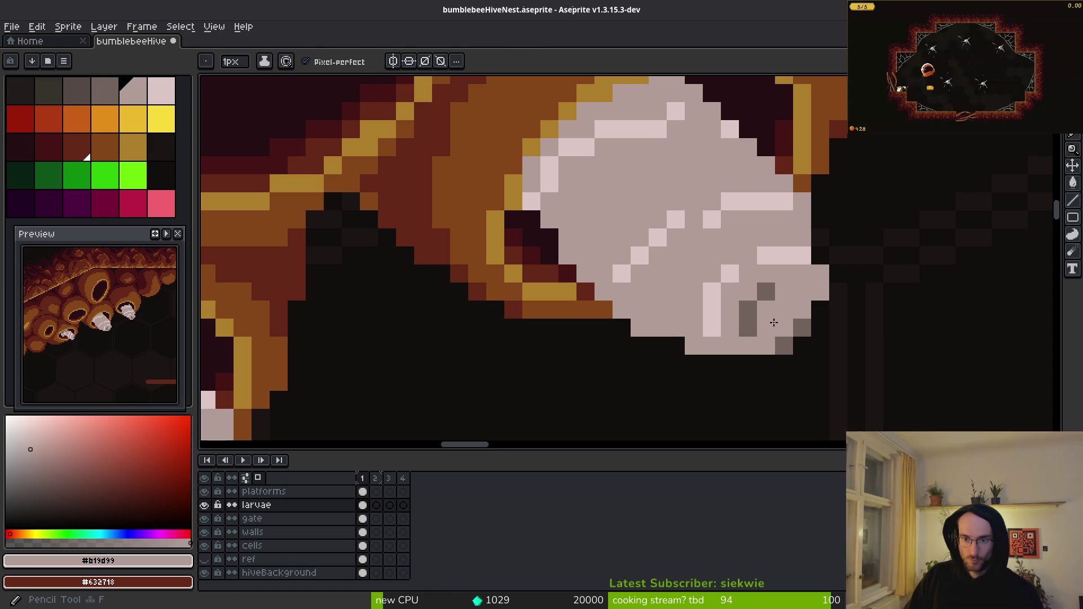
pyautogui.click(802, 328)
pyautogui.keyDown('alt'); pyautogui.click(748, 318); pyautogui.keyUp('alt')
pyautogui.click(766, 327)
pyautogui.keyDown('alt'); pyautogui.click(763, 310); pyautogui.keyUp('alt')
pyautogui.scroll(2, 790, 307)
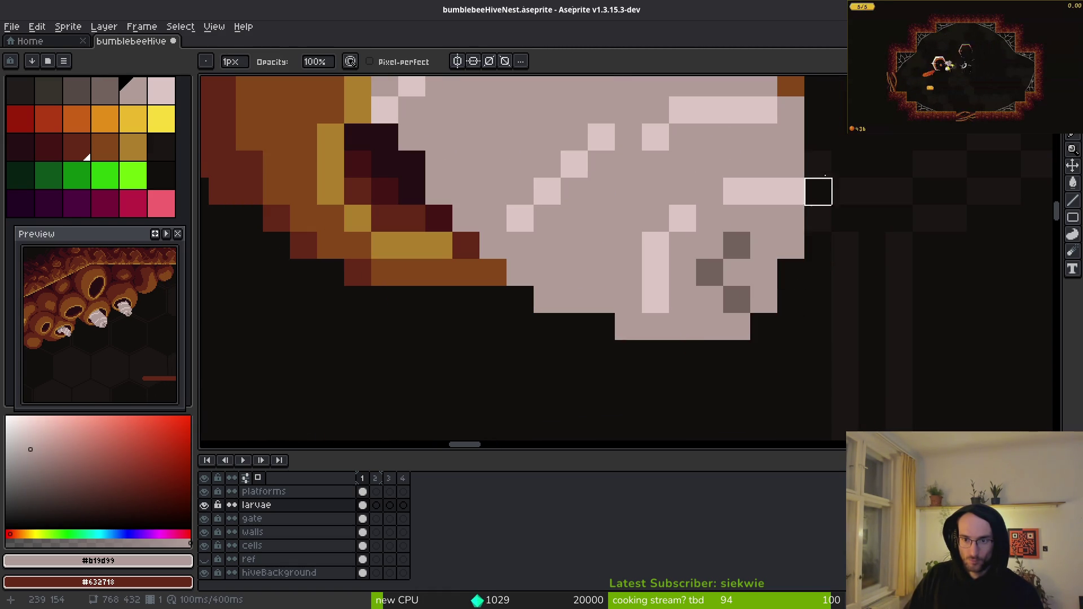
# - Pan and zoom to inspect the larva's upper part
pyautogui.moveTo(815, 189); pyautogui.dragTo(862, 366)
pyautogui.scroll(-4, 769, 281)
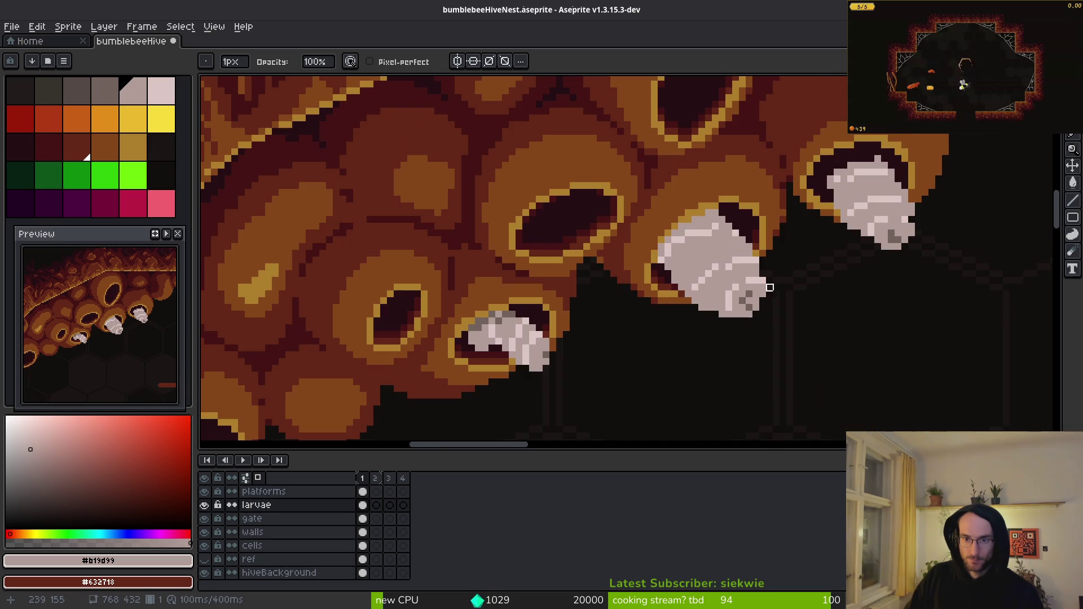
pyautogui.scroll(2, 770, 314)
pyautogui.scroll(-3, 735, 243)
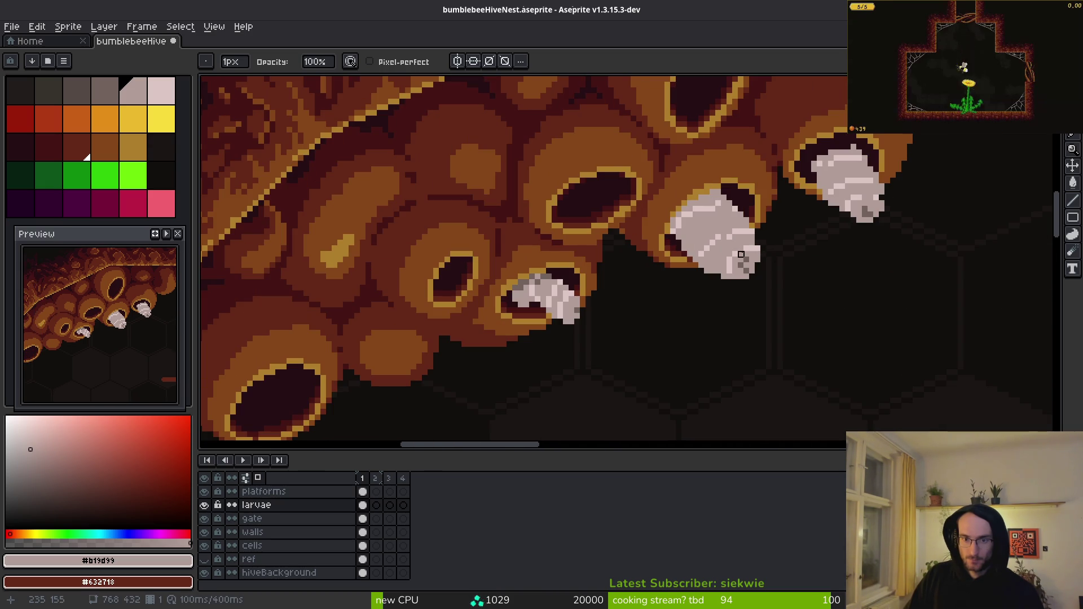
pyautogui.scroll(-3, 747, 248)
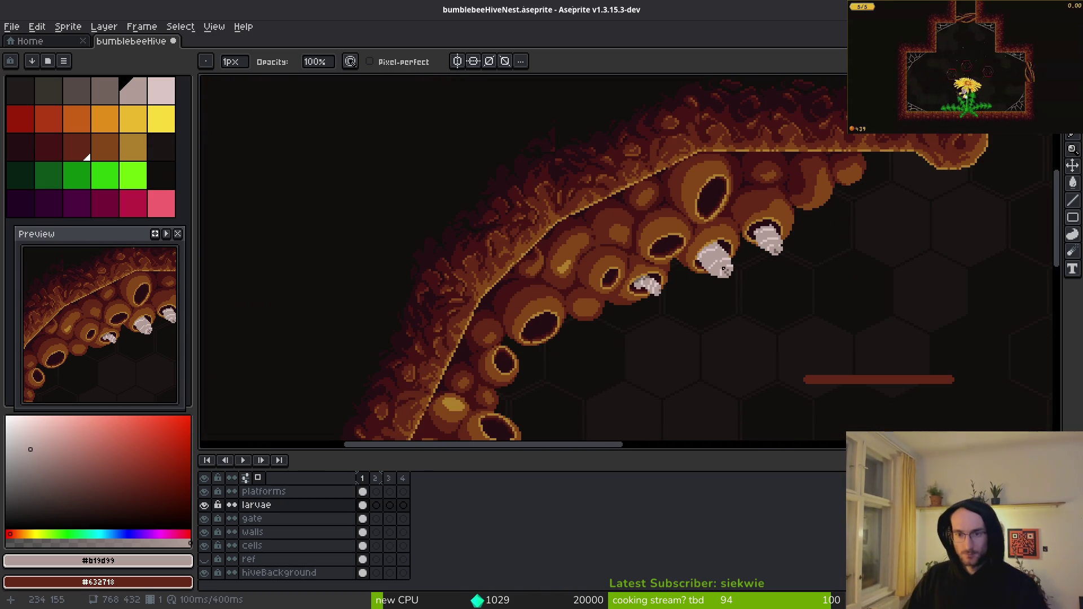
pyautogui.scroll(3, 719, 263)
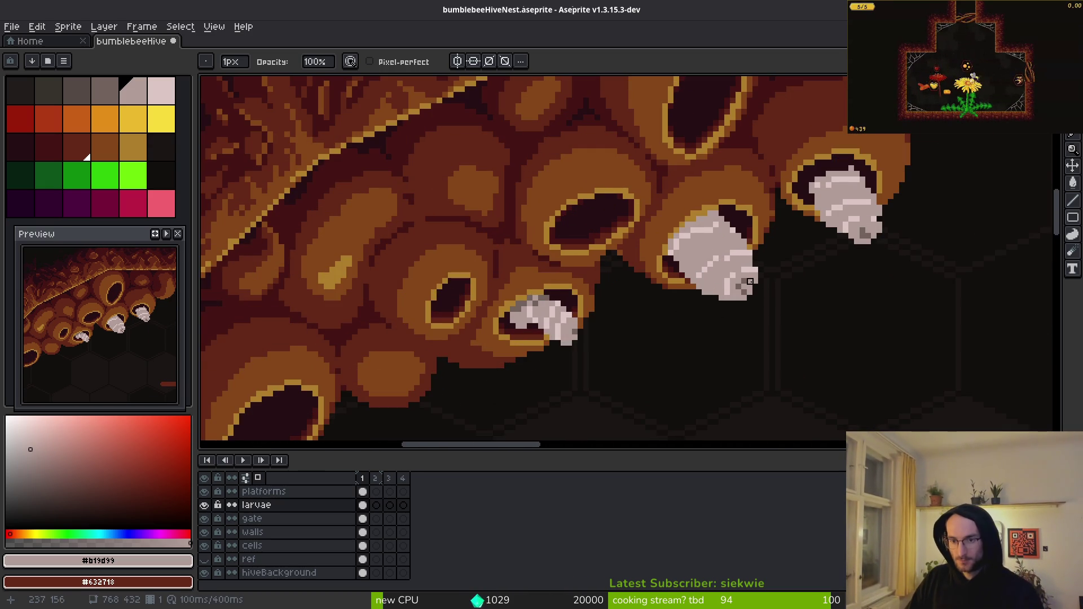
pyautogui.press('i')
pyautogui.scroll(3, 722, 254)
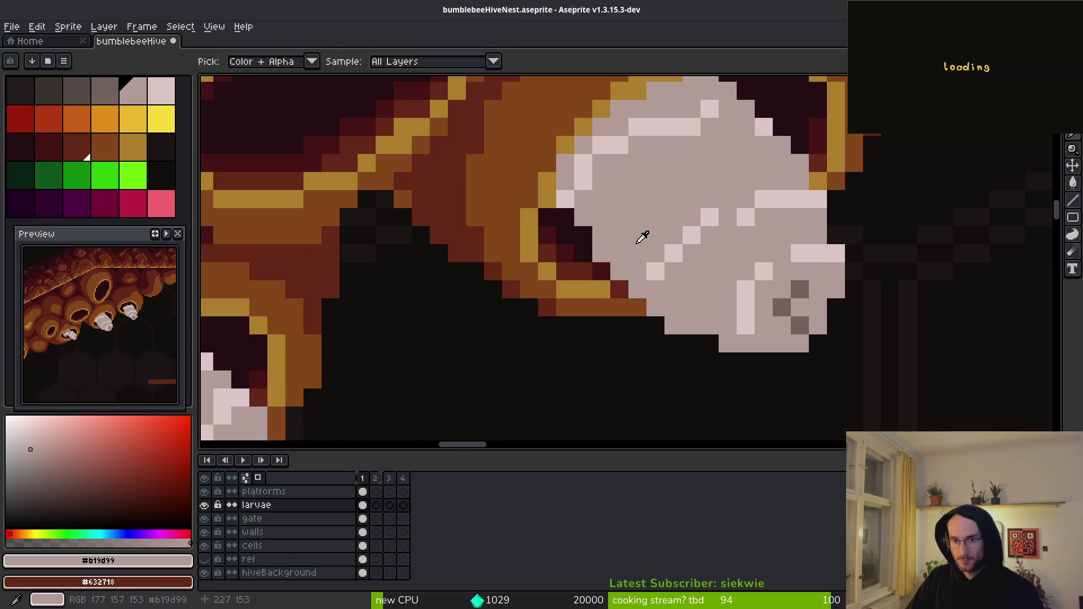
# - Replace the #b19d99 body colour with temporary green, then the #dcc6c5 highlights with the greyer pink
pyautogui.click(144, 178)
pyautogui.hotkey('shift', 'r')
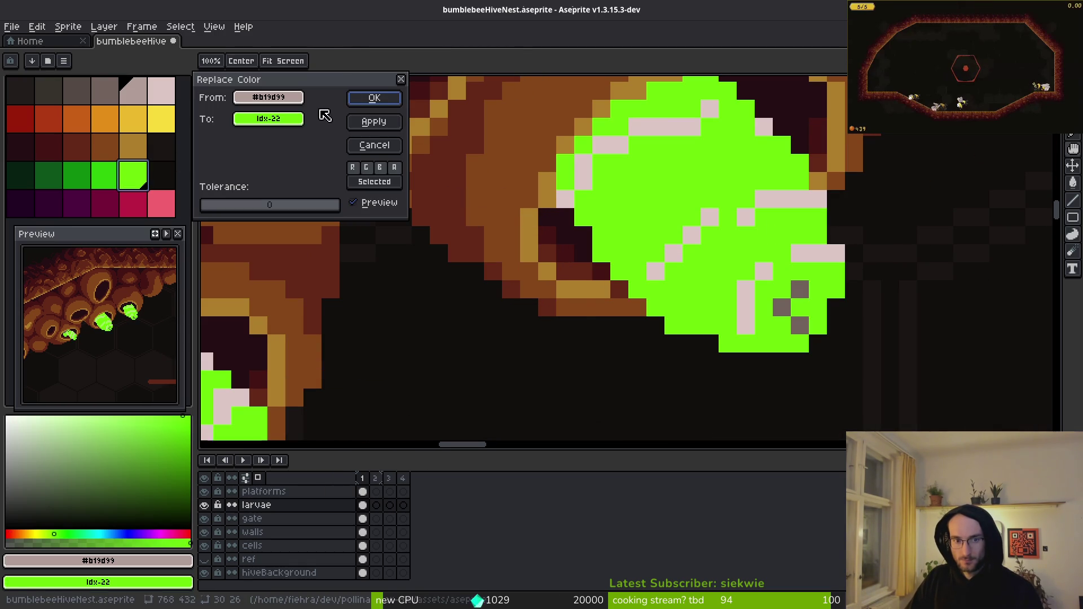
pyautogui.click(379, 97)
pyautogui.click(713, 215)
pyautogui.press('b')
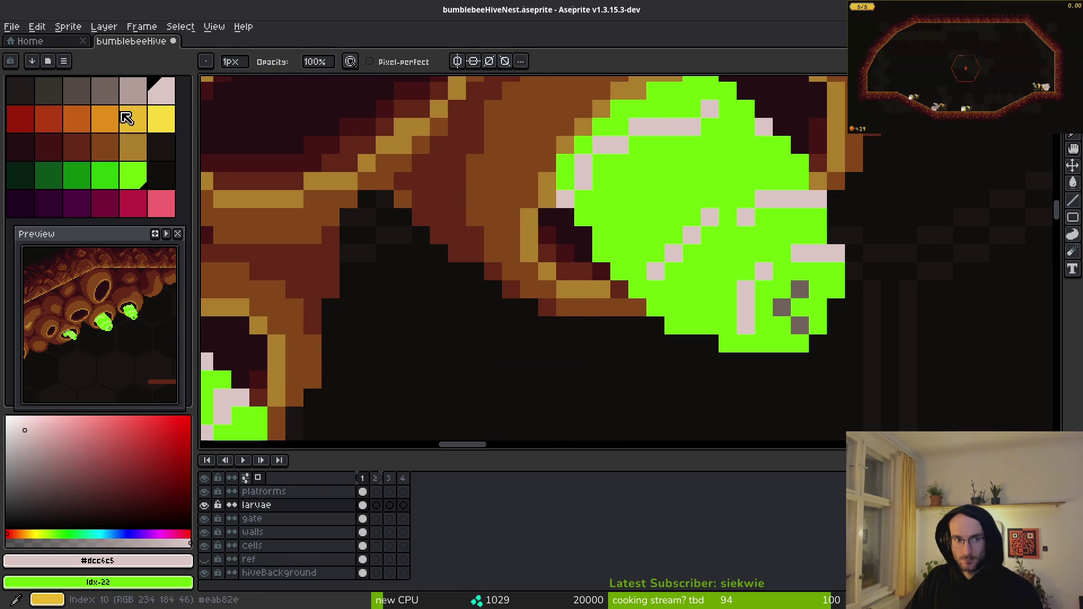
pyautogui.rightClick(138, 98)
pyautogui.hotkey('shift', 'r')
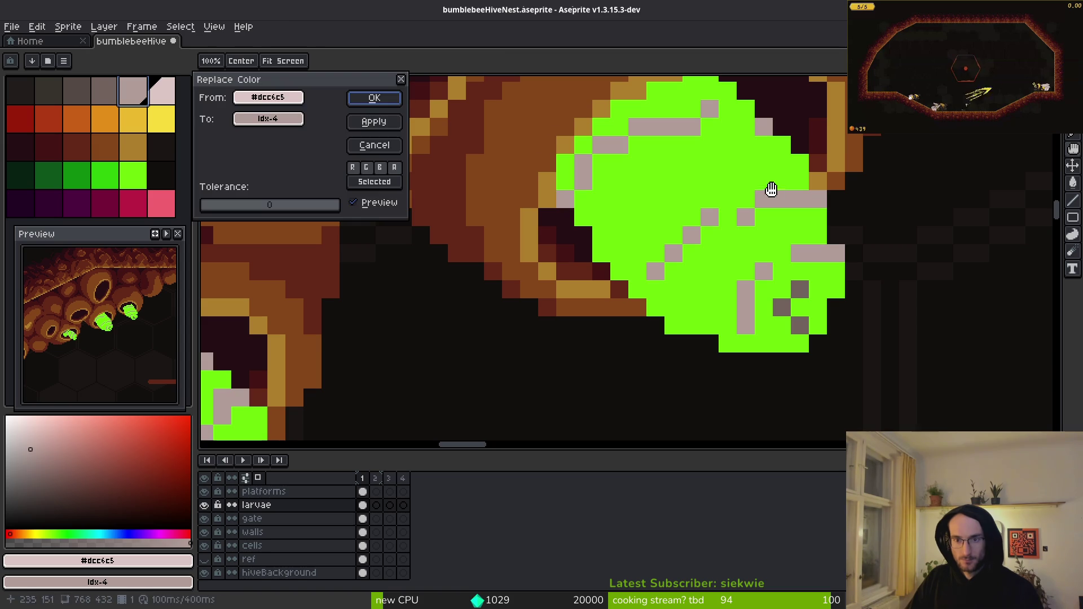
pyautogui.click(374, 98)
# - Replace the temporary green on the larvae with pale pink #decfc5
pyautogui.keyDown('alt'); pyautogui.click(692, 186); pyautogui.keyUp('alt')
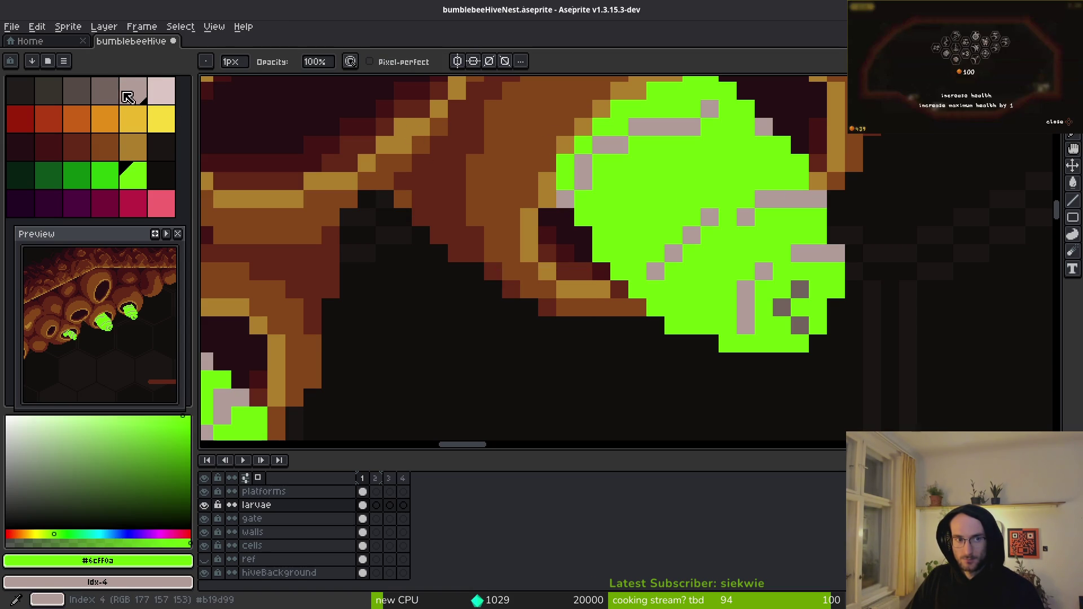
pyautogui.rightClick(161, 92)
pyautogui.hotkey('shift', 'r')
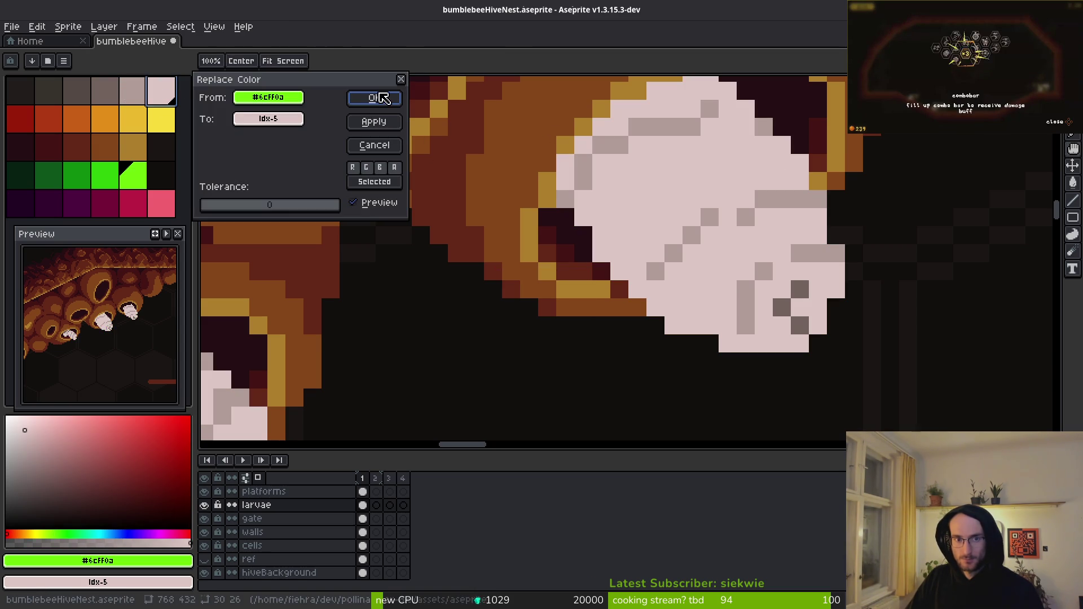
pyautogui.click(374, 97)
pyautogui.press('e')
pyautogui.scroll(-1, 764, 273)
pyautogui.scroll(-1, 764, 273)
pyautogui.scroll(-1, 814, 294)
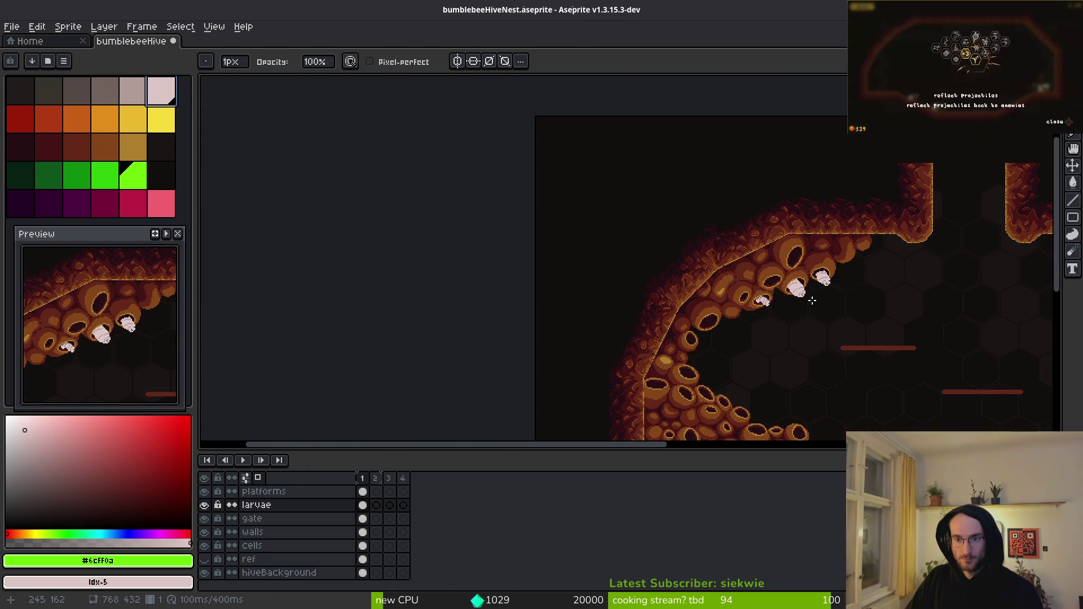
pyautogui.scroll(6, 784, 297)
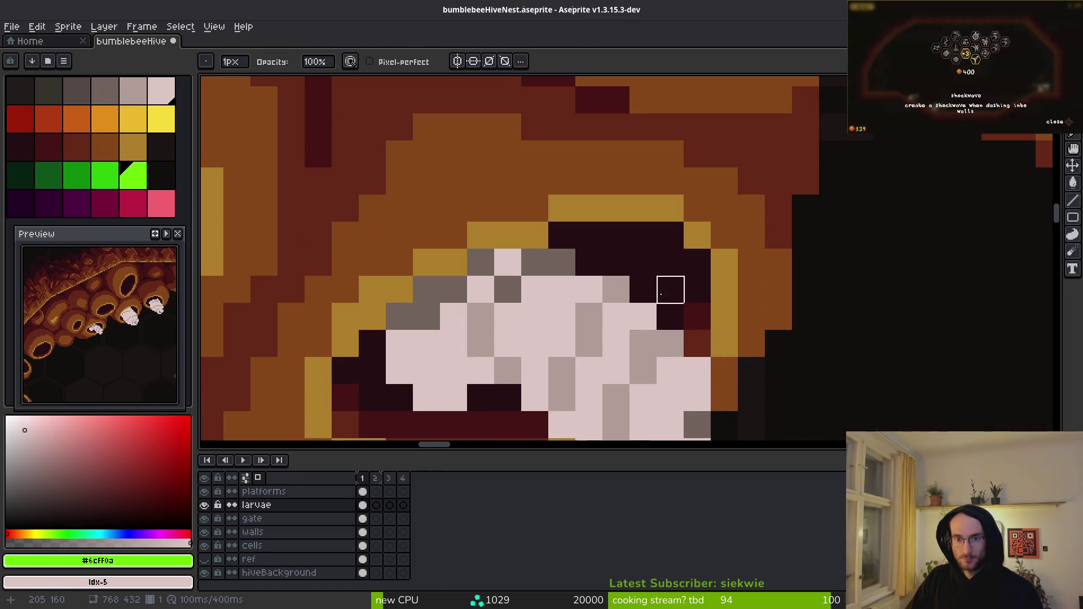
pyautogui.moveTo(670, 290); pyautogui.dragTo(748, 283)
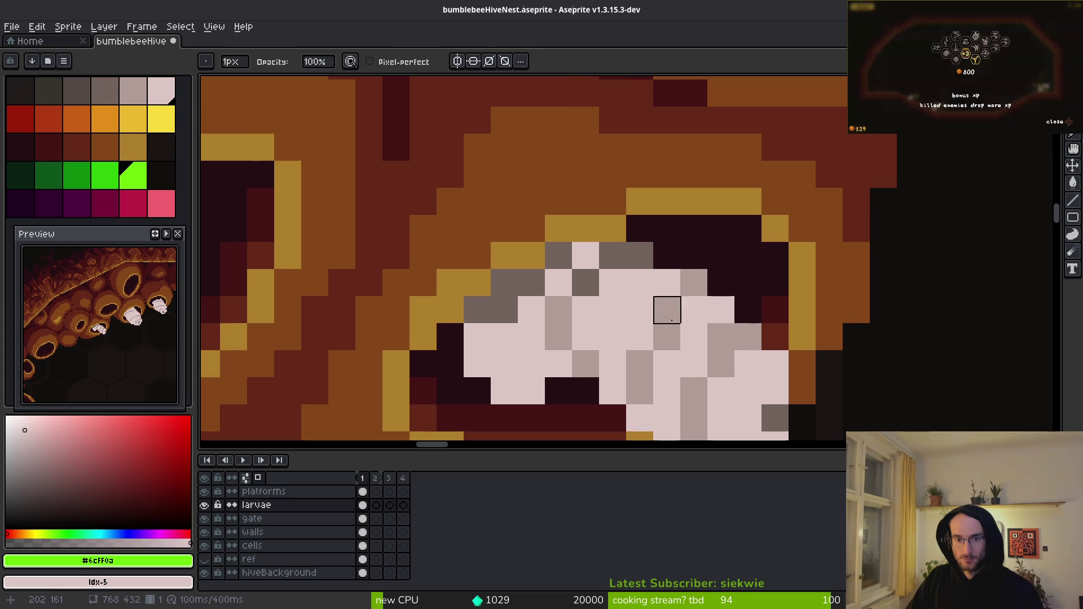
# - Repaint and fill dark-grey larva pixels with light grey
pyautogui.press('b')
pyautogui.keyDown('alt'); pyautogui.click(564, 288); pyautogui.keyUp('alt')
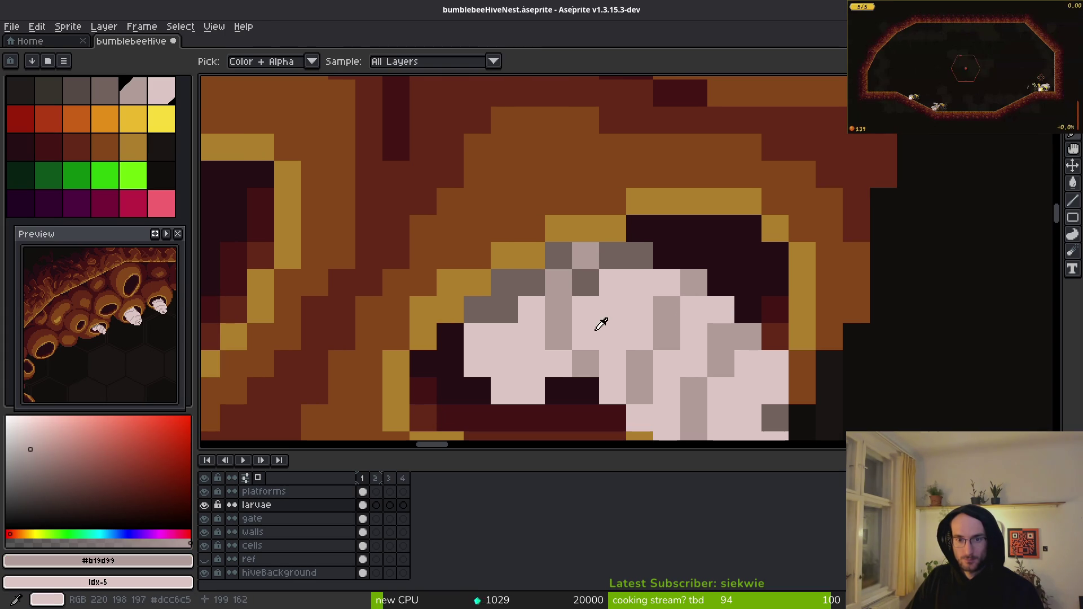
pyautogui.moveTo(587, 258); pyautogui.dragTo(608, 258)
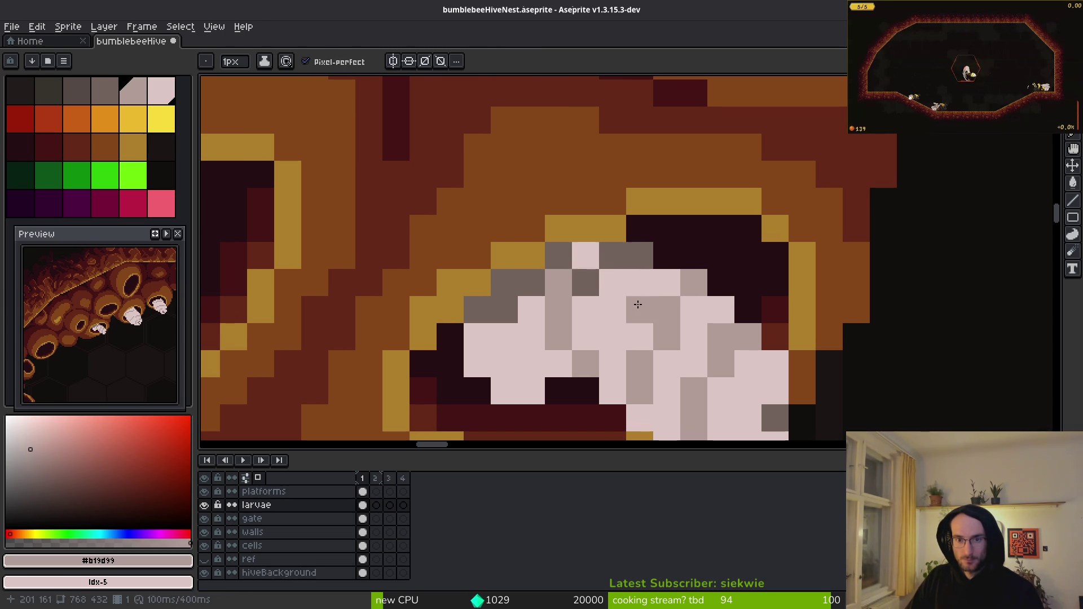
pyautogui.press('g')
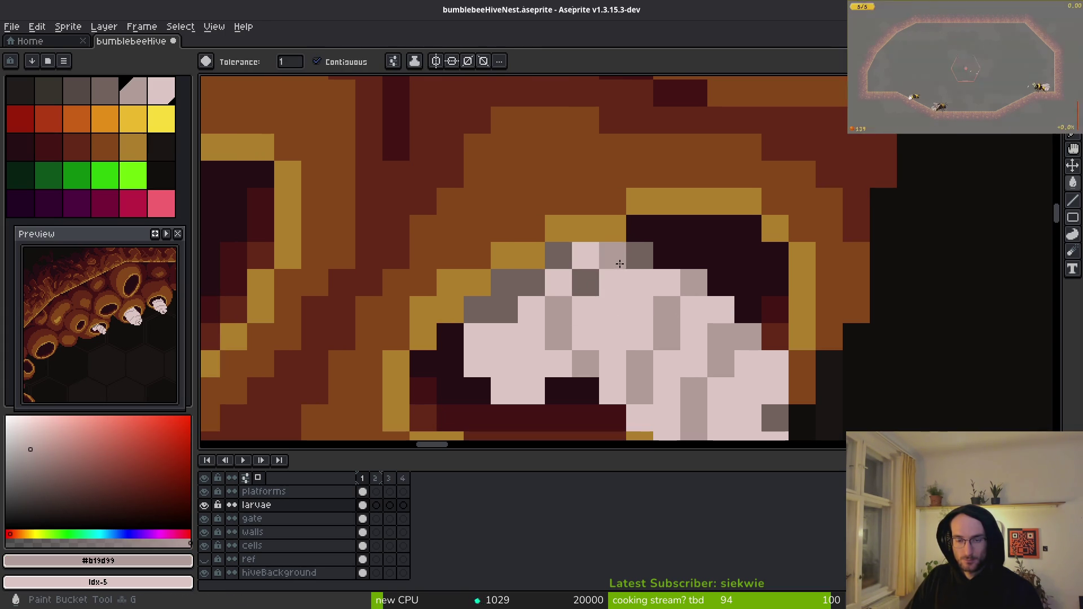
pyautogui.click(620, 256)
pyautogui.click(565, 282)
pyautogui.click(558, 256)
pyautogui.click(519, 278)
# - Paint two larva pixels with the darker grey for shading
pyautogui.click(105, 90)
pyautogui.click(586, 256)
pyautogui.press('b')
pyautogui.click(559, 282)
pyautogui.scroll(-1, 702, 310)
pyautogui.scroll(-2, 701, 309)
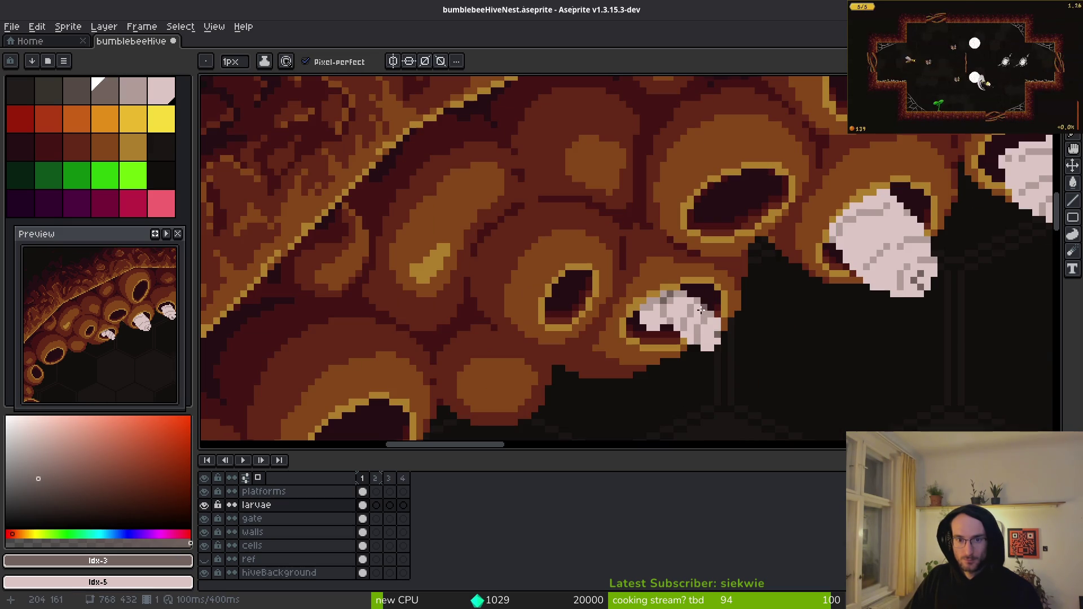
pyautogui.scroll(-1, 716, 329)
pyautogui.scroll(5, 733, 294)
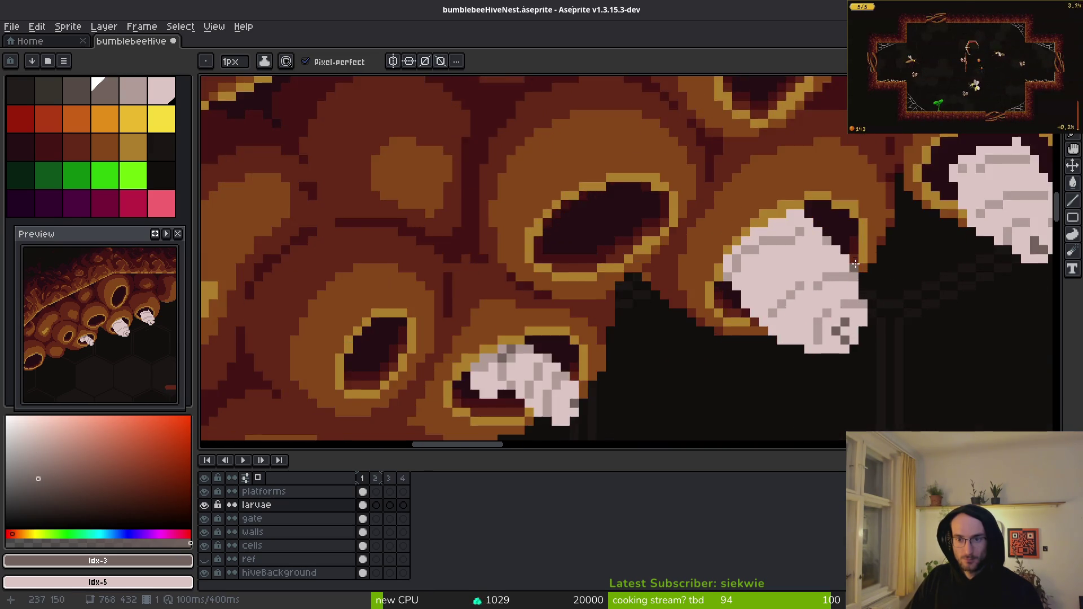
# - Re-grey the larva's upper edge with #b19d99 and add a #71625d dark pixel
pyautogui.click(701, 266)
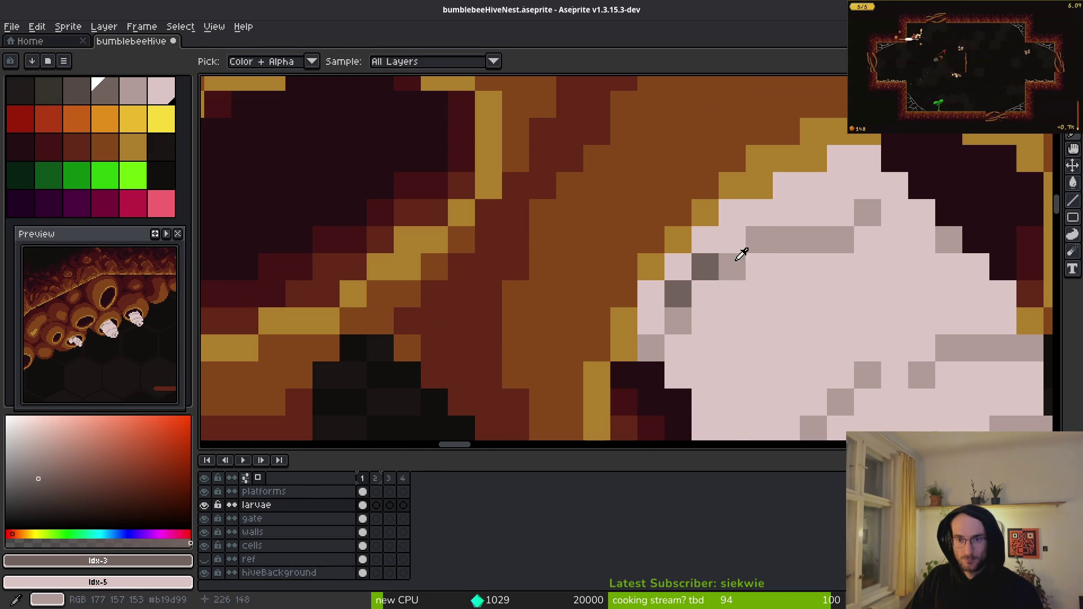
pyautogui.keyDown('alt'); pyautogui.click(757, 239); pyautogui.keyUp('alt')
pyautogui.click(701, 239)
pyautogui.click(654, 267)
pyautogui.scroll(1, 662, 271)
pyautogui.moveTo(663, 273)
pyautogui.mouseDown()
pyautogui.moveTo(648, 295)
pyautogui.moveTo(747, 188)
pyautogui.moveTo(889, 140)
pyautogui.moveTo(837, 193)
pyautogui.mouseUp()
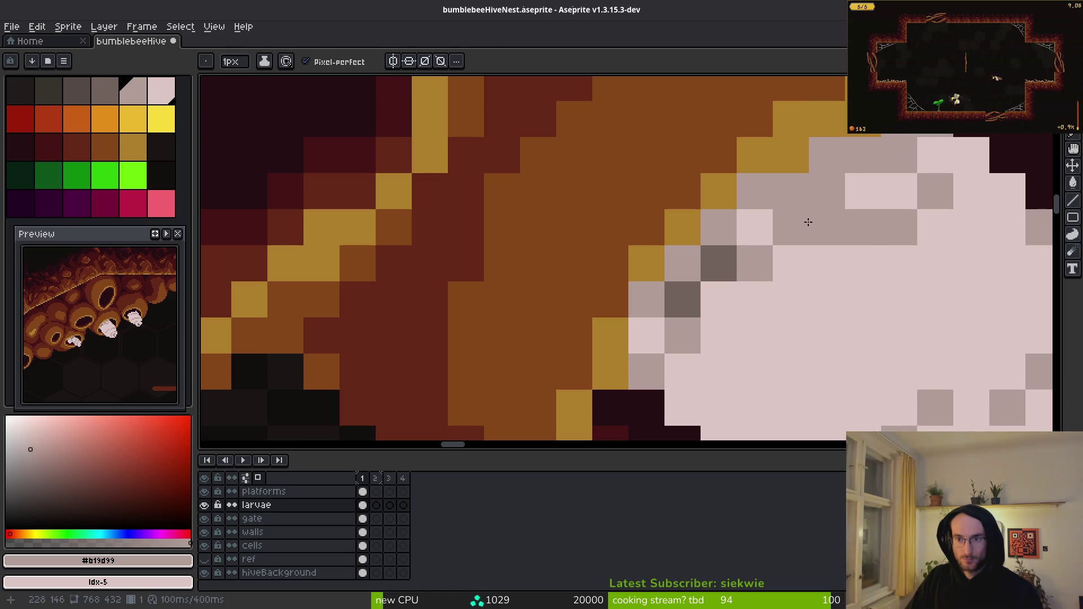
pyautogui.keyDown('alt'); pyautogui.click(734, 251); pyautogui.keyUp('alt')
pyautogui.click(825, 222)
pyautogui.scroll(-3, 826, 216)
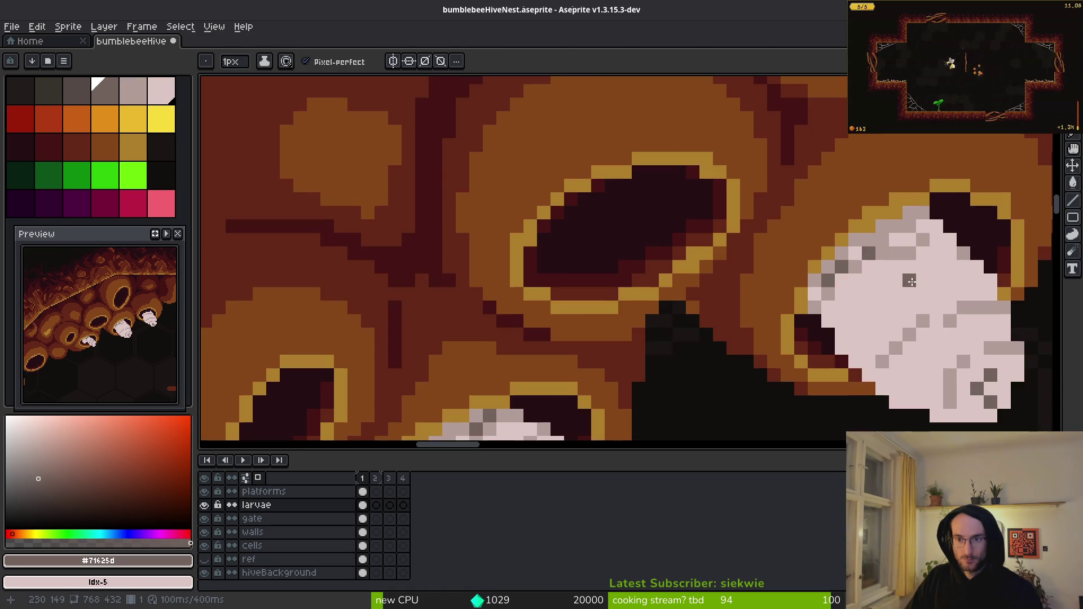
pyautogui.scroll(2, 718, 285)
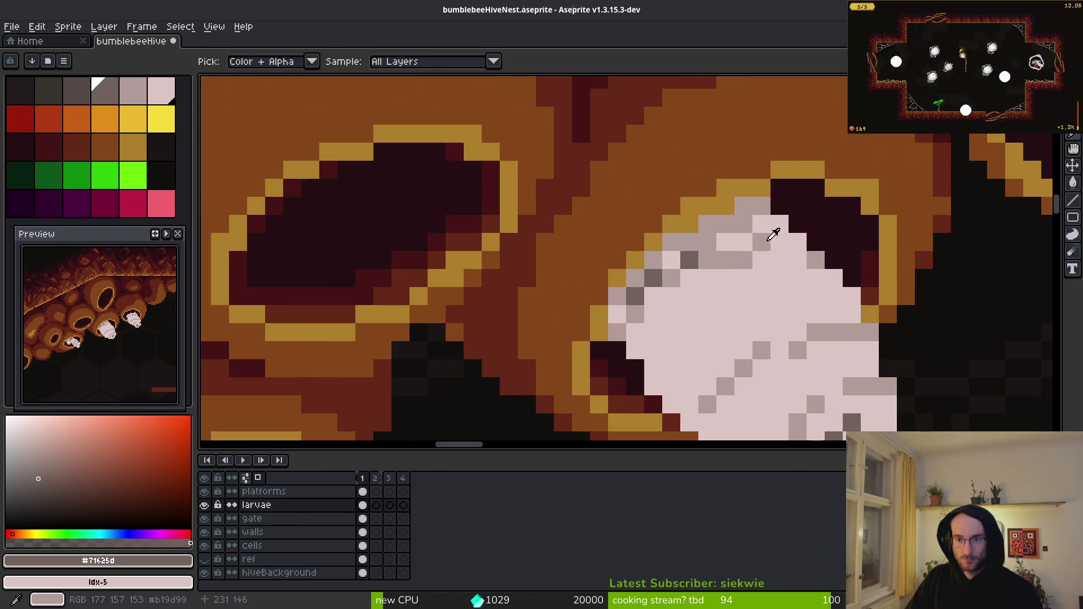
# - Add a dark-grey shading pixel on the larva, sampling colours from the sprite
pyautogui.keyDown('alt'); pyautogui.click(762, 237); pyautogui.keyUp('alt')
pyautogui.scroll(-3, 818, 326)
pyautogui.scroll(-3, 797, 320)
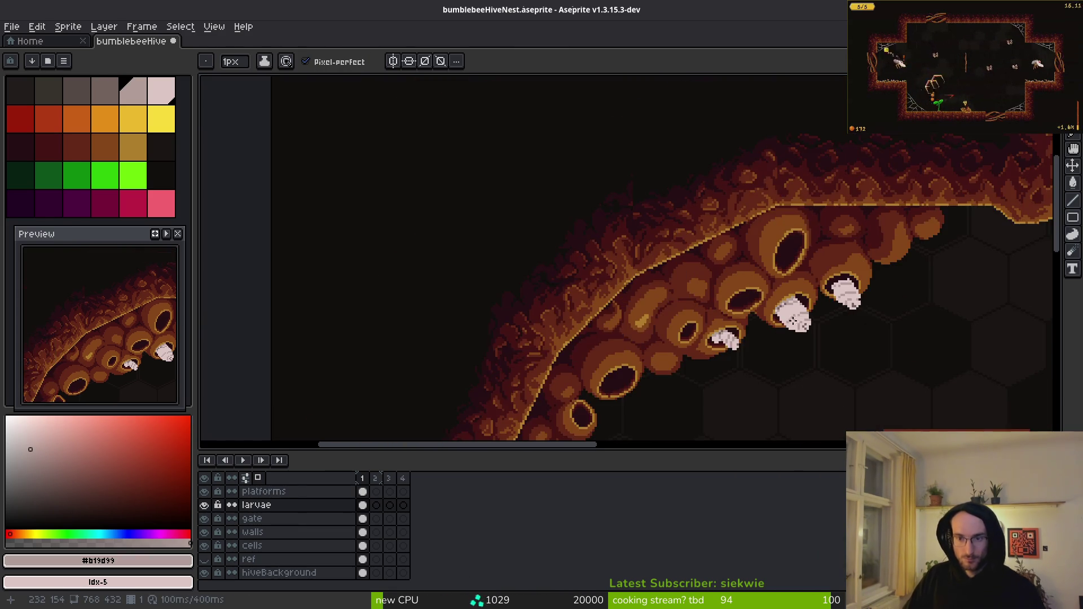
pyautogui.scroll(5, 686, 273)
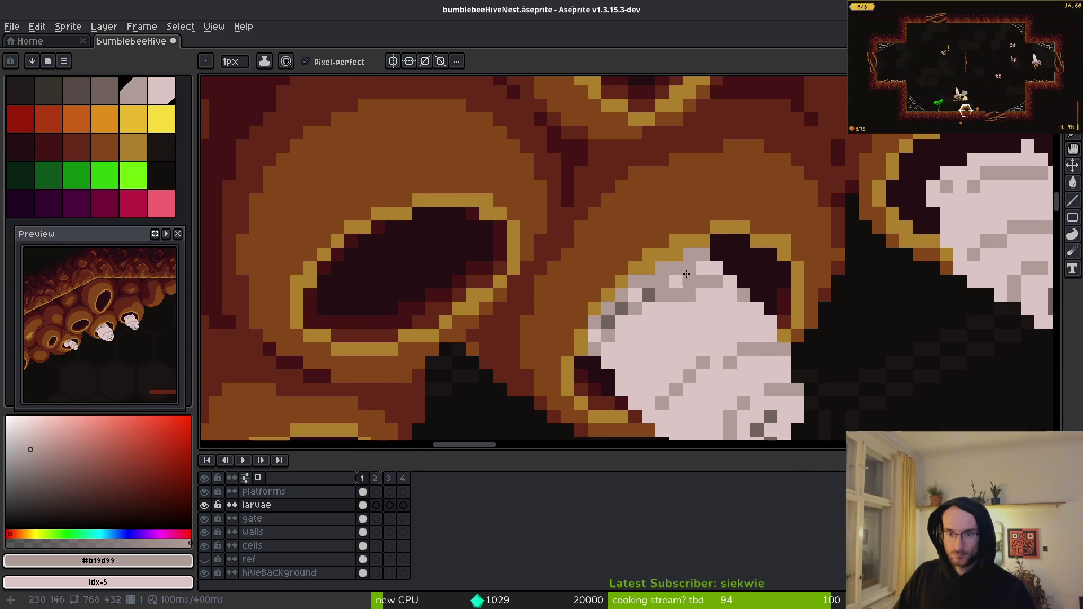
pyautogui.keyDown('alt'); pyautogui.click(650, 294); pyautogui.keyUp('alt')
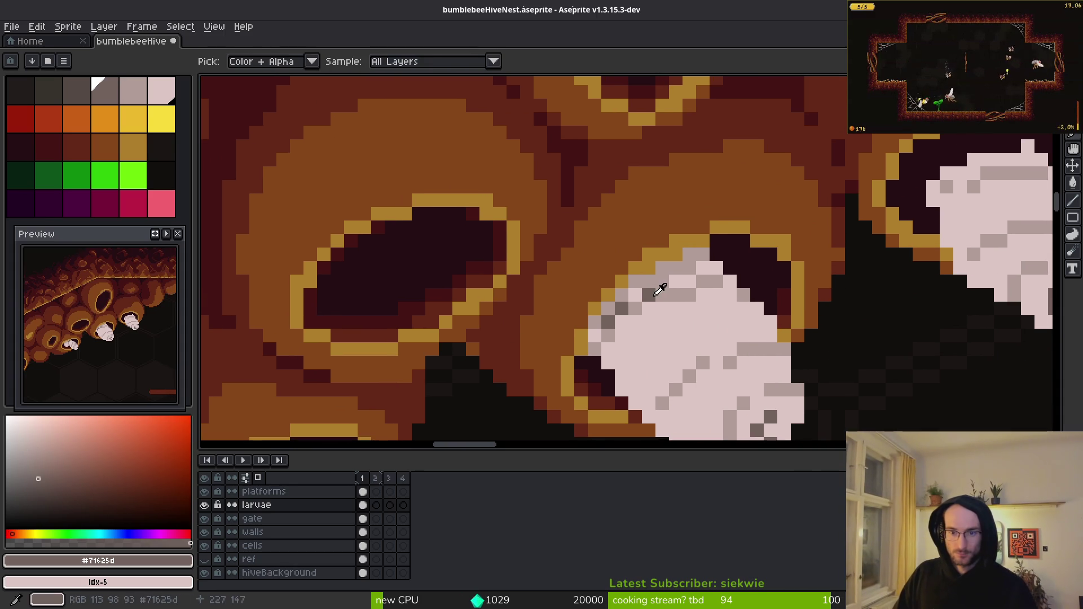
pyautogui.click(663, 295)
pyautogui.keyDown('alt'); pyautogui.click(665, 278); pyautogui.keyUp('alt')
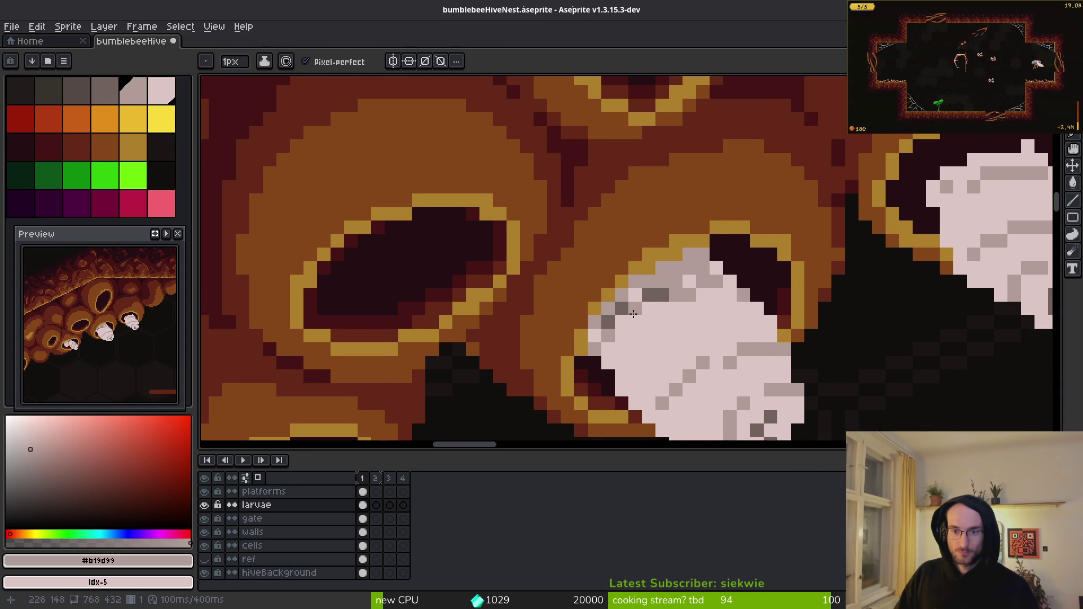
pyautogui.scroll(-3, 630, 295)
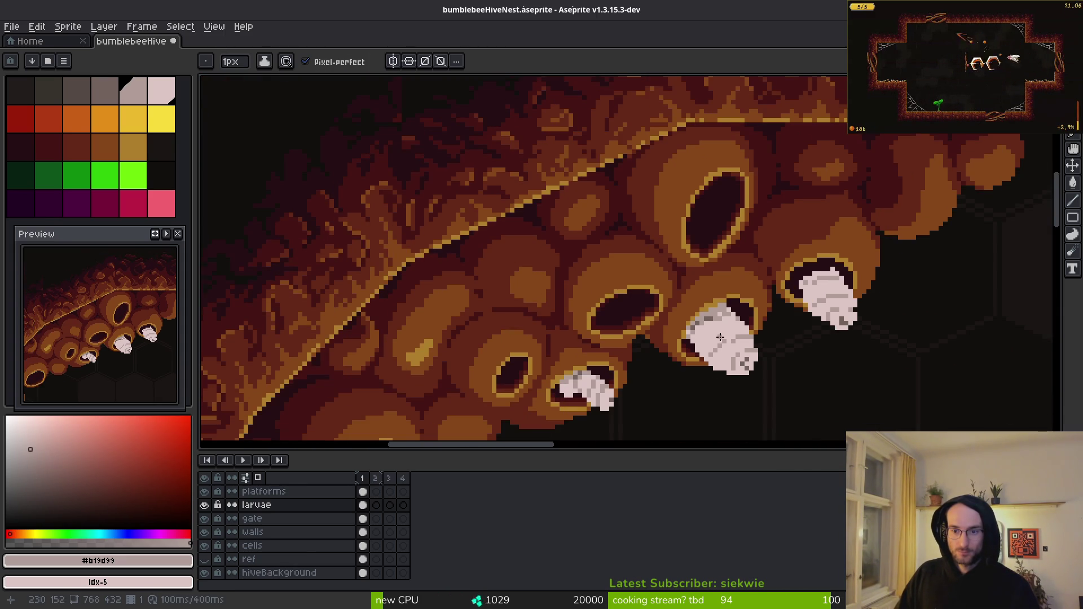
pyautogui.scroll(3, 723, 330)
pyautogui.scroll(1, 699, 325)
pyautogui.scroll(-5, 695, 316)
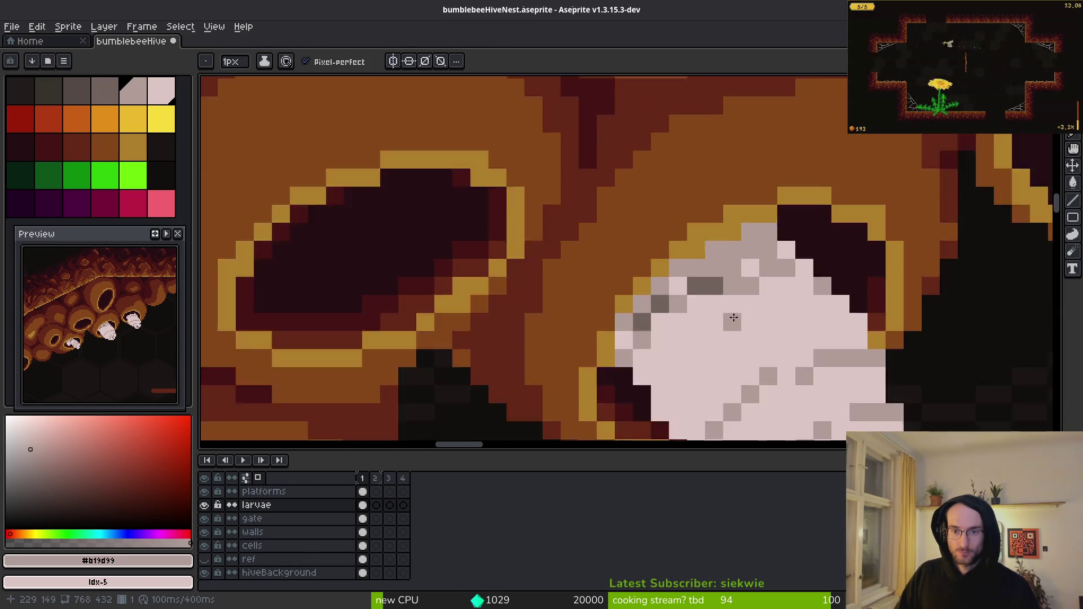
pyautogui.scroll(5, 654, 282)
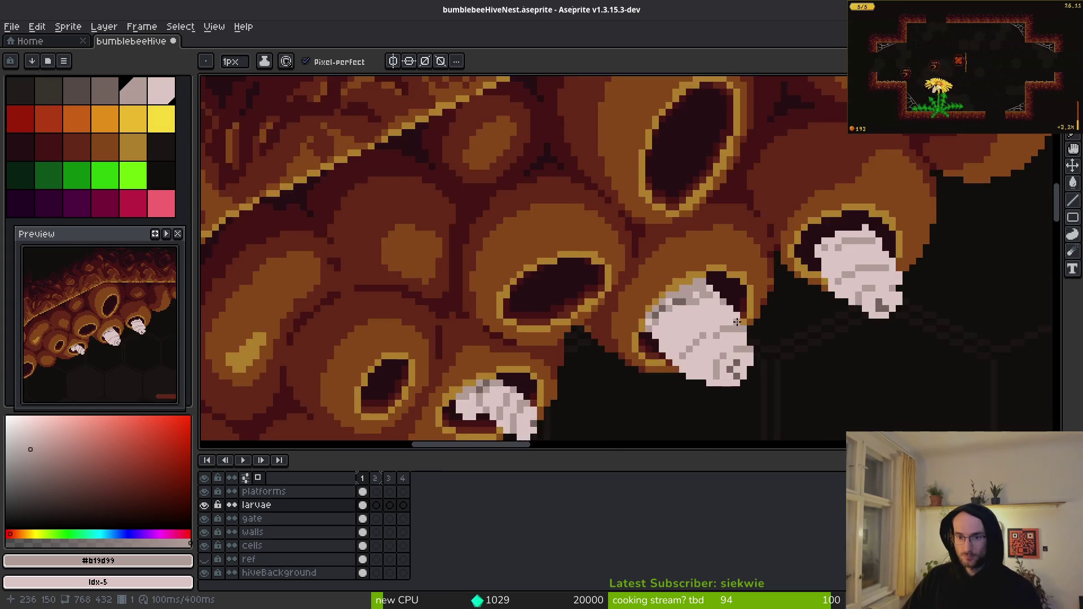
# - Compare the #dcc6c5 and #b19d99 tones, then paint another larva pixel dark grey #71625d
pyautogui.press('alt')
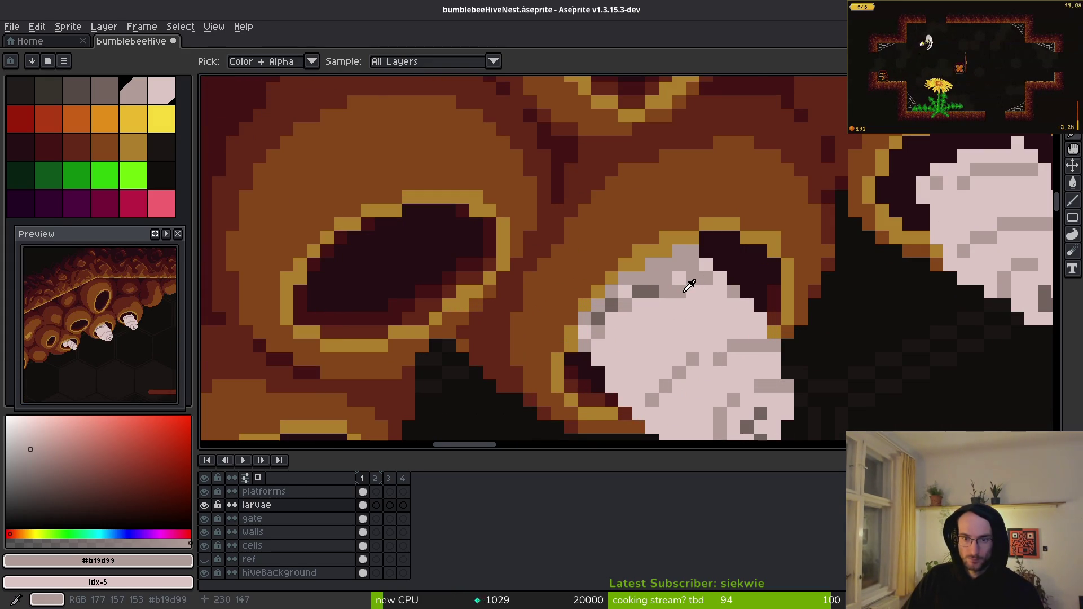
pyautogui.keyDown('alt'); pyautogui.click(683, 297); pyautogui.keyUp('alt')
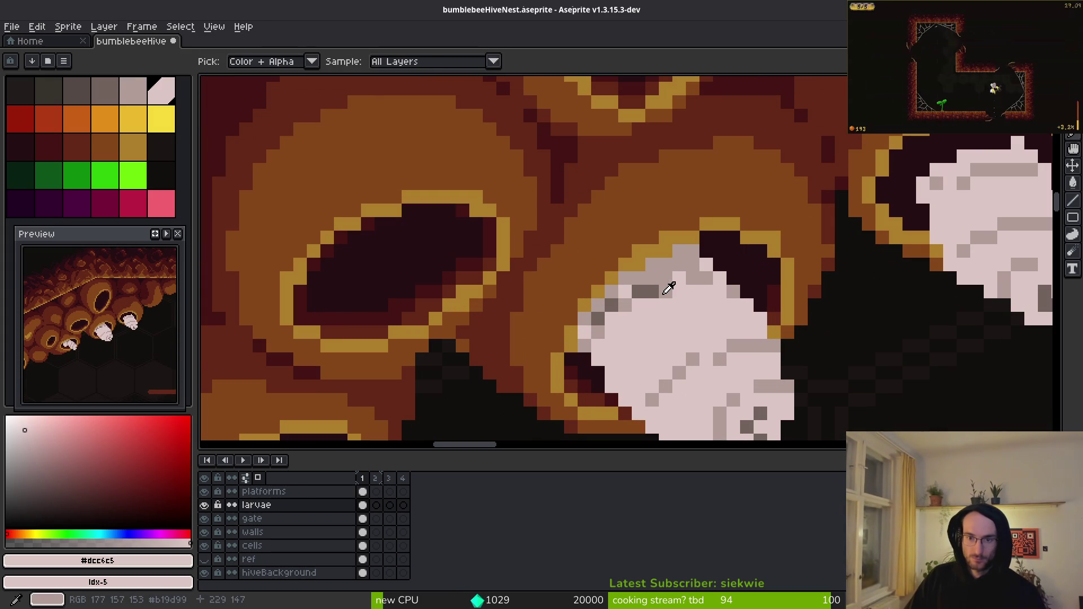
pyautogui.keyDown('alt'); pyautogui.click(684, 280); pyautogui.keyUp('alt')
pyautogui.scroll(-5, 715, 277)
pyautogui.scroll(5, 760, 298)
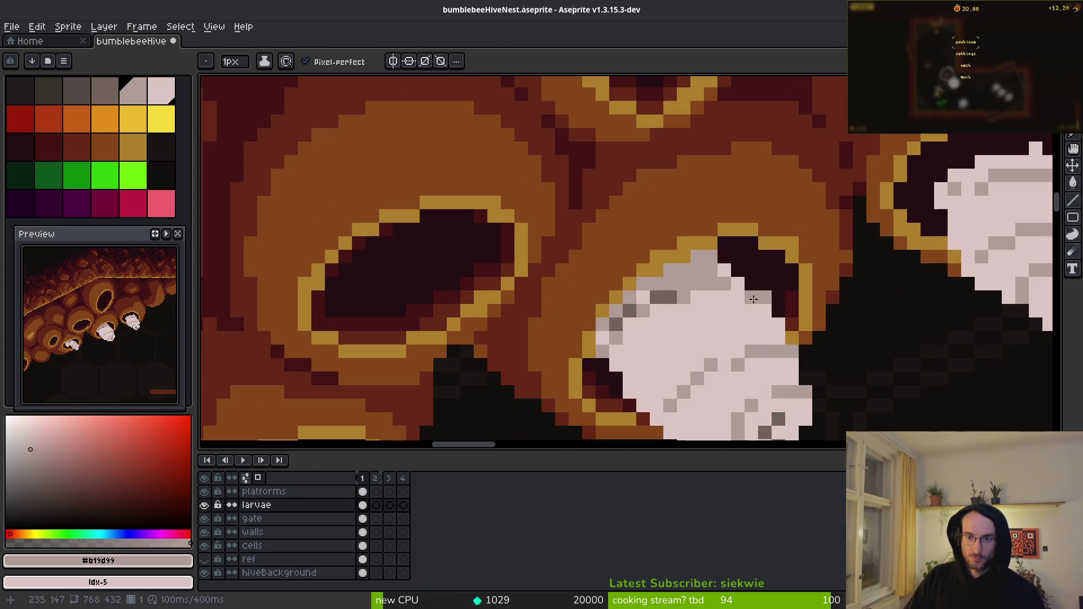
pyautogui.scroll(-3, 727, 314)
pyautogui.scroll(3, 741, 326)
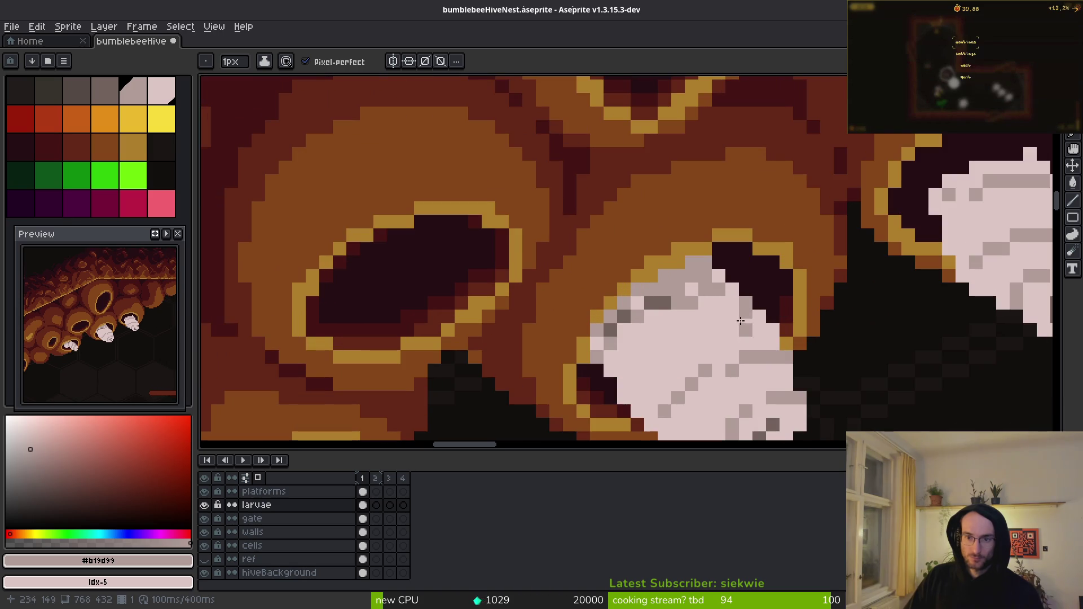
pyautogui.scroll(-3, 756, 302)
pyautogui.scroll(4, 749, 266)
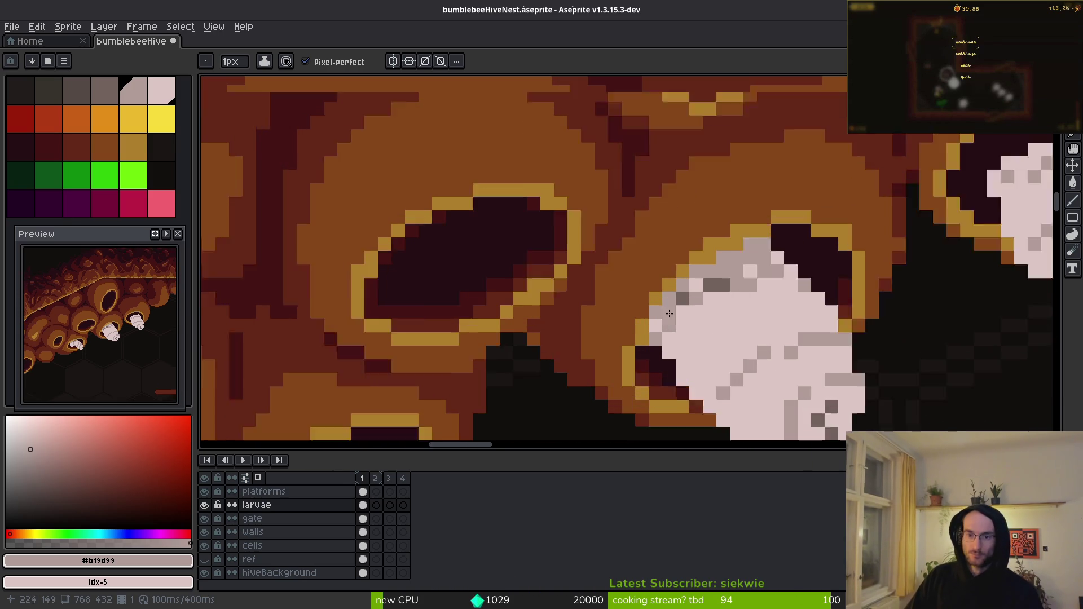
pyautogui.keyDown('alt'); pyautogui.click(749, 266); pyautogui.keyUp('alt')
pyautogui.click(781, 263)
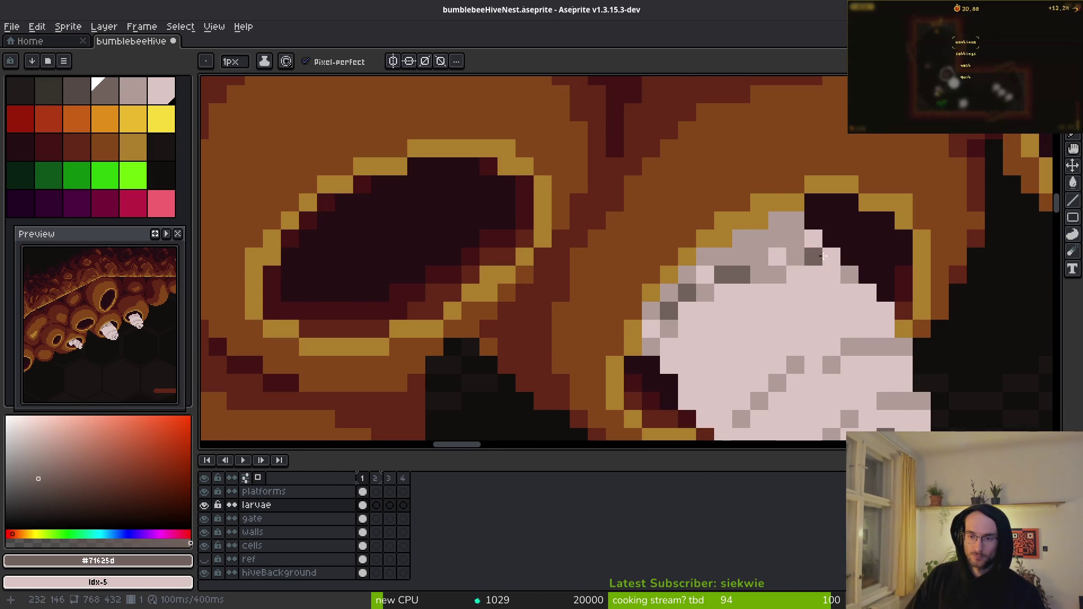
pyautogui.scroll(-3, 820, 256)
# - Save the sprite as bumblebeeHiveNest.aseprite
pyautogui.hotkey('ctrl', 's')
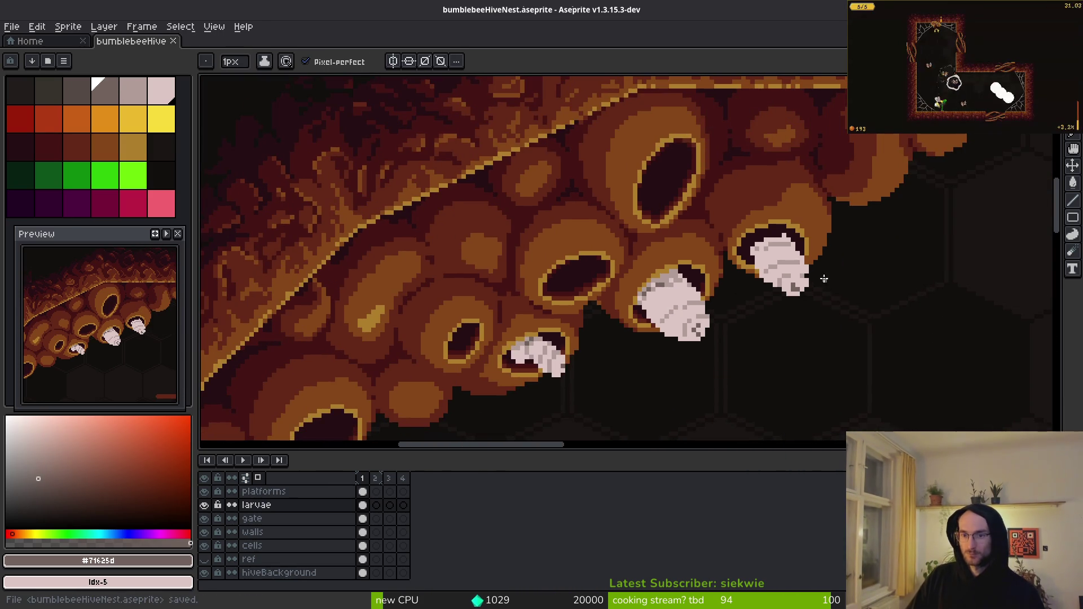
pyautogui.scroll(2, 829, 293)
pyautogui.press('e')
pyautogui.scroll(3, 860, 408)
# - Erase part of the larva's outline and repaint its top edge in light pink
pyautogui.moveTo(860, 408)
pyautogui.mouseDown()
pyautogui.moveTo(803, 297)
pyautogui.moveTo(684, 176)
pyautogui.moveTo(710, 232)
pyautogui.moveTo(767, 288)
pyautogui.moveTo(658, 150)
pyautogui.moveTo(641, 231)
pyautogui.mouseUp()
pyautogui.press('b')
pyautogui.keyDown('alt'); pyautogui.click(749, 173); pyautogui.keyUp('alt')
pyautogui.moveTo(749, 174)
pyautogui.mouseDown()
pyautogui.moveTo(694, 149)
pyautogui.moveTo(665, 177)
pyautogui.mouseUp()
pyautogui.scroll(-3, 647, 173)
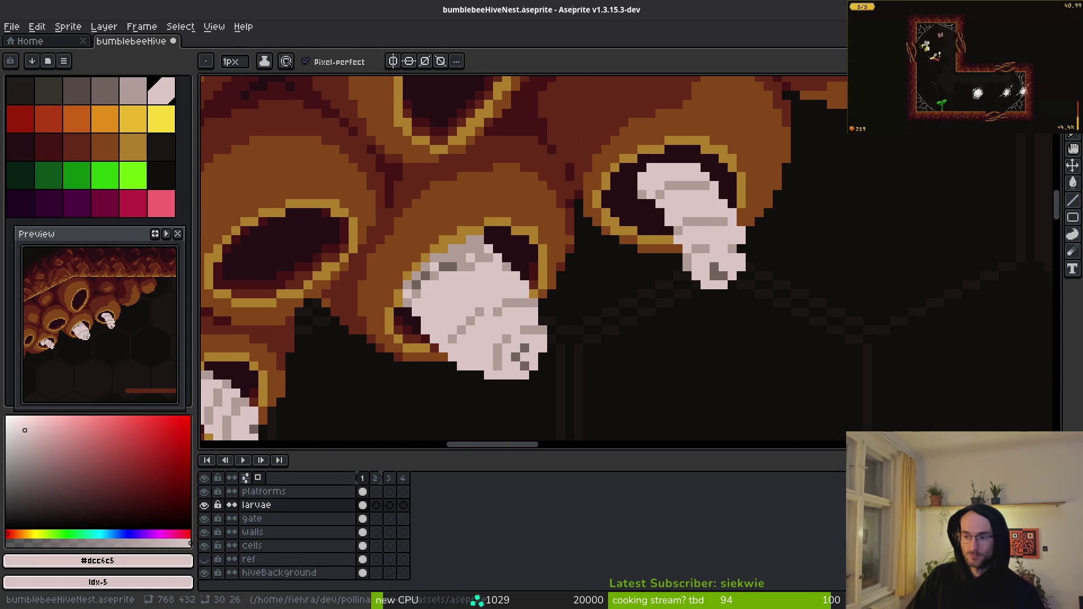
pyautogui.press('e')
pyautogui.scroll(1, 615, 225)
pyautogui.scroll(1, 615, 224)
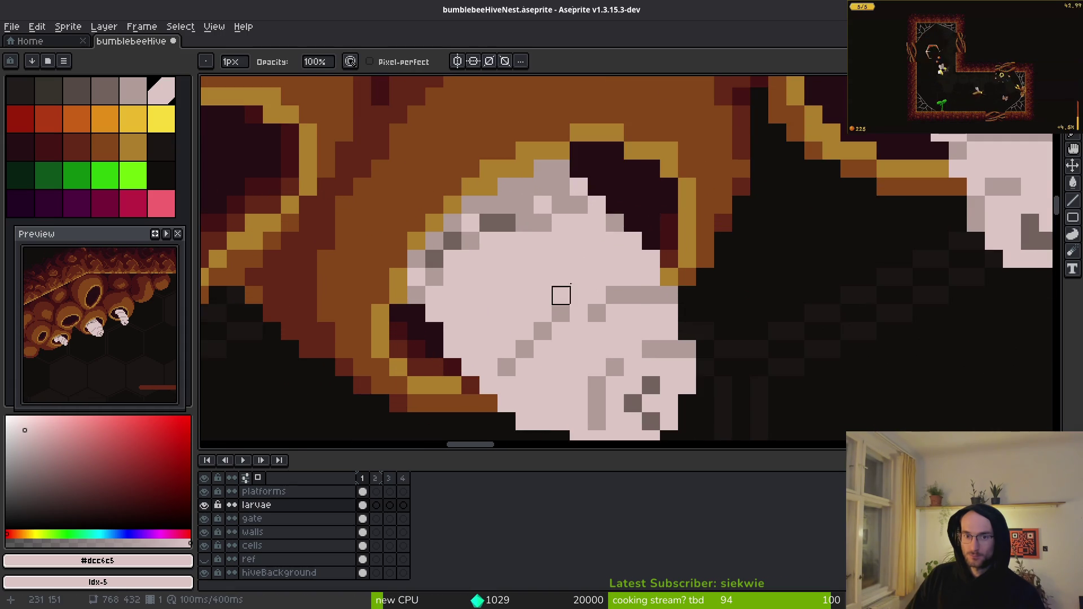
# - Carve the larva's curl by erasing pink pixels, then add pink pixels to its body
pyautogui.moveTo(453, 200)
pyautogui.mouseDown()
pyautogui.moveTo(540, 306)
pyautogui.moveTo(506, 251)
pyautogui.moveTo(488, 271)
pyautogui.mouseUp()
pyautogui.scroll(2, 525, 217)
pyautogui.moveTo(558, 293)
pyautogui.mouseDown()
pyautogui.moveTo(550, 284)
pyautogui.moveTo(596, 167)
pyautogui.mouseUp()
pyautogui.hotkey('ctrl', 'z')
pyautogui.moveTo(704, 256)
pyautogui.mouseDown()
pyautogui.moveTo(686, 273)
pyautogui.moveTo(665, 222)
pyautogui.moveTo(723, 384)
pyautogui.mouseUp()
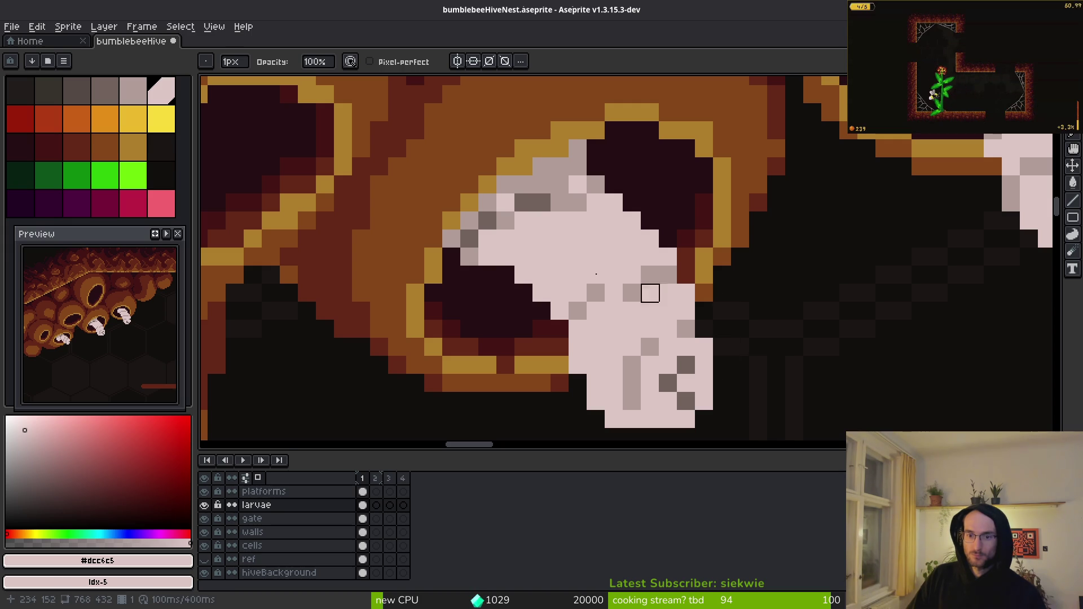
pyautogui.moveTo(523, 293); pyautogui.dragTo(523, 149)
pyautogui.hotkey('ctrl', 'z')
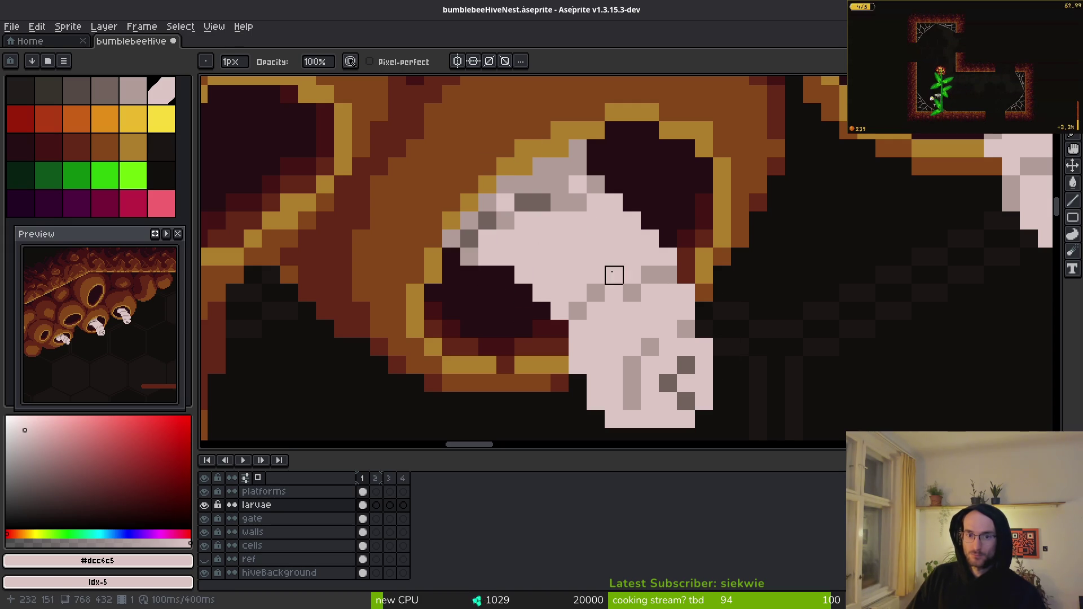
pyautogui.press('b')
pyautogui.moveTo(487, 293)
pyautogui.mouseDown()
pyautogui.moveTo(514, 342)
pyautogui.moveTo(468, 326)
pyautogui.mouseUp()
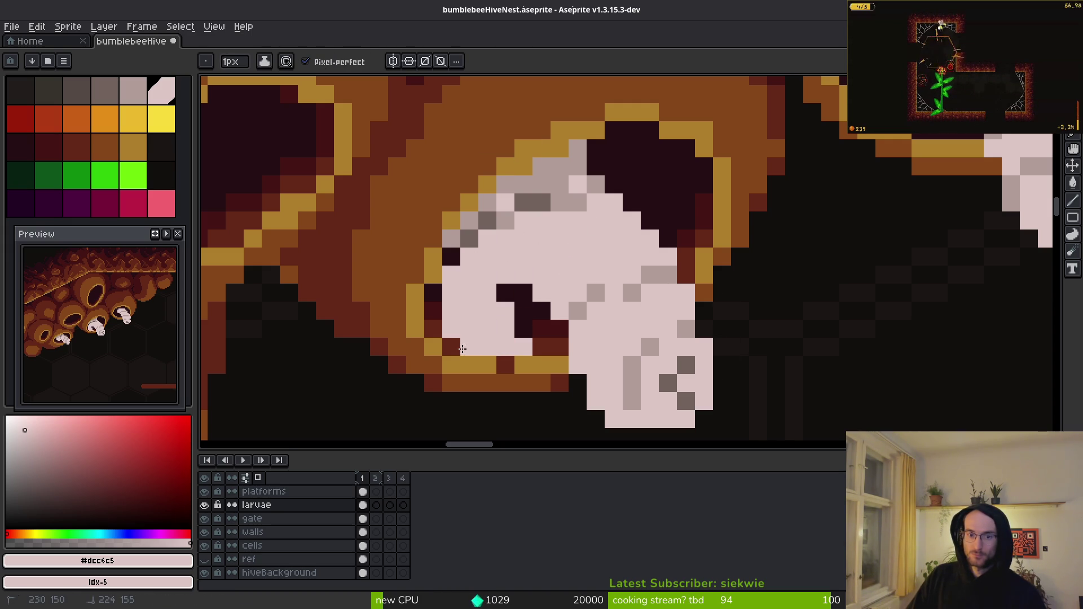
pyautogui.moveTo(456, 245); pyautogui.dragTo(470, 238)
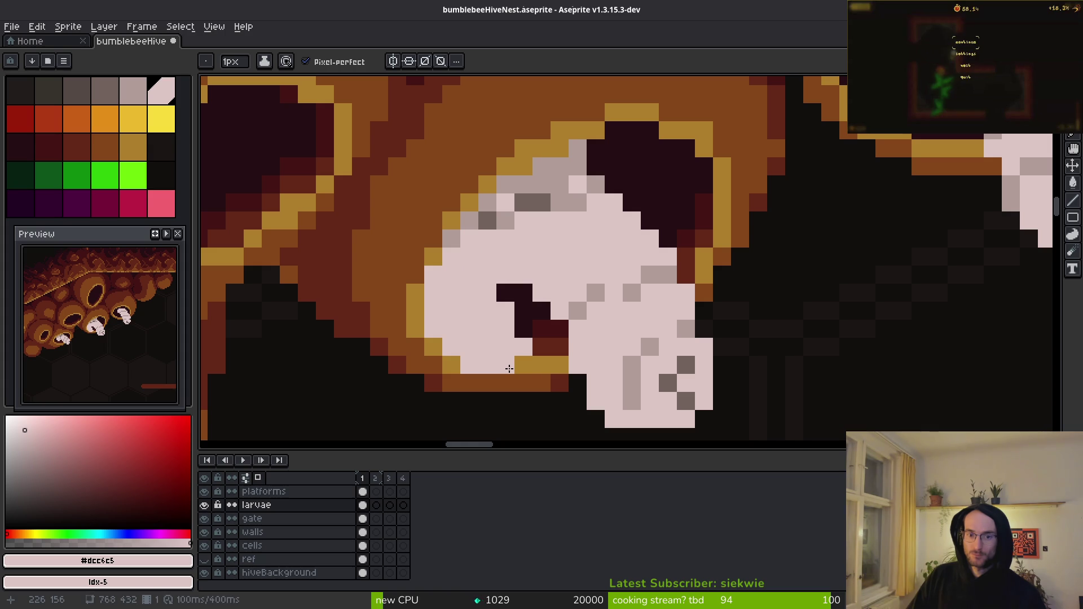
# - Erase pink pixels beside the dark notch and darken the top row of the larva's opening
pyautogui.scroll(-2, 599, 290)
pyautogui.press('e')
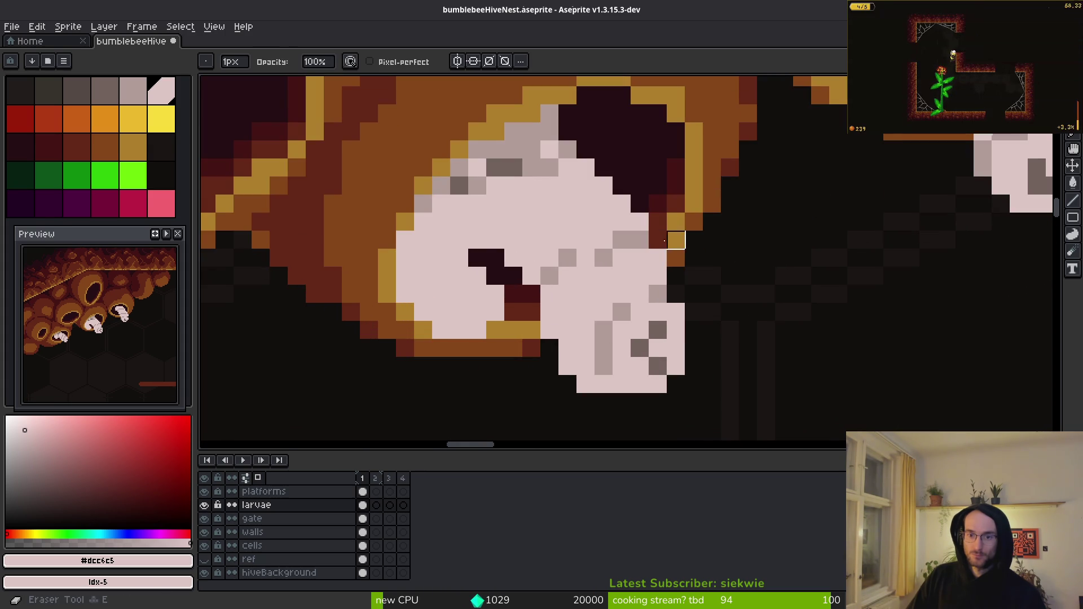
pyautogui.scroll(1, 556, 391)
pyautogui.moveTo(496, 257)
pyautogui.mouseDown()
pyautogui.moveTo(550, 293)
pyautogui.moveTo(573, 367)
pyautogui.mouseUp()
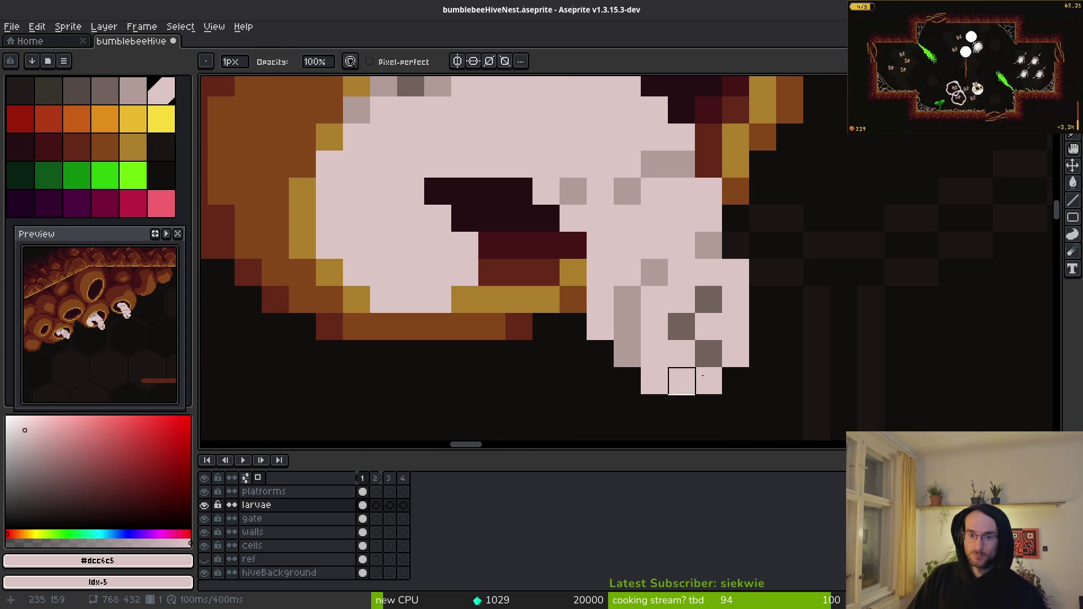
pyautogui.scroll(-3, 677, 374)
pyautogui.scroll(2, 688, 359)
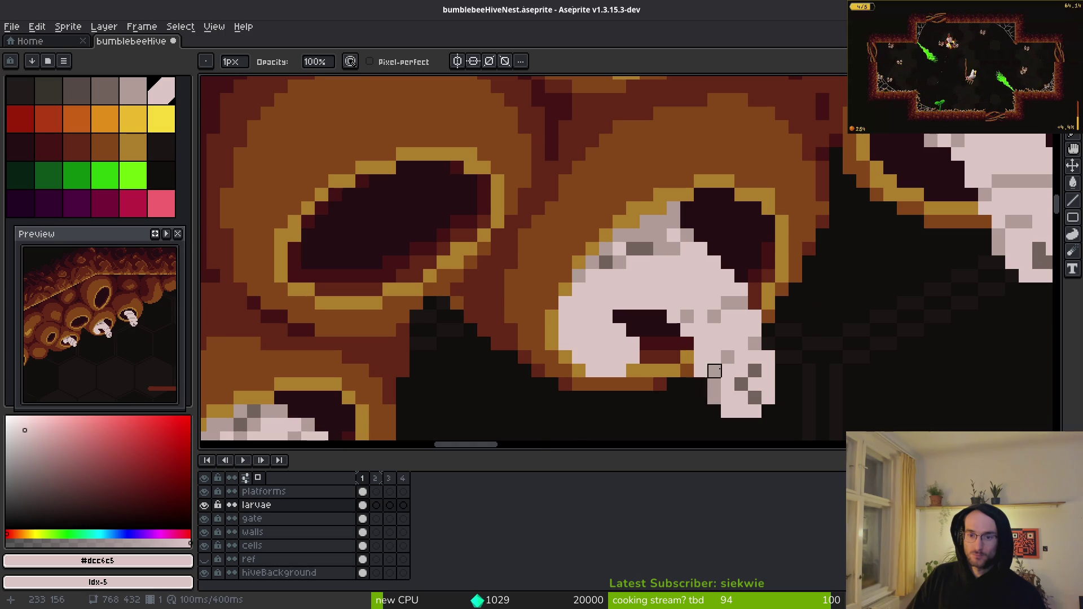
pyautogui.scroll(-2, 714, 371)
pyautogui.scroll(2, 691, 286)
pyautogui.moveTo(667, 286); pyautogui.dragTo(640, 286)
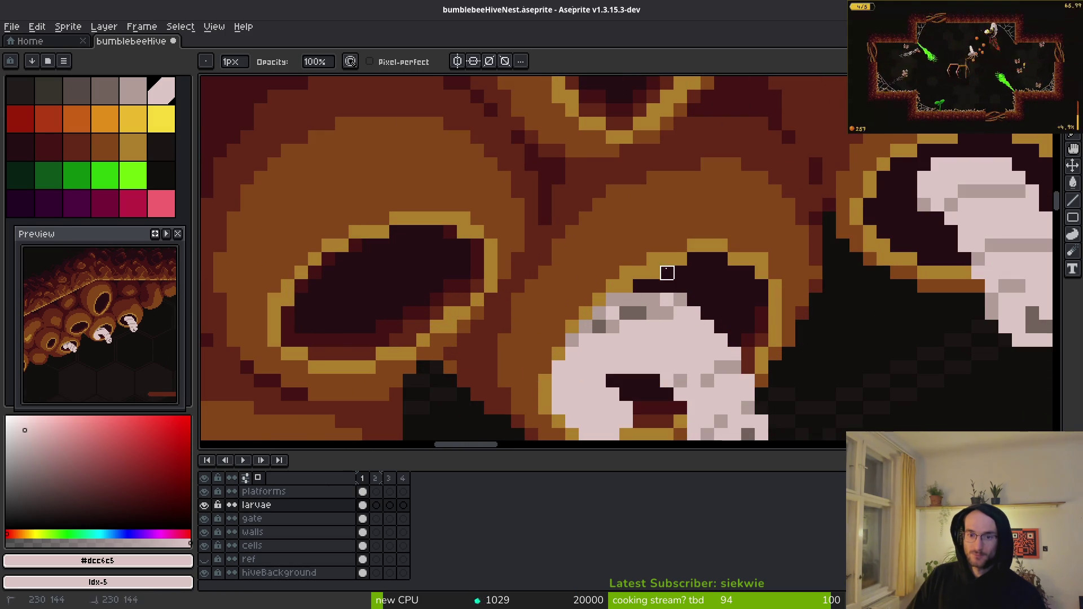
pyautogui.scroll(-2, 667, 273)
pyautogui.scroll(2, 633, 310)
# - Repaint stray grey pixels on the larva with eyedropped light pink
pyautogui.press('i')
pyautogui.click(637, 317)
pyautogui.press('b')
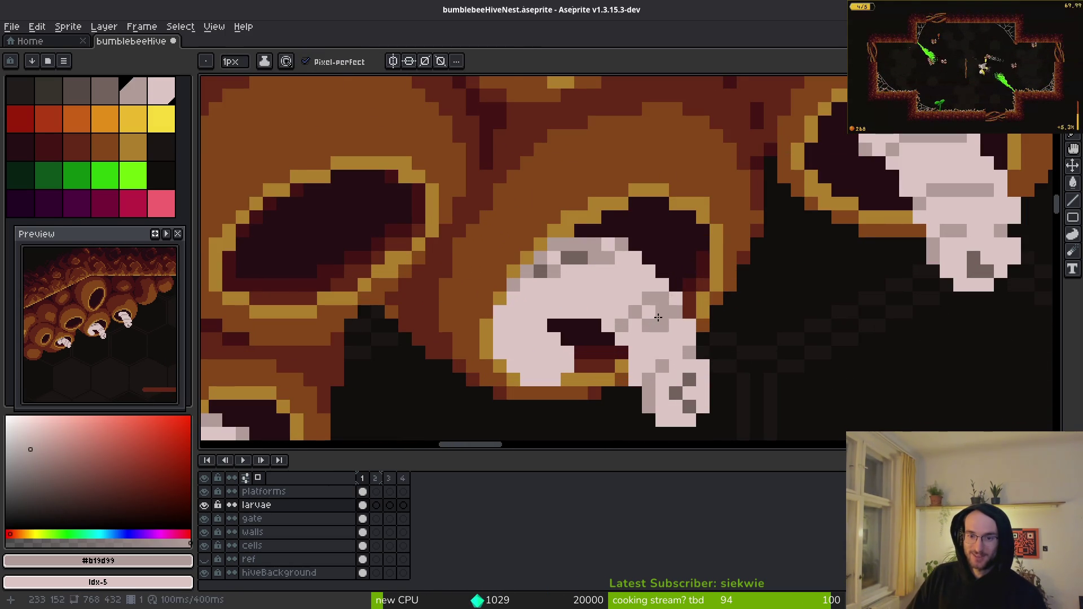
pyautogui.keyDown('alt'); pyautogui.click(652, 324); pyautogui.keyUp('alt')
pyautogui.moveTo(649, 312); pyautogui.dragTo(677, 313)
pyautogui.scroll(-2, 676, 313)
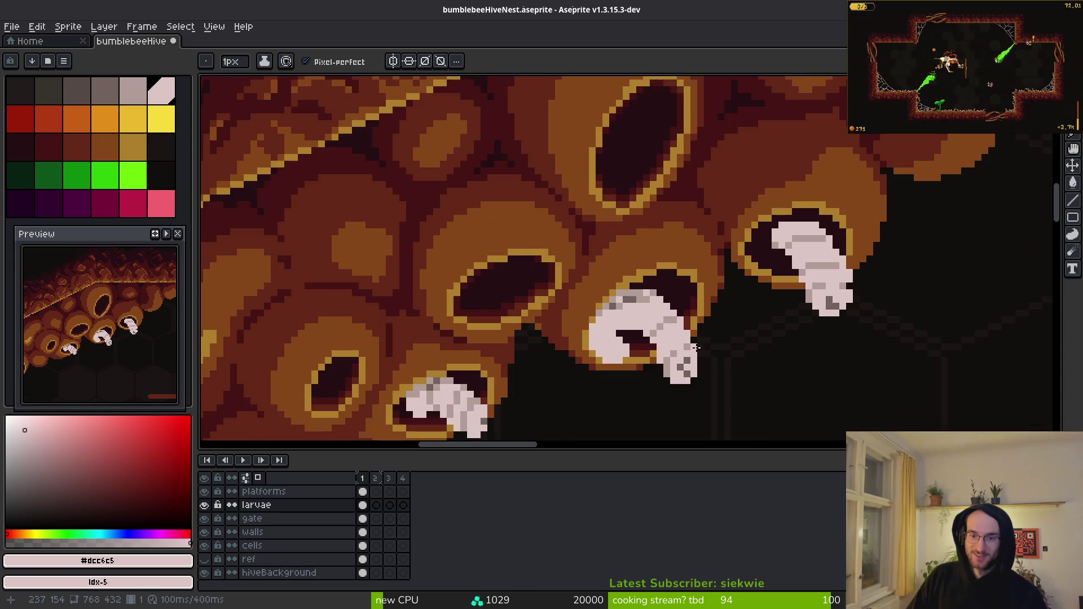
pyautogui.scroll(2, 677, 314)
# - Save the sprite and move the Lasso-selected larva up and to the right
pyautogui.press('q')
pyautogui.moveTo(751, 345)
pyautogui.mouseDown()
pyautogui.moveTo(753, 366)
pyautogui.moveTo(727, 390)
pyautogui.moveTo(700, 380)
pyautogui.mouseUp()
pyautogui.hotkey('ctrl', 's')
pyautogui.scroll(-2, 717, 372)
pyautogui.moveTo(698, 315)
pyautogui.mouseDown()
pyautogui.moveTo(716, 383)
pyautogui.moveTo(697, 316)
pyautogui.moveTo(675, 317)
pyautogui.mouseUp()
pyautogui.press('Return')
pyautogui.moveTo(748, 378)
pyautogui.mouseDown()
pyautogui.moveTo(739, 388)
pyautogui.moveTo(678, 319)
pyautogui.moveTo(694, 312)
pyautogui.moveTo(677, 322)
pyautogui.moveTo(694, 339)
pyautogui.moveTo(679, 340)
pyautogui.moveTo(692, 342)
pyautogui.mouseUp()
pyautogui.scroll(2, 718, 358)
pyautogui.hotkey('ctrl', 'd')
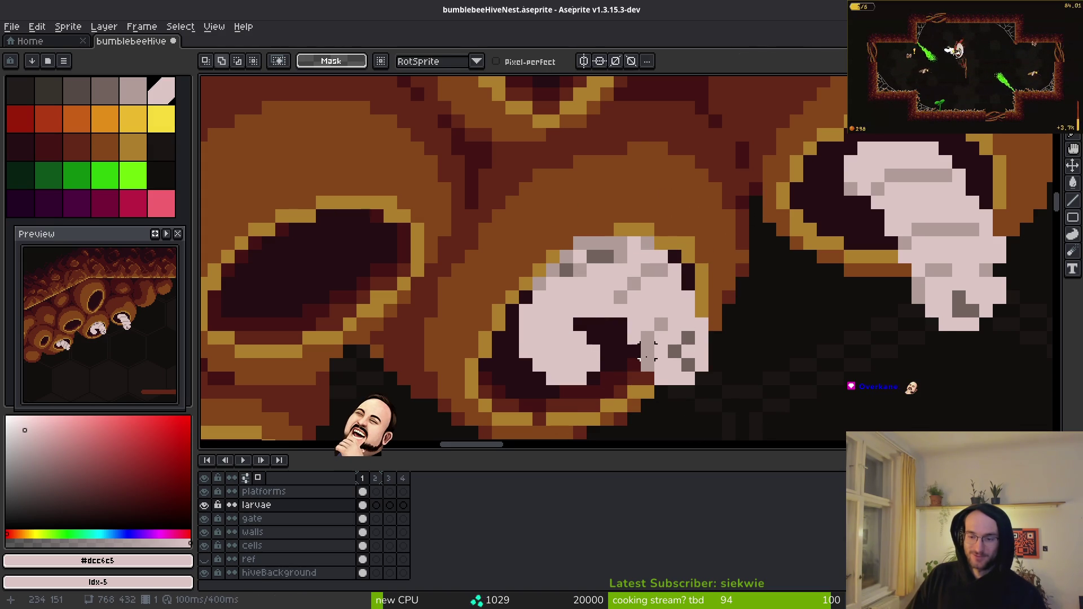
pyautogui.scroll(2, 620, 339)
# - Shift a block of the larva's pixels two pixels left
pyautogui.moveTo(649, 276); pyautogui.dragTo(400, 361)
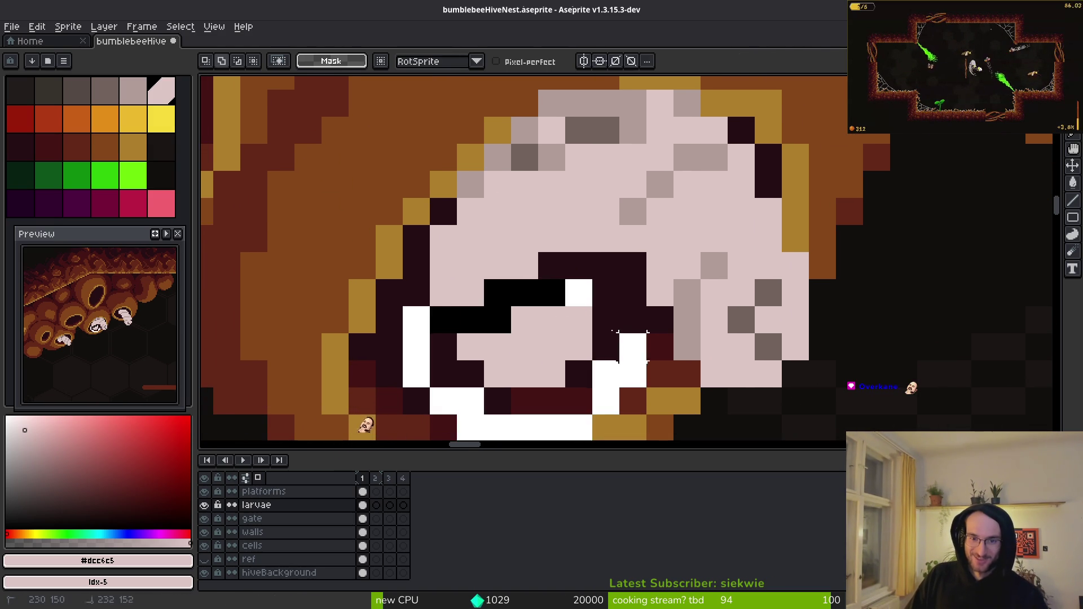
pyautogui.moveTo(577, 361); pyautogui.dragTo(522, 361)
pyautogui.hotkey('ctrl', 'd')
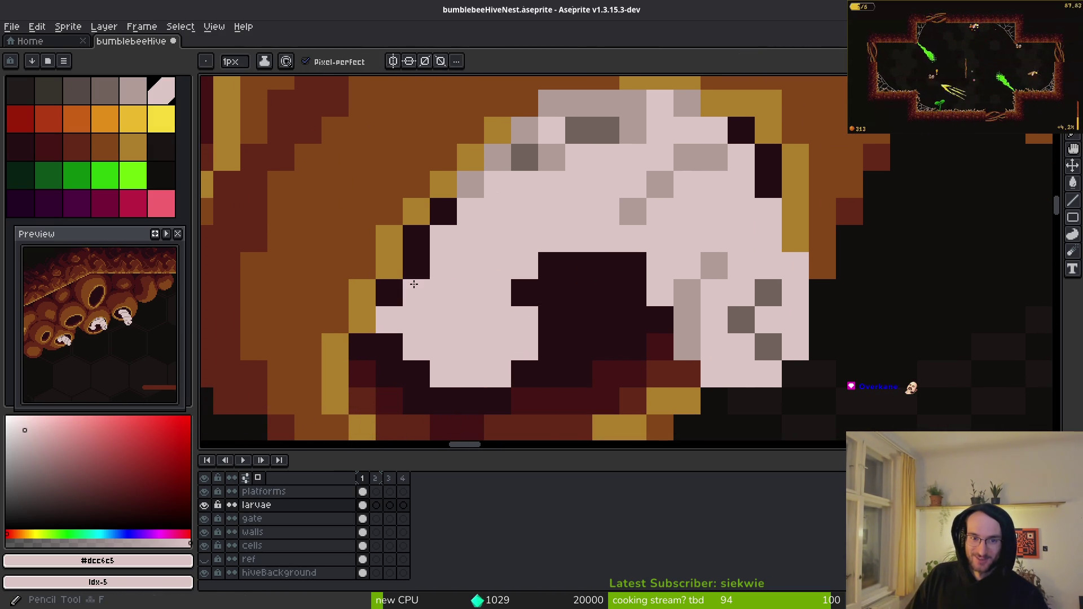
# - Add a #b19d99 grey shading pixel to the larva's lower body
pyautogui.press('e')
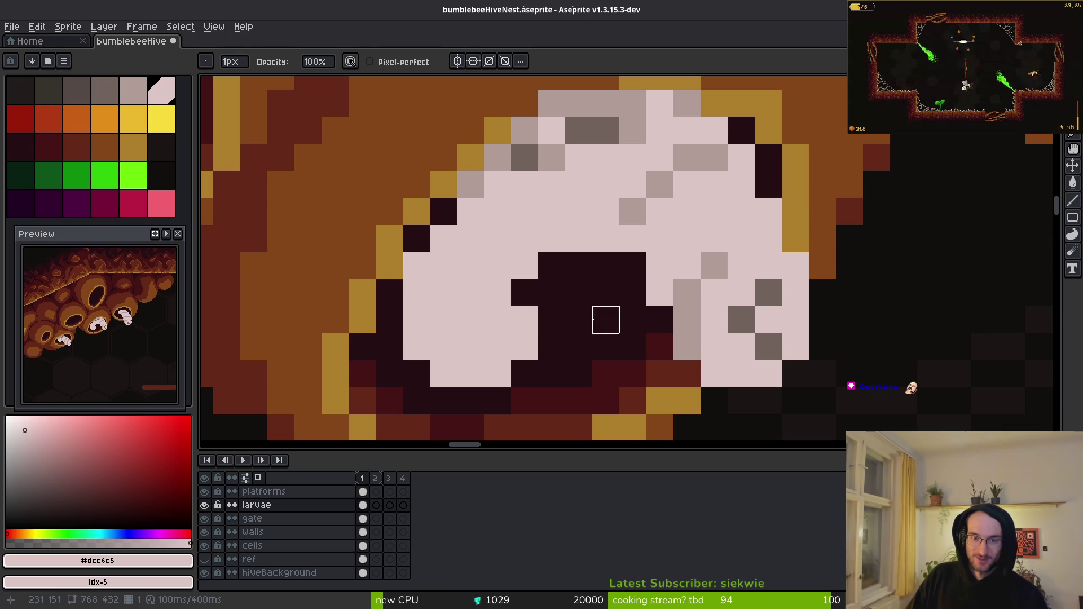
pyautogui.scroll(-4, 606, 320)
pyautogui.scroll(2, 620, 338)
pyautogui.keyDown('alt'); pyautogui.click(621, 284); pyautogui.keyUp('alt')
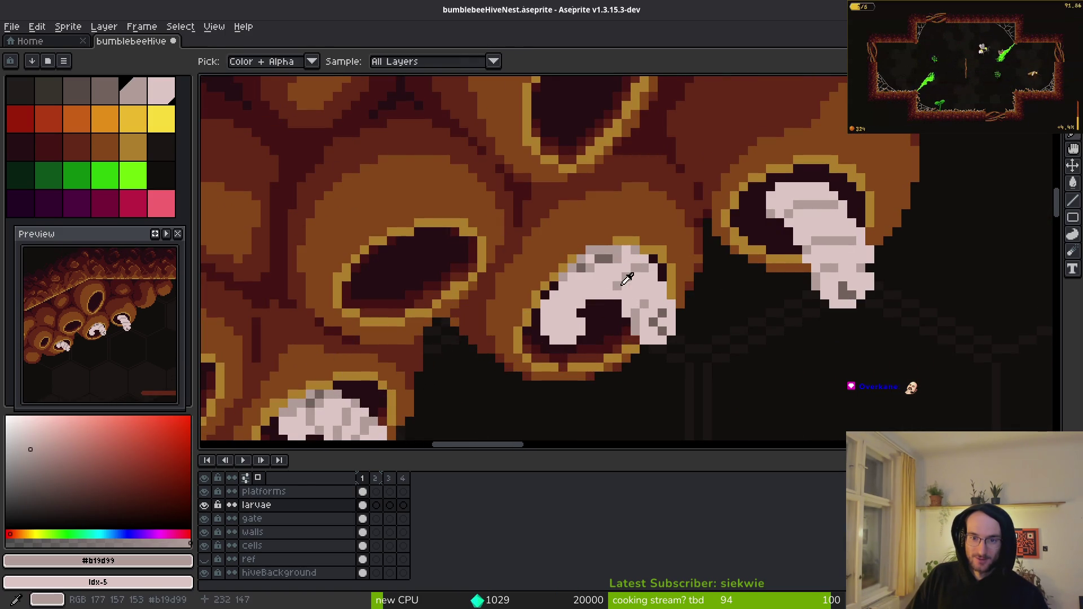
pyautogui.scroll(2, 627, 280)
pyautogui.press('f')
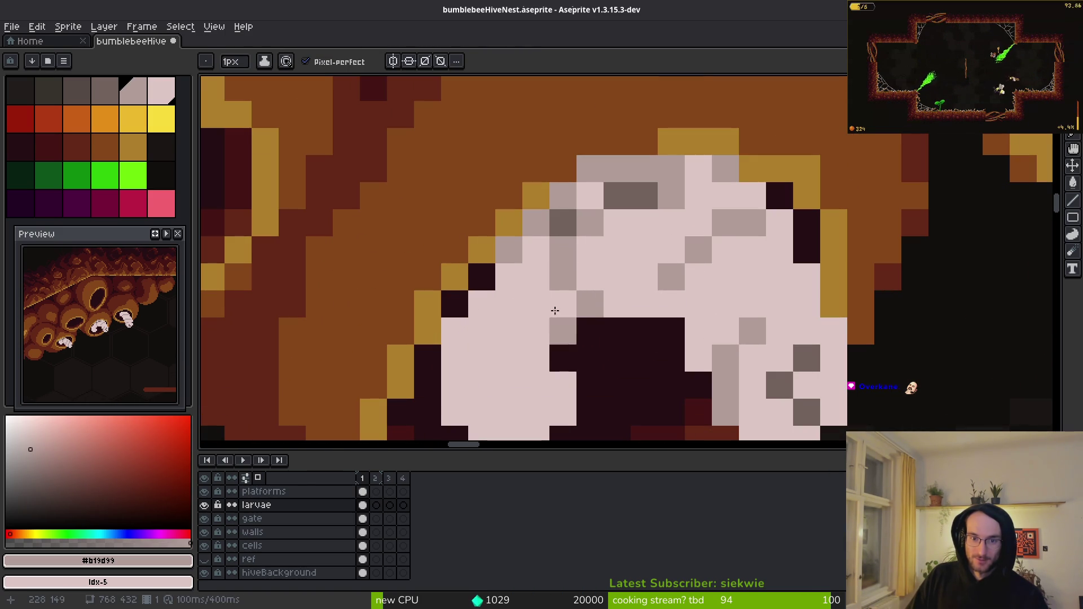
pyautogui.click(519, 332)
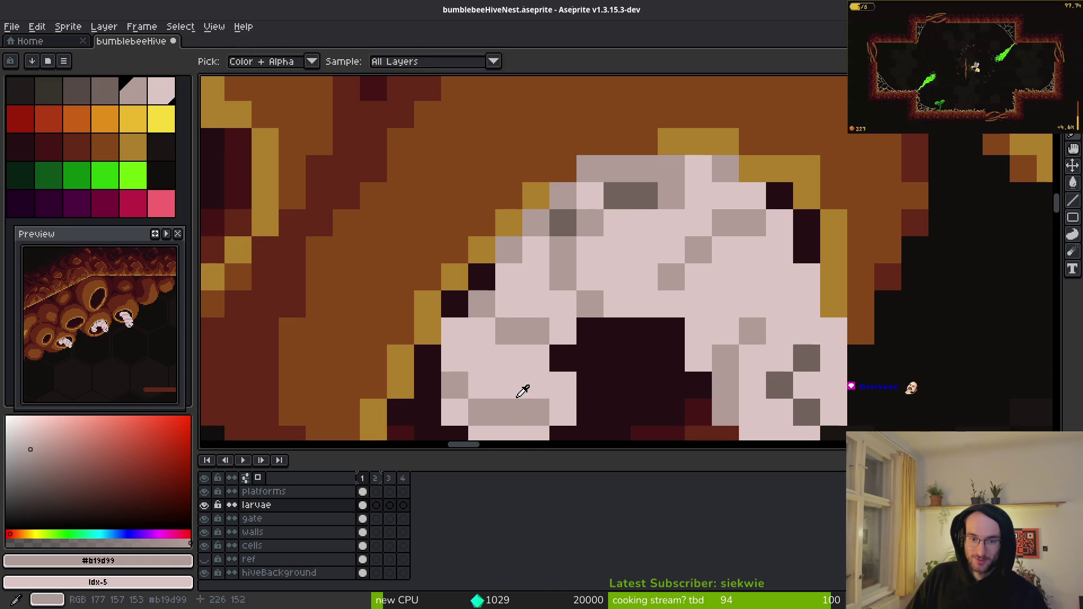
pyautogui.scroll(-8, 507, 395)
pyautogui.moveTo(573, 337); pyautogui.dragTo(564, 225)
# - Nudge the larva in the right-hand cell up two pixels
pyautogui.scroll(-2, 550, 296)
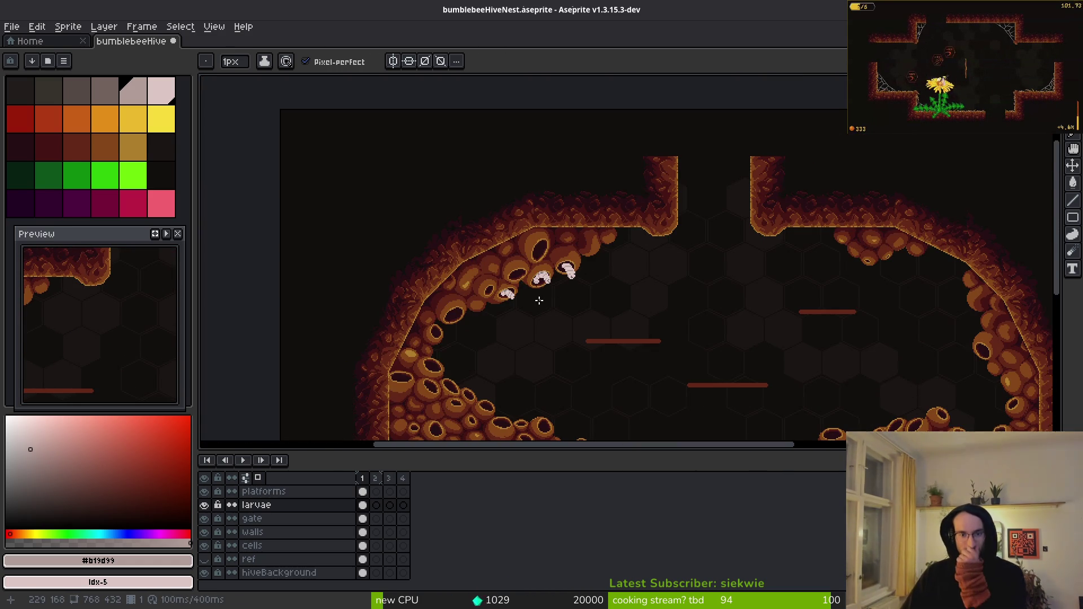
pyautogui.scroll(3, 540, 301)
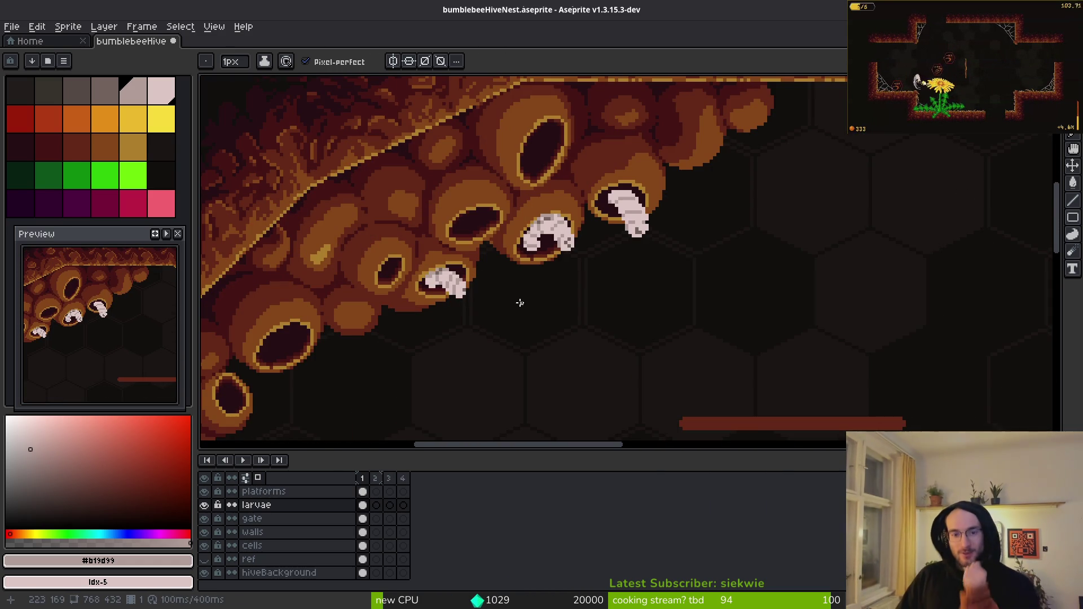
pyautogui.scroll(-1, 533, 305)
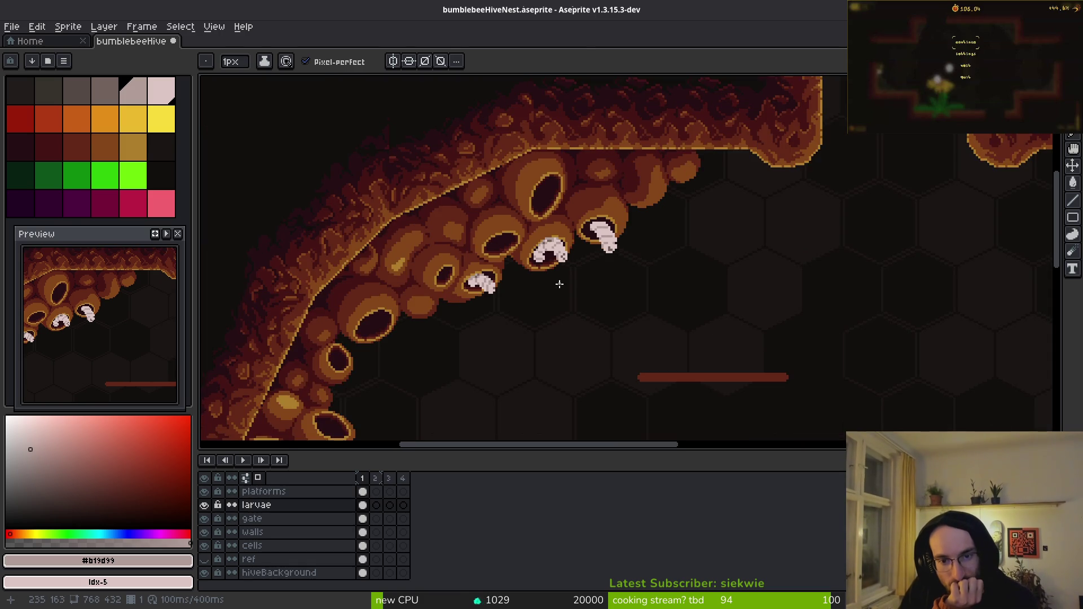
pyautogui.scroll(-3, 558, 284)
pyautogui.scroll(2, 616, 243)
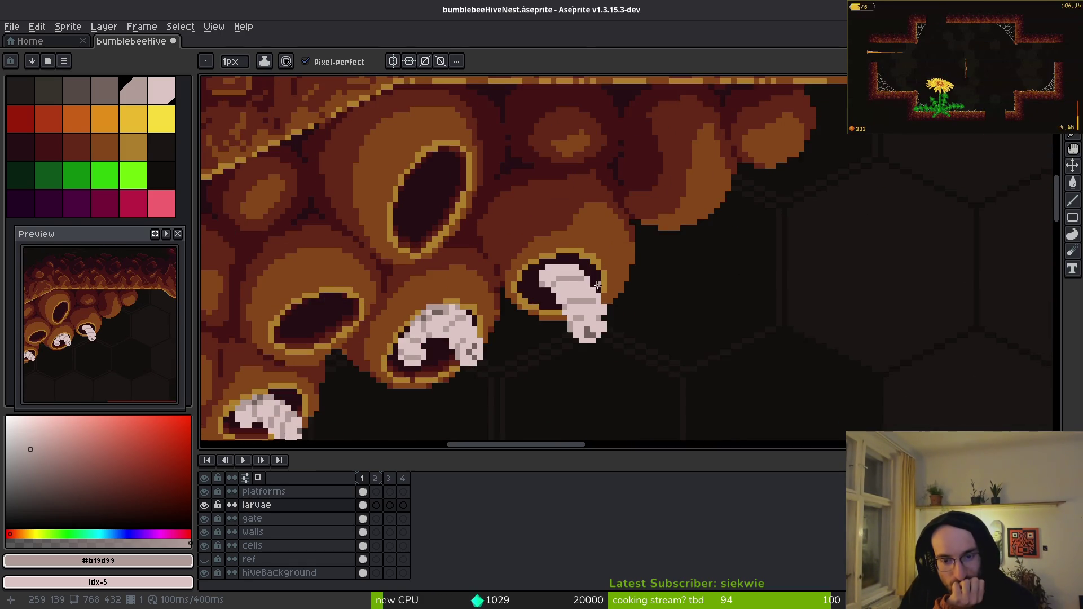
pyautogui.scroll(1, 537, 305)
pyautogui.press('e')
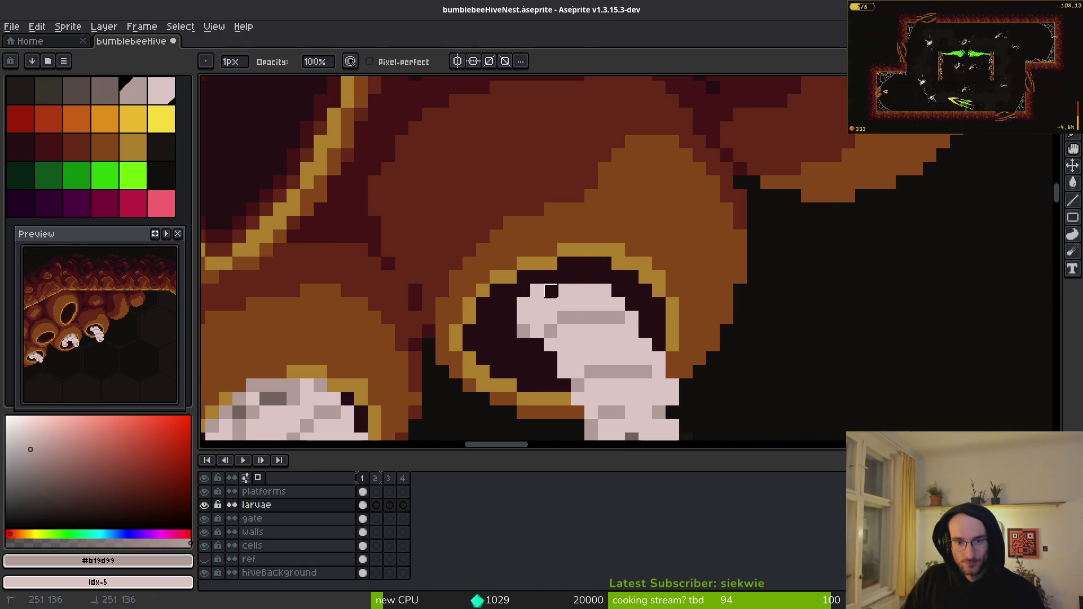
pyautogui.moveTo(538, 291); pyautogui.dragTo(482, 223)
pyautogui.press('q')
pyautogui.moveTo(581, 195)
pyautogui.mouseDown()
pyautogui.moveTo(472, 193)
pyautogui.moveTo(582, 195)
pyautogui.mouseUp()
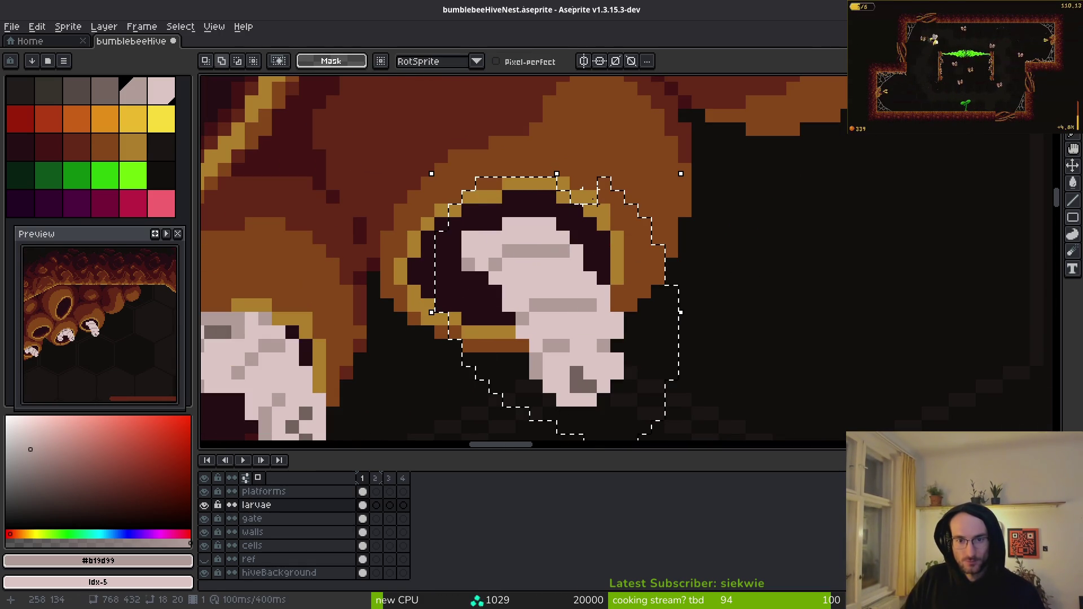
pyautogui.press('Up')
pyautogui.press('Up')
pyautogui.hotkey('ctrl', 'd')
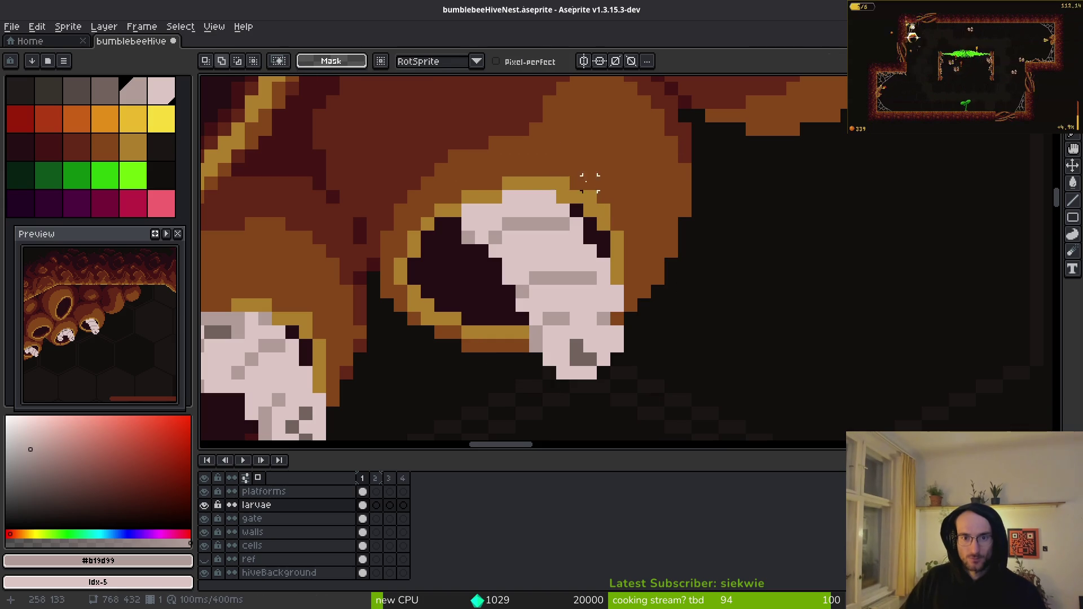
# - Fill the larva's upper pink area with grey using the bucket
pyautogui.scroll(2, 564, 282)
pyautogui.scroll(-2, 648, 273)
pyautogui.press('i')
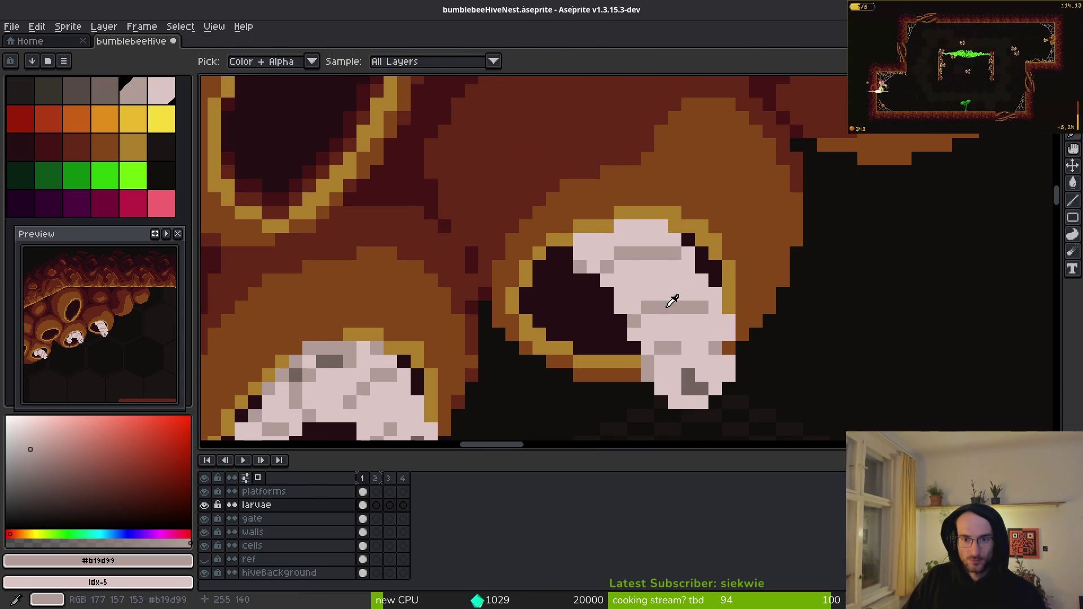
pyautogui.scroll(3, 673, 300)
pyautogui.press('g')
pyautogui.click(536, 274)
pyautogui.hotkey('ctrl', 'z')
pyautogui.click(586, 268)
pyautogui.keyDown('alt'); pyautogui.click(607, 321); pyautogui.keyUp('alt')
pyautogui.click(567, 312)
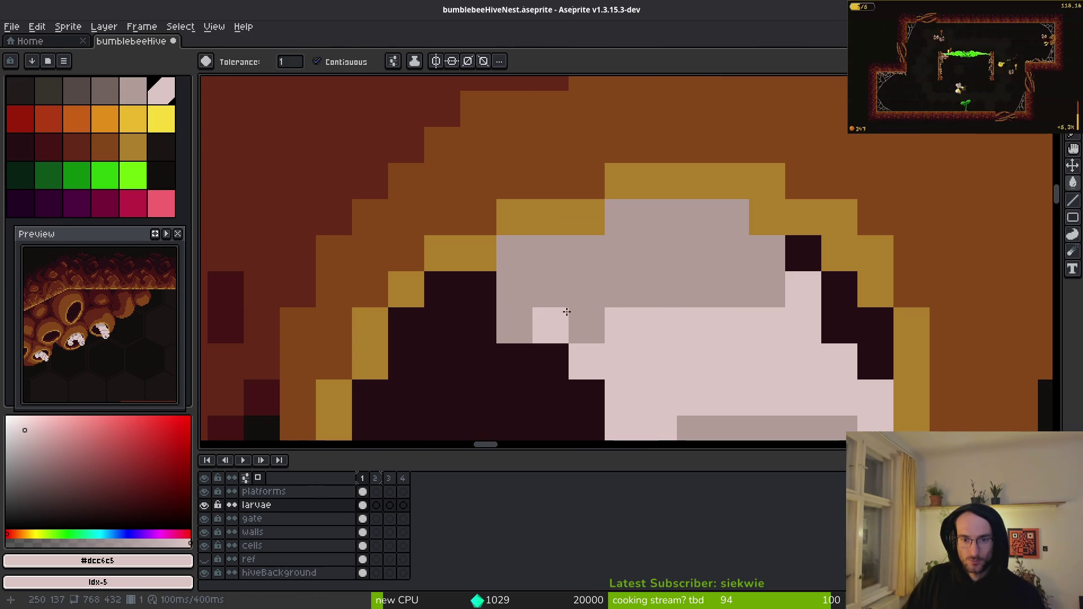
pyautogui.hotkey('ctrl', 'z')
pyautogui.scroll(-2, 503, 256)
pyautogui.scroll(-2, 486, 346)
# - Add dark grey pixels and a short dark streak along the larva's top
pyautogui.press('alt')
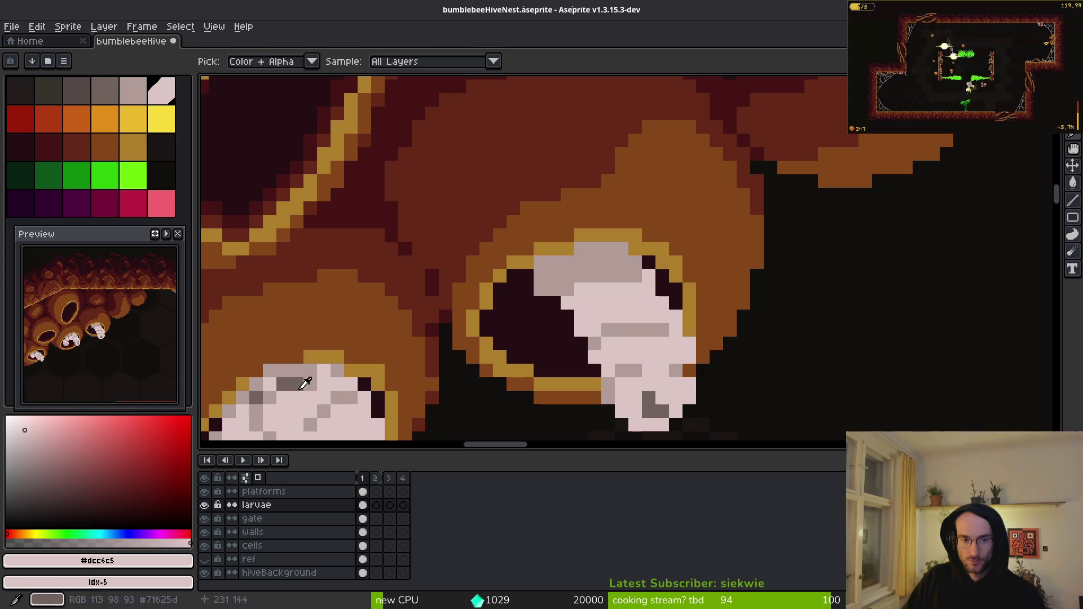
pyautogui.keyDown('alt'); pyautogui.click(305, 384); pyautogui.keyUp('alt')
pyautogui.scroll(2, 474, 299)
pyautogui.press('b')
pyautogui.click(471, 304)
pyautogui.click(497, 280)
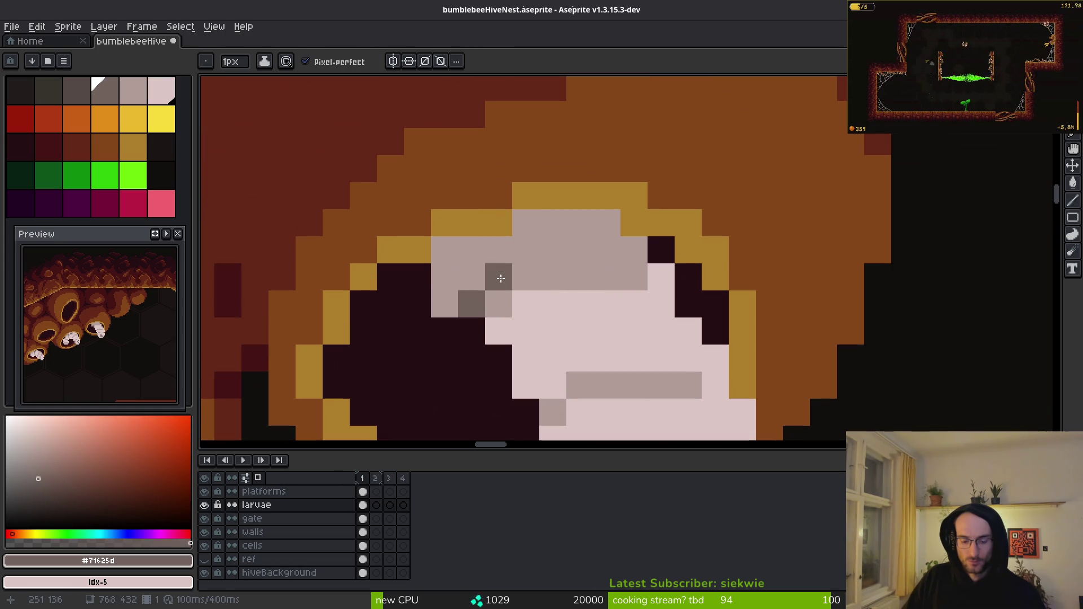
pyautogui.click(533, 265)
pyautogui.moveTo(563, 252); pyautogui.dragTo(607, 250)
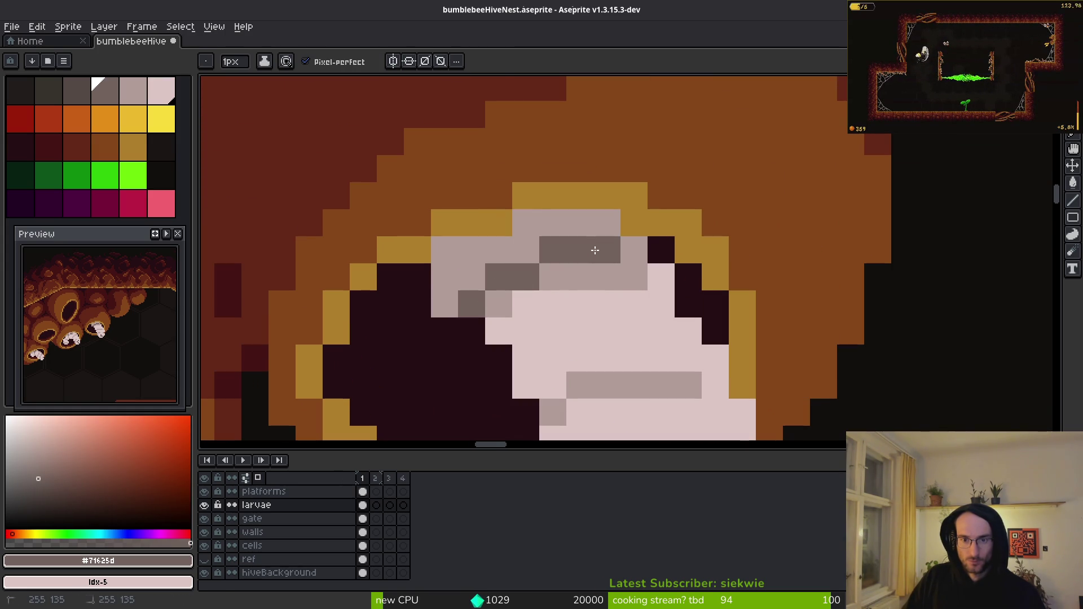
# - Fill the gaps in the larva's grey row with the sampled grey
pyautogui.click(662, 305)
pyautogui.scroll(-2, 592, 270)
pyautogui.keyDown('alt'); pyautogui.click(508, 242); pyautogui.keyUp('alt')
pyautogui.scroll(-2, 538, 260)
pyautogui.scroll(2, 538, 260)
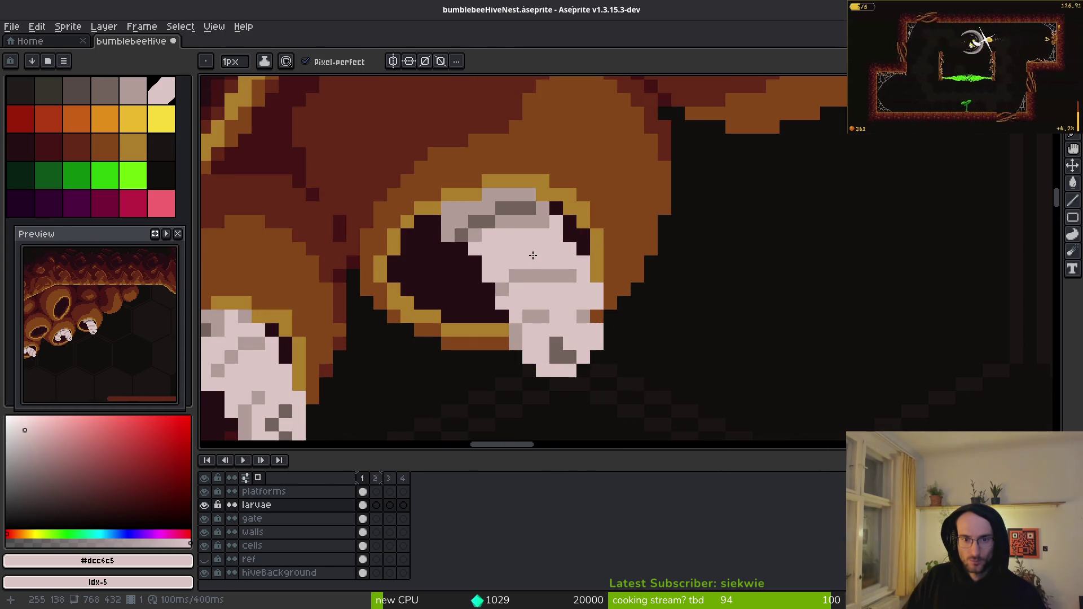
pyautogui.scroll(2, 545, 277)
pyautogui.keyDown('alt'); pyautogui.click(508, 276); pyautogui.keyUp('alt')
pyautogui.moveTo(540, 277); pyautogui.dragTo(451, 274)
# - Move the grey stripe on the larva up one pixel
pyautogui.press('w')
pyautogui.click(496, 280)
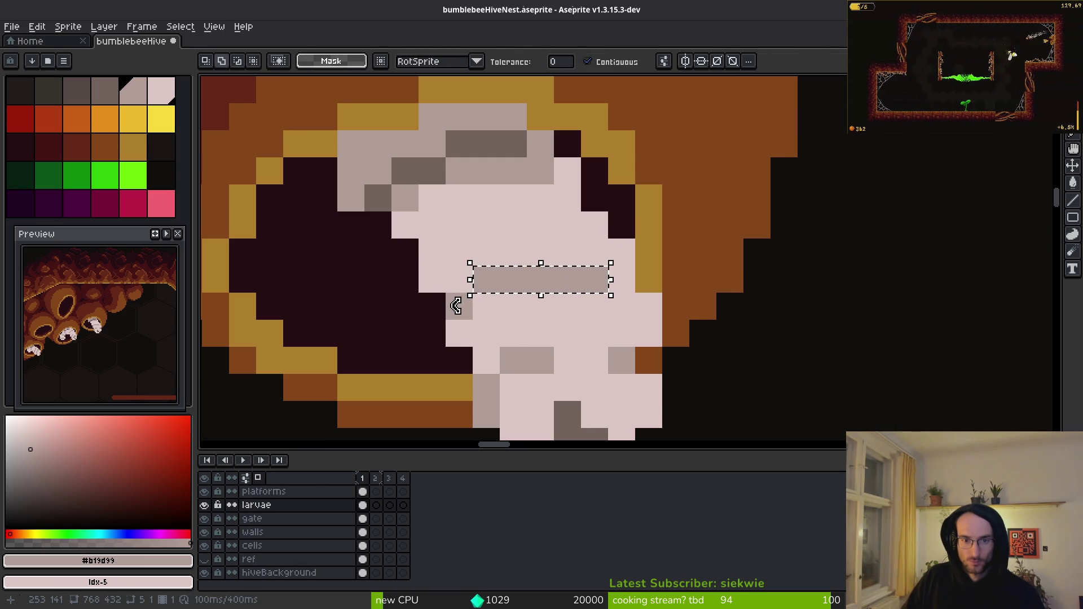
pyautogui.press('Delete')
pyautogui.scroll(3, 455, 310)
pyautogui.scroll(-2, 615, 283)
pyautogui.hotkey('ctrl', 'd')
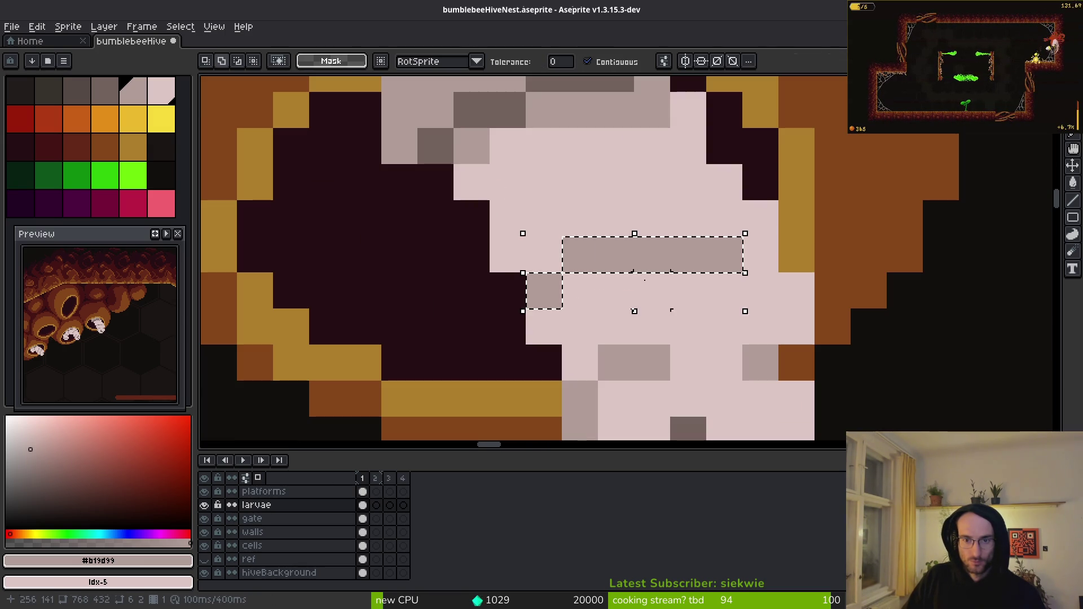
pyautogui.hotkey('ctrl', 'z')
pyautogui.hotkey('ctrl', 'z')
pyautogui.scroll(1, 565, 294)
pyautogui.moveTo(641, 240); pyautogui.dragTo(641, 181)
pyautogui.hotkey('ctrl', 'd')
# - Paint the dark gap pixels on the larva light pink
pyautogui.keyDown('alt'); pyautogui.click(634, 313); pyautogui.keyUp('alt')
pyautogui.moveTo(533, 284)
pyautogui.mouseDown()
pyautogui.moveTo(530, 273)
pyautogui.moveTo(830, 237)
pyautogui.mouseUp()
pyautogui.scroll(-3, 812, 310)
pyautogui.scroll(2, 733, 241)
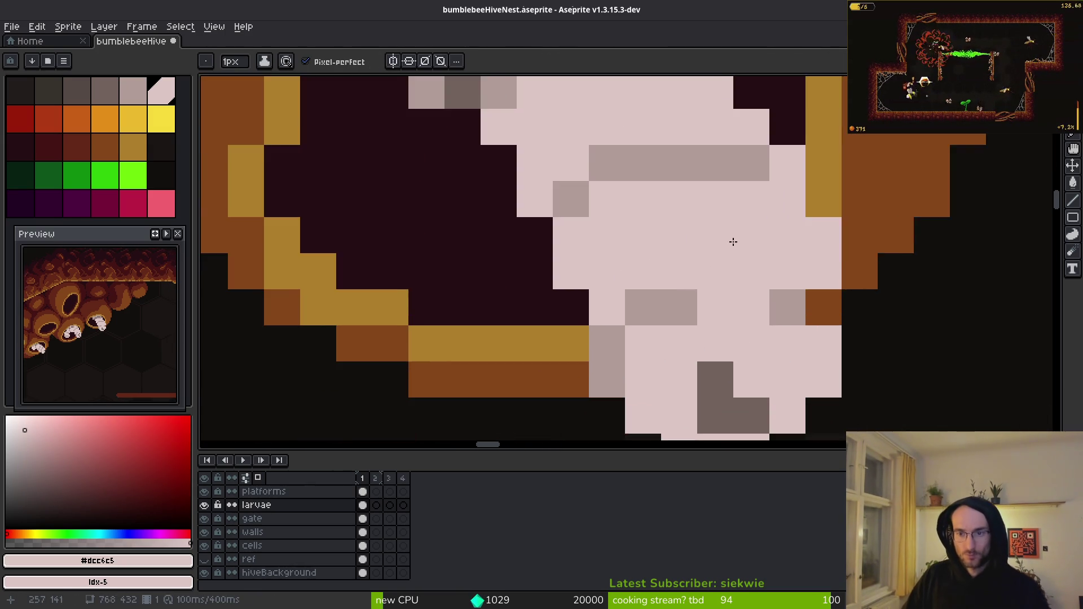
pyautogui.scroll(-2, 733, 242)
pyautogui.scroll(2, 592, 225)
# - Add two grey pixels to the larva and recolour two others pink
pyautogui.keyDown('alt'); pyautogui.click(593, 225); pyautogui.keyUp('alt')
pyautogui.click(640, 200)
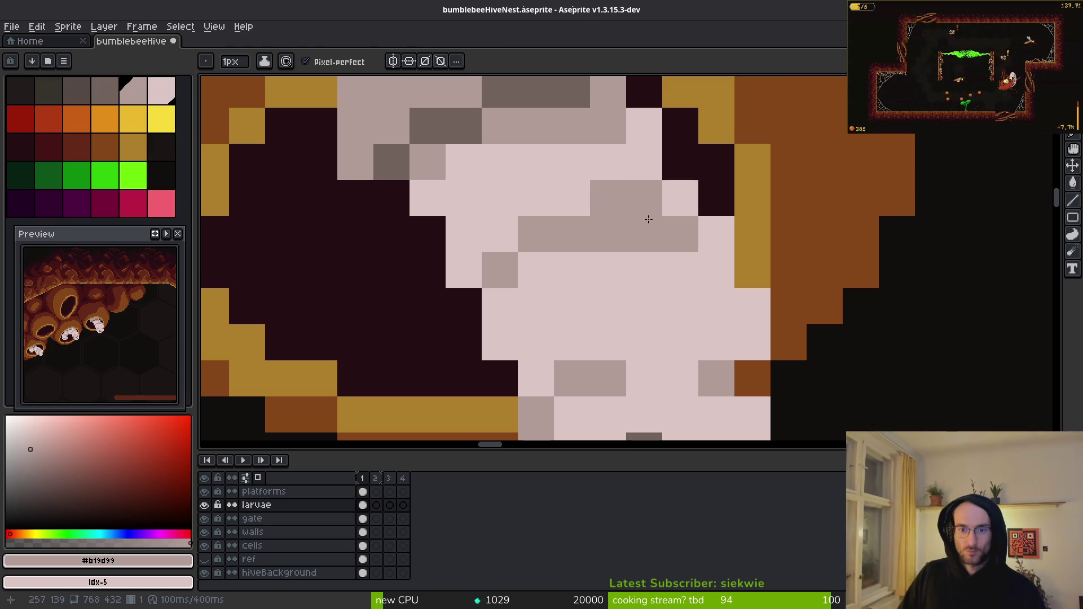
pyautogui.click(680, 198)
pyautogui.keyDown('alt'); pyautogui.click(705, 242); pyautogui.keyUp('alt')
pyautogui.moveTo(643, 233); pyautogui.dragTo(608, 234)
pyautogui.scroll(-4, 633, 254)
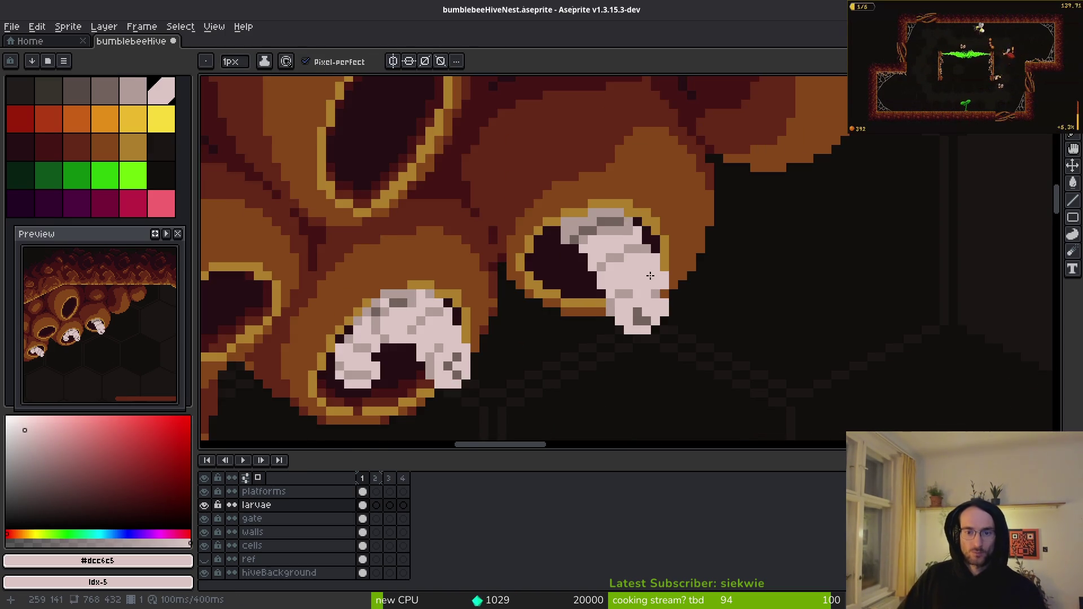
pyautogui.scroll(3, 661, 286)
# - Paint two grey shading pixels on the larva and repaint one pale pink
pyautogui.keyDown('alt'); pyautogui.click(665, 222); pyautogui.keyUp('alt')
pyautogui.scroll(-3, 689, 300)
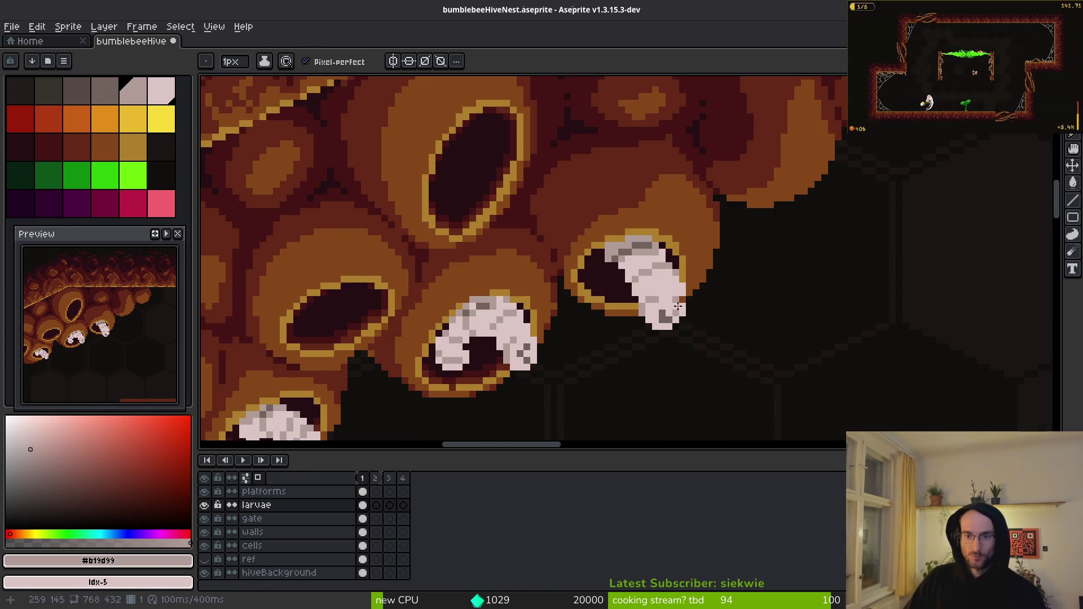
pyautogui.scroll(4, 675, 312)
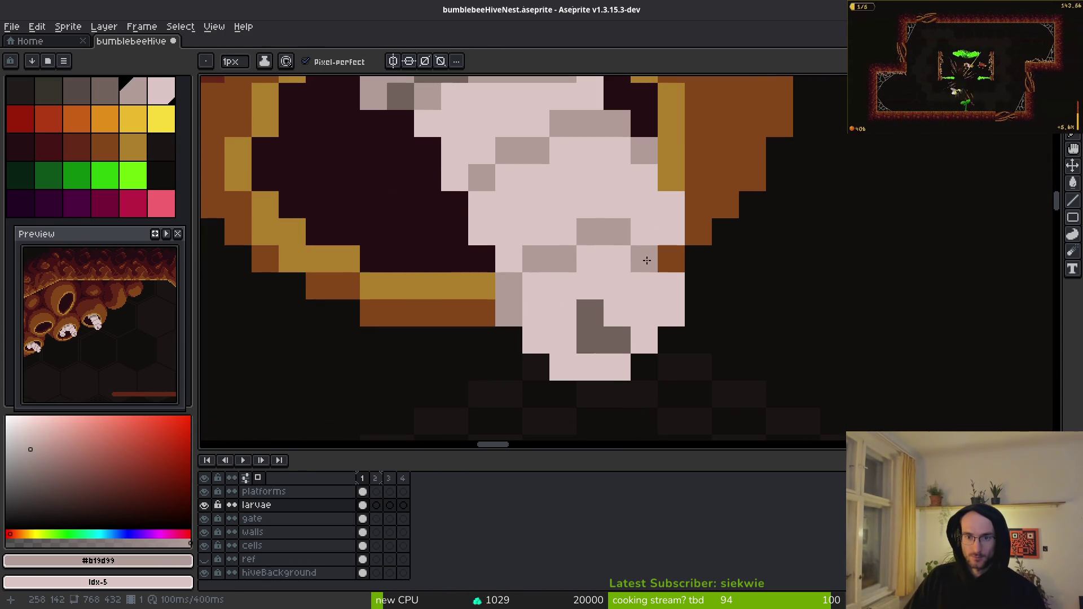
pyautogui.click(672, 259)
pyautogui.click(643, 232)
pyautogui.keyDown('alt'); pyautogui.click(653, 280); pyautogui.keyUp('alt')
pyautogui.click(643, 259)
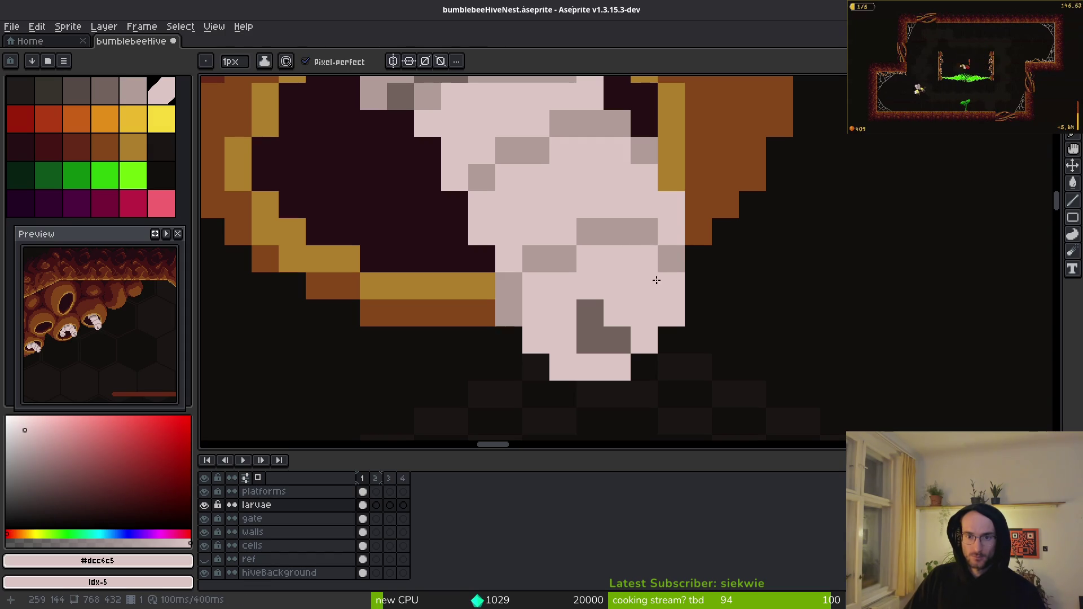
pyautogui.scroll(-1, 657, 277)
pyautogui.scroll(1, 649, 294)
# - Repaint a pixel pale pink and add a dark grey pixel near the larva's tip
pyautogui.click(622, 340)
pyautogui.keyDown('alt'); pyautogui.click(627, 311); pyautogui.keyUp('alt')
pyautogui.click(679, 296)
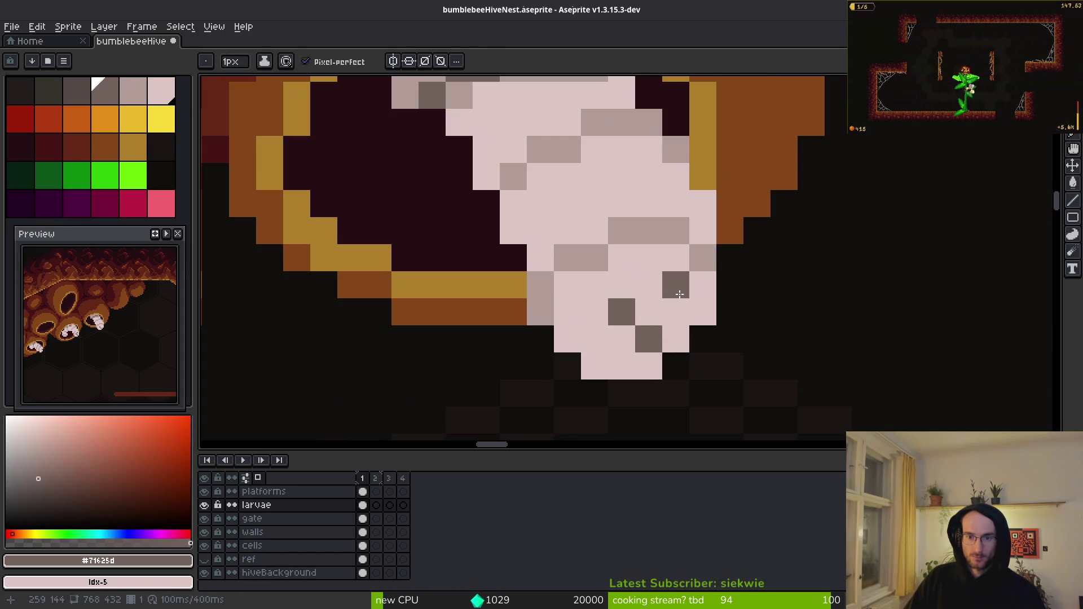
pyautogui.scroll(-5, 648, 312)
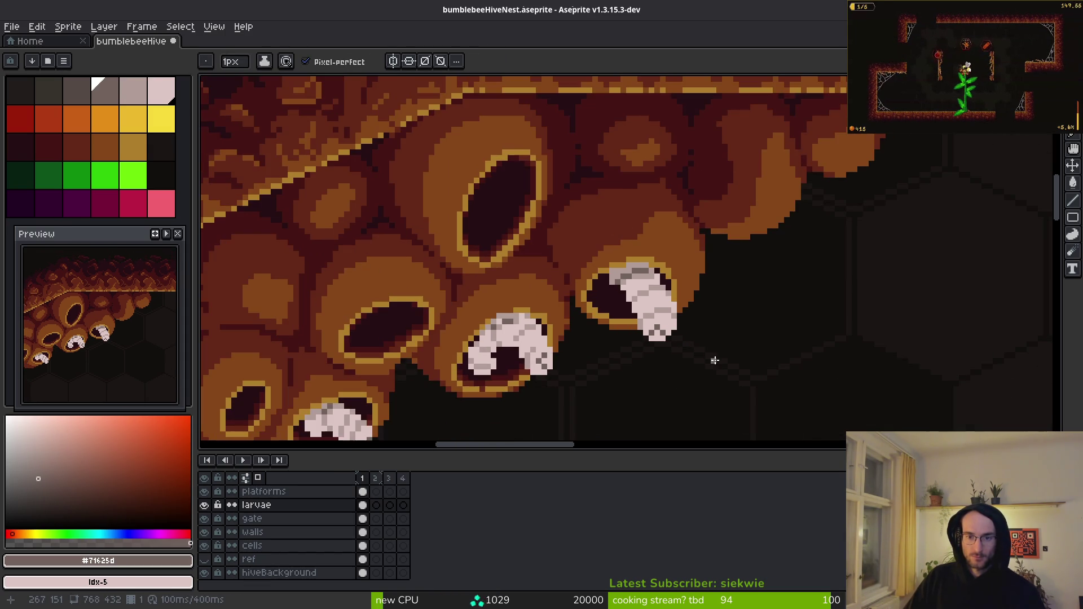
pyautogui.scroll(-3, 658, 290)
pyautogui.scroll(1, 585, 287)
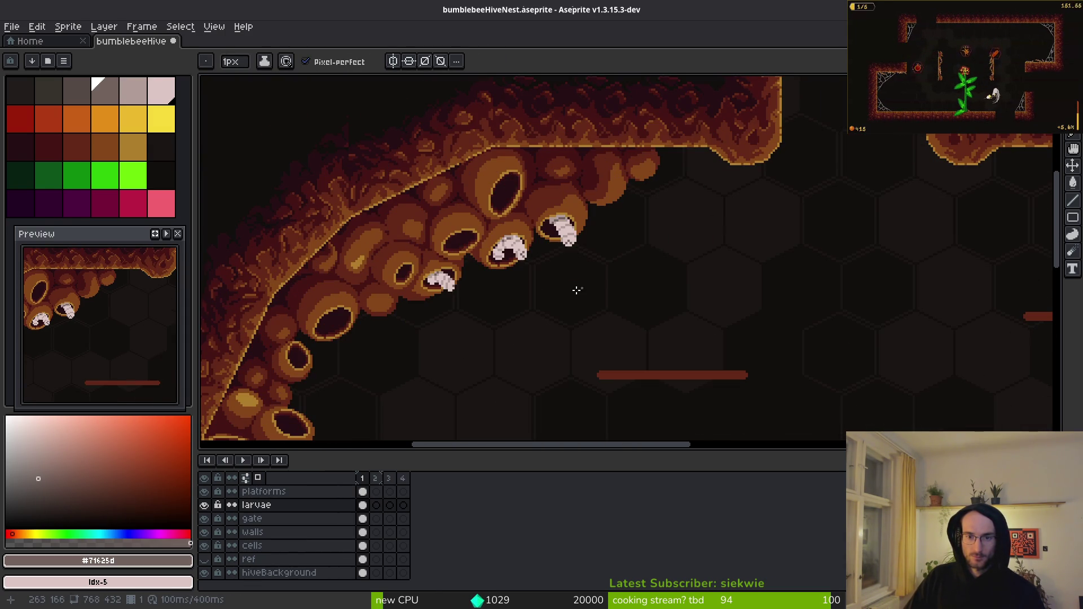
# - Undo an accidental eraser stroke on the larva and return to the pencil
pyautogui.scroll(5, 525, 228)
pyautogui.press('e')
pyautogui.click(488, 215)
pyautogui.hotkey('ctrl', 'z')
pyautogui.press('i')
pyautogui.press('g')
pyautogui.press('b')
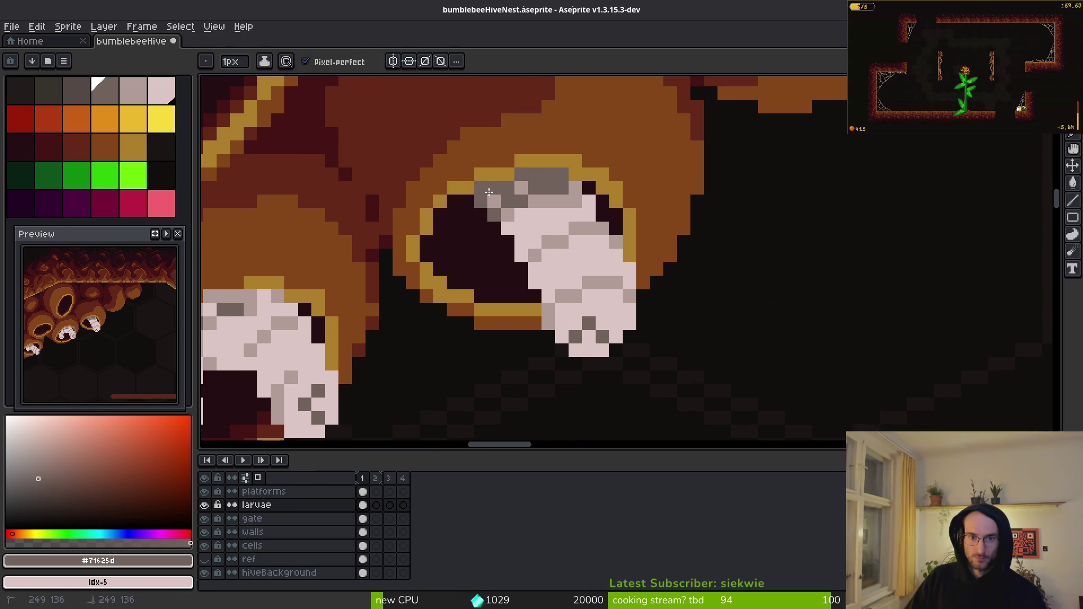
# - Sample the larva's grey #b19d99 and dark grey #71625d shading colours
pyautogui.scroll(-4, 626, 247)
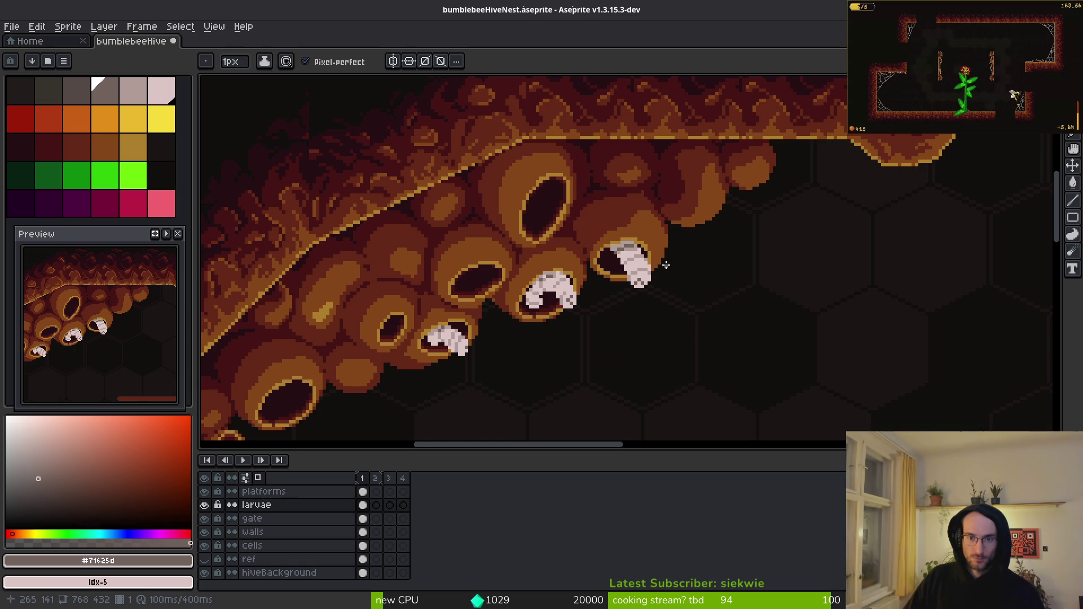
pyautogui.scroll(3, 663, 264)
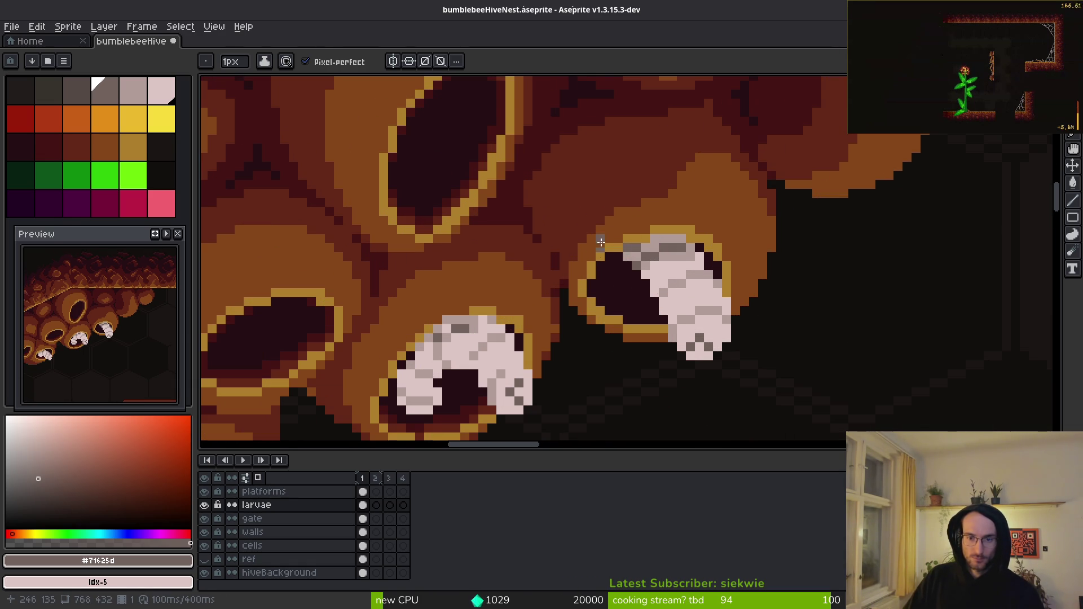
pyautogui.keyDown('alt'); pyautogui.click(634, 249); pyautogui.keyUp('alt')
pyautogui.scroll(1, 638, 247)
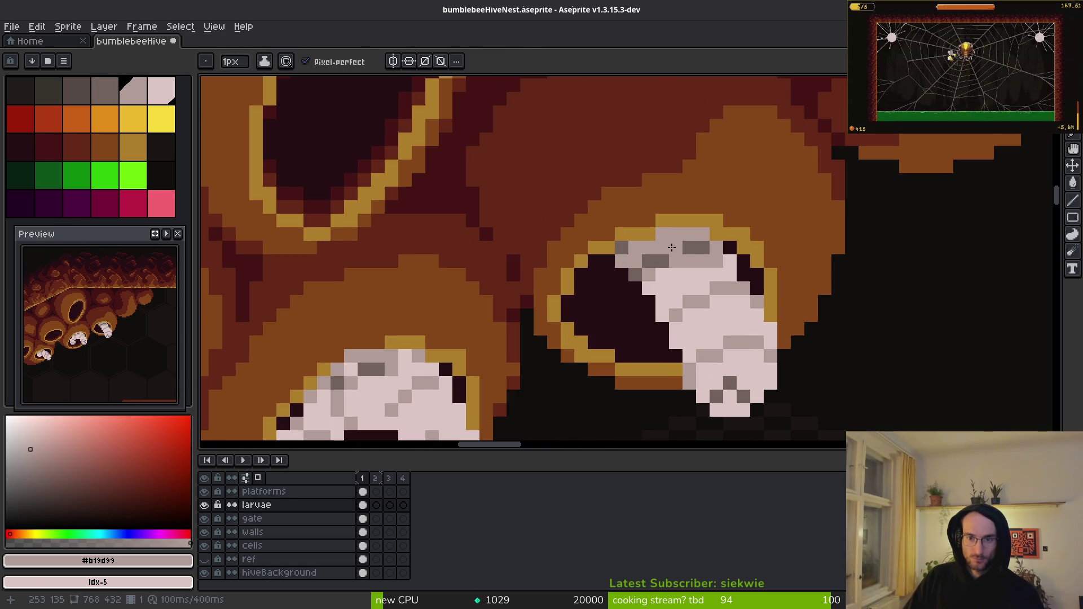
pyautogui.keyDown('alt'); pyautogui.click(658, 232); pyautogui.keyUp('alt')
# - Sample the pale larva colour #dcc6c5 and the grey-pink #b19d99 again
pyautogui.scroll(-3, 745, 282)
pyautogui.scroll(-2, 746, 282)
pyautogui.scroll(4, 688, 247)
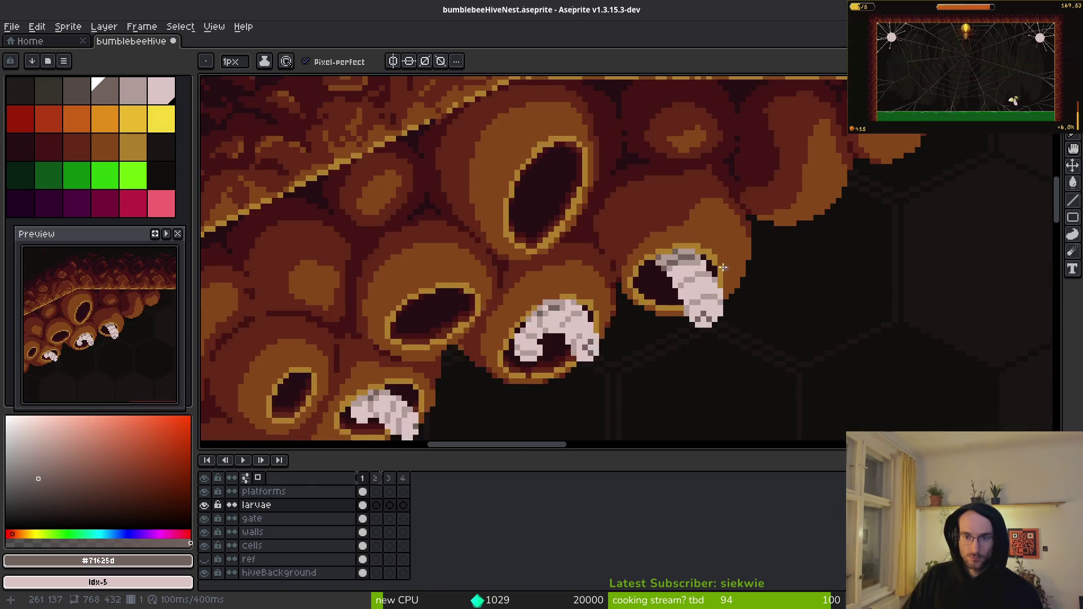
pyautogui.scroll(-2, 692, 255)
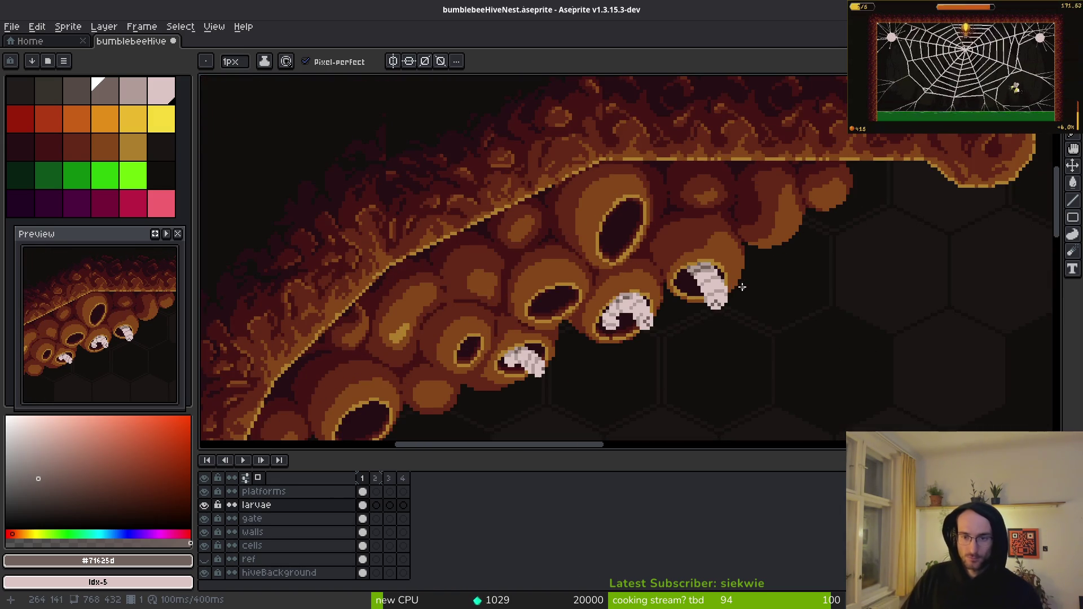
pyautogui.scroll(2, 743, 294)
pyautogui.keyDown('alt'); pyautogui.click(698, 271); pyautogui.keyUp('alt')
pyautogui.scroll(-2, 700, 306)
pyautogui.scroll(2, 681, 260)
pyautogui.scroll(-3, 720, 301)
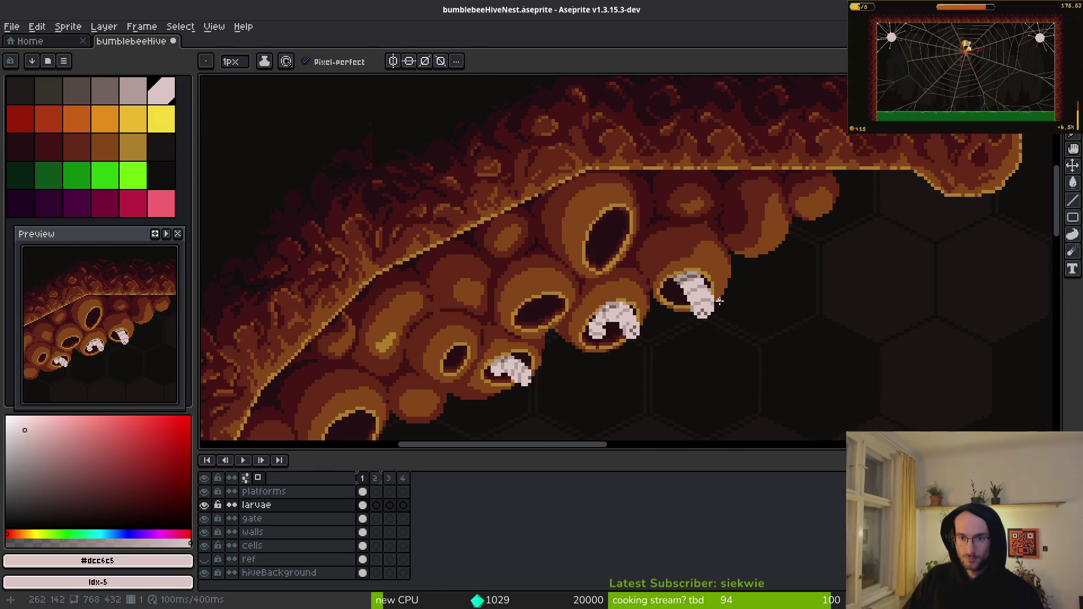
pyautogui.scroll(4, 727, 309)
pyautogui.keyDown('alt'); pyautogui.click(691, 227); pyautogui.keyUp('alt')
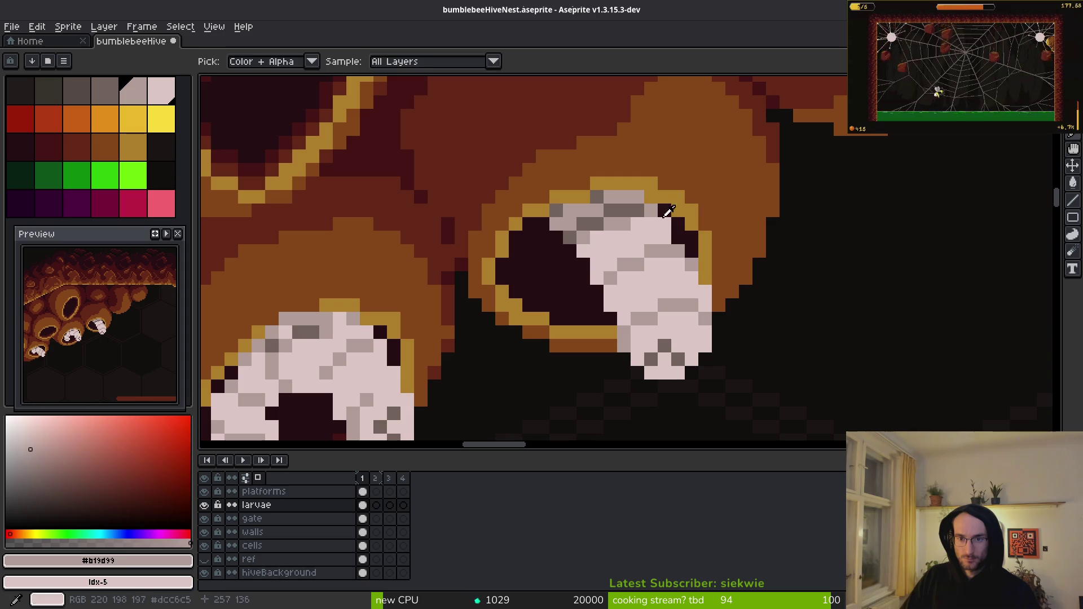
pyautogui.scroll(-3, 689, 260)
# - Save the sprite as bumblebeeHiveNest.aseprite
pyautogui.hotkey('ctrl', 's')
pyautogui.scroll(-2, 689, 278)
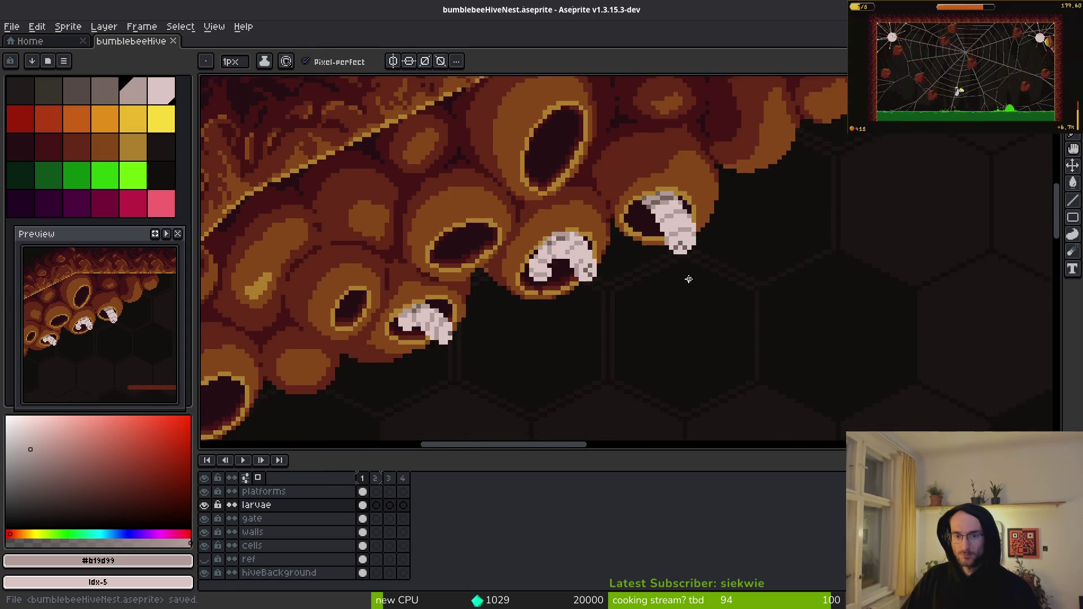
pyautogui.scroll(2, 527, 258)
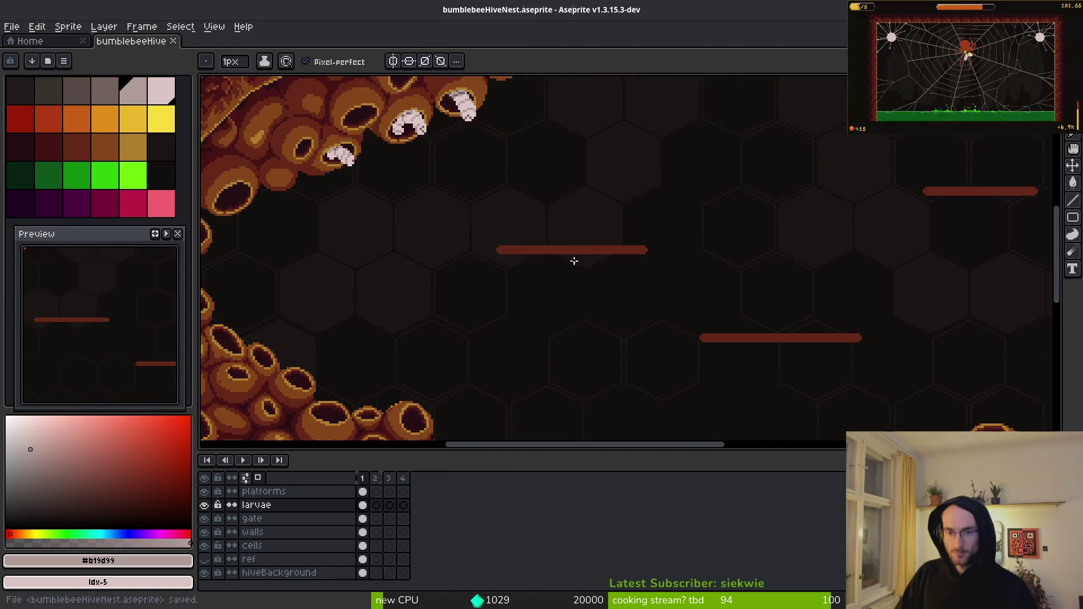
# - Hide the larvae and gate layers
pyautogui.scroll(-2, 597, 276)
pyautogui.click(204, 505)
pyautogui.click(204, 518)
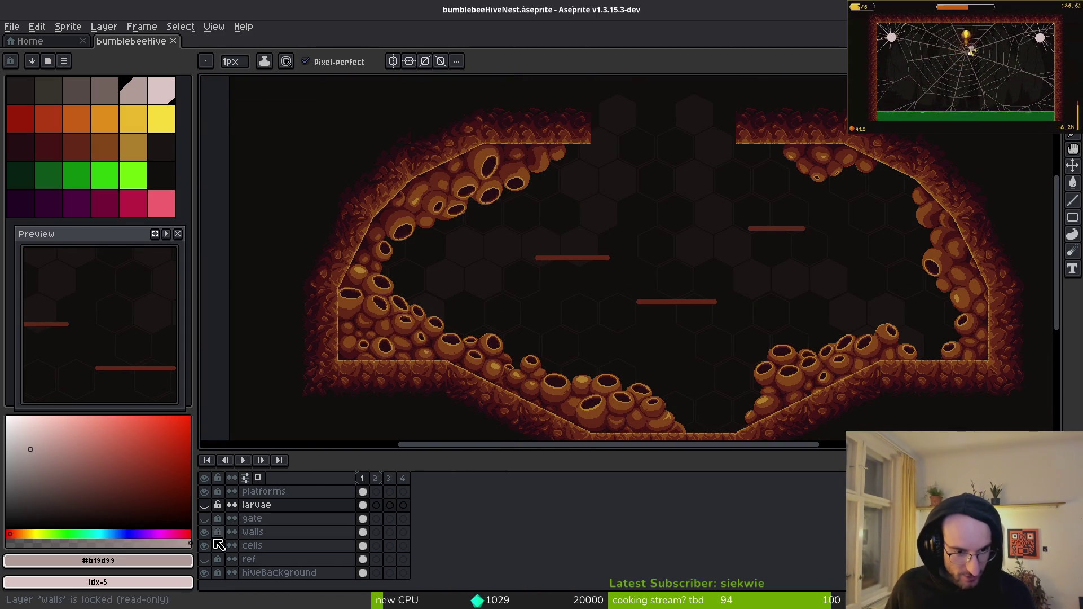
pyautogui.click(204, 519)
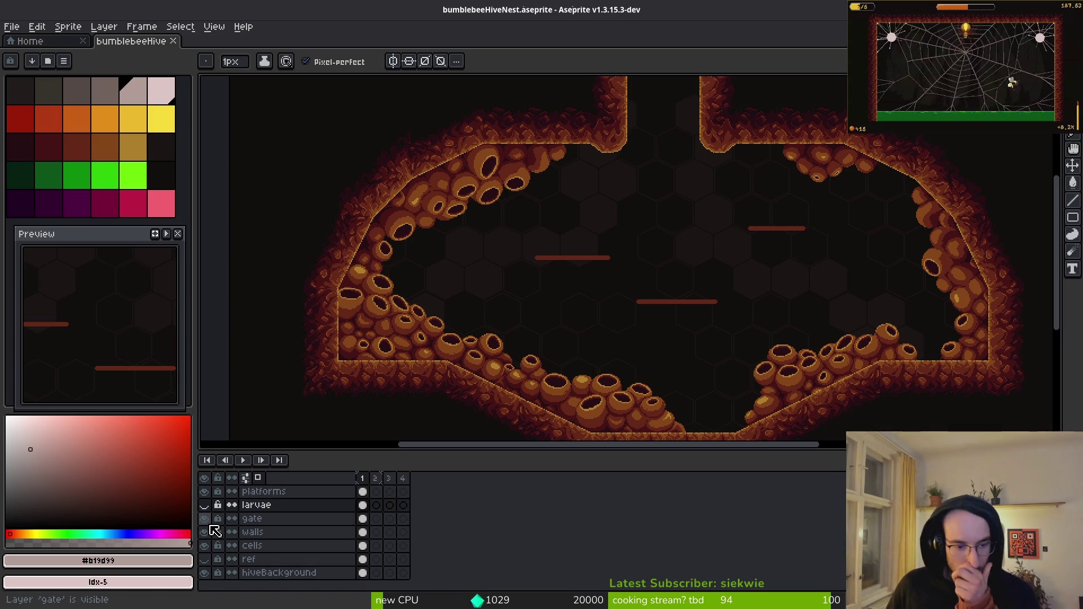
pyautogui.click(205, 519)
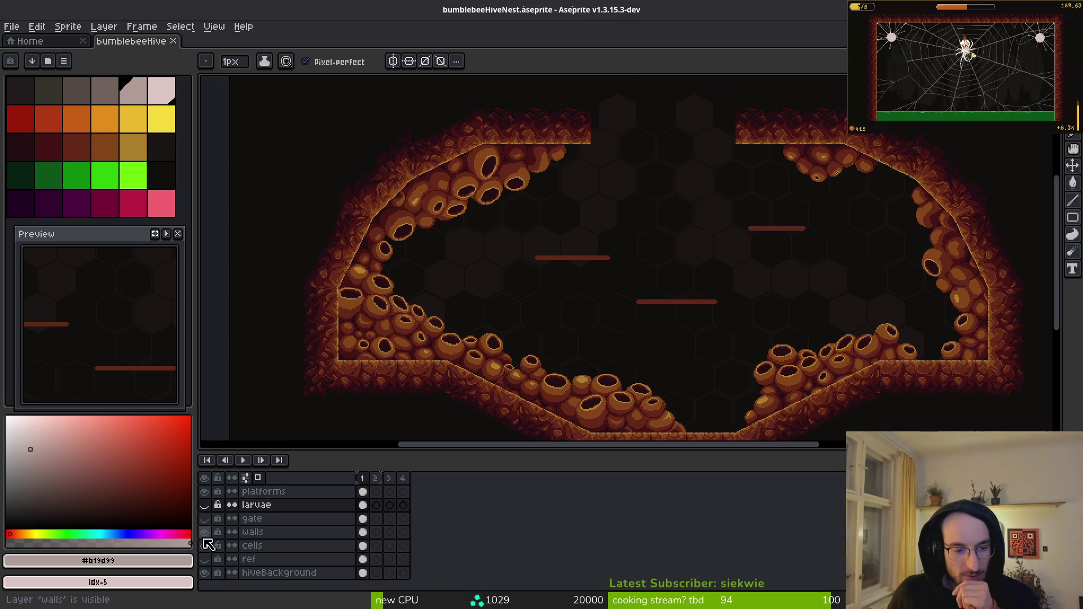
# - Hide the platforms and walls layers, leaving only cells and hex background visible
pyautogui.click(206, 495)
pyautogui.scroll(2, 217, 514)
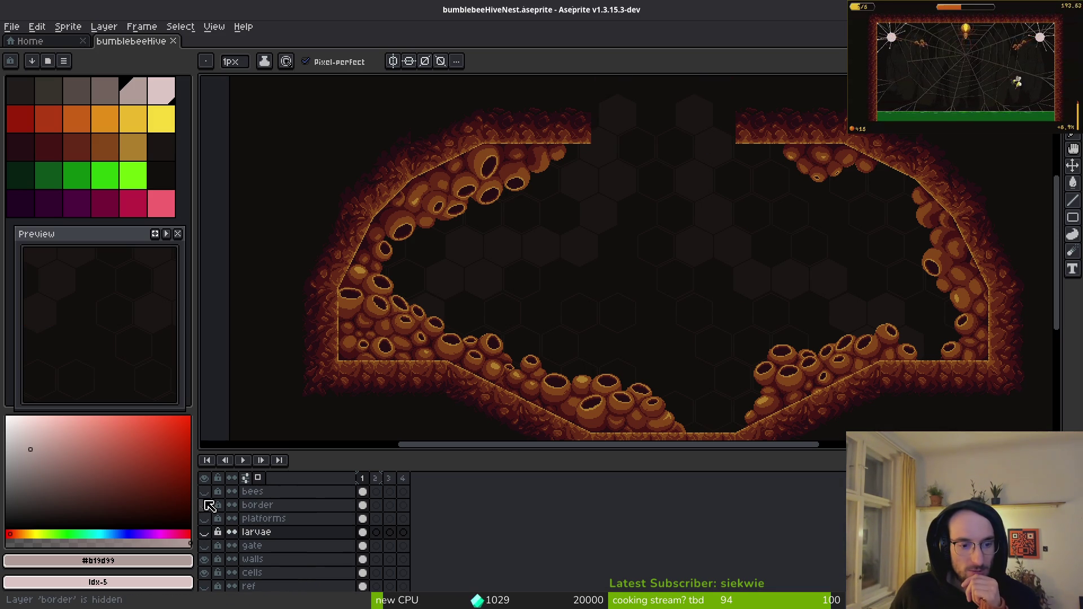
pyautogui.scroll(-2, 208, 525)
pyautogui.doubleClick(208, 535)
pyautogui.click(209, 536)
pyautogui.click(210, 536)
pyautogui.click(208, 535)
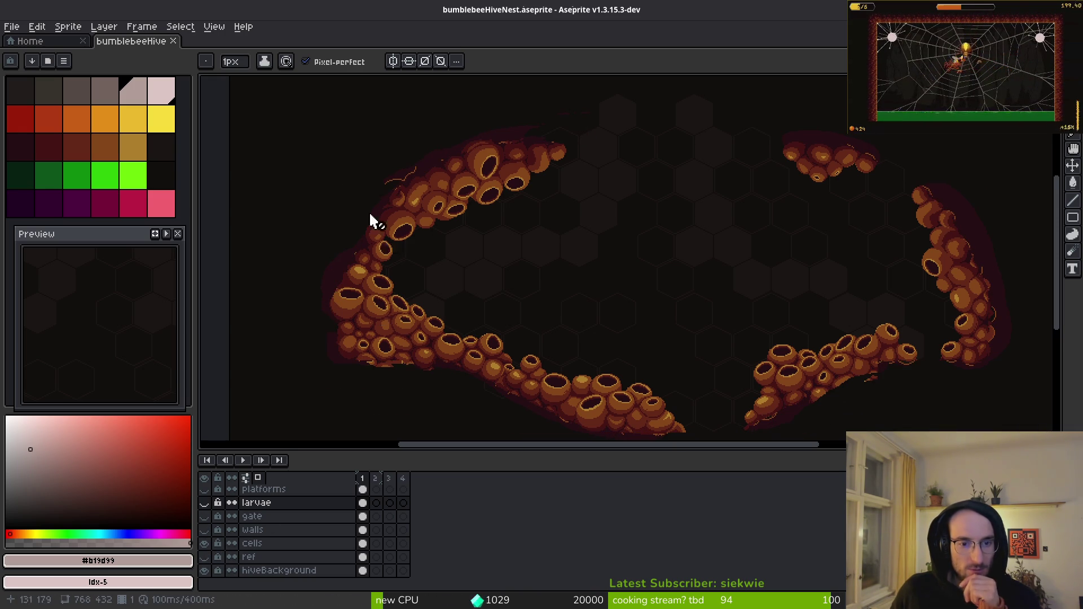
pyautogui.scroll(3, 406, 214)
pyautogui.scroll(2, 616, 247)
# - Set a 4px eraser and make the cells layer the active layer
pyautogui.press('e')
pyautogui.press('+')
pyautogui.press('+')
pyautogui.press('+')
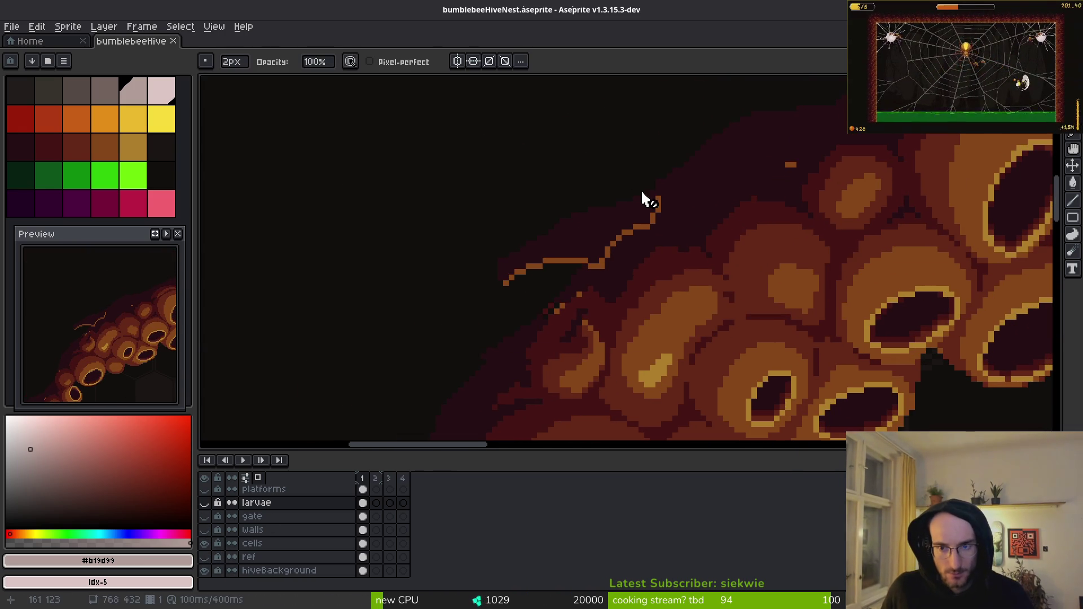
pyautogui.click(362, 530)
pyautogui.click(363, 543)
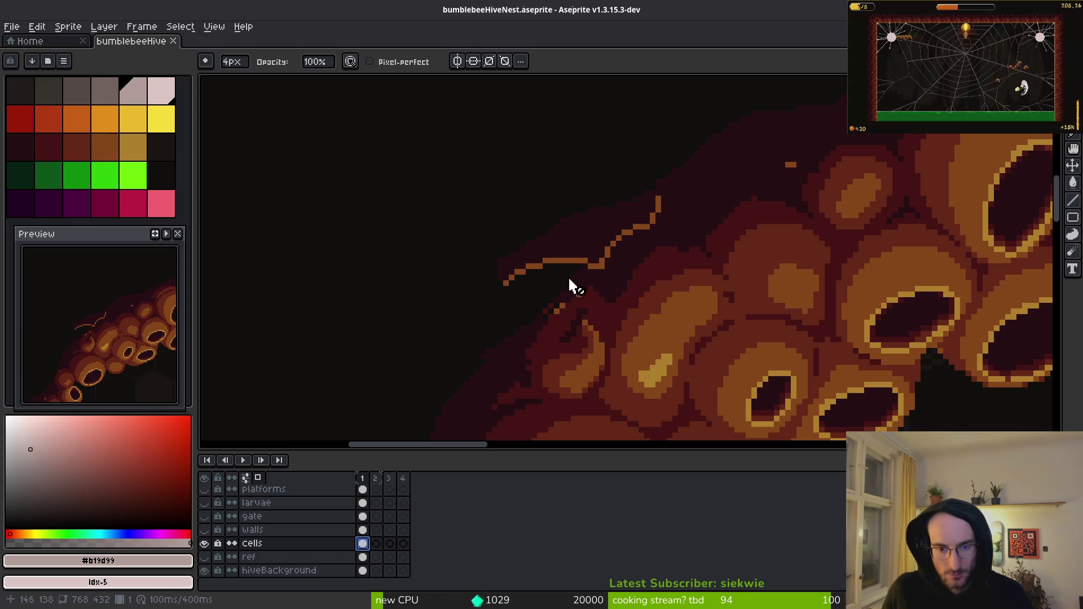
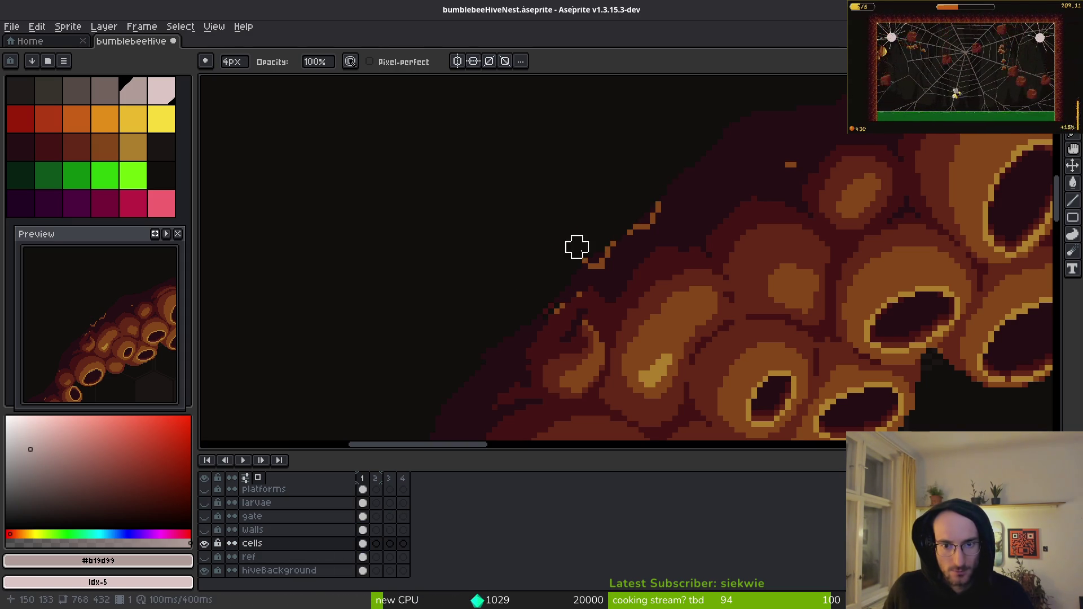
# - Sample the dark #250e13, paint over the orange rim pixels with the Pencil, and save
pyautogui.keyDown('alt'); pyautogui.click(660, 219); pyautogui.keyUp('alt')
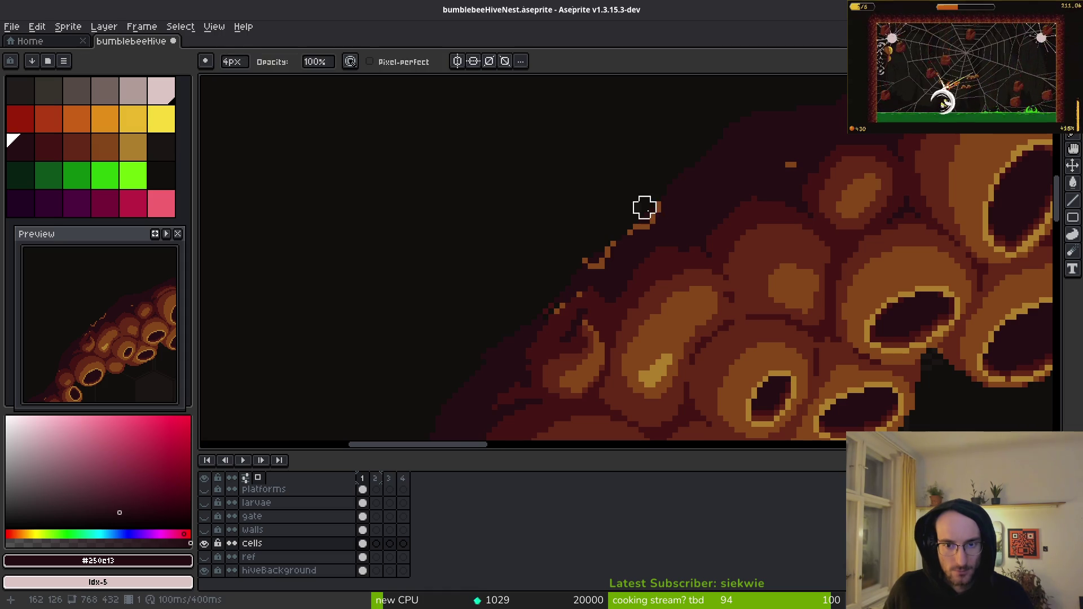
pyautogui.scroll(2, 666, 211)
pyautogui.click(682, 229)
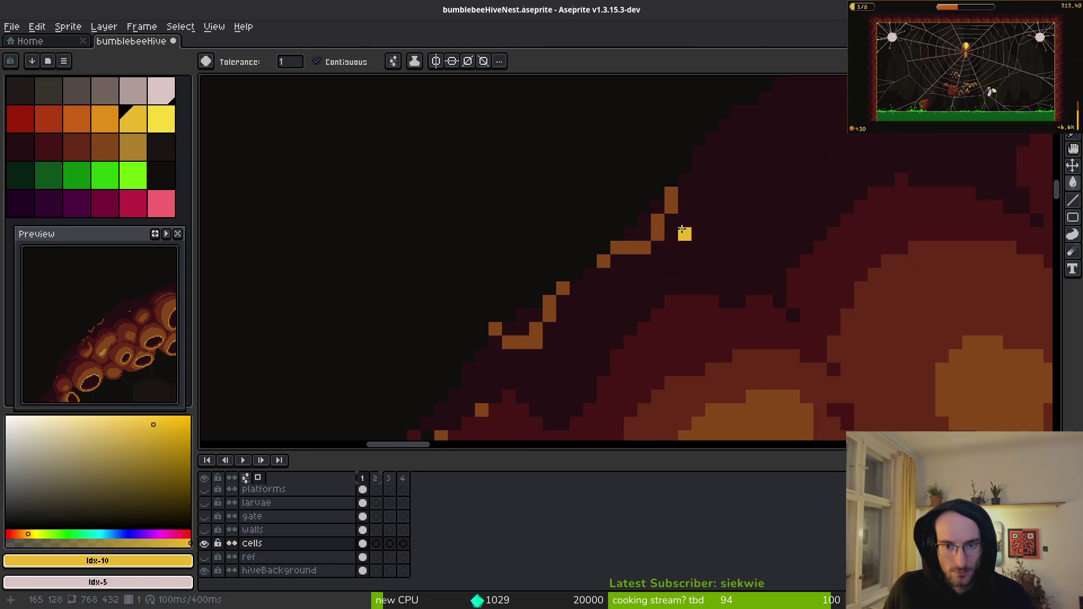
pyautogui.keyDown('alt'); pyautogui.click(731, 229); pyautogui.keyUp('alt')
pyautogui.press('b')
pyautogui.moveTo(671, 193)
pyautogui.mouseDown()
pyautogui.moveTo(643, 235)
pyautogui.moveTo(510, 355)
pyautogui.mouseUp()
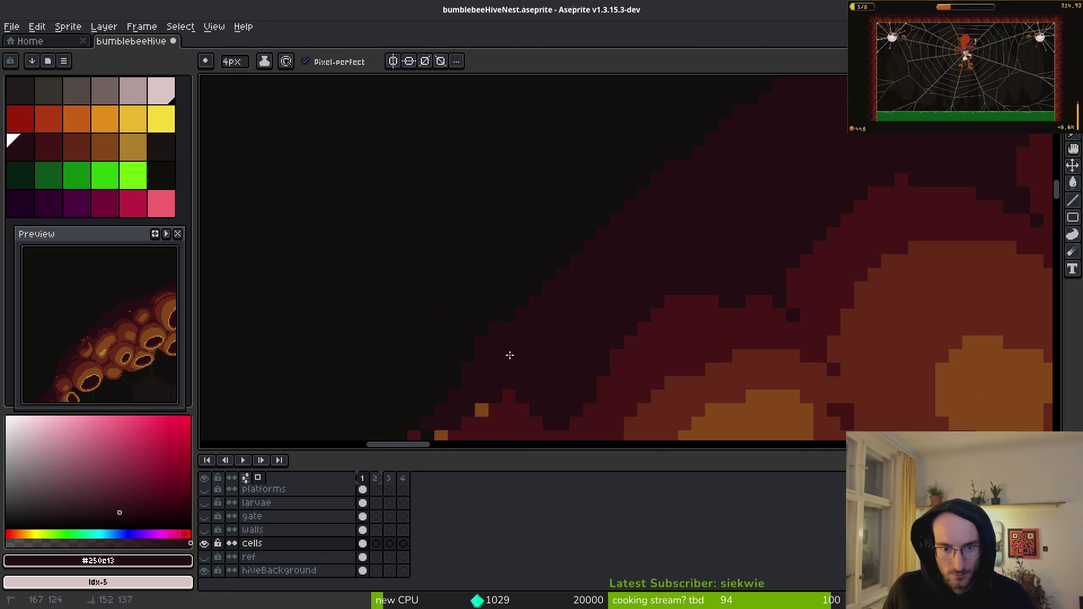
pyautogui.scroll(-3, 510, 355)
pyautogui.hotkey('ctrl', 's')
# - Erase the stray red marks near the hive cells
pyautogui.scroll(-1, 657, 203)
pyautogui.scroll(2, 615, 271)
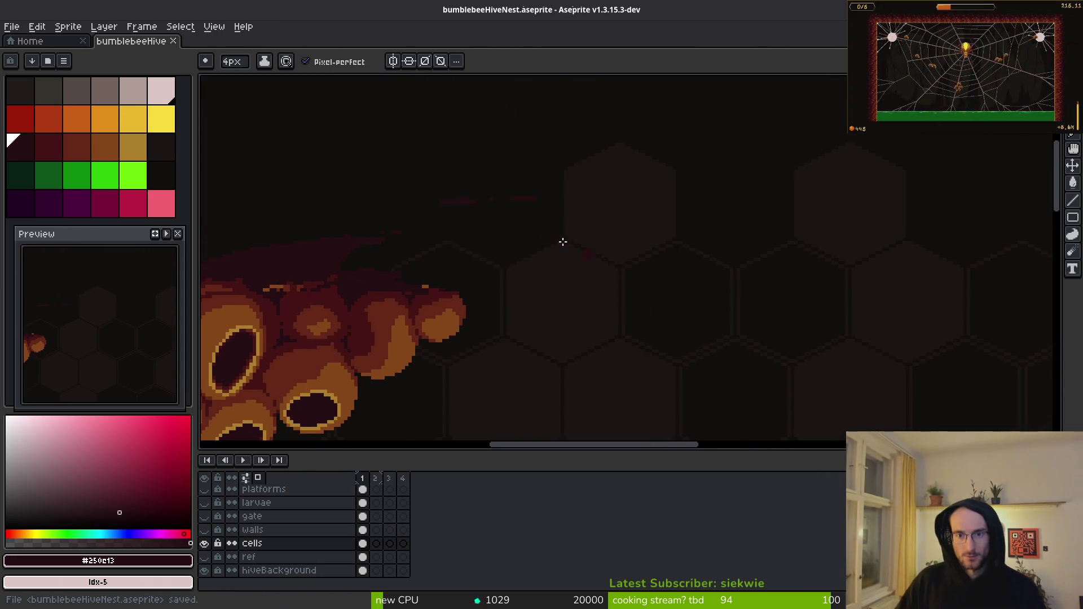
pyautogui.press('e')
pyautogui.moveTo(421, 204); pyautogui.dragTo(544, 201)
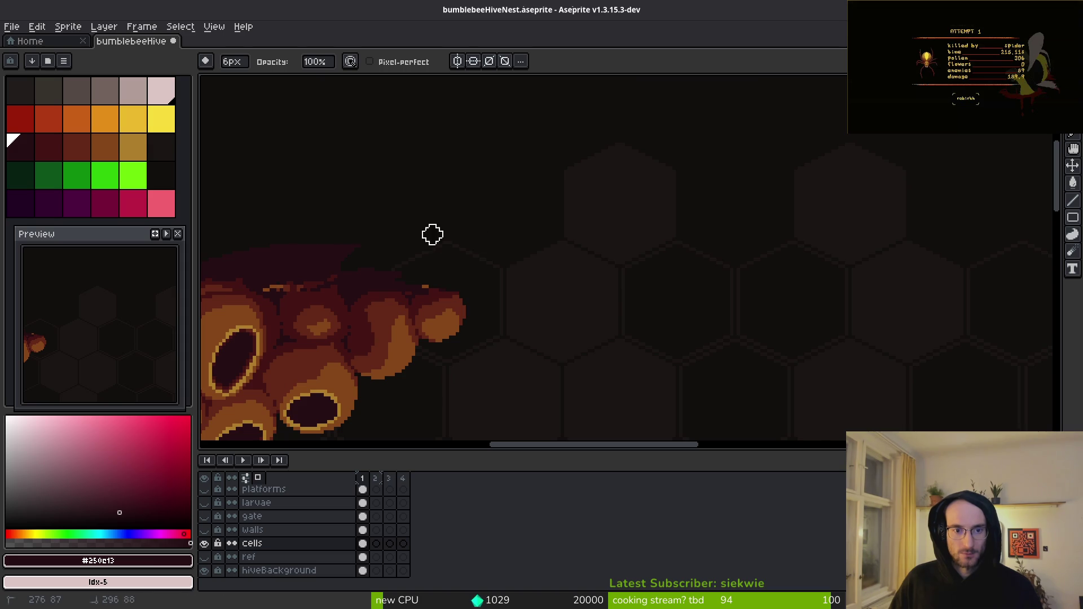
# - Move to another stretch of hive cells with the Pencil ready, undoing the last stroke
pyautogui.scroll(-3, 648, 271)
pyautogui.hscroll(3, 689, 280)
pyautogui.scroll(2, 684, 271)
pyautogui.scroll(1, 814, 316)
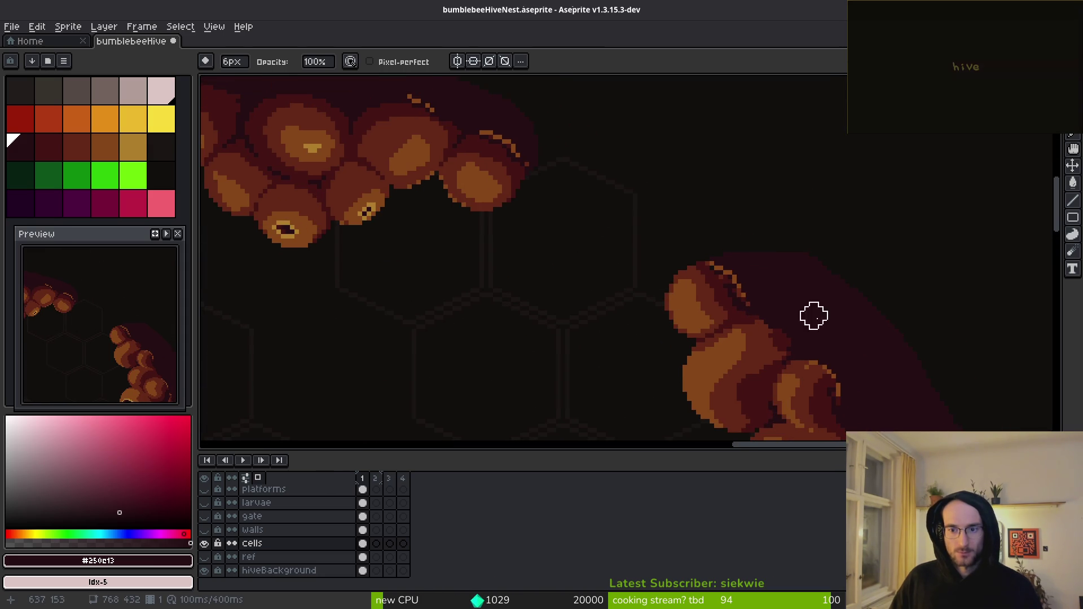
pyautogui.scroll(1, 779, 299)
pyautogui.press('i')
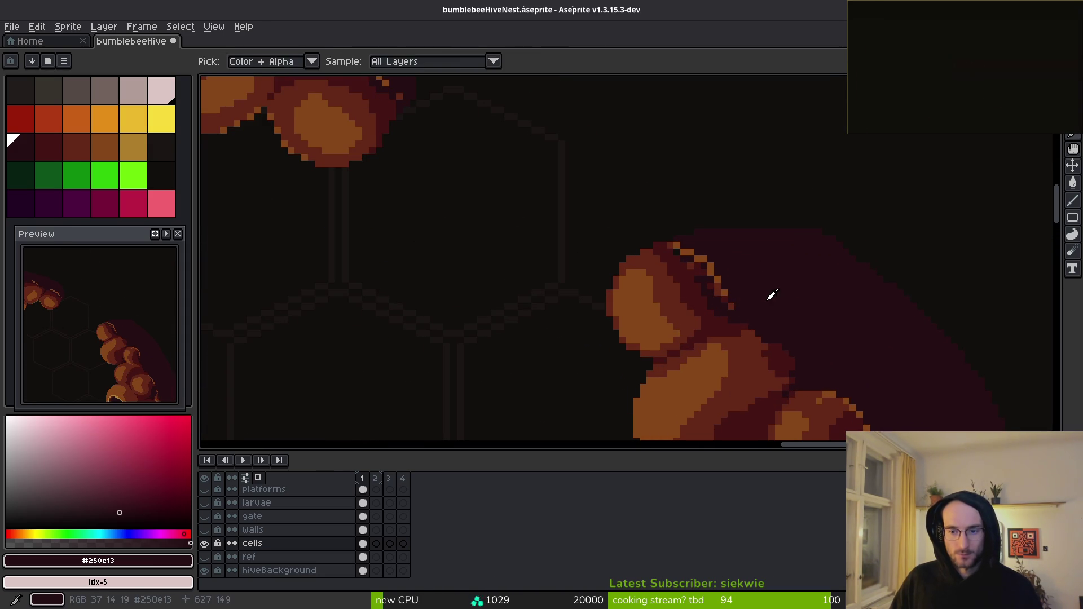
pyautogui.press('g')
pyautogui.scroll(1, 720, 288)
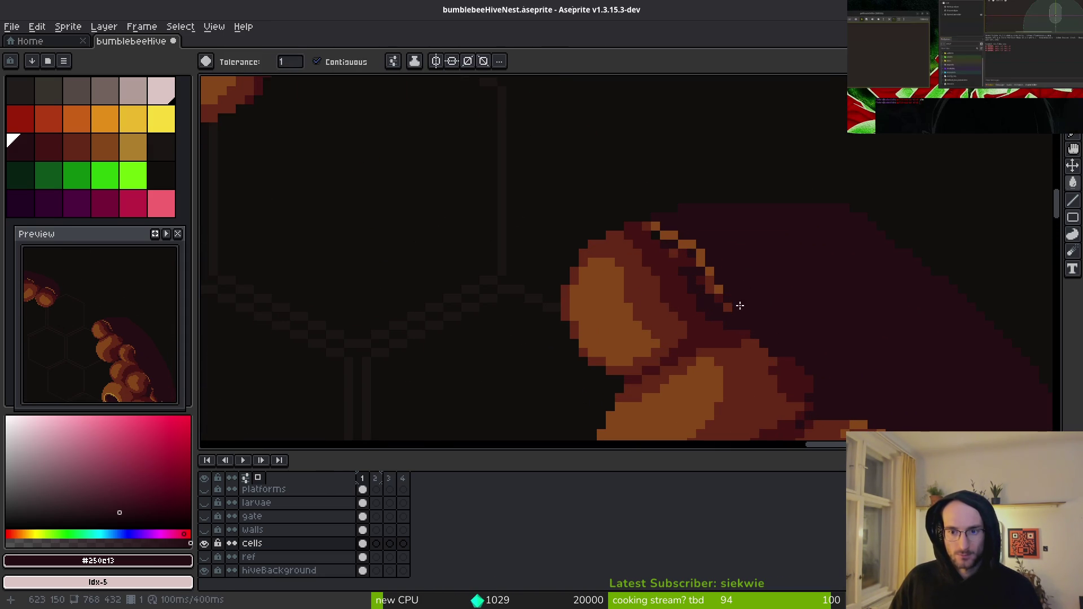
pyautogui.press('b')
pyautogui.hotkey('ctrl', 'z')
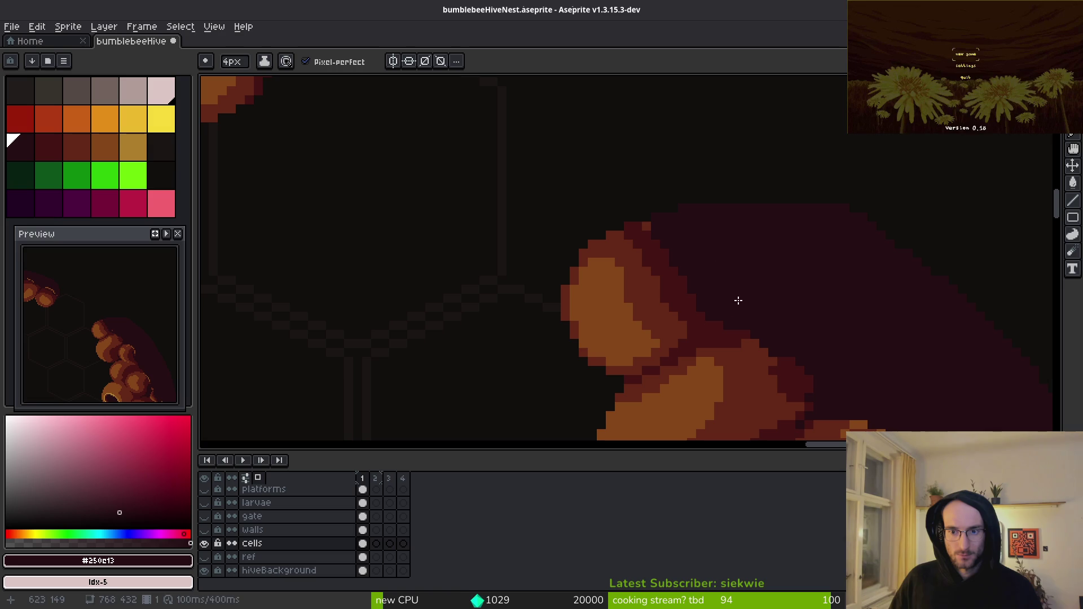
pyautogui.moveTo(658, 214)
pyautogui.mouseDown()
pyautogui.moveTo(747, 239)
pyautogui.moveTo(666, 240)
pyautogui.mouseUp()
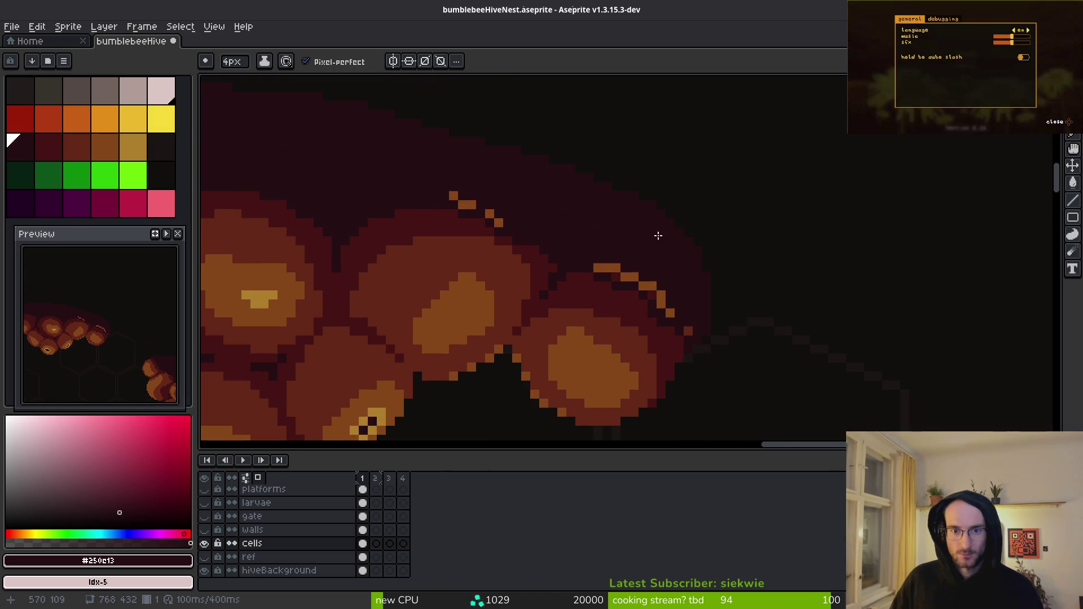
pyautogui.scroll(1, 597, 249)
# - Paint the diagonal runs of orange pixels on the cell clusters dark red
pyautogui.moveTo(664, 287); pyautogui.dragTo(755, 364)
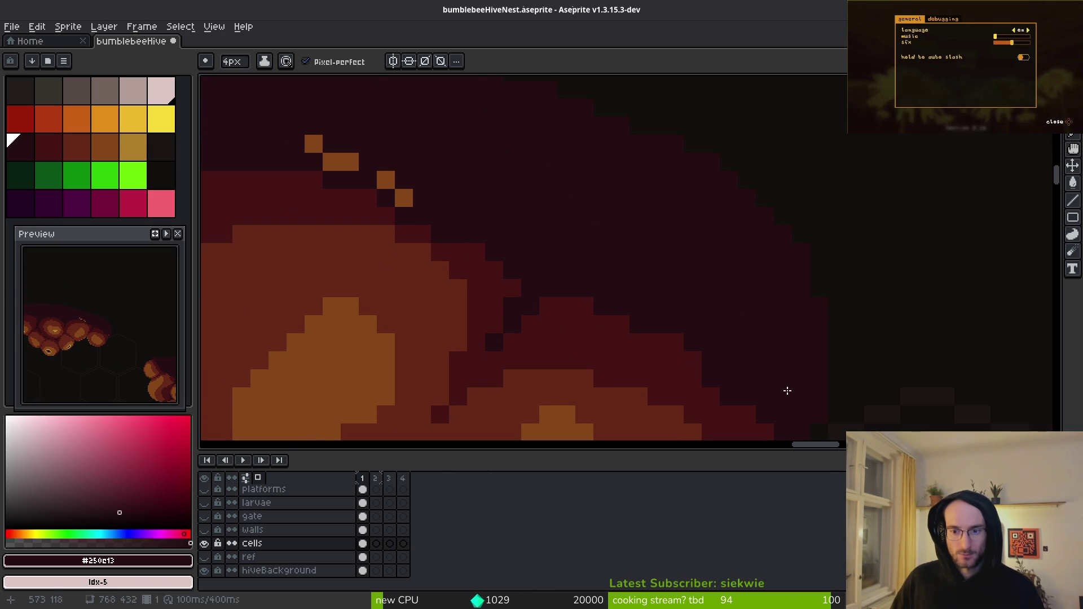
pyautogui.moveTo(368, 131)
pyautogui.mouseDown()
pyautogui.moveTo(355, 150)
pyautogui.moveTo(423, 189)
pyautogui.mouseUp()
pyautogui.scroll(-4, 716, 316)
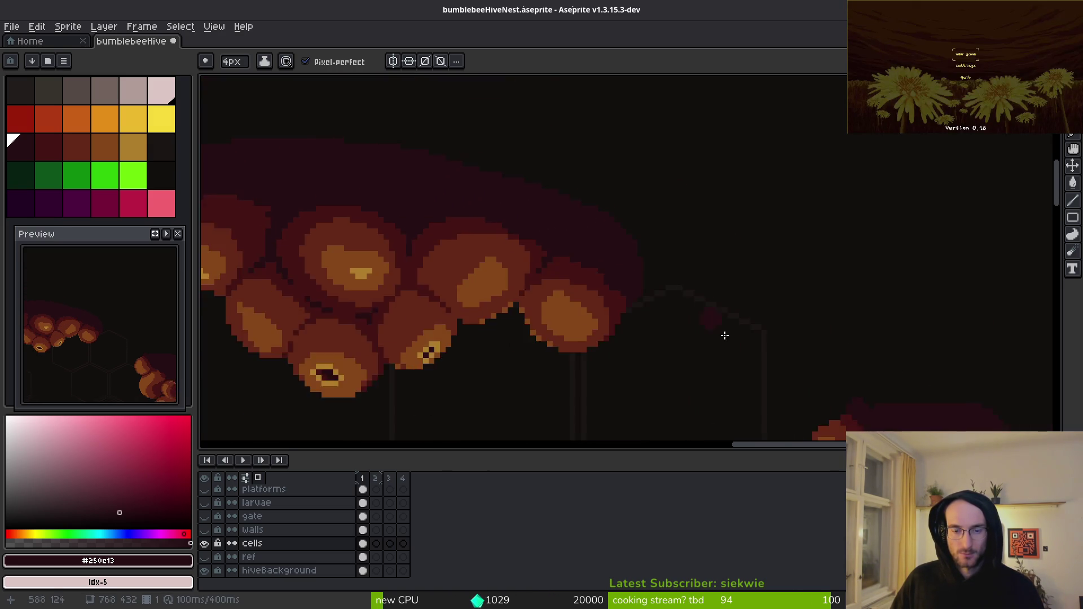
pyautogui.scroll(-5, 738, 331)
pyautogui.scroll(2, 635, 181)
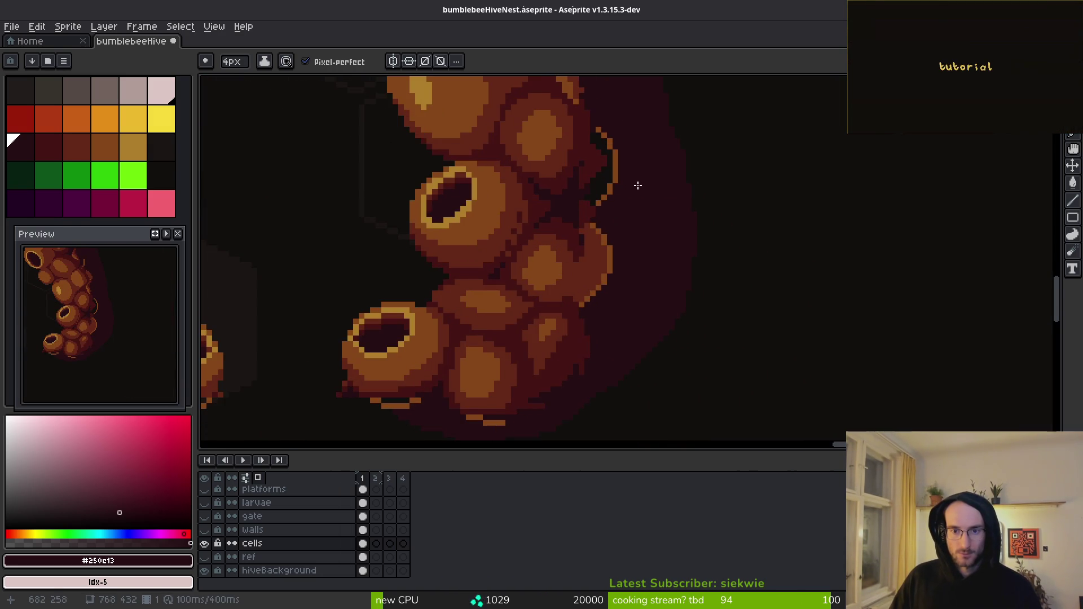
pyautogui.scroll(2, 611, 176)
pyautogui.moveTo(589, 229); pyautogui.dragTo(567, 251)
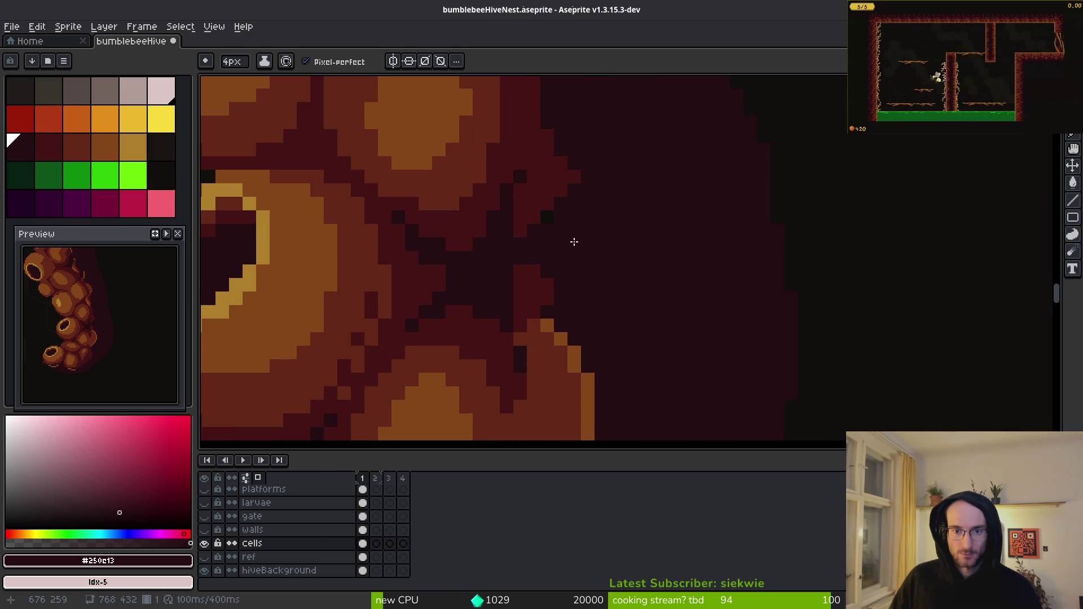
# - Erase the leftover orange pixels along the cell edge
pyautogui.scroll(-3, 575, 233)
pyautogui.scroll(-2, 667, 235)
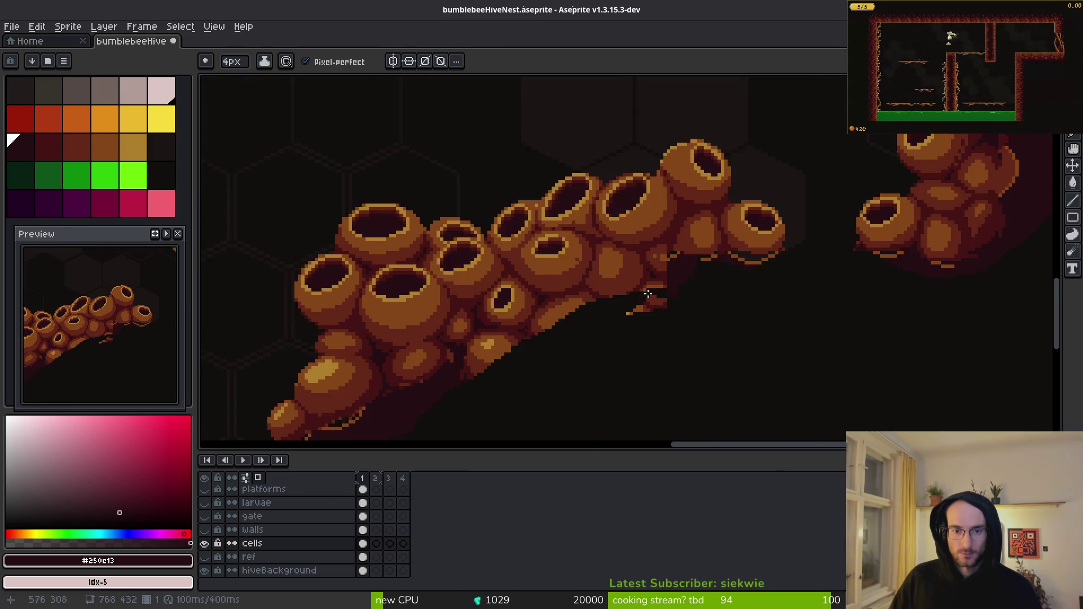
pyautogui.scroll(3, 703, 327)
pyautogui.press('e')
pyautogui.moveTo(703, 327); pyautogui.dragTo(594, 333)
# - Pan to the left part of the cell cluster and briefly show the other layers
pyautogui.scroll(-2, 624, 362)
pyautogui.scroll(2, 773, 242)
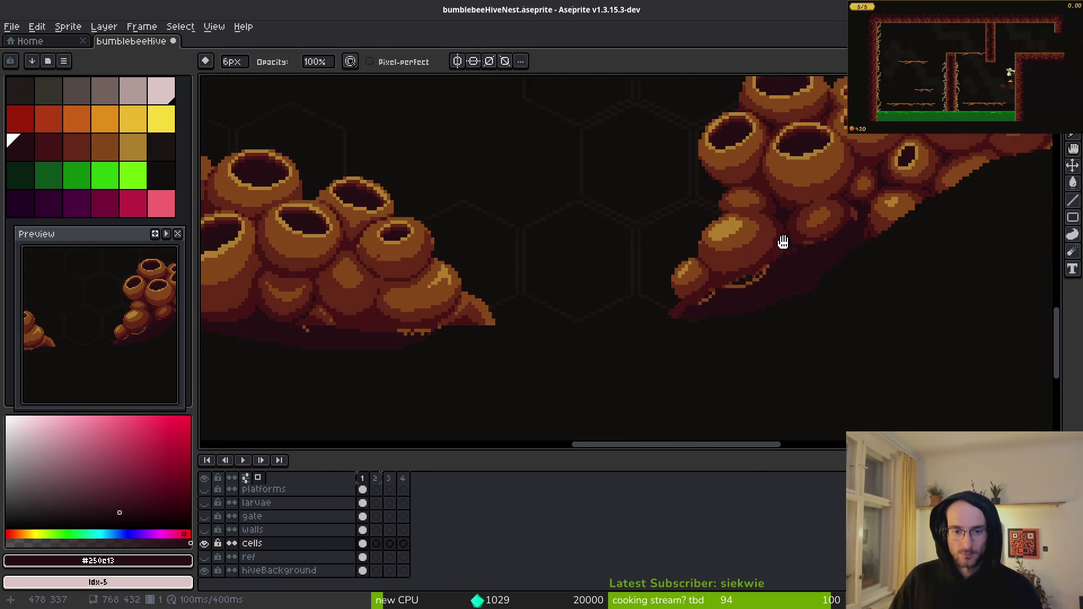
pyautogui.scroll(1, 867, 308)
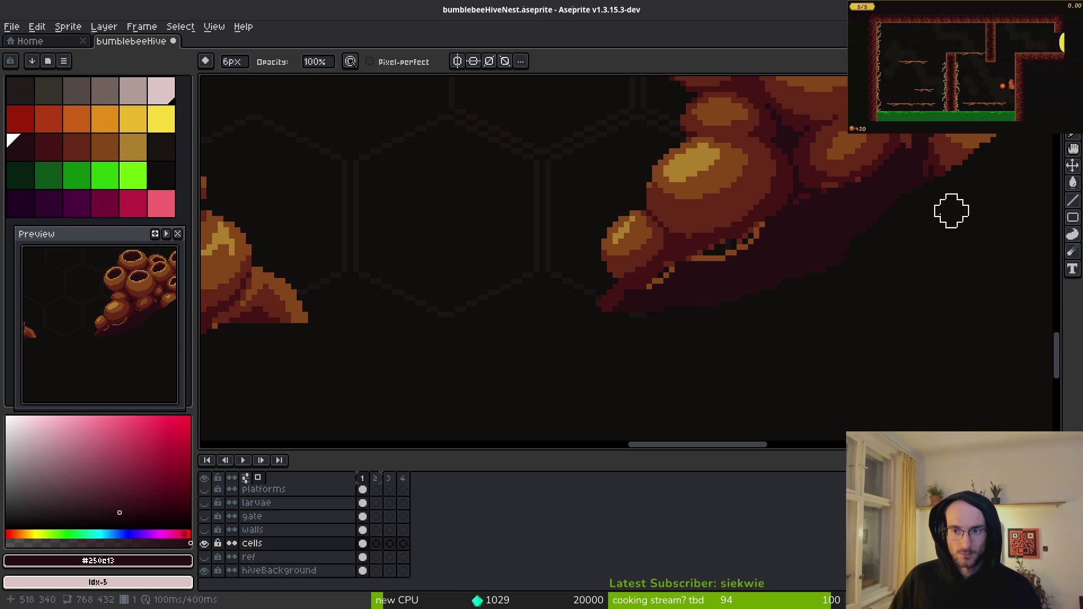
pyautogui.scroll(-3, 751, 334)
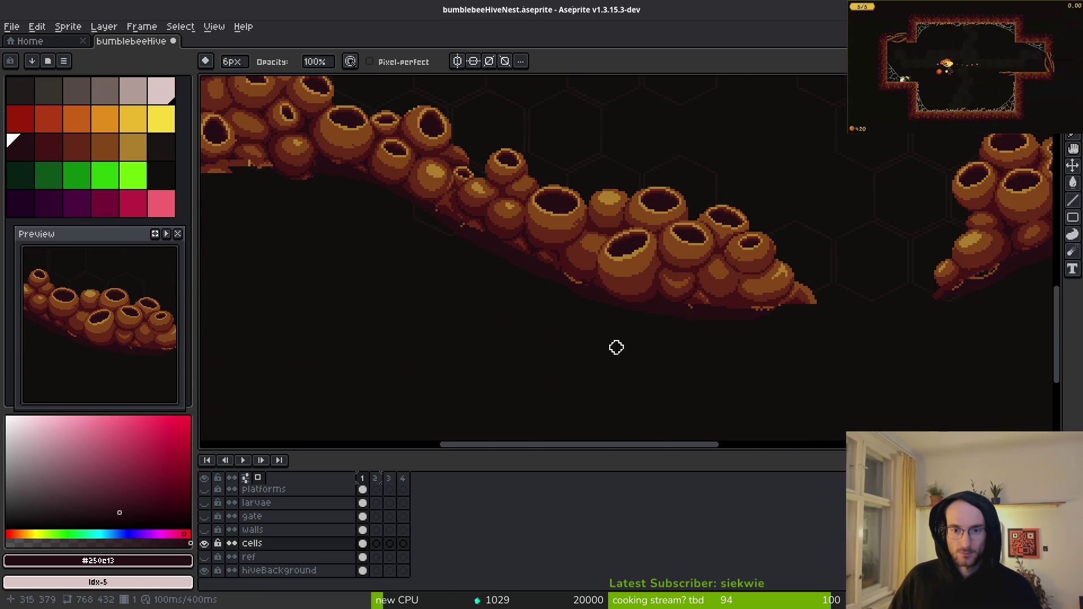
pyautogui.moveTo(438, 295); pyautogui.dragTo(728, 334)
pyautogui.scroll(3, 551, 255)
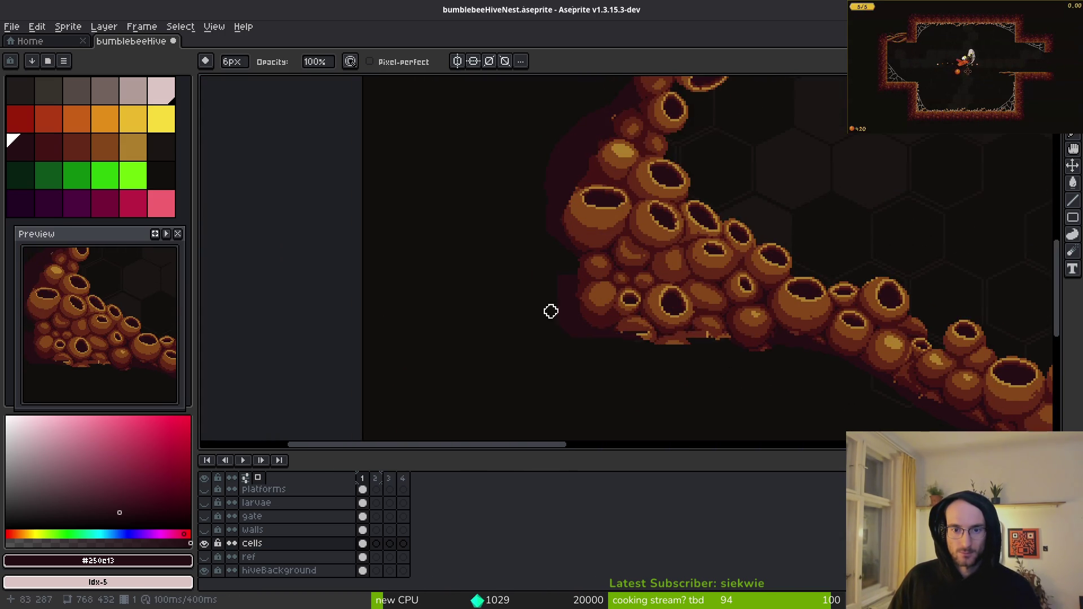
pyautogui.keyDown('alt'); pyautogui.click(204, 542); pyautogui.keyUp('alt')
# - Hide the other layers and the hiveBackground layer, saving the sprite
pyautogui.keyDown('alt'); pyautogui.click(204, 543); pyautogui.keyUp('alt')
pyautogui.scroll(-3, 617, 305)
pyautogui.scroll(2, 619, 265)
pyautogui.hotkey('ctrl', 's')
pyautogui.scroll(-2, 619, 264)
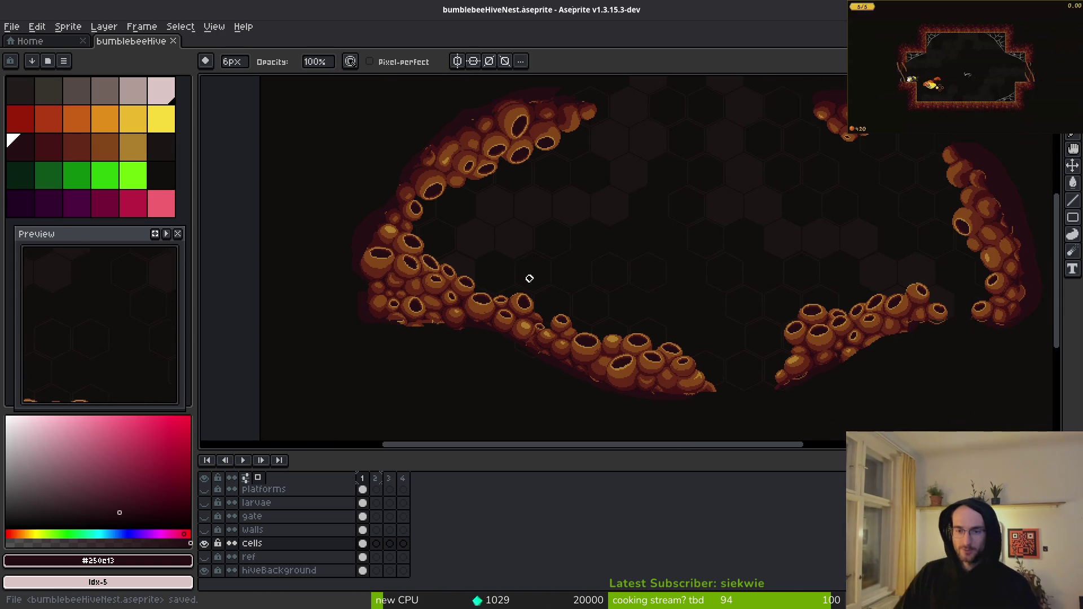
pyautogui.scroll(-2, 544, 256)
pyautogui.click(204, 570)
pyautogui.hotkey('ctrl', 's')
# - Export a sprite sheet of all frames, then close the resulting sheet
pyautogui.moveTo(598, 254); pyautogui.dragTo(617, 283)
pyautogui.hotkey('ctrl', 'e')
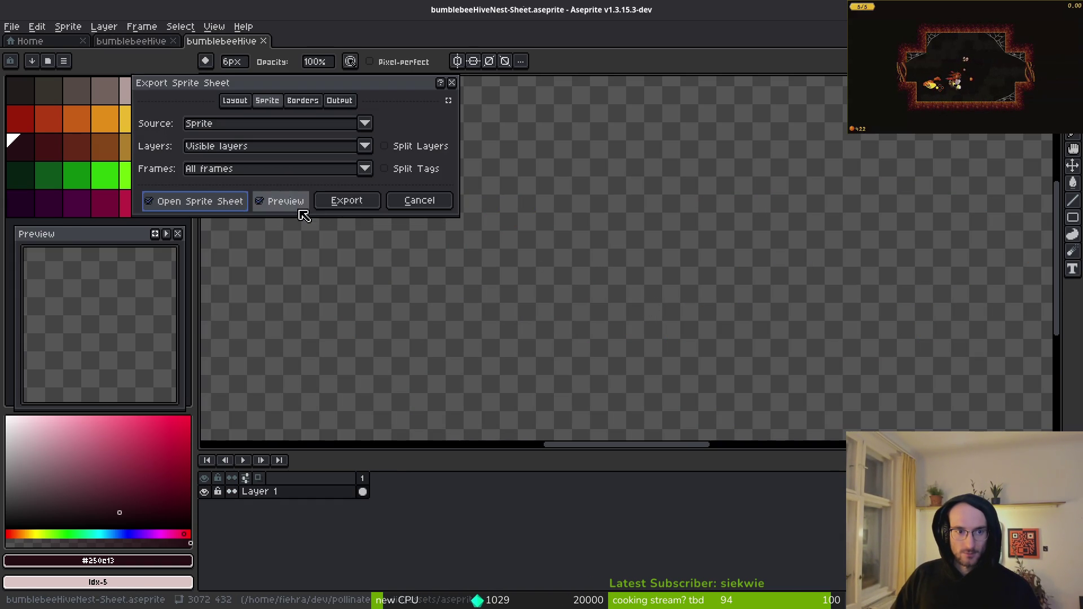
pyautogui.click(348, 201)
pyautogui.scroll(-3, 685, 278)
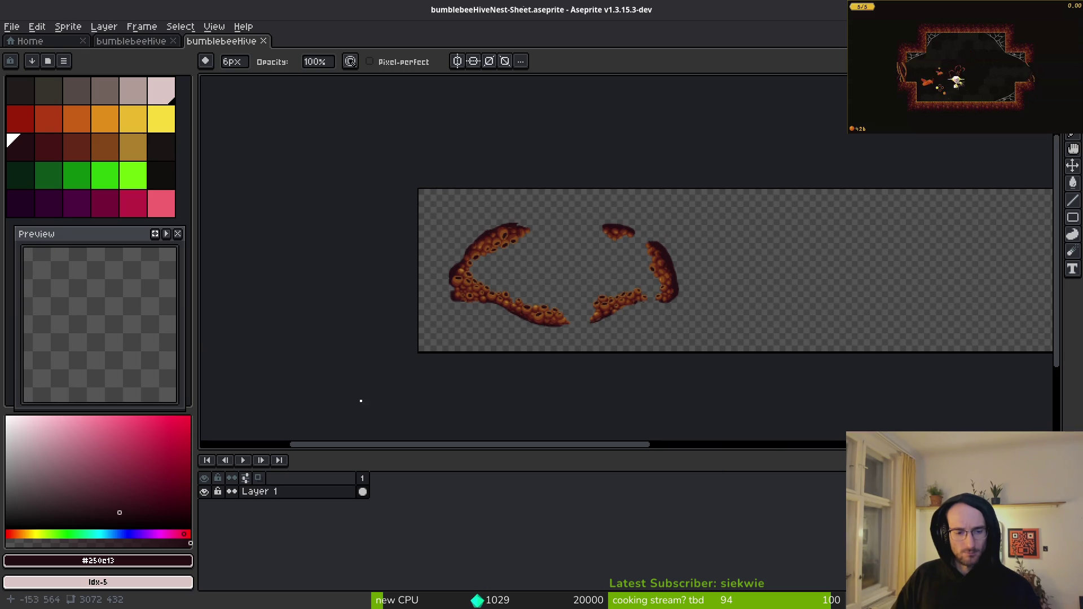
pyautogui.click(264, 40)
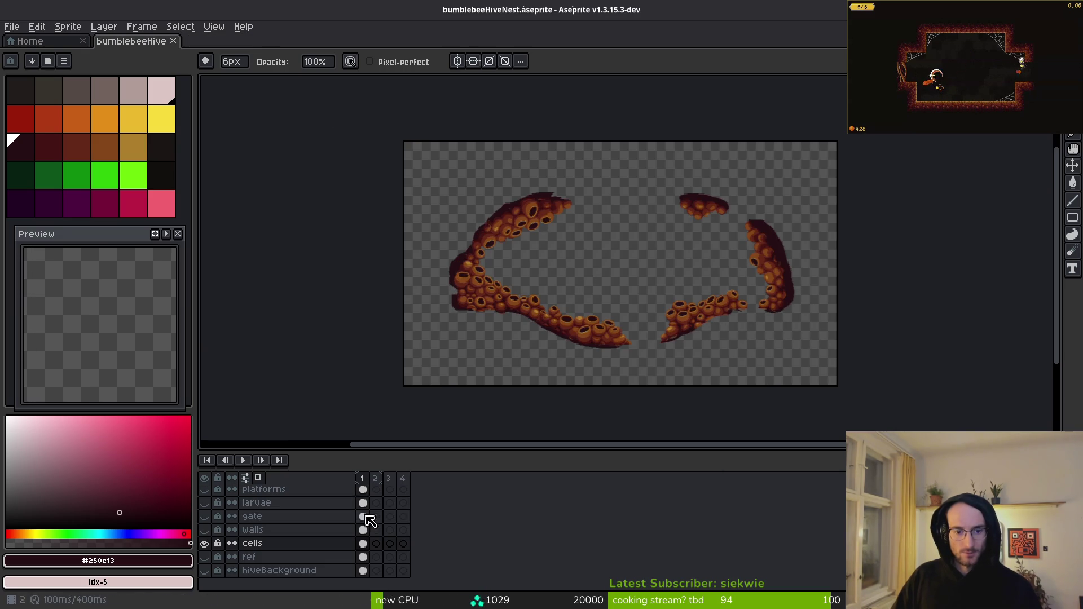
# - Generate a sprite sheet of only the selected frames and bring up its output-file options
pyautogui.hotkey('ctrl', 'e')
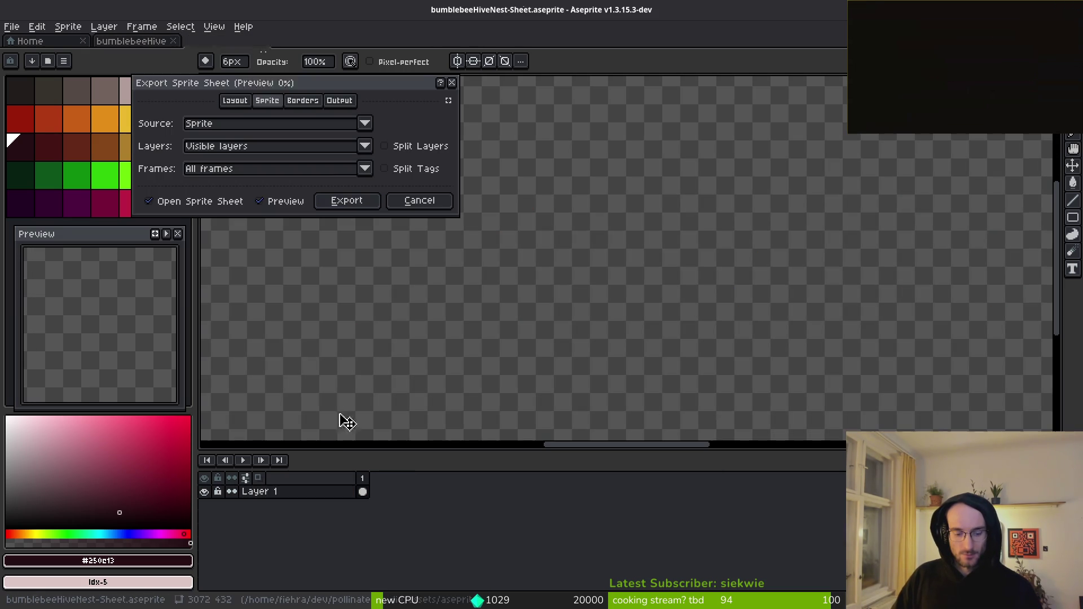
pyautogui.click(345, 169)
pyautogui.click(243, 198)
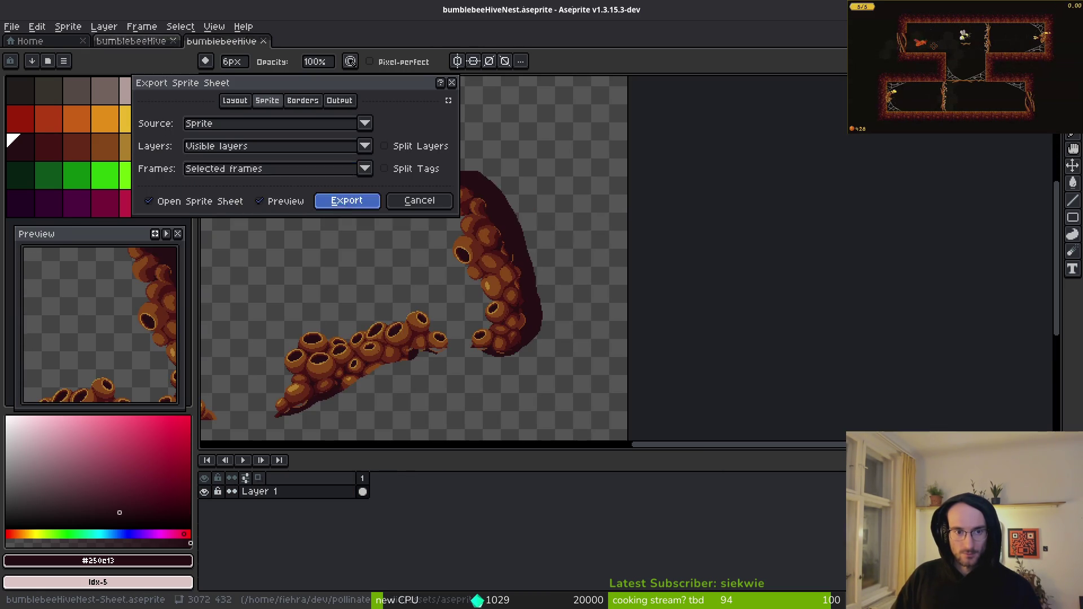
pyautogui.click(347, 200)
pyautogui.hotkey('ctrl', 'alt', 'shift', 's')
pyautogui.click(266, 50)
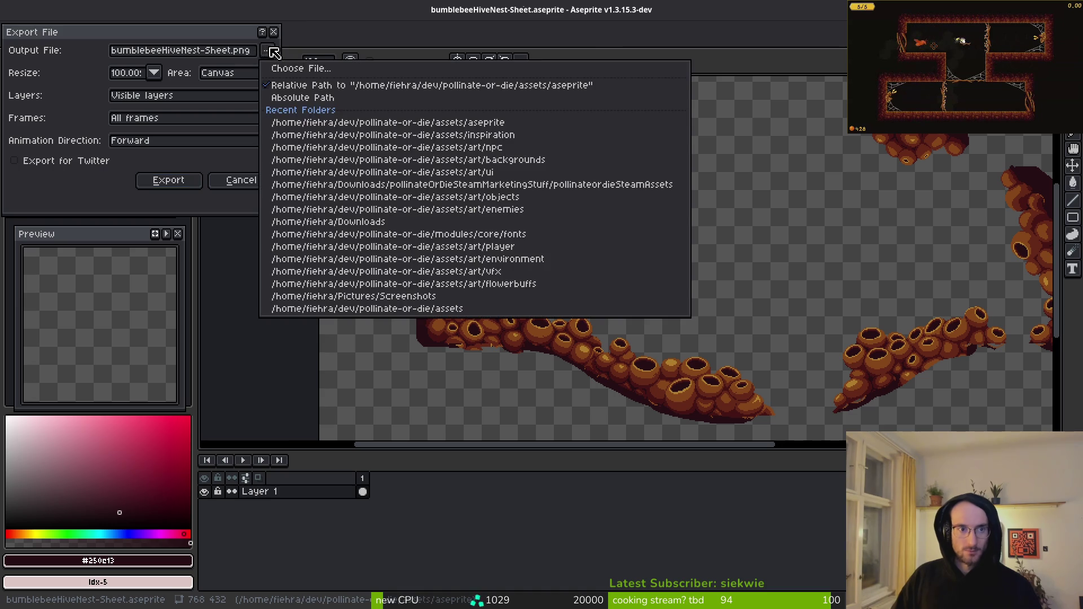
# - Browse to the assets/art/environment folder as the export location
pyautogui.click(301, 70)
pyautogui.click(53, 53)
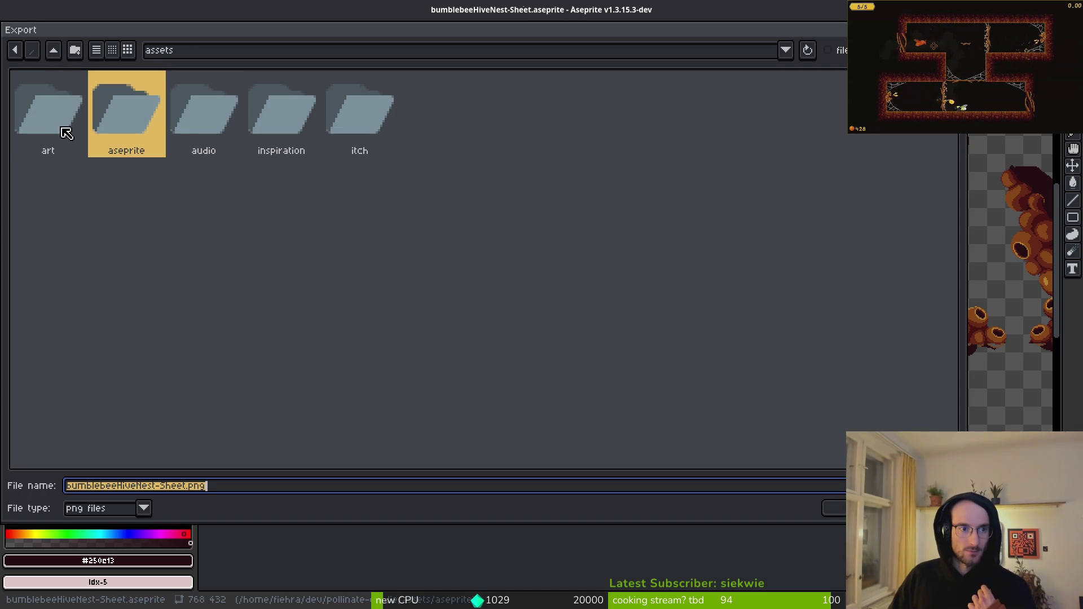
pyautogui.click(61, 126)
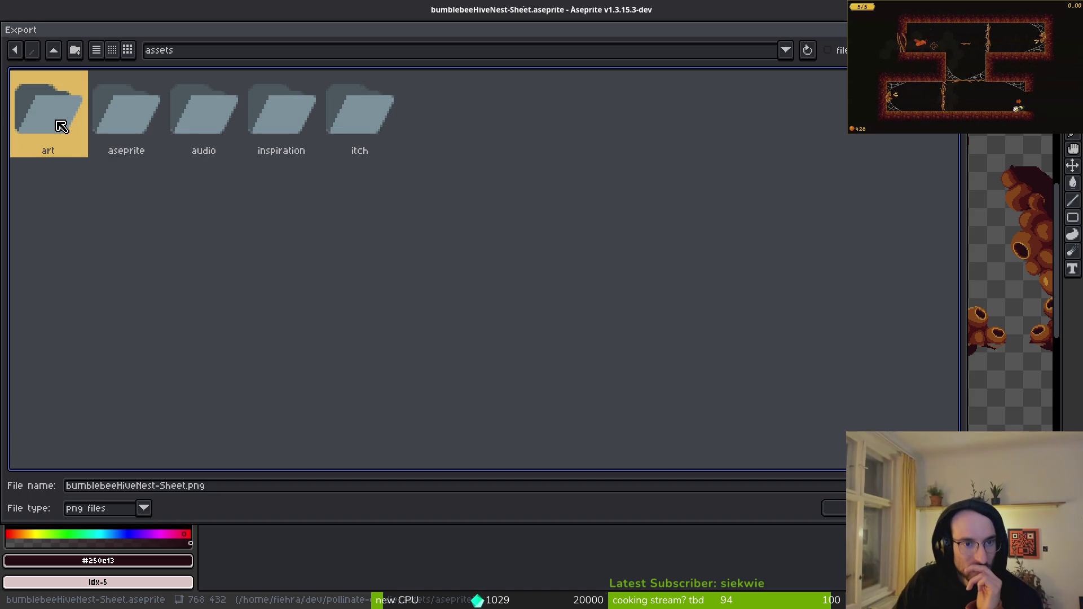
pyautogui.doubleClick(61, 125)
pyautogui.doubleClick(210, 114)
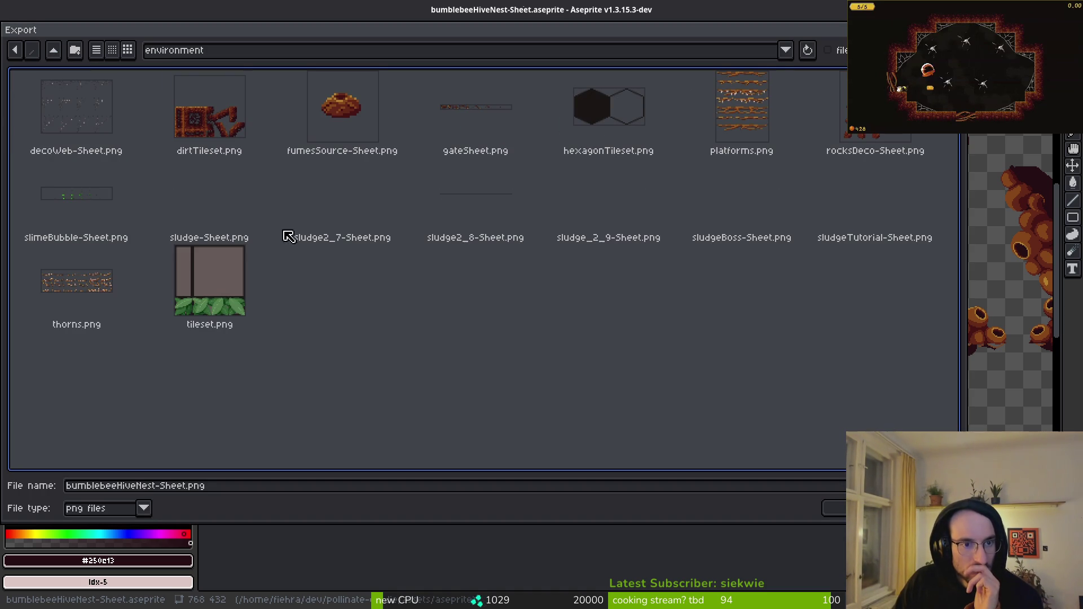
# - Name the output bumblebeeNestComb.png and export the sheet as PNG
pyautogui.click(196, 488)
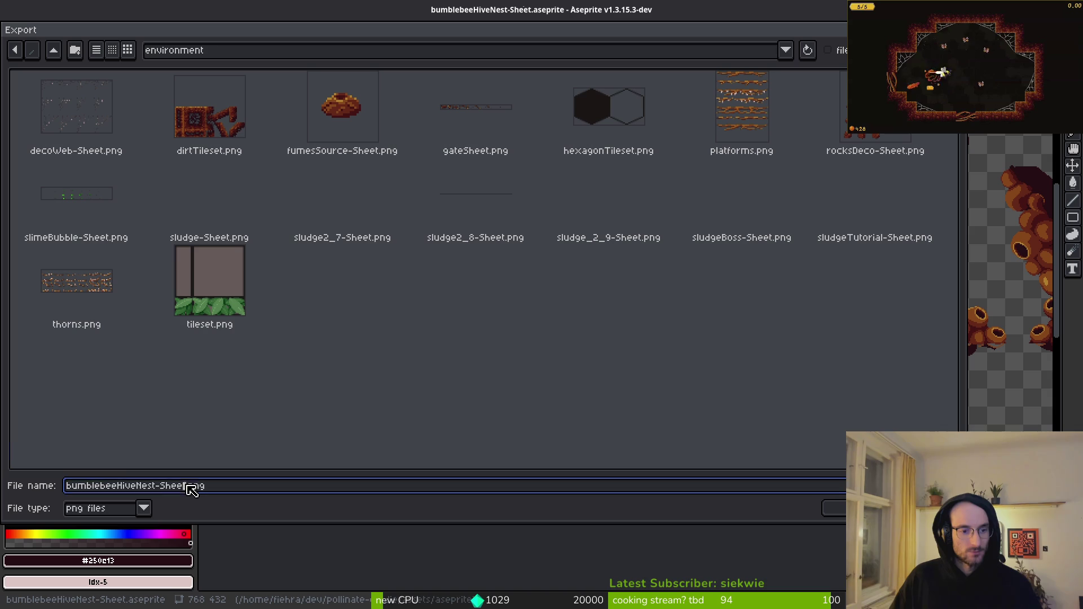
pyautogui.write('bubm')
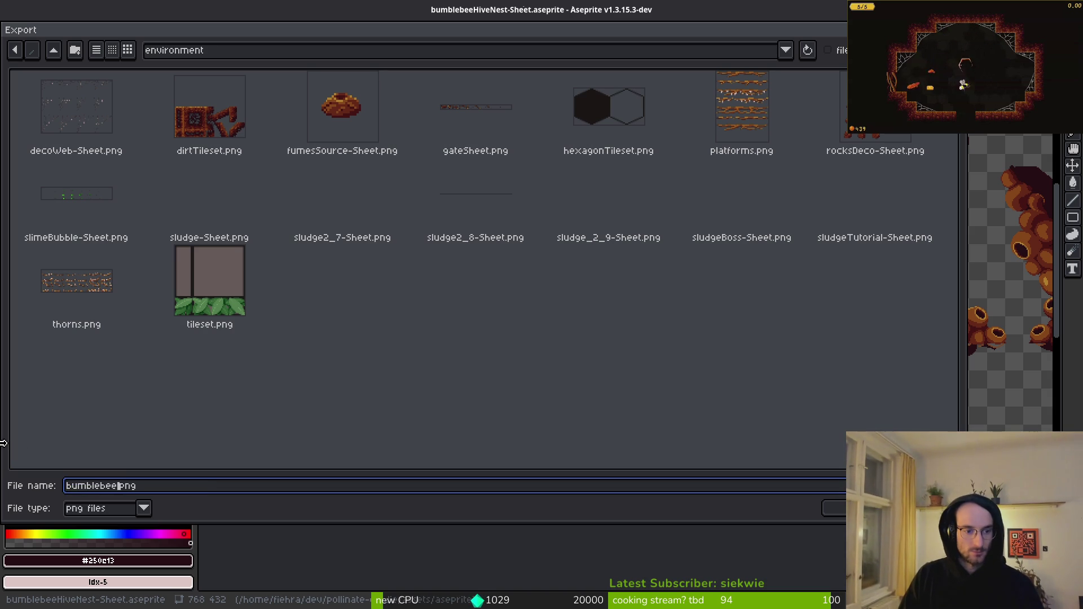
pyautogui.write('t')
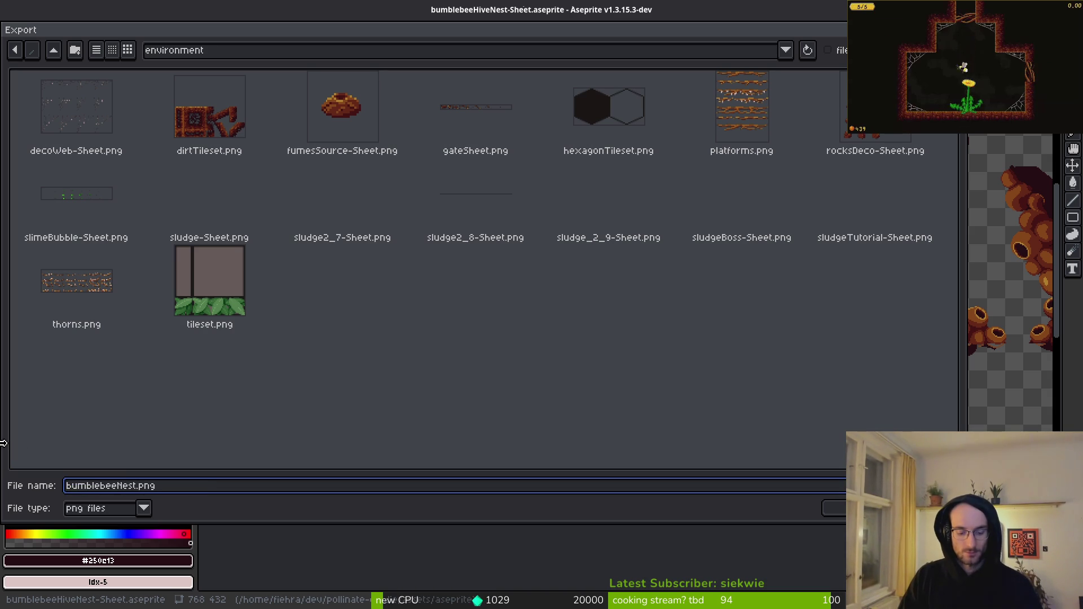
pyautogui.write('Combs')
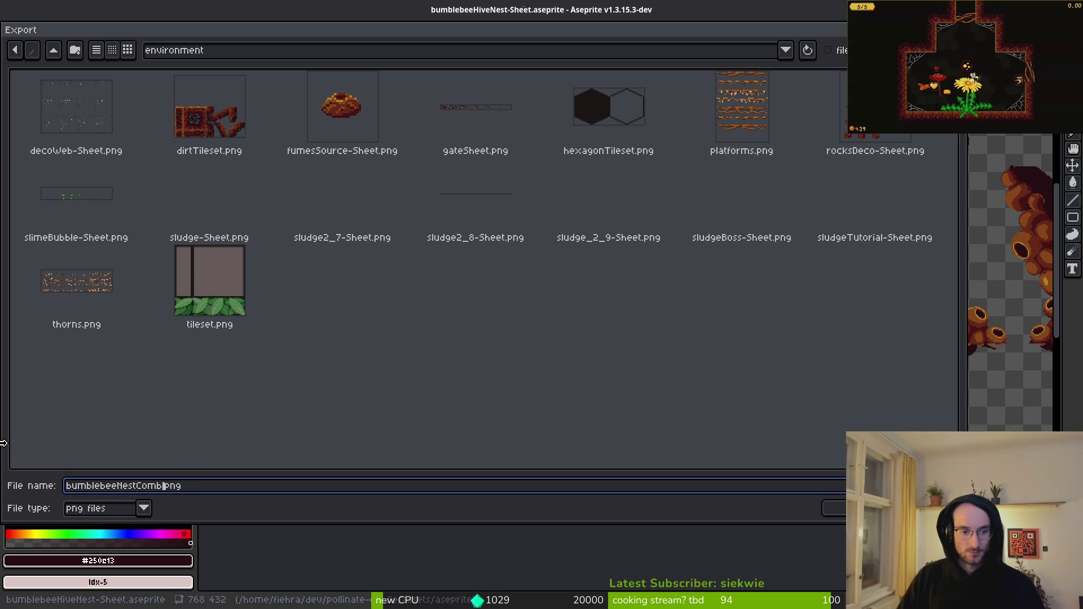
pyautogui.press('Return')
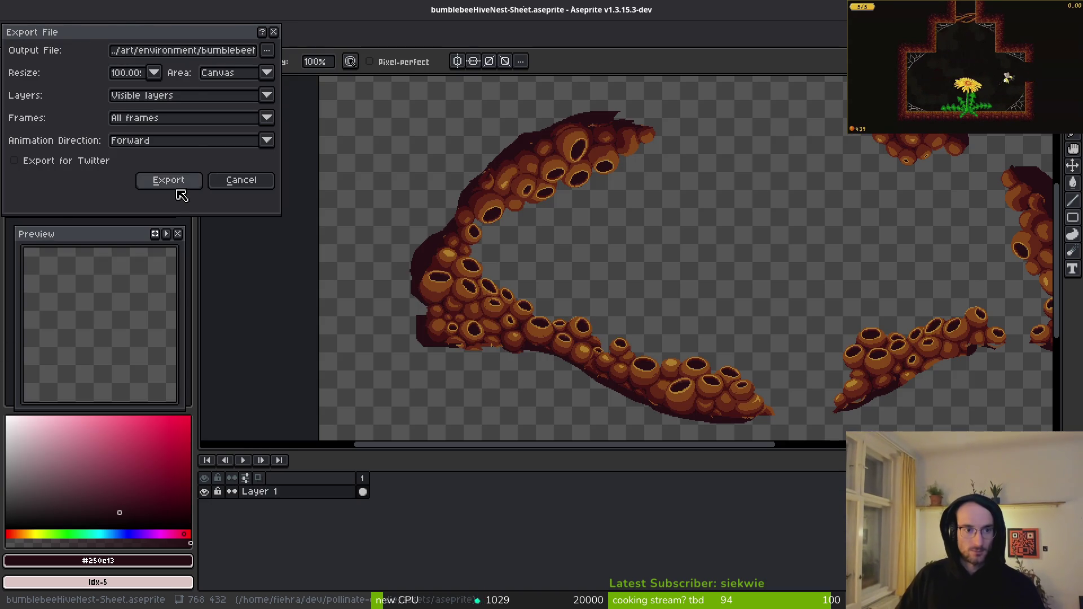
pyautogui.click(177, 181)
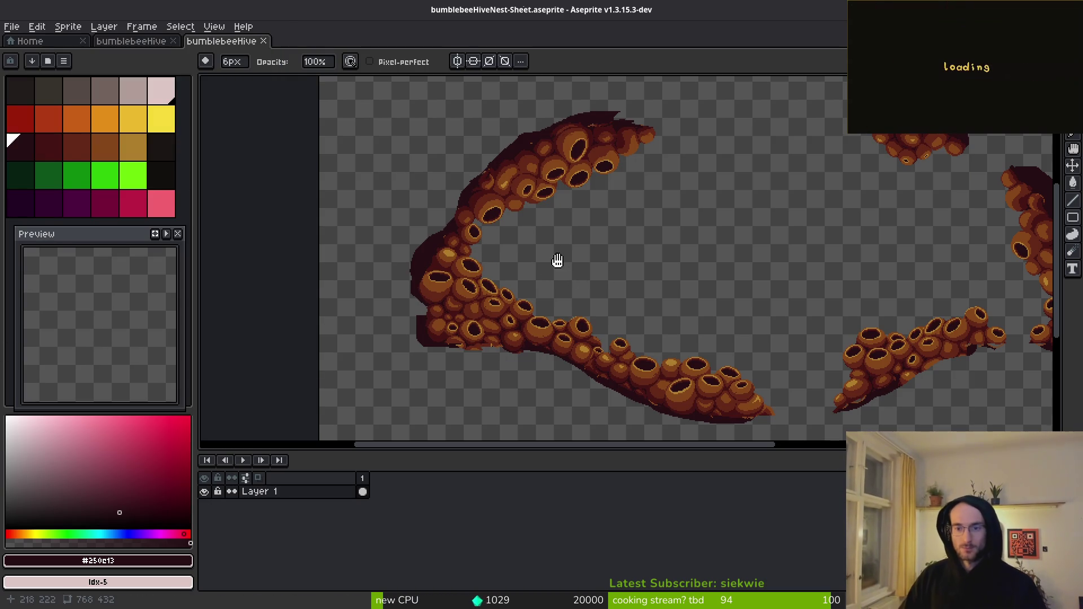
# - Pan the nest artwork and enlarge the canvas area over the timeline
pyautogui.moveTo(564, 259); pyautogui.dragTo(498, 247)
pyautogui.moveTo(634, 451); pyautogui.dragTo(637, 502)
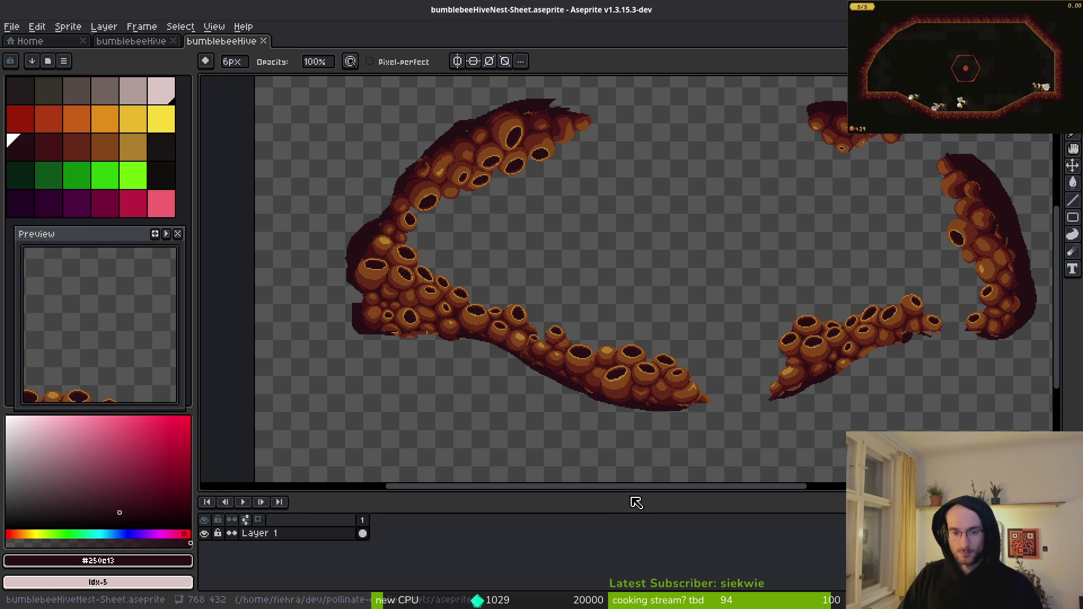
pyautogui.hotkey('ctrl', 'o')
pyautogui.press('Escape')
pyautogui.moveTo(684, 276); pyautogui.dragTo(597, 300)
pyautogui.scroll(-2, 597, 301)
pyautogui.scroll(2, 590, 307)
pyautogui.press('v')
pyautogui.hotkey('ctrl', 'o')
pyautogui.press('Escape')
pyautogui.press('b')
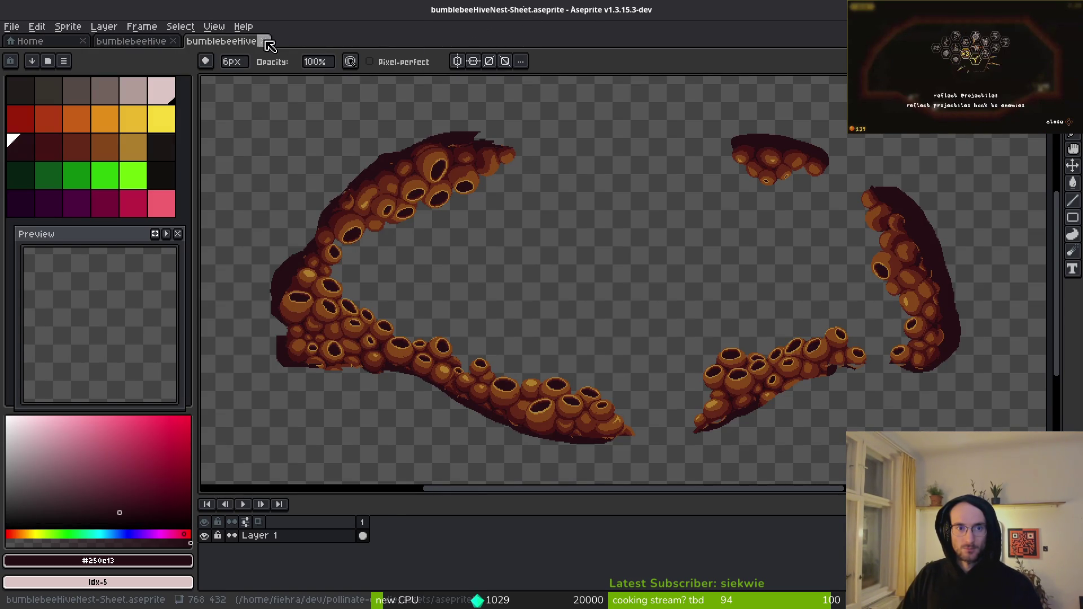
# - Close the exported sprite-sheet document, then show pollinate-or-die in the file browser
pyautogui.click(263, 42)
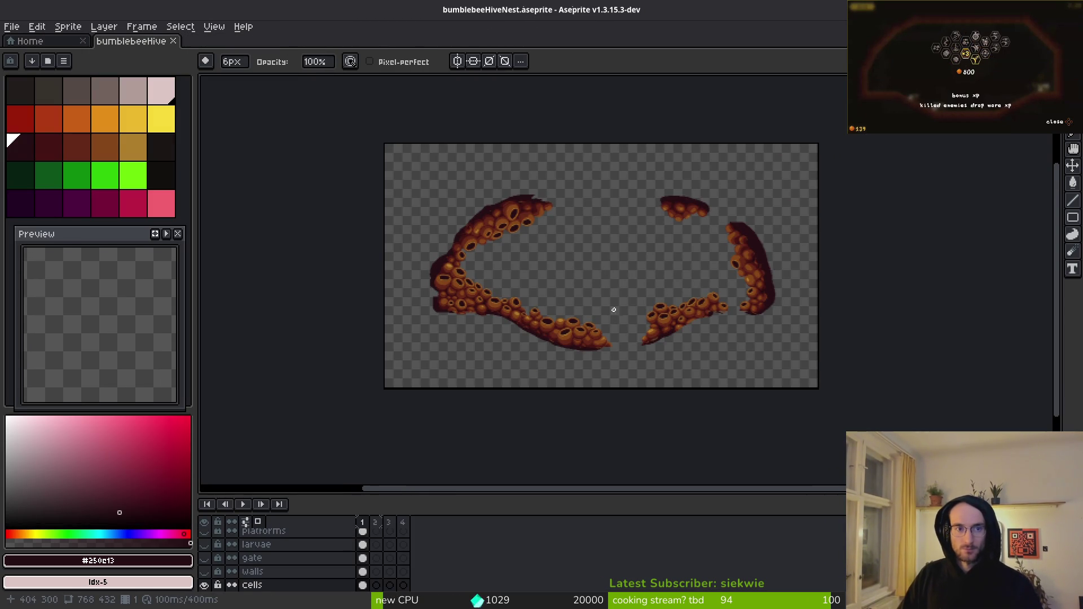
pyautogui.press('i')
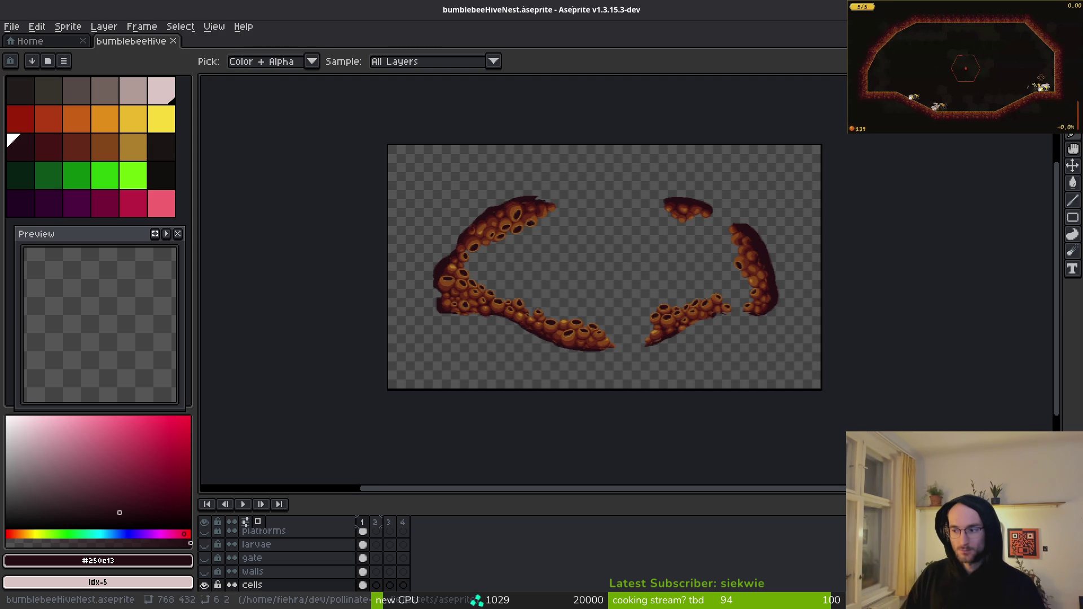
pyautogui.press('super')
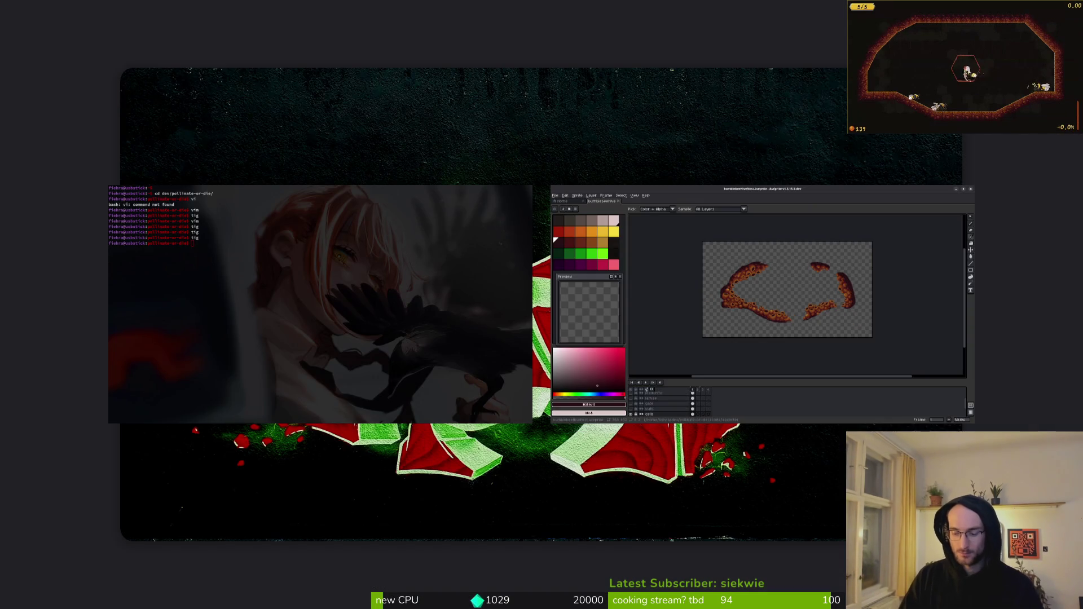
pyautogui.press('super')
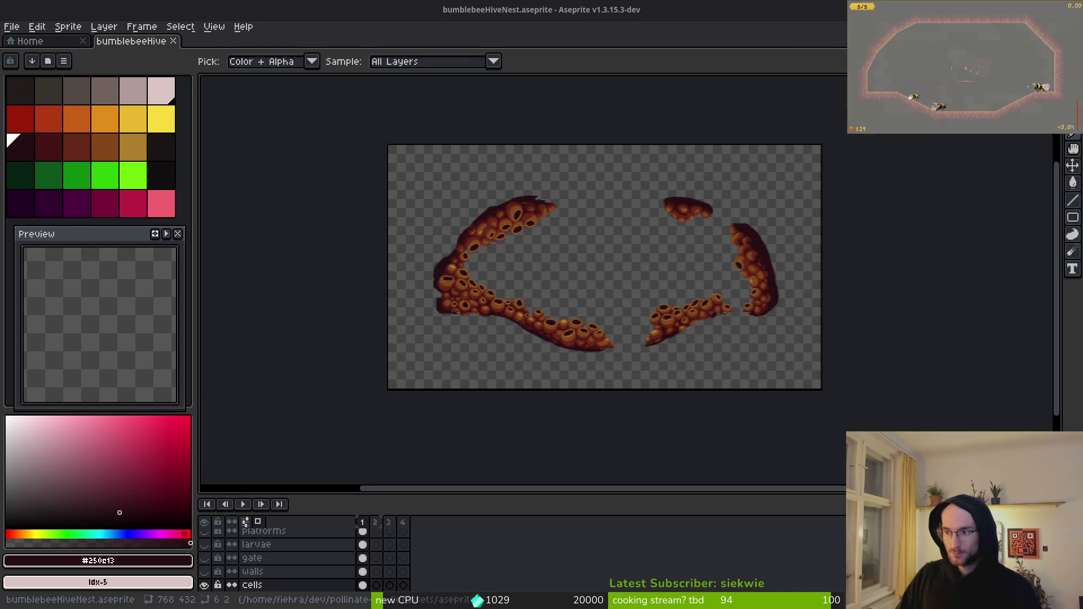
pyautogui.press('super+e')
pyautogui.click(402, 327)
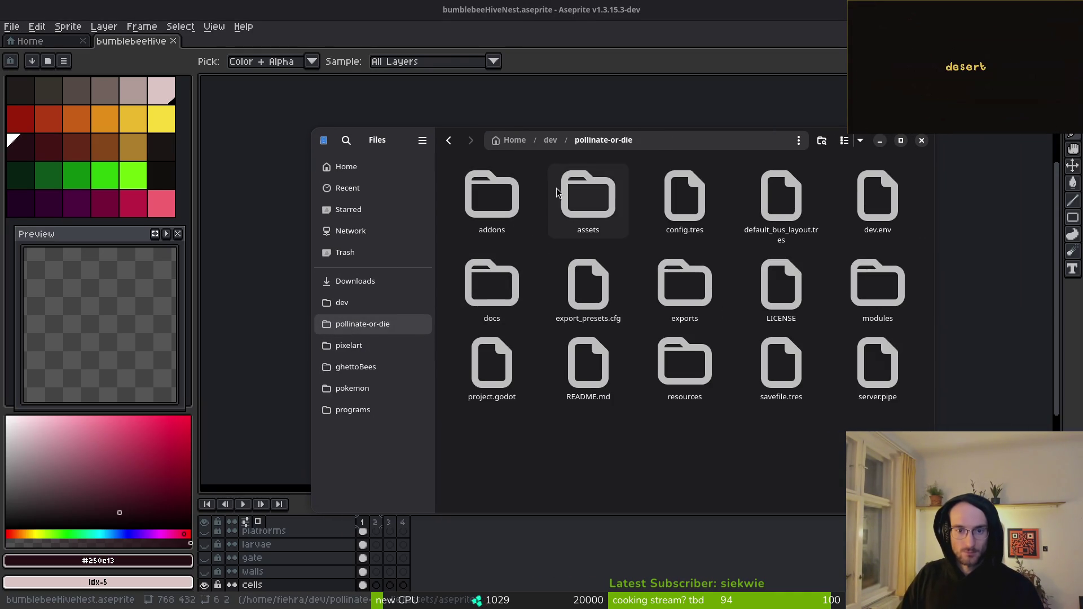
# - Open assets > art > environment in Files to find the exported sheet
pyautogui.doubleClick(589, 197)
pyautogui.doubleClick(492, 198)
pyautogui.doubleClick(685, 196)
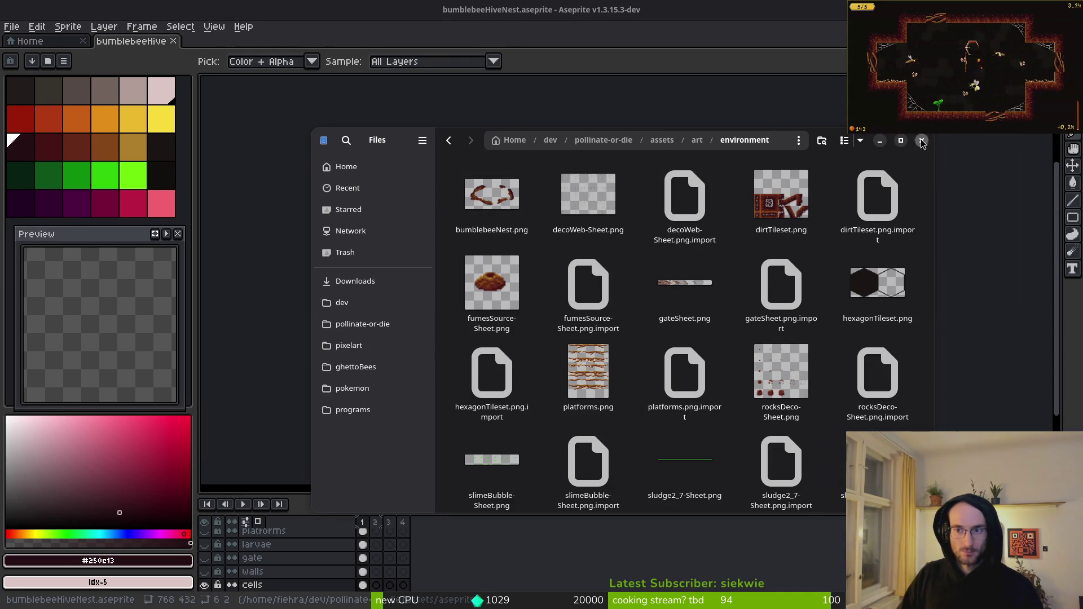
# - Switch workspaces over to the Godot editor
pyautogui.press('super+1')
pyautogui.press('super+2')
pyautogui.press('super+1')
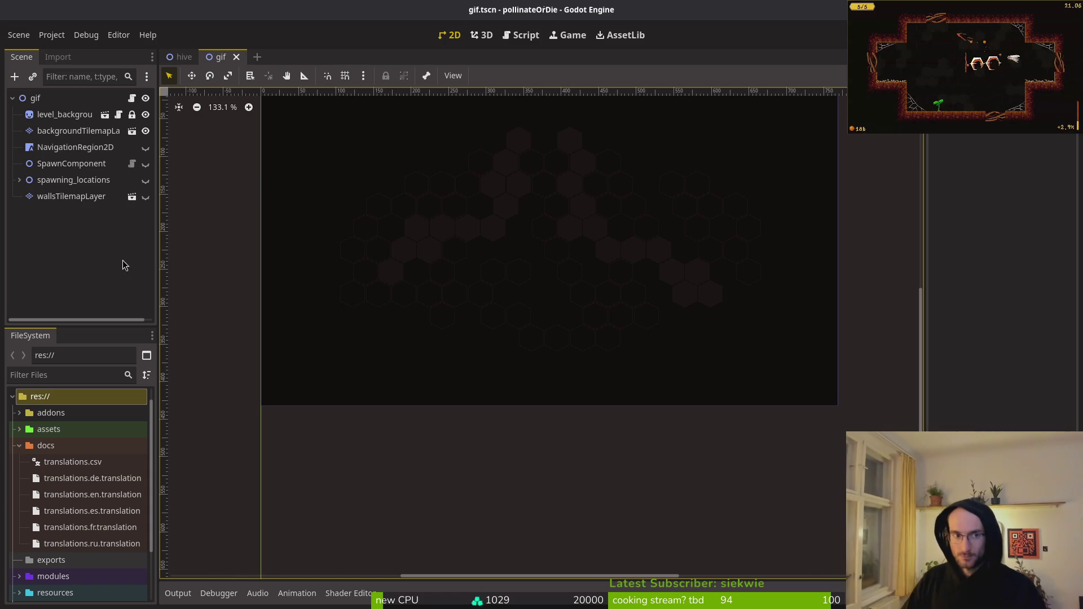
# - Close the gif scene tab in Godot and go to the terminal
pyautogui.click(236, 57)
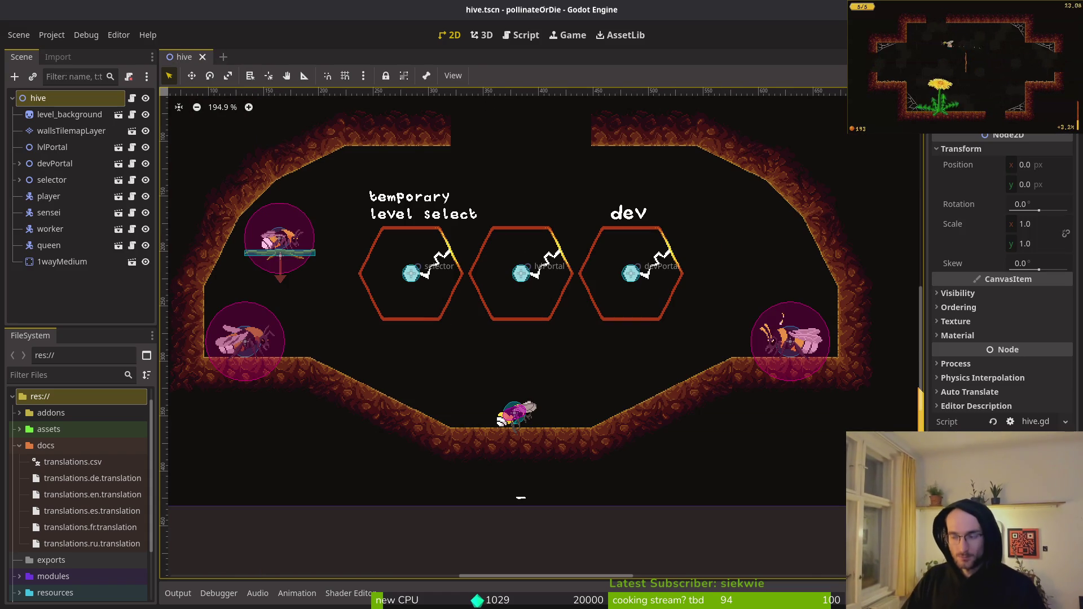
pyautogui.press('super+1')
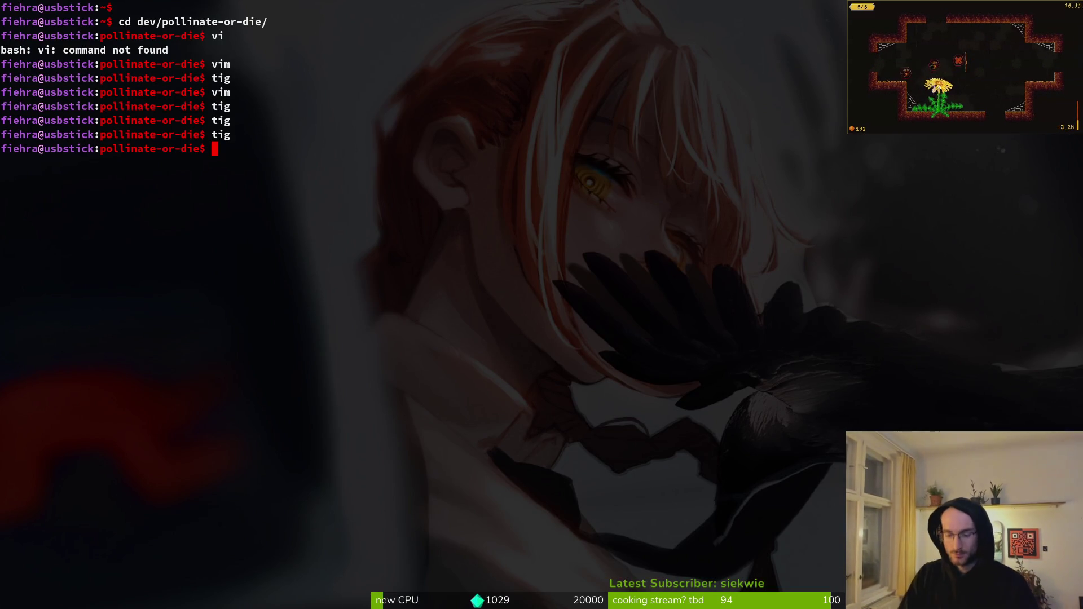
pyautogui.hotkey('ctrl', 'c')
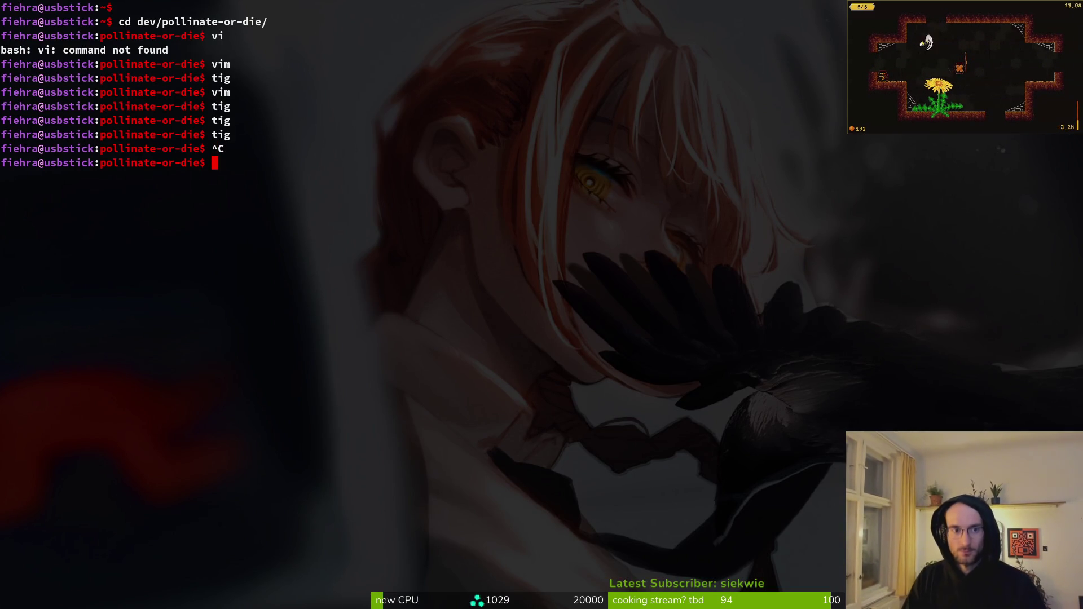
# - Launch vim . on the project, close the file finder, and return to Godot
pyautogui.write('vi')
pyautogui.press('Return')
pyautogui.press('Return')
pyautogui.write('vim .')
pyautogui.press('Return')
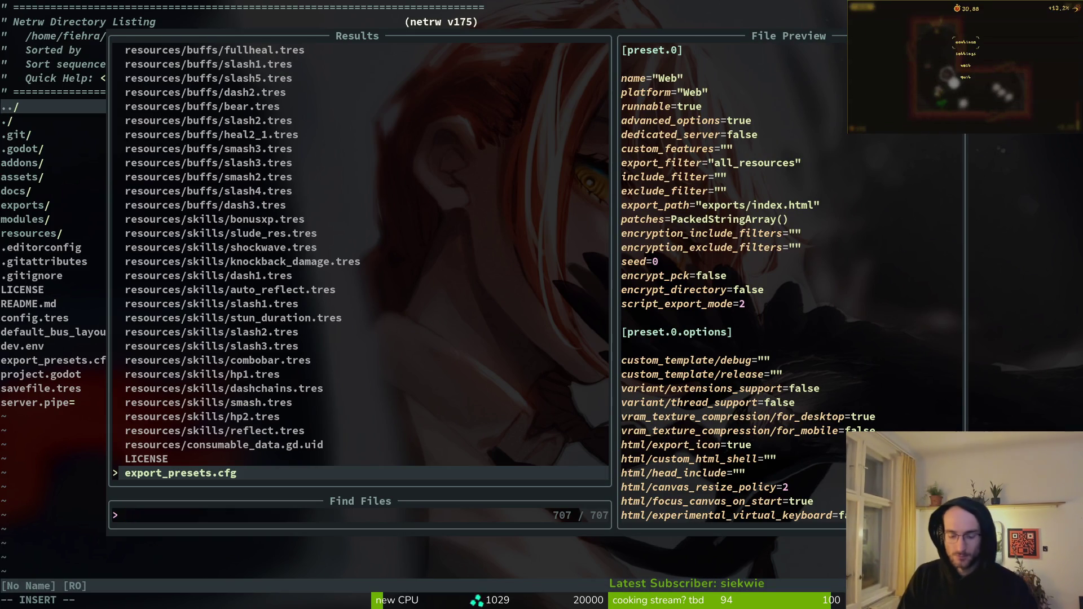
pyautogui.press('Escape')
pyautogui.press('Escape')
pyautogui.hotkey('alt', 'Tab')
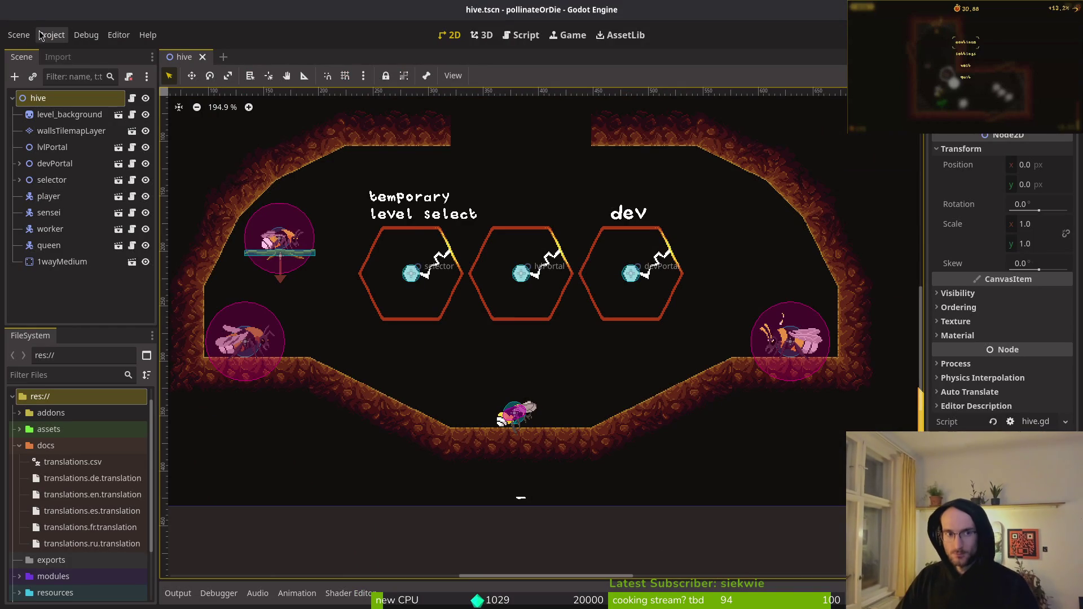
# - Create a new 2D scene with its root node named bumblebeeNest
pyautogui.click(19, 35)
pyautogui.click(34, 47)
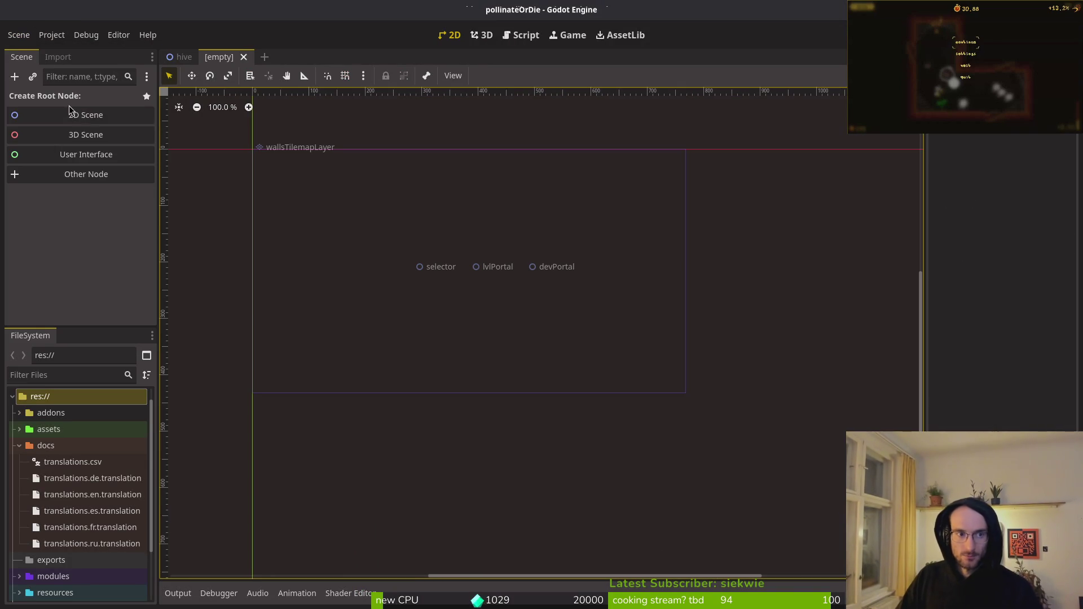
pyautogui.click(69, 115)
pyautogui.press('F2')
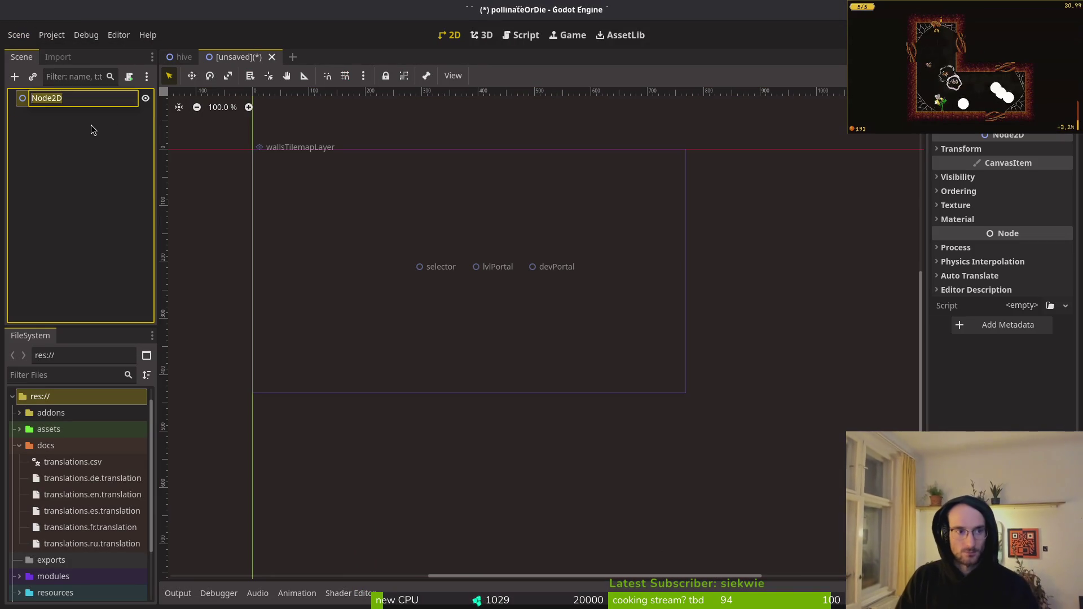
pyautogui.write('bumblebeeNest')
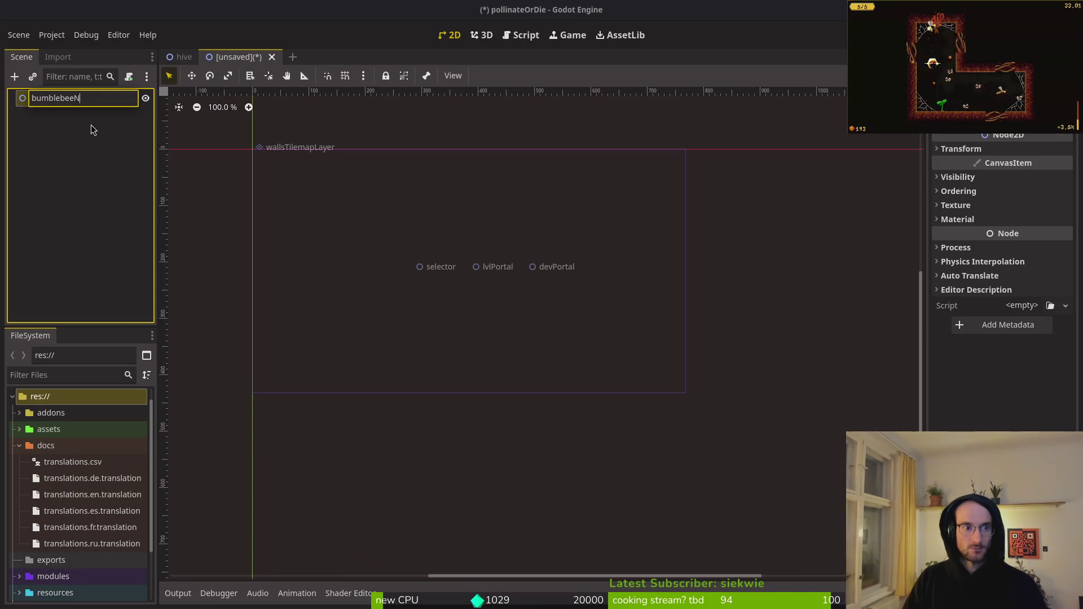
pyautogui.press('Return')
# - Add a Sprite2D child and an AnimationPlayer beneath it
pyautogui.hotkey('ctrl', 'a')
pyautogui.write('sprite')
pyautogui.press('Return')
pyautogui.hotkey('ctrl', 'a')
pyautogui.write('animpl')
pyautogui.press('Return')
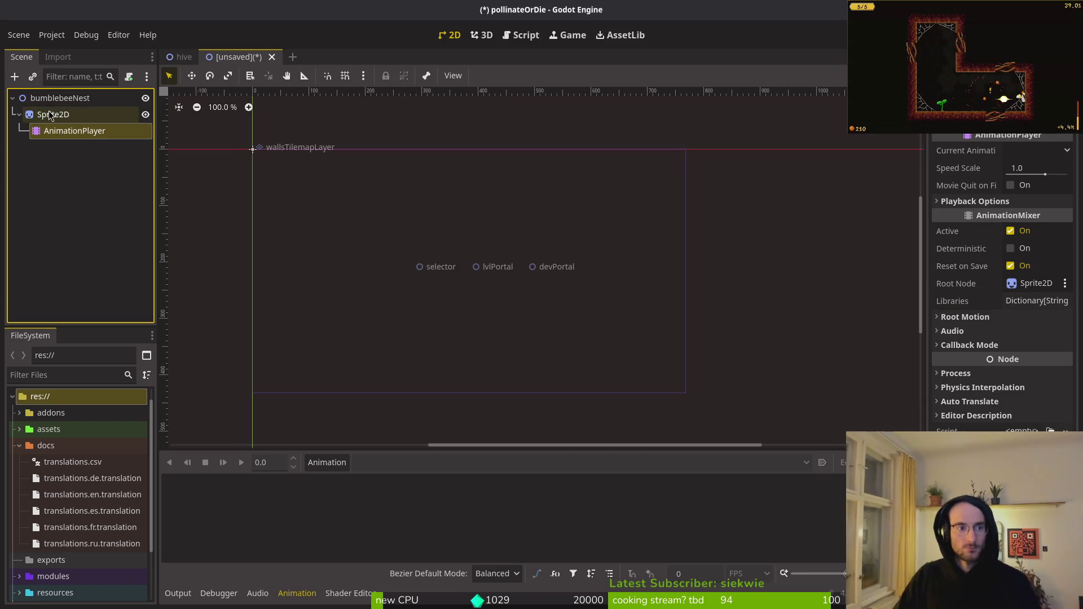
pyautogui.click(52, 101)
pyautogui.hotkey('ctrl', 'a')
pyautogui.press('Escape')
# - Save the scene as bumblebee_nest.tscn in the res://modules folder
pyautogui.hotkey('ctrl', 's')
pyautogui.press('Escape')
pyautogui.moveTo(31, 128)
pyautogui.mouseDown()
pyautogui.moveTo(54, 131)
pyautogui.moveTo(74, 107)
pyautogui.moveTo(62, 113)
pyautogui.mouseUp()
pyautogui.click(68, 131)
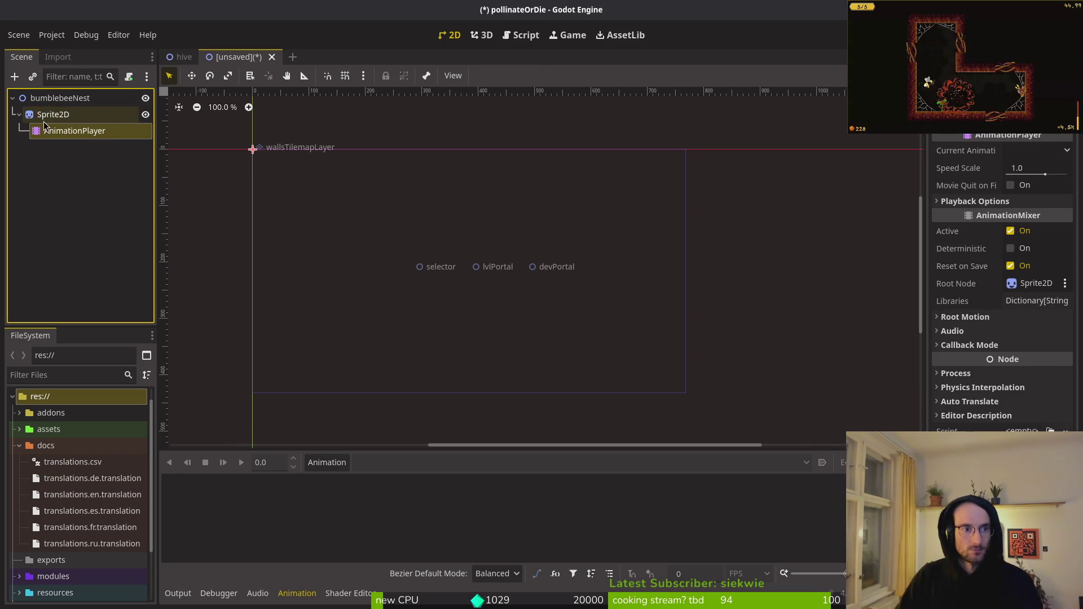
pyautogui.hotkey('ctrl', 's')
pyautogui.doubleClick(598, 180)
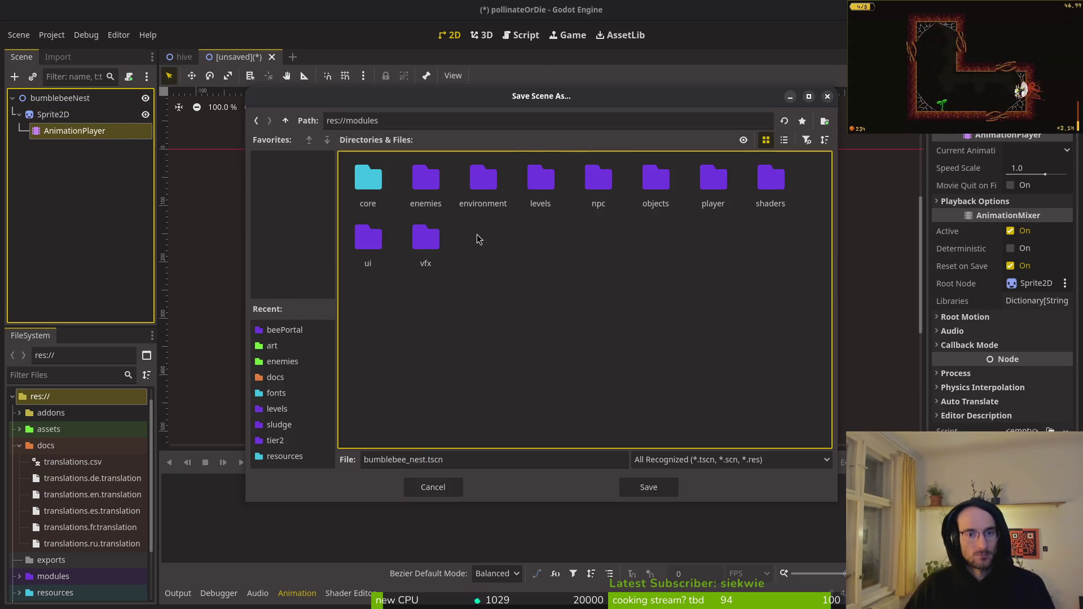
# - Save the scene into a new bumblebeeNest folder inside the environment modules folder
pyautogui.doubleClick(483, 179)
pyautogui.rightClick(513, 259)
pyautogui.click(551, 270)
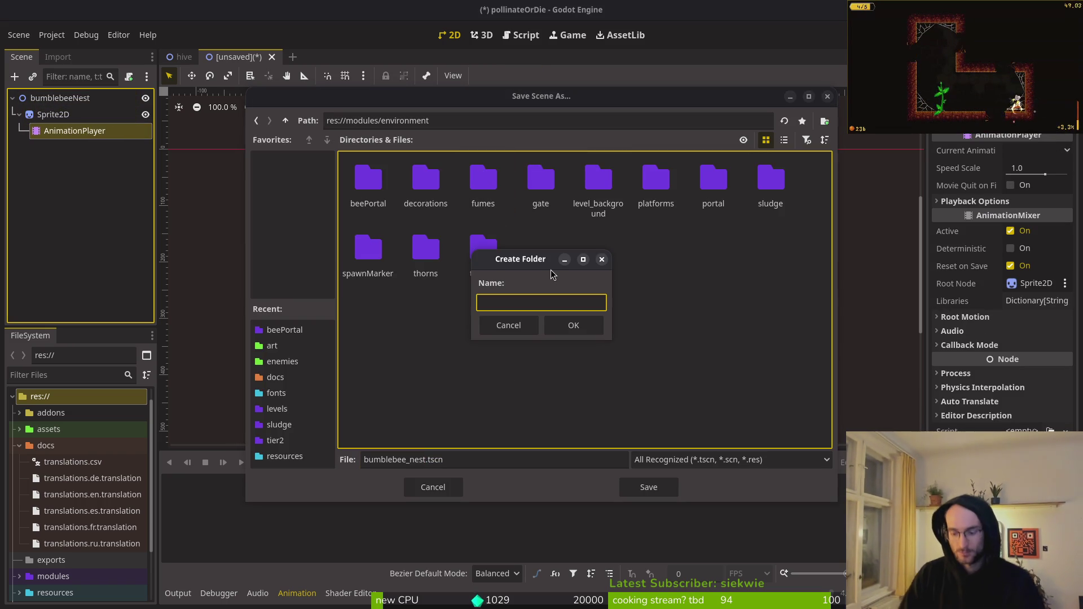
pyautogui.write('bumbleb')
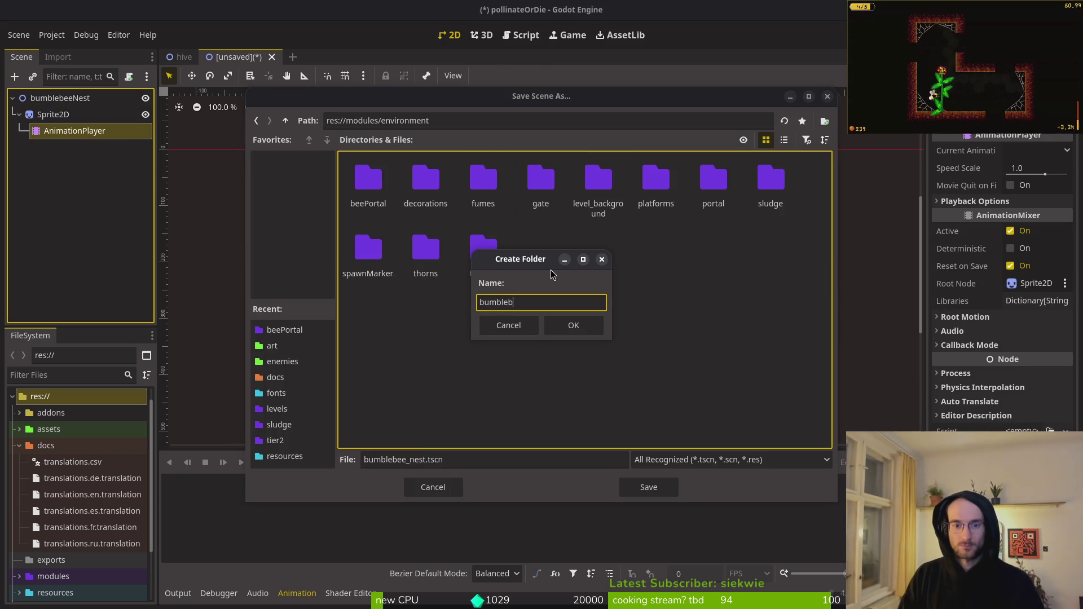
pyautogui.write('eeNest')
pyautogui.press('Return')
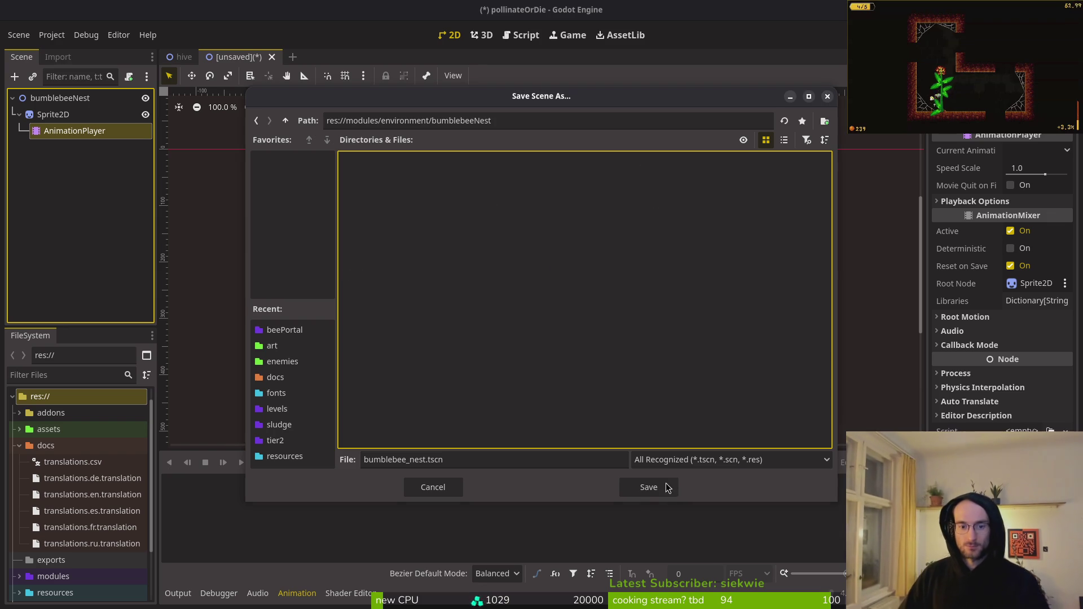
pyautogui.click(641, 489)
# - Quick-load the bumblebee nest sheet onto Sprite2D and untick Offset > Centered
pyautogui.click(57, 115)
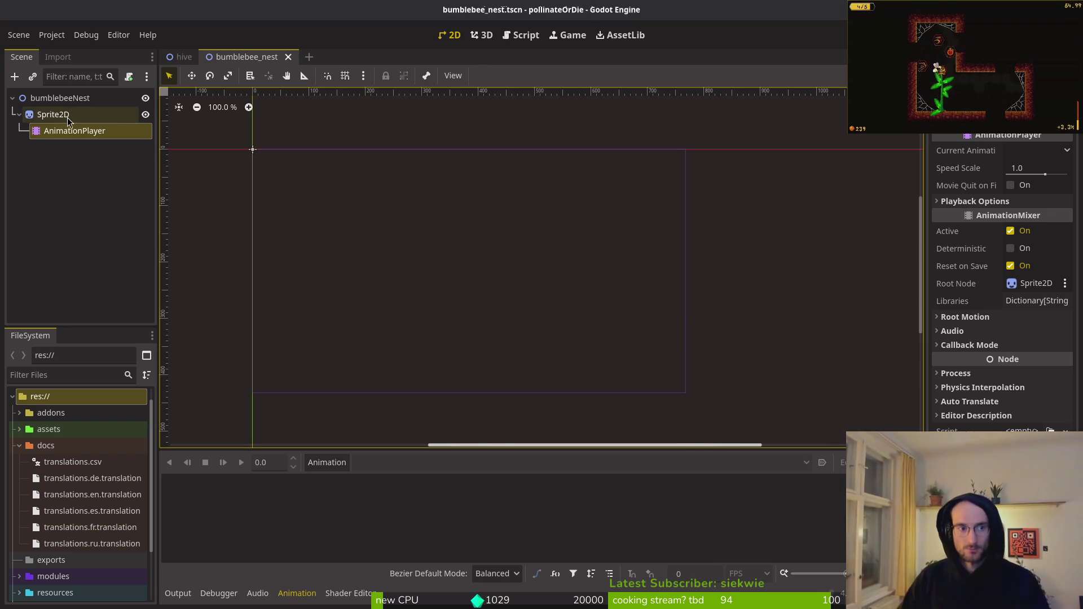
pyautogui.click(1022, 150)
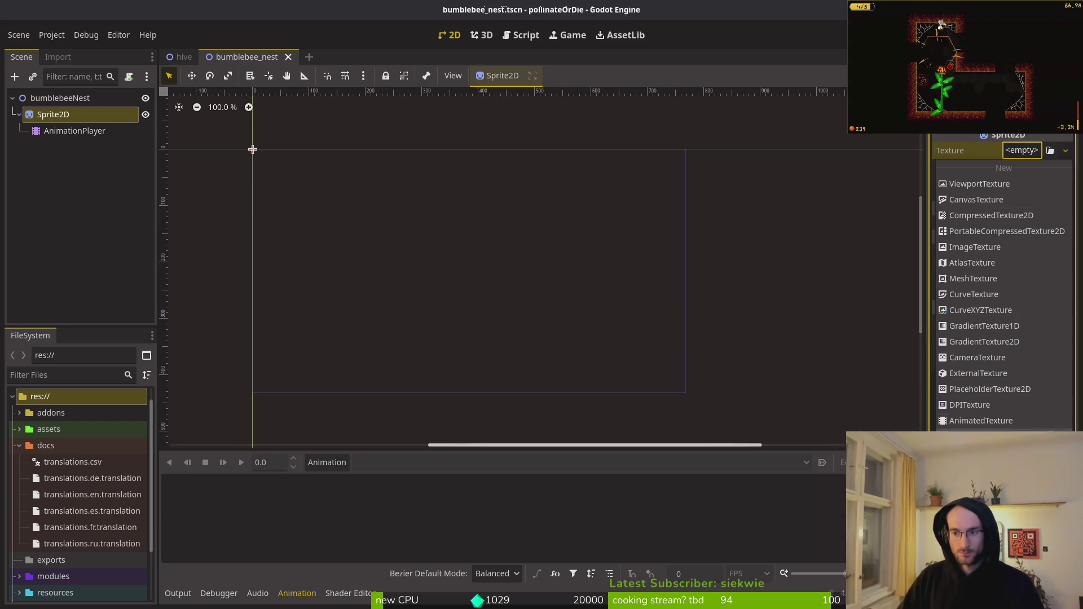
pyautogui.click(982, 421)
pyautogui.write('nest')
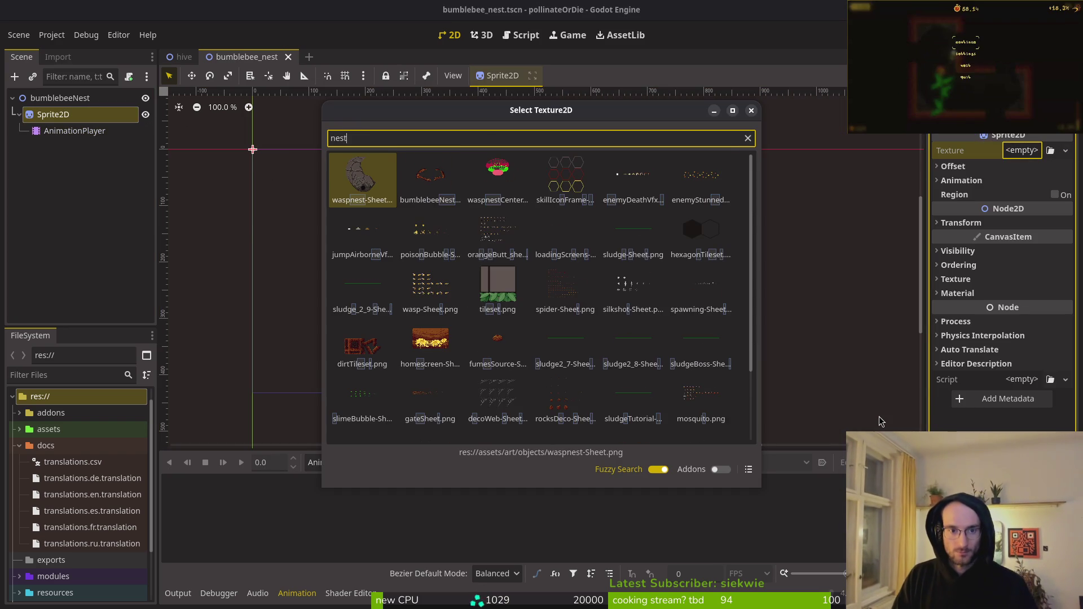
pyautogui.press('Right')
pyautogui.press('Return')
pyautogui.scroll(-3, 341, 167)
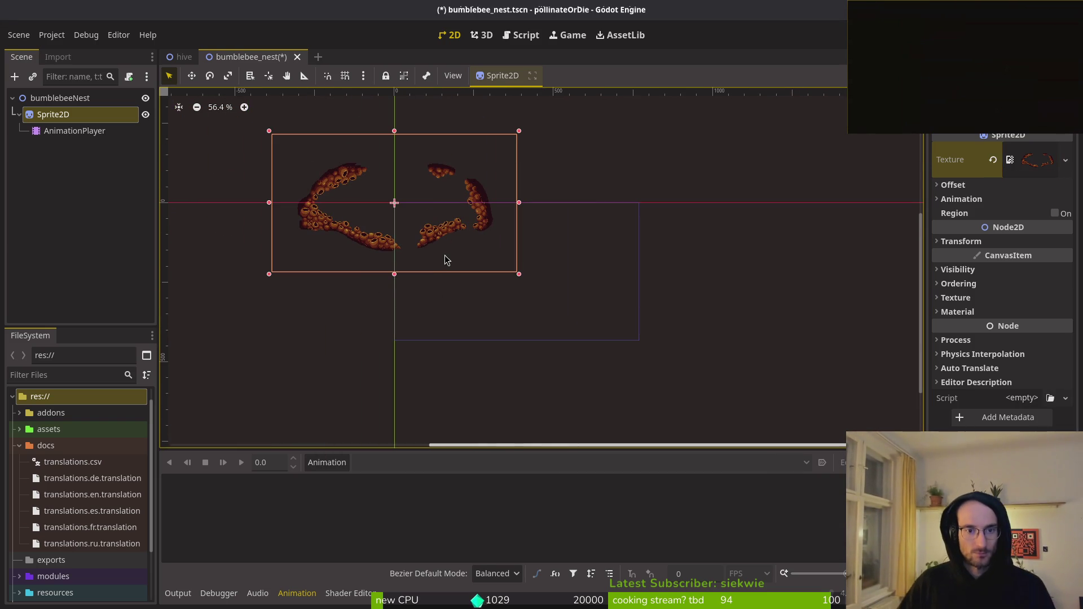
pyautogui.click(964, 186)
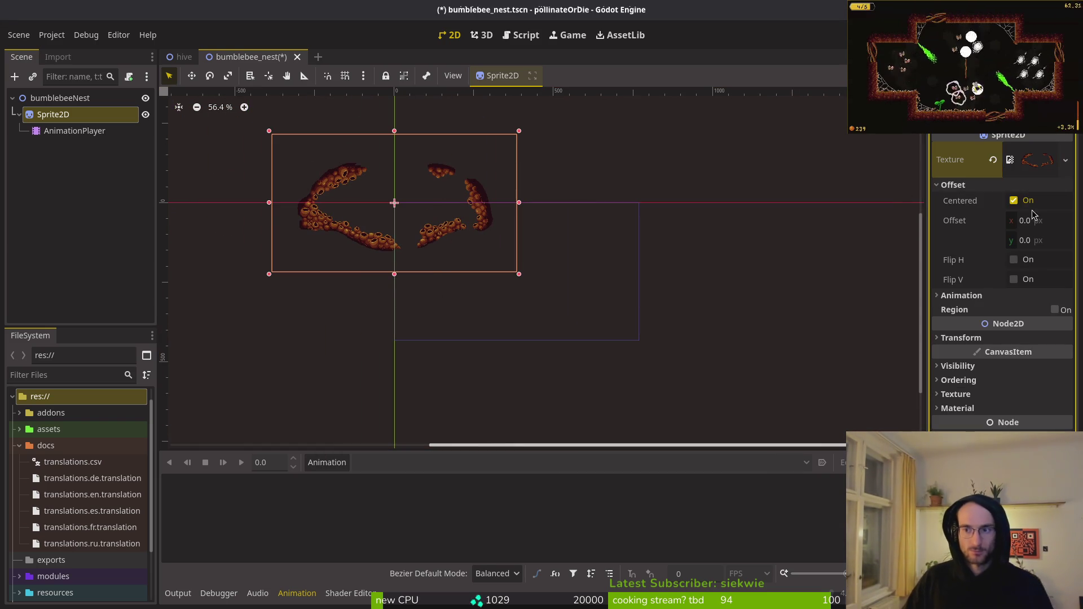
pyautogui.click(1014, 200)
# - Save the bumblebee_nest scene with its nodes collapsed, then return to the hive scene
pyautogui.hotkey('ctrl', 's')
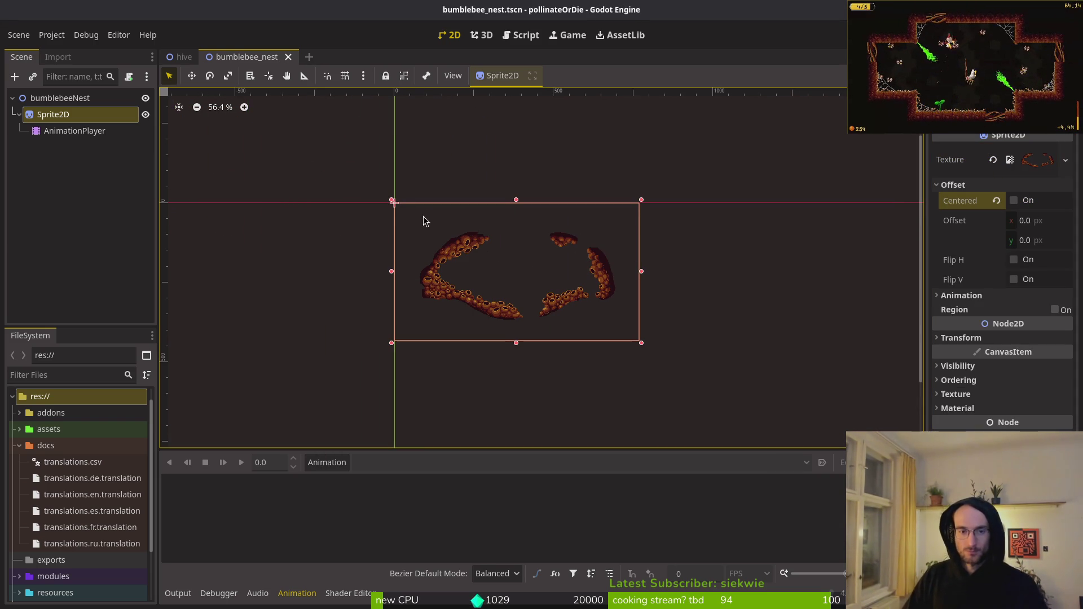
pyautogui.click(12, 98)
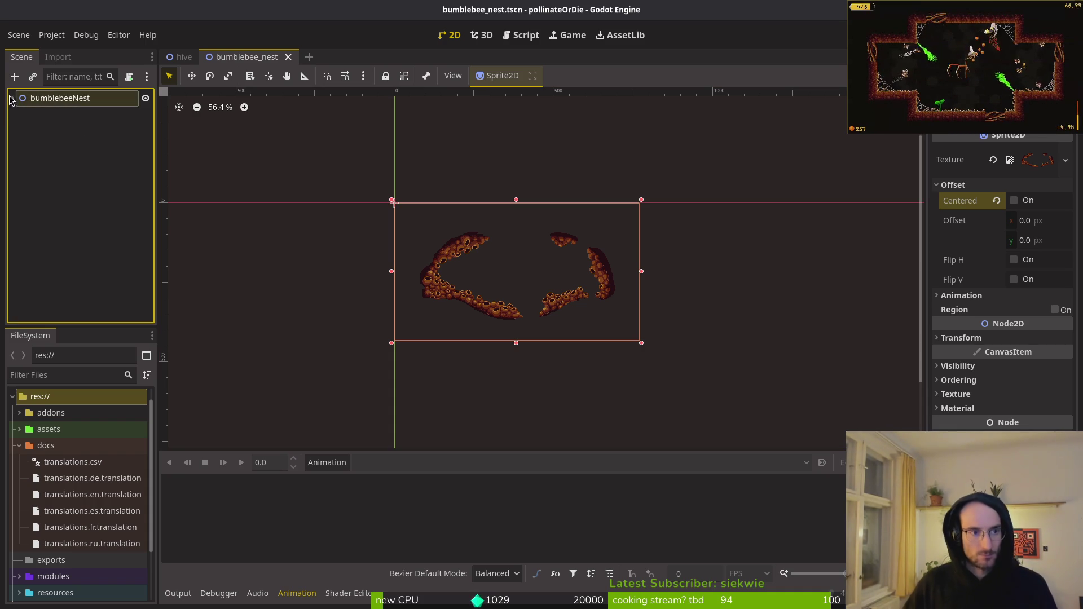
pyautogui.click(13, 98)
pyautogui.click(17, 99)
pyautogui.click(13, 98)
pyautogui.hotkey('ctrl', 's')
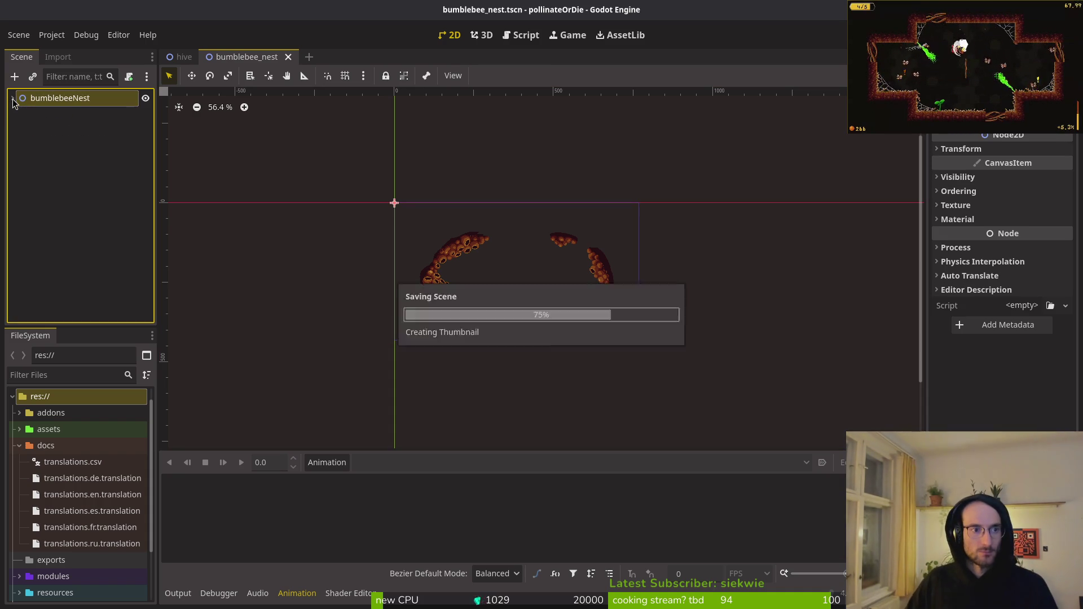
pyautogui.click(182, 57)
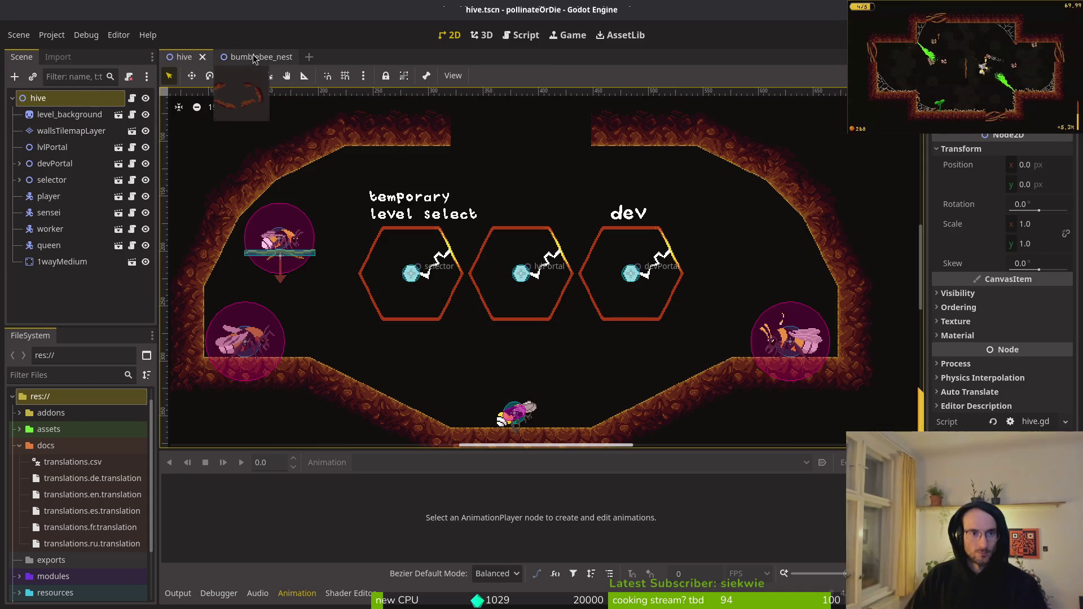
# - Instance bumblebee_nest.tscn into the hive scene, placed just below level_background
pyautogui.click(252, 57)
pyautogui.rightClick(252, 56)
pyautogui.click(329, 131)
pyautogui.click(182, 57)
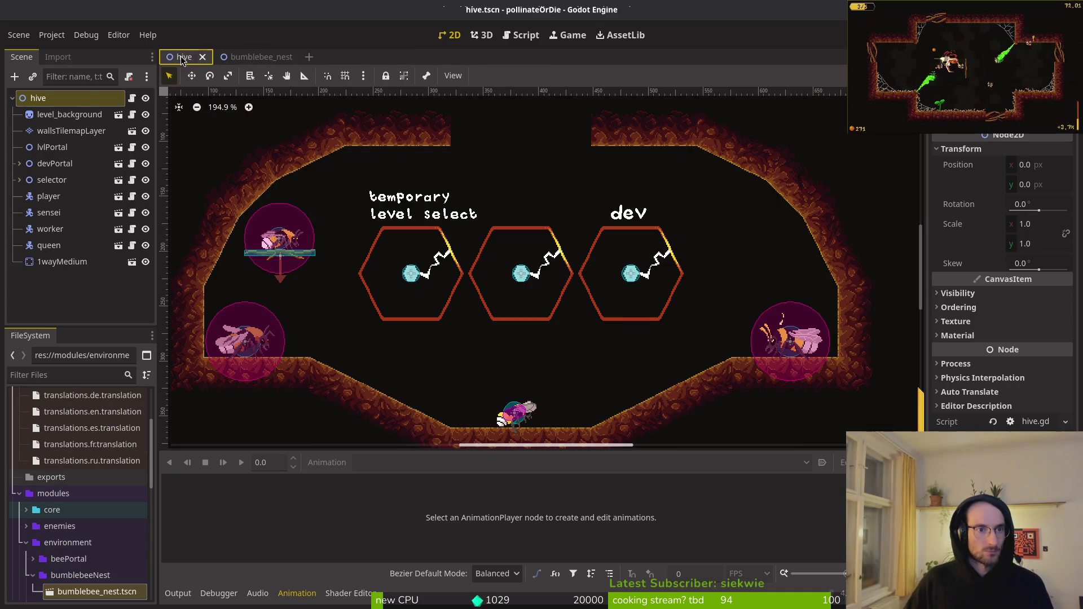
pyautogui.moveTo(97, 591)
pyautogui.mouseDown()
pyautogui.moveTo(192, 460)
pyautogui.moveTo(388, 285)
pyautogui.moveTo(389, 339)
pyautogui.moveTo(51, 100)
pyautogui.mouseUp()
pyautogui.scroll(-2, 399, 222)
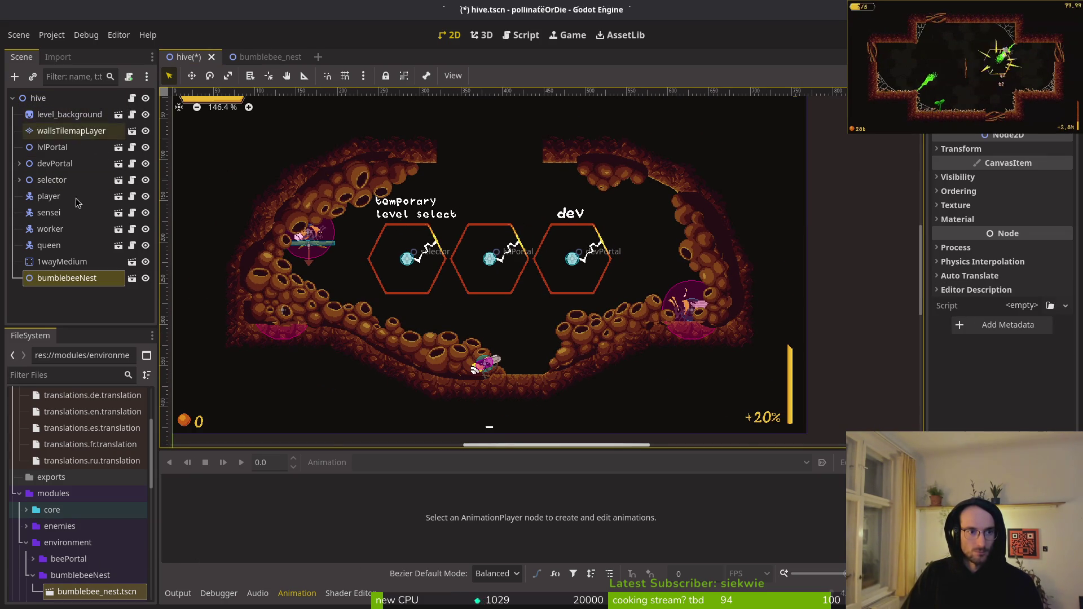
pyautogui.moveTo(66, 279)
pyautogui.mouseDown()
pyautogui.moveTo(57, 195)
pyautogui.moveTo(72, 123)
pyautogui.mouseUp()
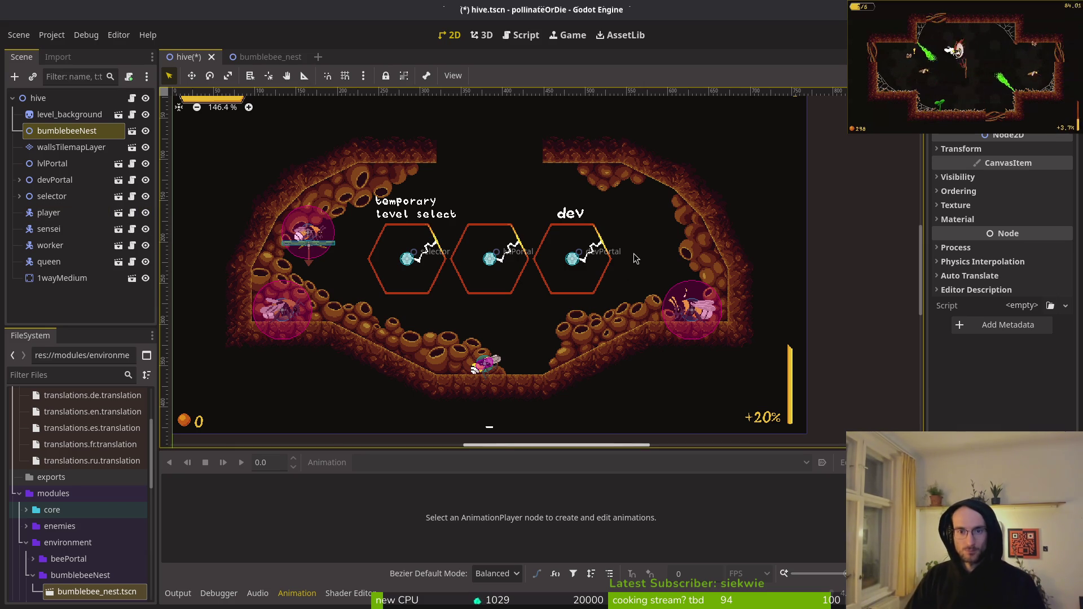
pyautogui.scroll(2, 531, 317)
# - Save the hive scene, test-run the game, and check the Debugger's error list
pyautogui.hotkey('ctrl', 's')
pyautogui.press('F5')
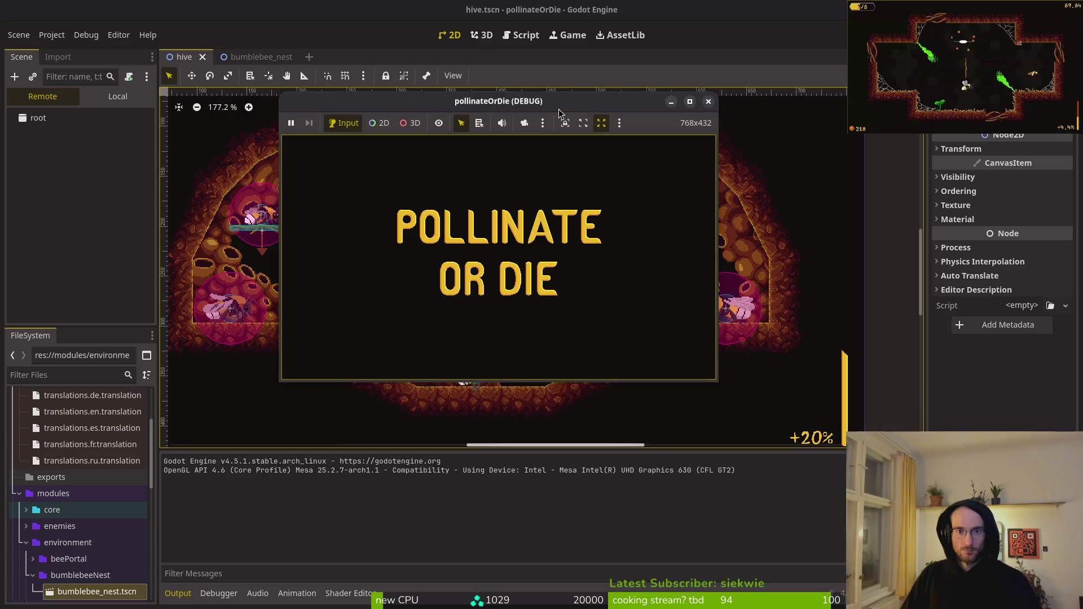
pyautogui.doubleClick(558, 109)
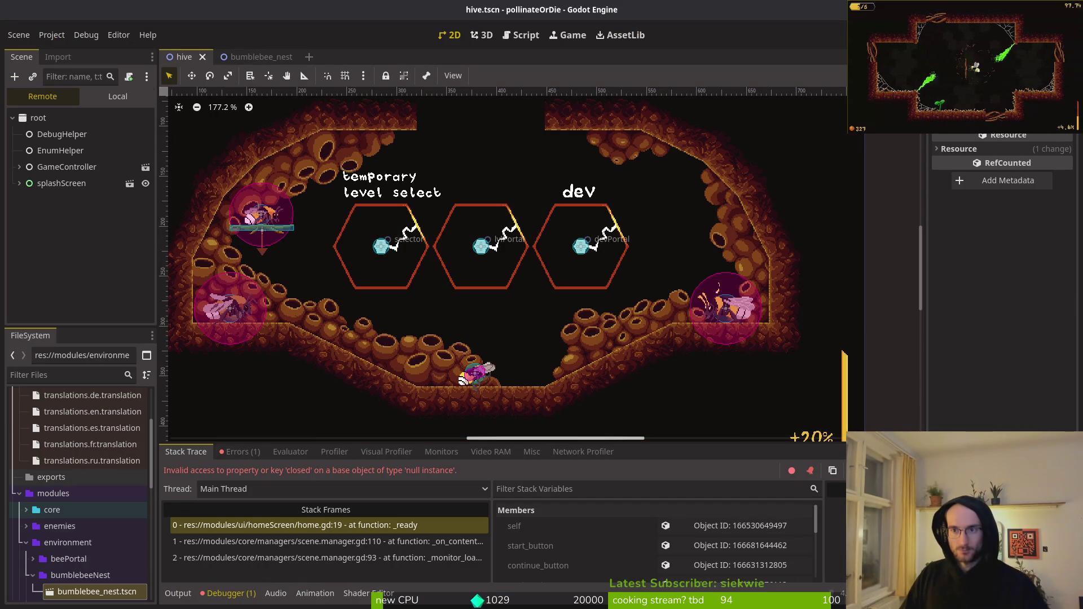
pyautogui.press('F8')
pyautogui.click(247, 452)
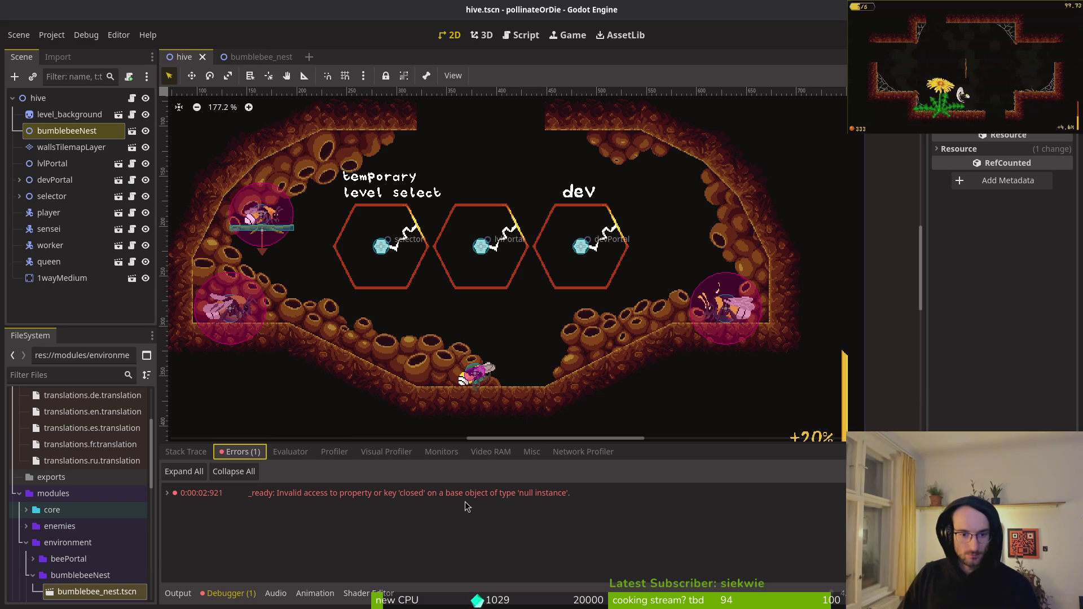
pyautogui.press('super+2')
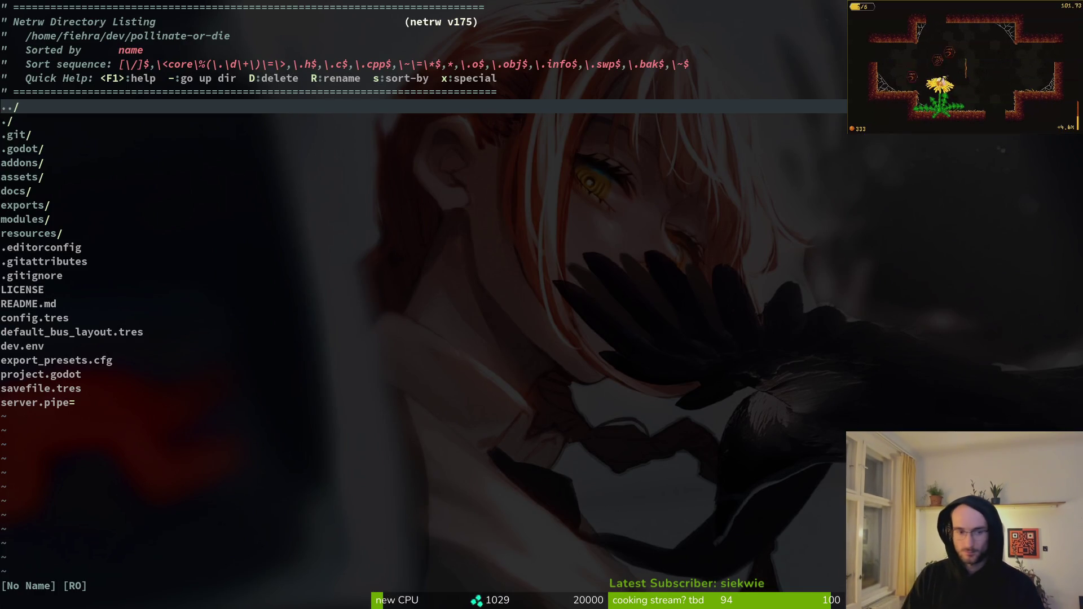
# - Review the uncommitted hive.tscn changes in the git status view
pyautogui.hotkey('ctrl', 's')
pyautogui.press('-')
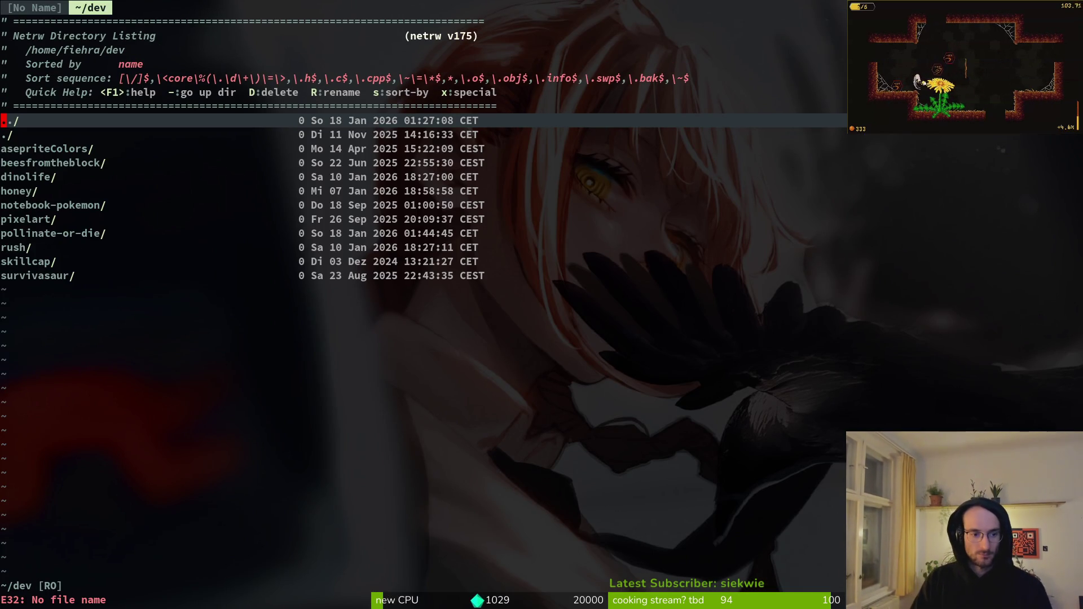
pyautogui.hotkey('ctrl', 'o')
pyautogui.press('space')
pyautogui.press('g')
pyautogui.press('s')
pyautogui.press('j')
pyautogui.press('j')
pyautogui.press('j')
pyautogui.press('j')
pyautogui.press('j')
pyautogui.press('j')
pyautogui.press('k')
pyautogui.press('k')
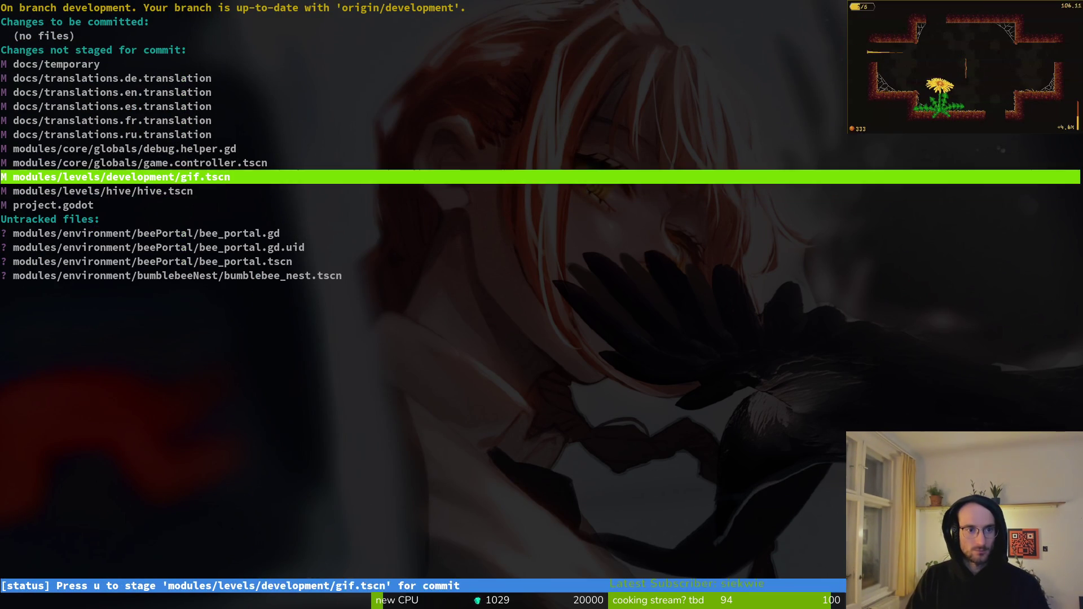
pyautogui.press('k')
pyautogui.press('k')
pyautogui.press('k')
pyautogui.press('k')
pyautogui.press('k')
pyautogui.press('j')
pyautogui.press('j')
pyautogui.press('j')
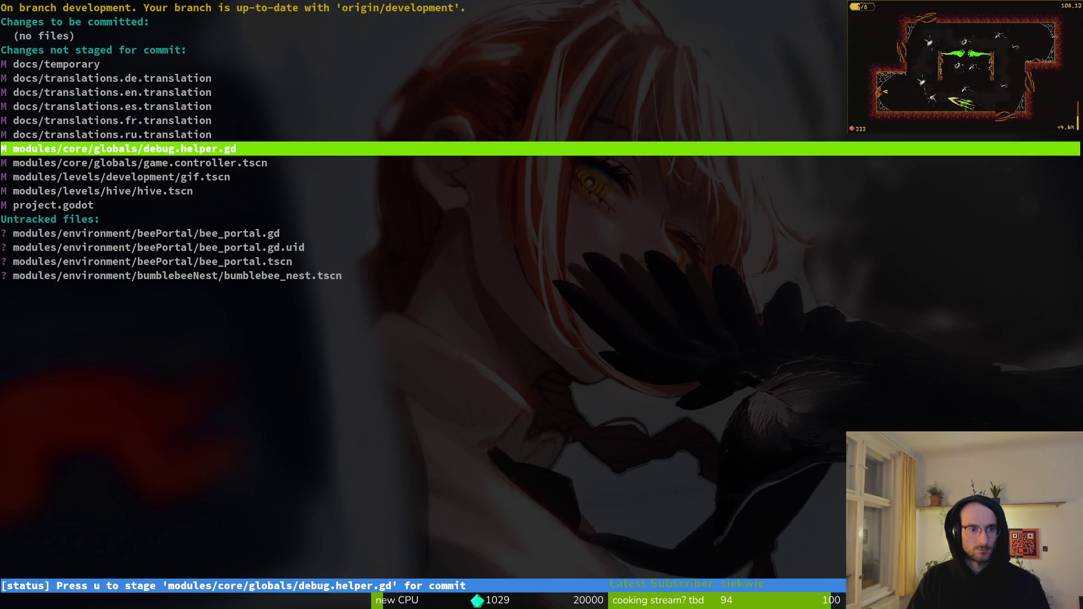
pyautogui.press('j')
pyautogui.press('j')
pyautogui.press('j')
pyautogui.press('Return')
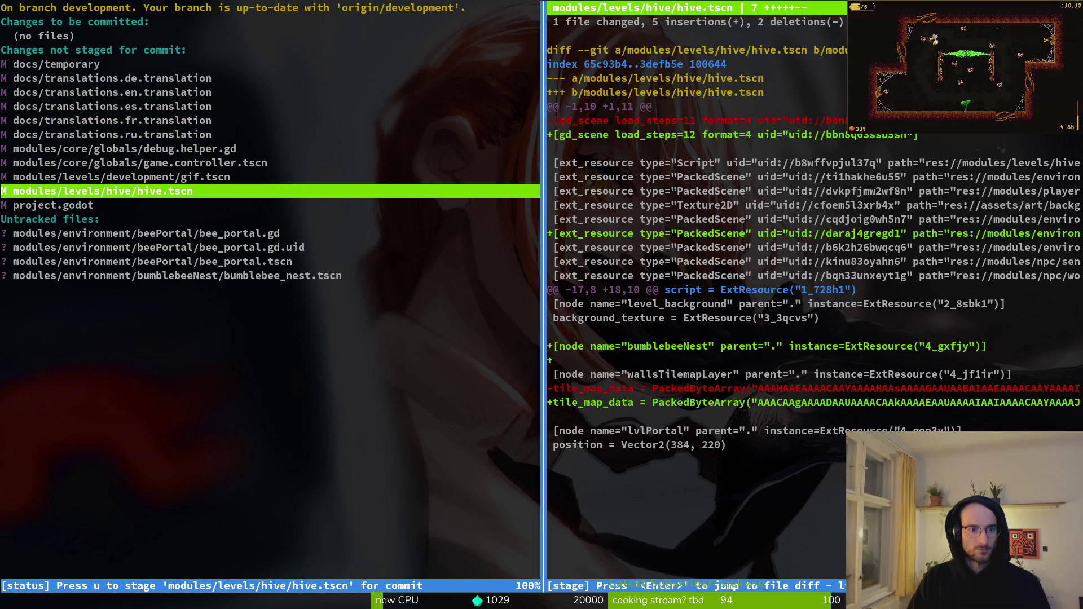
pyautogui.press('q')
pyautogui.press('q')
pyautogui.press('q')
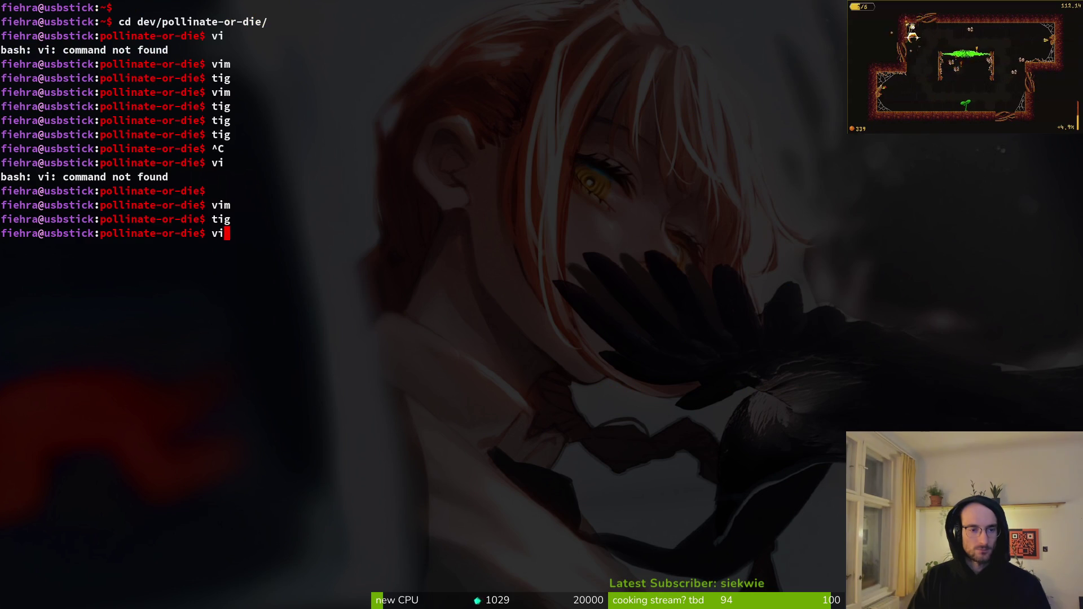
# - Open home.gd in vim and undo to restore the await animation_finished line in _open_feedback
pyautogui.write('im')
pyautogui.press('Return')
pyautogui.hotkey('ctrl', 'p')
pyautogui.write('home')
pyautogui.press('Return')
pyautogui.press('u')
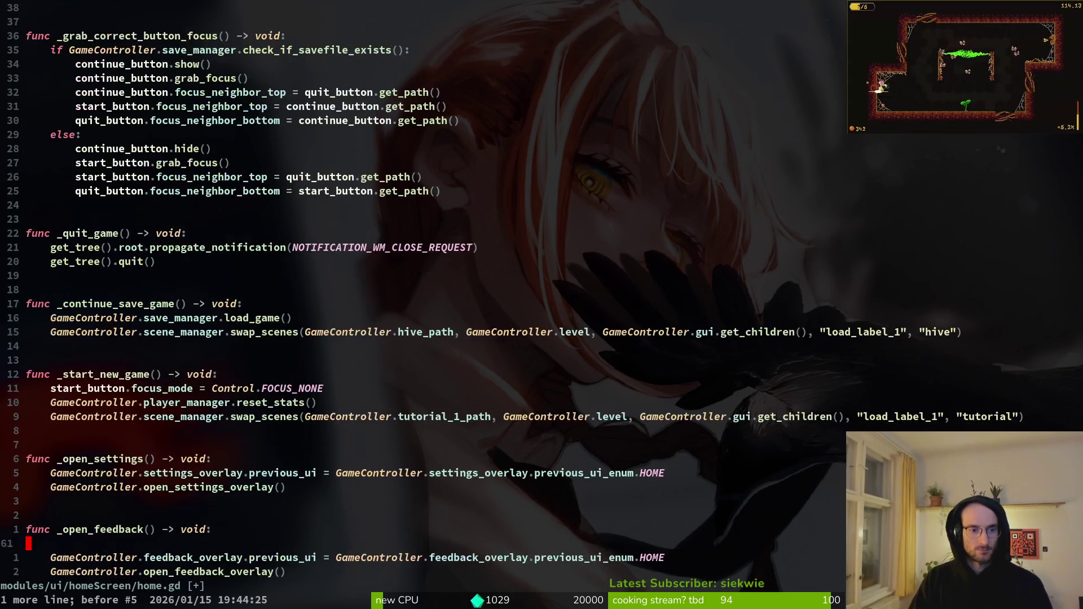
pyautogui.press('u')
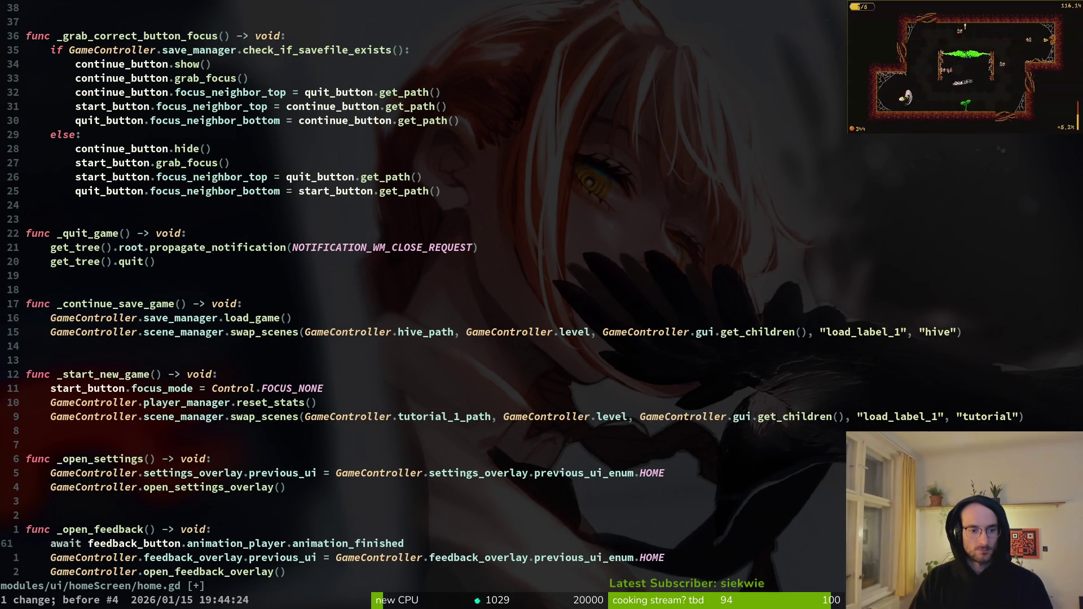
pyautogui.press('k')
pyautogui.press('V')
pyautogui.press('j')
pyautogui.press('j')
pyautogui.press('j')
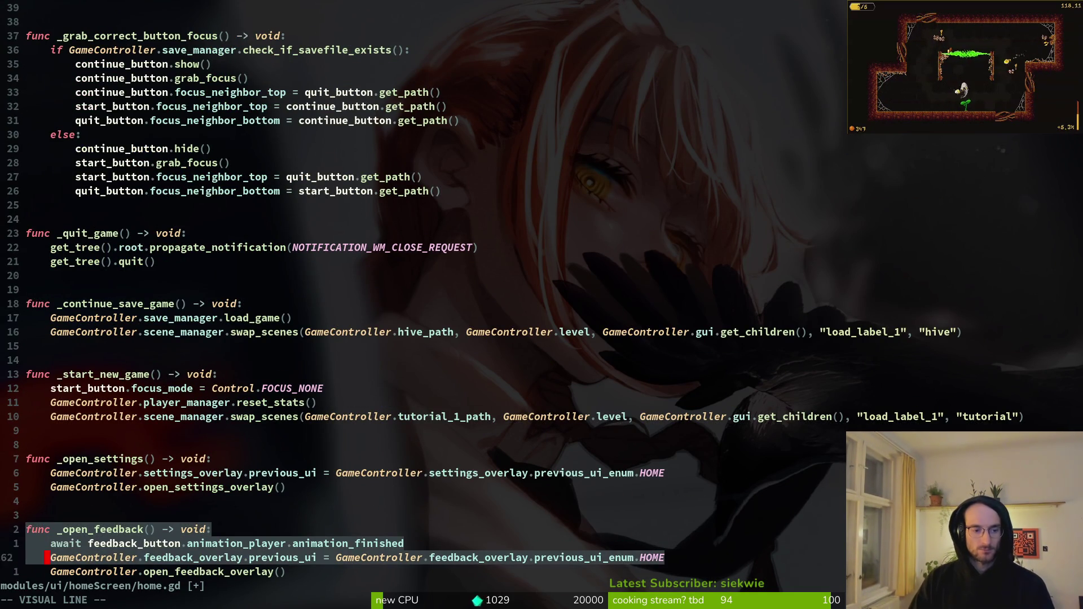
pyautogui.press('Escape')
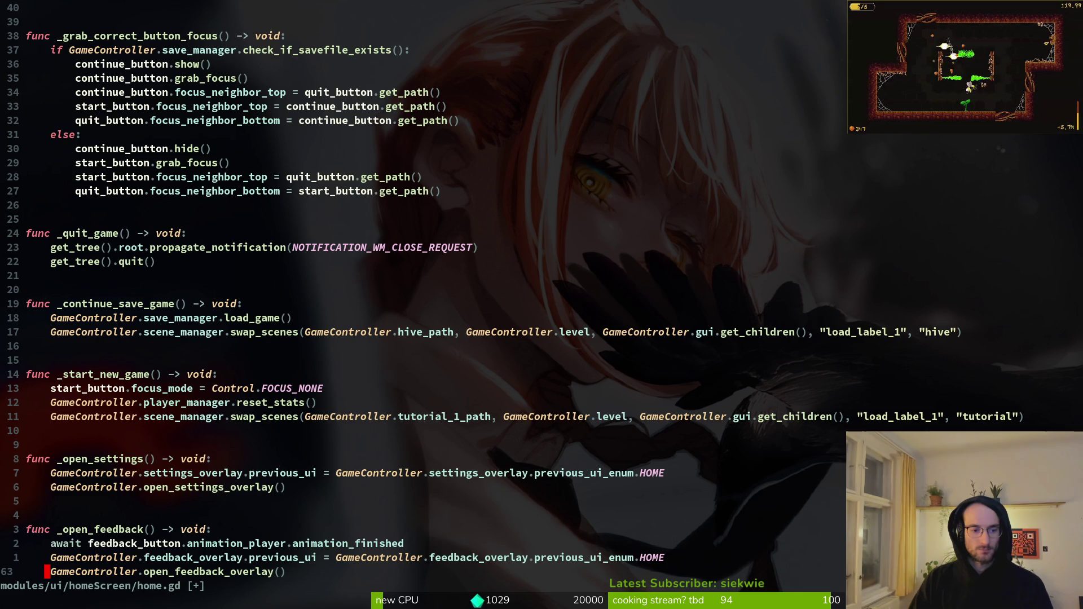
pyautogui.hotkey('alt', 'Tab')
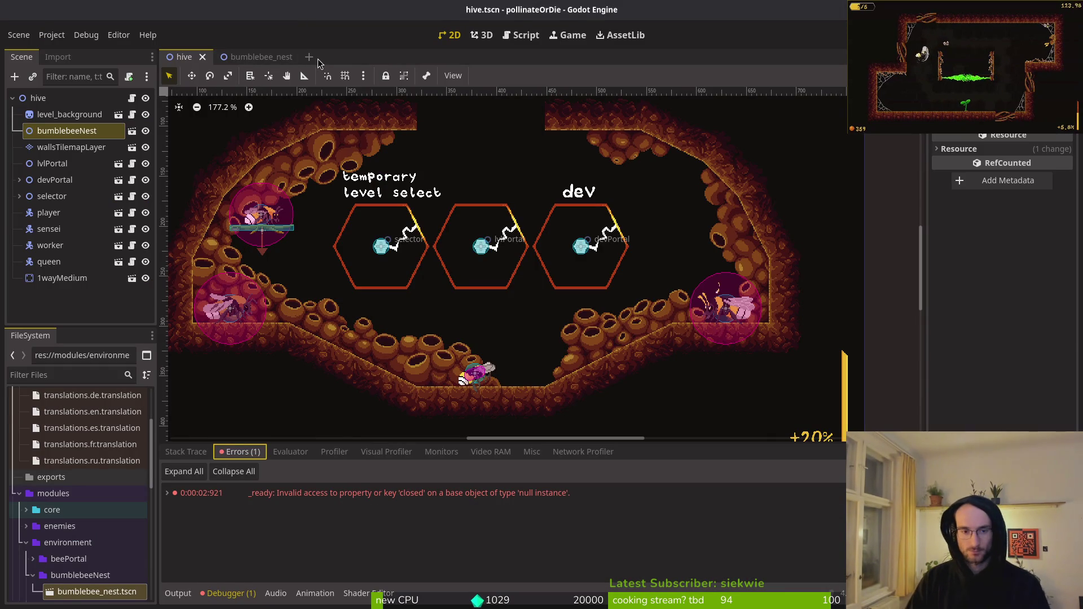
# - Dismiss Aseprite's open-file dialog and open game.controller.gd in Neovim
pyautogui.hotkey('alt', 'Tab')
pyautogui.press('Escape')
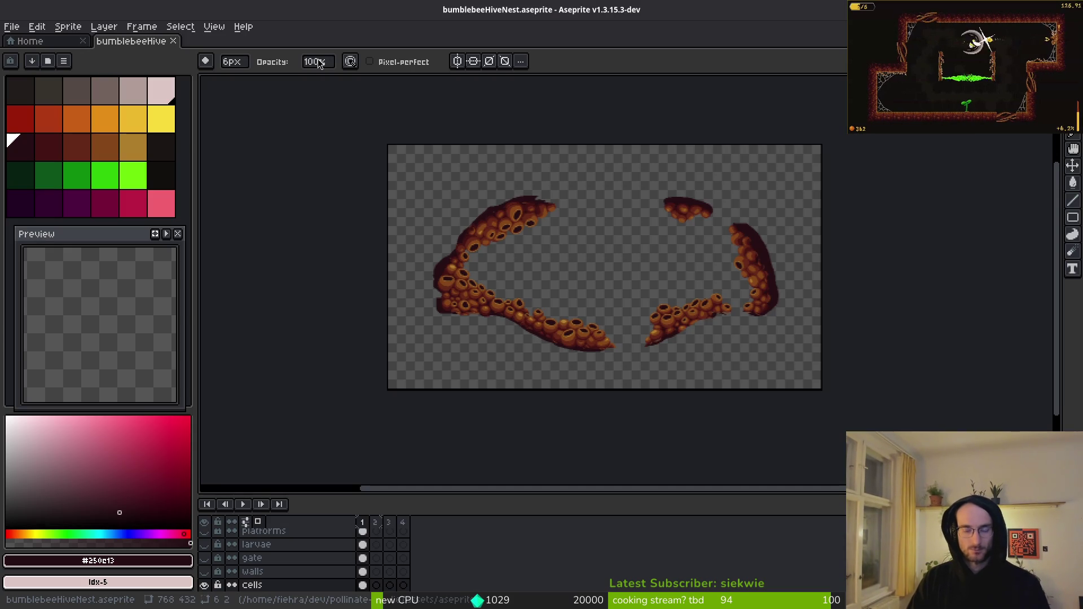
pyautogui.hotkey('alt', 'Tab')
pyautogui.hotkey('ctrl', 'p')
pyautogui.write('game.contr')
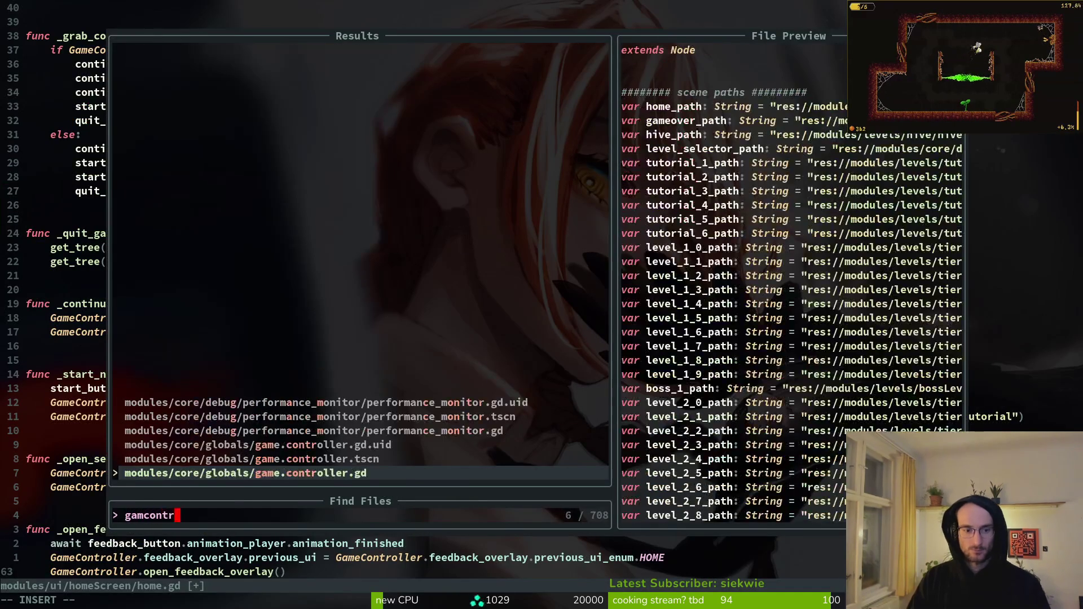
pyautogui.press('Return')
# - Delete the feedback_overlay export line and save game.controller.gd
pyautogui.hotkey('ctrl', 'd')
pyautogui.press('j')
pyautogui.press('j')
pyautogui.press('j')
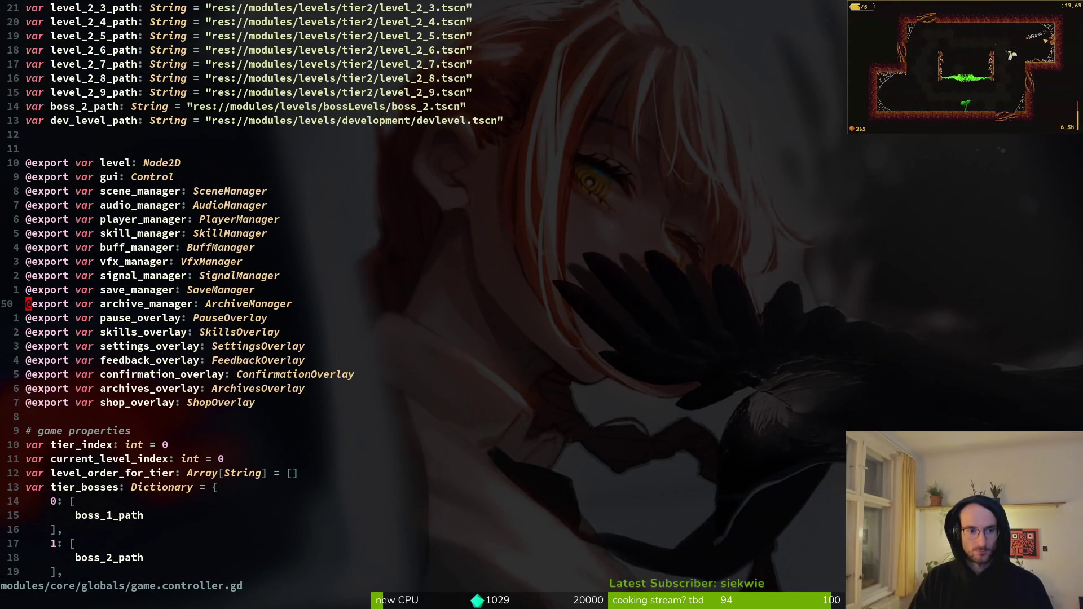
pyautogui.press('d')
pyautogui.press('d')
pyautogui.write(':write')
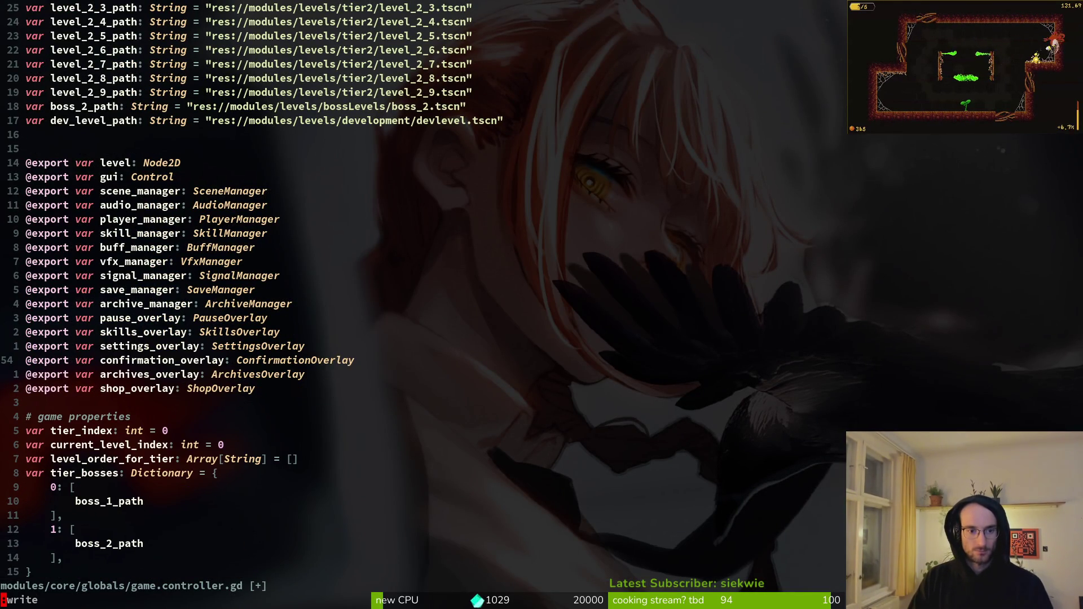
pyautogui.press('Return')
# - Delete the open_feedback_overlay function and save the script
pyautogui.hotkey('ctrl', 'd')
pyautogui.hotkey('ctrl', 'd')
pyautogui.hotkey('ctrl', 'd')
pyautogui.press('k')
pyautogui.press('k')
pyautogui.press('k')
pyautogui.press('V')
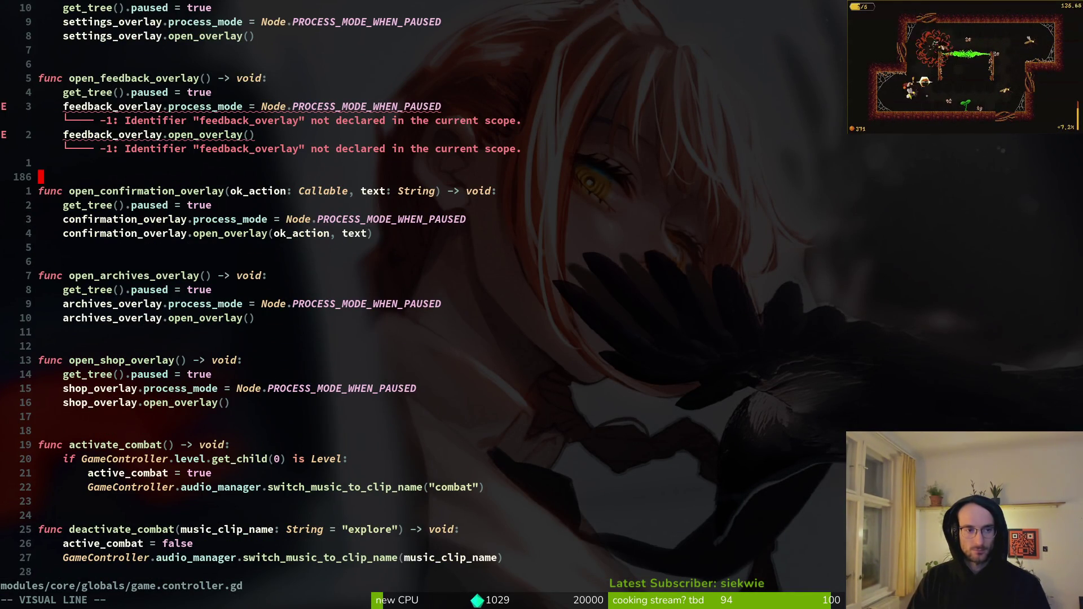
pyautogui.press('k')
pyautogui.press('k')
pyautogui.press('k')
pyautogui.write('d:write')
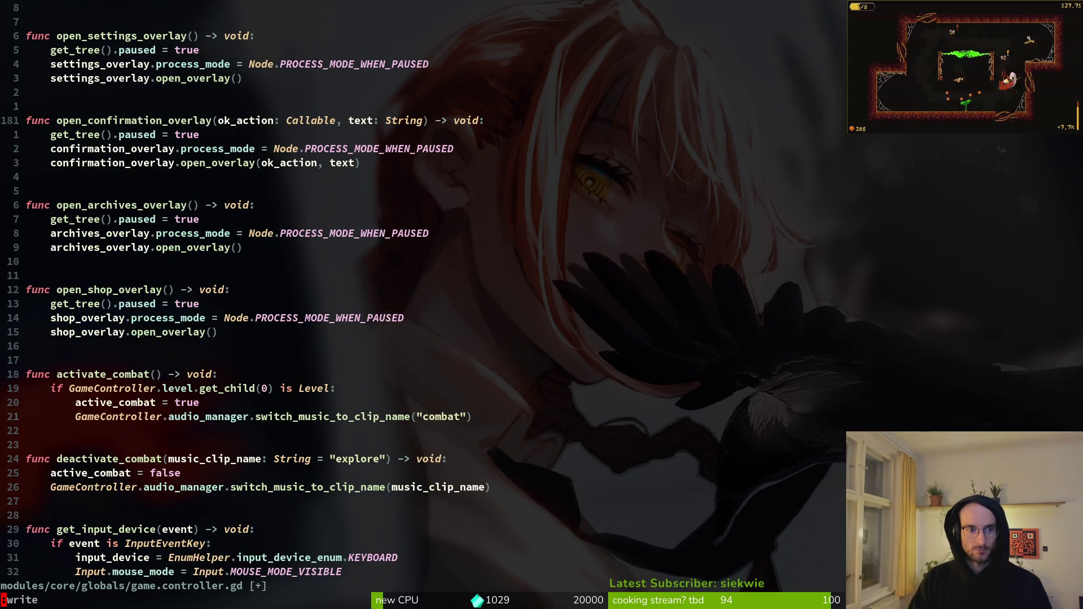
pyautogui.press('Return')
# - Start a project-wide grep for feedback_overlay references
pyautogui.hotkey('ctrl', 'd')
pyautogui.hotkey('ctrl', 'd')
pyautogui.hotkey('ctrl', 'd')
pyautogui.press('space')
pyautogui.write('psfee')
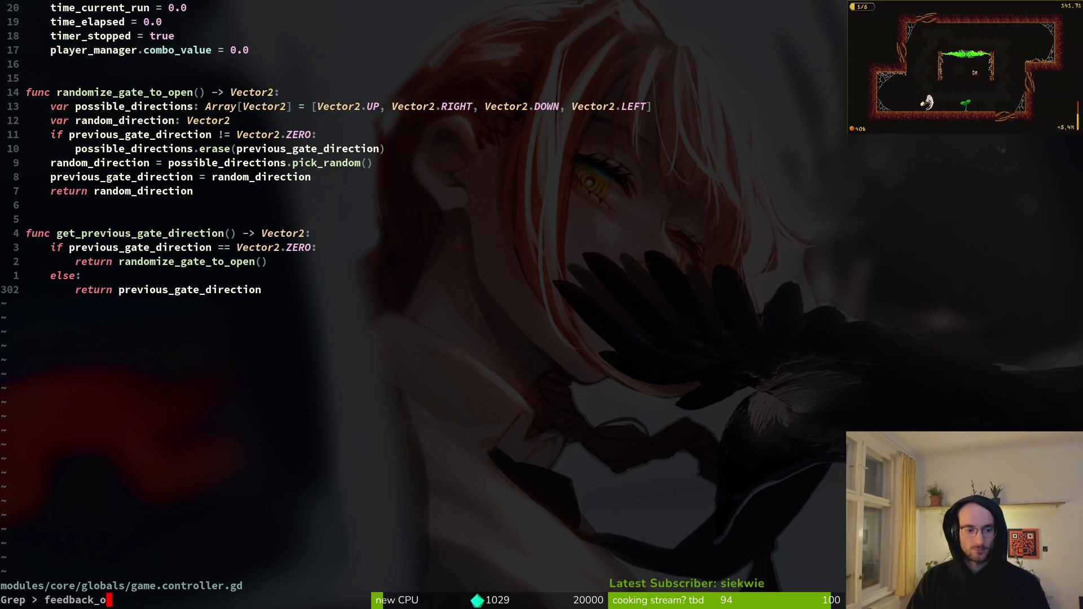
# - Open pause_overlay.gd from the grep results, delete _open_feedback, and save
pyautogui.press('Return')
pyautogui.press('Up')
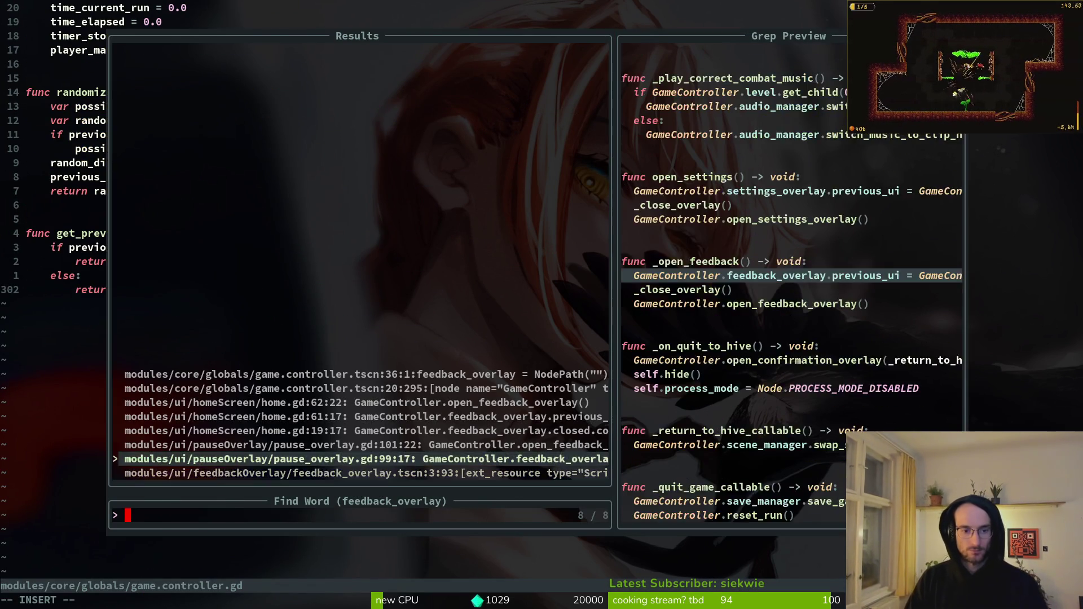
pyautogui.press('Return')
pyautogui.press('k')
pyautogui.hotkey('shift', 'v')
pyautogui.press('j')
pyautogui.press('j')
pyautogui.press('j')
pyautogui.press('j')
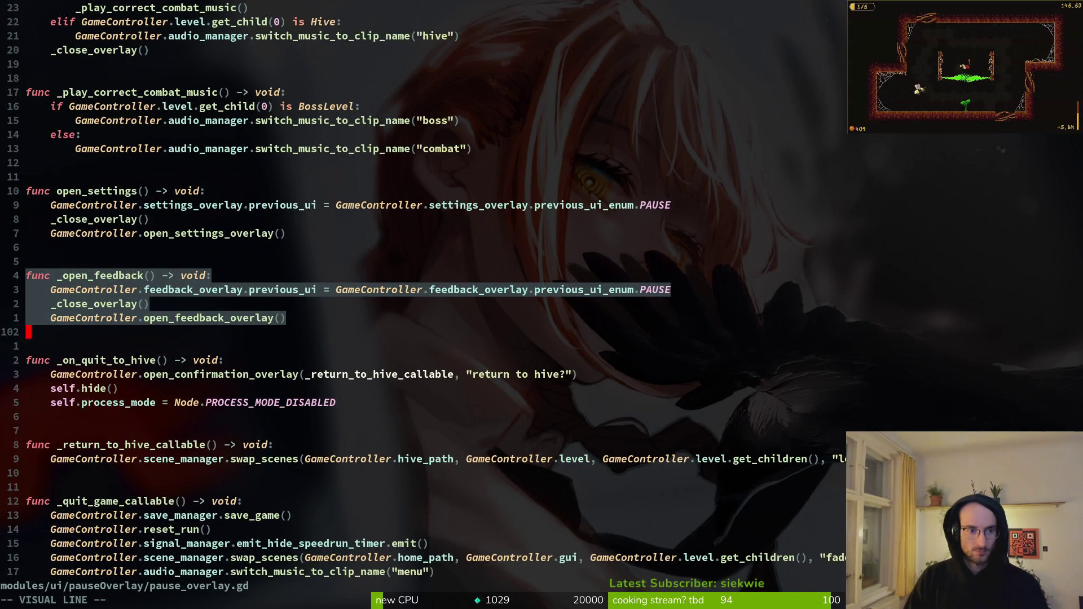
pyautogui.press('d')
pyautogui.hotkey('ctrl', 'o')
pyautogui.write(':w')
pyautogui.press('Return')
# - Remove the feedback_button connect line and its declaration, saving pause_overlay.gd
pyautogui.hotkey('ctrl', 'o')
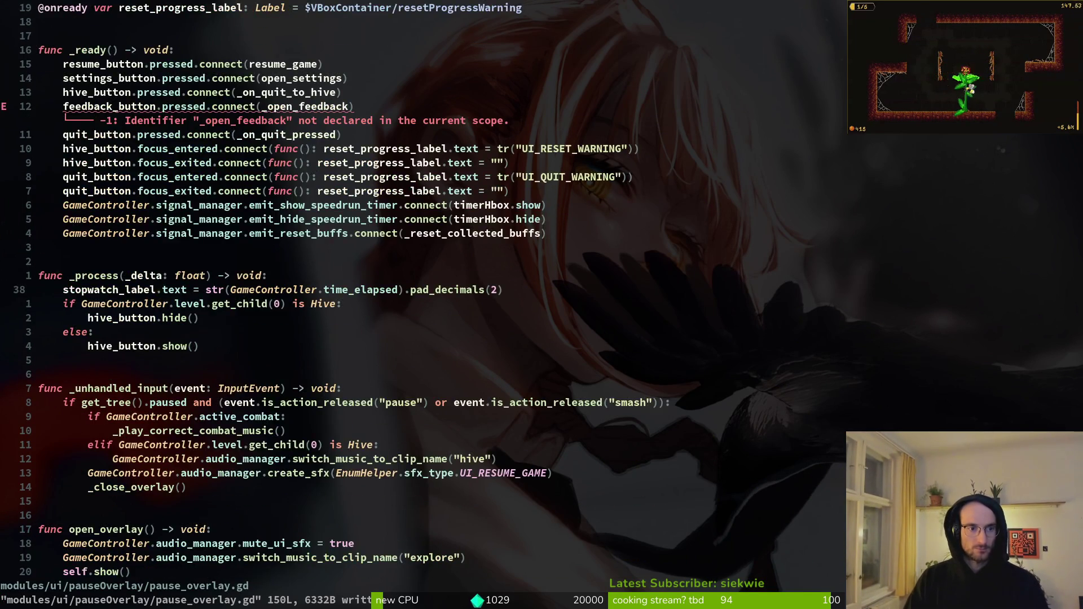
pyautogui.scroll(3, 423, 282)
pyautogui.press('j')
pyautogui.press('j')
pyautogui.press('j')
pyautogui.press('j')
pyautogui.press('d')
pyautogui.press('d')
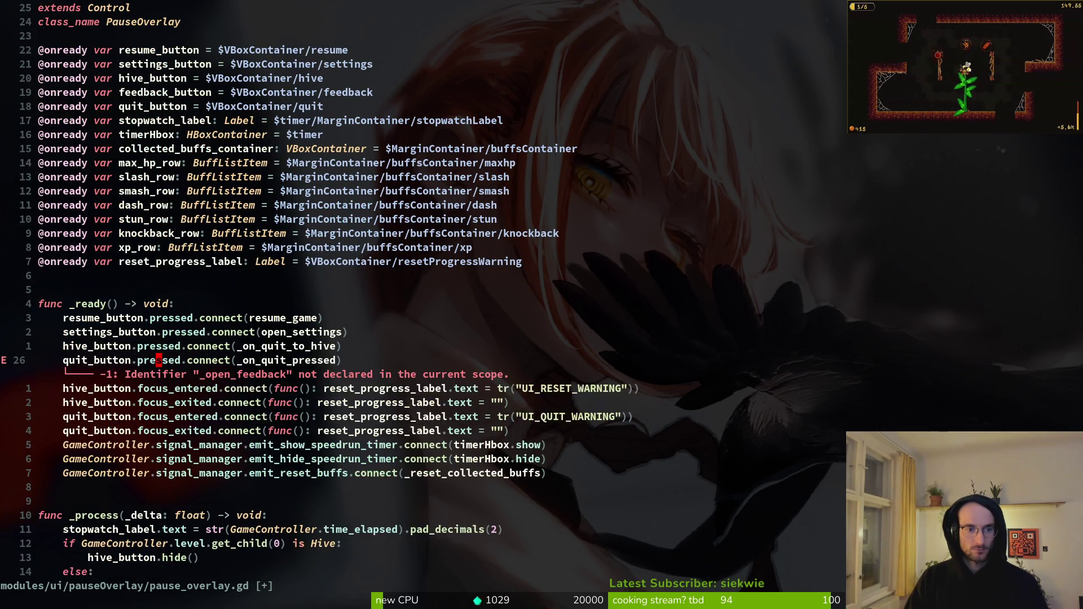
pyautogui.write(':write')
pyautogui.press('Return')
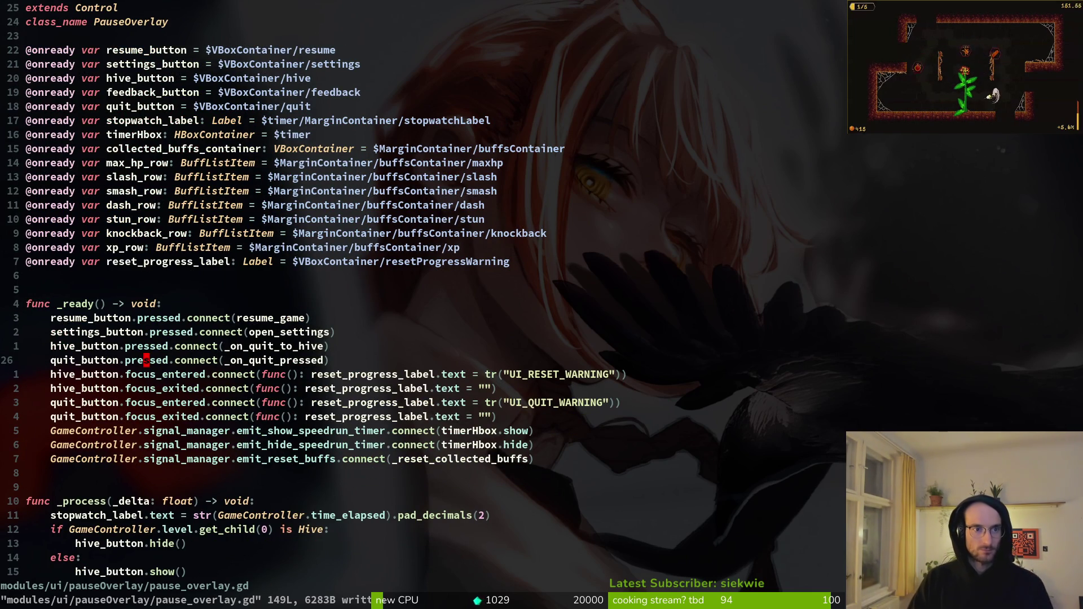
pyautogui.press('1')
pyautogui.press('9')
pyautogui.press('k')
pyautogui.press('d')
pyautogui.press('d')
pyautogui.write(':')
pyautogui.press('Return')
# - Grep again for feedback_overlay and open game.controller.tscn at its match
pyautogui.press('space')
pyautogui.write('fgfee')
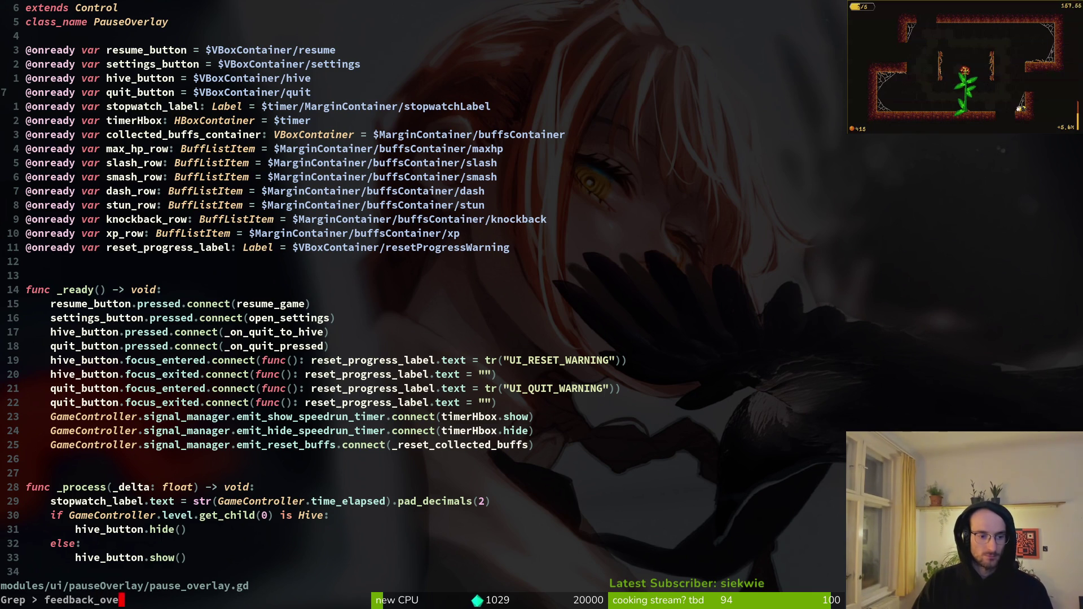
pyautogui.write('y')
pyautogui.press('Return')
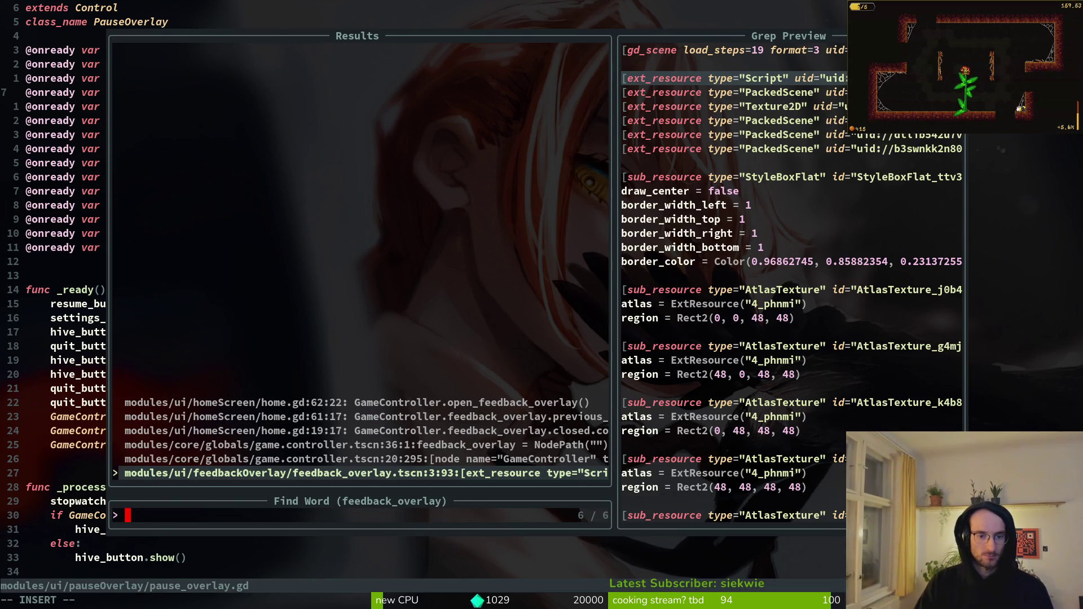
pyautogui.press('Up')
pyautogui.press('Return')
# - Look for files named feedback_overlay, then start a new project grep for feedback_overlay
pyautogui.press('space')
pyautogui.press('f')
pyautogui.press('f')
pyautogui.write('feed')
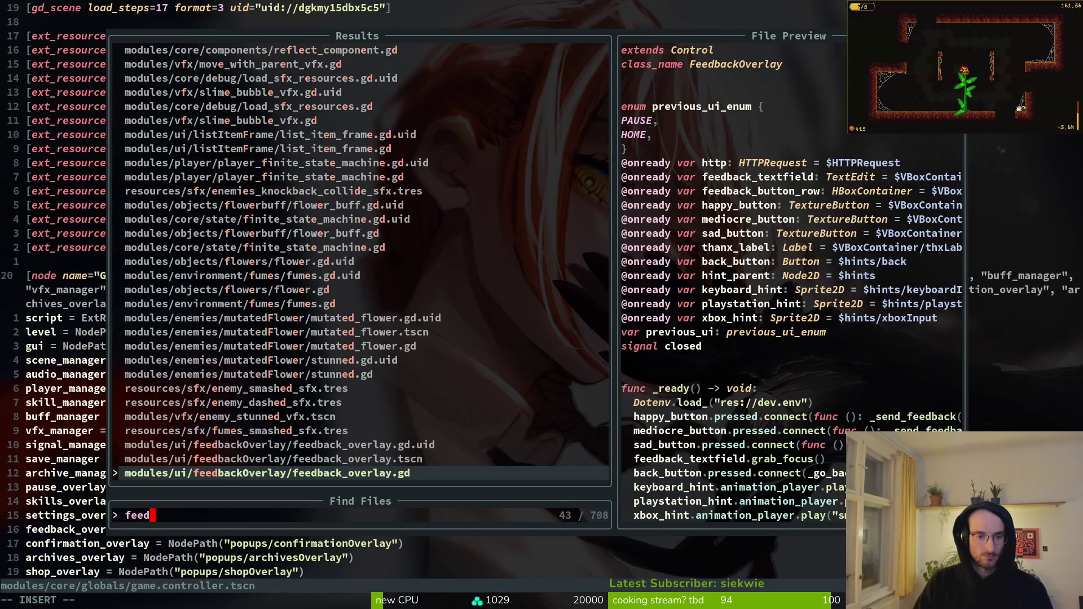
pyautogui.write('back_overlay')
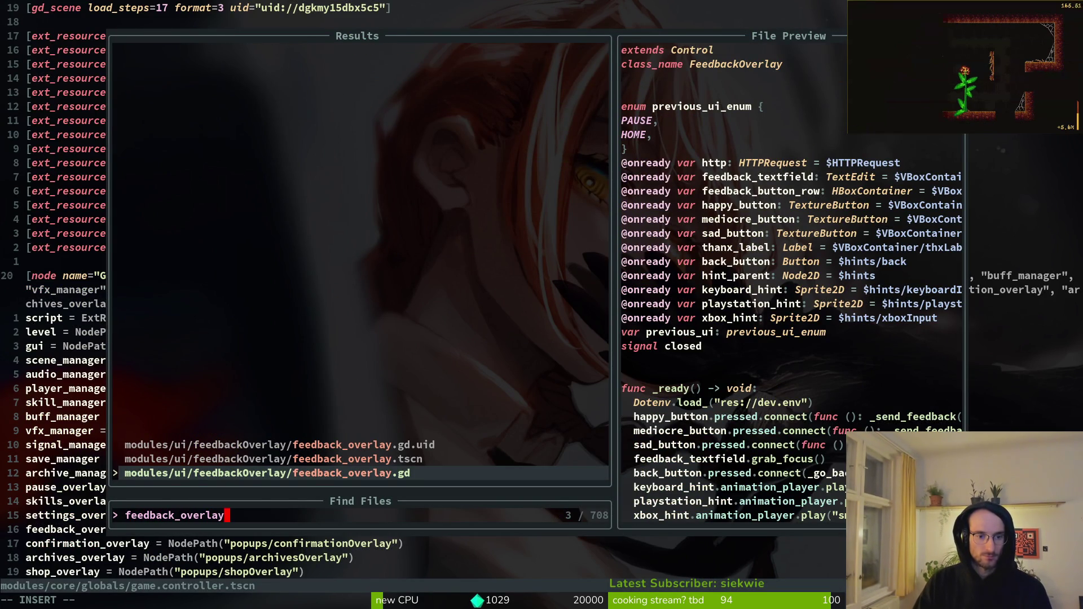
pyautogui.press('Escape')
pyautogui.press('Escape')
pyautogui.press('space')
pyautogui.write('ps')
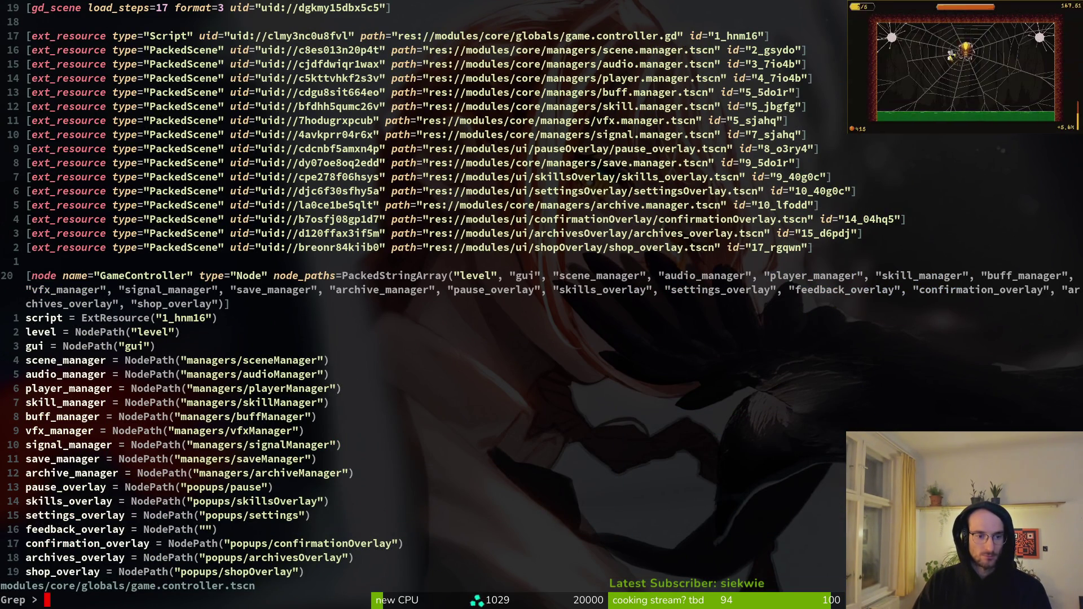
pyautogui.write('feed')
pyautogui.write('gack')
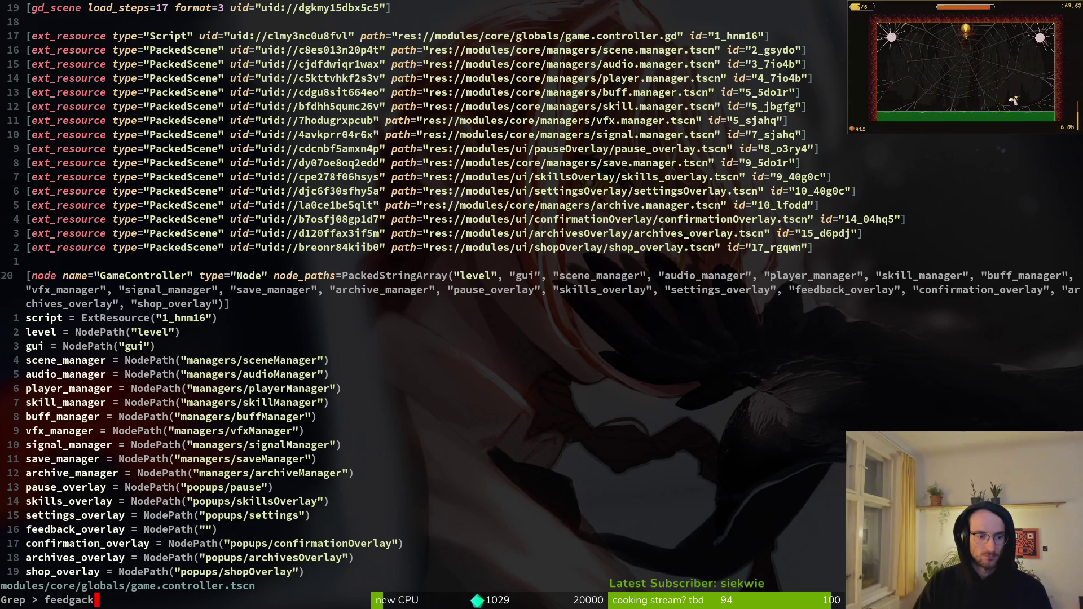
pyautogui.press('BackSpace')
pyautogui.press('BackSpace')
pyautogui.press('BackSpace')
pyautogui.press('BackSpace')
pyautogui.write('back_overlay')
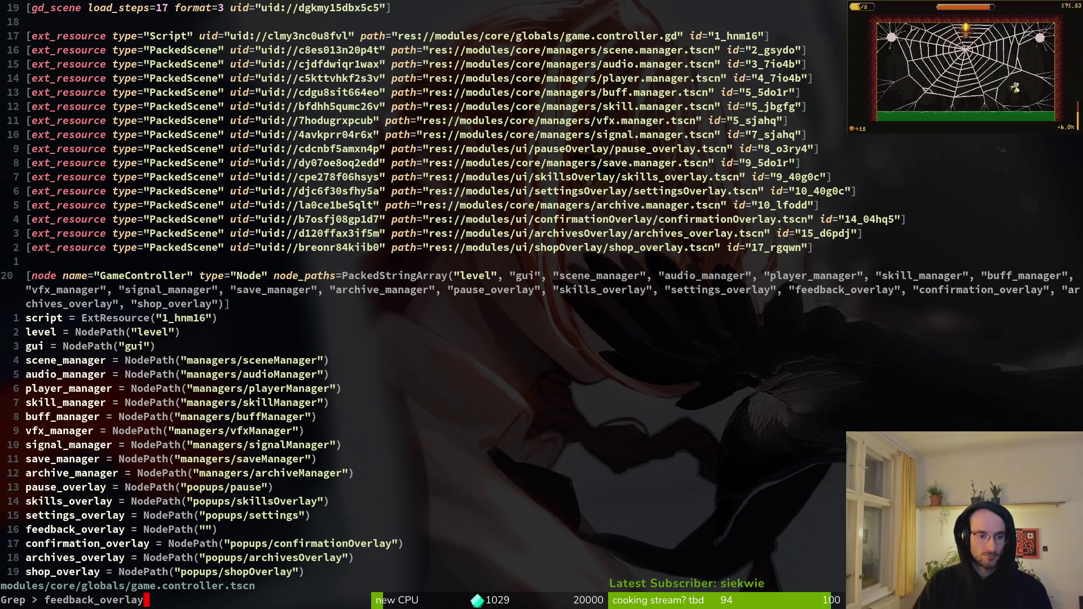
# - Grep for feedback_overlay, open home.gd, and delete its closed.connect line and feedback_button variable, then save
pyautogui.press('Return')
pyautogui.press('Up')
pyautogui.press('Up')
pyautogui.press('Return')
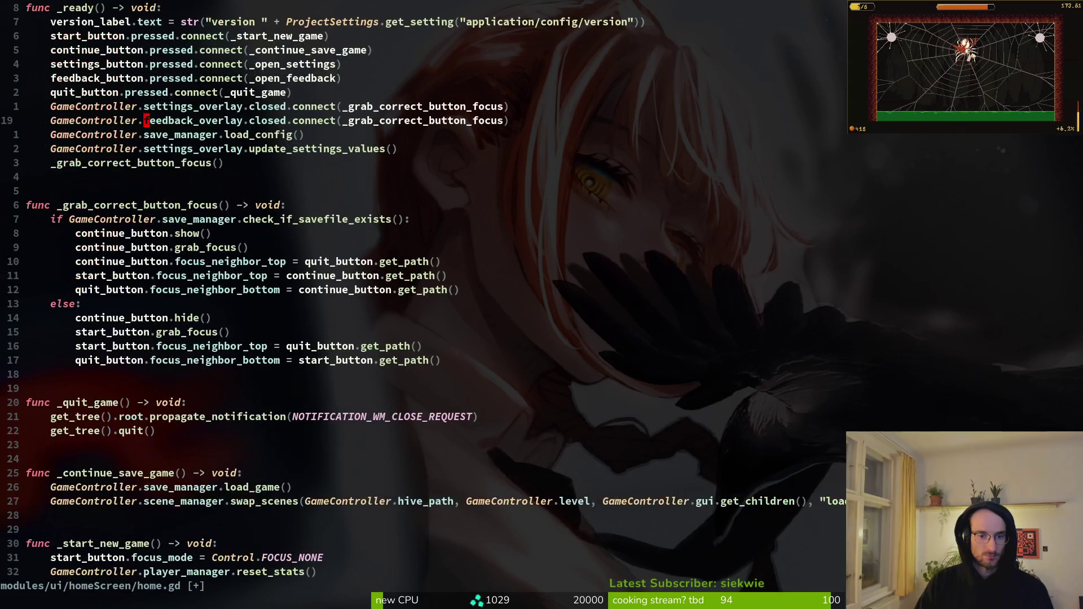
pyautogui.press('d')
pyautogui.press('d')
pyautogui.press('g')
pyautogui.press('g')
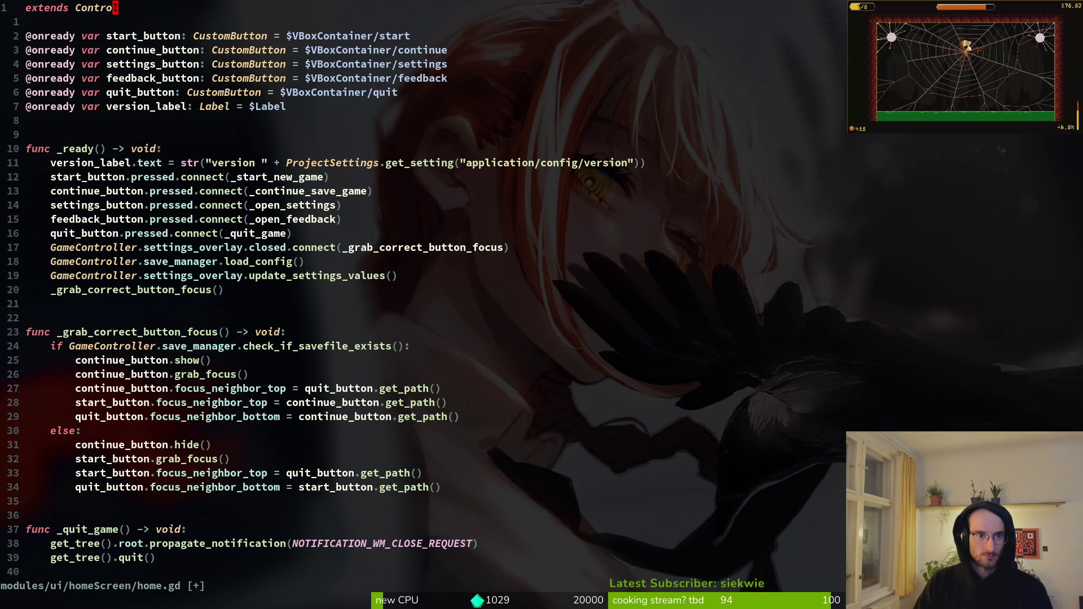
pyautogui.press('j')
pyautogui.press('j')
pyautogui.press('j')
pyautogui.press('d')
pyautogui.press('d')
pyautogui.write(':write')
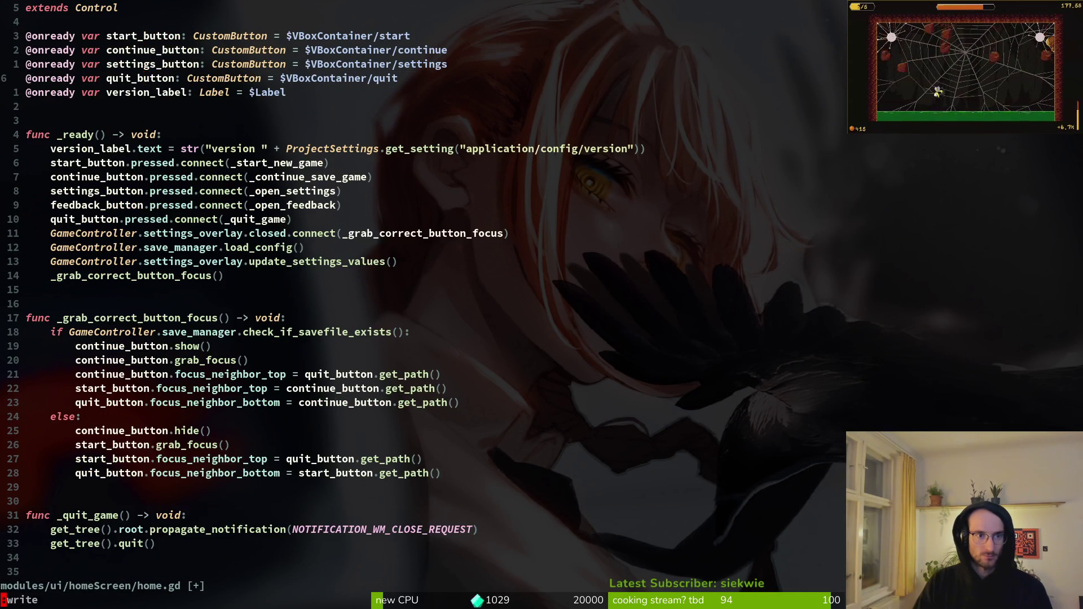
pyautogui.press('Return')
# - Delete the feedback_button connect line in home.gd and save
pyautogui.press('k')
pyautogui.press('k')
pyautogui.press('k')
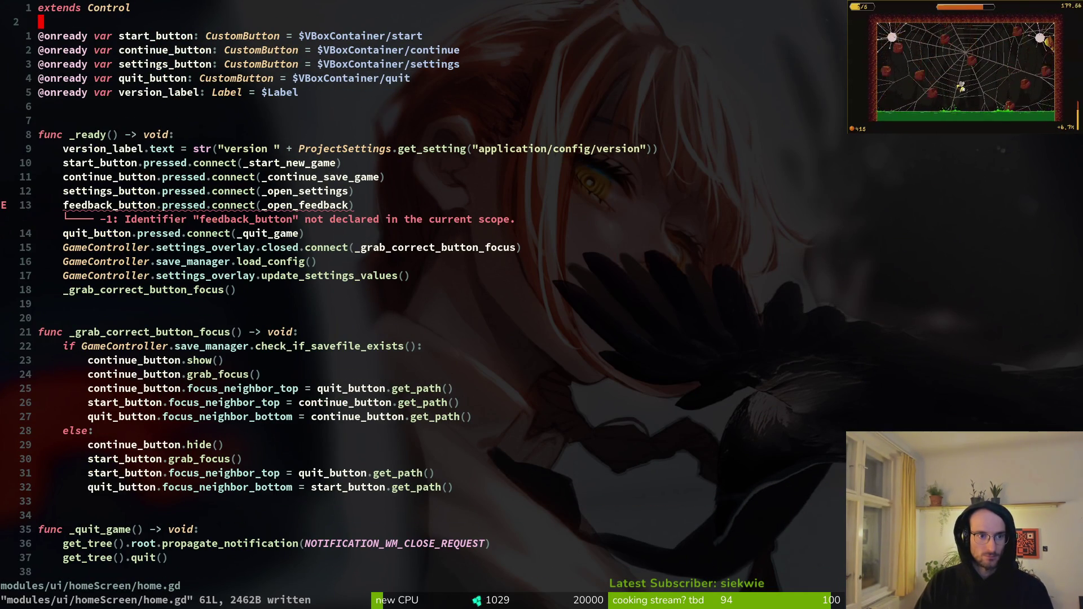
pyautogui.press('1')
pyautogui.press('1')
pyautogui.press('j')
pyautogui.press('d')
pyautogui.press('d')
pyautogui.write(':write')
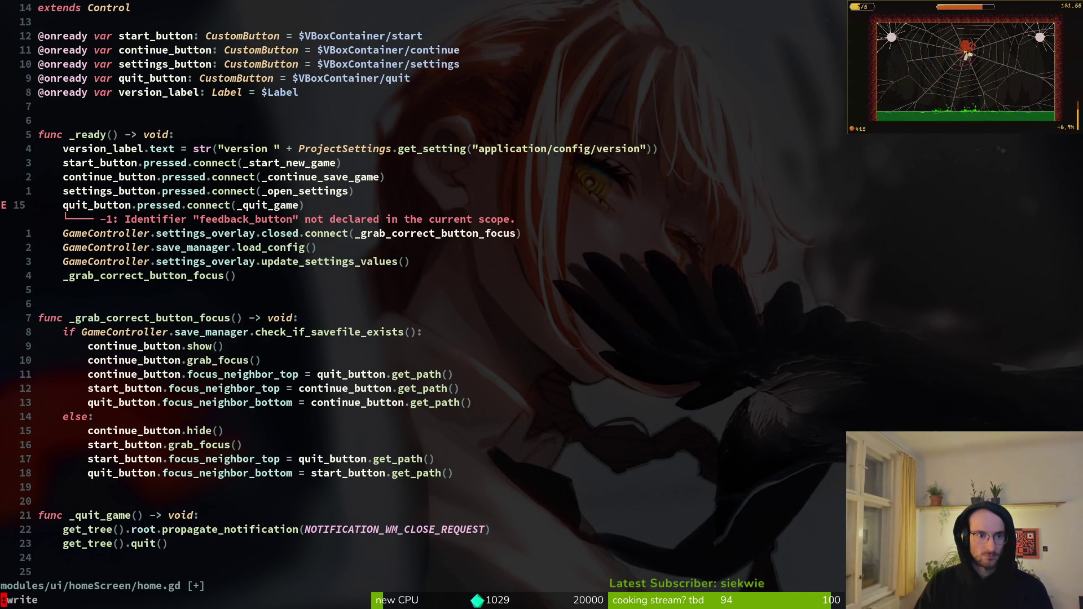
pyautogui.press('Return')
# - Delete the _open_feedback function from home.gd, save, and quit Neovim
pyautogui.press('}')
pyautogui.press('}')
pyautogui.press('}')
pyautogui.press('}')
pyautogui.press('}')
pyautogui.press('j')
pyautogui.press('V')
pyautogui.press('j')
pyautogui.press('j')
pyautogui.press('j')
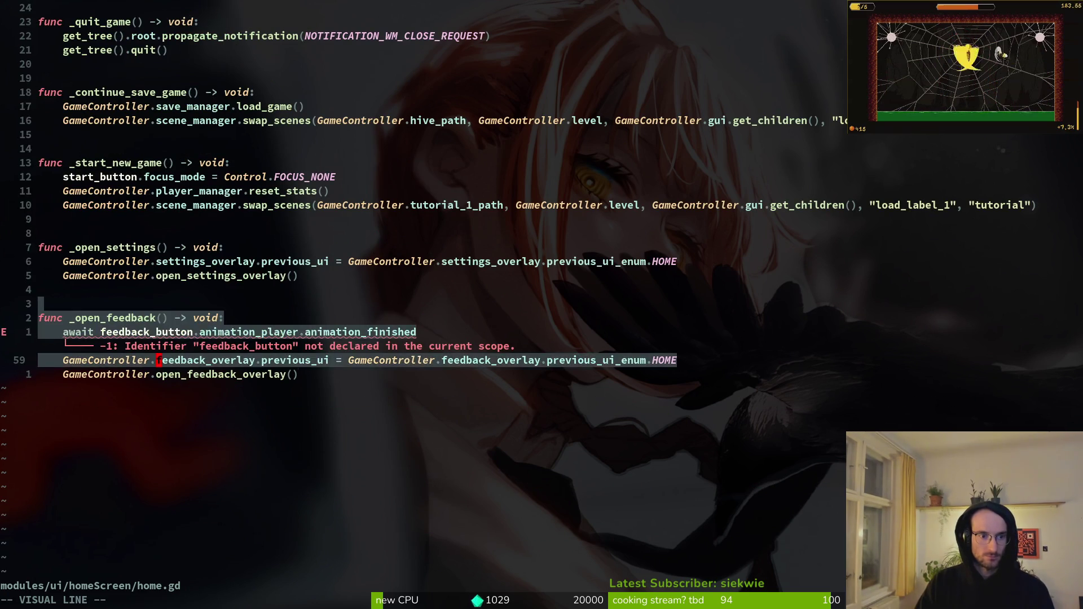
pyautogui.press('d')
pyautogui.press('Return')
pyautogui.write(':q')
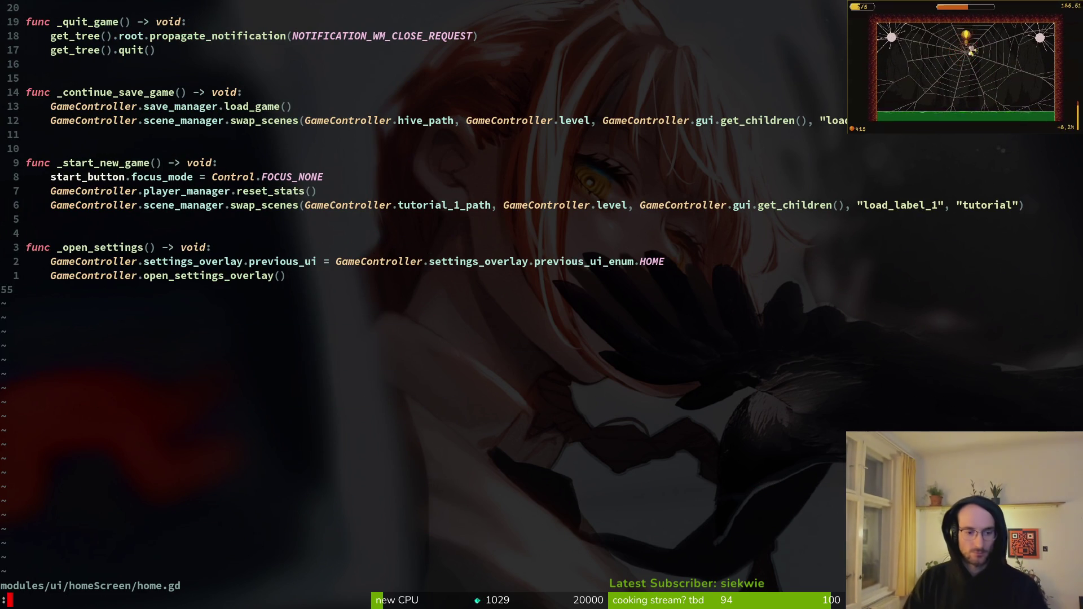
pyautogui.press('Return')
# - Relaunch vim in the project and grep for remaining 'feedback' references
pyautogui.write('vim')
pyautogui.press('Return')
pyautogui.press('space')
pyautogui.press('p')
pyautogui.press('s')
pyautogui.press('Return')
pyautogui.write('ach')
pyautogui.press('Escape')
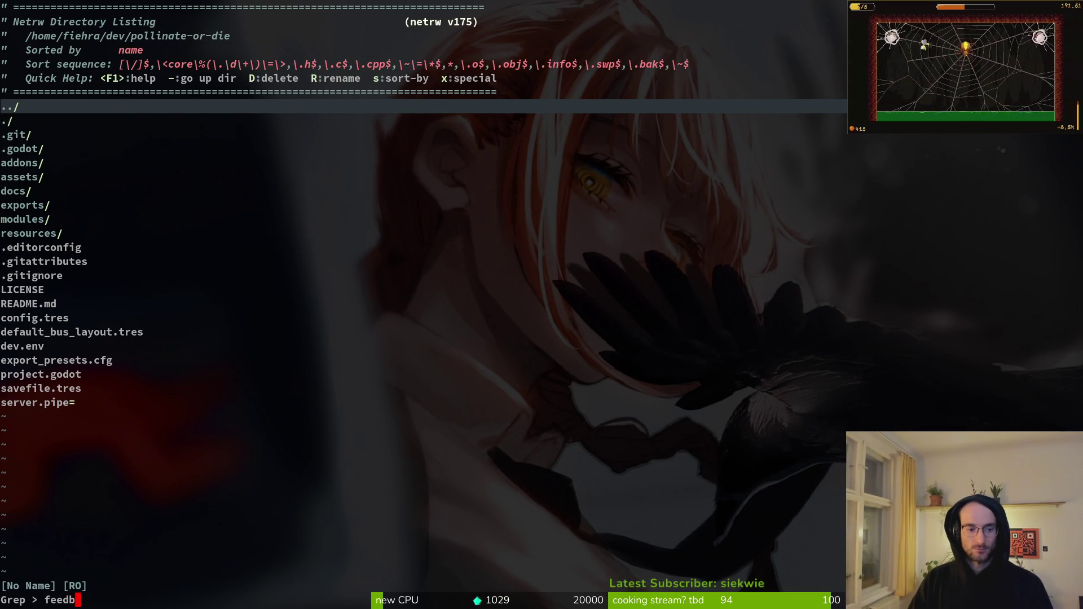
pyautogui.press('Return')
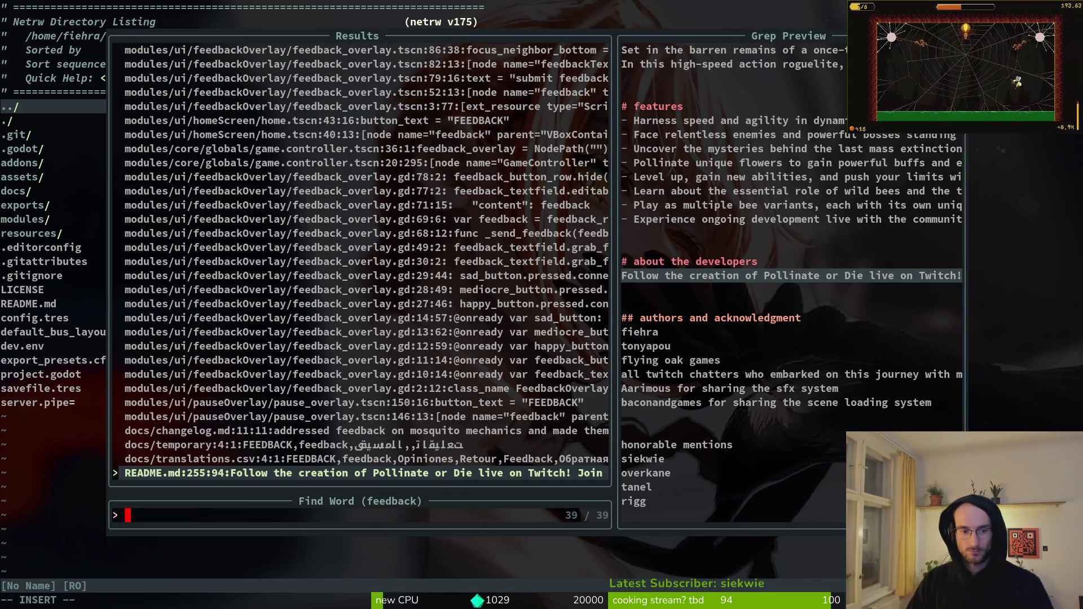
pyautogui.press('Down')
pyautogui.press('Down')
pyautogui.press('Down')
pyautogui.press('Down')
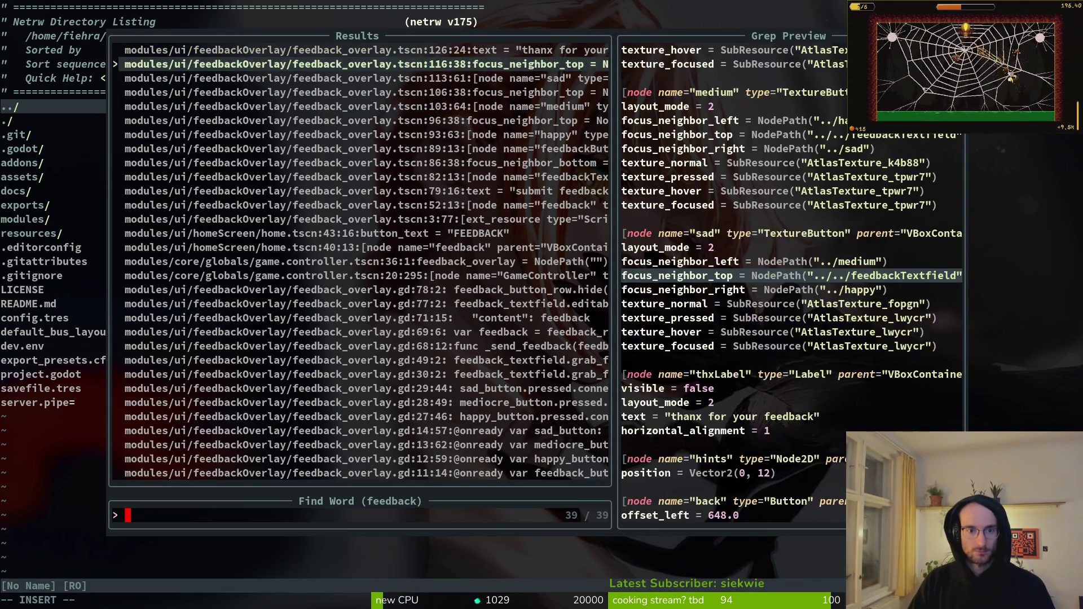
# - Move over to the Godot editor's quick scene search
pyautogui.hotkey('alt', 'Tab')
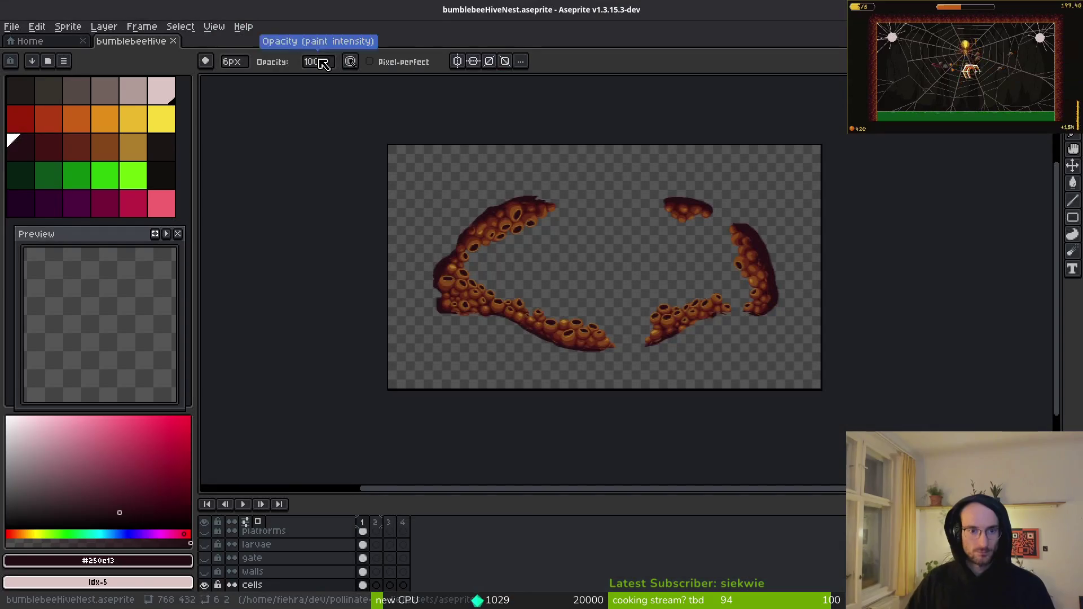
pyautogui.hotkey('alt', 'Tab')
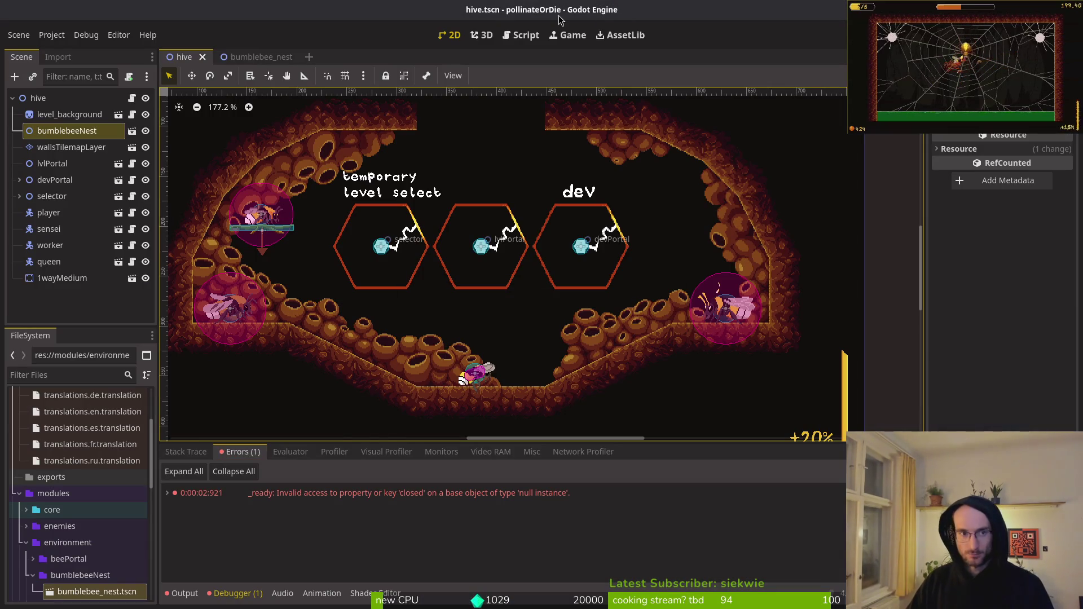
pyautogui.hotkey('ctrl', 'shift', 'o')
# - Open home.tscn, delete its feedback button node, and save the scene
pyautogui.write('home')
pyautogui.press('Return')
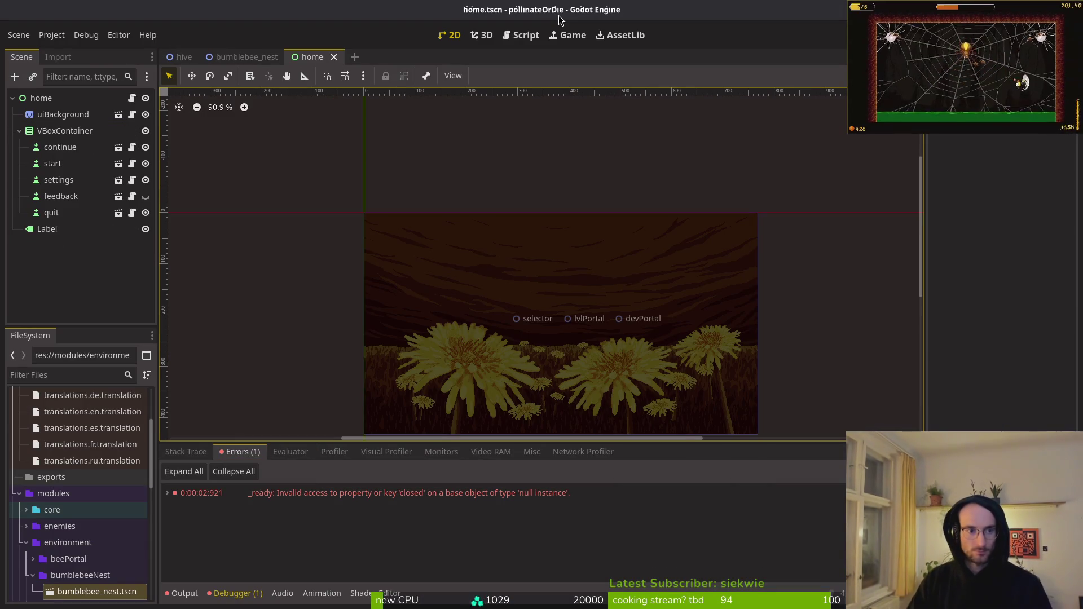
pyautogui.click(49, 196)
pyautogui.press('Delete')
pyautogui.press('Return')
pyautogui.hotkey('ctrl', 's')
# - Glance at the terminal's feedback search results and return to Godot
pyautogui.hotkey('alt', 'shift', 'o')
pyautogui.press('Escape')
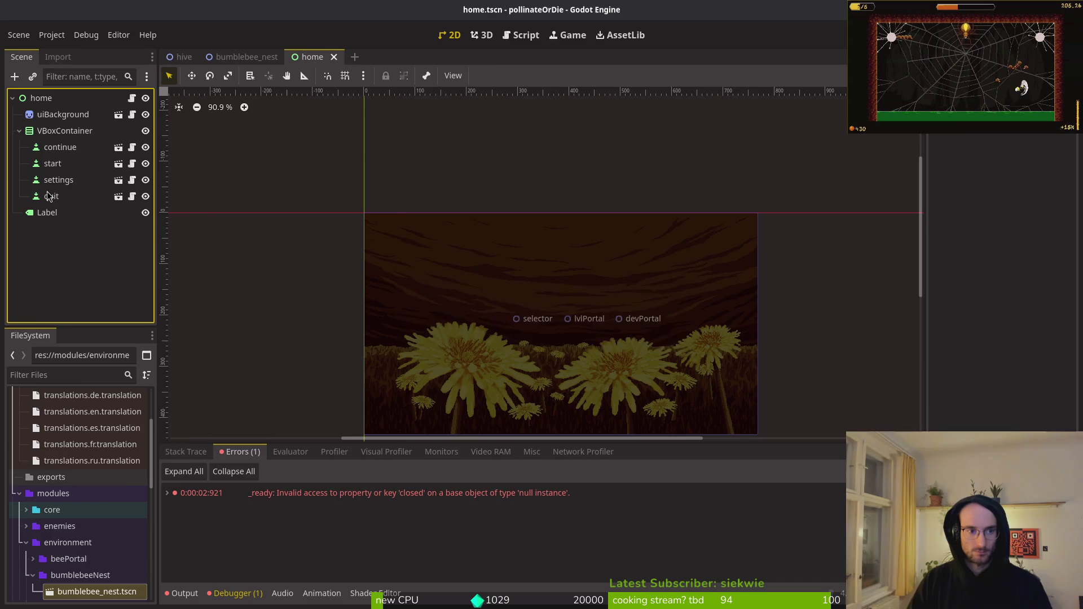
pyautogui.hotkey('alt', 'Tab')
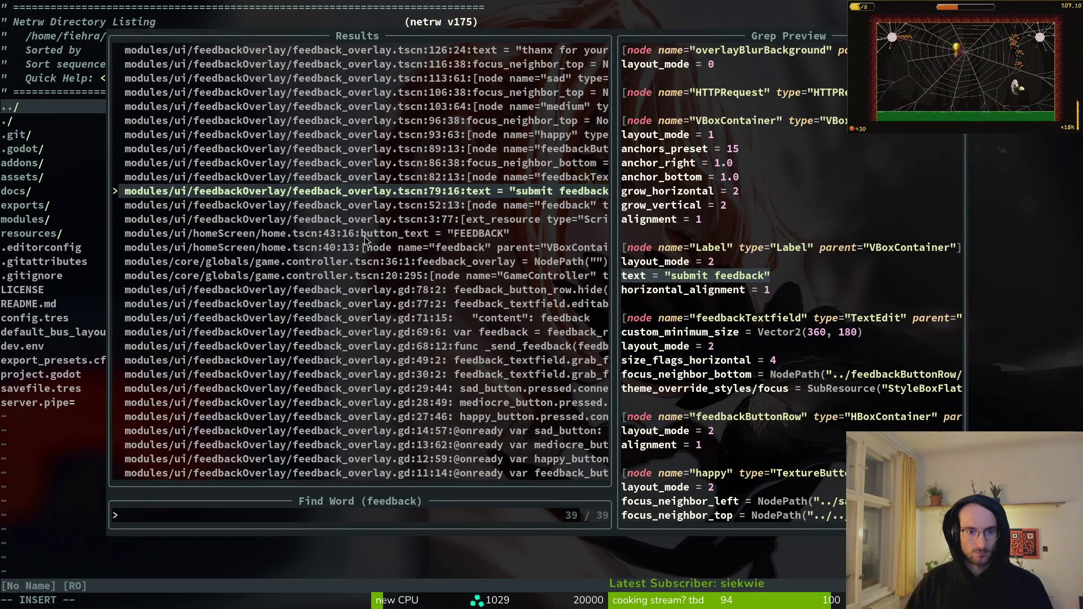
pyautogui.press('Escape')
pyautogui.hotkey('alt', 'Tab')
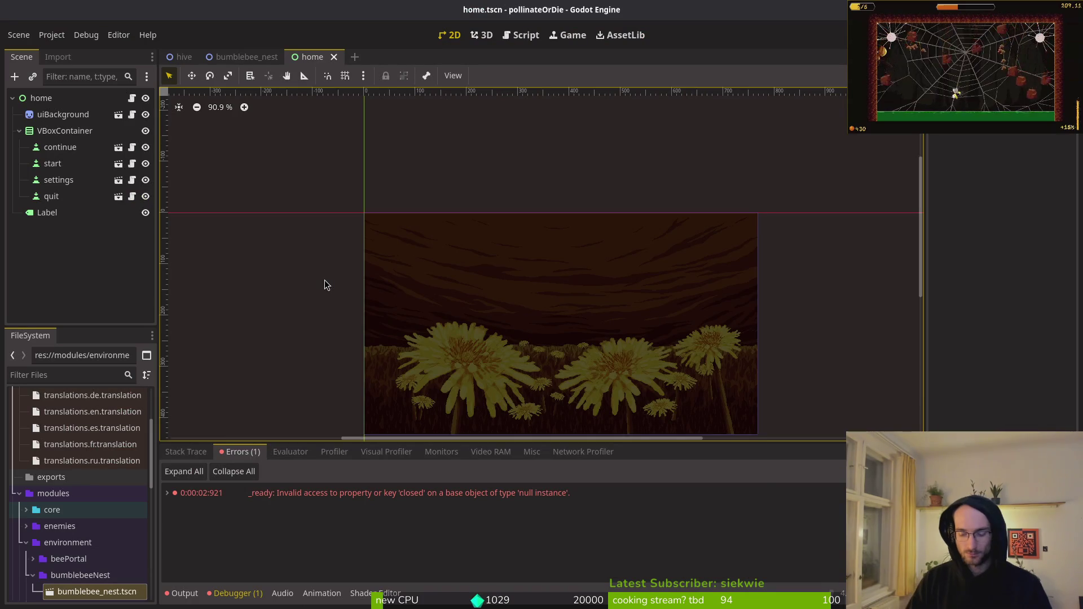
# - Open game.controller.tscn, inspect the popups node's overlays, and close the scene tabs
pyautogui.hotkey('alt', 'shift', 'o')
pyautogui.write('gamctorn')
pyautogui.press('Return')
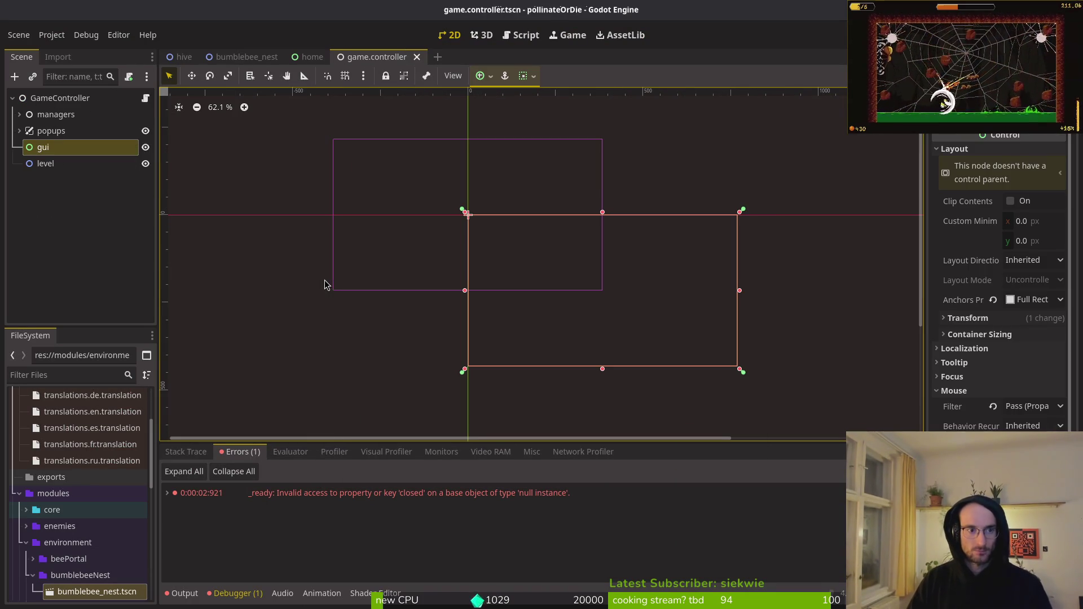
pyautogui.click(19, 131)
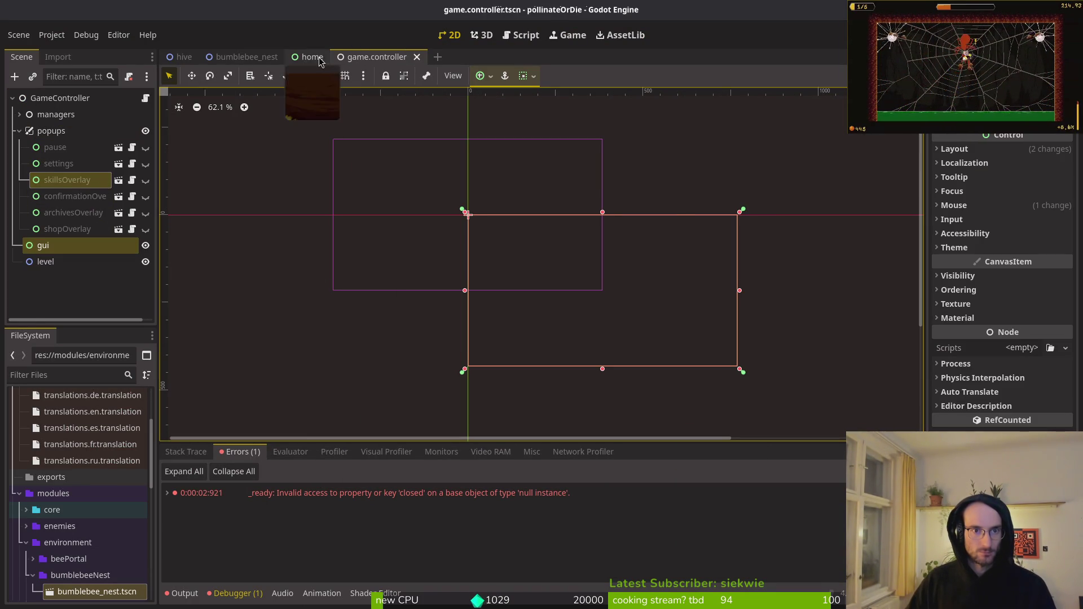
pyautogui.hotkey('ctrl', 'w')
pyautogui.hotkey('ctrl', 'w')
pyautogui.hotkey('ctrl', 'w')
pyautogui.hotkey('alt', 'Tab')
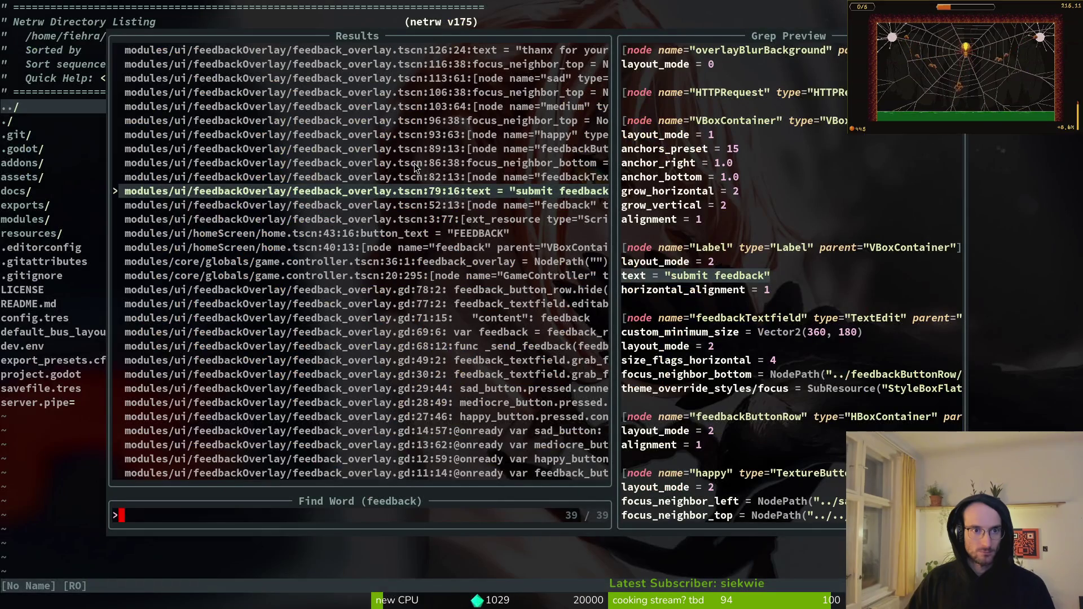
# - Save and quit Neovim, briefly open tig, and close the terminal
pyautogui.hotkey('ctrl', 'c')
pyautogui.press('Escape')
pyautogui.write(':w')
pyautogui.press('Return')
pyautogui.write(':q')
pyautogui.press('Return')
pyautogui.write('tig')
pyautogui.press('Return')
pyautogui.press('q')
pyautogui.hotkey('ctrl', 'd')
# - In a new Neovim, grep for 'feedback' and locate the pause overlay's feedback node match
pyautogui.press('super+Return')
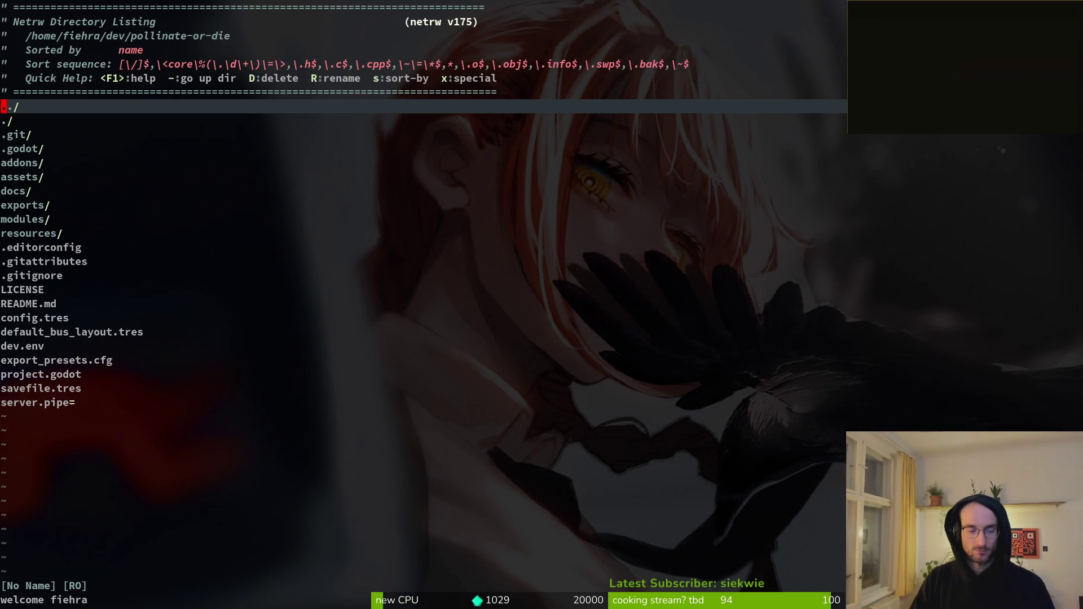
pyautogui.press('space')
pyautogui.write('fgfe')
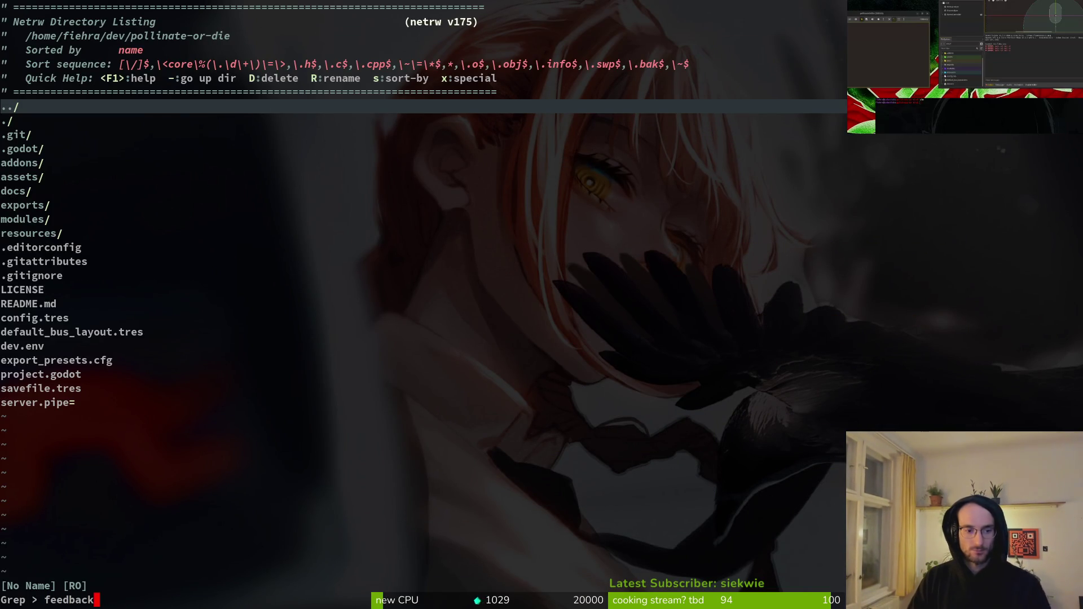
pyautogui.press('Return')
pyautogui.press('Up')
pyautogui.press('Up')
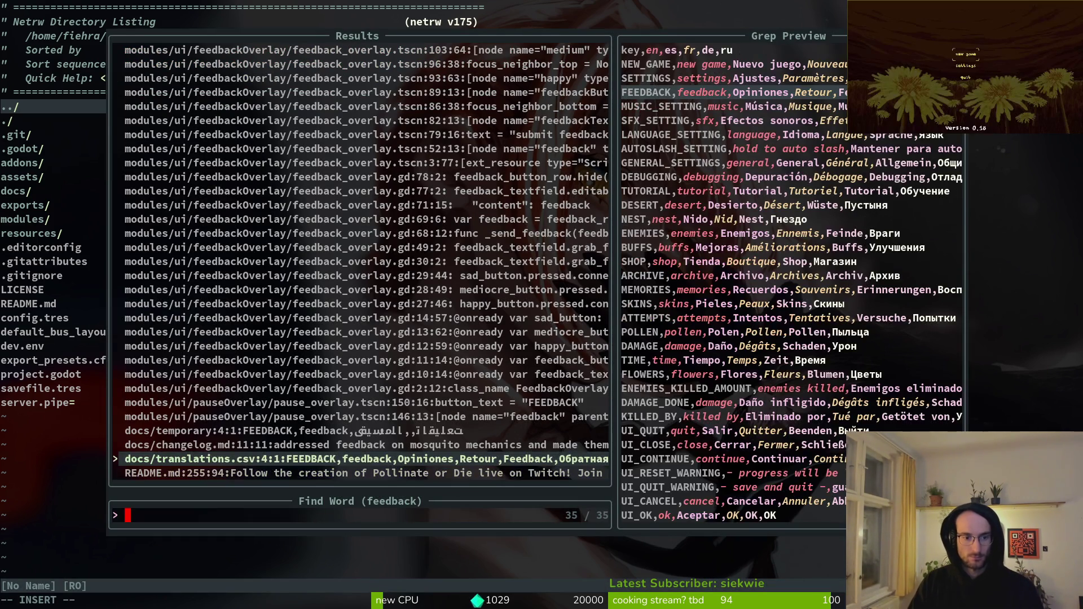
pyautogui.press('Up')
pyautogui.press('Up')
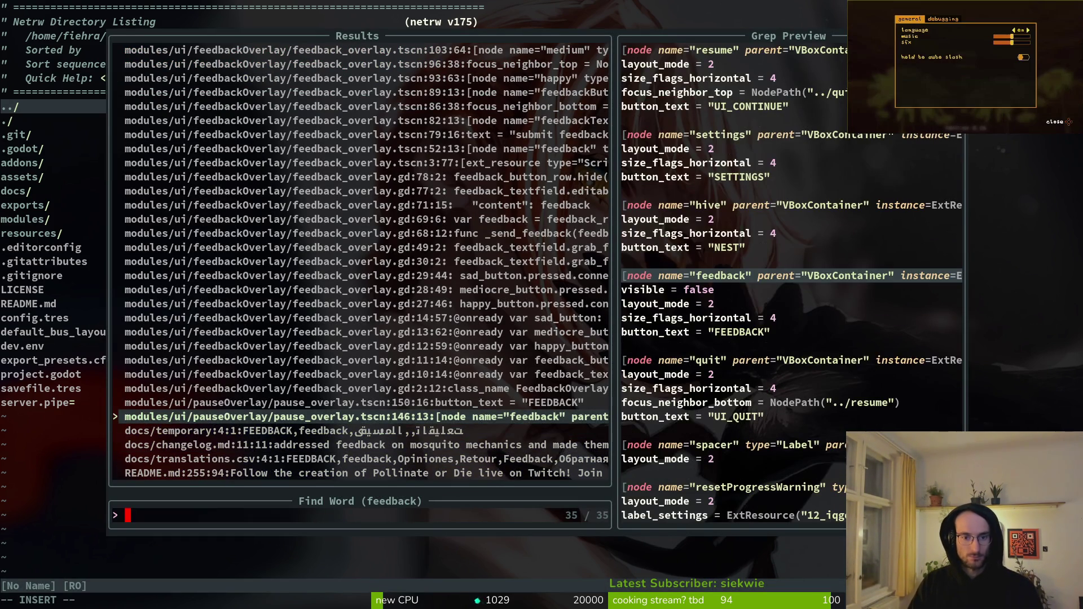
# - Open pause_overlay.tscn in Godot and delete the feedback button from its VBoxContainer
pyautogui.hotkey('alt', 'Tab')
pyautogui.hotkey('alt', 'shift', 'o')
pyautogui.write('pauovt')
pyautogui.press('Return')
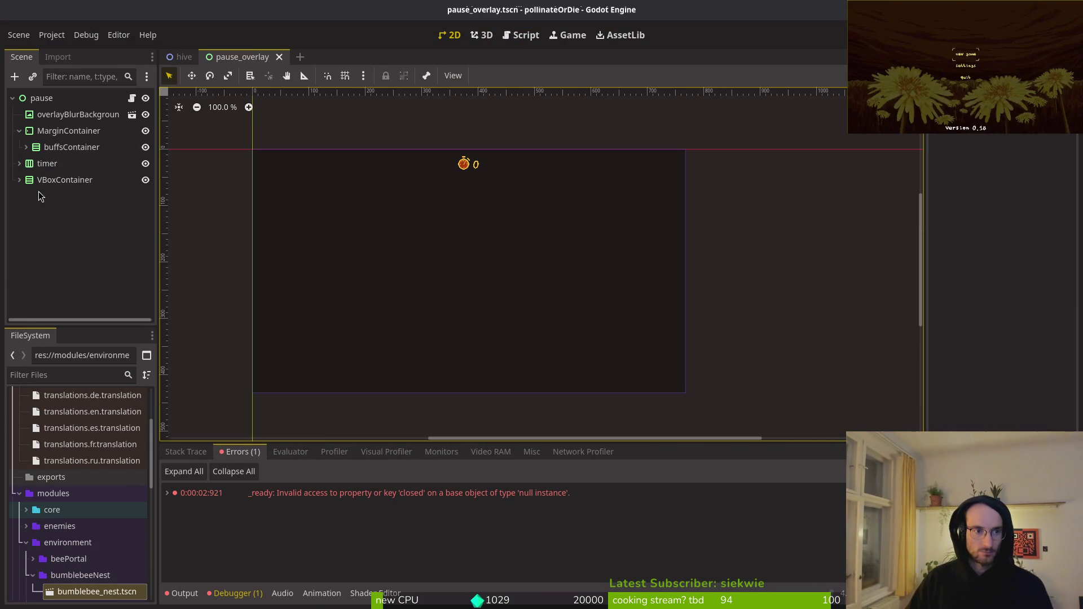
pyautogui.click(20, 180)
pyautogui.click(79, 246)
pyautogui.press('Delete')
pyautogui.press('Return')
# - Open pause_overlay.gd in Neovim, review it from line 29 onward, then quit
pyautogui.hotkey('alt', 'Tab')
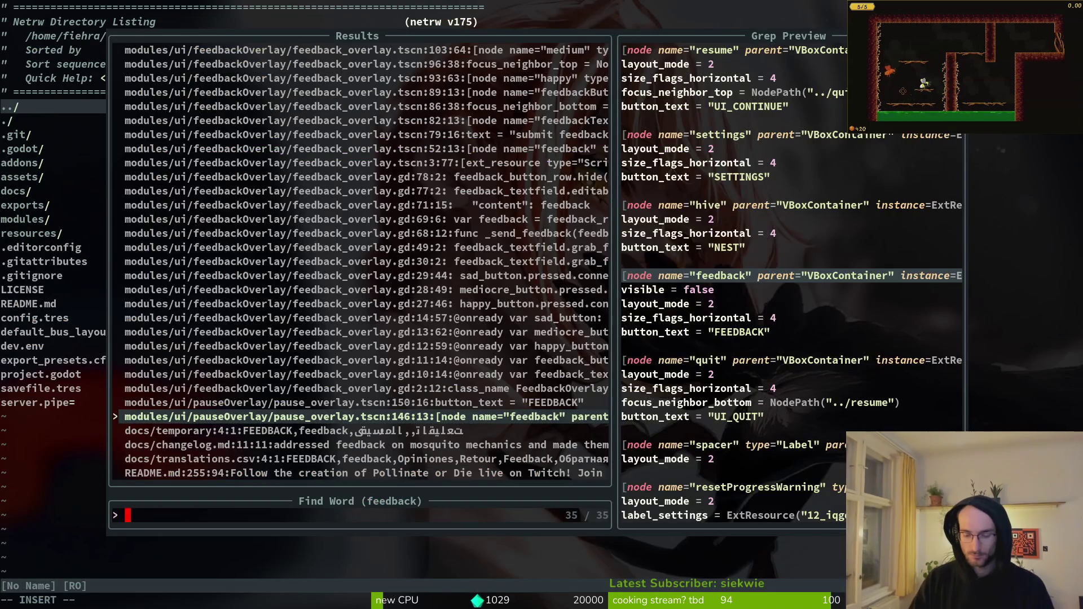
pyautogui.press('Escape')
pyautogui.hotkey('ctrl', 'p')
pyautogui.write('paou')
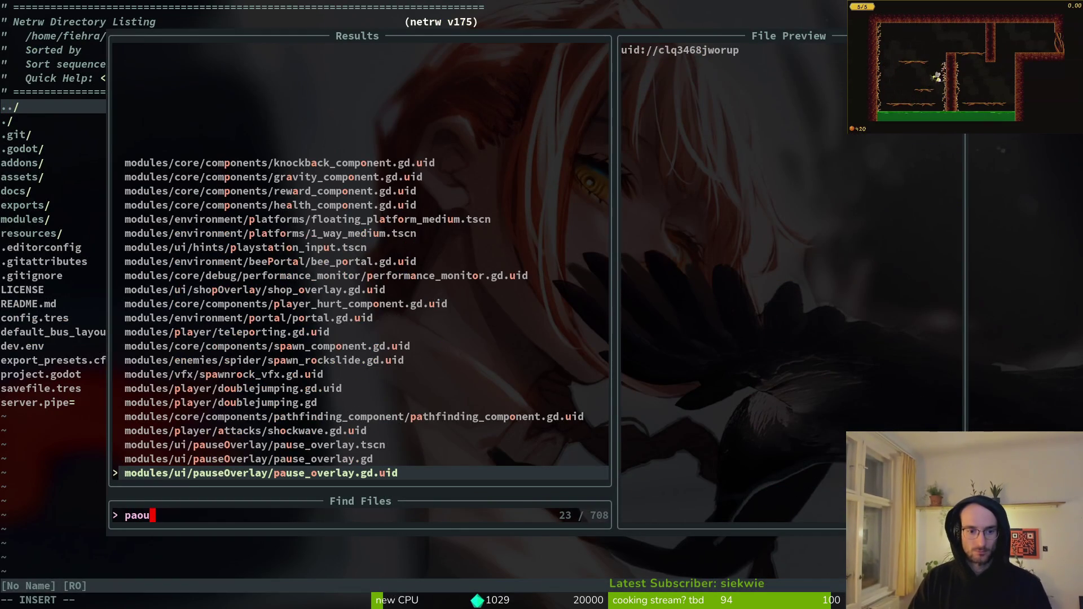
pyautogui.press('Up')
pyautogui.press('Return')
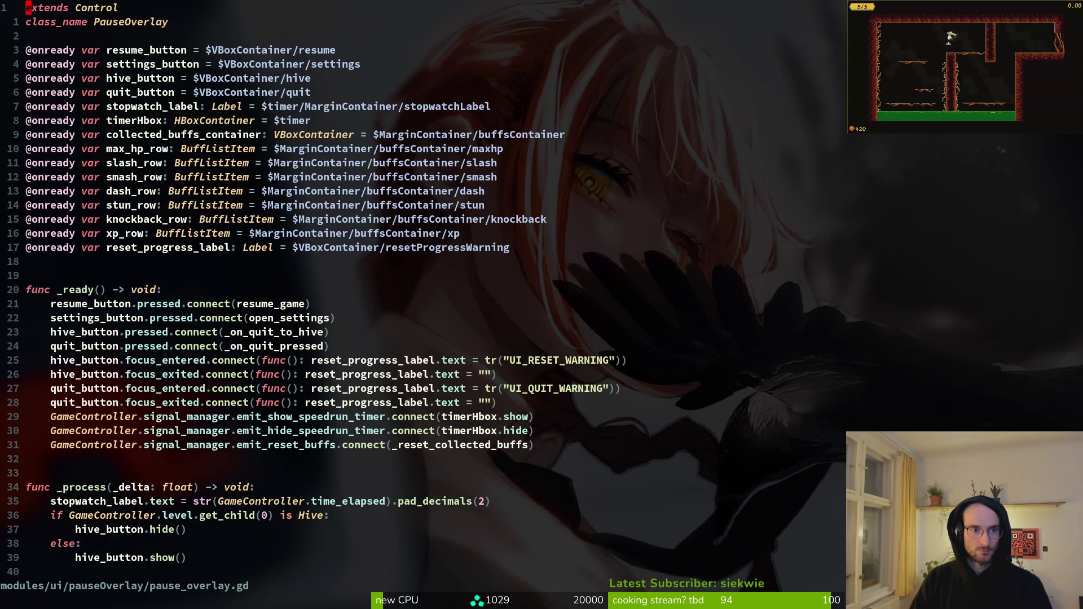
pyautogui.press('2')
pyautogui.press('8')
pyautogui.press('j')
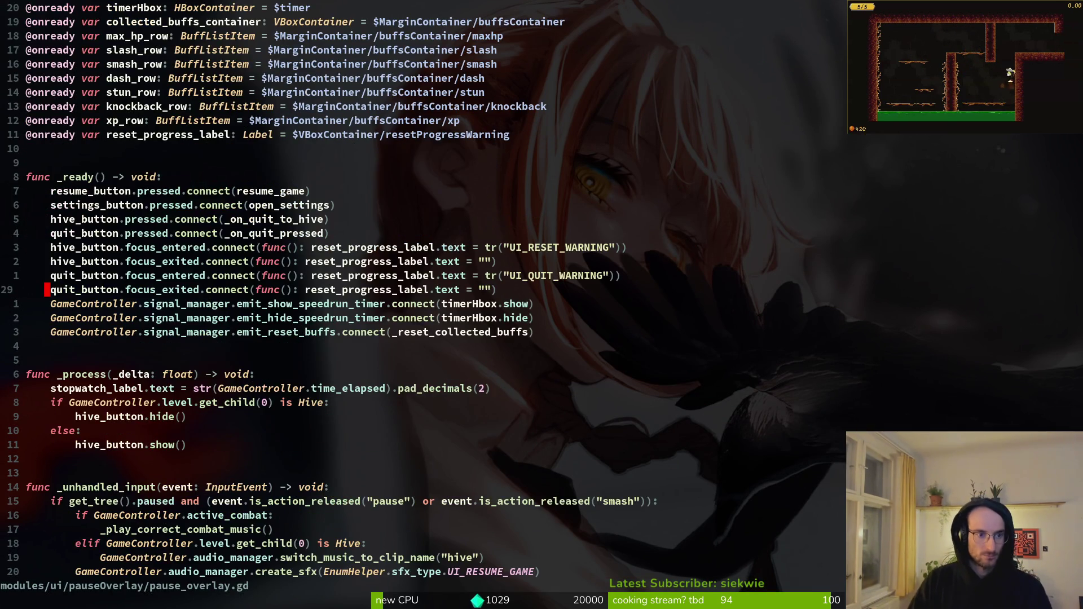
pyautogui.hotkey('ctrl', 'd')
pyautogui.hotkey('ctrl', 'd')
pyautogui.hotkey('ctrl', 'd')
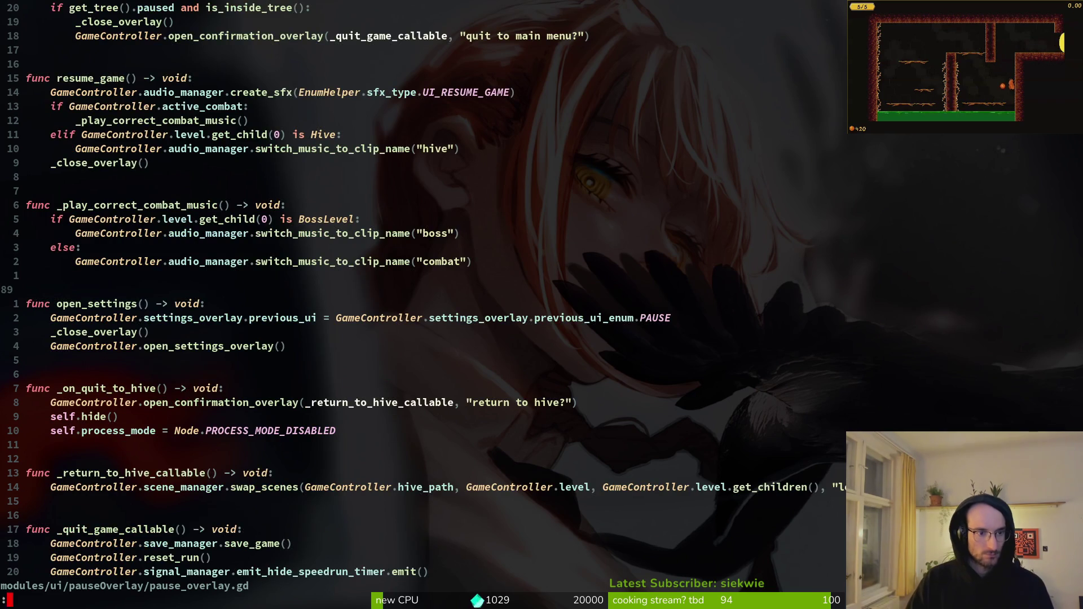
pyautogui.write(':q')
pyautogui.press('Return')
# - In tig, check the German translation diff and stage the translation files and docs/temporary
pyautogui.write('tig')
pyautogui.press('Return')
pyautogui.press('Down')
pyautogui.press('Down')
pyautogui.press('Down')
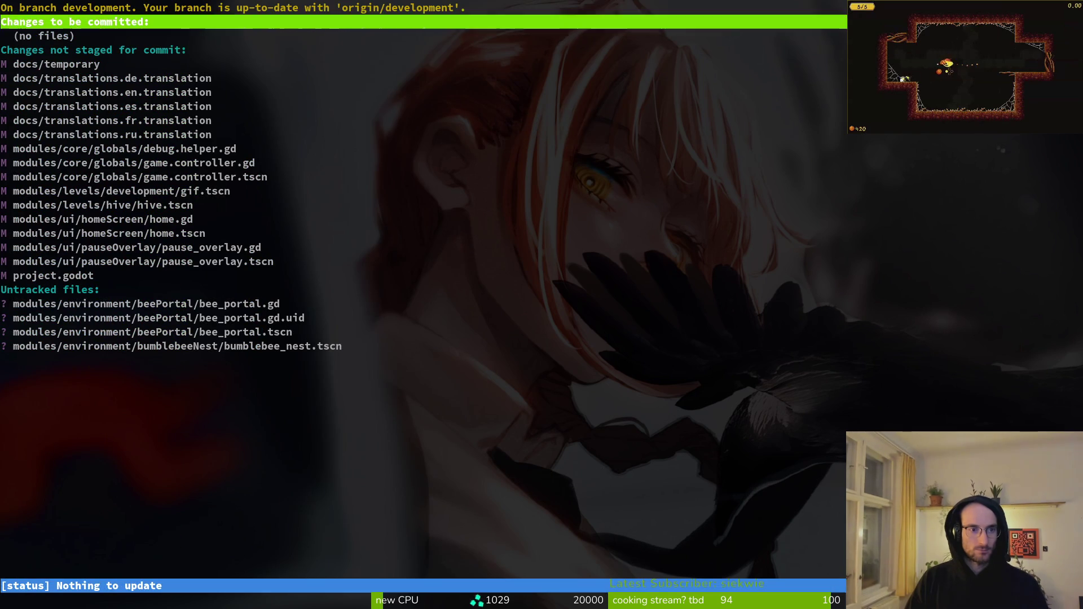
pyautogui.press('Down')
pyautogui.press('Down')
pyautogui.press('Return')
pyautogui.press('q')
pyautogui.press('u')
pyautogui.press('u')
pyautogui.press('u')
pyautogui.press('u')
pyautogui.press('Up')
pyautogui.press('Return')
pyautogui.press('q')
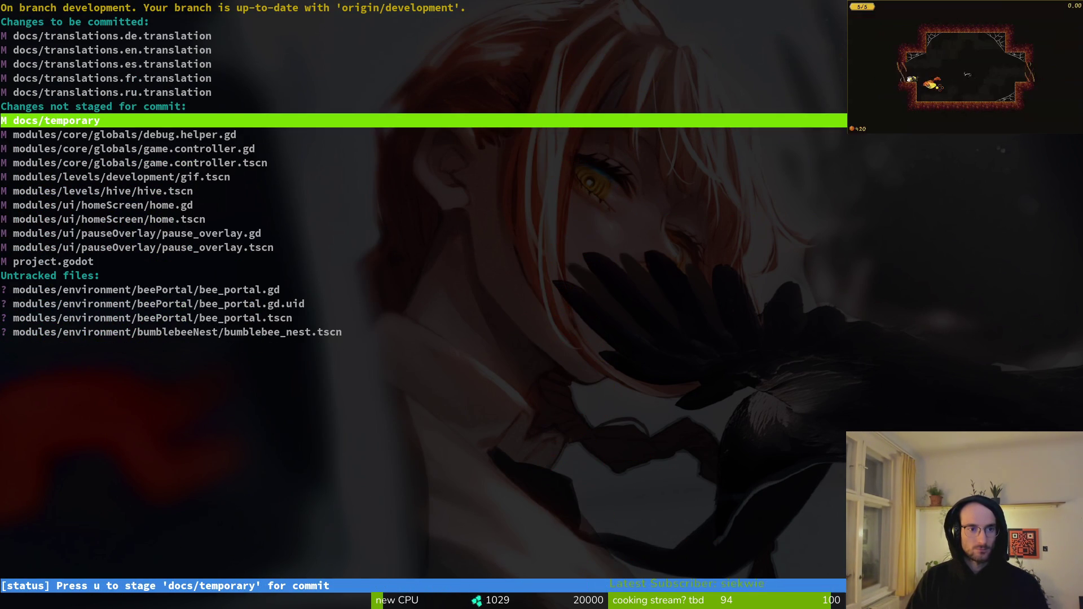
pyautogui.press('u')
pyautogui.press('s')
pyautogui.press('Return')
pyautogui.press('q')
# - Review the project.godot and gif.tscn diffs, then quit tig and start a git commit
pyautogui.press('Down')
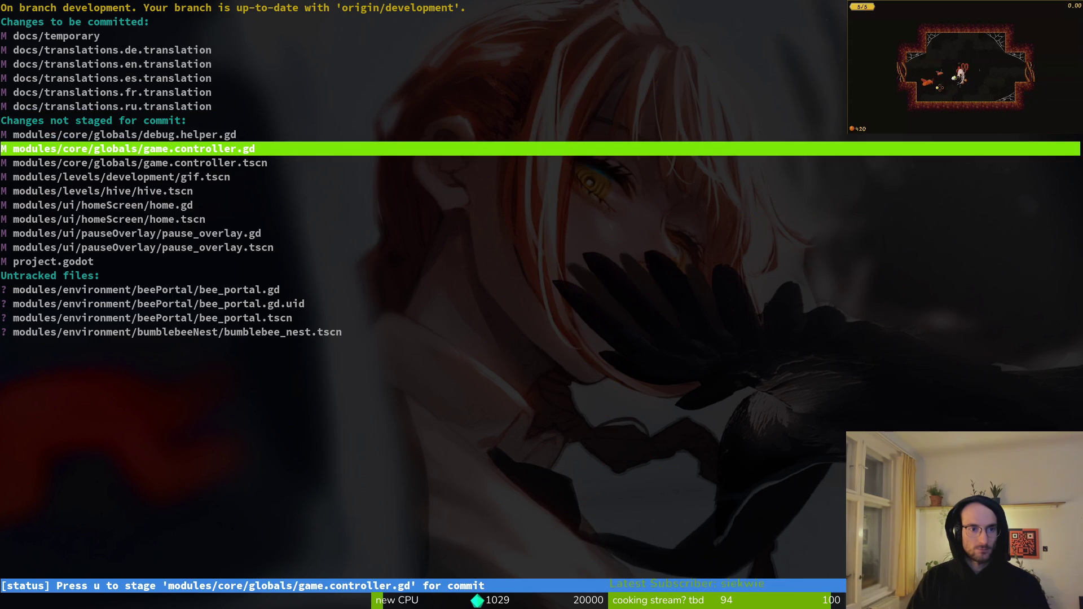
pyautogui.press('Down')
pyautogui.press('Down')
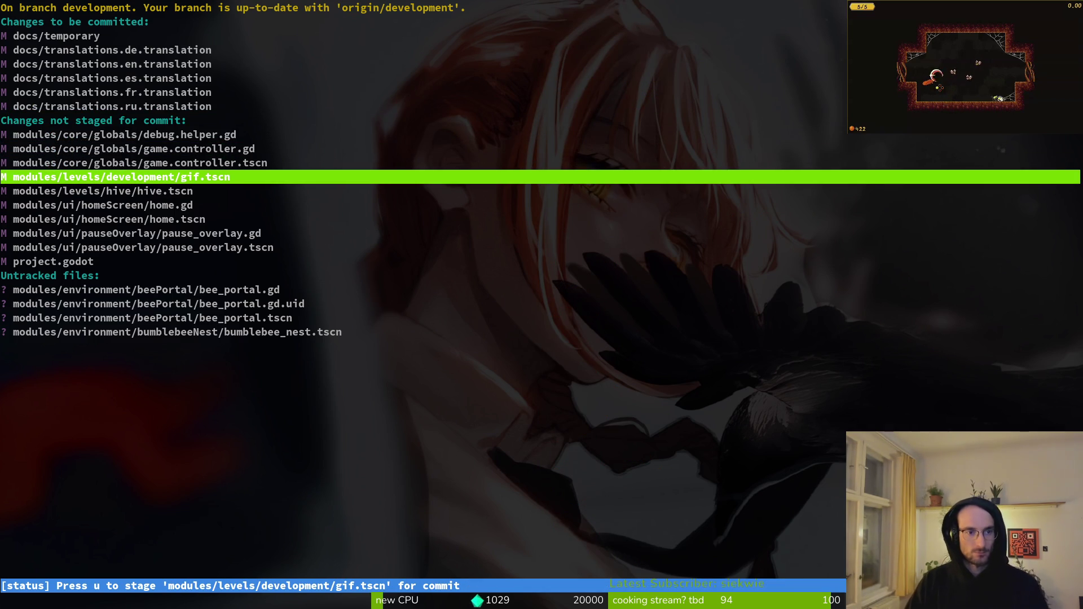
pyautogui.press('Down')
pyautogui.press('Up')
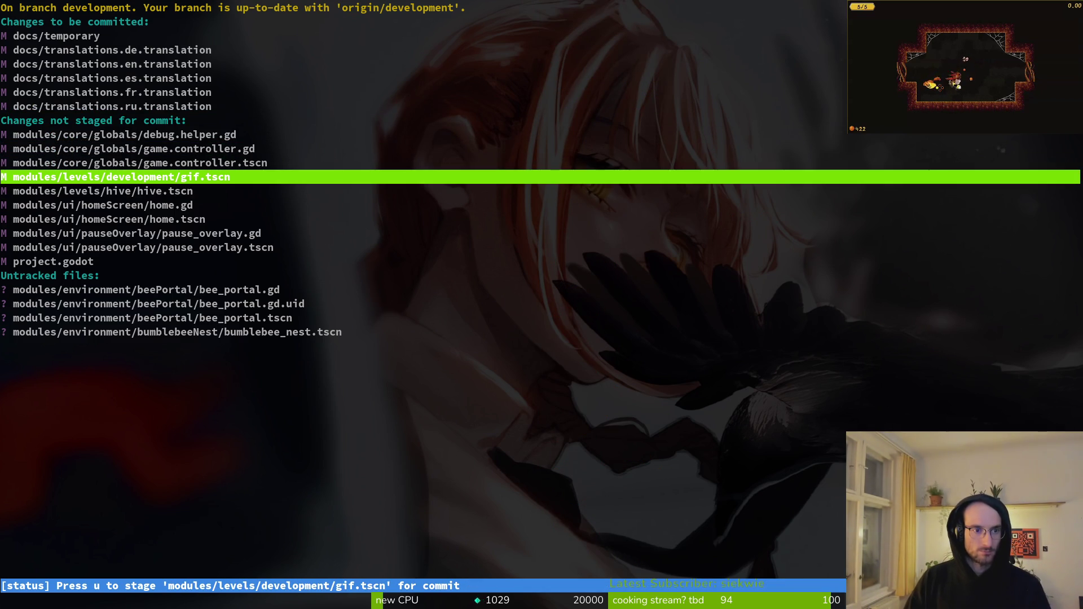
pyautogui.press('Down')
pyautogui.press('Down')
pyautogui.press('Down')
pyautogui.press('Return')
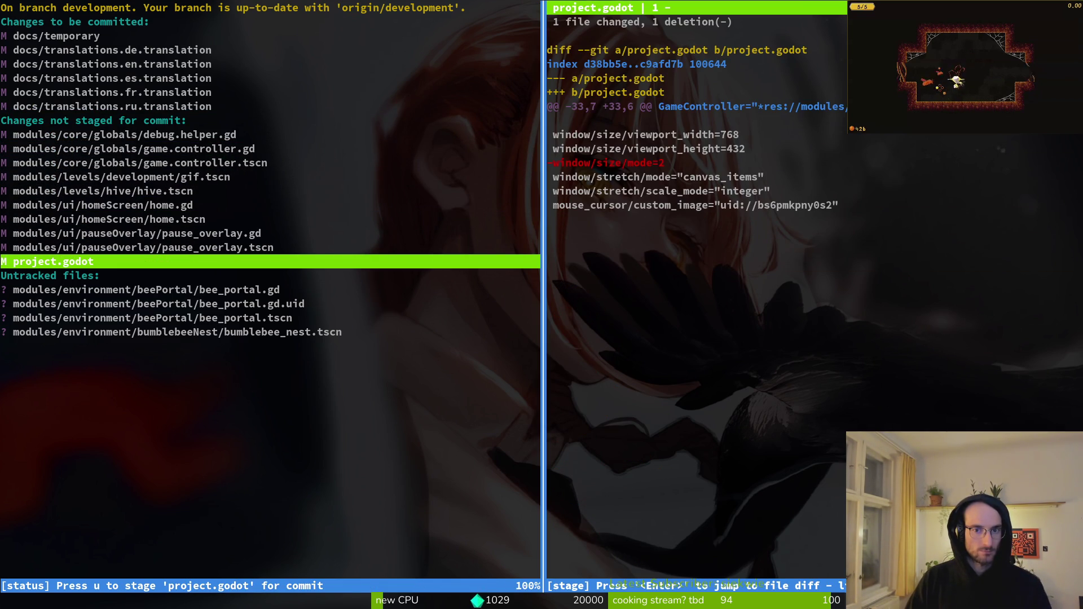
pyautogui.press('q')
pyautogui.press('Down')
pyautogui.press('Down')
pyautogui.press('Down')
pyautogui.press('Up')
pyautogui.press('Up')
pyautogui.press('Up')
pyautogui.press('Up')
pyautogui.press('Up')
pyautogui.press('Up')
pyautogui.press('Return')
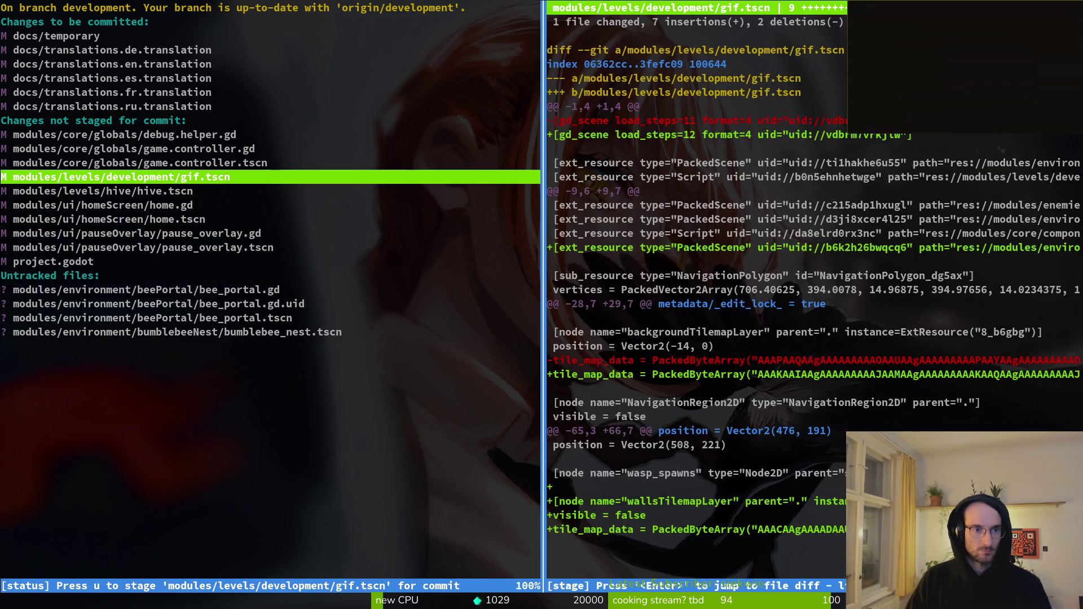
pyautogui.write('Qgi')
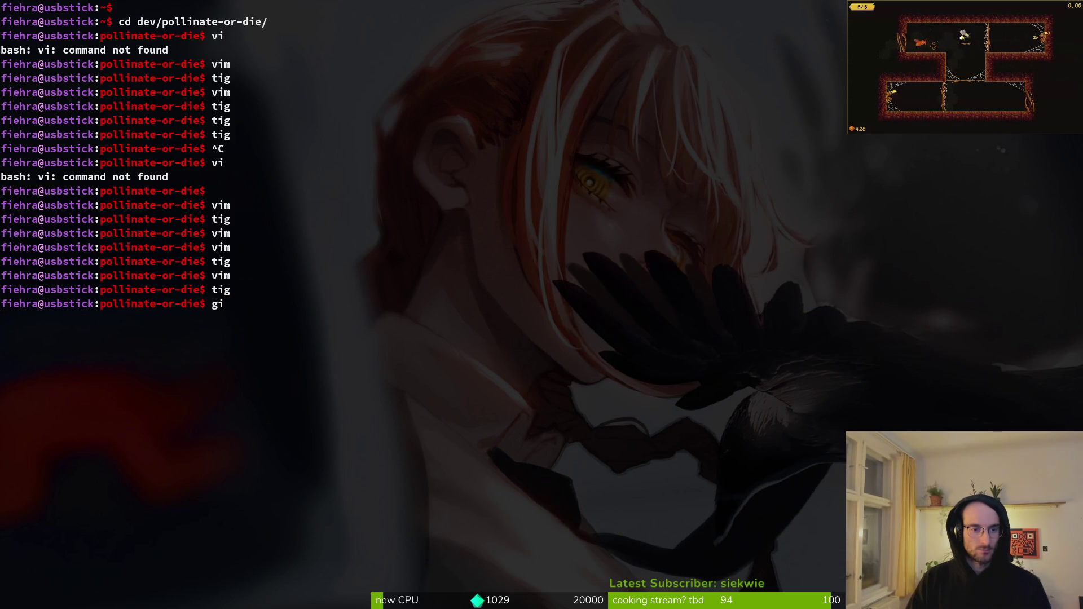
pyautogui.write('mit -m "og')
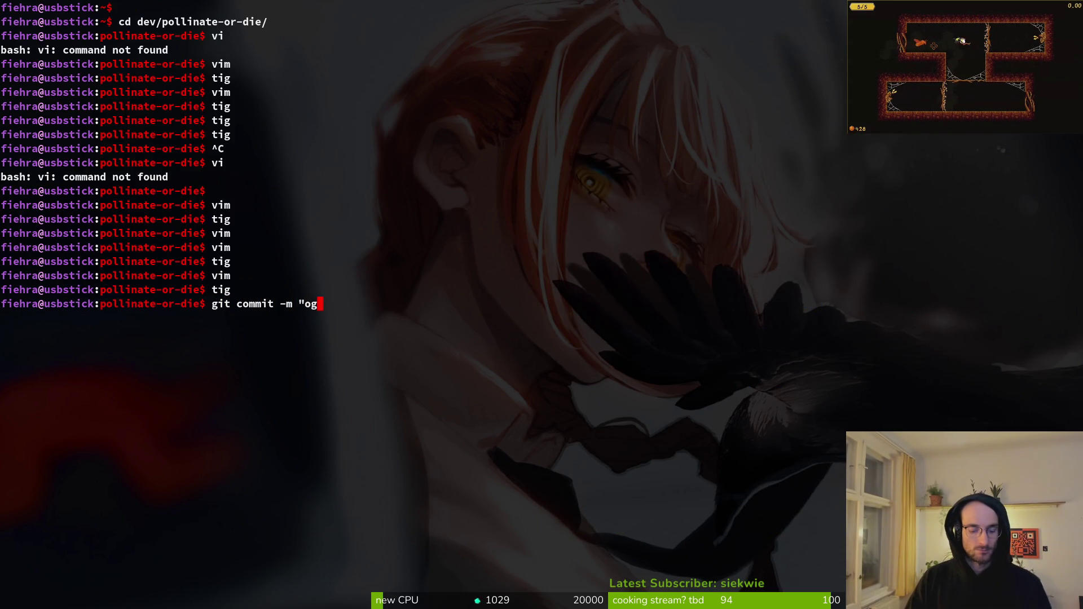
# - Commit with message 'godot things to translation and gif scene update' and push to development
pyautogui.press('BackSpace')
pyautogui.press('BackSpace')
pyautogui.press('BackSpace')
pyautogui.press('BackSpace')
pyautogui.press('BackSpace')
pyautogui.write('godot things to translation')
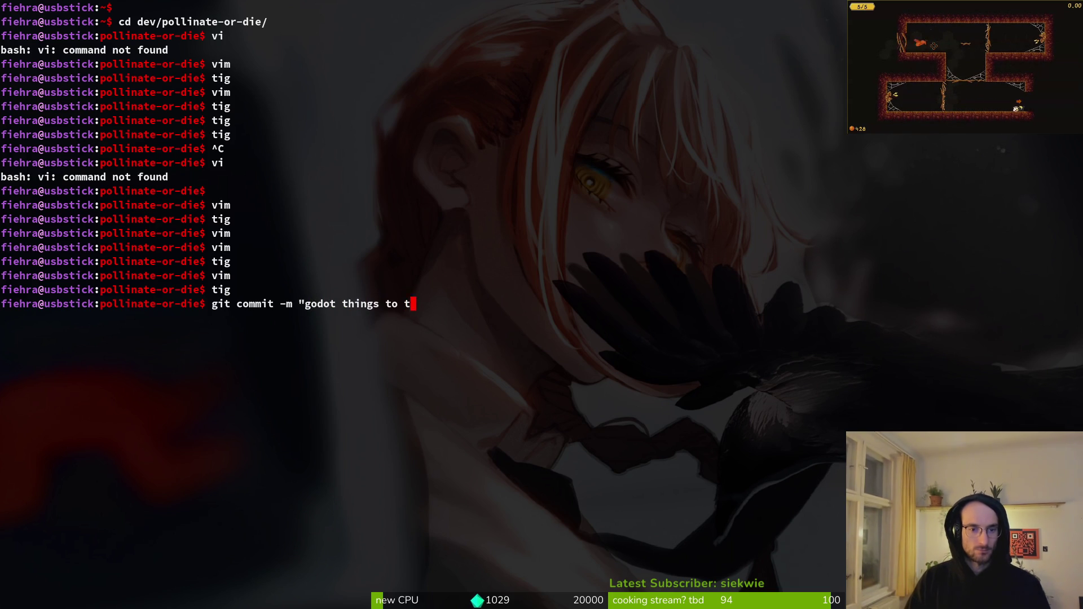
pyautogui.press('super+Return')
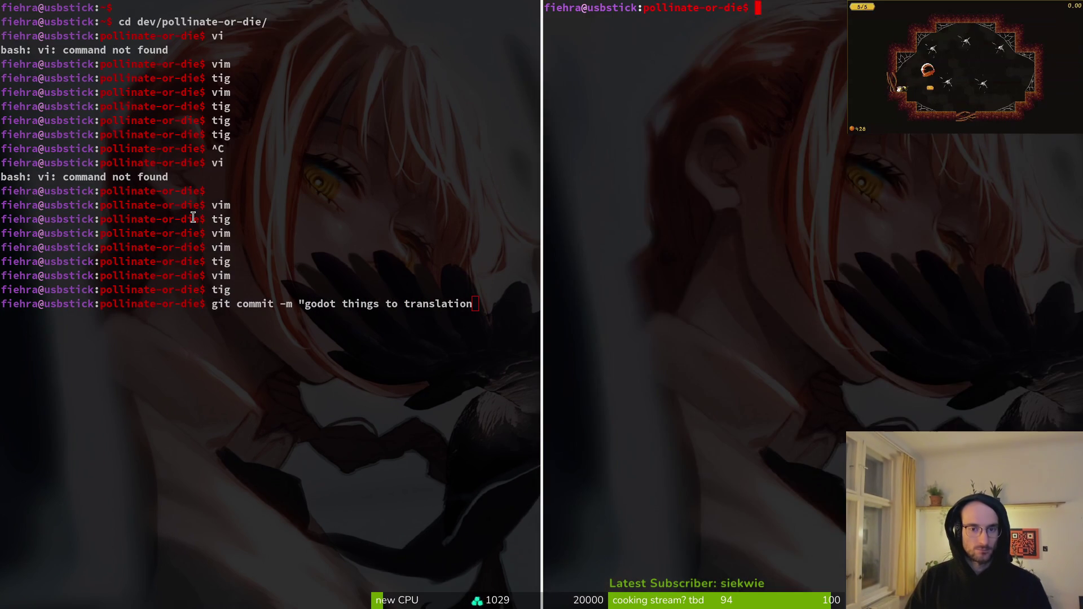
pyautogui.press('q')
pyautogui.write('and gif scene update"')
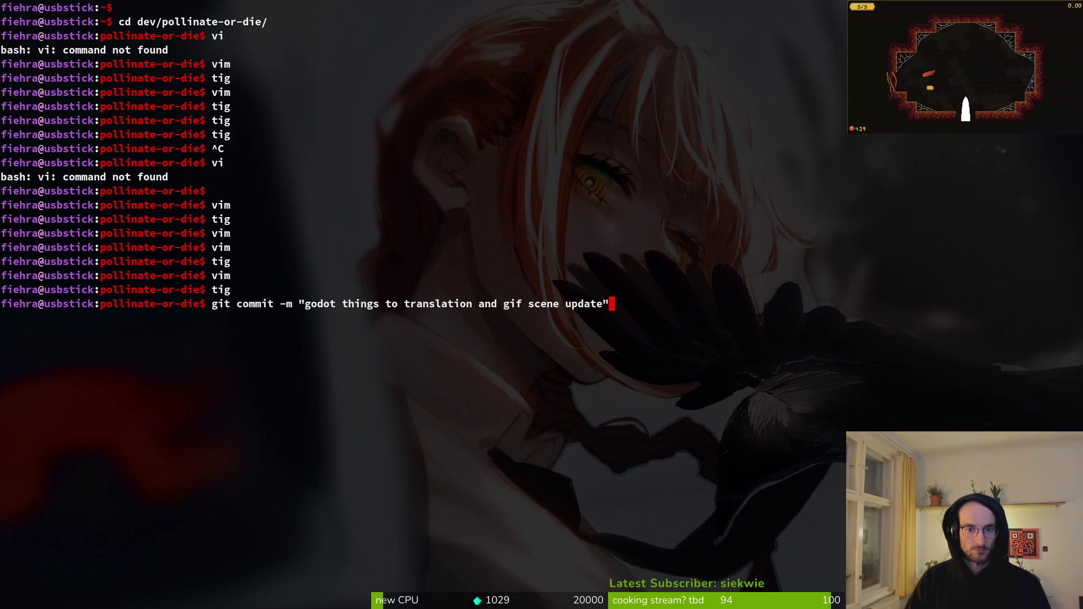
pyautogui.press('Return')
pyautogui.write('gt i')
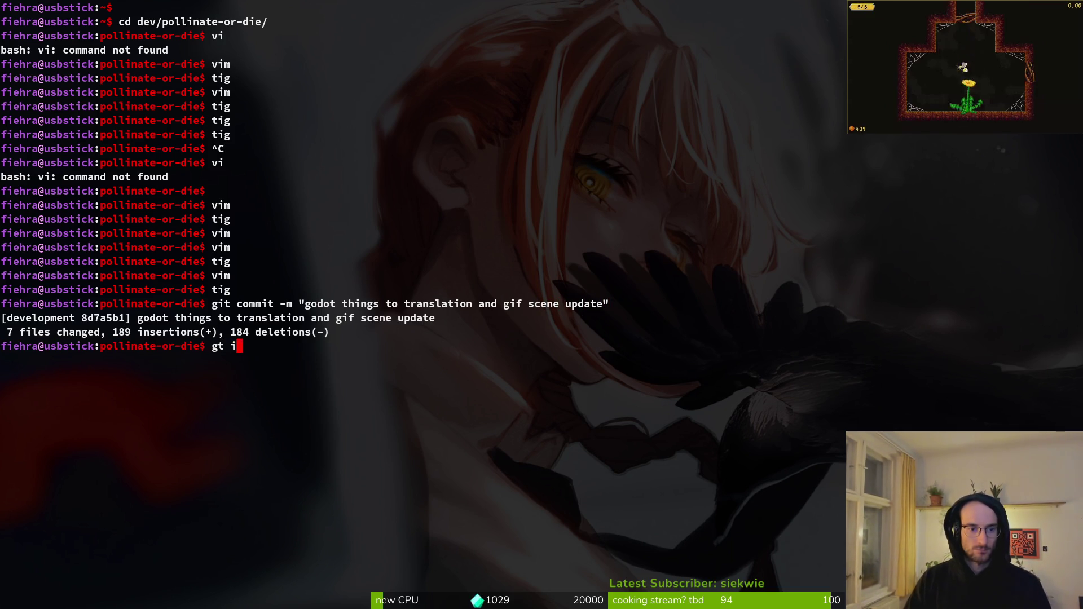
pyautogui.write('sh')
pyautogui.press('Return')
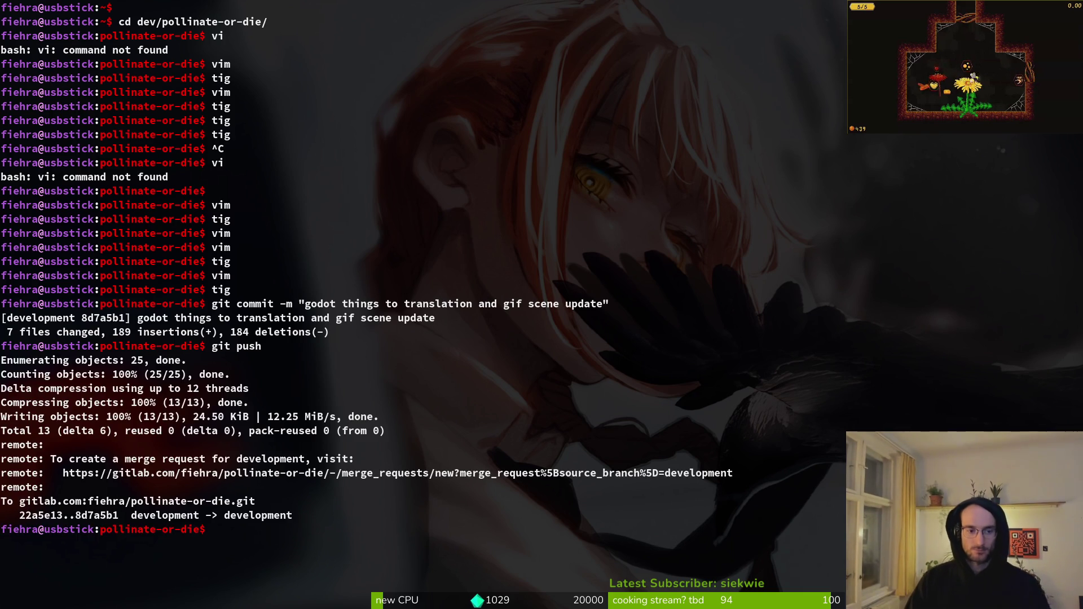
# - Check the remaining changes in tig, then run the game from Godot
pyautogui.write('tig')
pyautogui.press('Return')
pyautogui.press('Down')
pyautogui.press('Down')
pyautogui.press('Down')
pyautogui.press('Down')
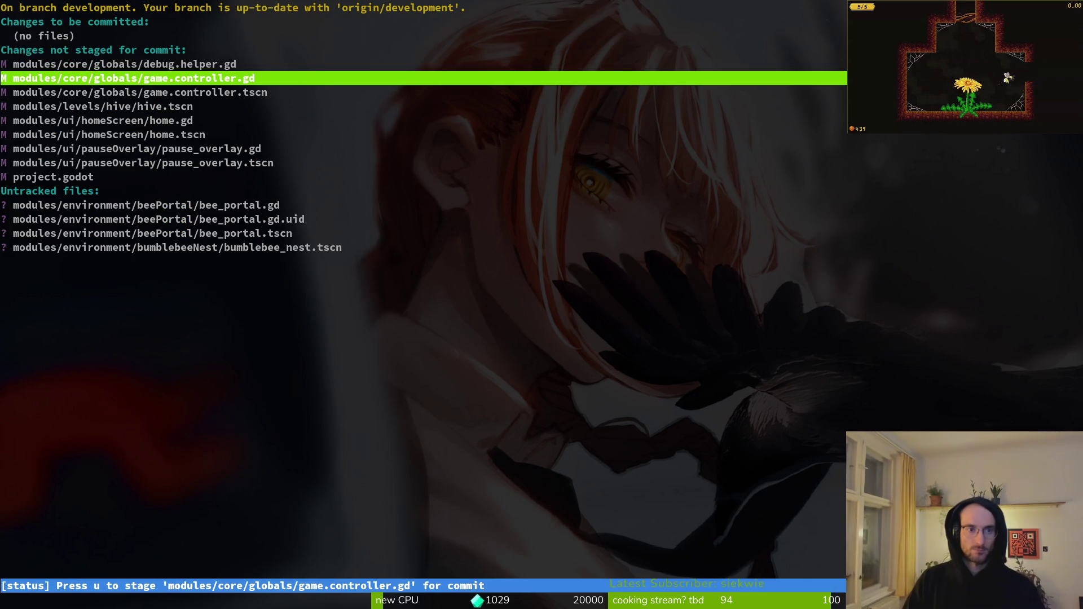
pyautogui.press('q')
pyautogui.press('super+1')
pyautogui.press('F5')
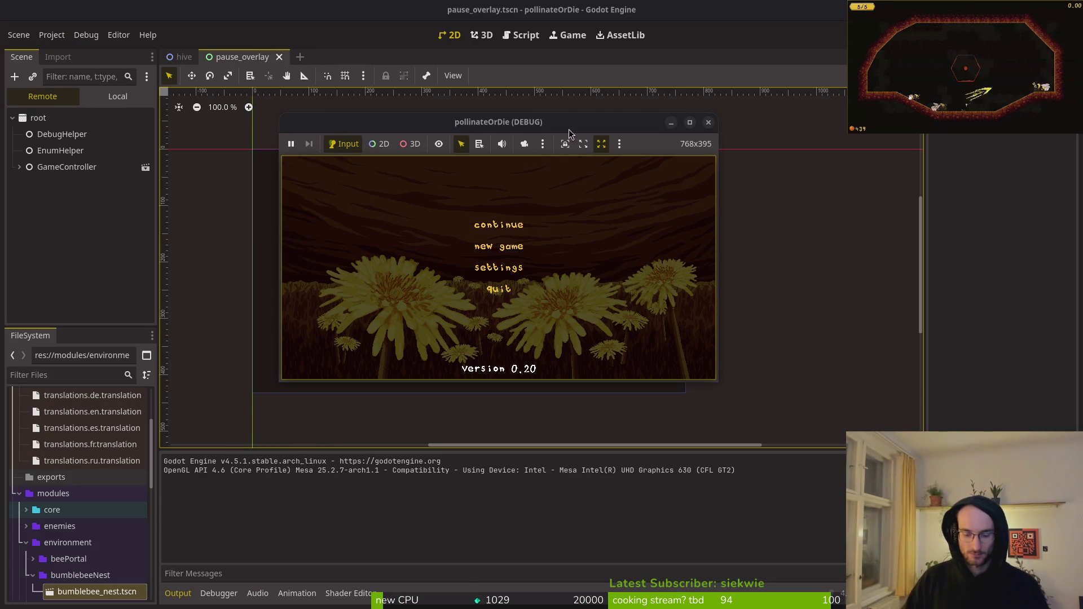
# - Rerun the game and start play from the main menu into the hive level
pyautogui.press('super+2')
pyautogui.press('super+1')
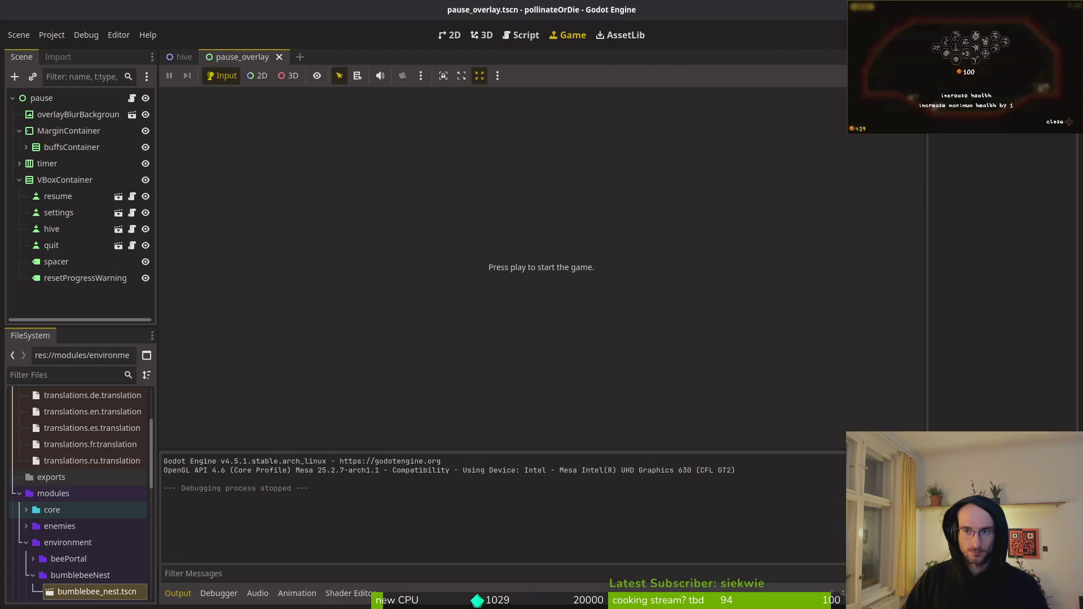
pyautogui.press('F5')
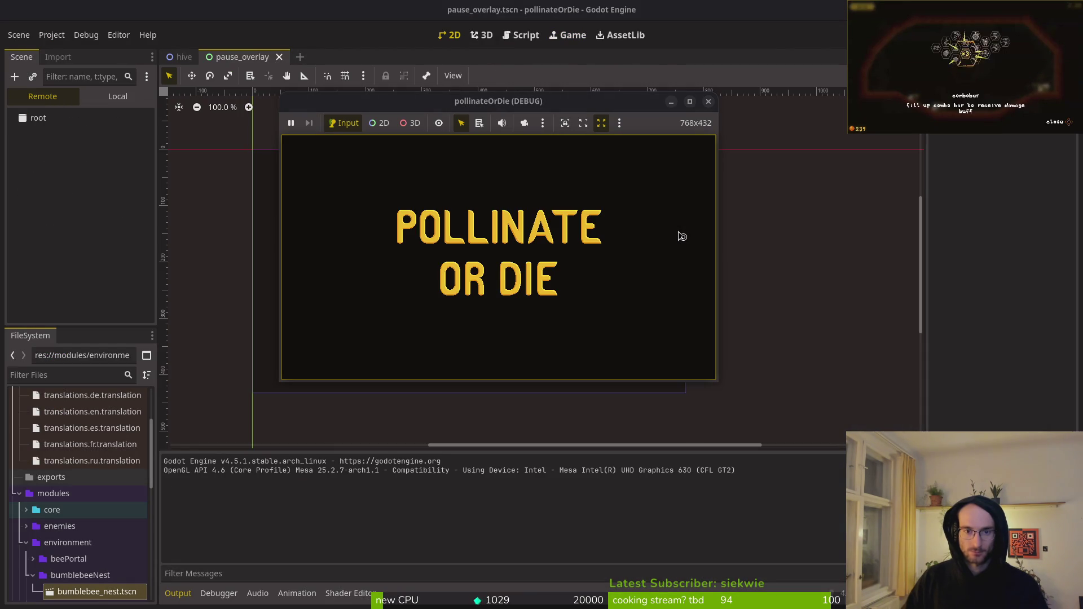
pyautogui.press('Down')
pyautogui.press('Down')
pyautogui.press('Up')
pyautogui.press('Up')
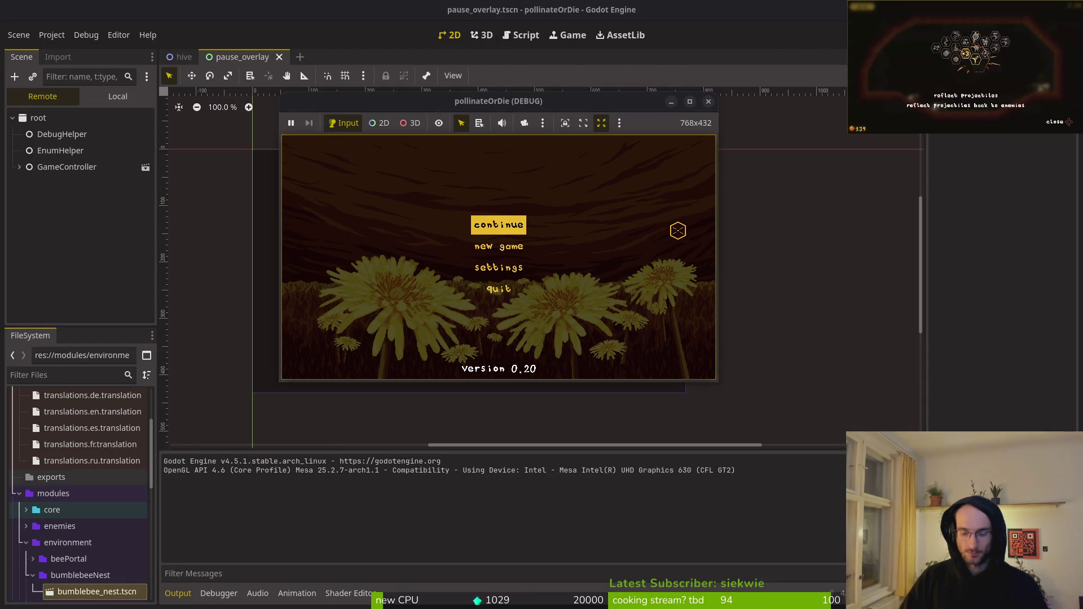
pyautogui.press('Return')
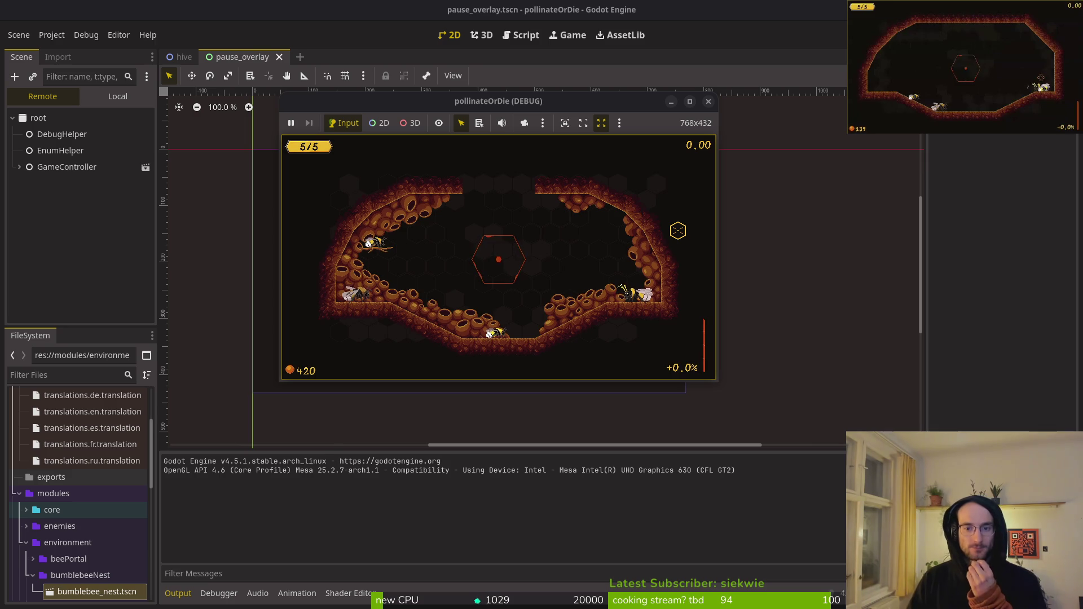
# - Maximize the game window, then return to the editor's project resource search
pyautogui.click(534, 106)
pyautogui.doubleClick(534, 106)
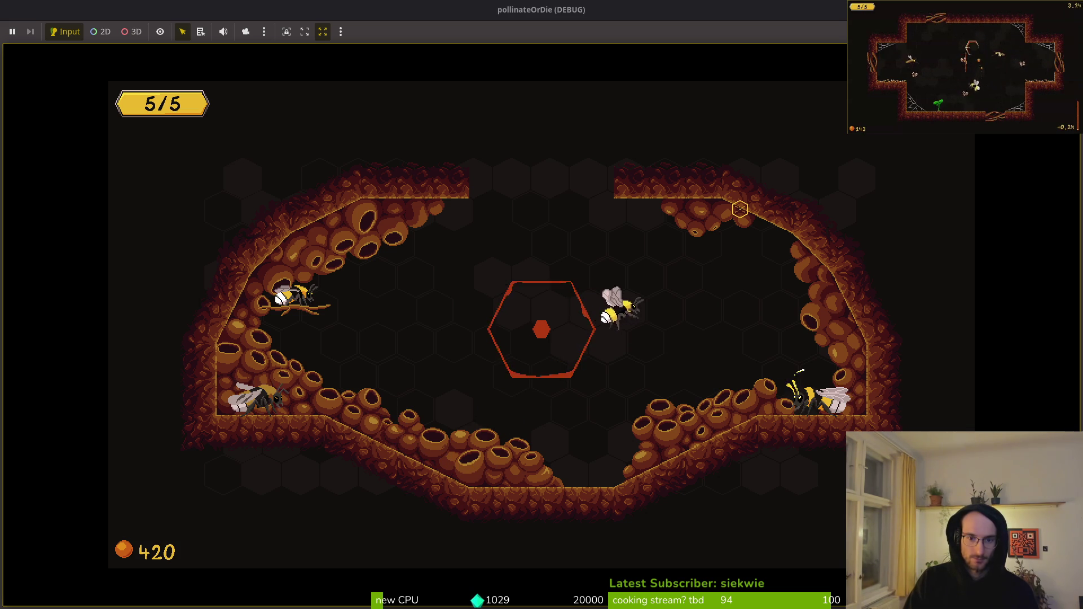
pyautogui.hotkey('alt', 'Tab')
pyautogui.hotkey('alt', 'shift', 'o')
# - Open the hive.tscn scene in Godot and close the stray file manager window
pyautogui.write('hivets')
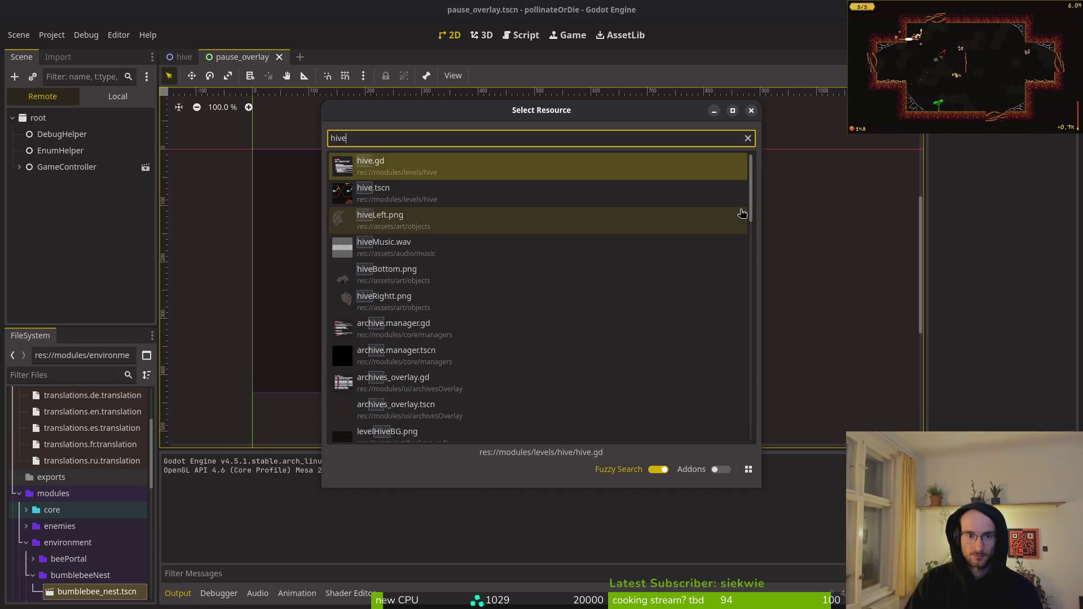
pyautogui.press('Return')
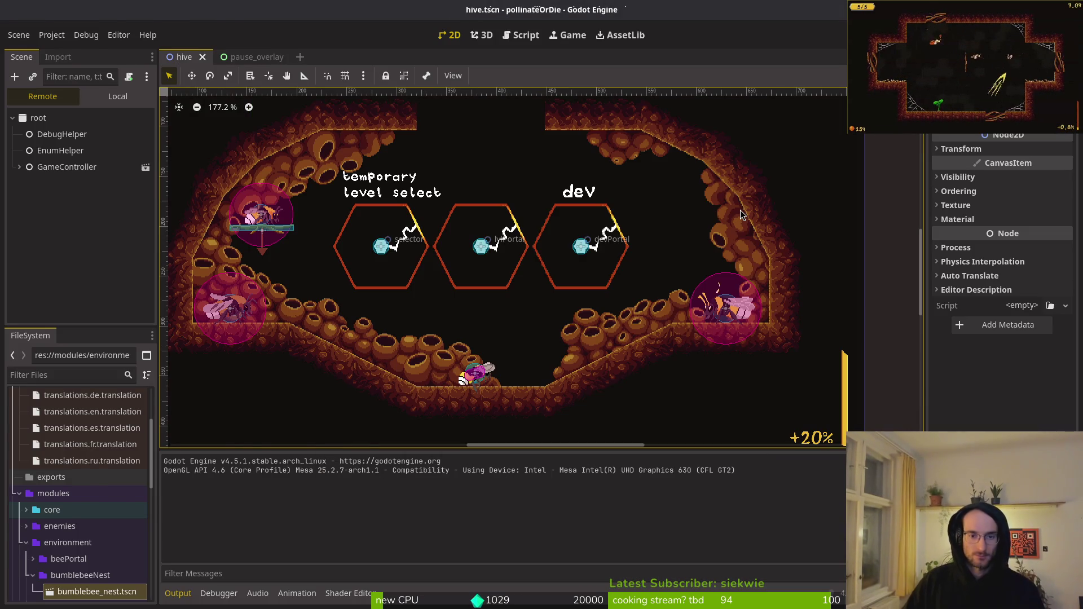
pyautogui.hotkey('alt', 'Tab')
pyautogui.hotkey('alt', 'Tab')
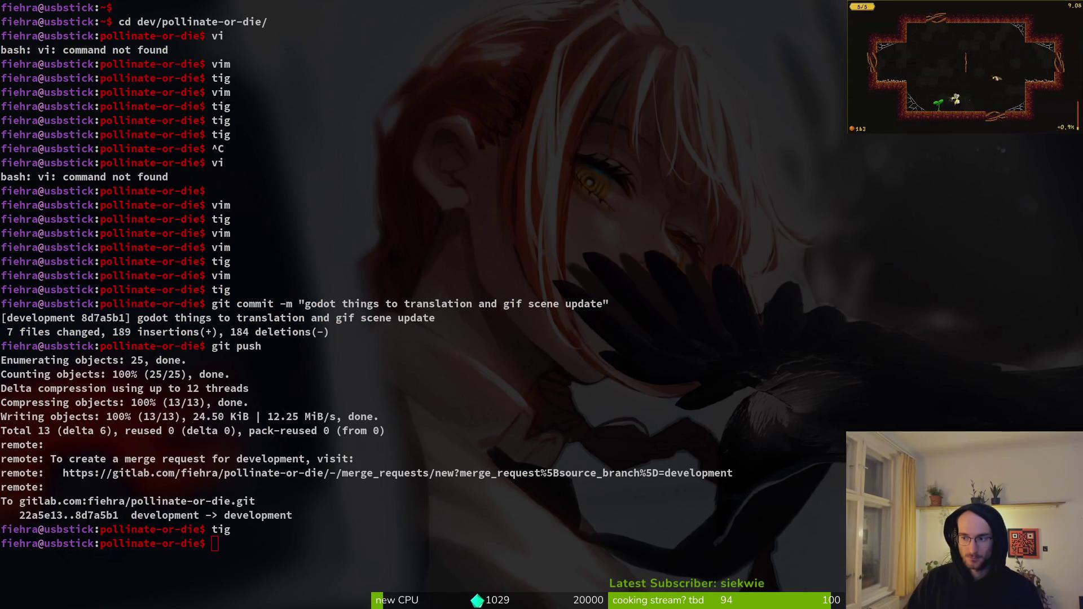
pyautogui.press('super')
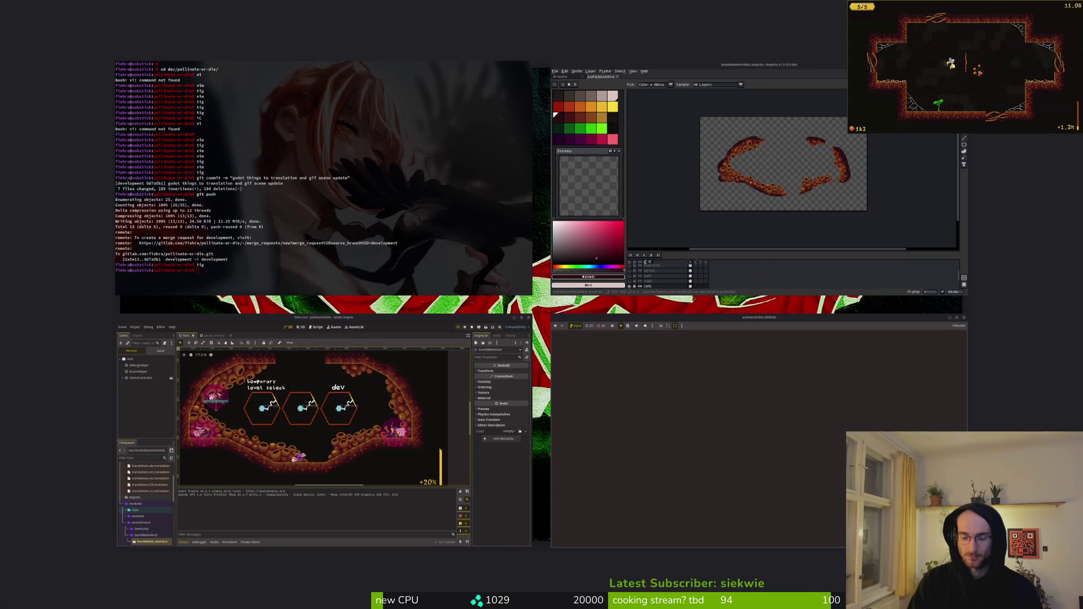
pyautogui.press('super')
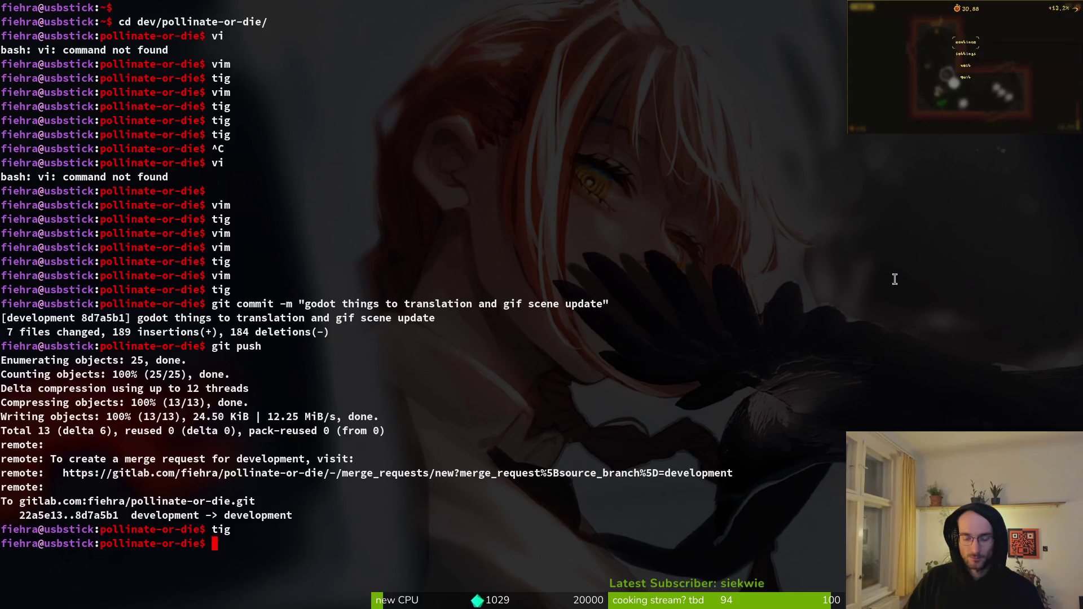
pyautogui.hotkey('alt', 'Tab')
pyautogui.hotkey('alt', 'Tab')
pyautogui.hotkey('alt', 'Tab')
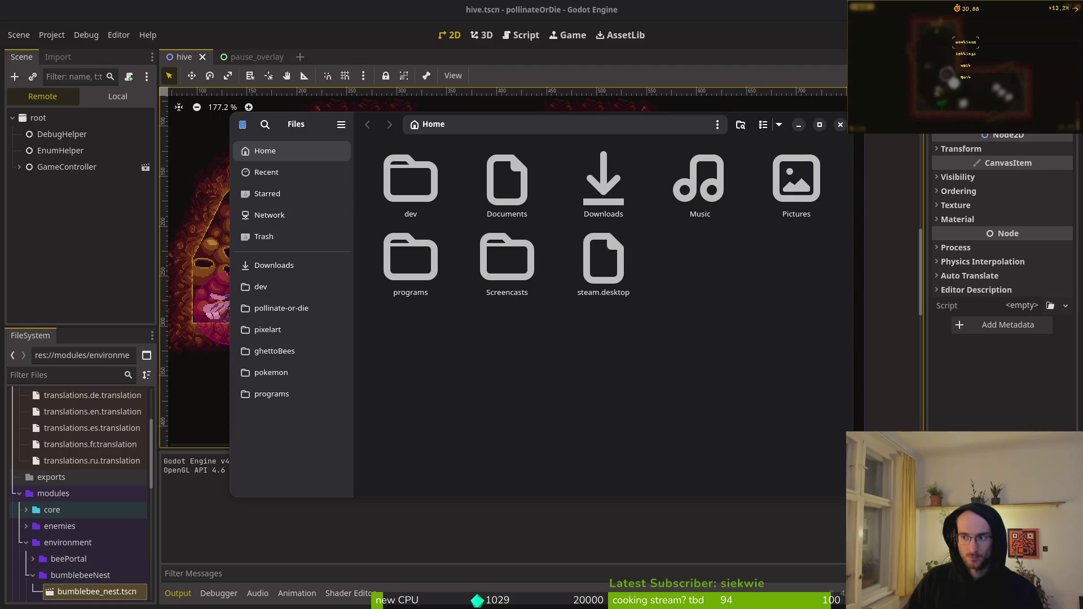
pyautogui.click(840, 123)
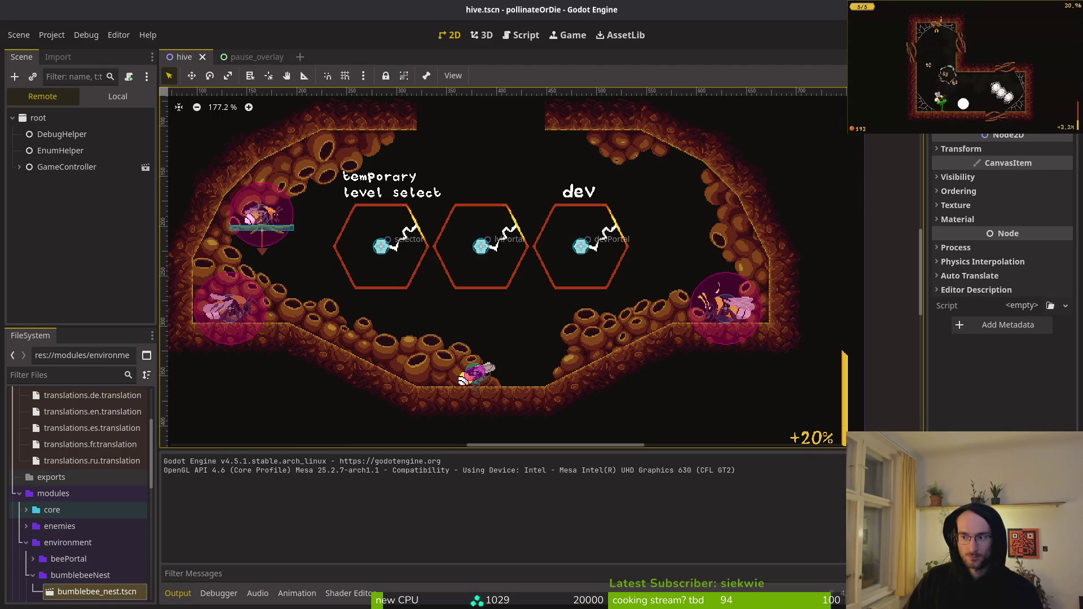
# - Run the game with F5 to test the hive level, then return to Aseprite
pyautogui.press('F5')
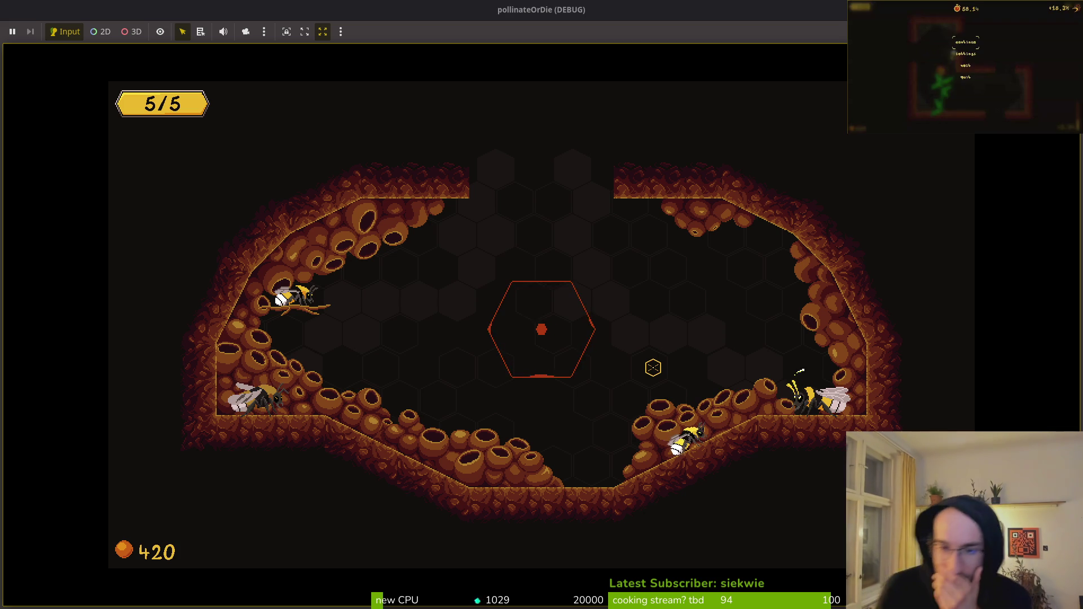
pyautogui.hotkey('alt', 'Tab')
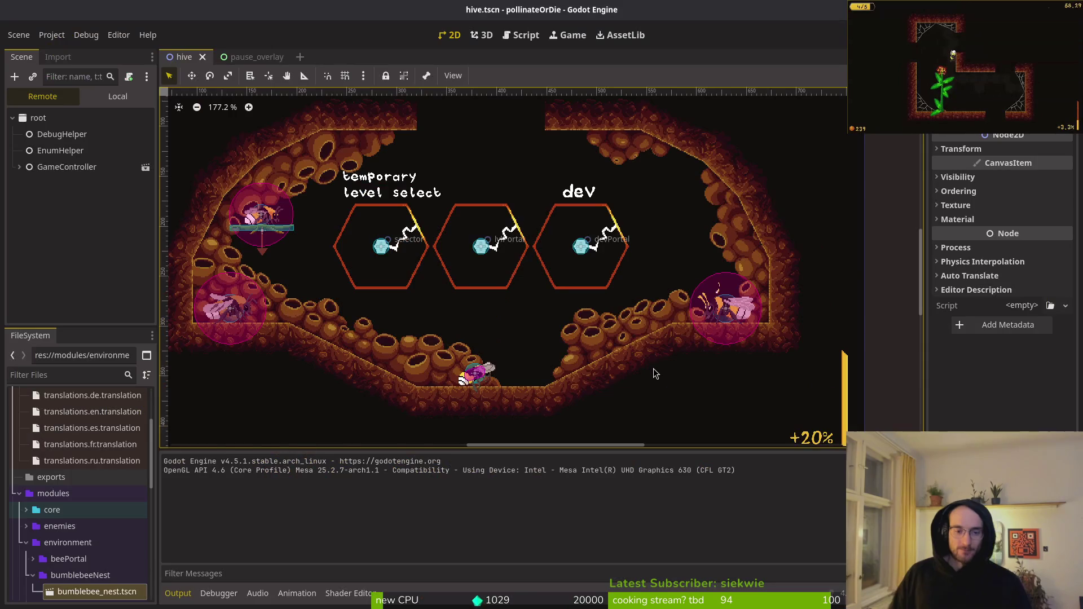
pyautogui.hotkey('alt', 'Tab')
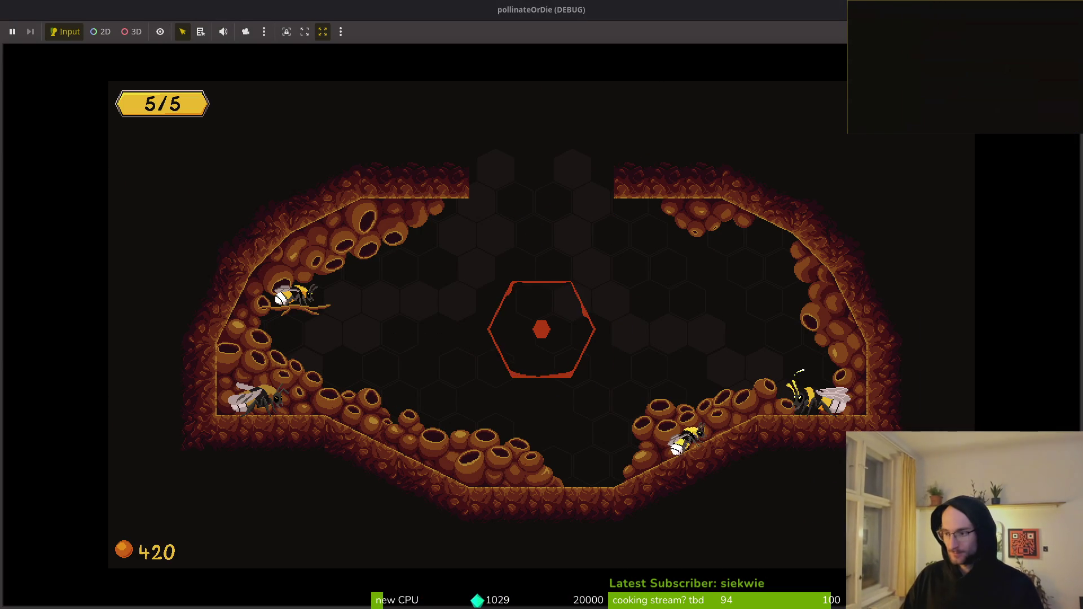
pyautogui.hotkey('alt', 'Tab')
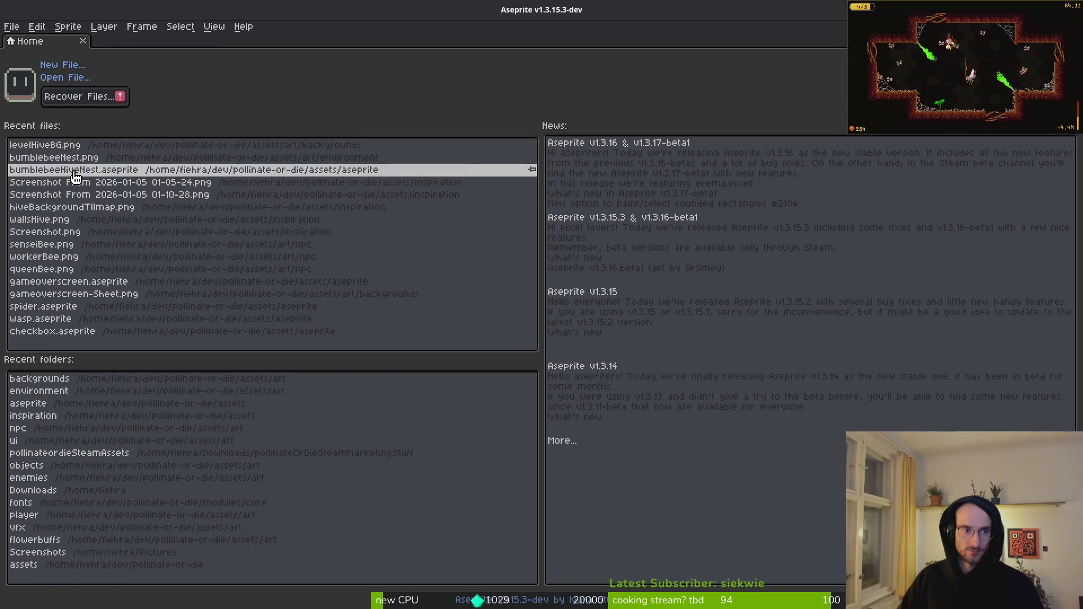
# - Reopen bumblebeeHiveNest.aseprite from recent files and zoom in on the hive cells
pyautogui.click(119, 170)
pyautogui.hotkey('alt', 'Tab')
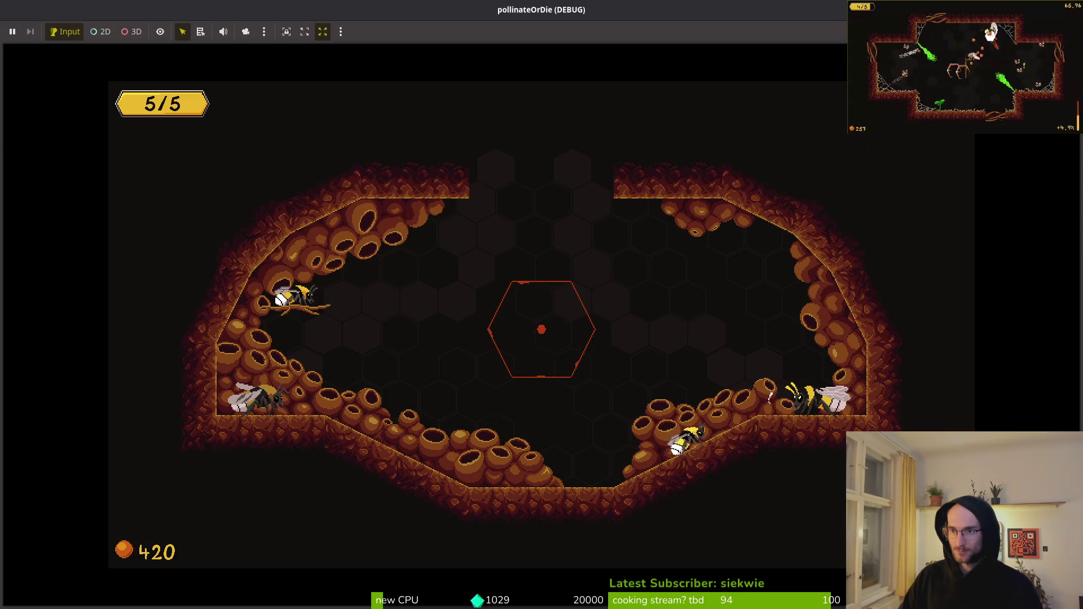
pyautogui.hotkey('alt', 'Tab')
pyautogui.scroll(5, 762, 375)
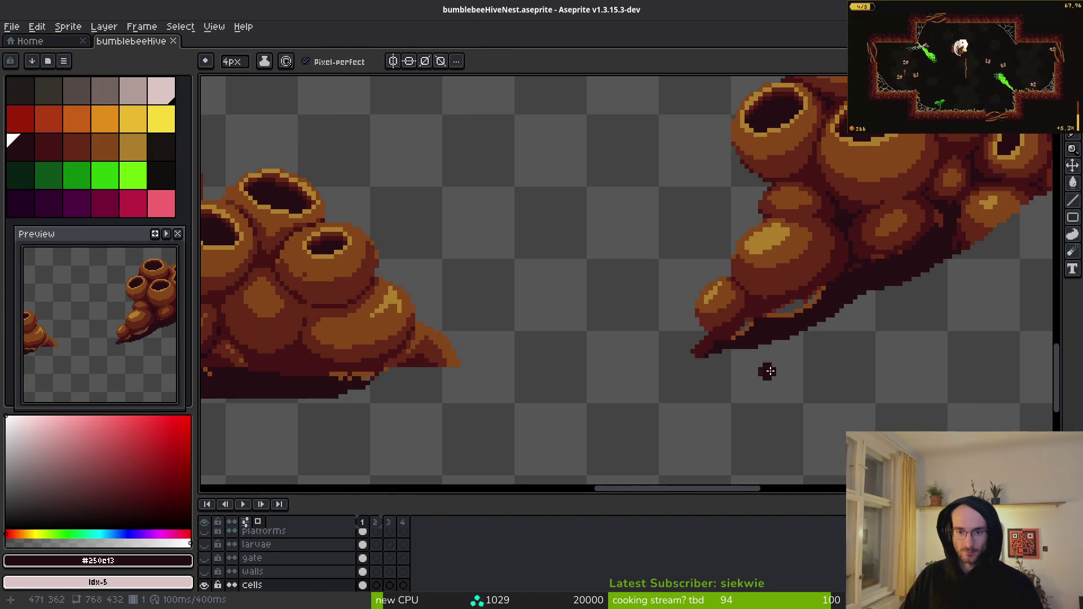
pyautogui.moveTo(717, 363); pyautogui.dragTo(672, 380)
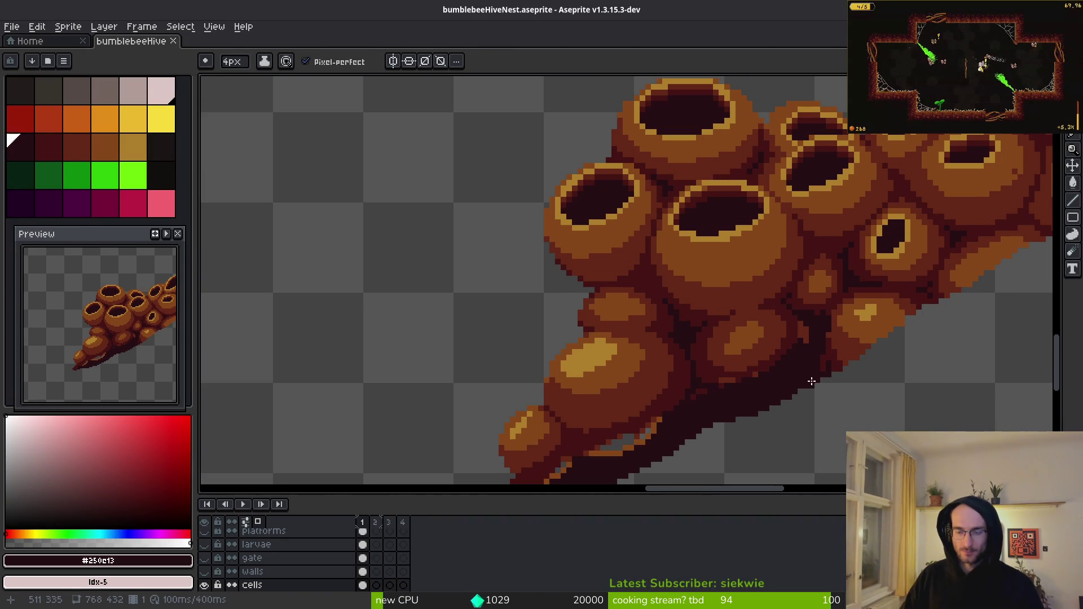
# - Replace hive shade #431414 with #250c13 and #632718 with palette colour 13
pyautogui.press('i')
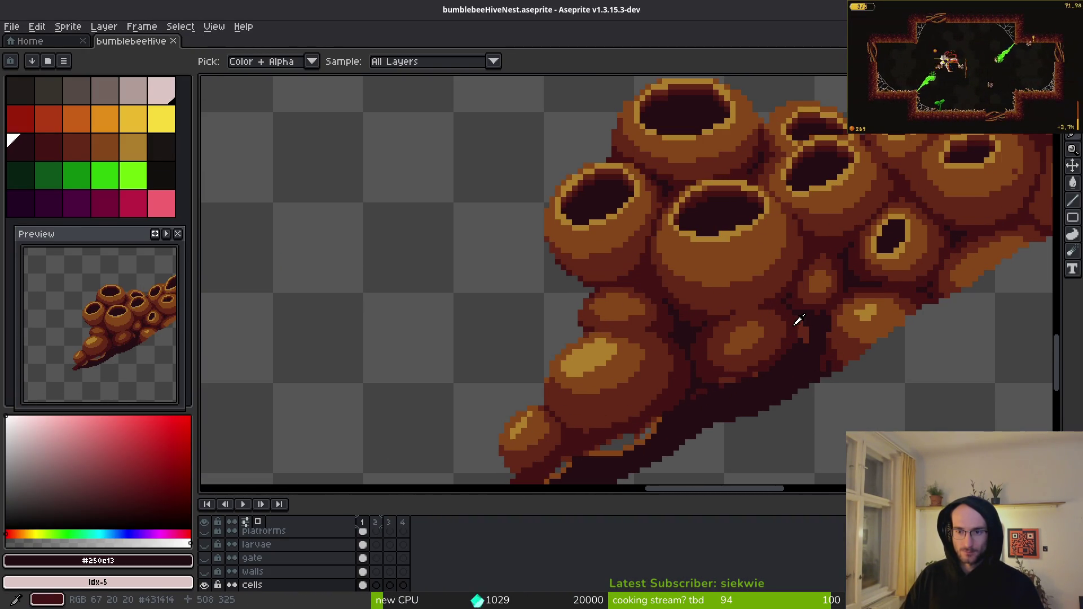
pyautogui.click(795, 324)
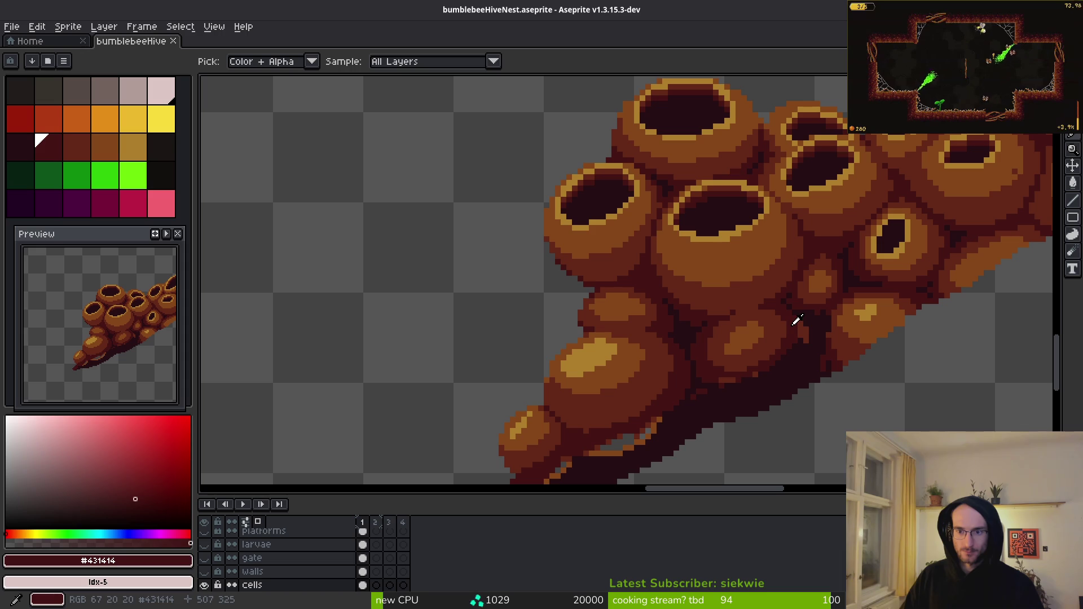
pyautogui.rightClick(807, 354)
pyautogui.hotkey('shift', 'r')
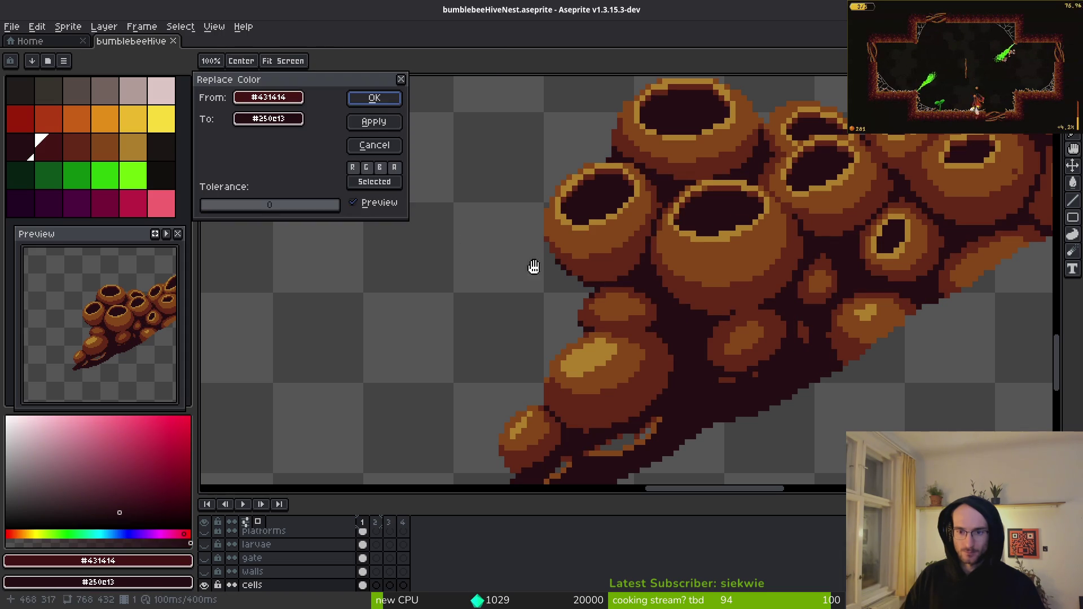
pyautogui.click(382, 118)
pyautogui.click(774, 324)
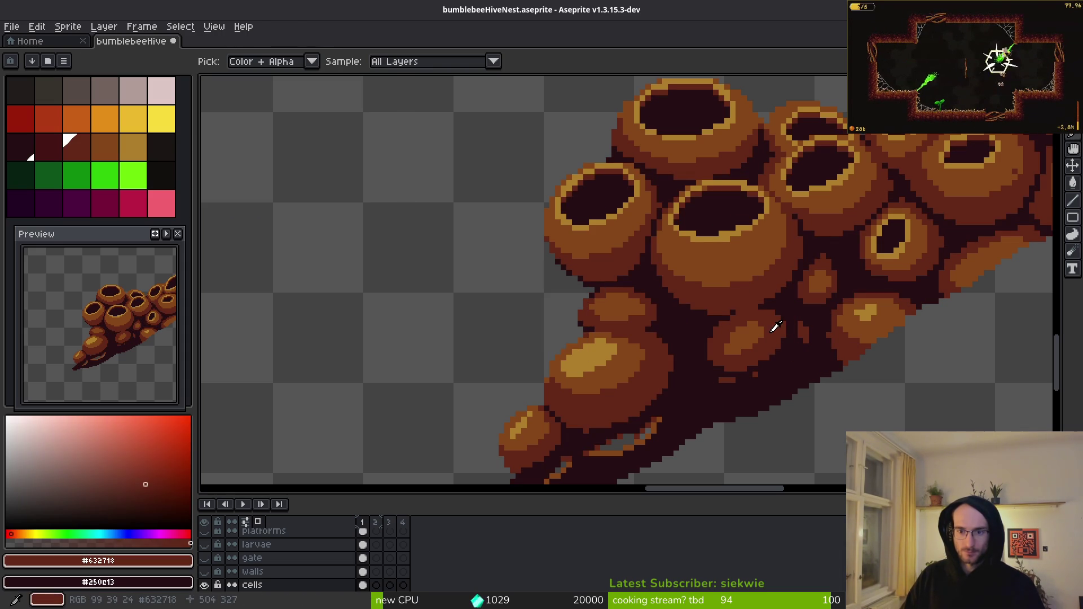
pyautogui.rightClick(53, 158)
pyautogui.hotkey('shift', 'r')
pyautogui.click(375, 97)
# - Replace #854619 with palette colour 14 and #ae7e2c with colour 15, then save
pyautogui.click(749, 246)
pyautogui.rightClick(77, 147)
pyautogui.hotkey('shift', 'r')
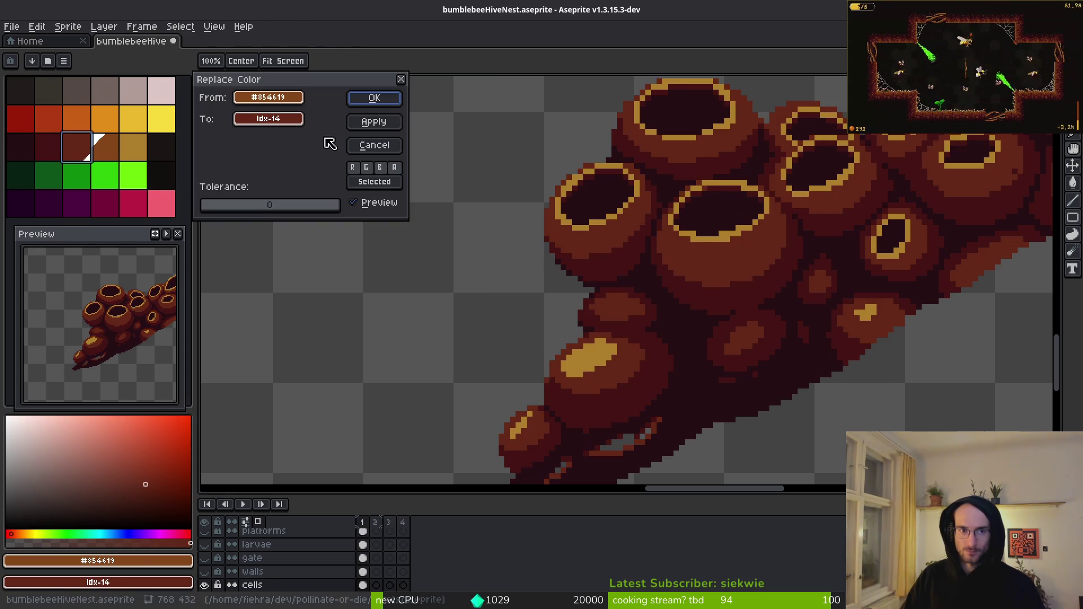
pyautogui.click(377, 97)
pyautogui.keyDown('alt'); pyautogui.click(672, 209); pyautogui.keyUp('alt')
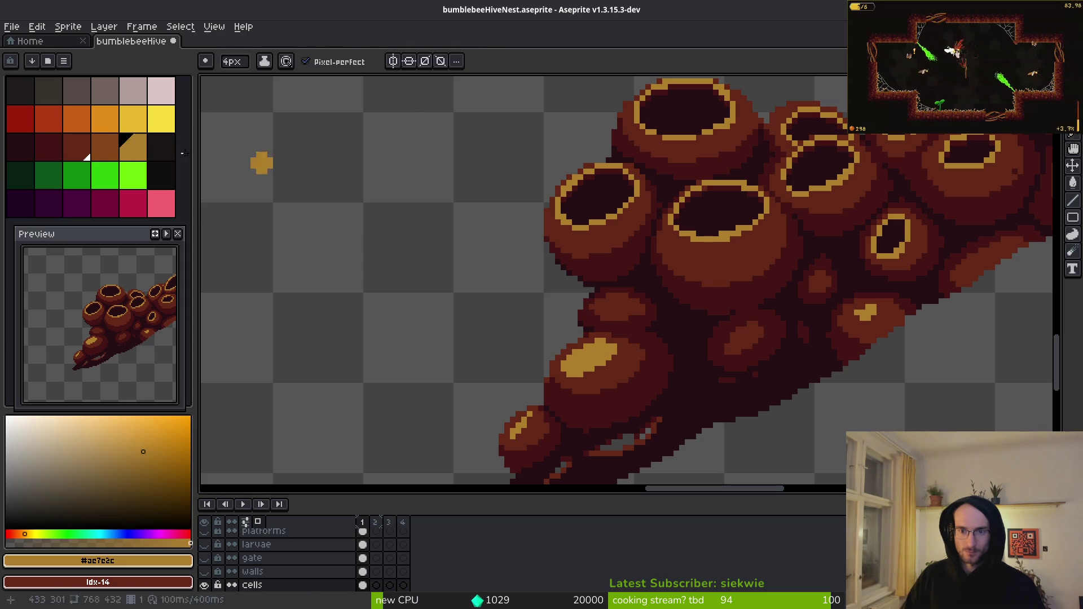
pyautogui.rightClick(105, 147)
pyautogui.hotkey('shift', 'r')
pyautogui.click(375, 97)
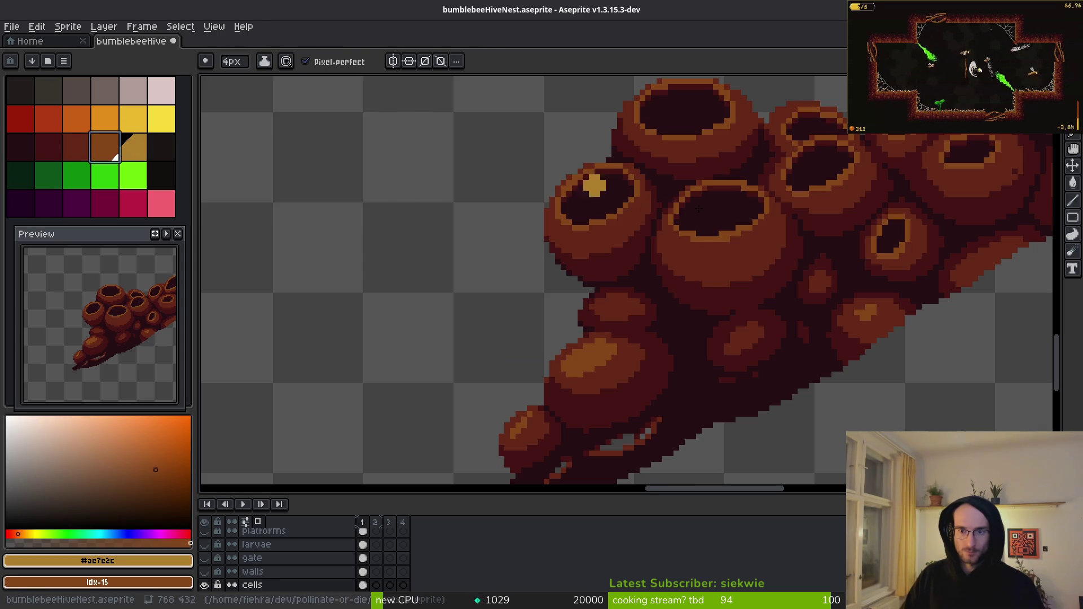
pyautogui.scroll(-3, 530, 169)
pyautogui.scroll(1, 722, 259)
pyautogui.scroll(1, 645, 271)
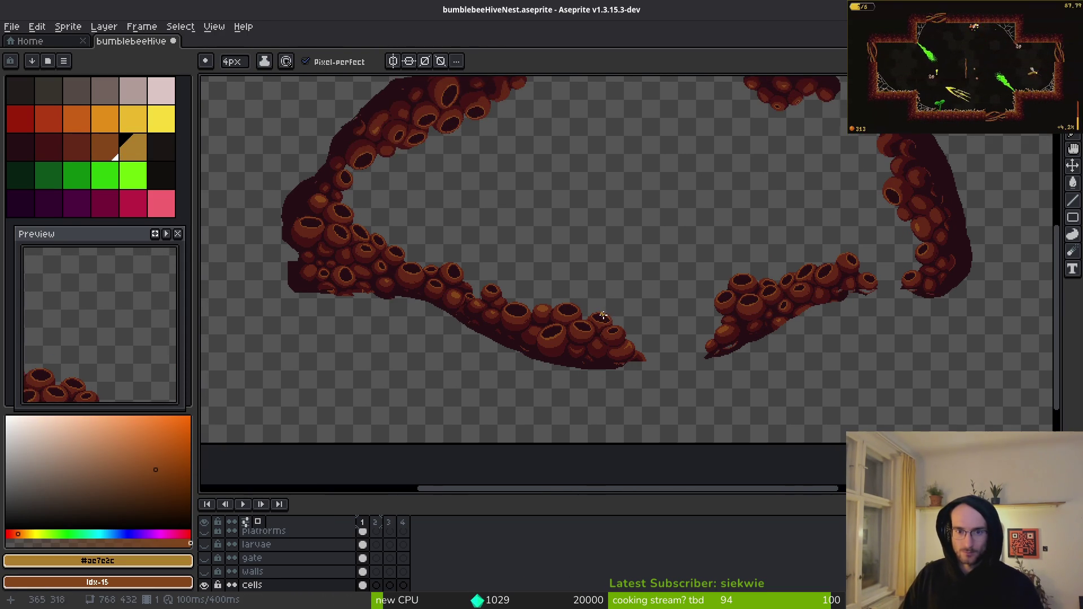
pyautogui.scroll(-1, 617, 314)
pyautogui.hotkey('ctrl', 's')
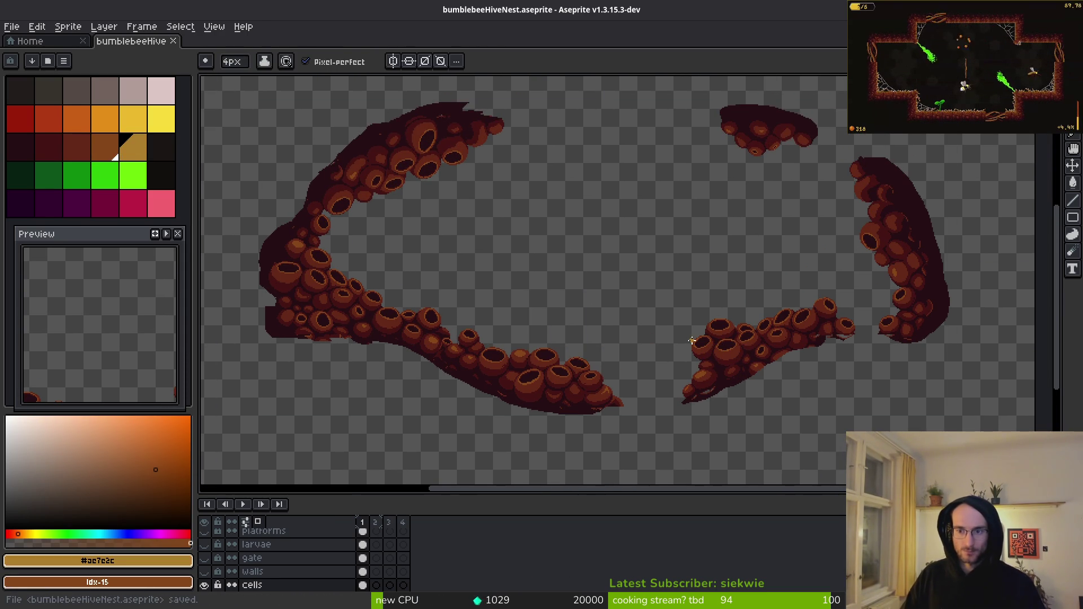
# - Build the hive sprite sheet from the sprite sheet export settings
pyautogui.hotkey('ctrl', 'e')
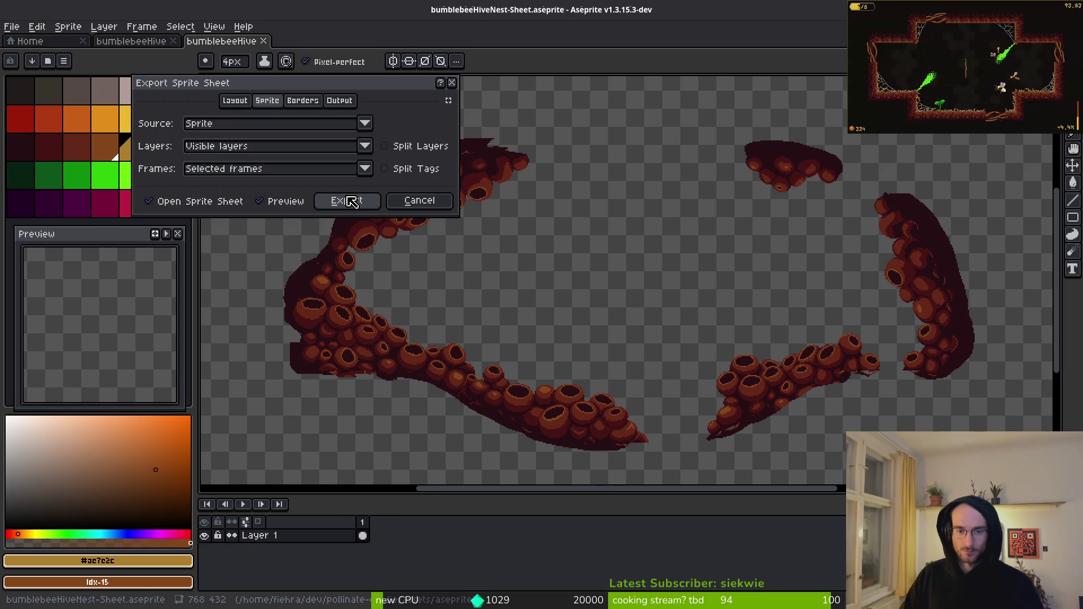
pyautogui.click(353, 202)
pyautogui.hotkey('ctrl', 'shift', 'e')
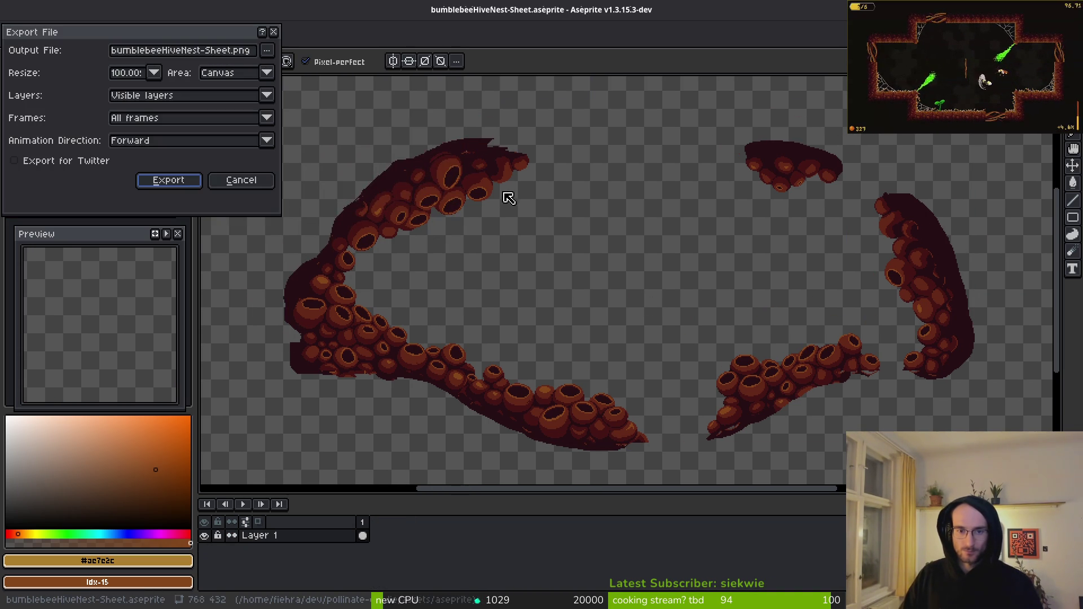
# - Export the sheet over art/environment/bumblebeeNest.png, confirm the overwrite, and close it
pyautogui.click(267, 50)
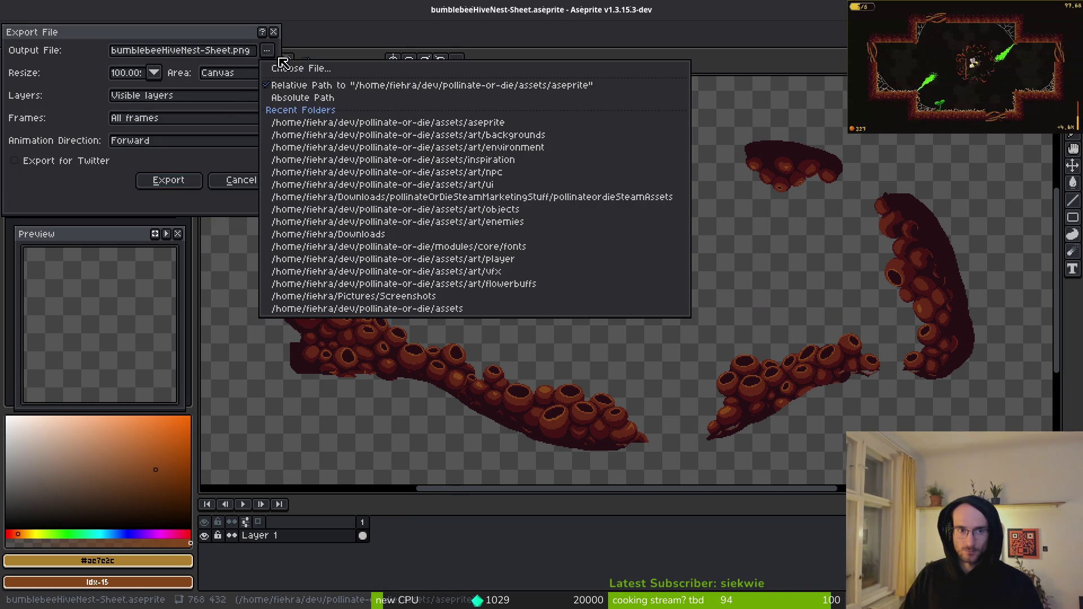
pyautogui.click(282, 66)
pyautogui.click(54, 51)
pyautogui.doubleClick(56, 119)
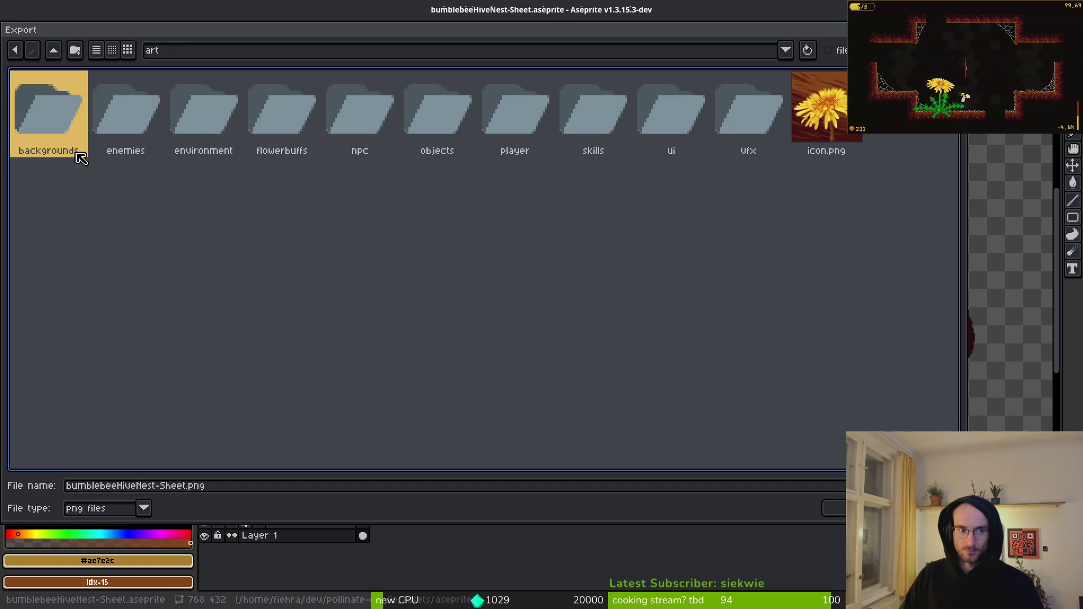
pyautogui.doubleClick(202, 123)
pyautogui.click(83, 123)
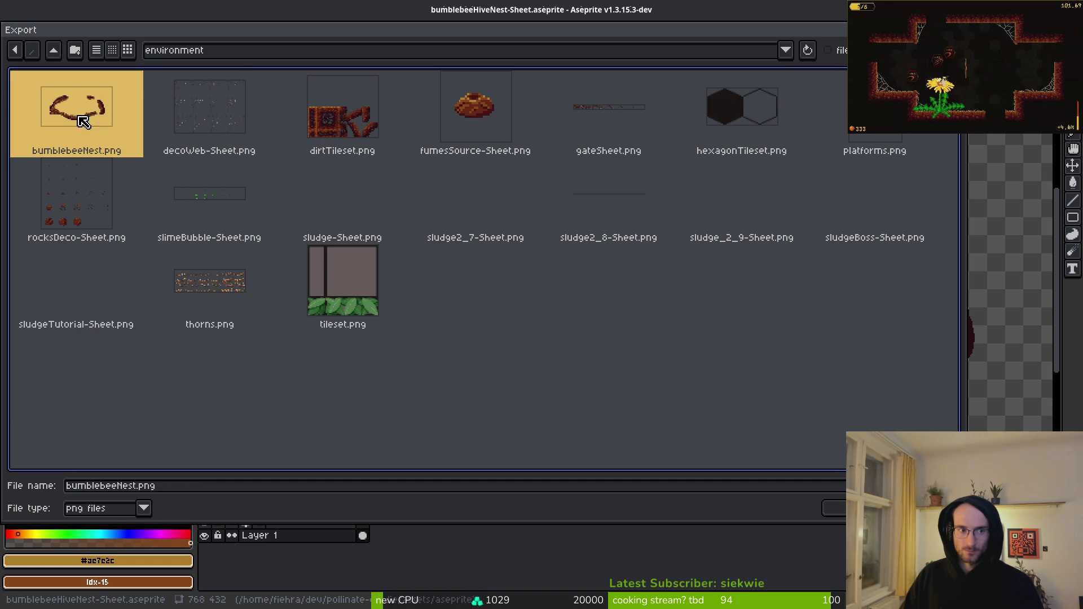
pyautogui.click(840, 515)
pyautogui.click(446, 337)
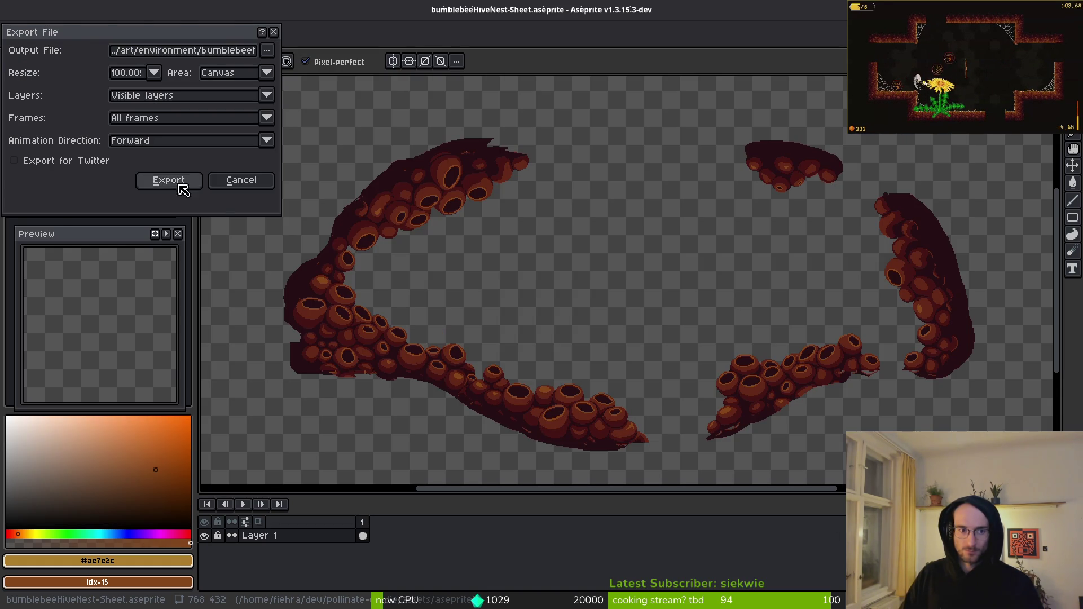
pyautogui.click(169, 179)
pyautogui.scroll(-2, 586, 293)
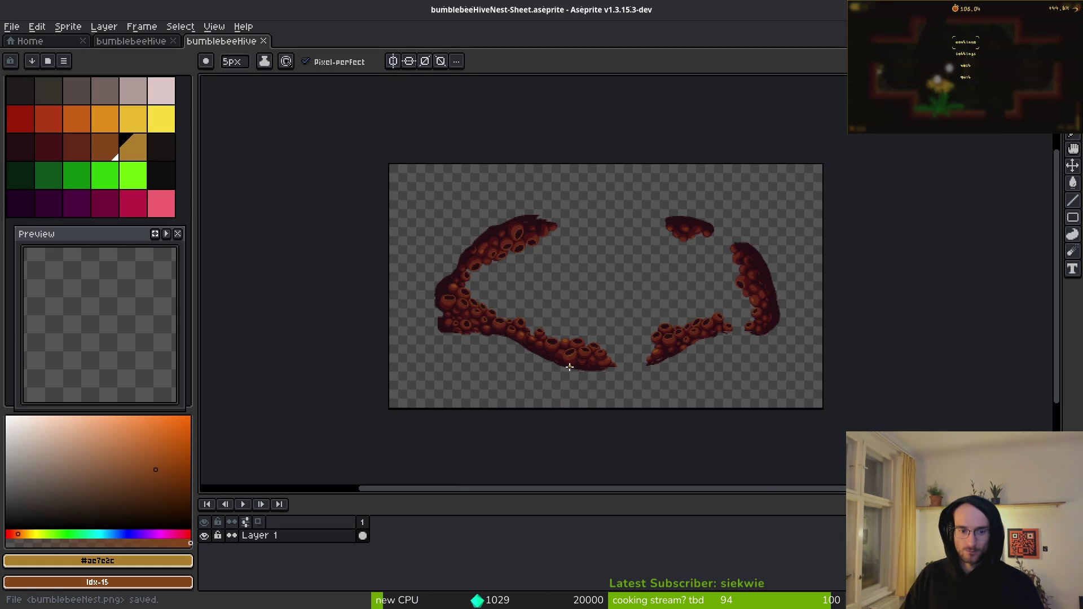
pyautogui.hotkey('ctrl', 'w')
# - Undo and then redo the colour replacement on the hive
pyautogui.scroll(-2, 517, 294)
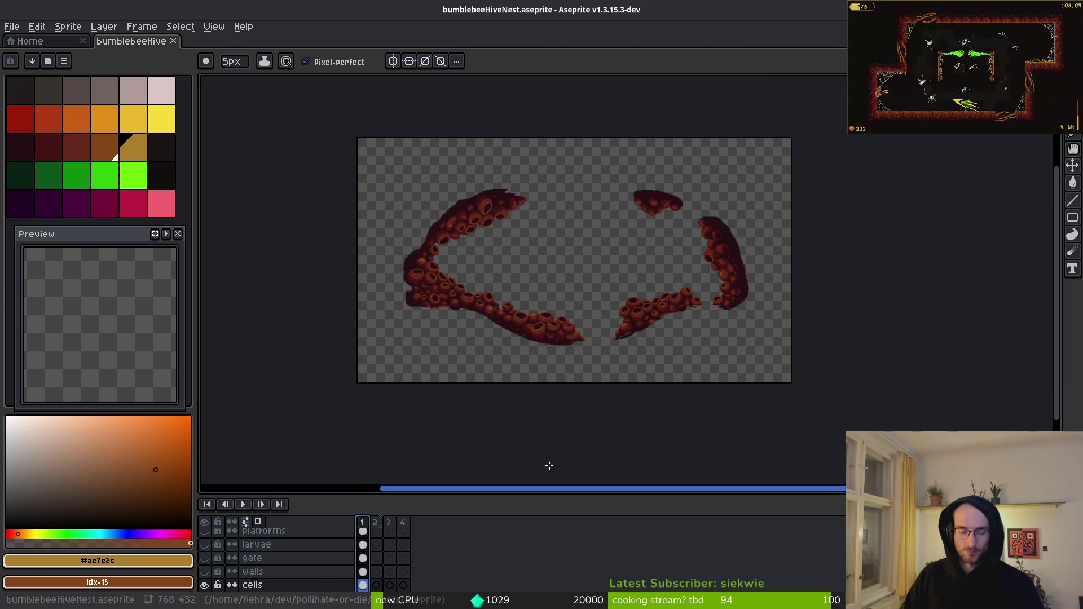
pyautogui.hotkey('ctrl', 'z')
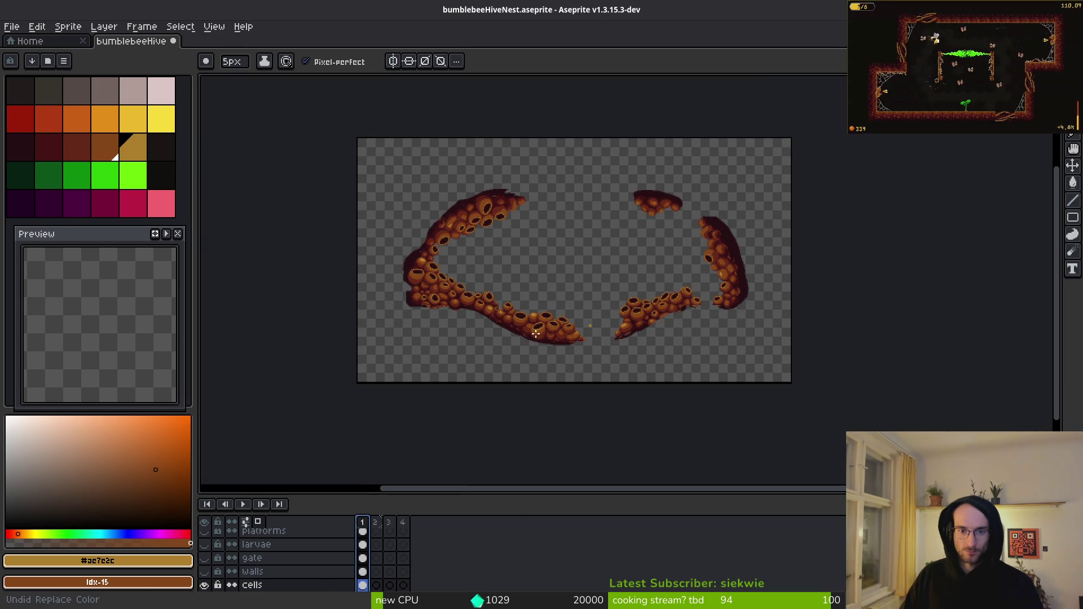
pyautogui.scroll(3, 575, 330)
pyautogui.hotkey('ctrl', 'y')
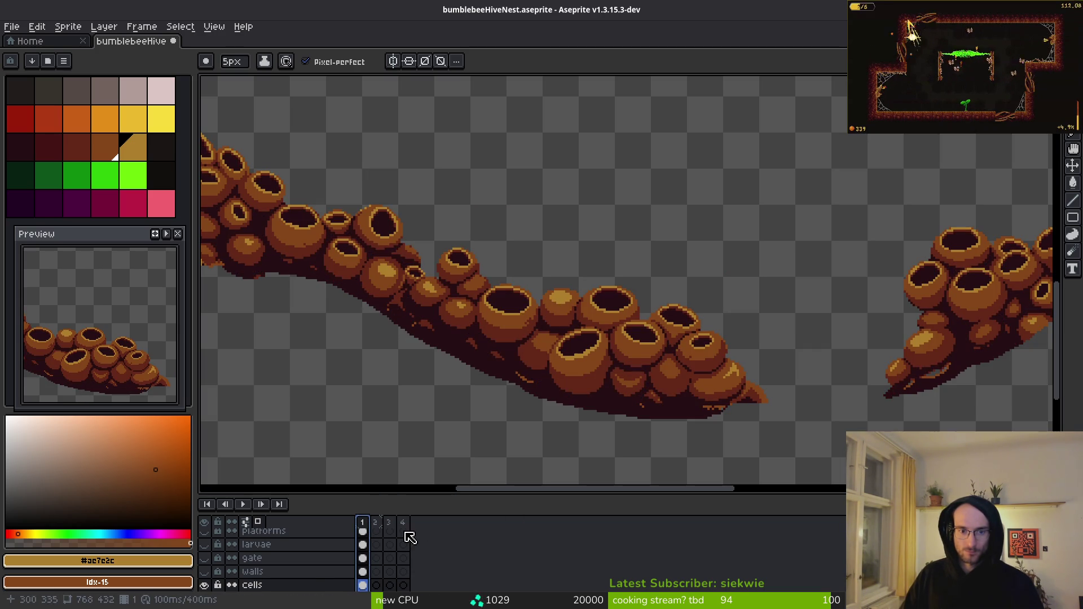
# - Insert a new frame after frame 1, delete frames 3–5, and save
pyautogui.hotkey('alt', 'n')
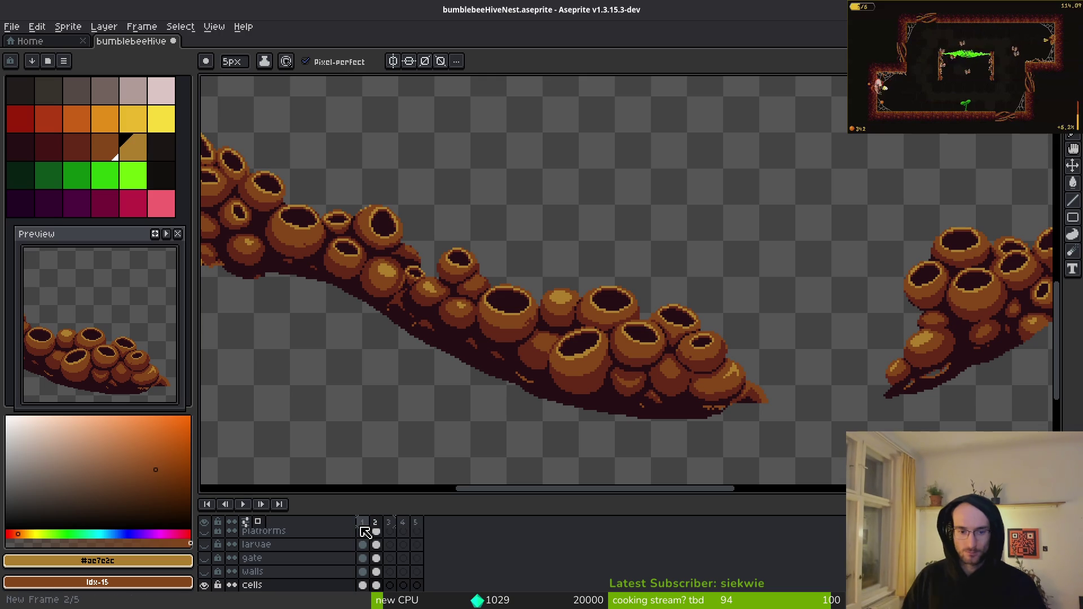
pyautogui.moveTo(393, 525); pyautogui.dragTo(433, 528)
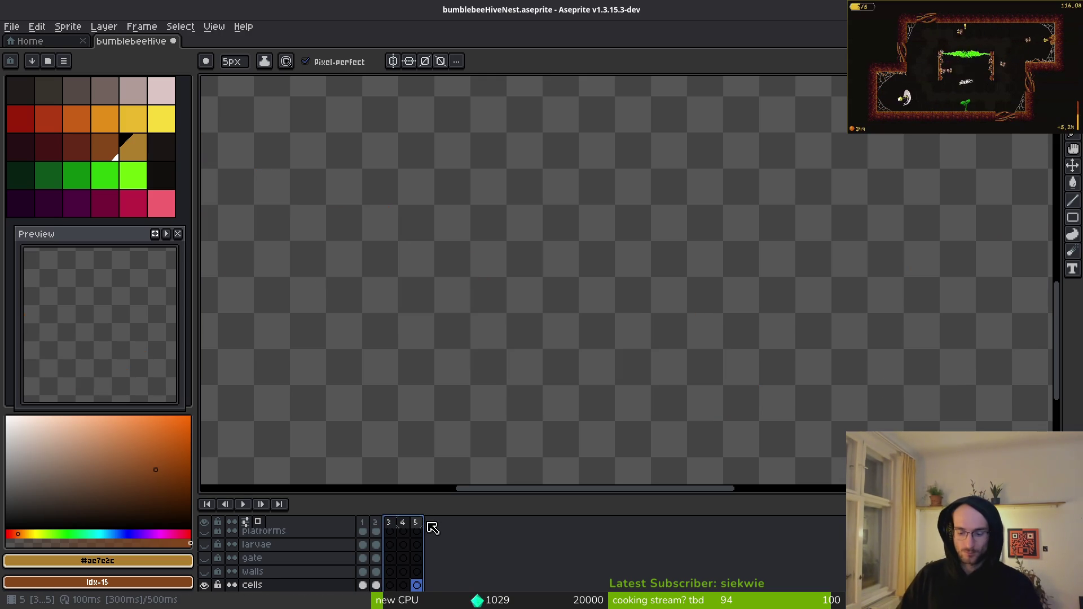
pyautogui.hotkey('alt', 'c')
pyautogui.hotkey('ctrl', 's')
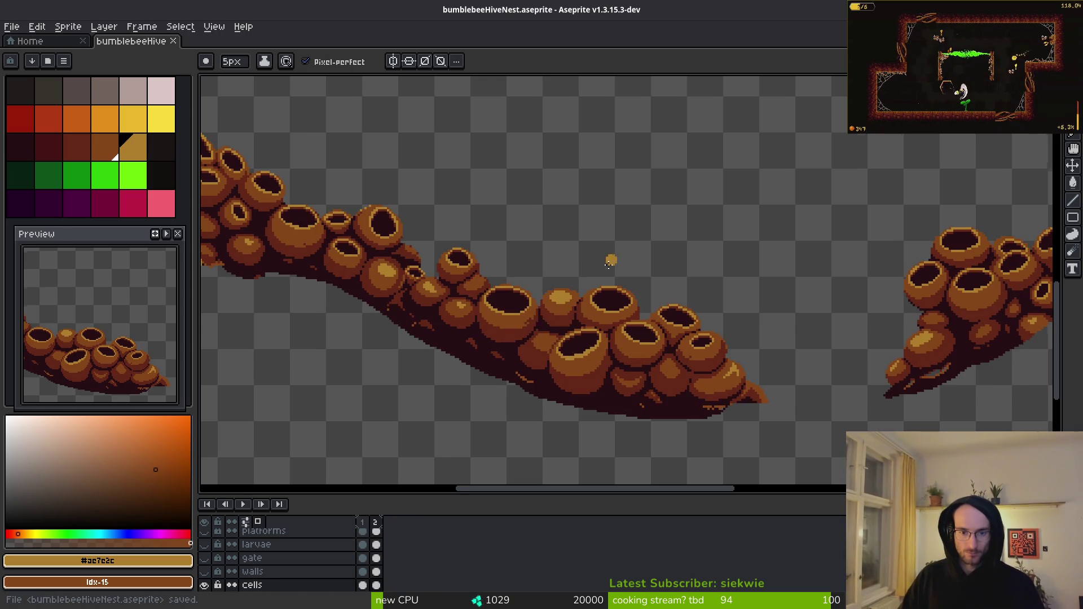
# - Undo the frame changes back to four frames and save
pyautogui.scroll(-3, 604, 265)
pyautogui.scroll(4, 607, 271)
pyautogui.hotkey('ctrl', 'z')
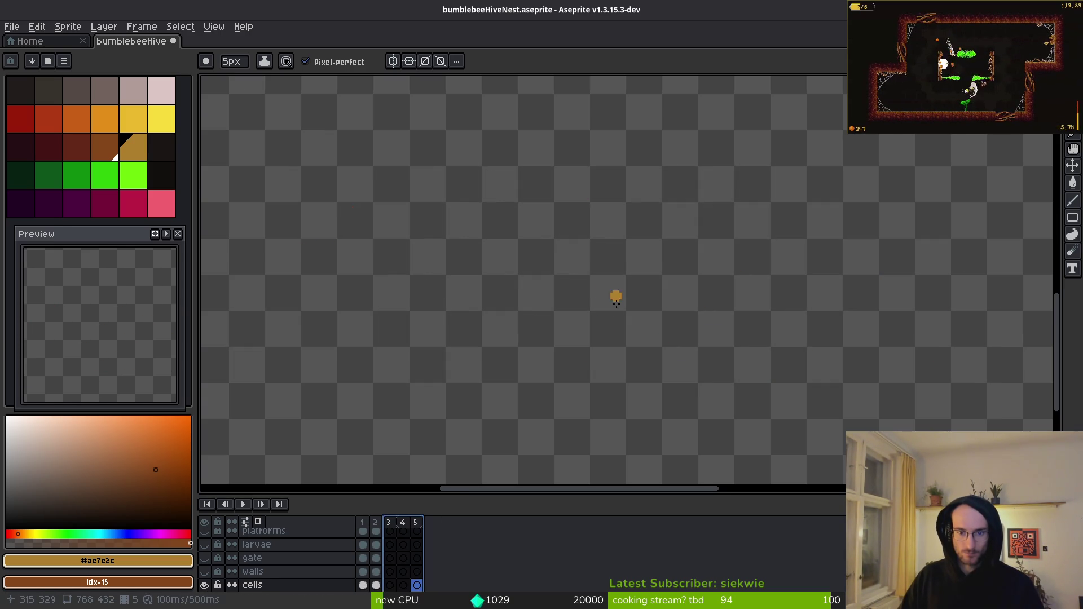
pyautogui.hotkey('ctrl', 'z')
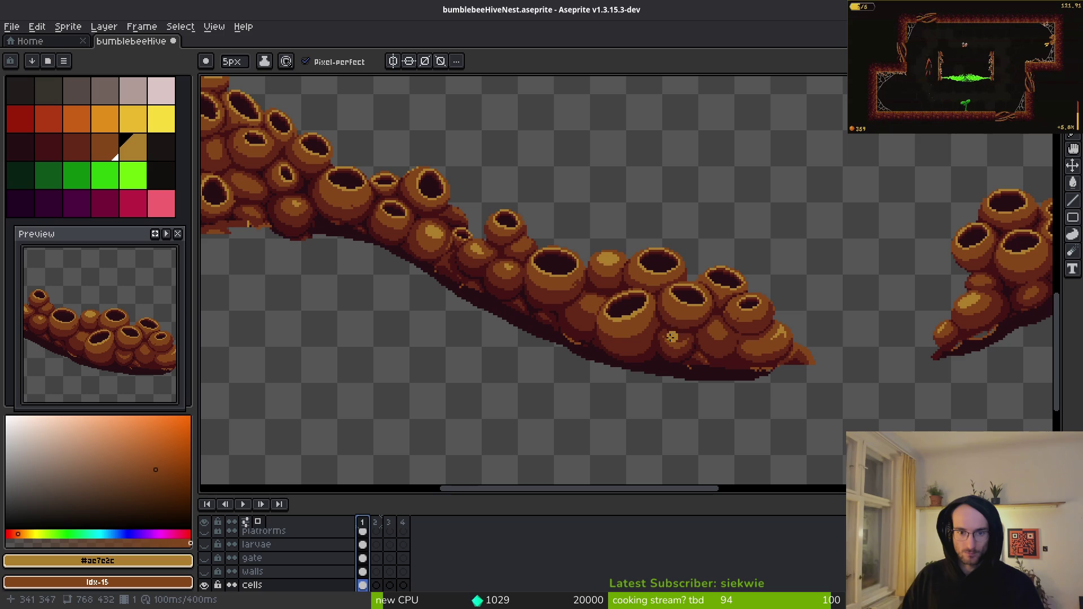
pyautogui.hotkey('ctrl', 's')
# - Undo the colour replacement and save the hive with its original colours
pyautogui.hotkey('ctrl', 'y')
pyautogui.hotkey('ctrl', 'z')
pyautogui.hotkey('ctrl', 's')
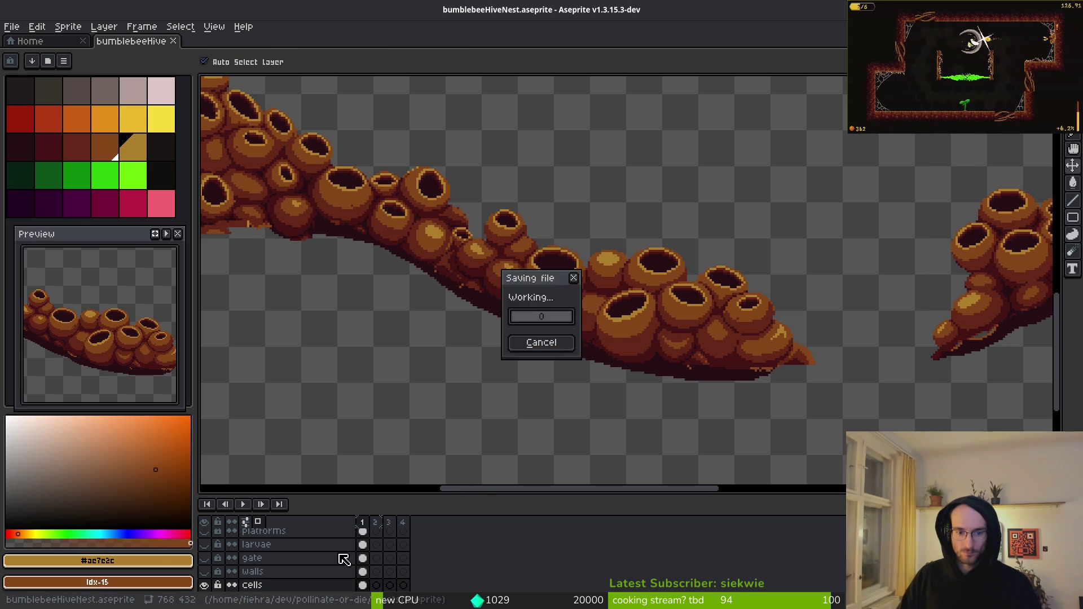
# - Add a new frame 2, delete frames down to two, and return to the pencil
pyautogui.hotkey('alt', 'n')
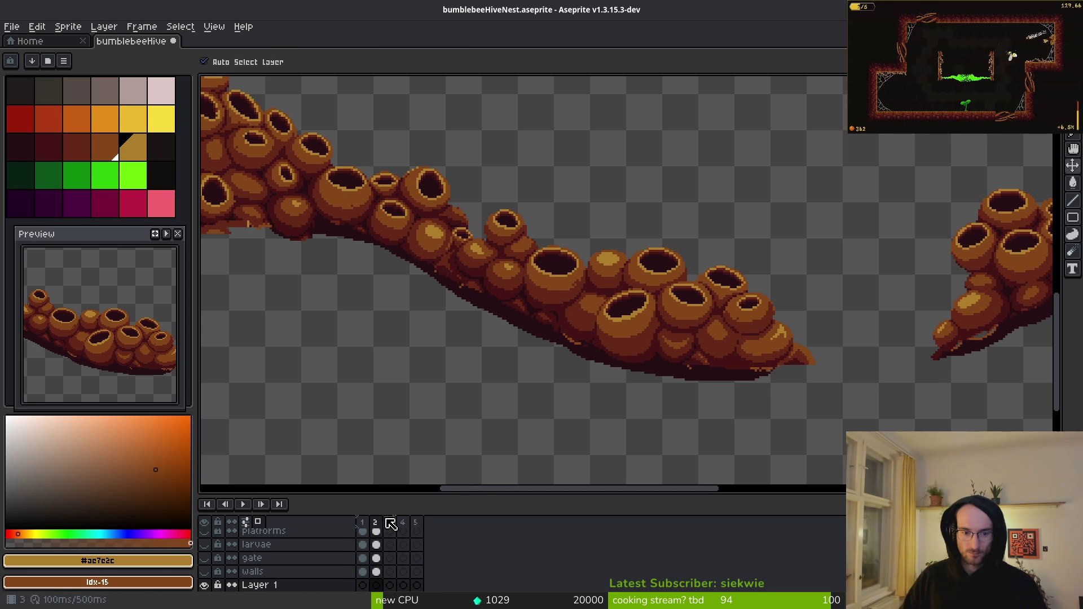
pyautogui.click(409, 526)
pyautogui.hotkey('alt', 'c')
pyautogui.press('b')
pyautogui.scroll(-1, 664, 350)
pyautogui.scroll(4, 664, 350)
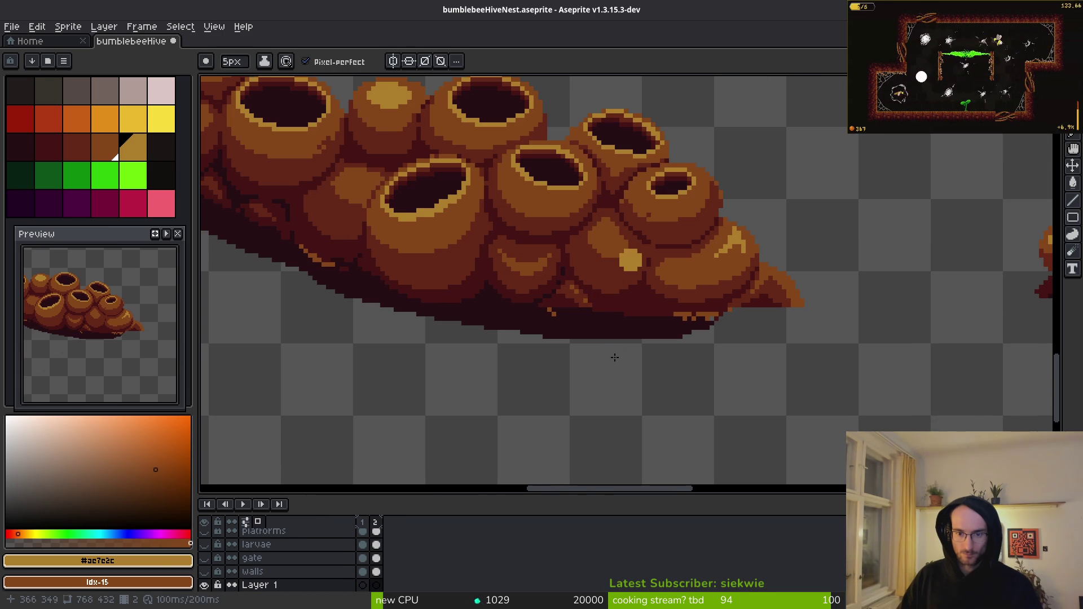
# - Pick #431414 and #250e13, then make the cells layer active and enlarge the layer list
pyautogui.press('i')
pyautogui.click(622, 311)
pyautogui.rightClick(617, 312)
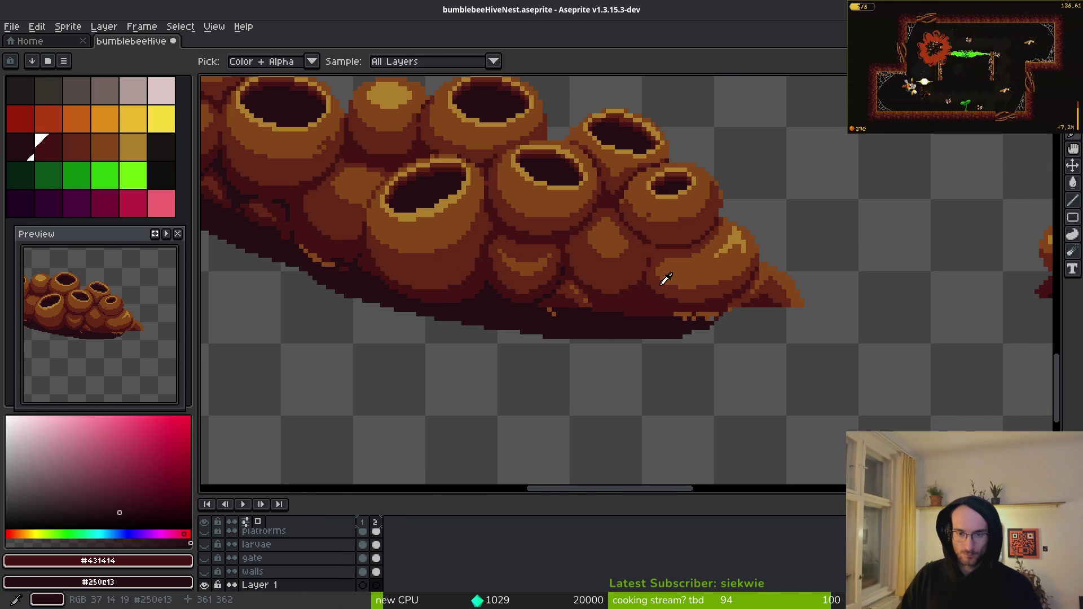
pyautogui.hotkey('shift', 'r')
pyautogui.press('Escape')
pyautogui.scroll(-1, 373, 581)
pyautogui.click(288, 558)
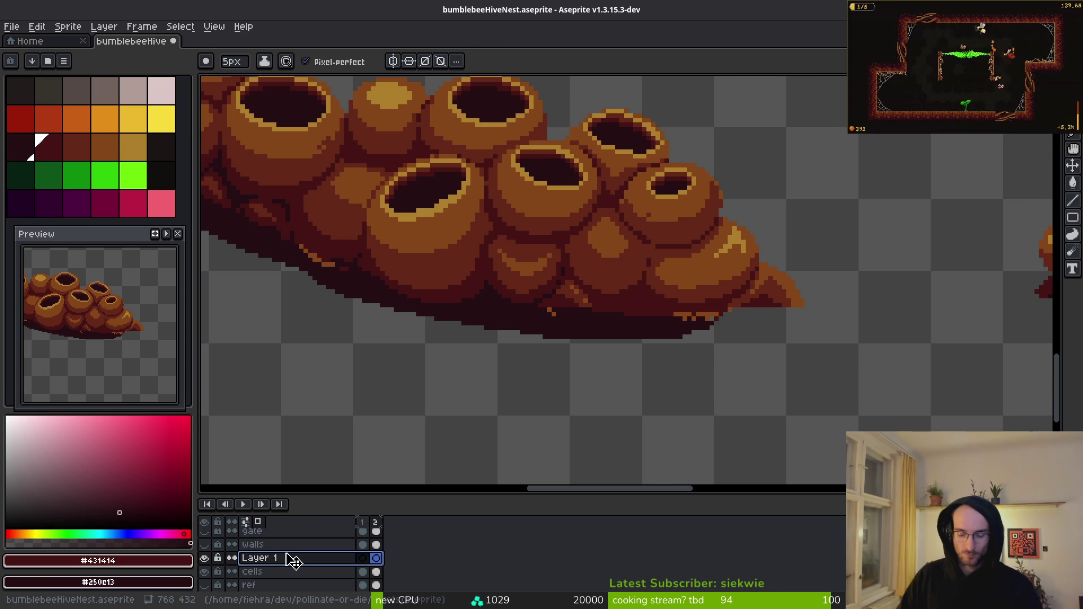
pyautogui.moveTo(380, 495); pyautogui.dragTo(397, 403)
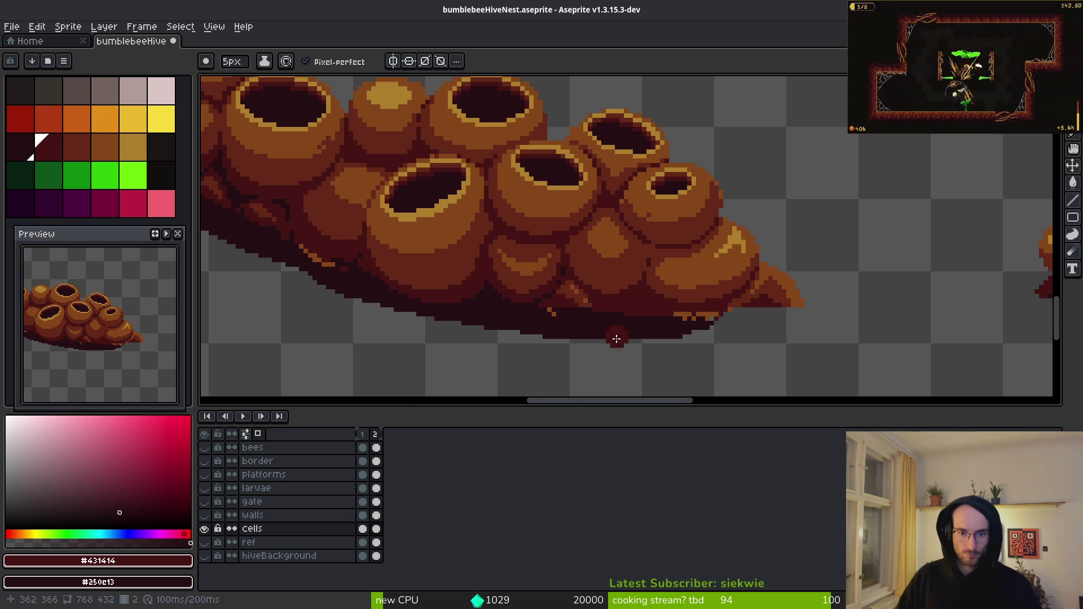
pyautogui.hscroll(1, 598, 309)
# - Replace #431414 with #250e13 and #632718 with palette colour 13
pyautogui.press('i')
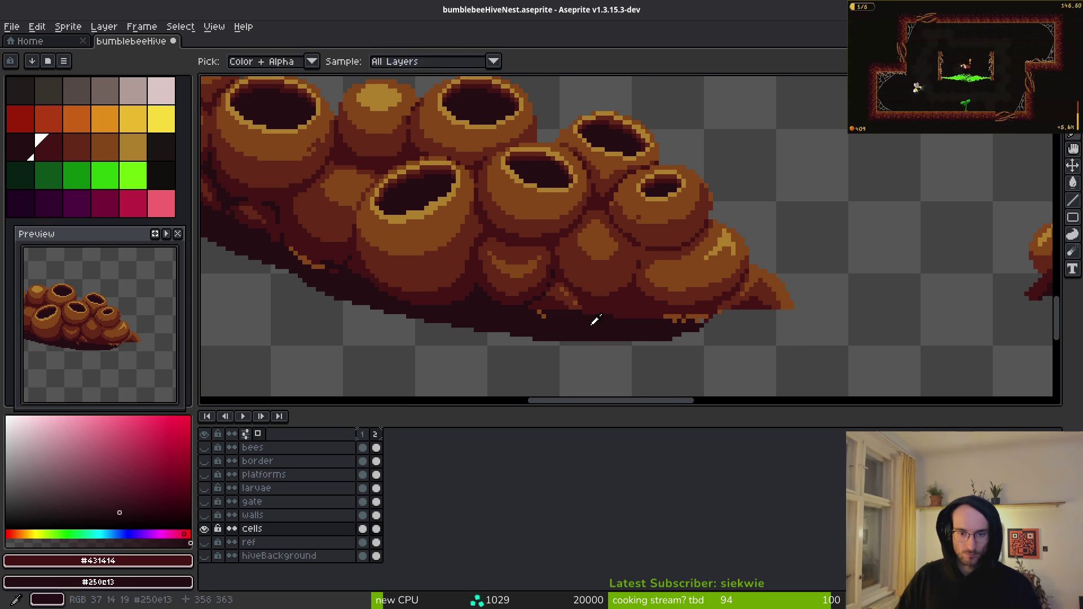
pyautogui.hotkey('shift', 'r')
pyautogui.click(375, 99)
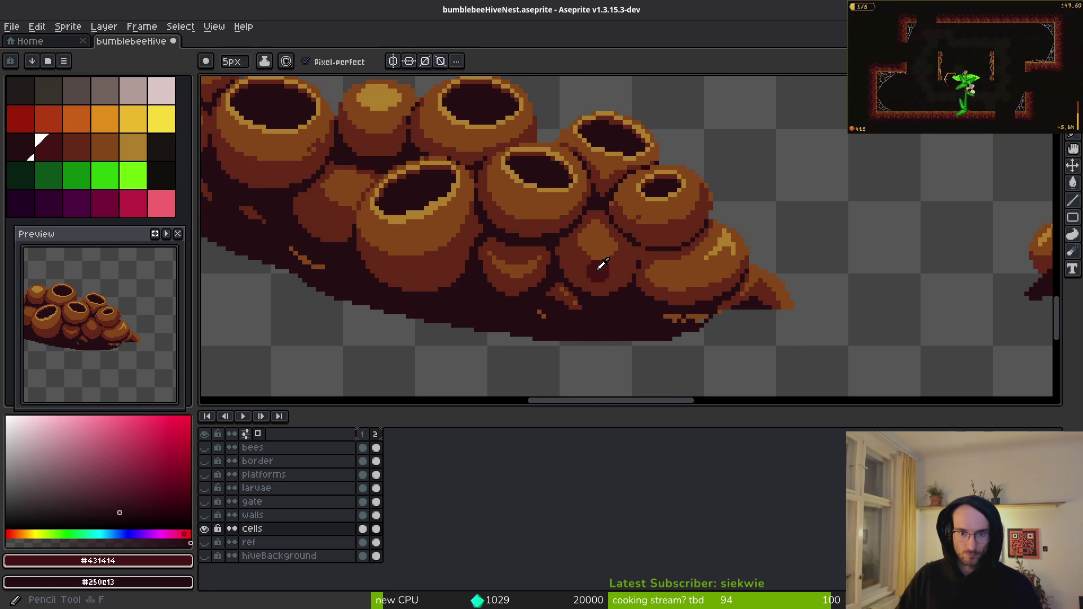
pyautogui.click(522, 276)
pyautogui.hotkey('shift', 'r')
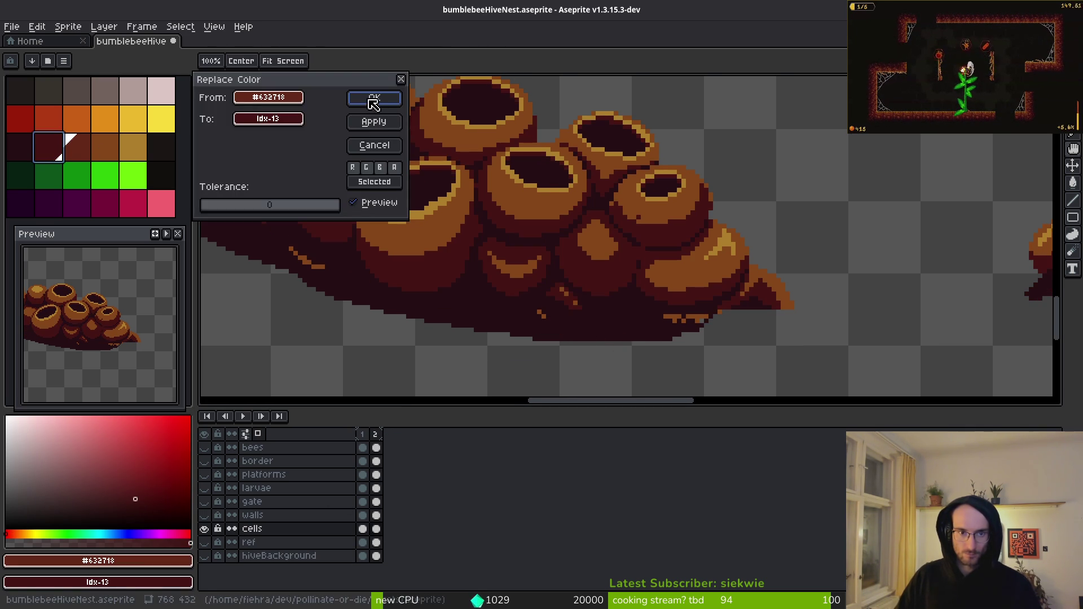
pyautogui.click(369, 99)
# - Replace #854619 with palette colour 14 and #ae7e2c with palette colour 15
pyautogui.click(111, 158)
pyautogui.rightClick(76, 146)
pyautogui.hotkey('shift', 'r')
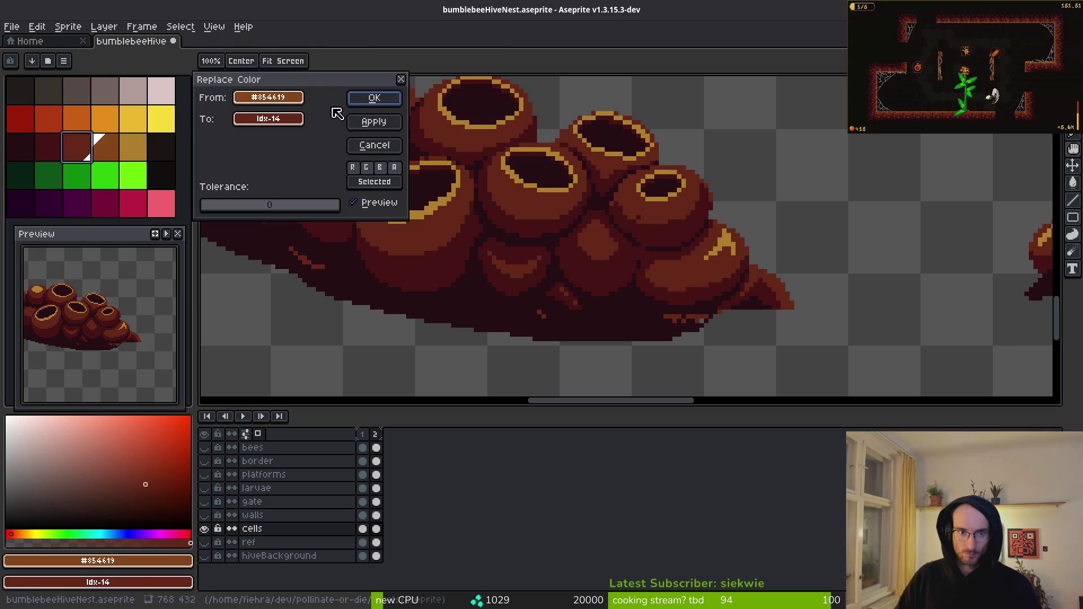
pyautogui.click(369, 99)
pyautogui.click(532, 181)
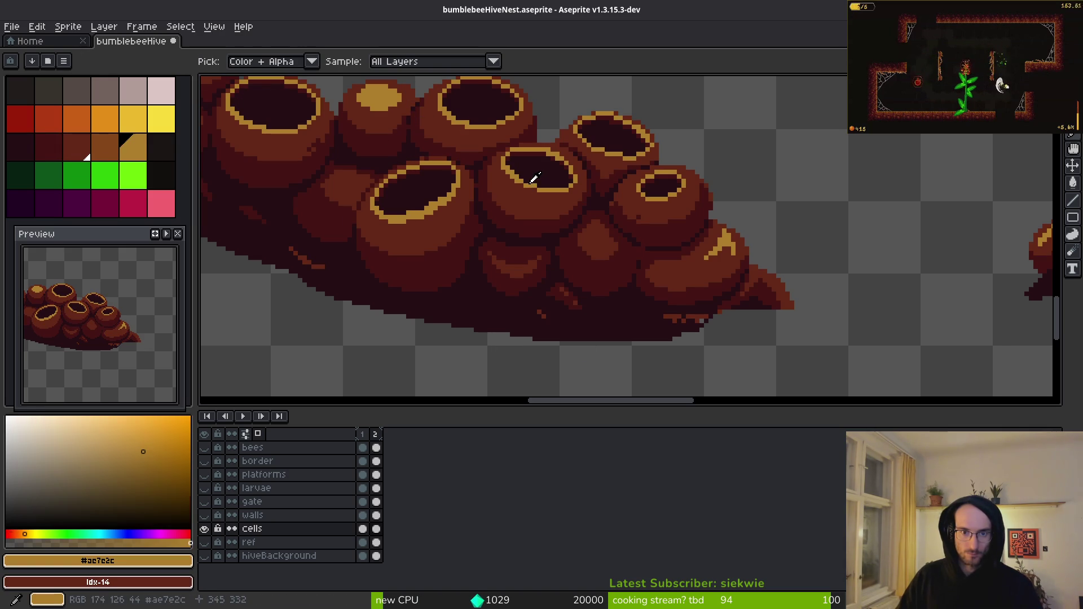
pyautogui.rightClick(110, 156)
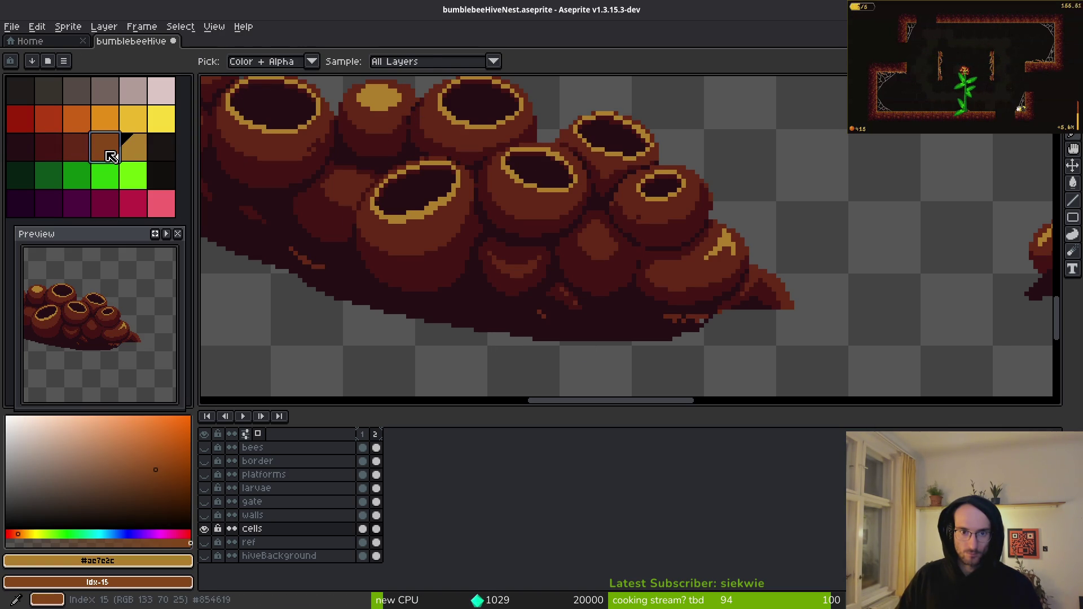
pyautogui.press('b')
pyautogui.hotkey('shift', 'r')
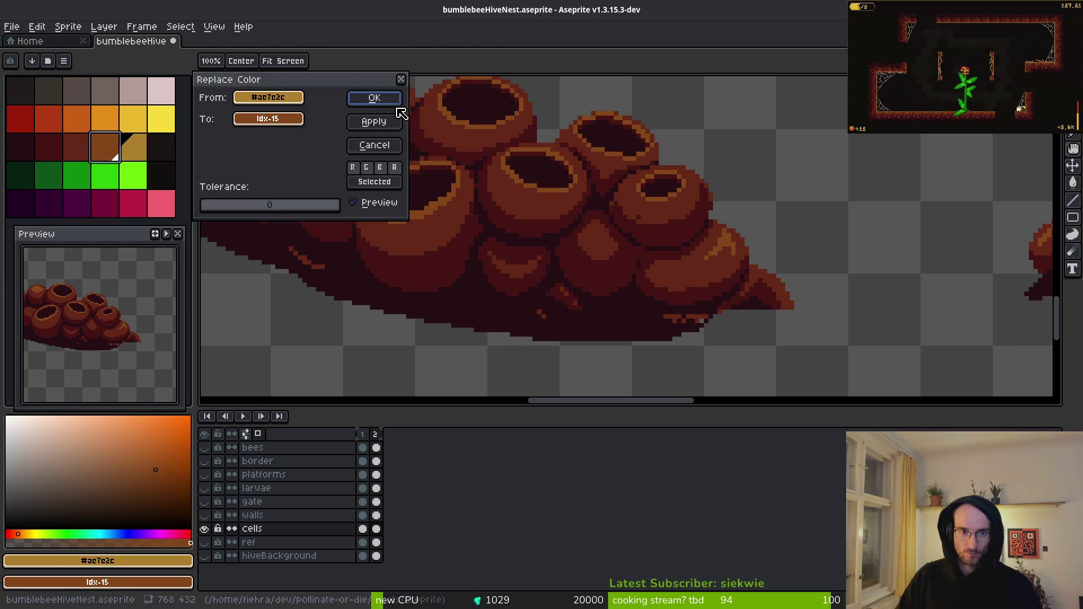
pyautogui.press('Return')
# - Inspect the recoloured hive, redo the last replacement, and run the game from Godot
pyautogui.scroll(-3, 631, 248)
pyautogui.scroll(5, 631, 249)
pyautogui.scroll(-1, 639, 237)
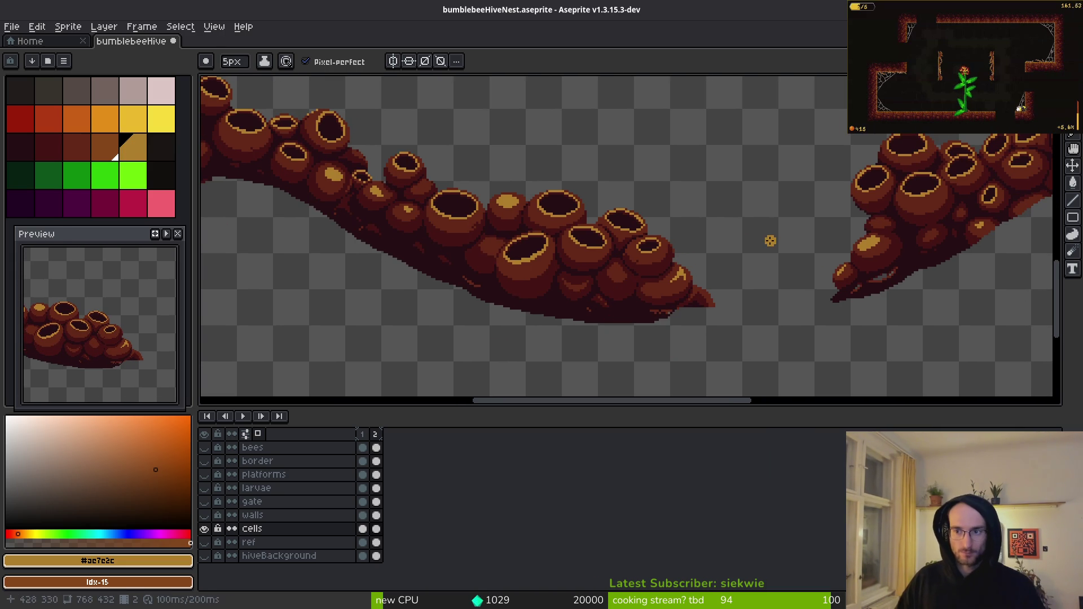
pyautogui.scroll(-1, 705, 259)
pyautogui.scroll(4, 564, 245)
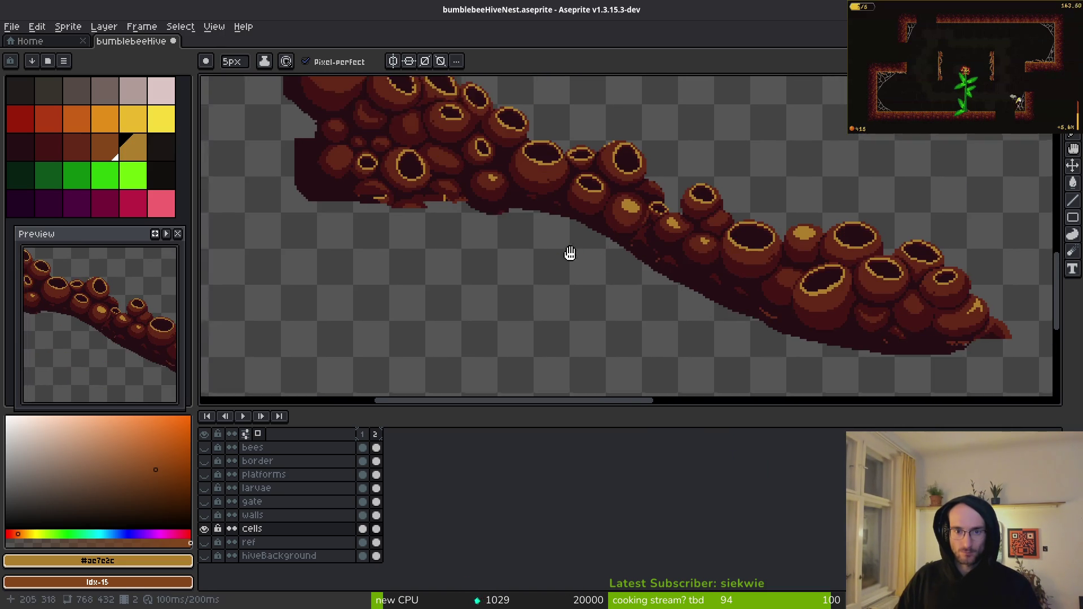
pyautogui.scroll(-4, 605, 252)
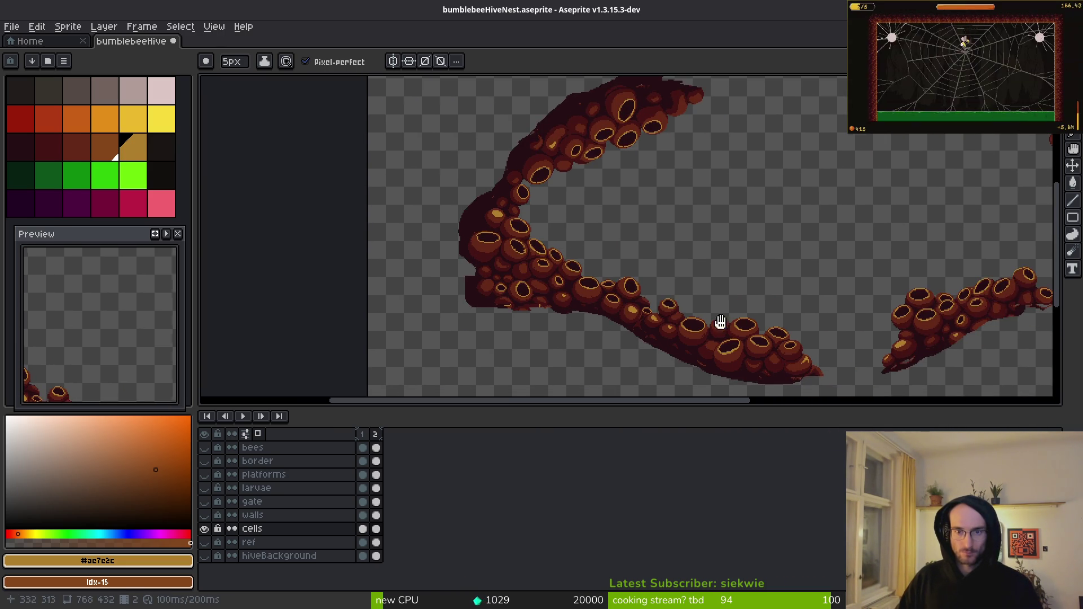
pyautogui.moveTo(747, 320); pyautogui.dragTo(664, 305)
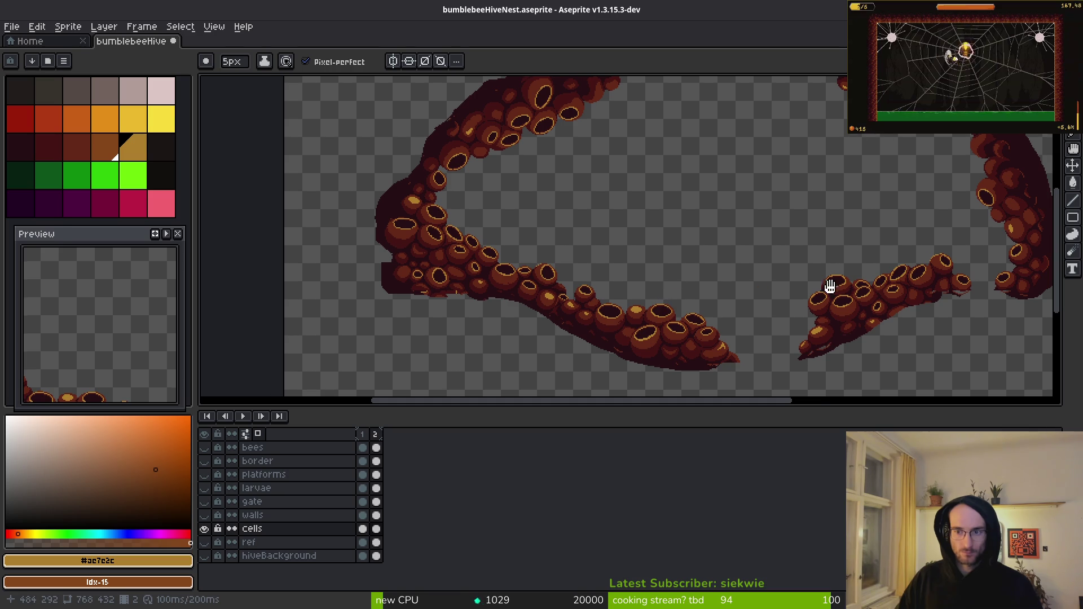
pyautogui.moveTo(830, 287); pyautogui.dragTo(768, 294)
pyautogui.hotkey('ctrl', 'y')
pyautogui.hotkey('alt', 'Tab')
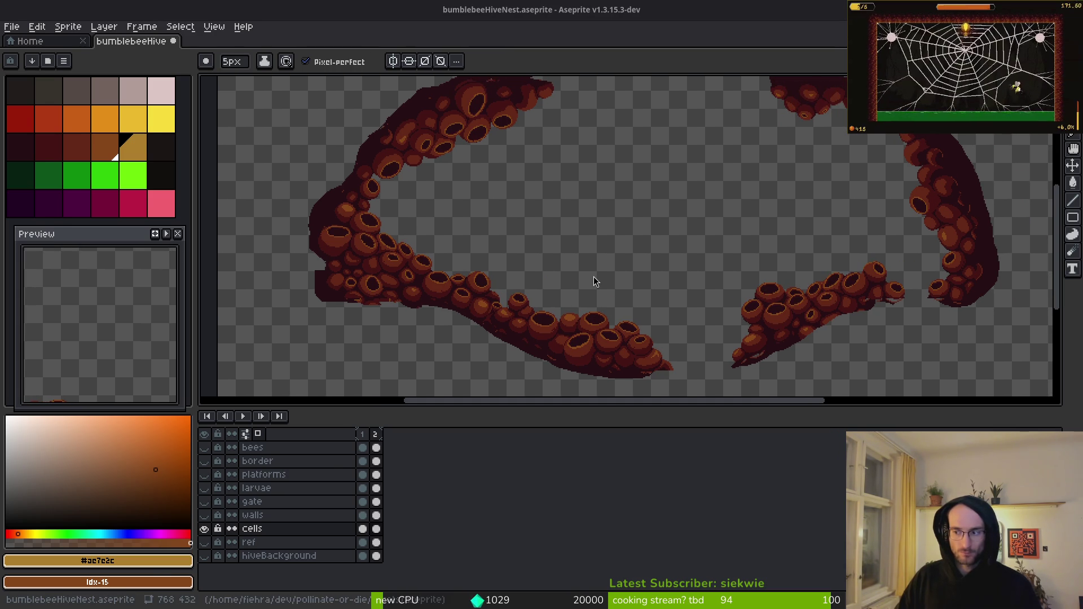
pyautogui.press('F5')
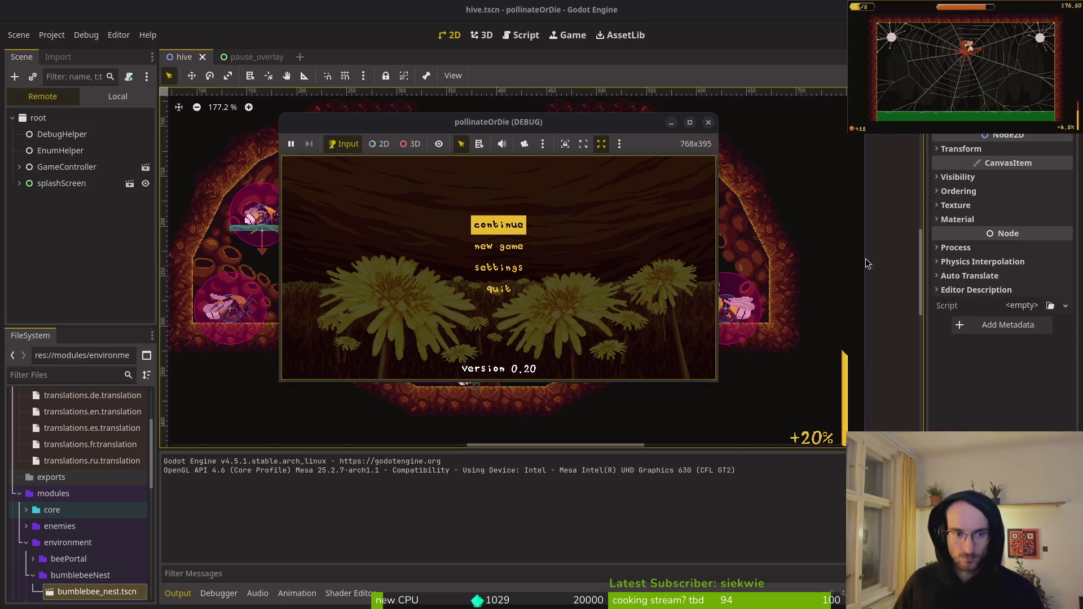
# - Maximize the game, continue into the hive level to check the nest, then stop it with F8
pyautogui.doubleClick(477, 123)
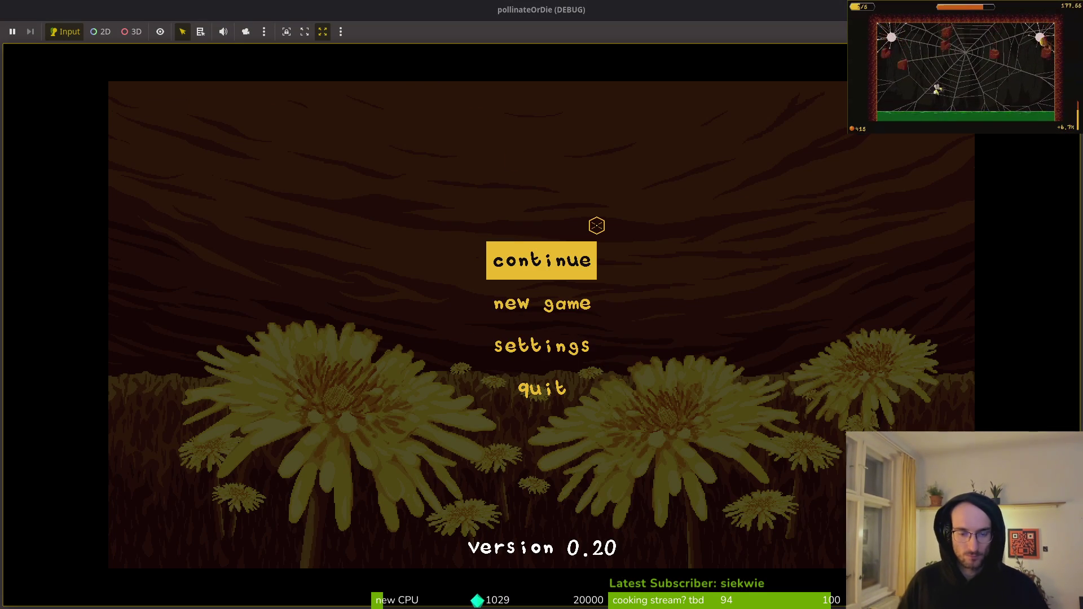
pyautogui.press('Return')
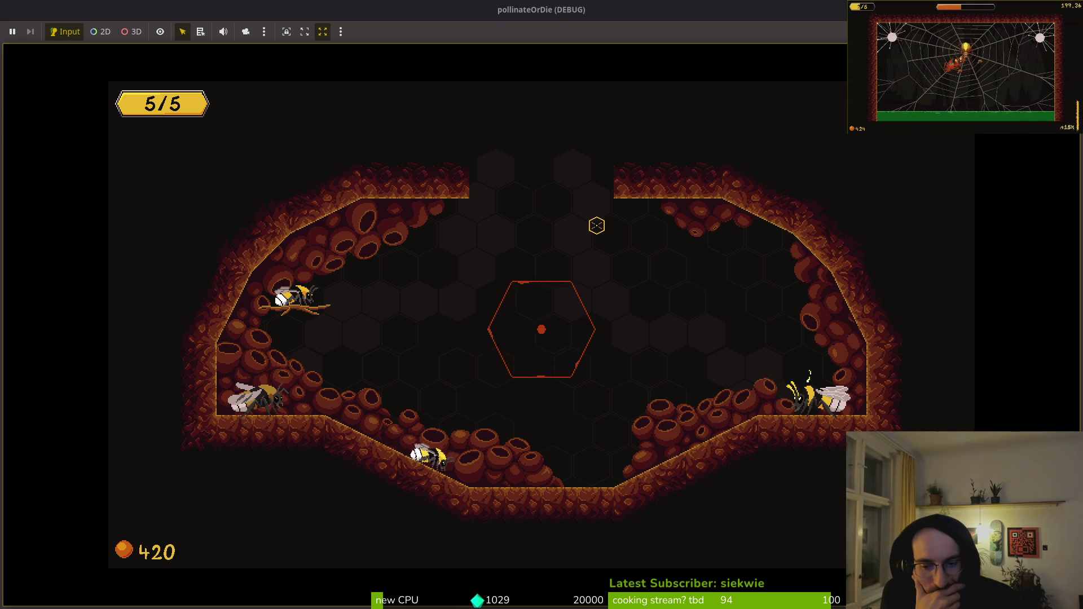
pyautogui.press('F8')
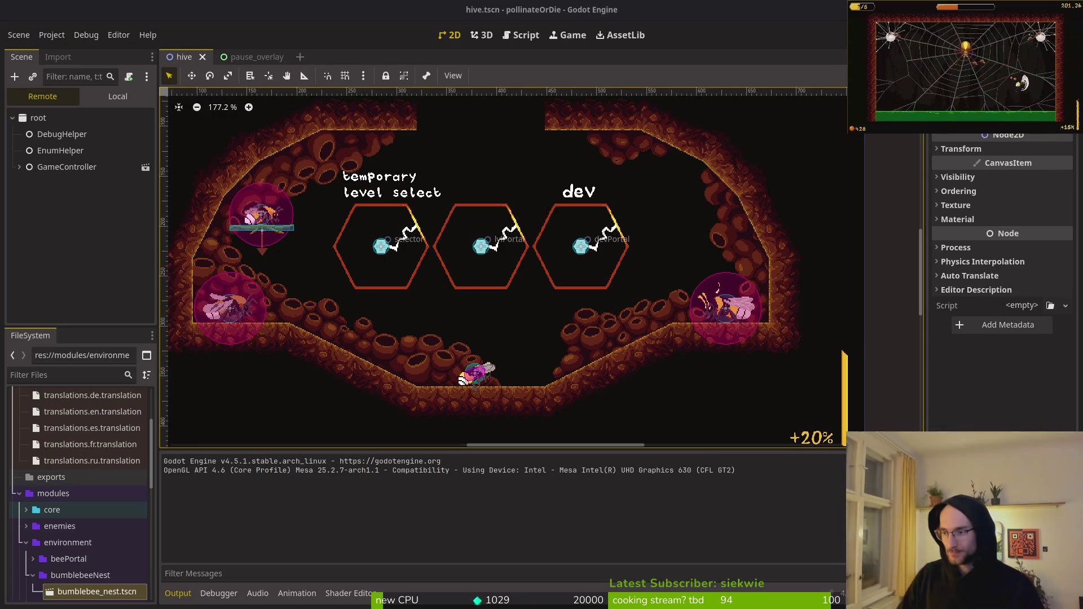
pyautogui.hotkey('alt', 'Tab')
# - Undo the hive colour replacements and remove the extra Layer 1 added above cells
pyautogui.scroll(5, 590, 331)
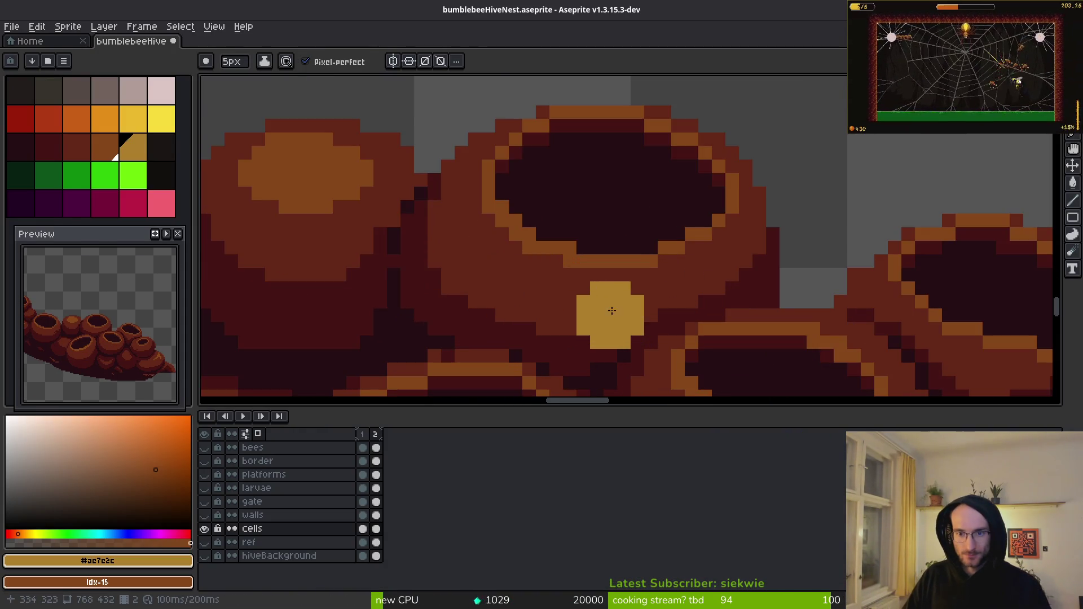
pyautogui.scroll(-1, 617, 275)
pyautogui.scroll(-1, 618, 275)
pyautogui.hotkey('ctrl', 'z')
pyautogui.hotkey('ctrl', 'z')
pyautogui.hotkey('ctrl', 'z')
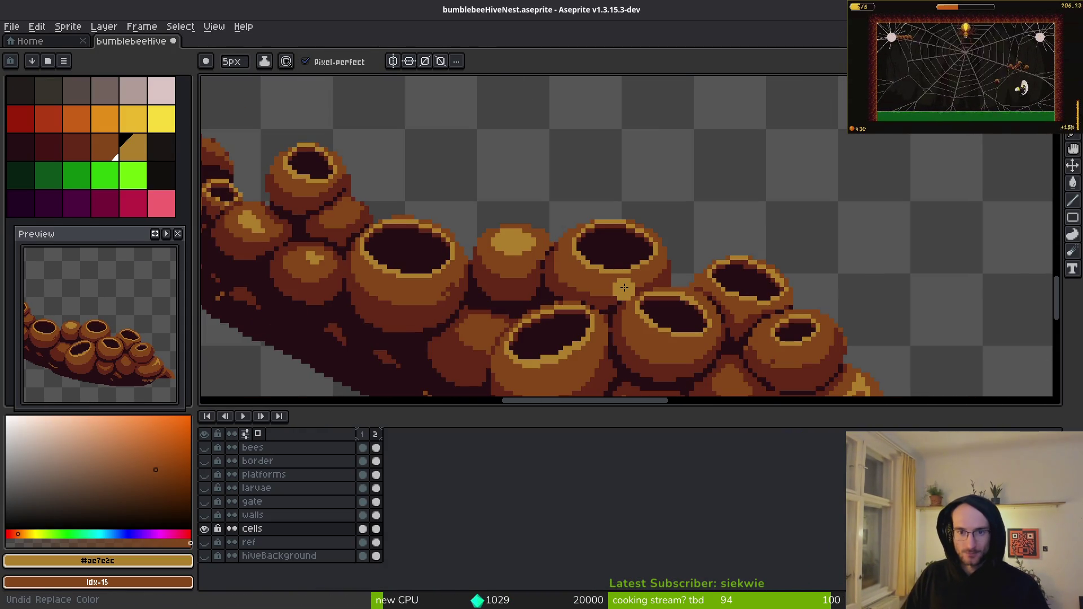
pyautogui.scroll(-3, 624, 288)
pyautogui.scroll(5, 624, 288)
pyautogui.hotkey('shift', 'n')
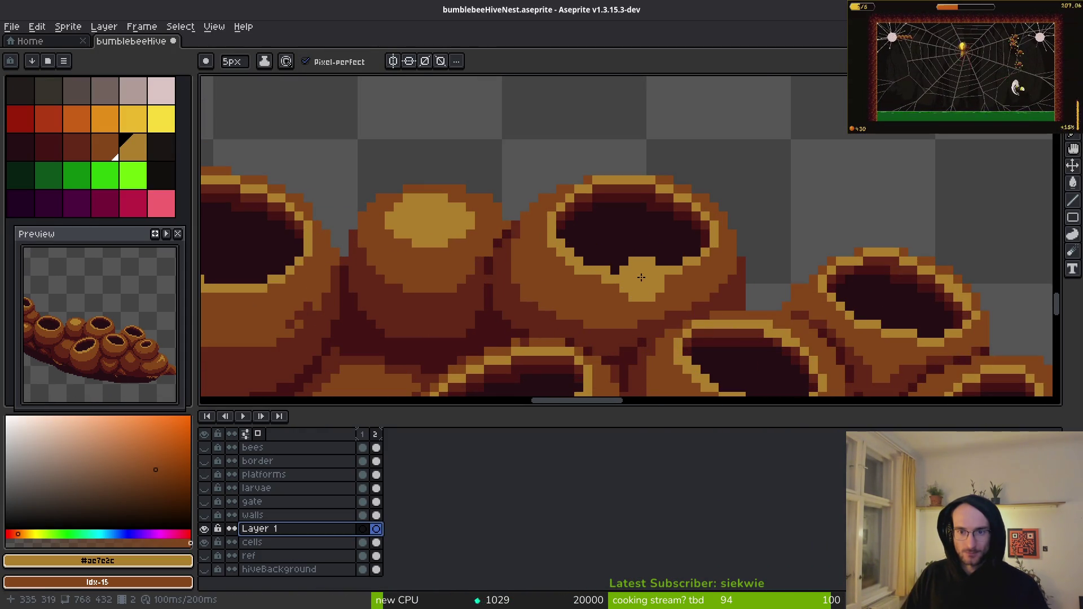
pyautogui.scroll(-1, 680, 275)
pyautogui.hotkey('ctrl', 'z')
pyautogui.scroll(-2, 649, 279)
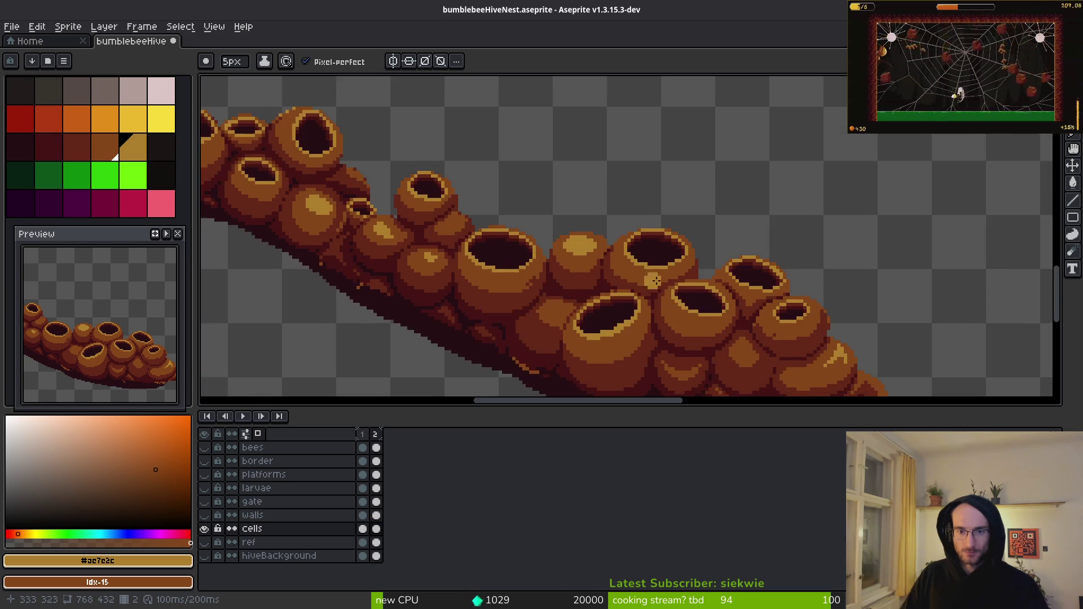
# - Pick the hive's dark shadow colour and palette colour Idx-17, then switch to the Paint Bucket
pyautogui.moveTo(615, 283); pyautogui.dragTo(572, 227)
pyautogui.press('alt')
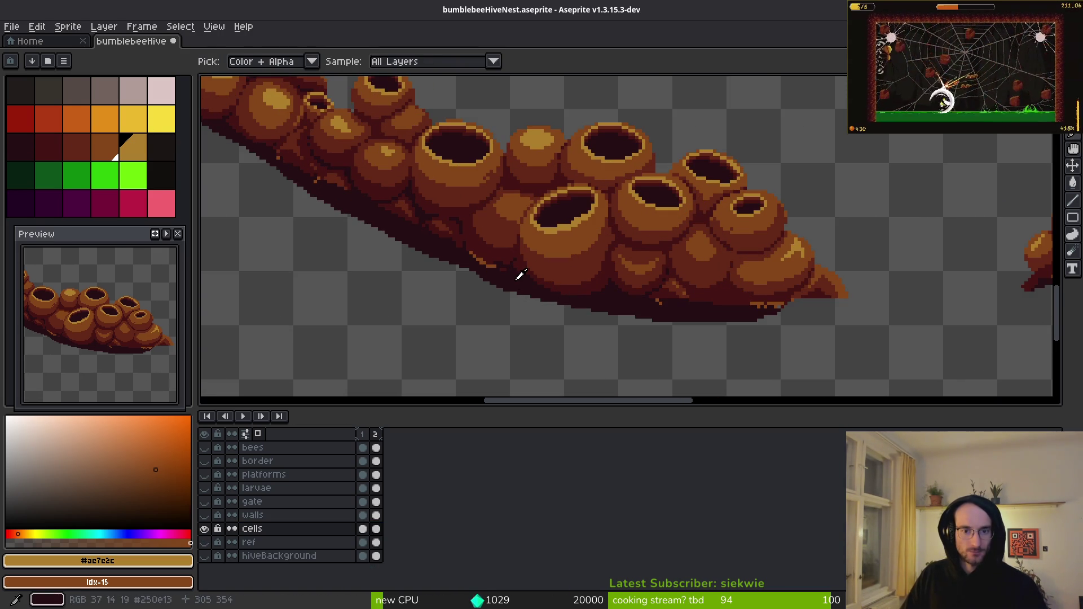
pyautogui.keyDown('alt'); pyautogui.click(522, 277); pyautogui.keyUp('alt')
pyautogui.click(162, 148)
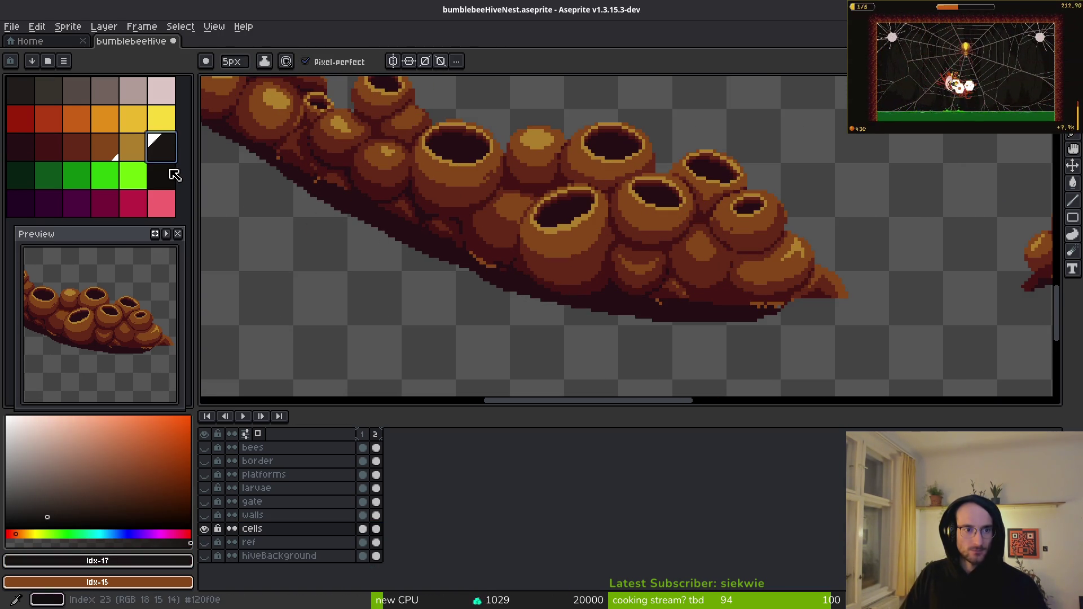
pyautogui.scroll(1, 519, 280)
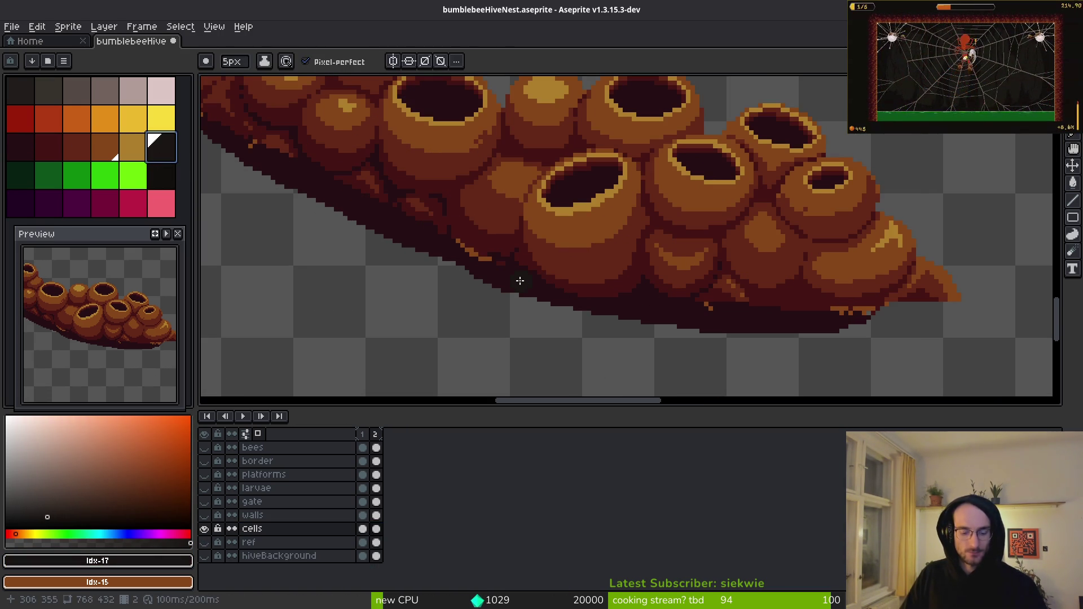
pyautogui.press('g')
pyautogui.scroll(-3, 519, 281)
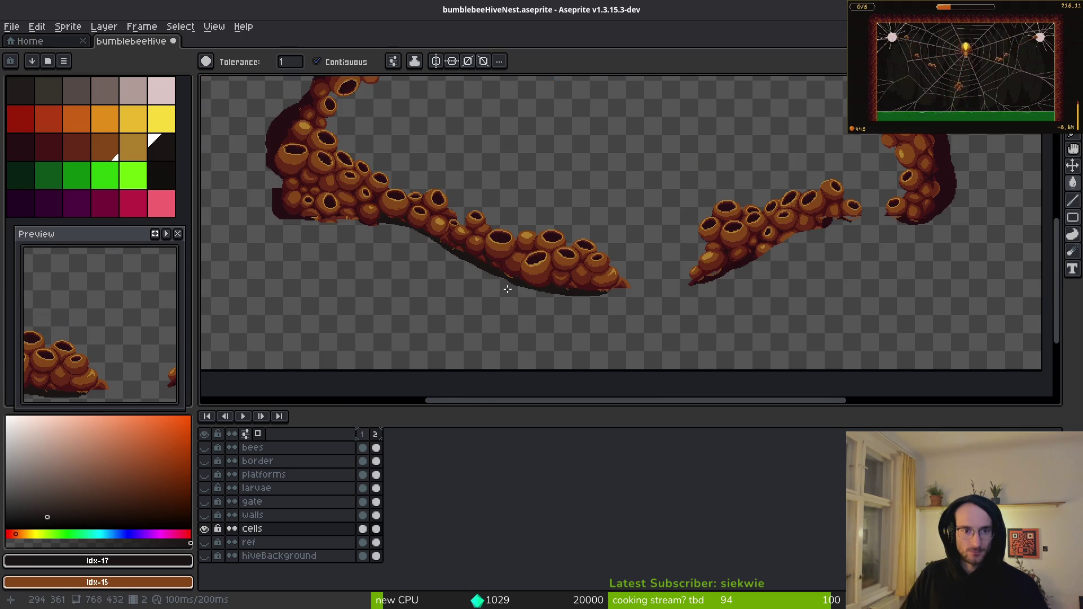
pyautogui.scroll(3, 508, 289)
# - Replace the darkest shadow #250c13 with palette Idx-17, then abandon a first #431414 swap
pyautogui.keyDown('alt'); pyautogui.click(557, 249); pyautogui.keyUp('alt')
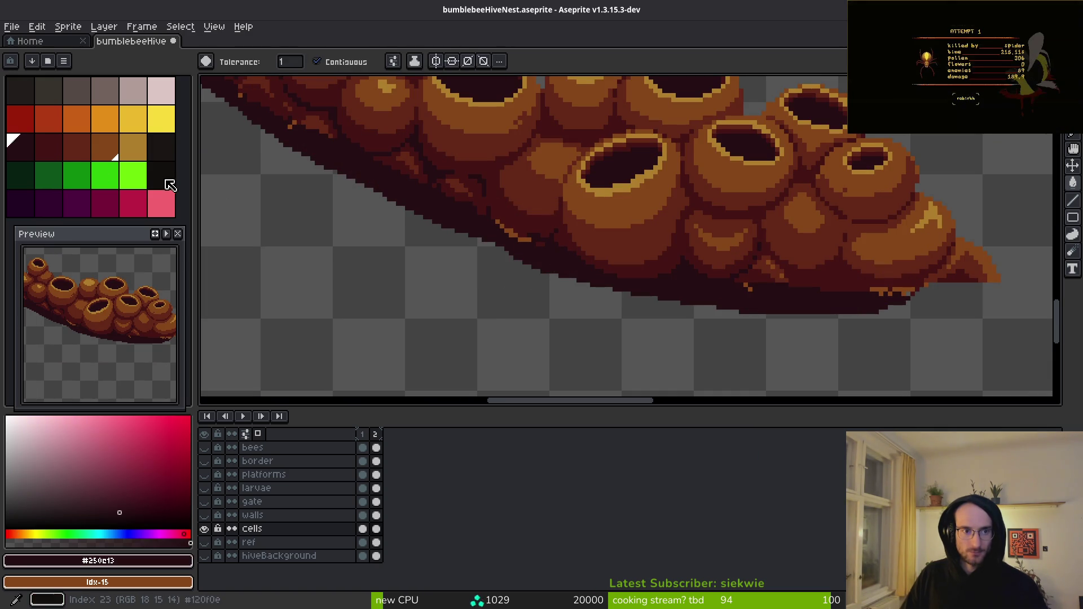
pyautogui.rightClick(167, 159)
pyautogui.hotkey('shift', 'r')
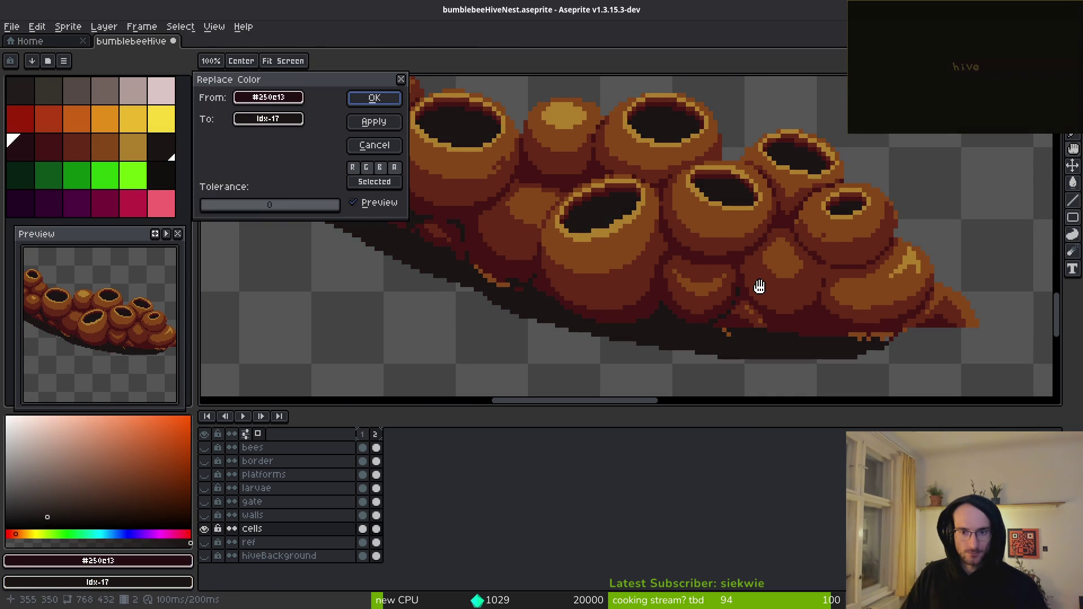
pyautogui.click(374, 99)
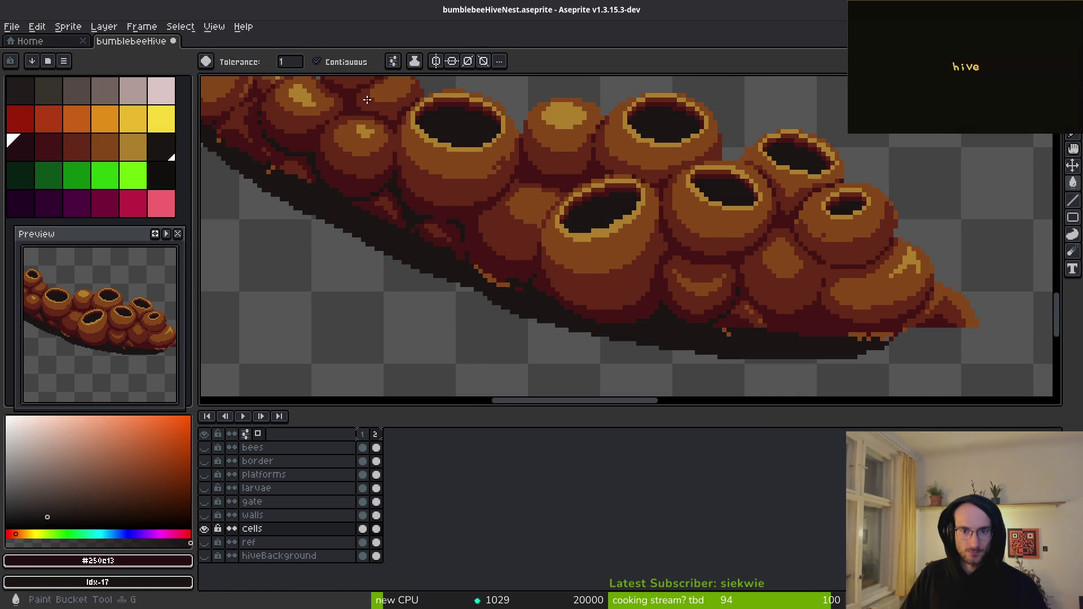
pyautogui.keyDown('alt'); pyautogui.click(640, 306); pyautogui.keyUp('alt')
pyautogui.rightClick(28, 151)
pyautogui.hotkey('shift', 'r')
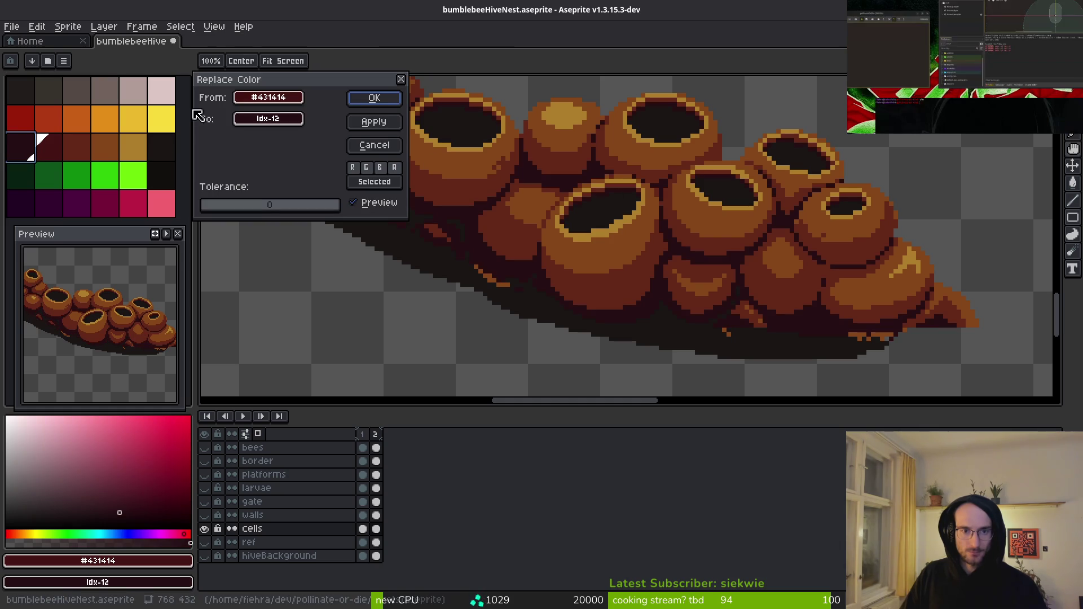
pyautogui.scroll(-2, 682, 301)
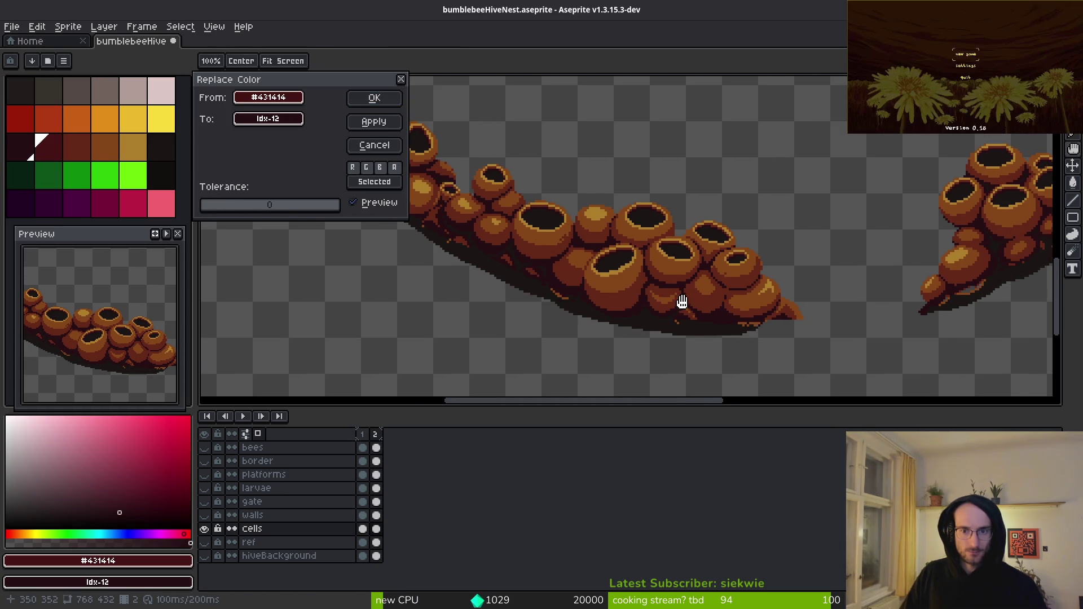
pyautogui.scroll(4, 626, 266)
pyautogui.press('Escape')
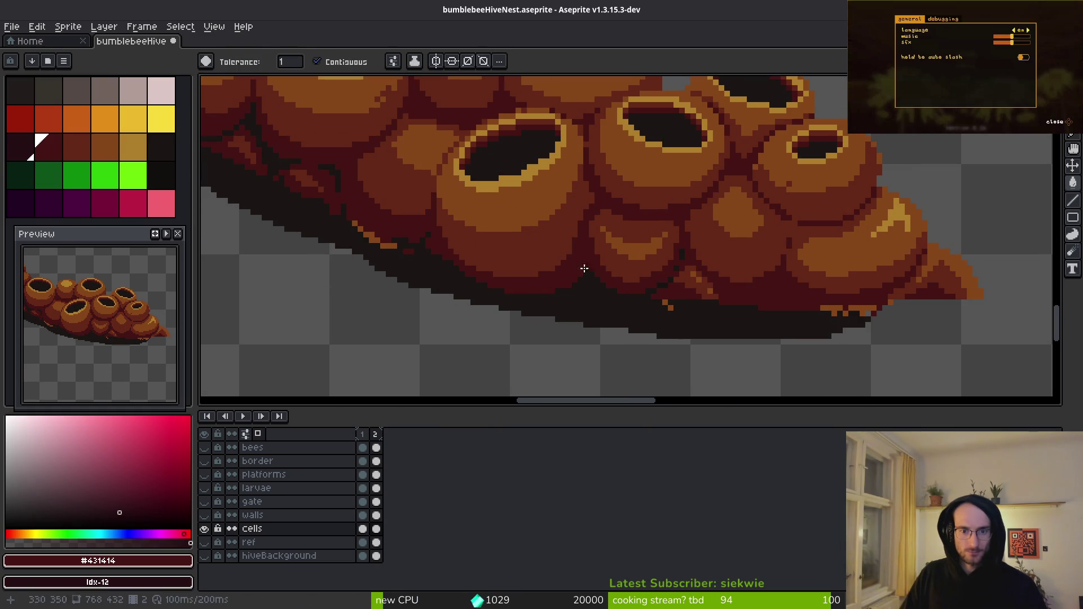
# - Replace near-black #1a1414 with palette Idx-23 and #431414 with Idx-12
pyautogui.keyDown('alt'); pyautogui.click(496, 262); pyautogui.keyUp('alt')
pyautogui.rightClick(169, 176)
pyautogui.hotkey('shift', 'r')
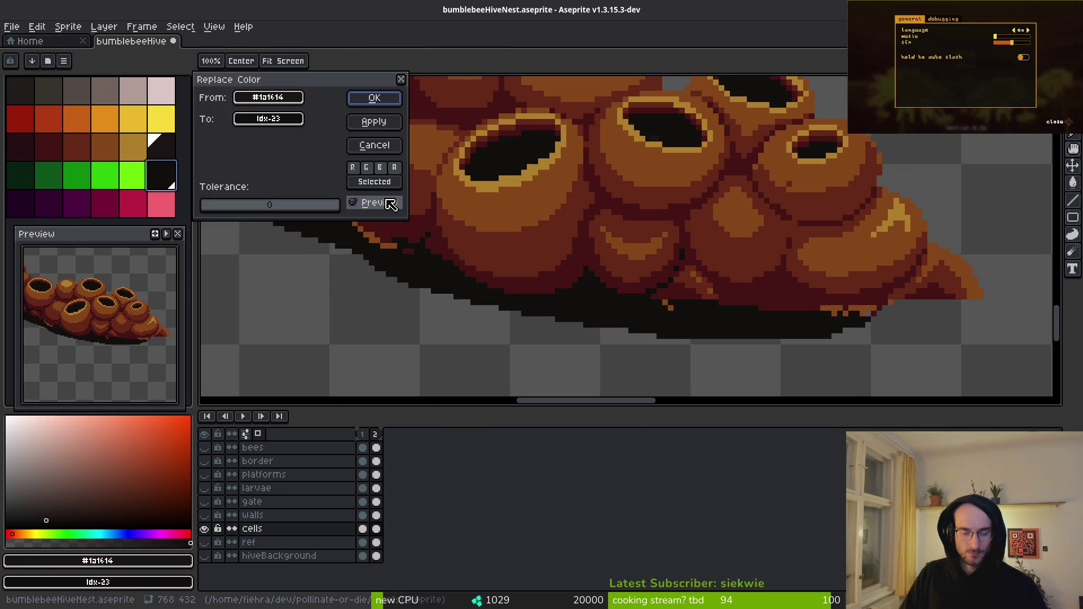
pyautogui.click(369, 99)
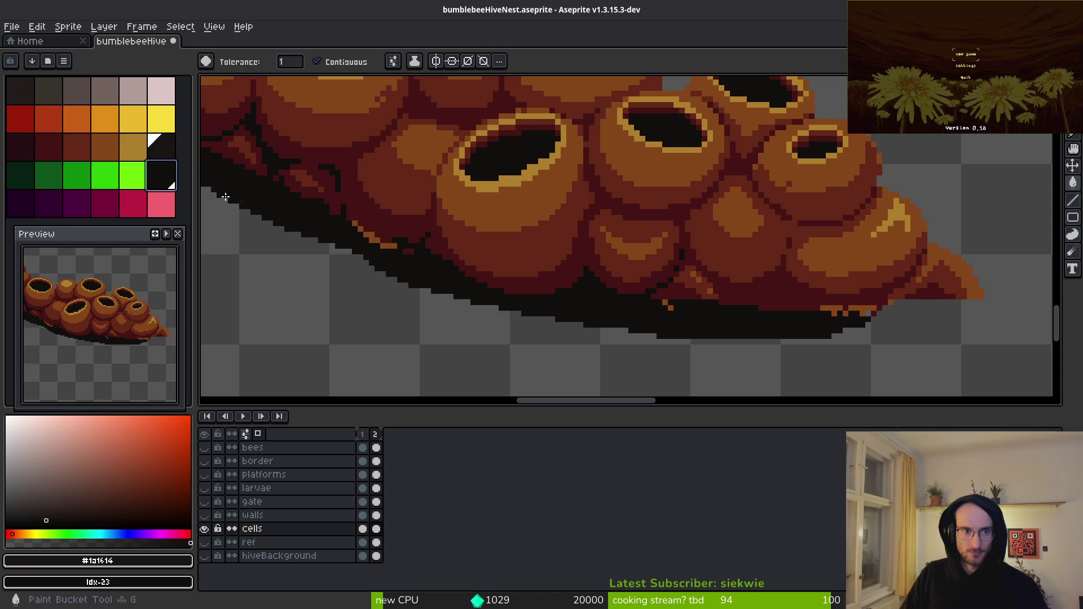
pyautogui.keyDown('alt'); pyautogui.click(554, 275); pyautogui.keyUp('alt')
pyautogui.rightClick(25, 148)
pyautogui.hotkey('shift', 'r')
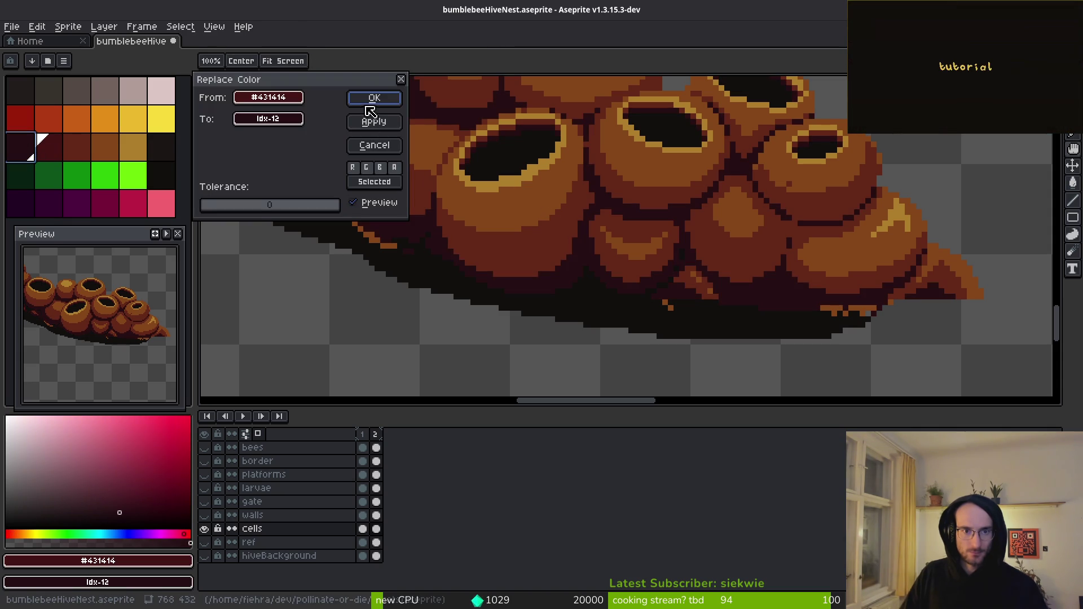
pyautogui.click(370, 110)
# - Swap body #632718, orange #854619 and gold rim #ae7e2c for palette Idx-13, Idx-14 and Idx-15
pyautogui.keyDown('alt'); pyautogui.click(411, 229); pyautogui.keyUp('alt')
pyautogui.rightClick(56, 149)
pyautogui.hotkey('shift', 'r')
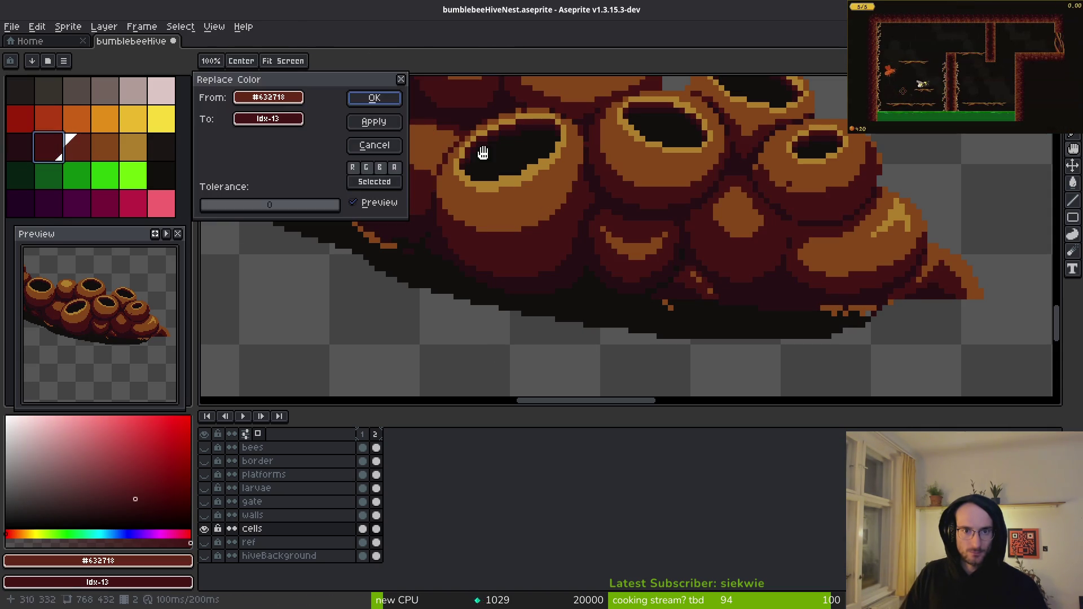
pyautogui.click(374, 99)
pyautogui.keyDown('alt'); pyautogui.click(514, 206); pyautogui.keyUp('alt')
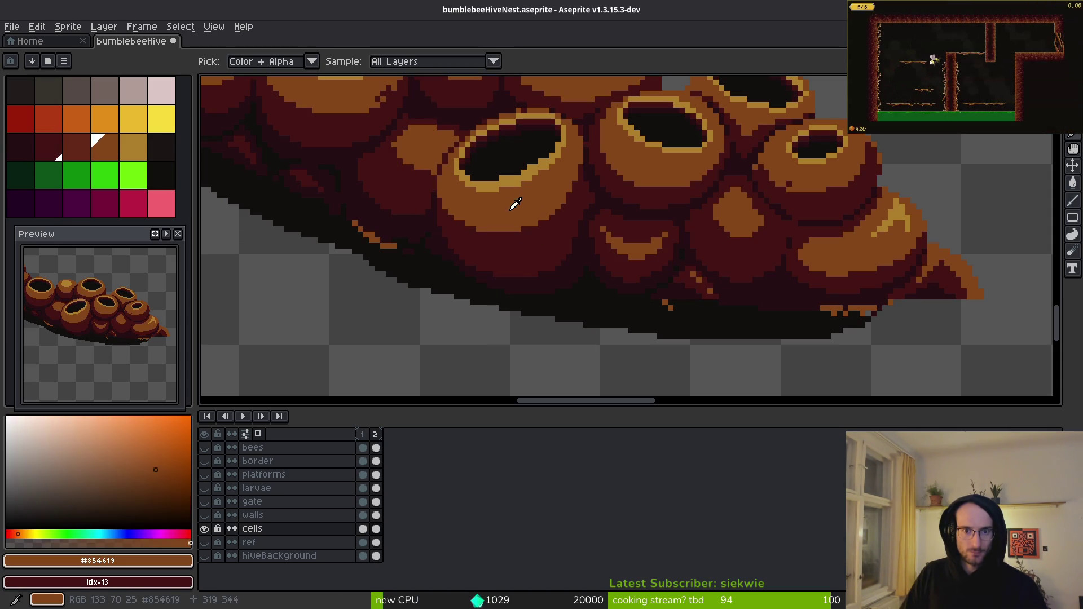
pyautogui.rightClick(78, 146)
pyautogui.hotkey('shift', 'r')
pyautogui.click(373, 101)
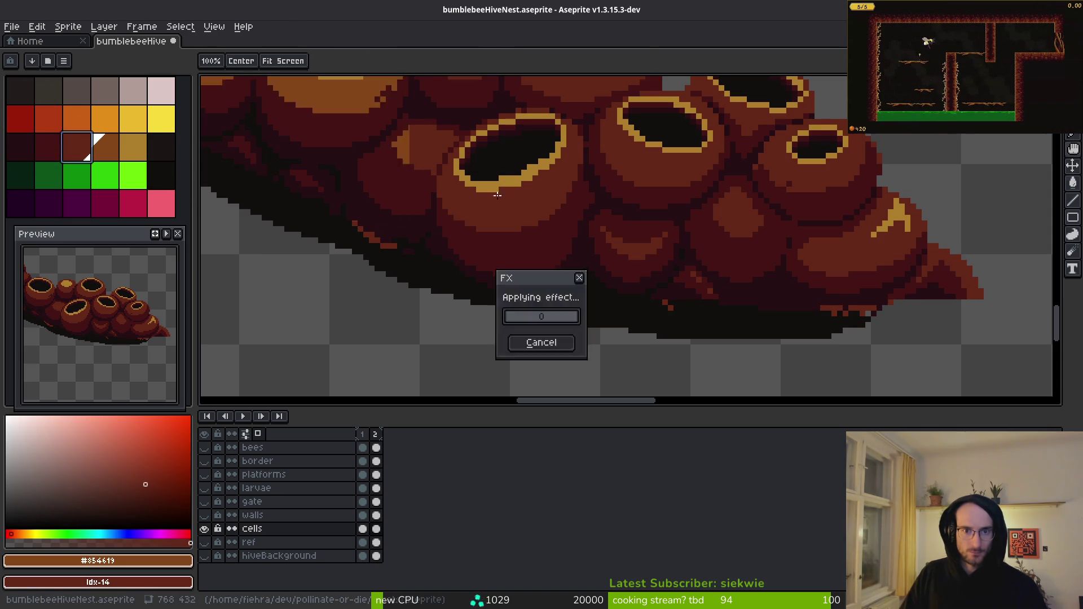
pyautogui.keyDown('alt'); pyautogui.click(528, 173); pyautogui.keyUp('alt')
pyautogui.rightClick(111, 156)
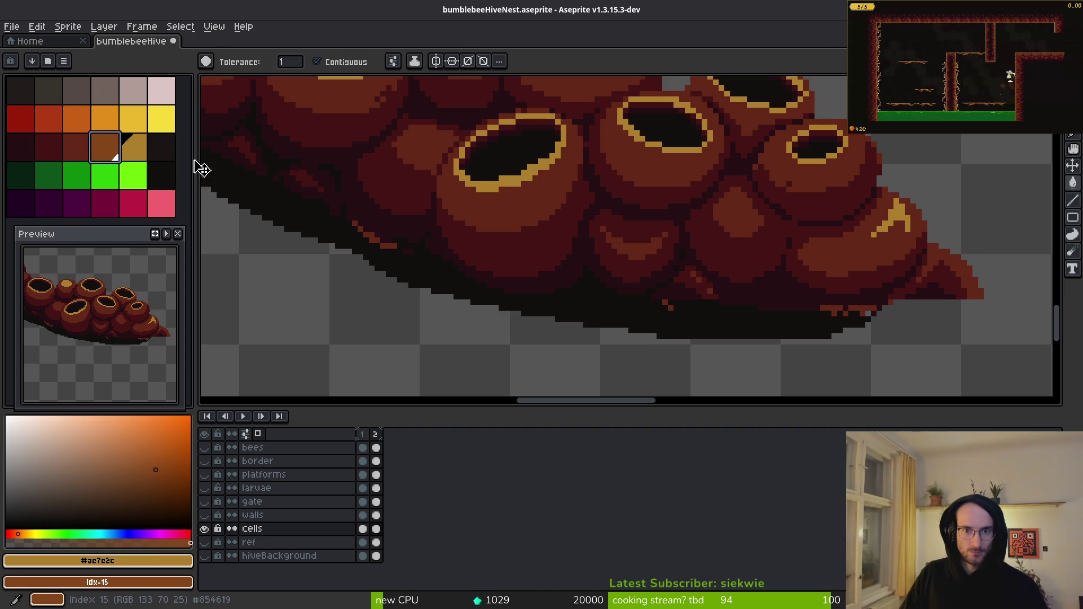
pyautogui.hotkey('shift', 'r')
pyautogui.click(367, 102)
pyautogui.scroll(-3, 598, 190)
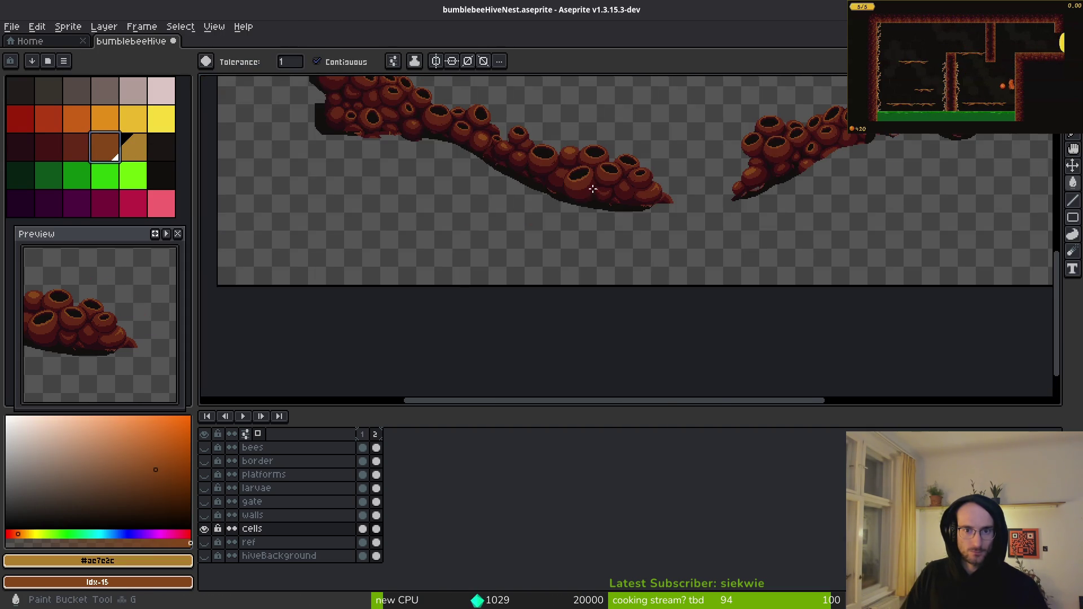
# - Sample the dark #120f0e from the hive and switch to the eraser, shrunk to 26px
pyautogui.scroll(5, 598, 190)
pyautogui.keyDown('alt'); pyautogui.click(581, 249); pyautogui.keyUp('alt')
pyautogui.press('e')
pyautogui.scroll(-2, 539, 277)
pyautogui.press('-')
pyautogui.press('-')
pyautogui.press('-')
pyautogui.scroll(-2, 559, 276)
pyautogui.scroll(-2, 559, 276)
pyautogui.scroll(4, 554, 275)
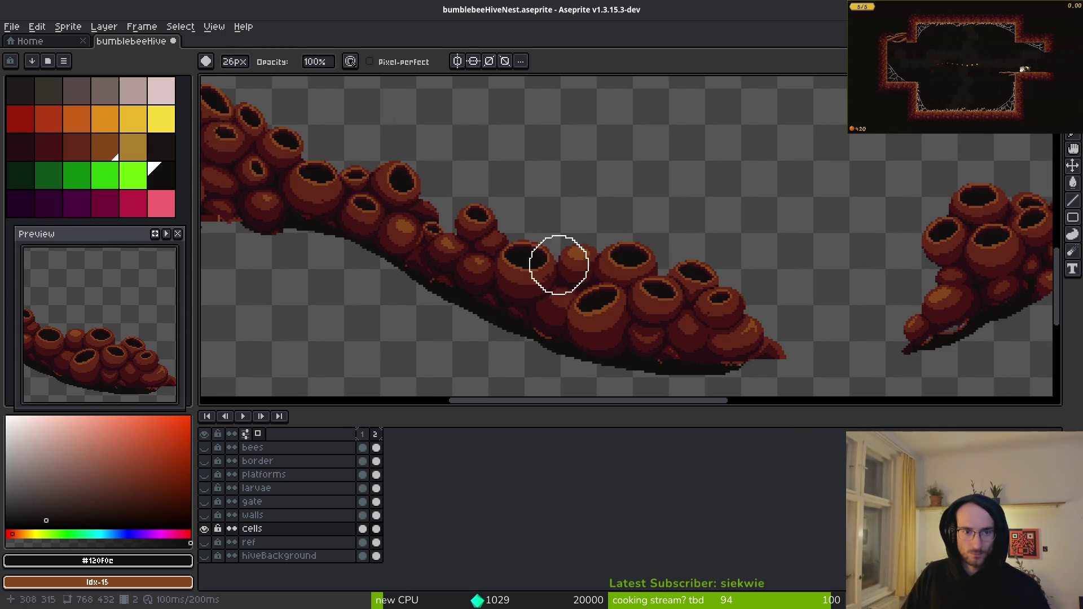
pyautogui.scroll(-3, 590, 235)
pyautogui.scroll(1, 622, 287)
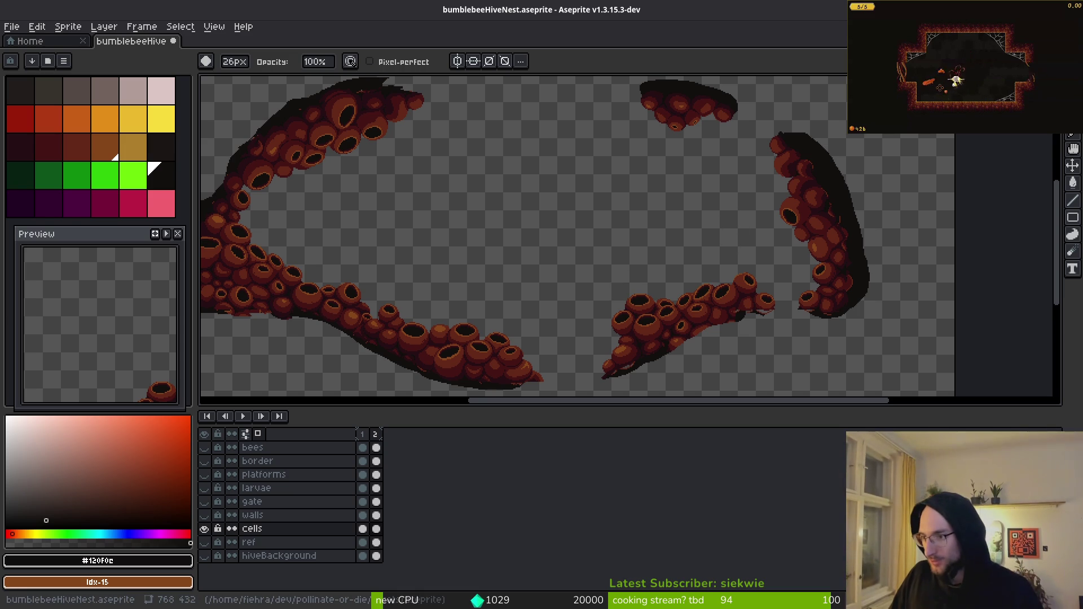
pyautogui.scroll(-1, 672, 194)
pyautogui.scroll(1, 641, 222)
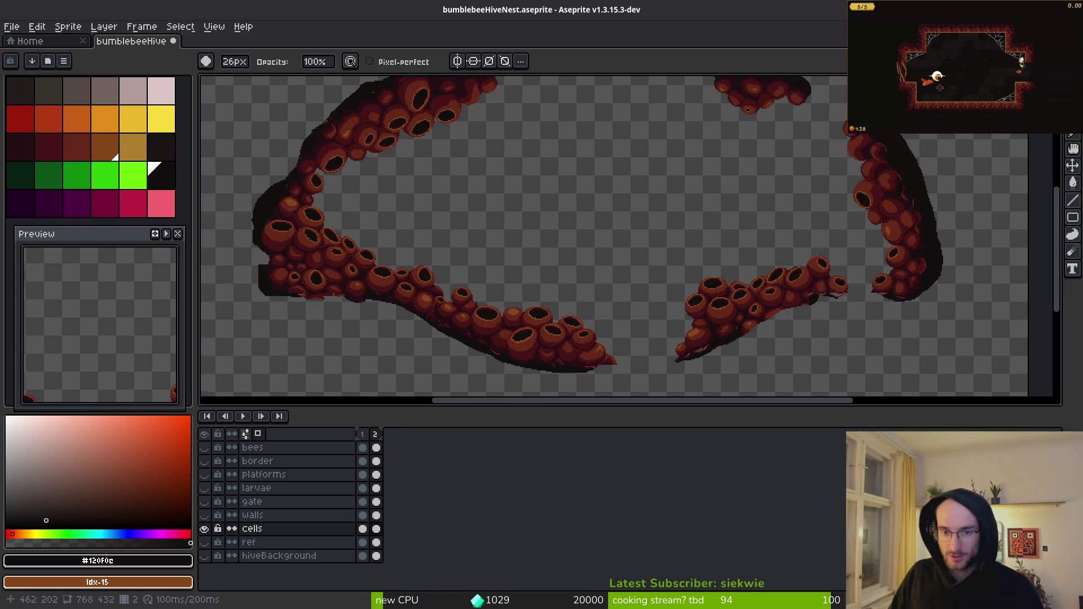
# - Save the hive sprite, then drag the timeline divider down for more canvas room
pyautogui.hotkey('ctrl', 's')
pyautogui.press('i')
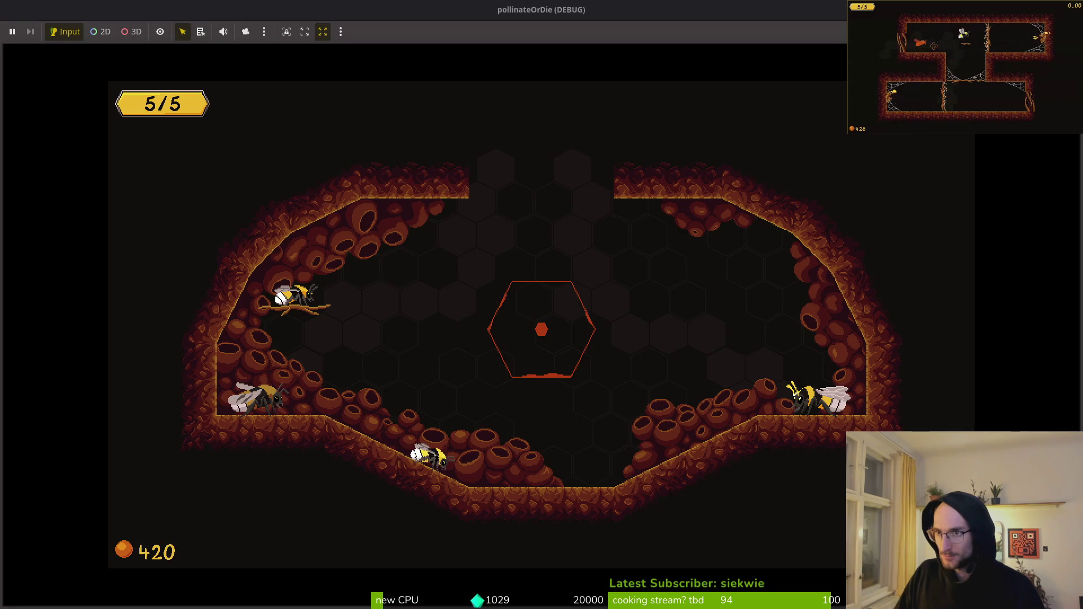
pyautogui.hotkey('alt', 'Tab')
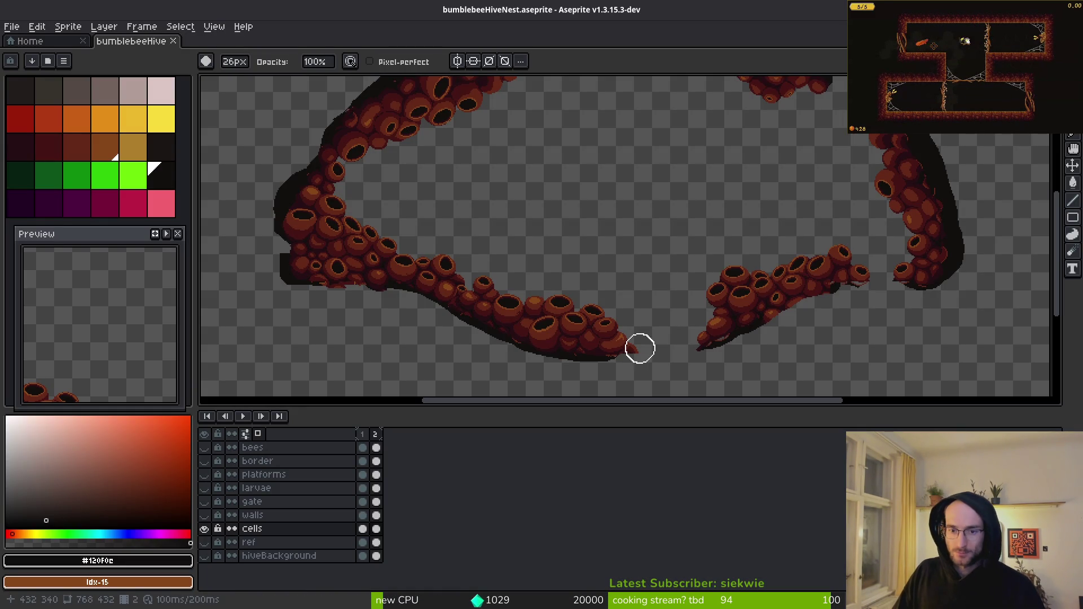
pyautogui.moveTo(598, 407)
pyautogui.mouseDown()
pyautogui.moveTo(610, 496)
pyautogui.moveTo(606, 488)
pyautogui.mouseUp()
pyautogui.moveTo(563, 251)
pyautogui.mouseDown()
pyautogui.moveTo(571, 317)
pyautogui.moveTo(556, 321)
pyautogui.mouseUp()
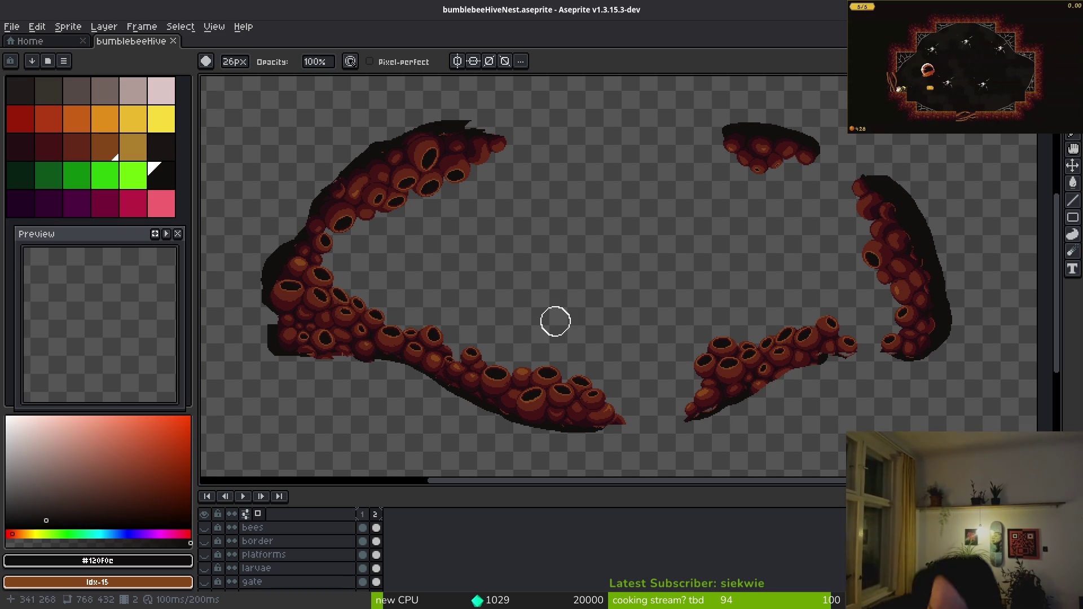
pyautogui.press('super')
pyautogui.press('super')
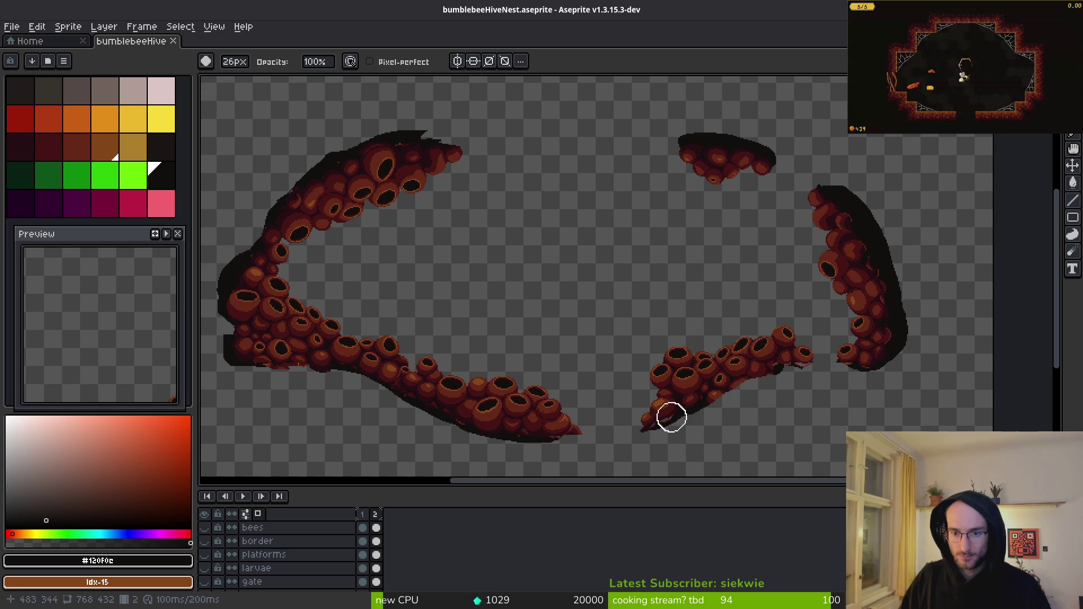
pyautogui.scroll(4, 534, 433)
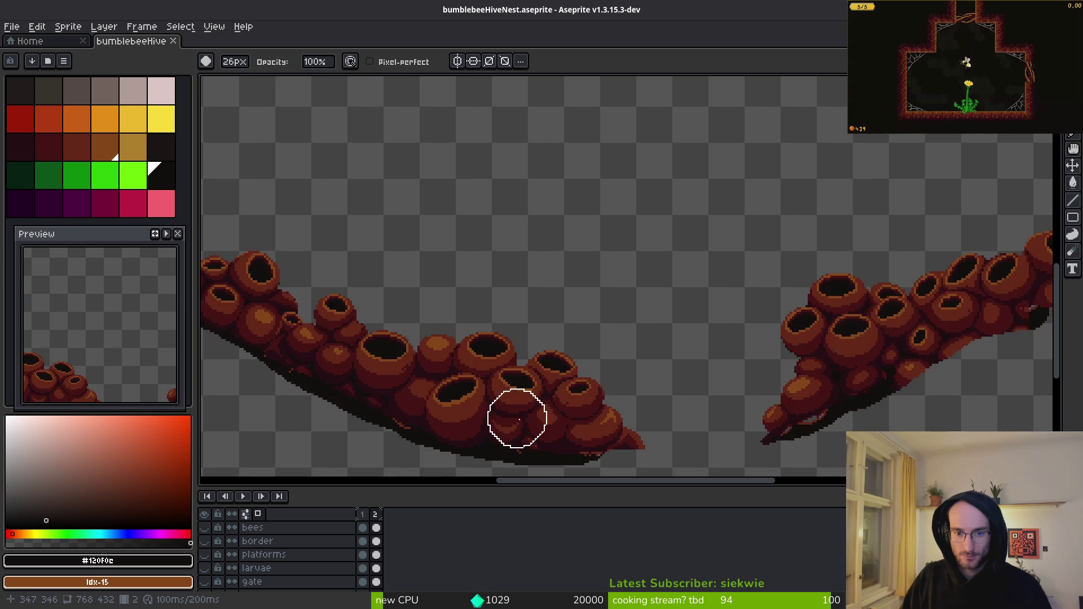
# - Switch to the 1px Pencil and undo a stray dark stroke
pyautogui.press('b')
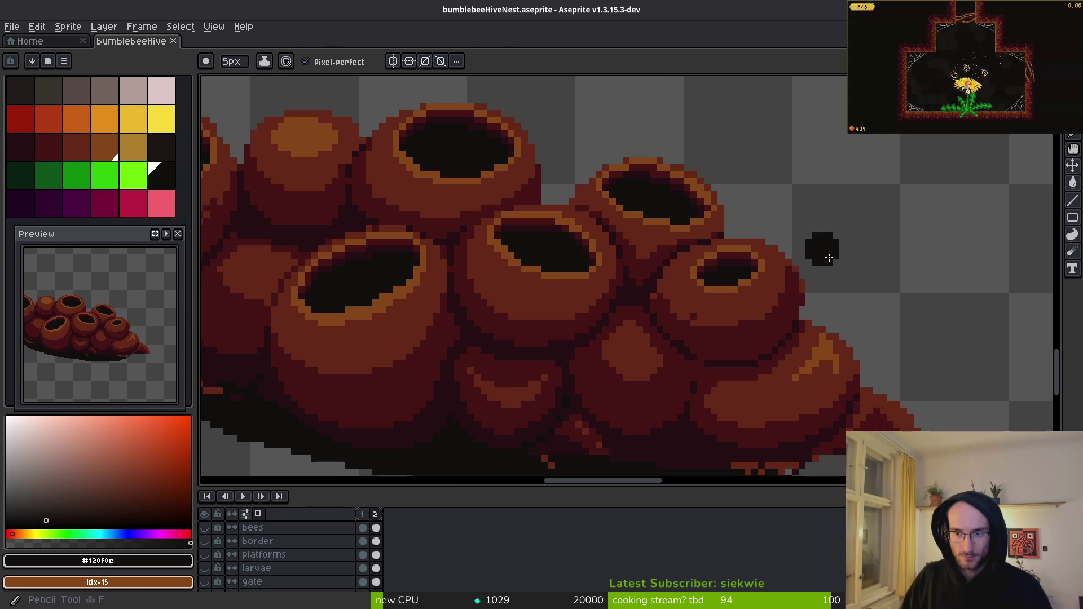
pyautogui.moveTo(801, 194); pyautogui.dragTo(882, 283)
pyautogui.hotkey('ctrl', 'z')
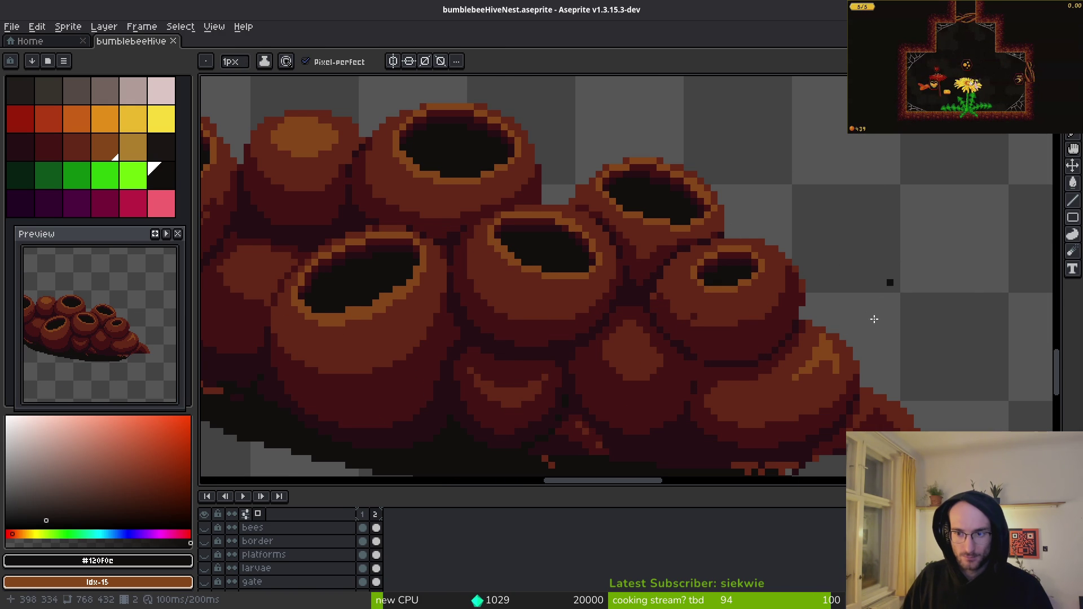
pyautogui.scroll(-2, 704, 307)
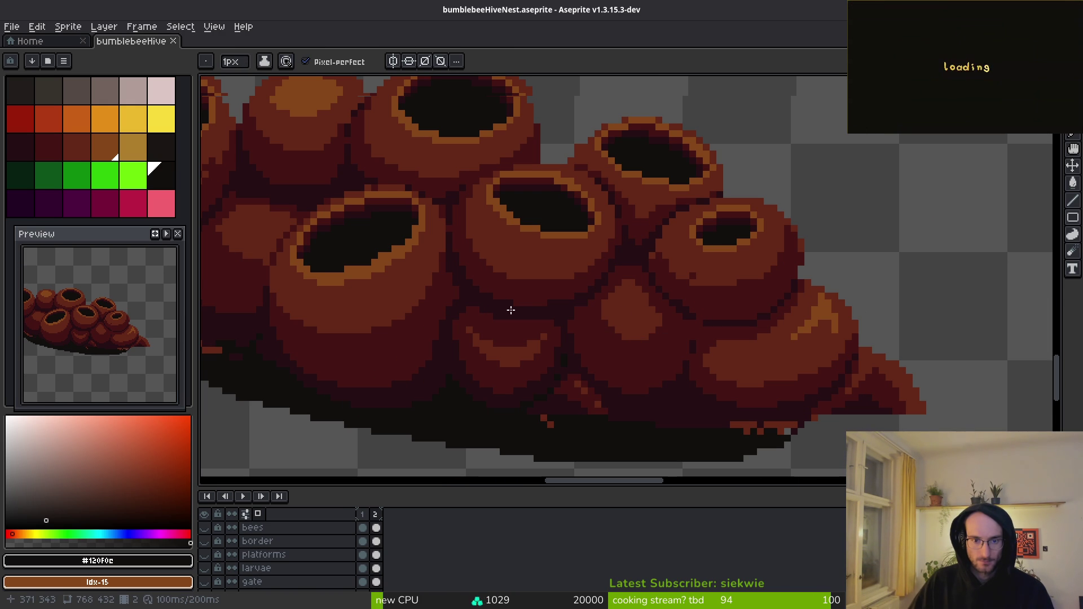
pyautogui.scroll(1, 516, 311)
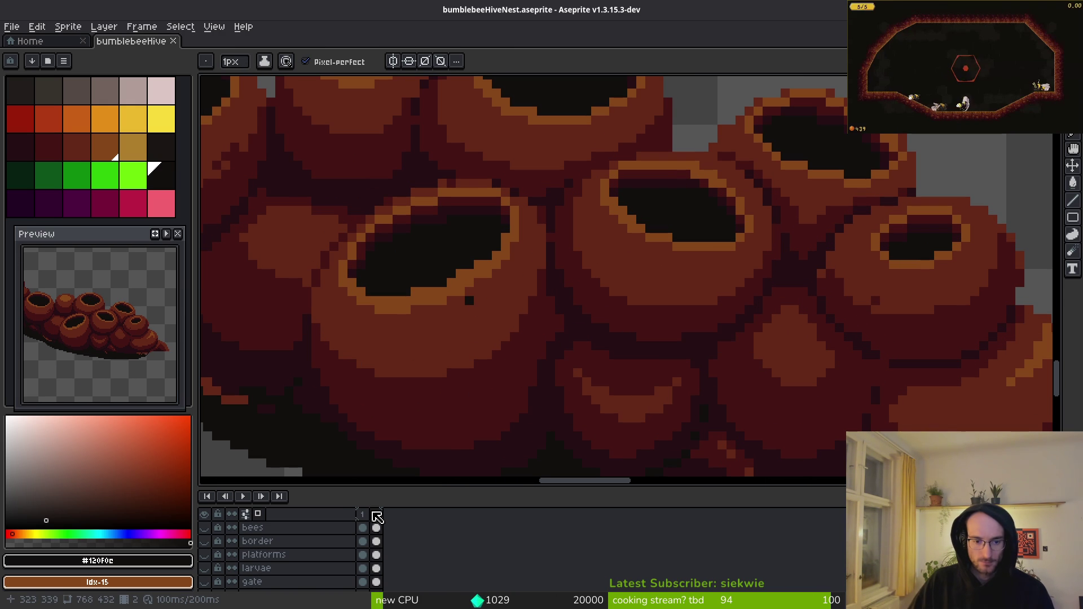
# - On frame 1, darken the gold rim pixels with #250e13
pyautogui.press('Left')
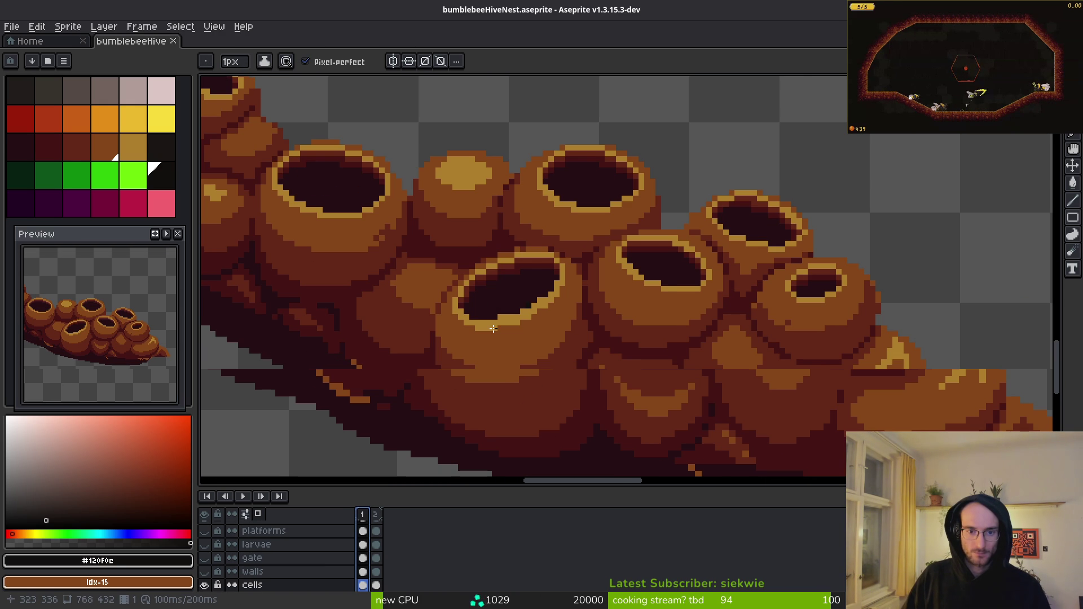
pyautogui.scroll(5, 508, 322)
pyautogui.keyDown('shift'); pyautogui.click(671, 237); pyautogui.keyUp('shift')
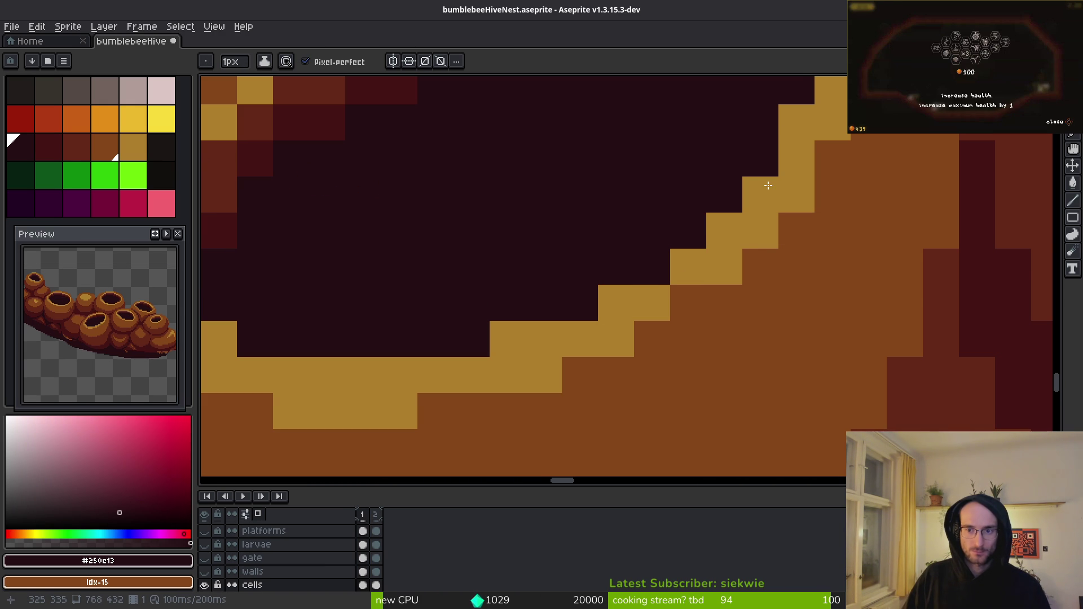
pyautogui.scroll(-1, 807, 207)
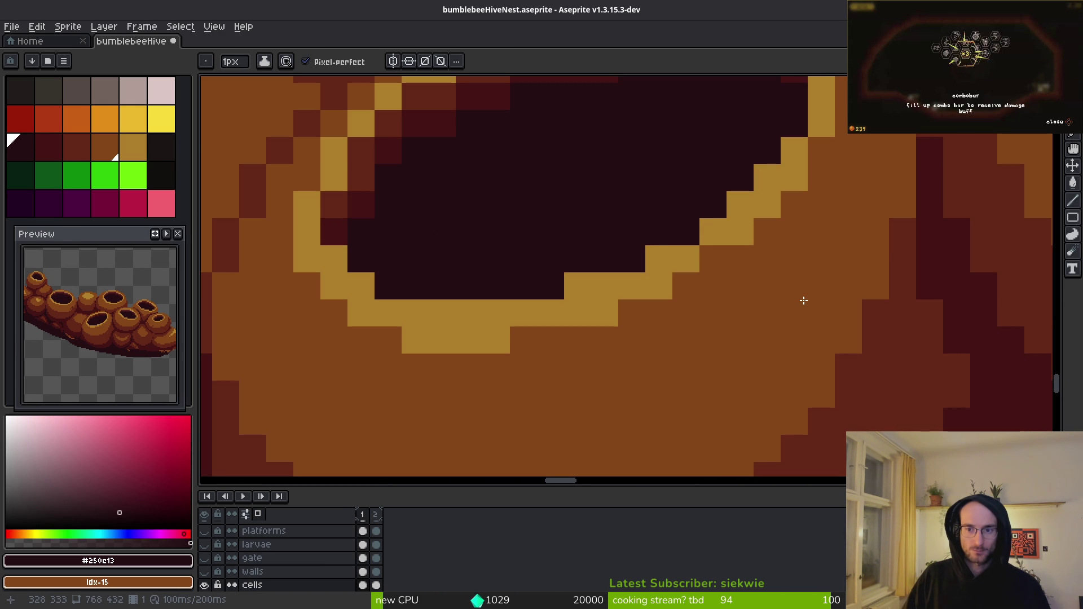
pyautogui.scroll(-4, 707, 319)
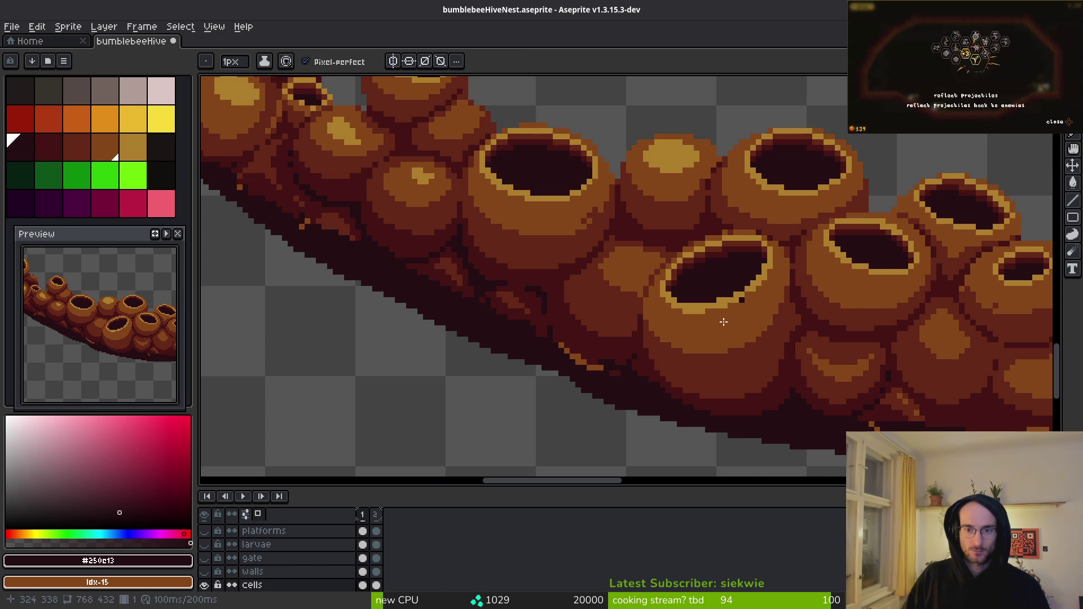
pyautogui.scroll(2, 746, 337)
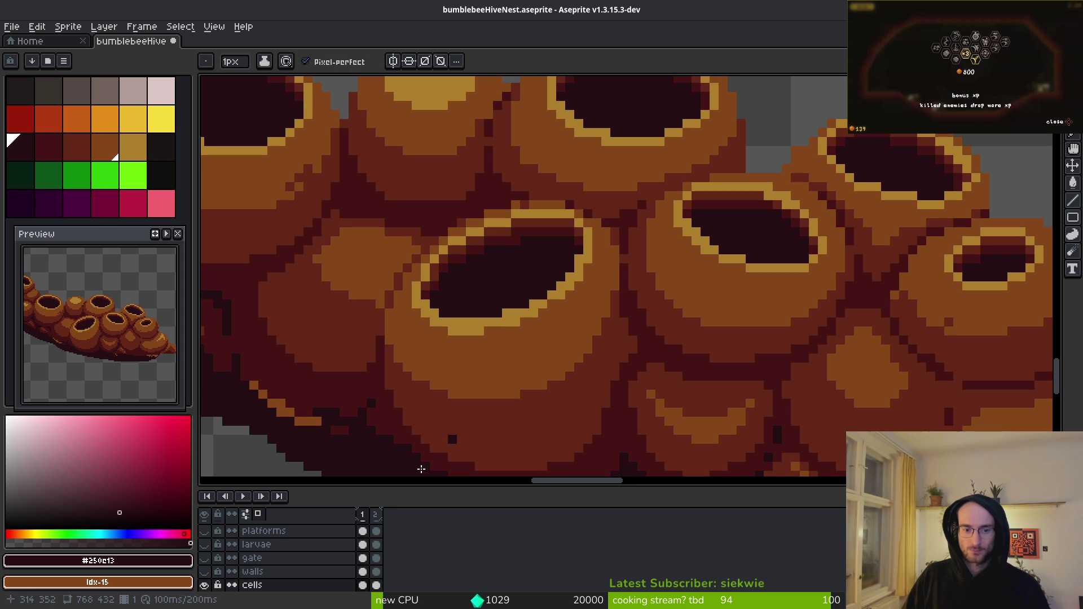
# - On frame 2, sample near-black #120f0c and blacken four orange outline pixels on the hole and rim
pyautogui.press('Right')
pyautogui.scroll(2, 435, 273)
pyautogui.keyDown('alt'); pyautogui.click(429, 280); pyautogui.keyUp('alt')
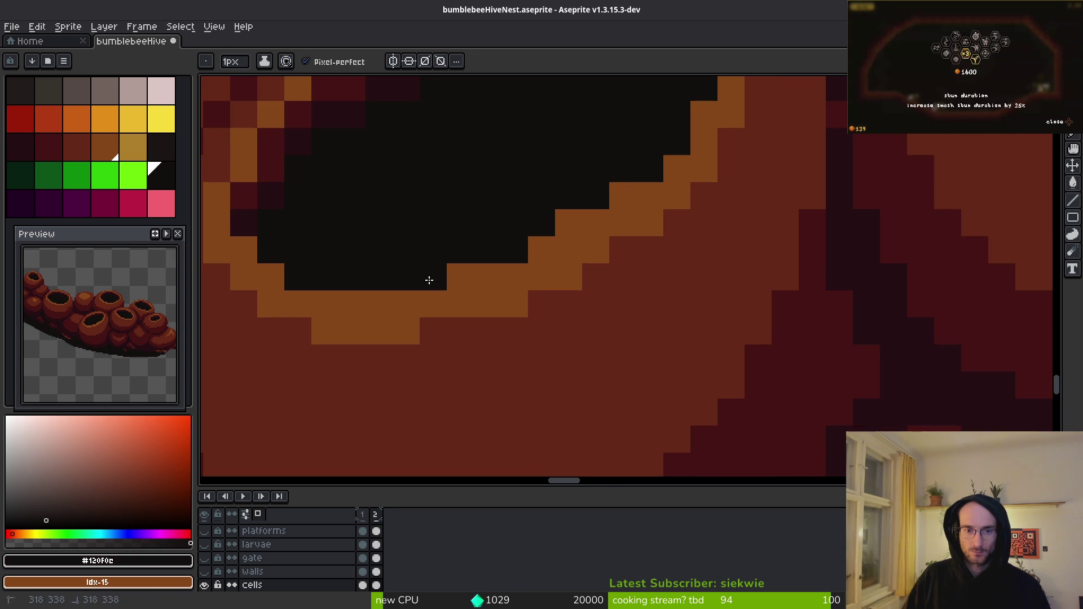
pyautogui.click(460, 277)
pyautogui.click(534, 250)
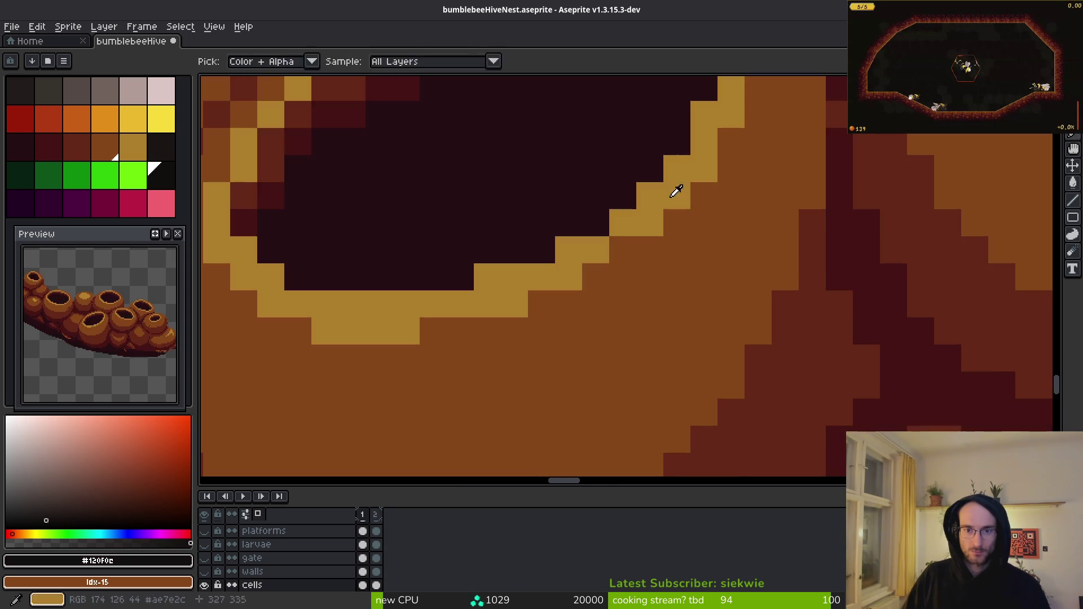
pyautogui.click(628, 194)
pyautogui.click(598, 213)
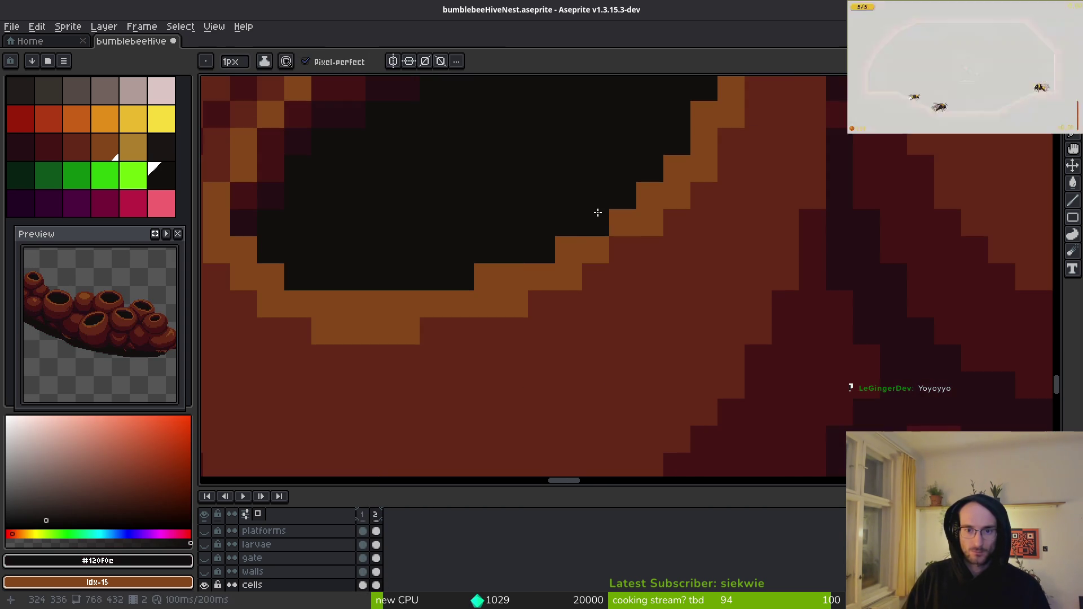
# - Save the nest sprite and compare both animation frames
pyautogui.hotkey('ctrl', 's')
pyautogui.scroll(-4, 598, 212)
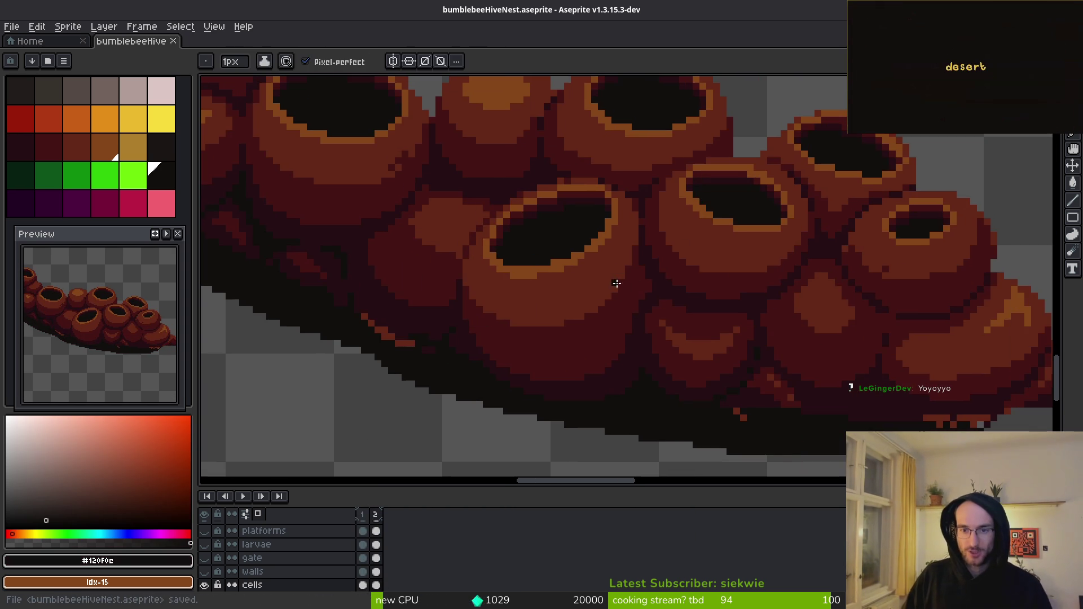
pyautogui.scroll(-3, 657, 287)
pyautogui.press('Left')
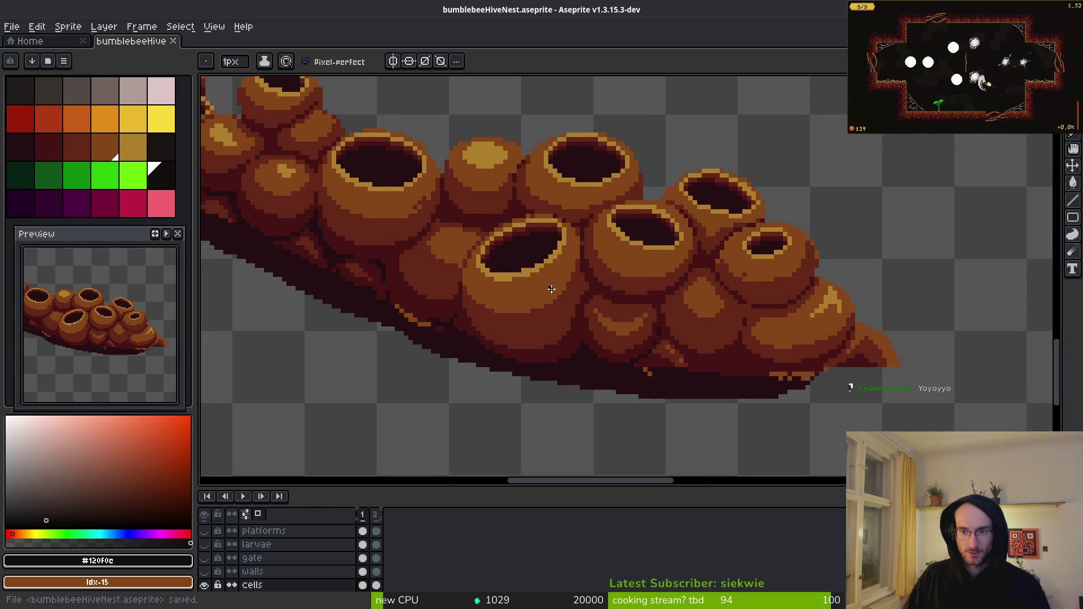
pyautogui.press('i')
pyautogui.scroll(-5, 561, 337)
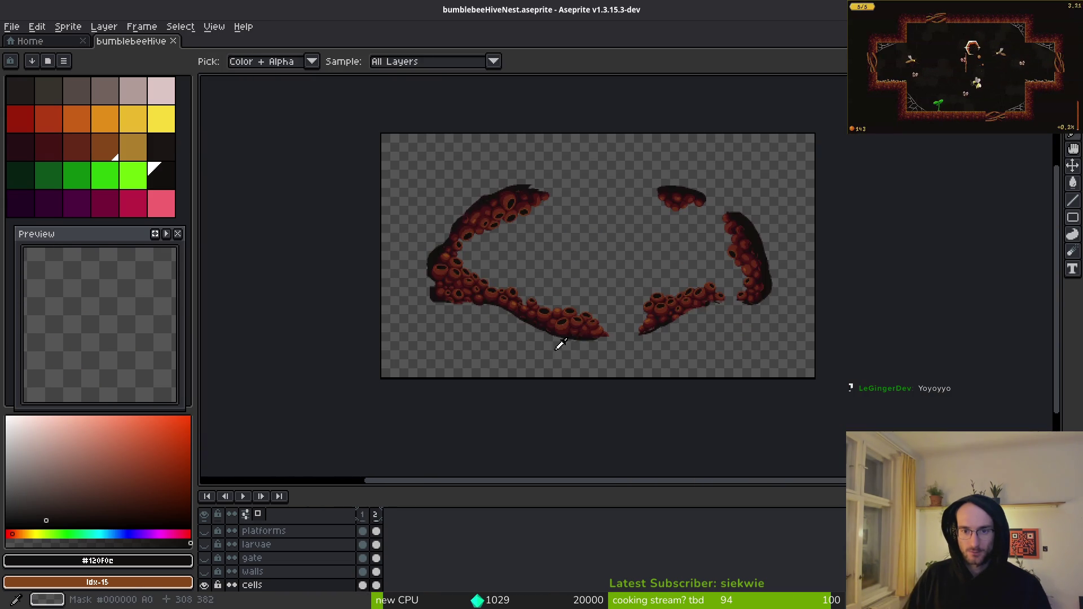
pyautogui.hotkey('alt', 'Tab')
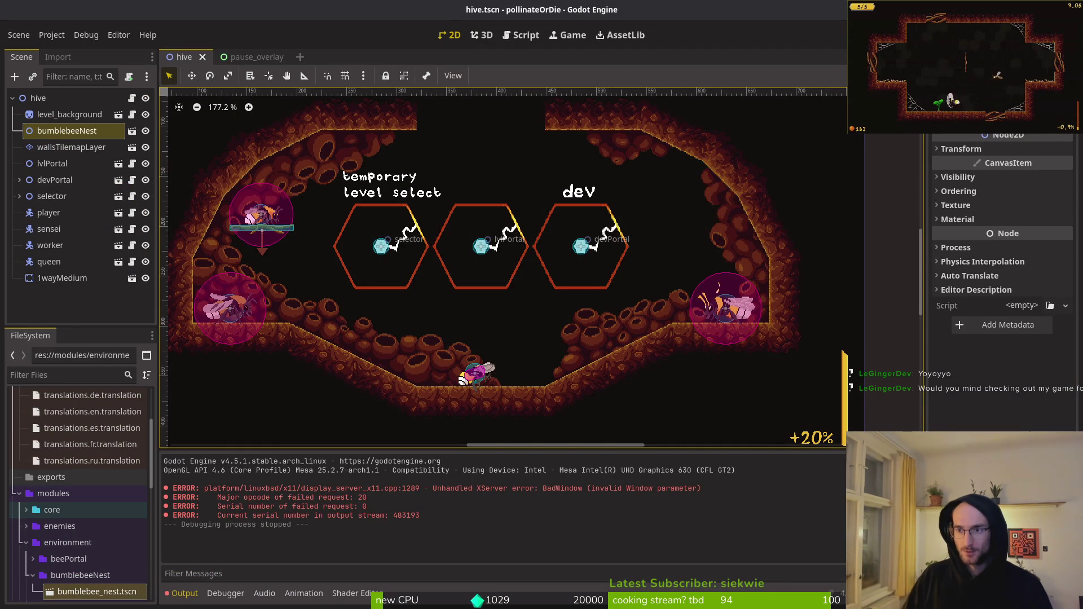
# - Test-run the hive level from the saved game in a maximized window, then stop it with F8
pyautogui.press('F5')
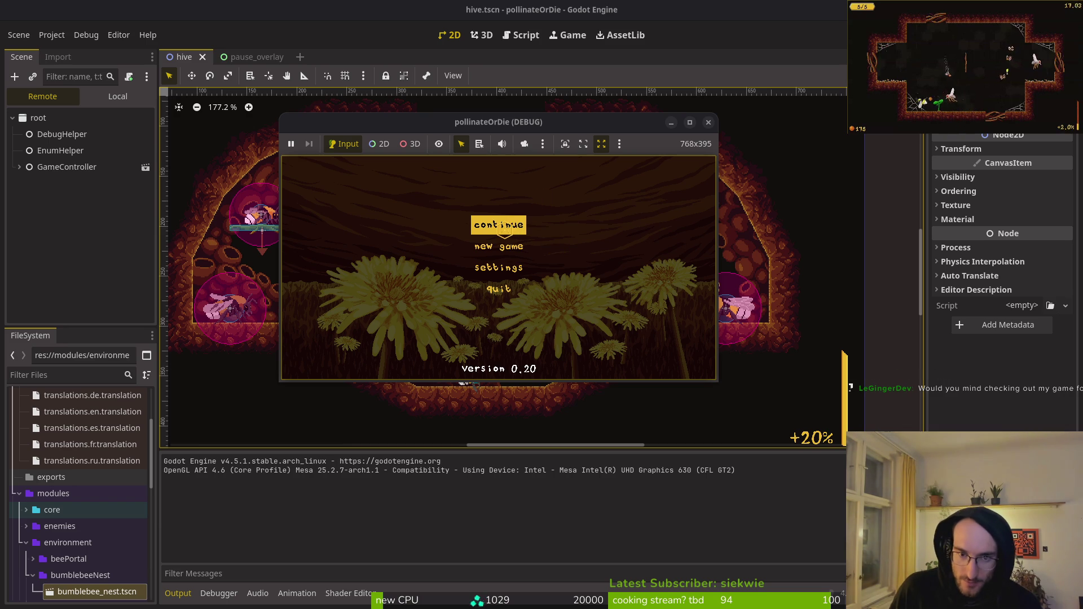
pyautogui.click(498, 225)
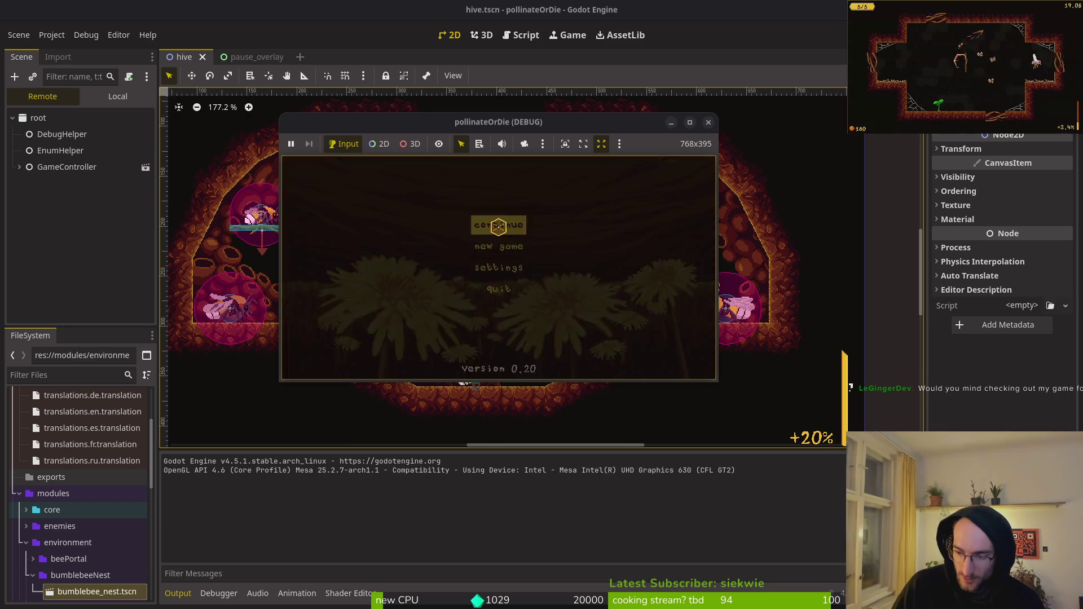
pyautogui.doubleClick(557, 131)
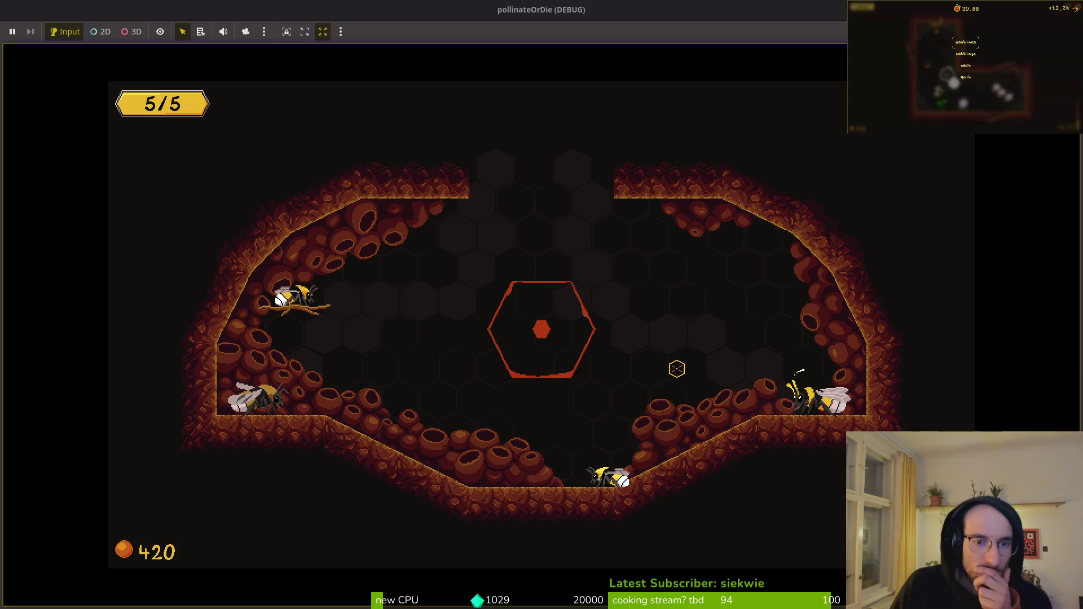
pyautogui.press('F8')
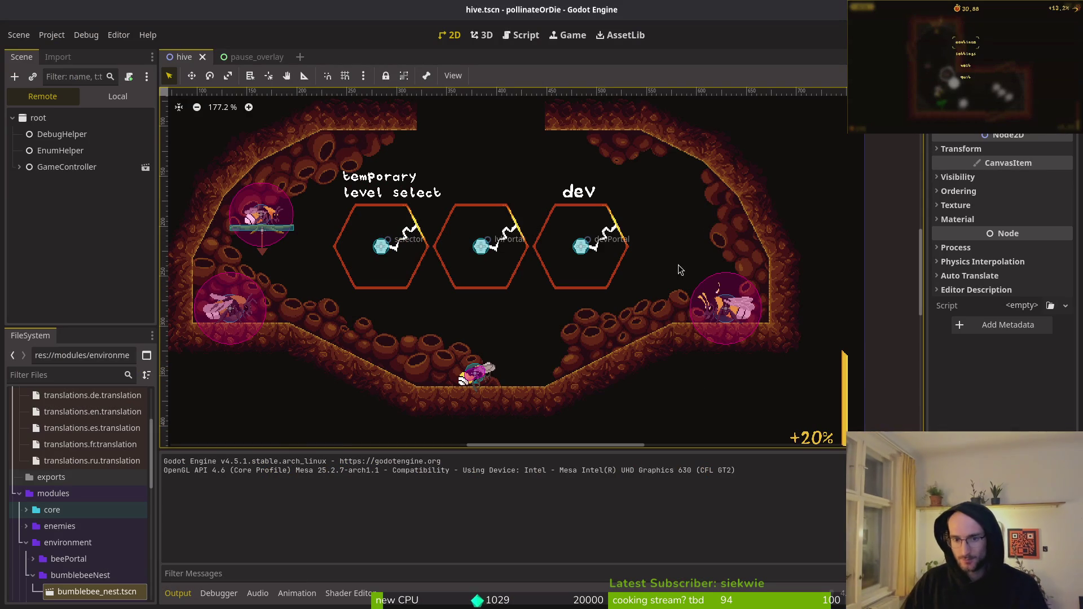
pyautogui.hotkey('alt', 'Tab')
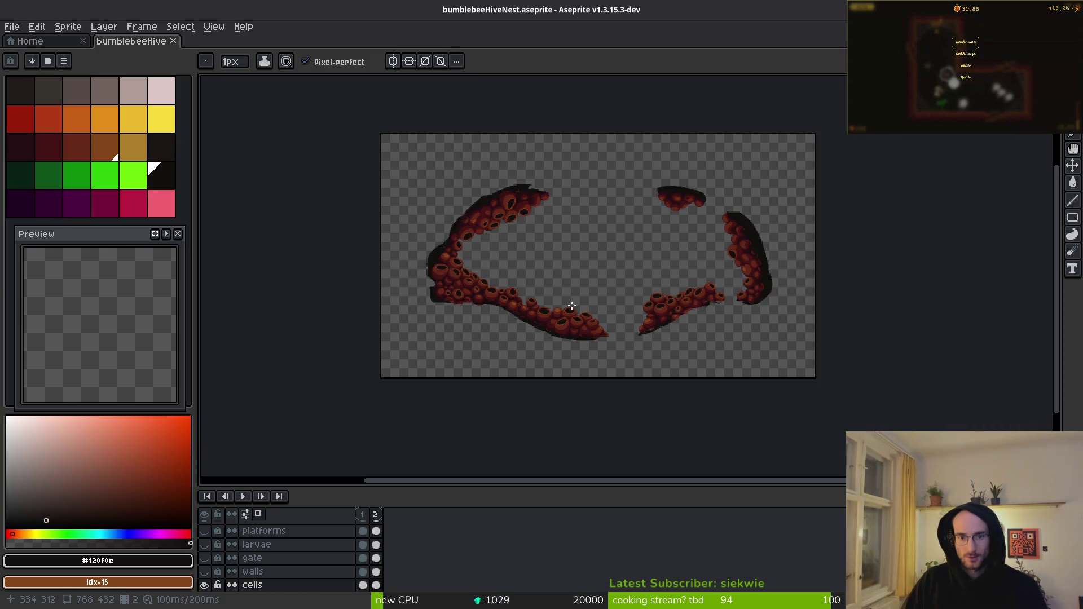
# - Open the Export Sprite Sheet settings for the hive frames
pyautogui.scroll(2, 575, 329)
pyautogui.scroll(-2, 575, 328)
pyautogui.scroll(1, 644, 333)
pyautogui.hscroll(1, 644, 333)
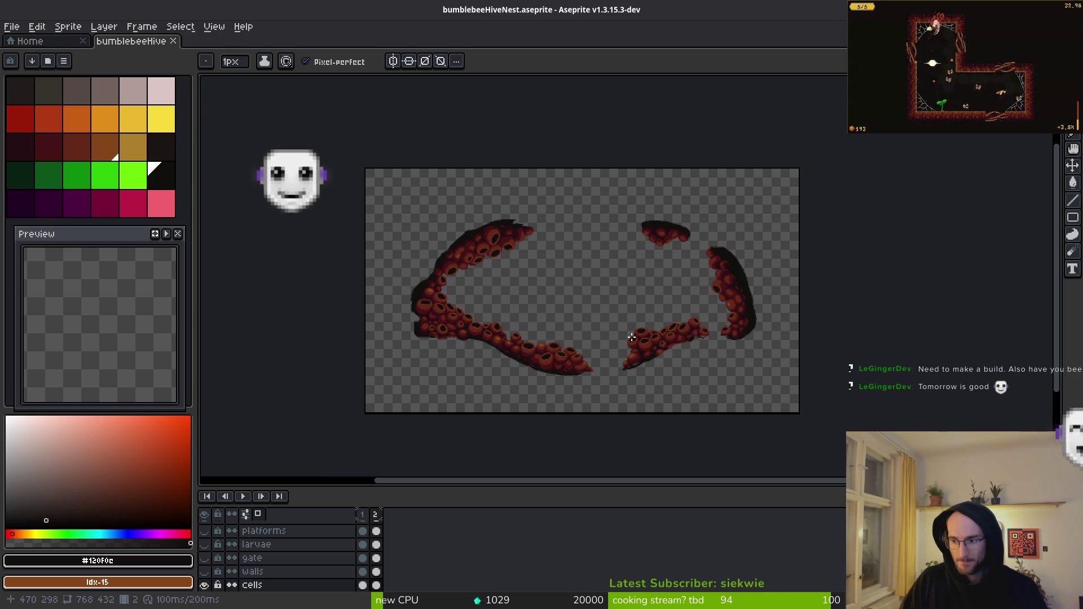
pyautogui.press('v')
pyautogui.hotkey('ctrl', 'e')
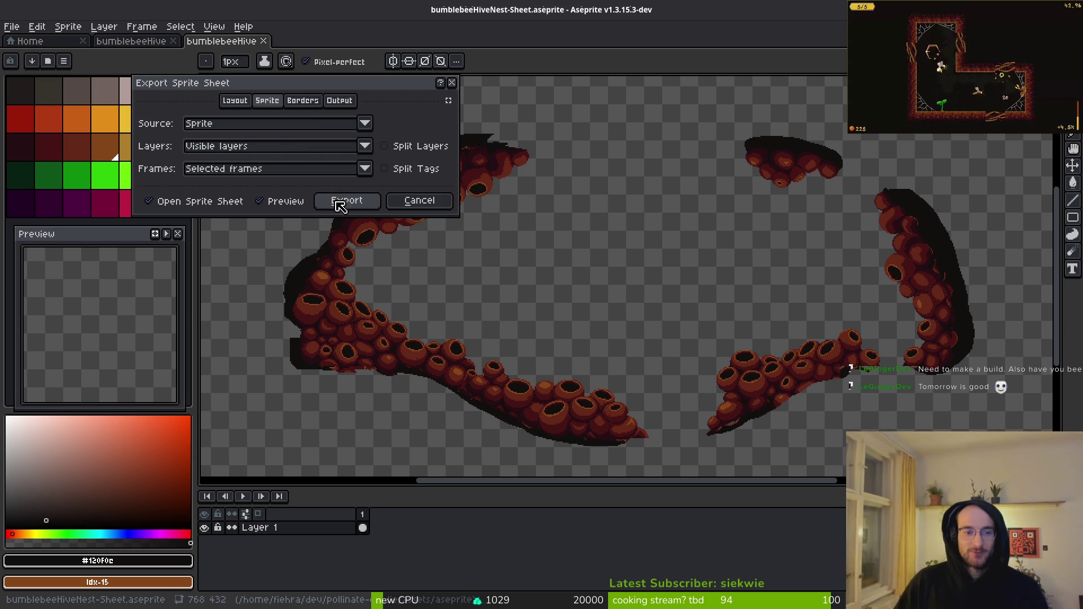
pyautogui.click(340, 202)
pyautogui.moveTo(731, 319); pyautogui.dragTo(725, 312)
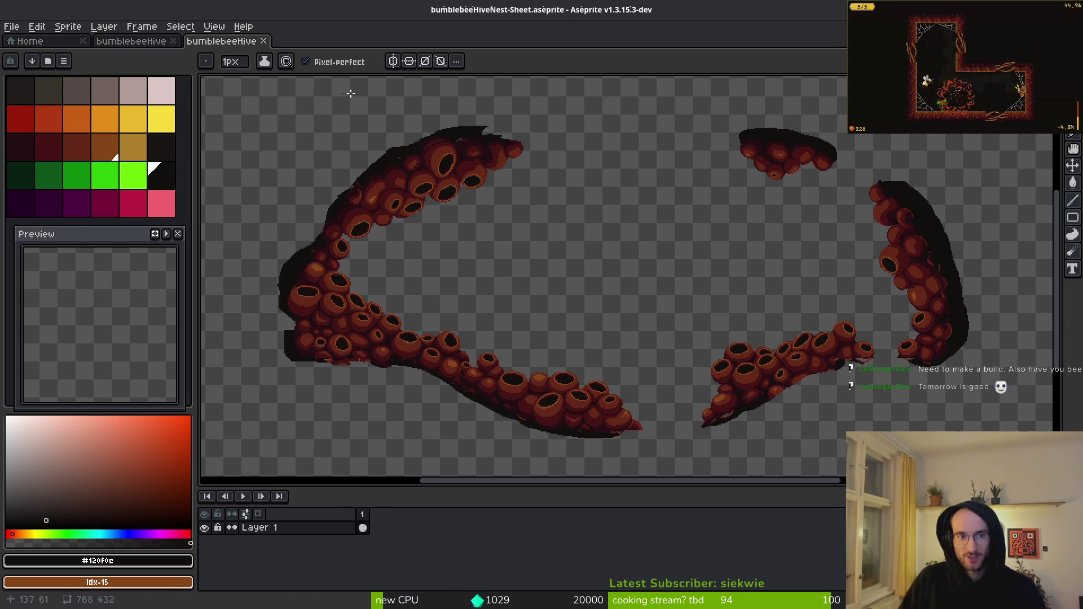
pyautogui.scroll(-3, 657, 158)
pyautogui.scroll(5, 660, 310)
# - Set the output to art/environment/bumblebeeNest.png and overwrite the existing file
pyautogui.hotkey('ctrl', 'alt', 'shift', 's')
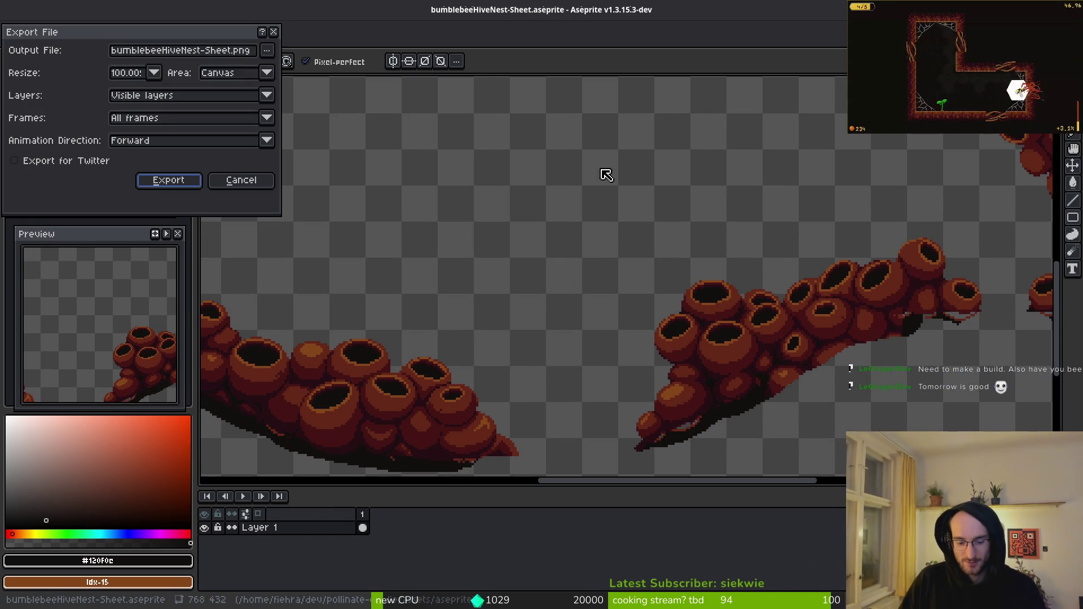
pyautogui.click(258, 52)
pyautogui.click(282, 66)
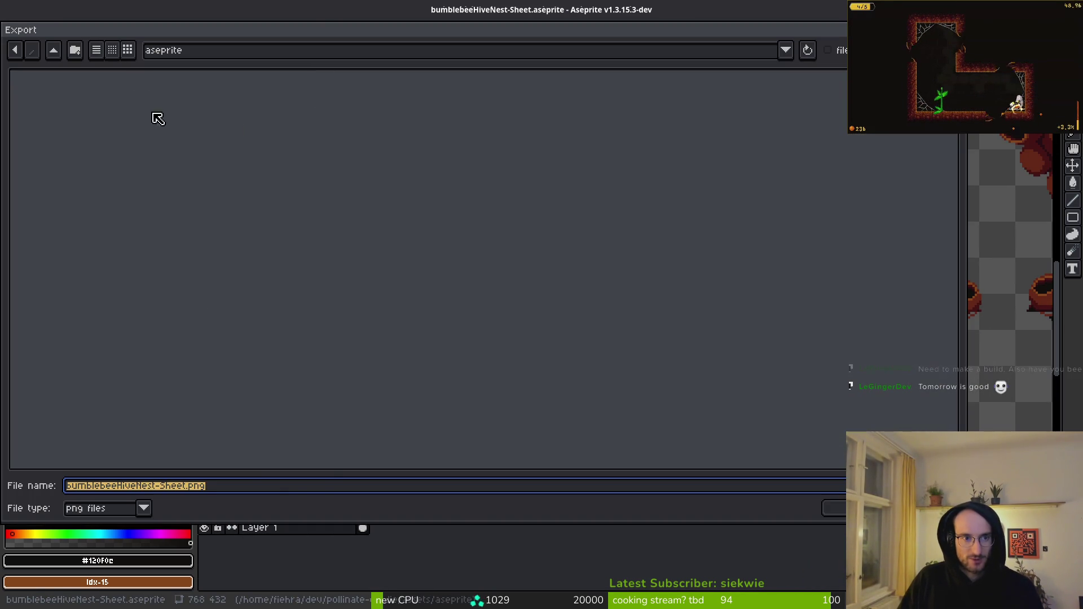
pyautogui.click(53, 51)
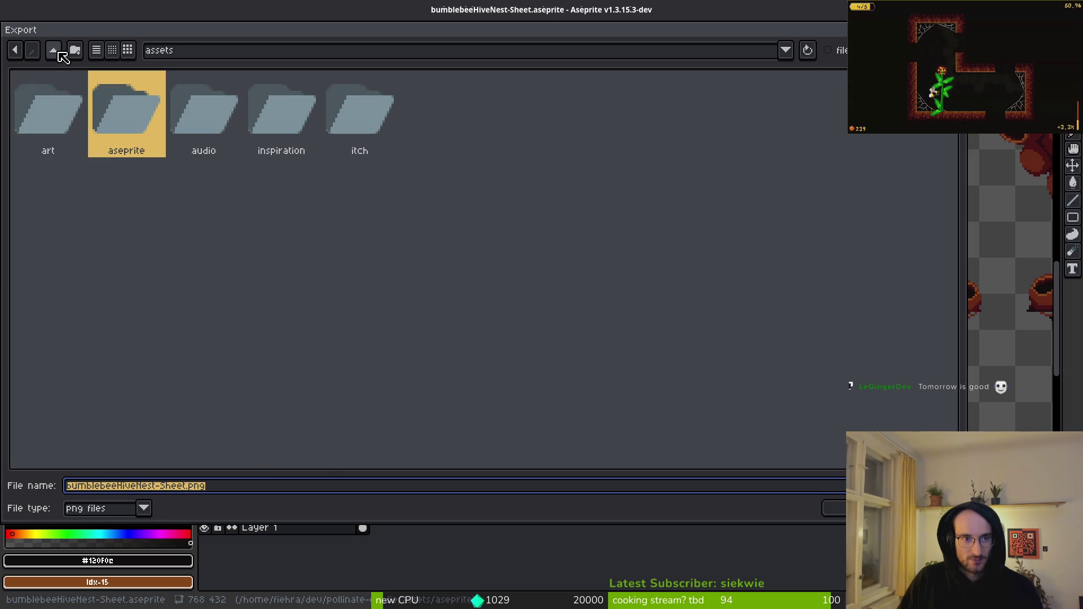
pyautogui.doubleClick(61, 106)
pyautogui.click(145, 120)
pyautogui.doubleClick(229, 125)
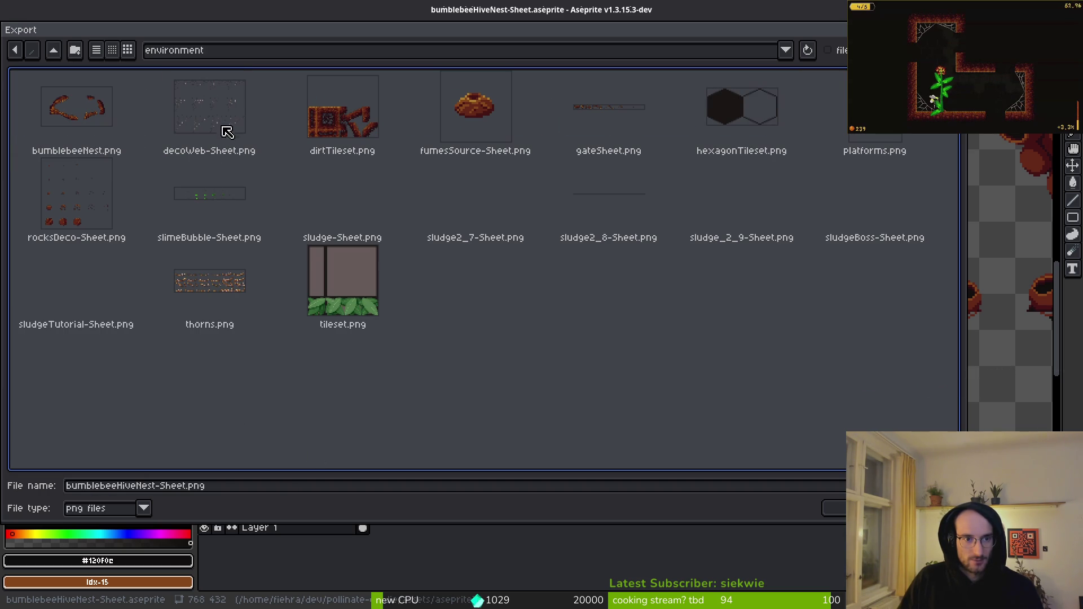
pyautogui.click(111, 155)
pyautogui.press('Return')
pyautogui.press('Return')
pyautogui.press('Return')
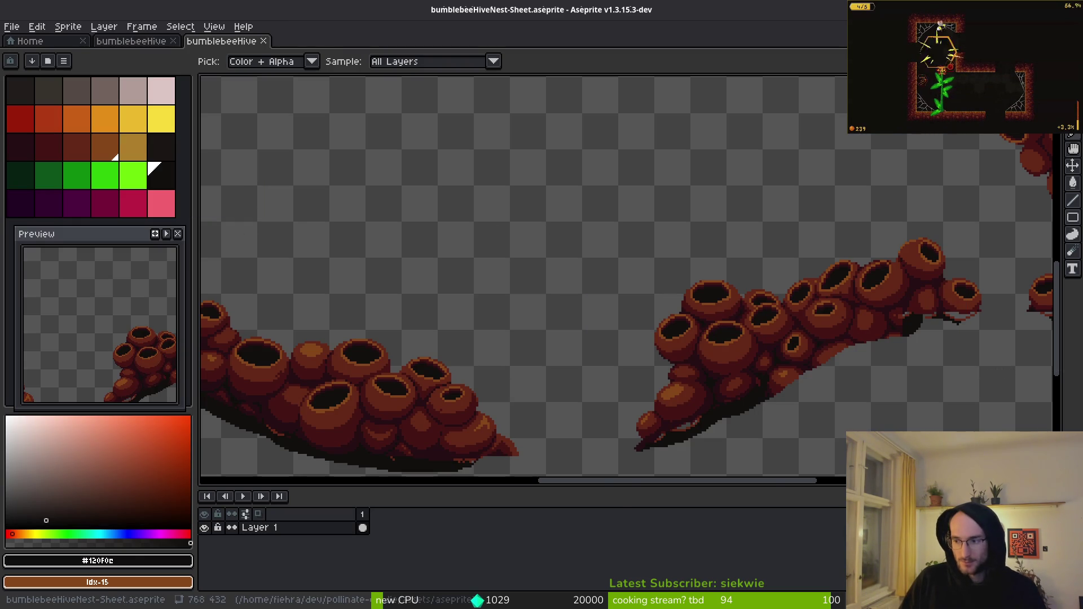
pyautogui.hotkey('alt', 'Tab')
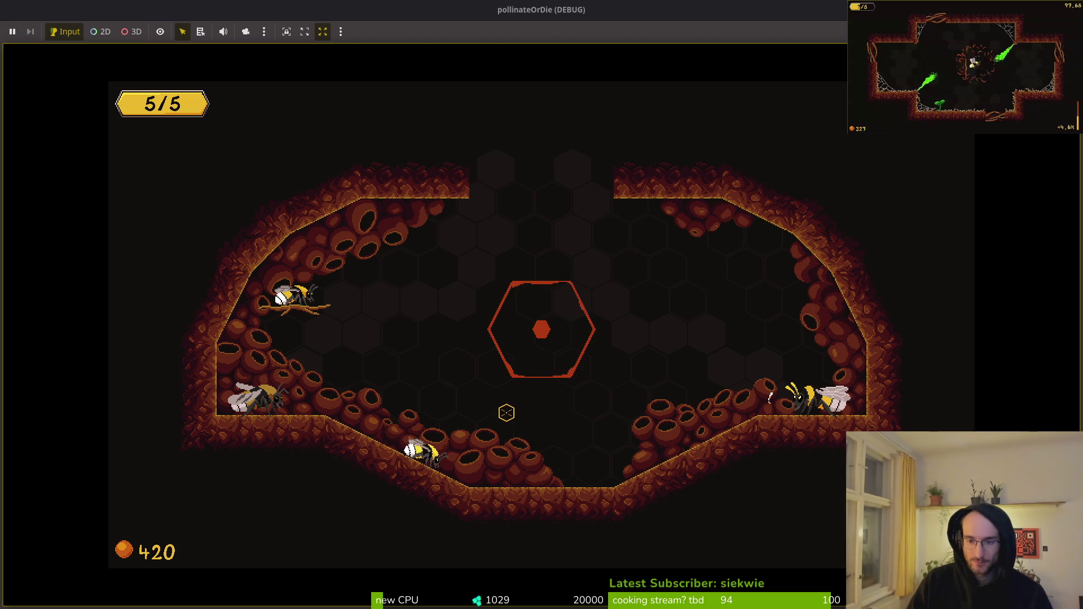
# - Pause the game, quit the level to the main menu, and close the game window
pyautogui.press('Escape')
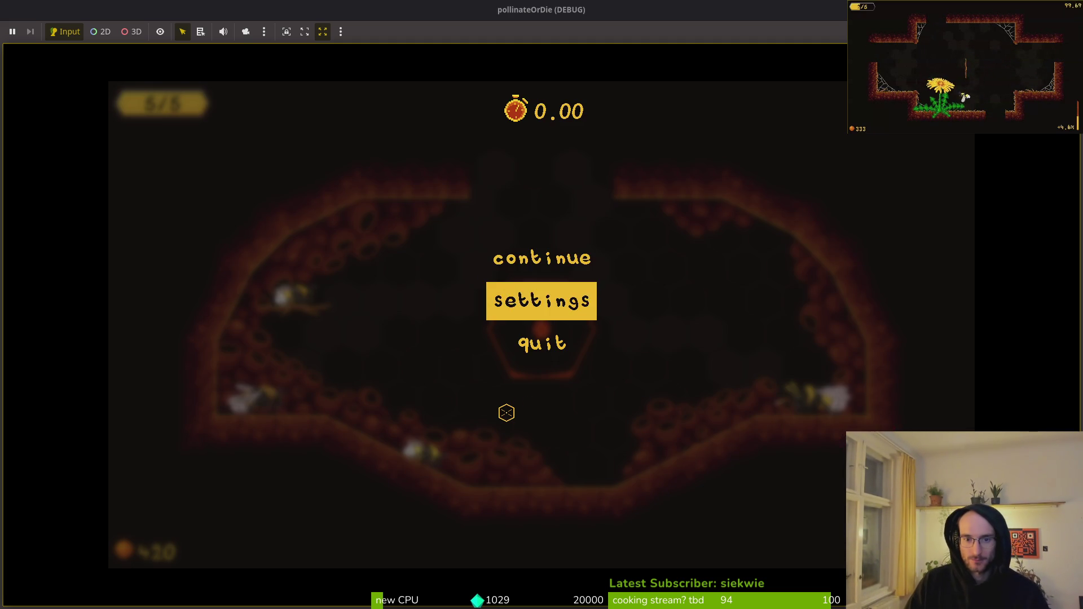
pyautogui.press('Down')
pyautogui.press('Return')
pyautogui.press('Left')
pyautogui.press('Return')
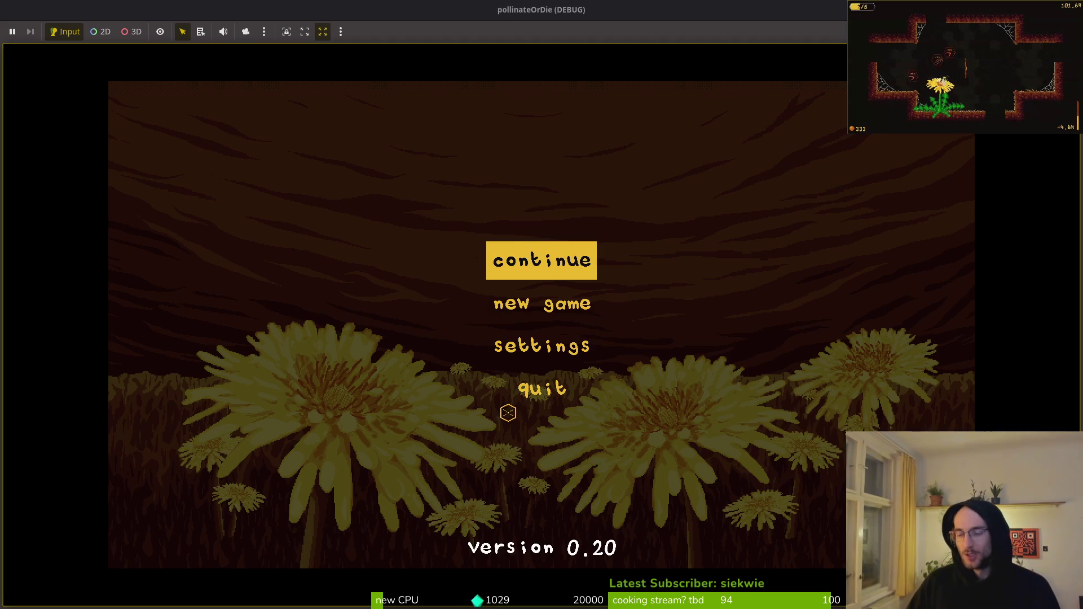
pyautogui.hotkey('alt', 'Tab')
pyautogui.hotkey('alt', 'Tab')
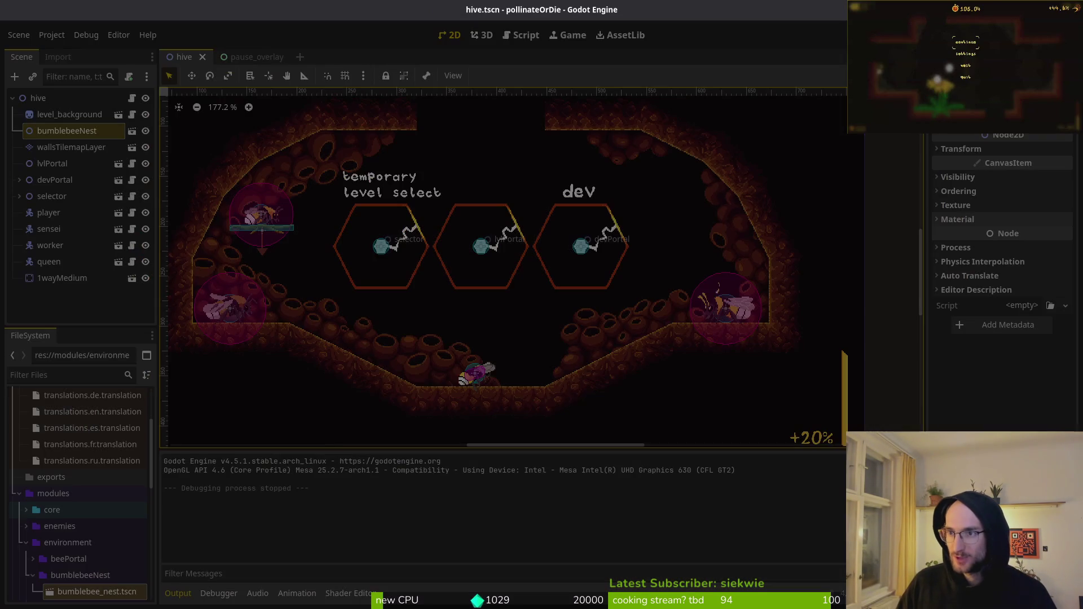
pyautogui.press('Escape')
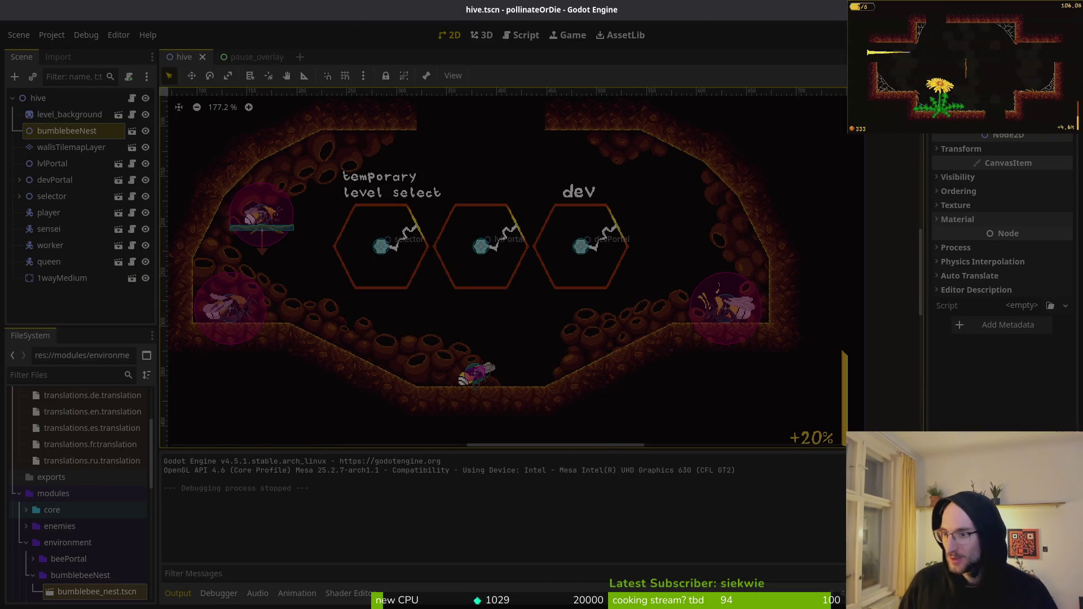
pyautogui.press('super+2')
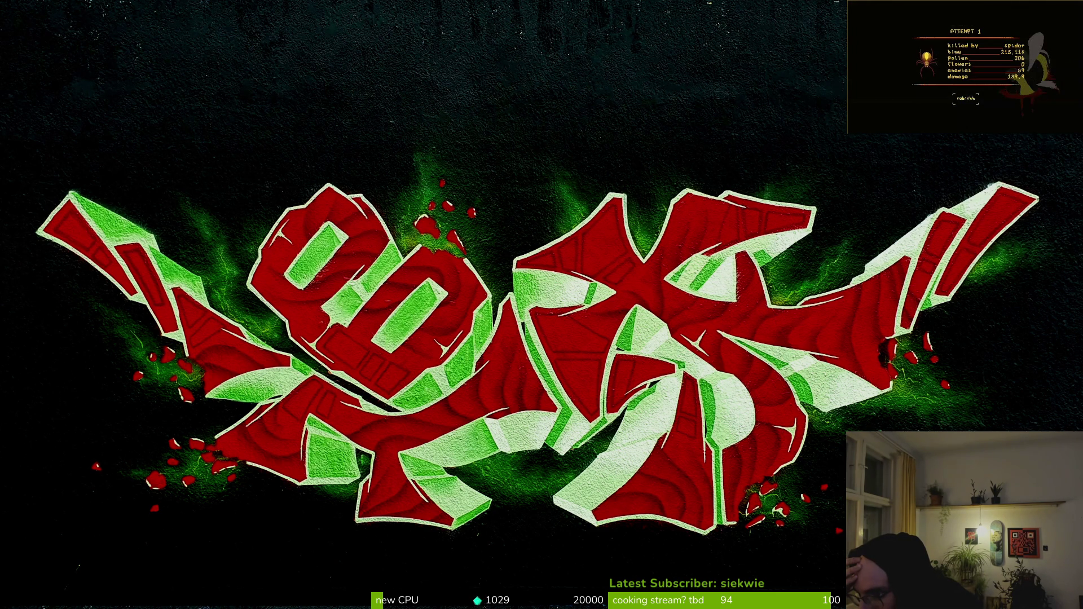
# - Get a fresh bash prompt in the home folder in the terminal window
pyautogui.press('space')
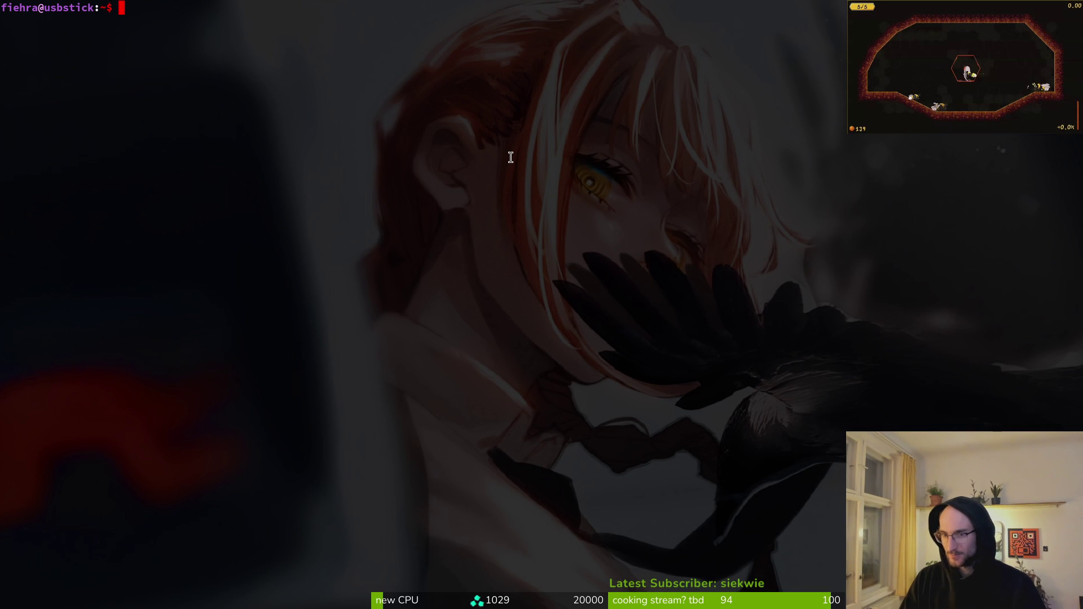
# - Run reboot, abort it with Ctrl+C, and cycle focus between windows
pyautogui.write('reboot')
pyautogui.press('Return')
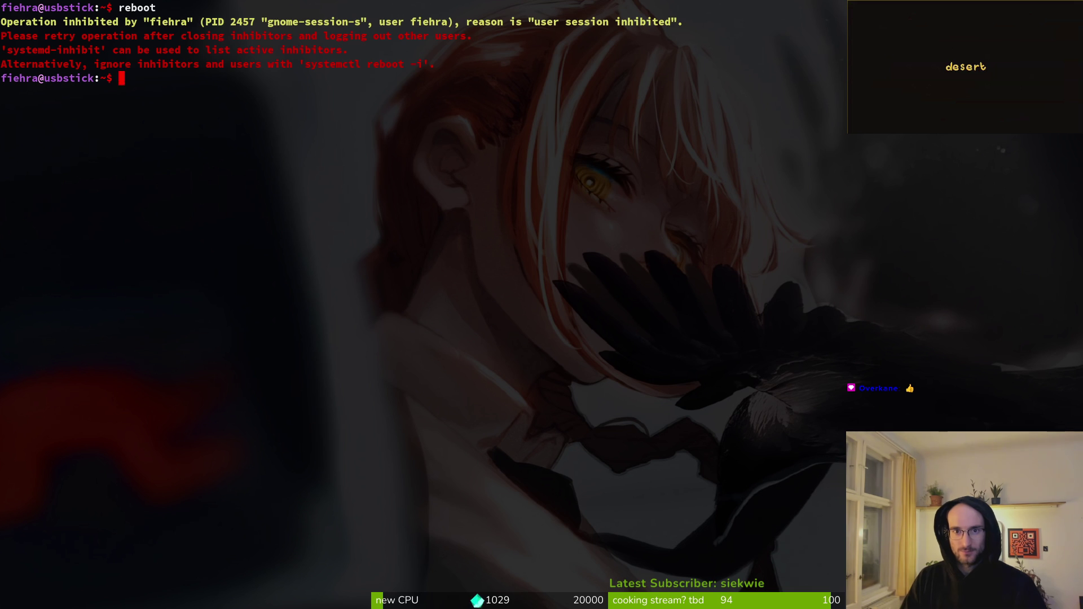
pyautogui.hotkey('ctrl', 'c')
pyautogui.hotkey('ctrl', 'c')
pyautogui.hotkey('ctrl', 'c')
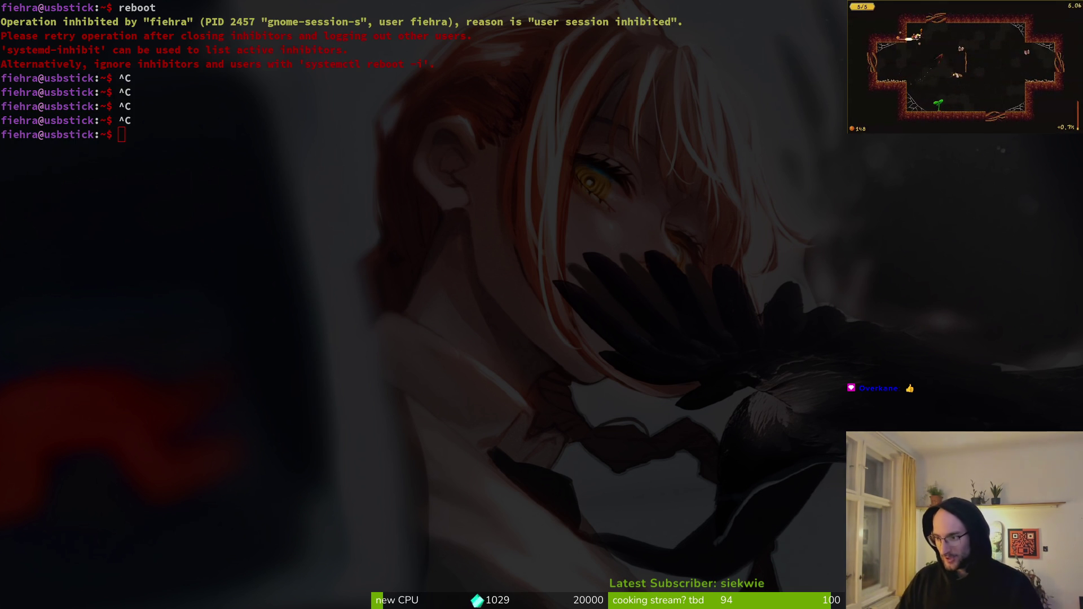
pyautogui.hotkey('alt', 'Tab')
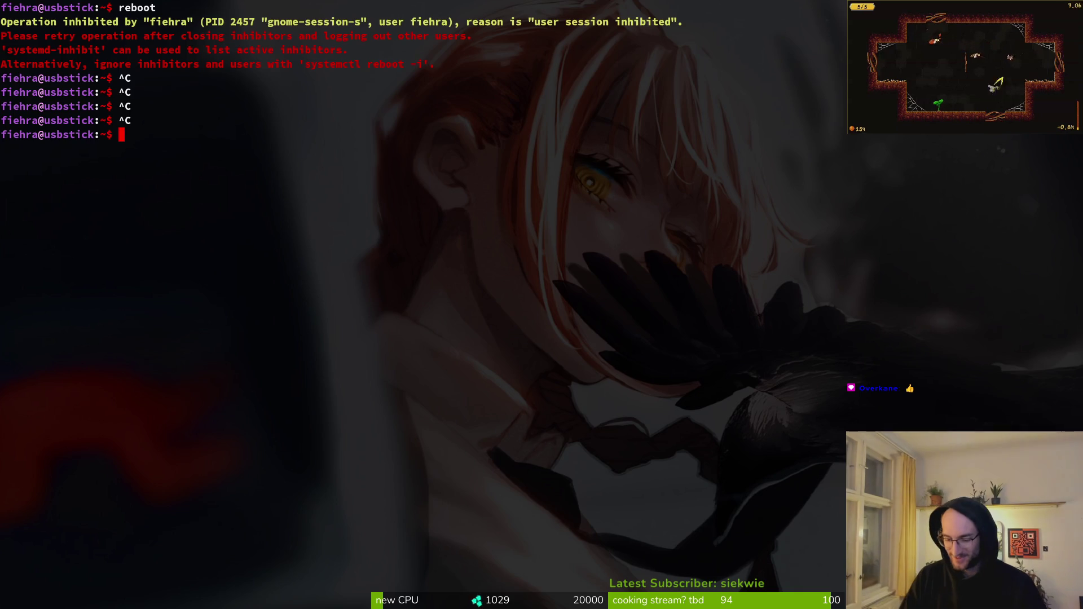
pyautogui.hotkey('alt', 'Tab')
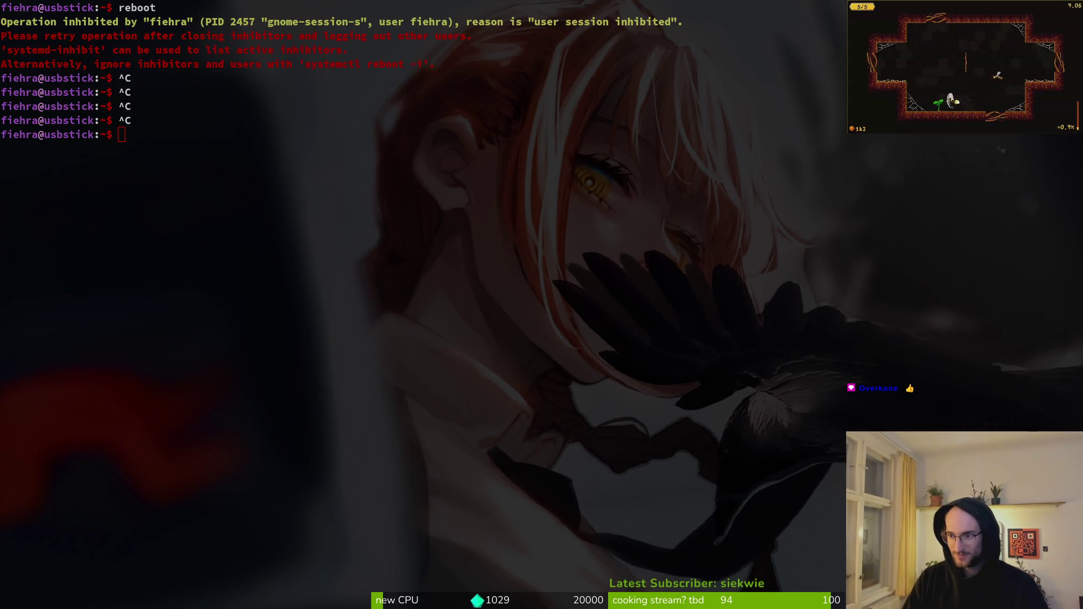
pyautogui.hotkey('alt', 'Tab')
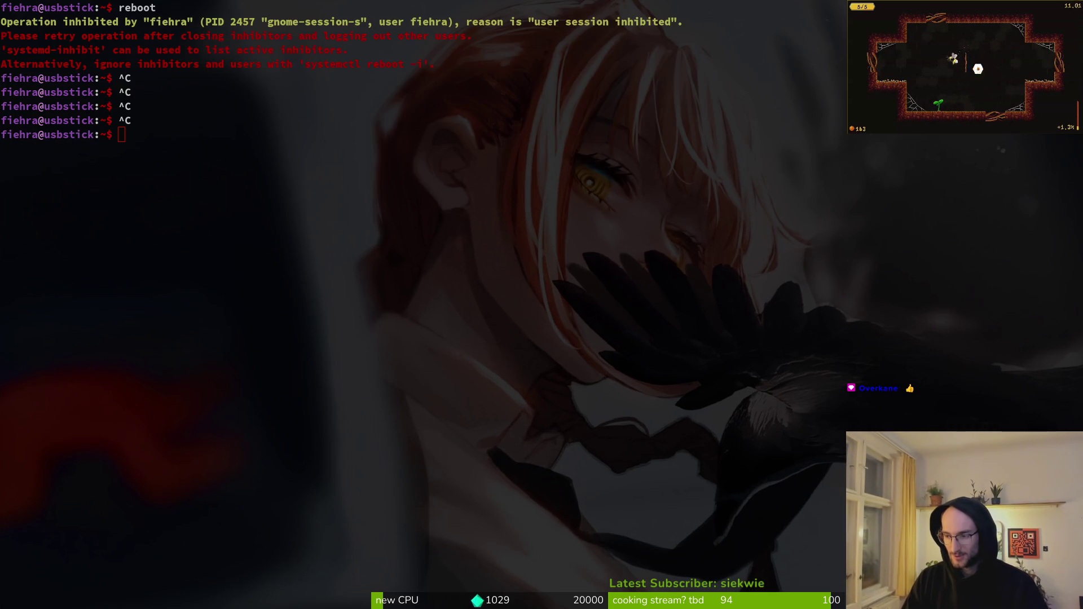
pyautogui.hotkey('alt', 'Tab')
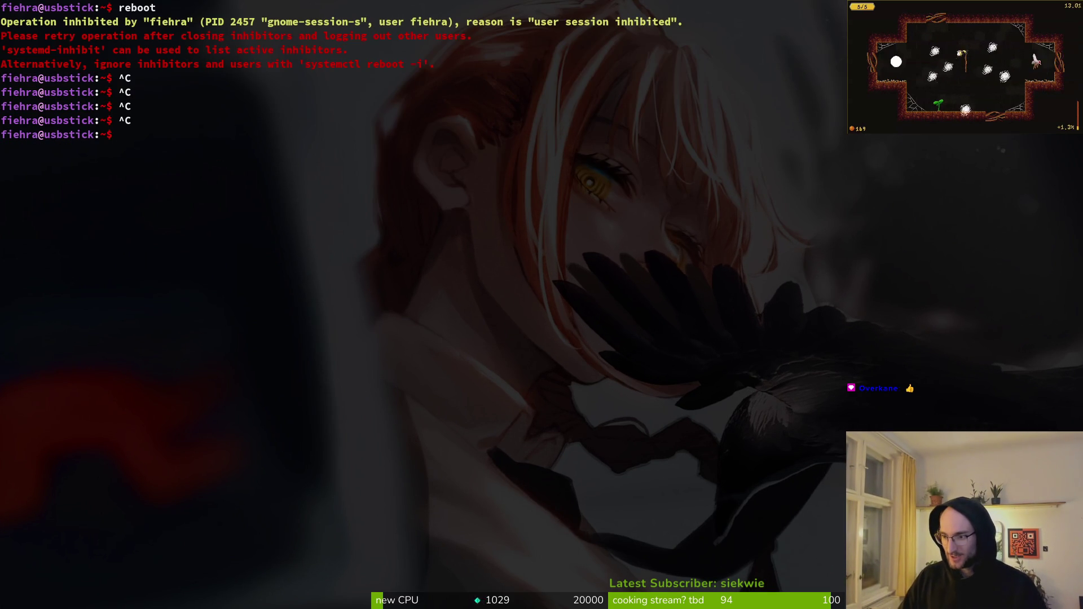
pyautogui.hotkey('alt', 'Tab')
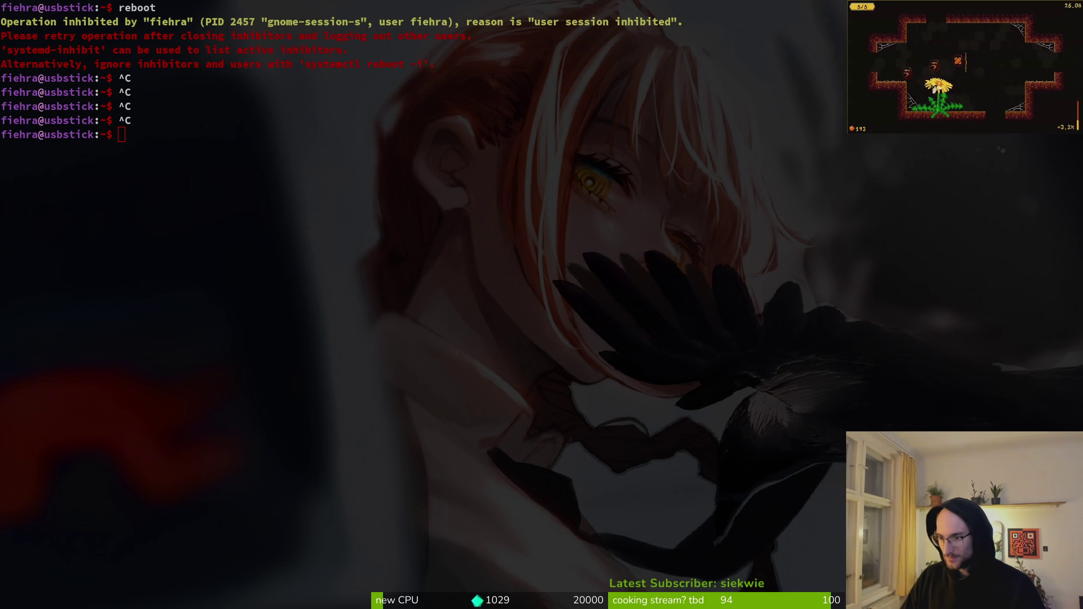
# - Run reboot again, then sudo reboot with the password; both are blocked by the session inhibitor
pyautogui.click(664, 296)
pyautogui.write('reboot')
pyautogui.press('Return')
pyautogui.write('sudo reboot')
pyautogui.press('Return')
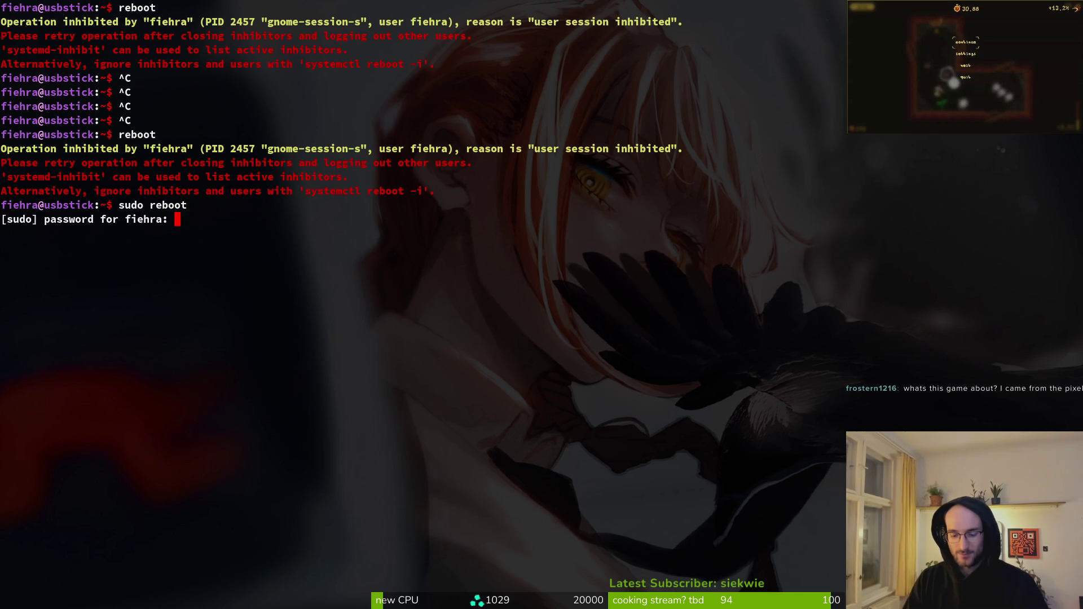
pyautogui.press('Return')
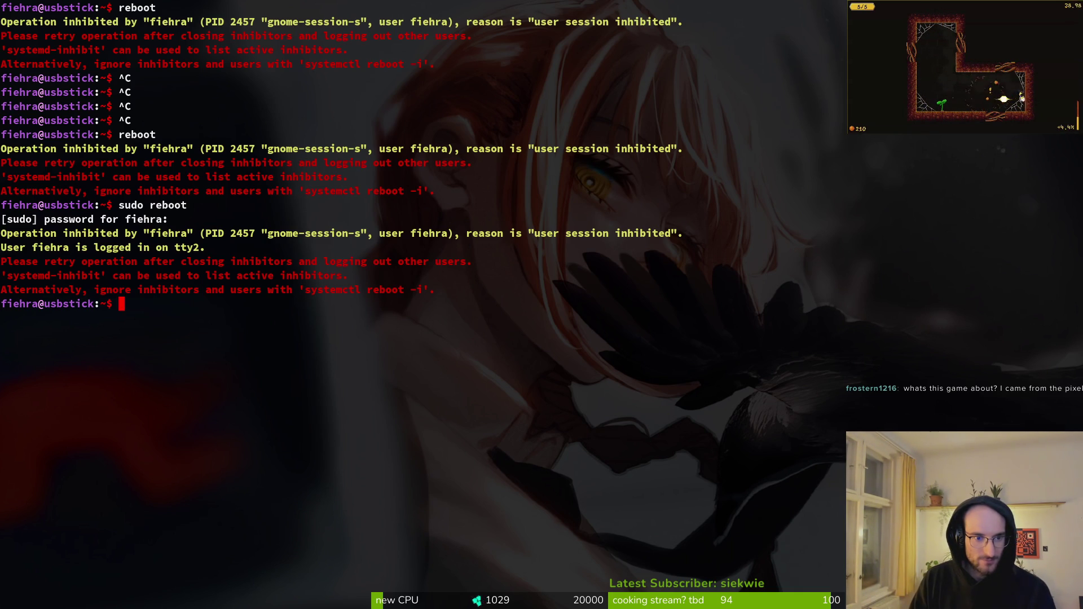
pyautogui.press('super')
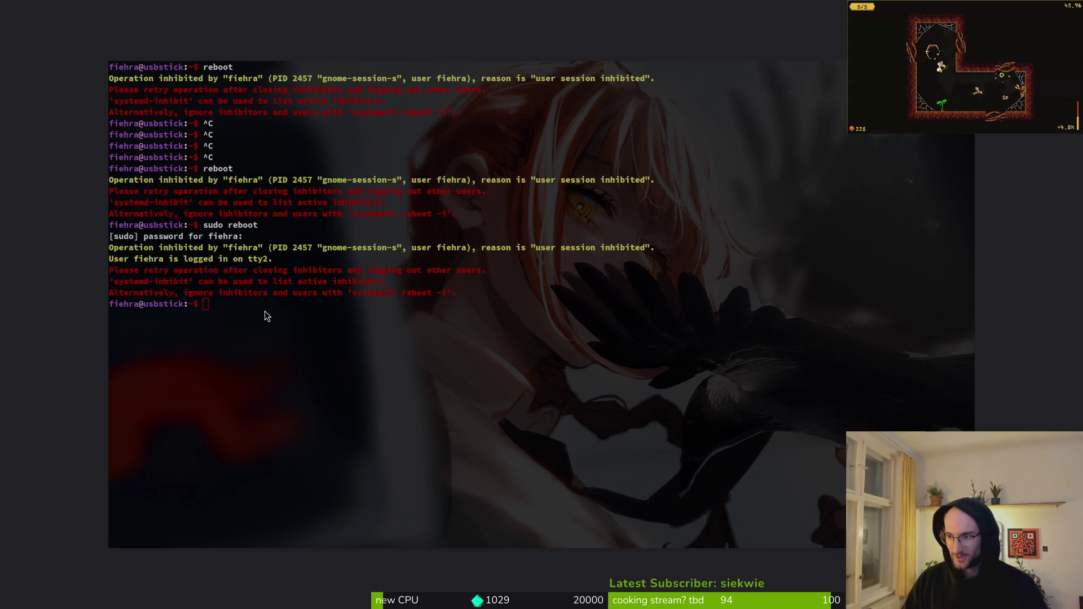
# - Select the sudo reboot inhibitor error suggesting 'systemctl reboot -i', then leave the terminal
pyautogui.press('super')
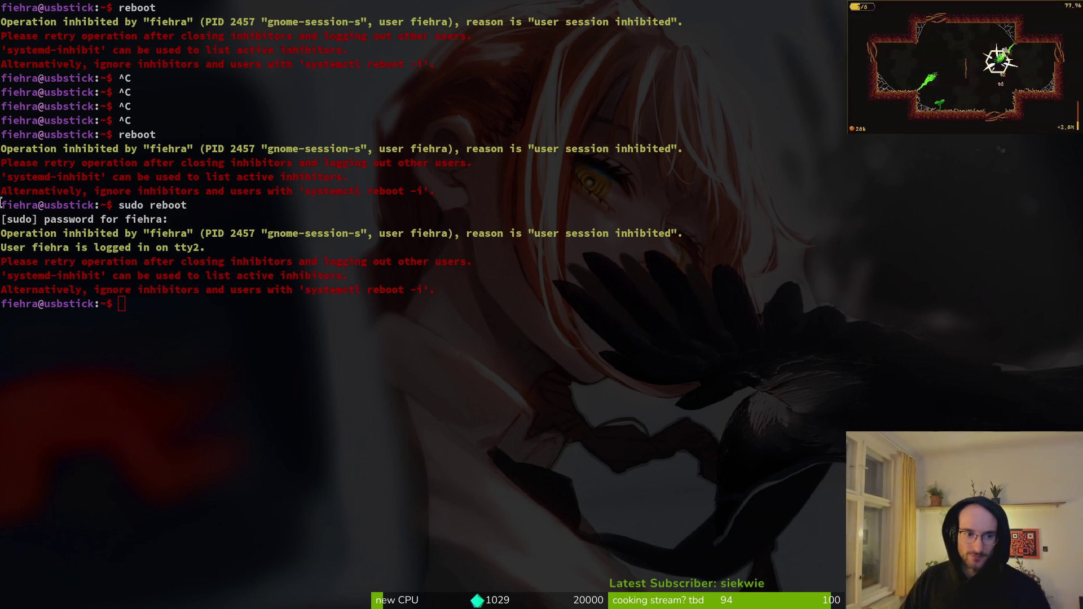
pyautogui.moveTo(435, 292)
pyautogui.mouseDown()
pyautogui.moveTo(3, 248)
pyautogui.moveTo(1, 220)
pyautogui.mouseUp()
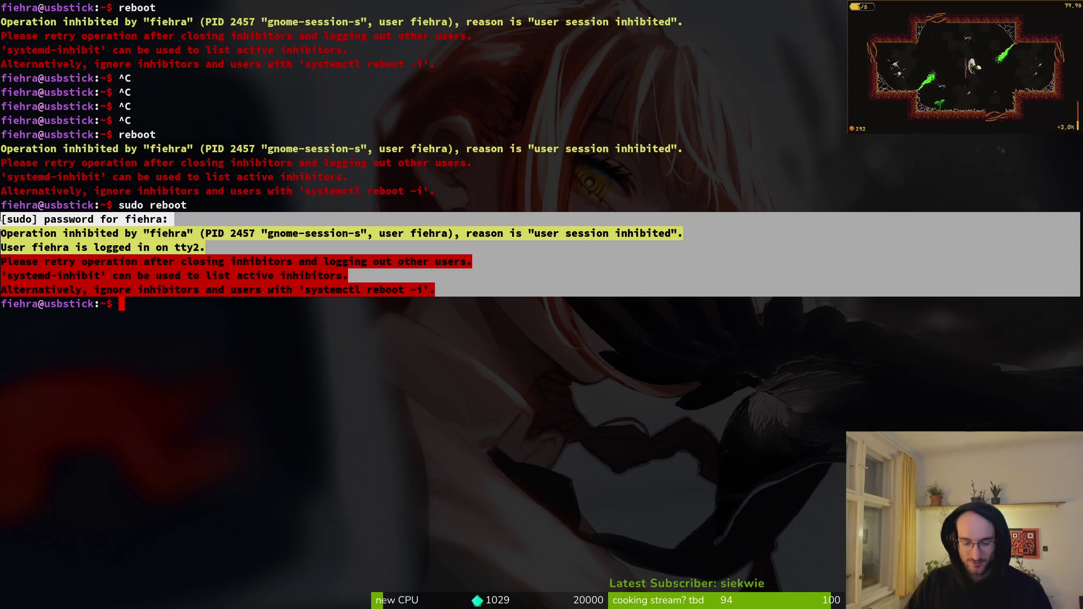
pyautogui.hotkey('alt', 'Tab')
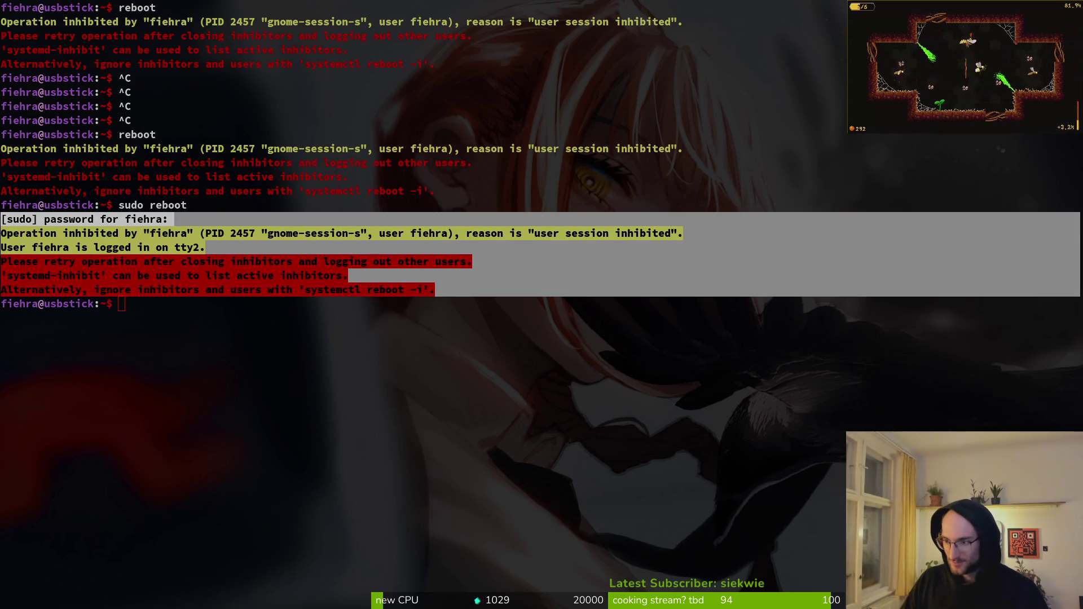